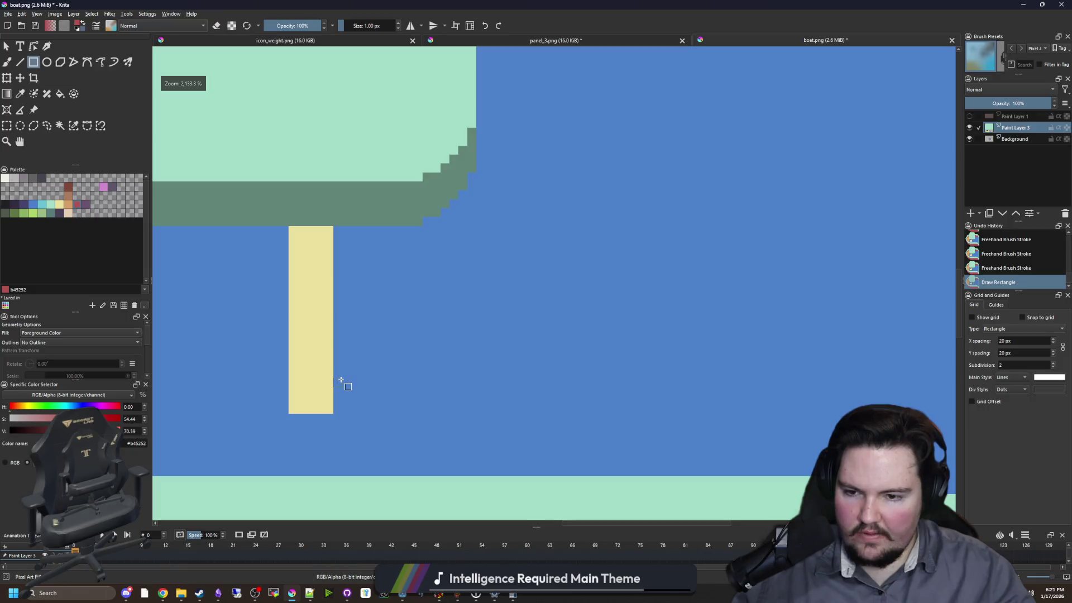
# - Draw red rectangles beside the yellow post and under the cabin edge to close the gap
pyautogui.moveTo(343, 378)
pyautogui.mouseDown()
pyautogui.moveTo(405, 257)
pyautogui.moveTo(434, 226)
pyautogui.moveTo(449, 226)
pyautogui.mouseUp()
pyautogui.scroll(-3, 400, 383)
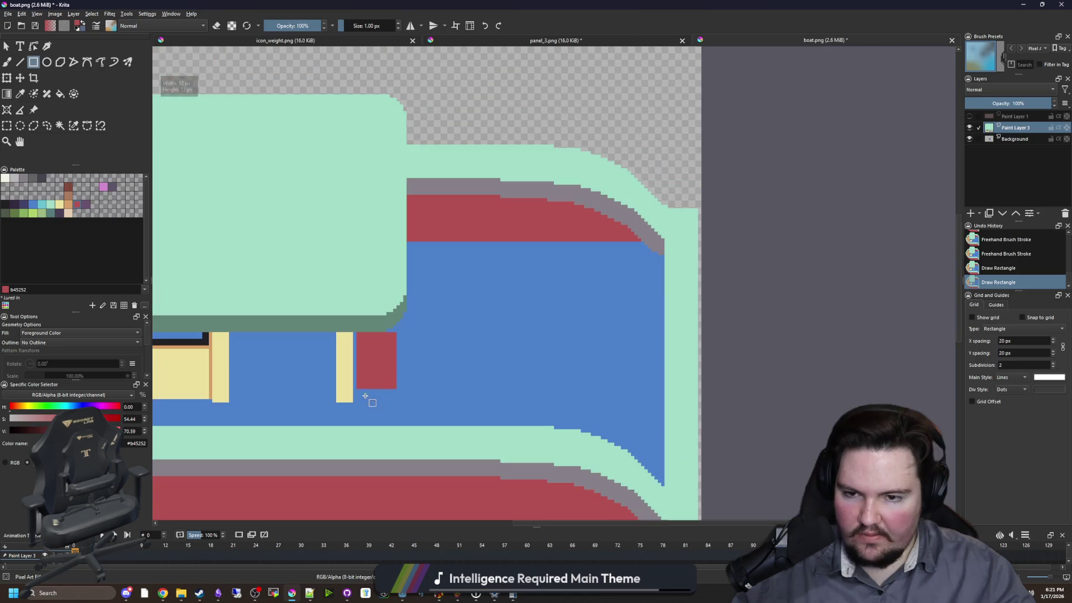
pyautogui.scroll(3, 363, 406)
pyautogui.scroll(1, 402, 335)
pyautogui.moveTo(397, 307)
pyautogui.mouseDown()
pyautogui.moveTo(465, 292)
pyautogui.moveTo(492, 299)
pyautogui.mouseUp()
pyautogui.scroll(-2, 492, 299)
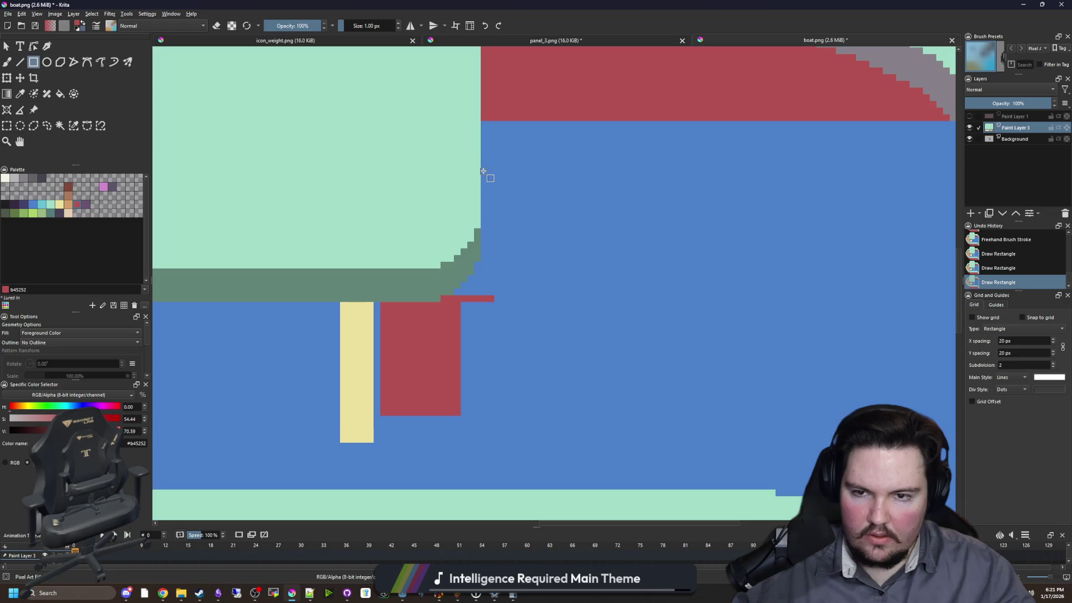
pyautogui.moveTo(482, 168)
pyautogui.mouseDown()
pyautogui.moveTo(492, 419)
pyautogui.moveTo(470, 267)
pyautogui.mouseUp()
pyautogui.scroll(3, 471, 294)
# - With the brush, paint the three leftover blue staircase pixels red
pyautogui.press('b')
pyautogui.click(486, 239)
pyautogui.click(486, 221)
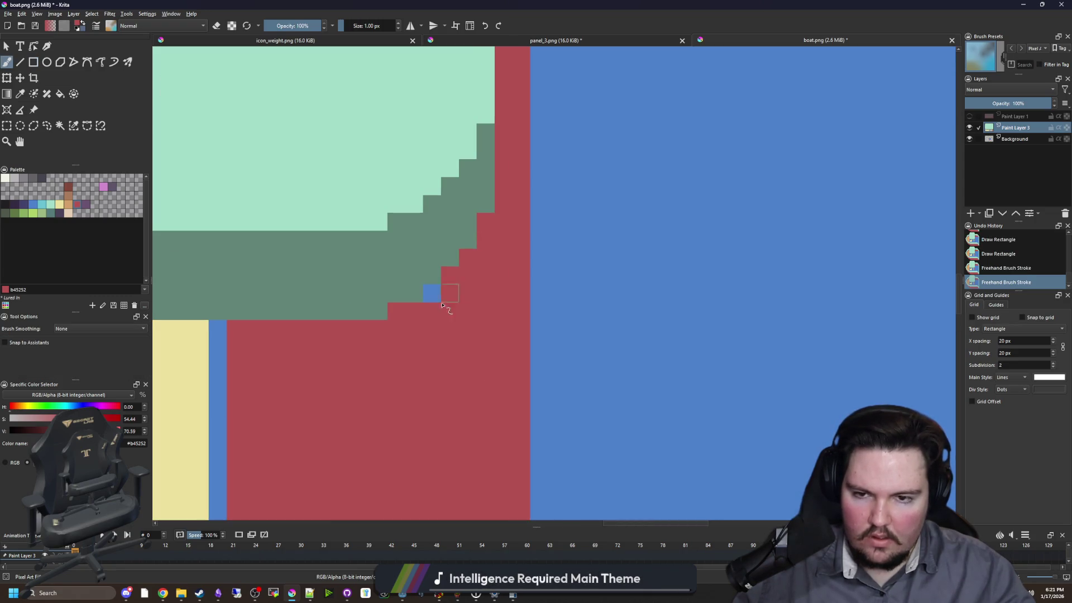
pyautogui.click(433, 293)
pyautogui.scroll(-4, 431, 307)
pyautogui.scroll(5, 430, 363)
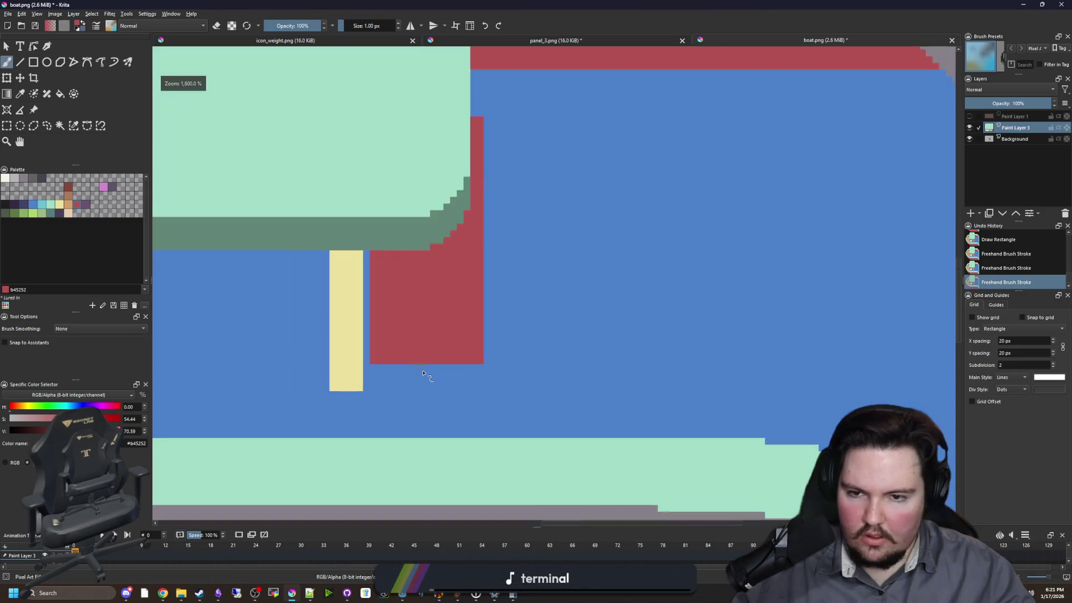
# - Pick the pink swatch as the paint colour
pyautogui.click(109, 187)
pyautogui.click(108, 185)
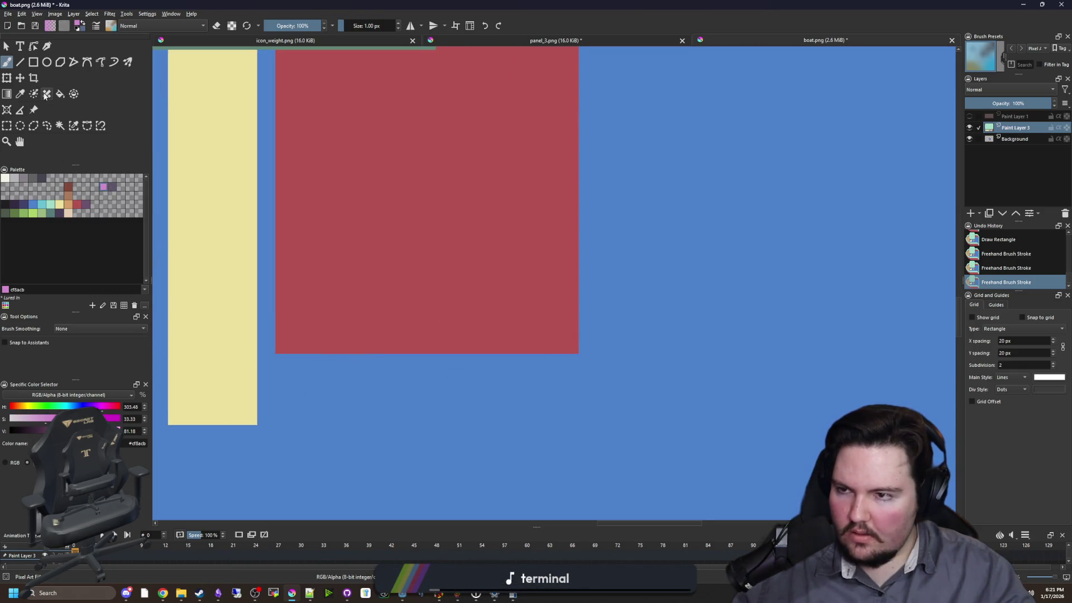
pyautogui.click(33, 62)
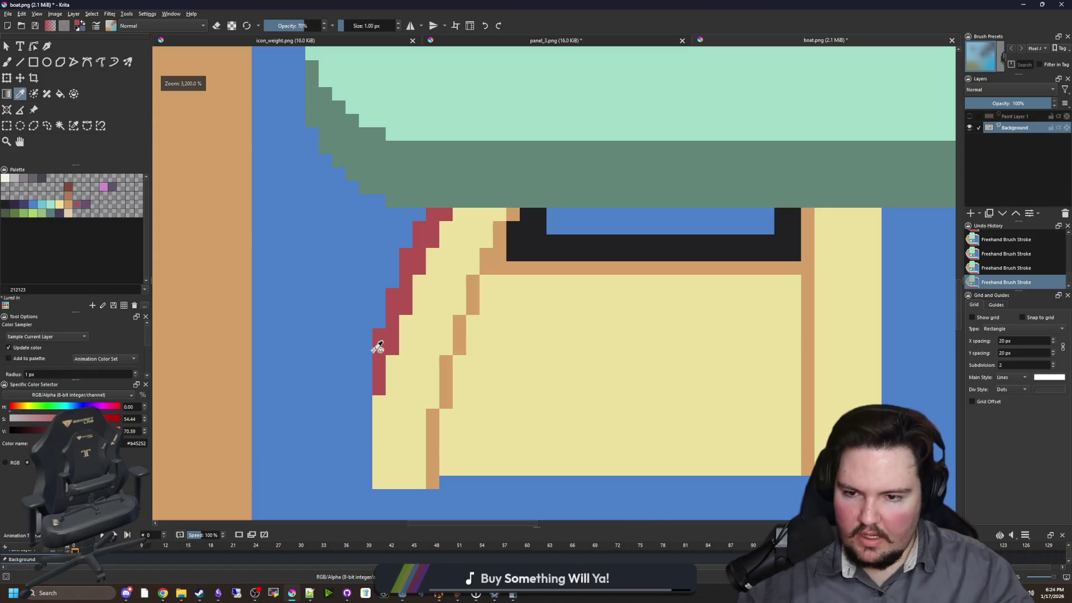
# - Paint a red column along the seat's left edge and fill the blue wedge red
pyautogui.moveTo(338, 170); pyautogui.dragTo(368, 441)
pyautogui.press('f')
pyautogui.click(383, 251)
pyautogui.scroll(-2, 371, 357)
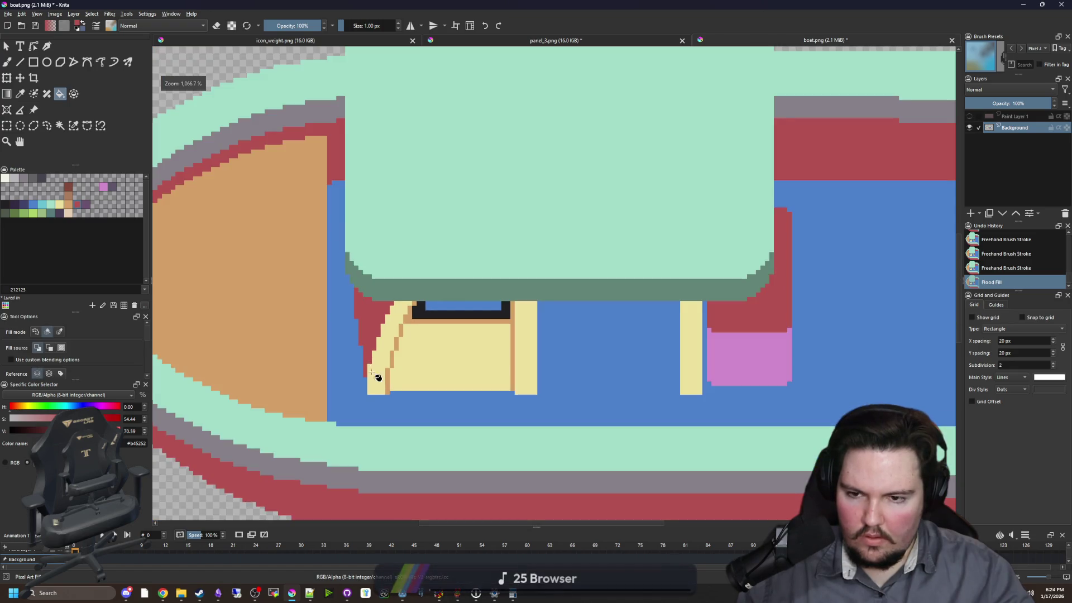
pyautogui.scroll(3, 371, 357)
# - Fill the mint rim and cabin roof with the off-white swatch
pyautogui.press('p')
pyautogui.click(494, 352)
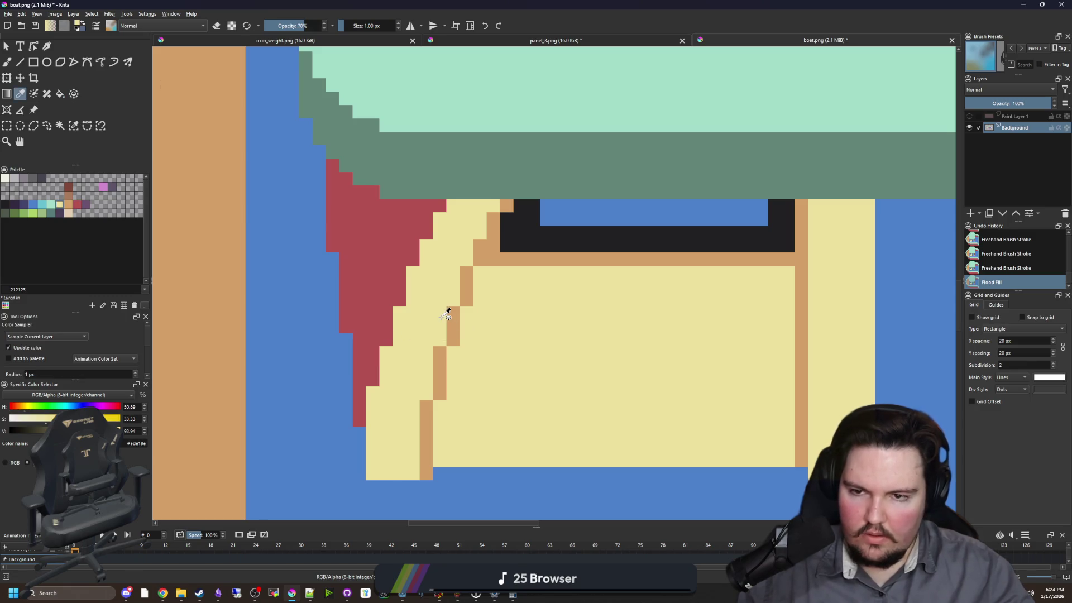
pyautogui.scroll(-2, 441, 251)
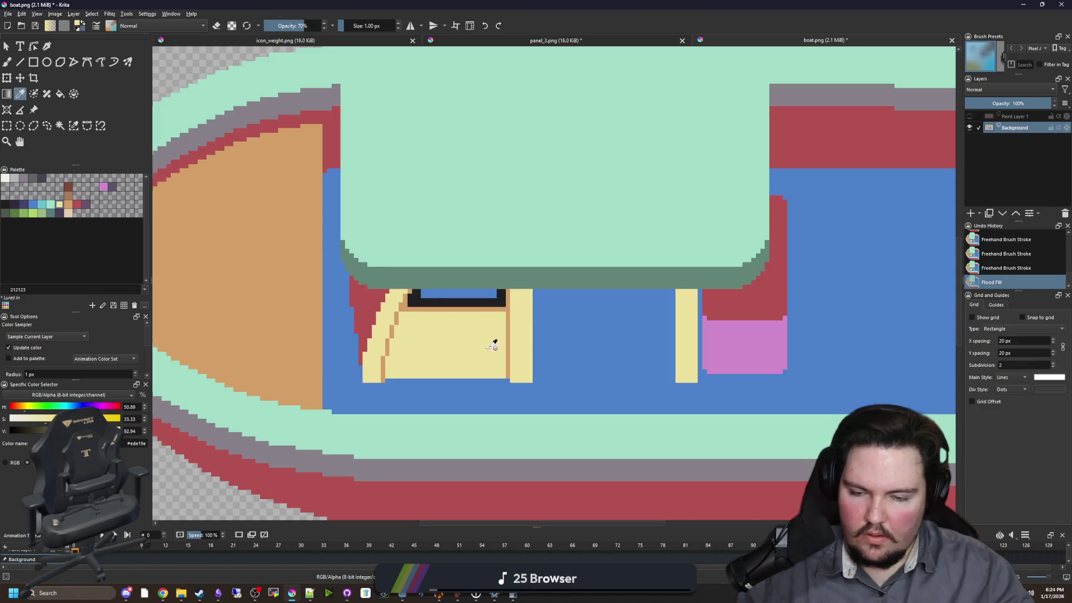
pyautogui.scroll(-4, 495, 342)
pyautogui.scroll(3, 559, 362)
pyautogui.scroll(-2, 438, 342)
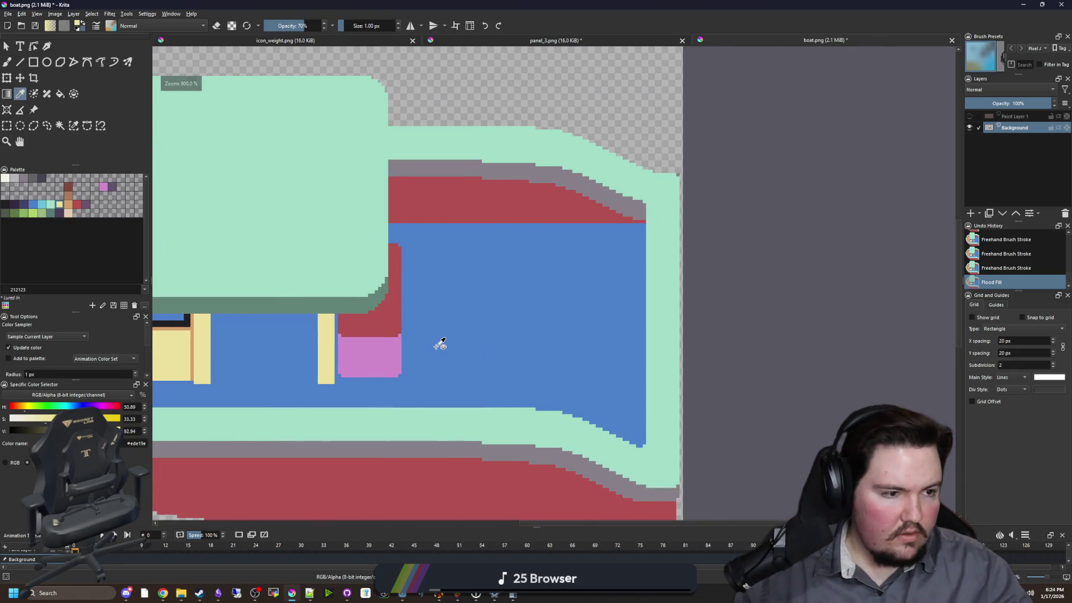
pyautogui.scroll(-1, 495, 343)
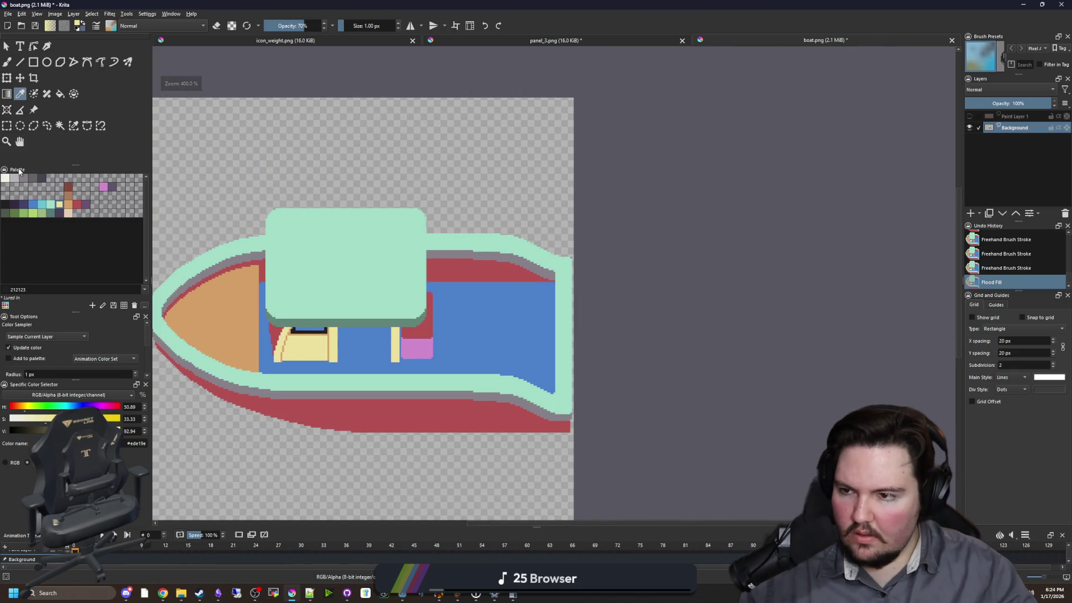
pyautogui.click(5, 178)
pyautogui.press('f')
pyautogui.click(364, 269)
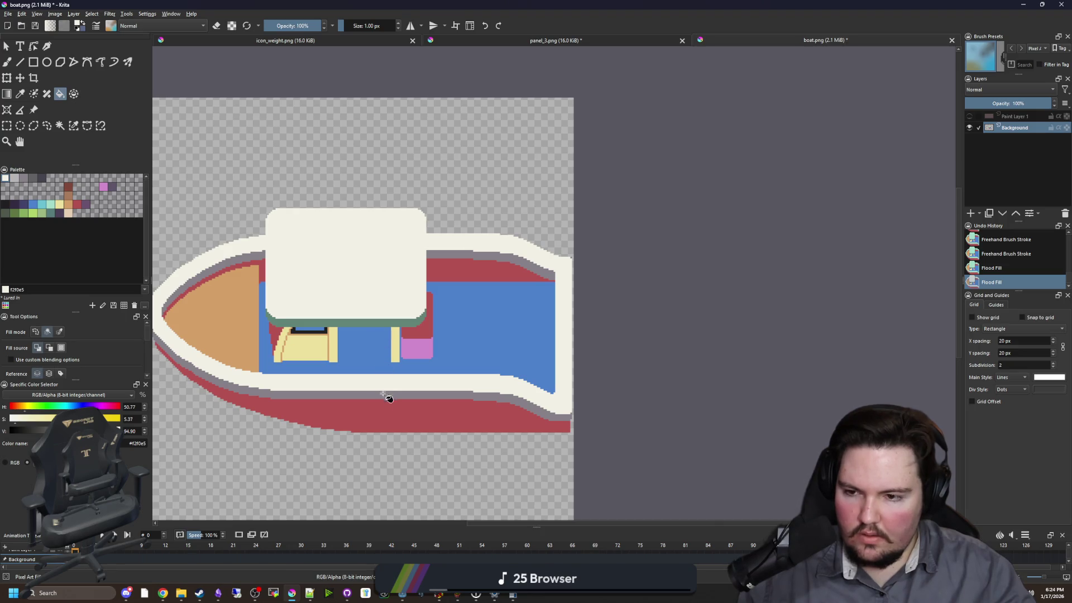
# - Recolour the dark grey hull bands light grey, undoing the fill that hit the red band
pyautogui.scroll(2, 251, 276)
pyautogui.click(25, 179)
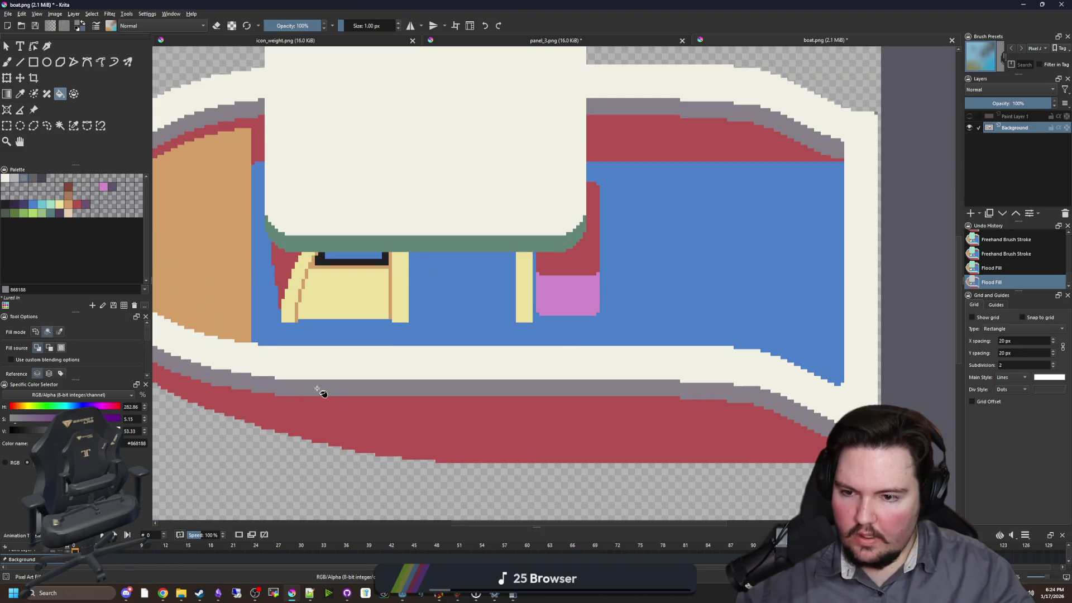
pyautogui.click(321, 385)
pyautogui.scroll(-2, 330, 369)
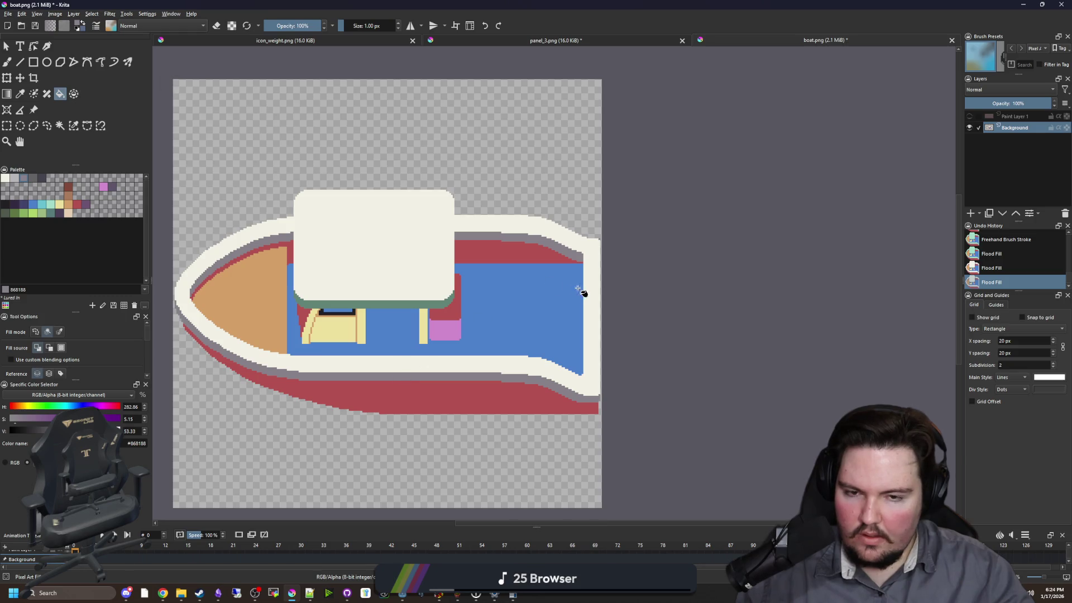
pyautogui.click(15, 178)
pyautogui.click(519, 245)
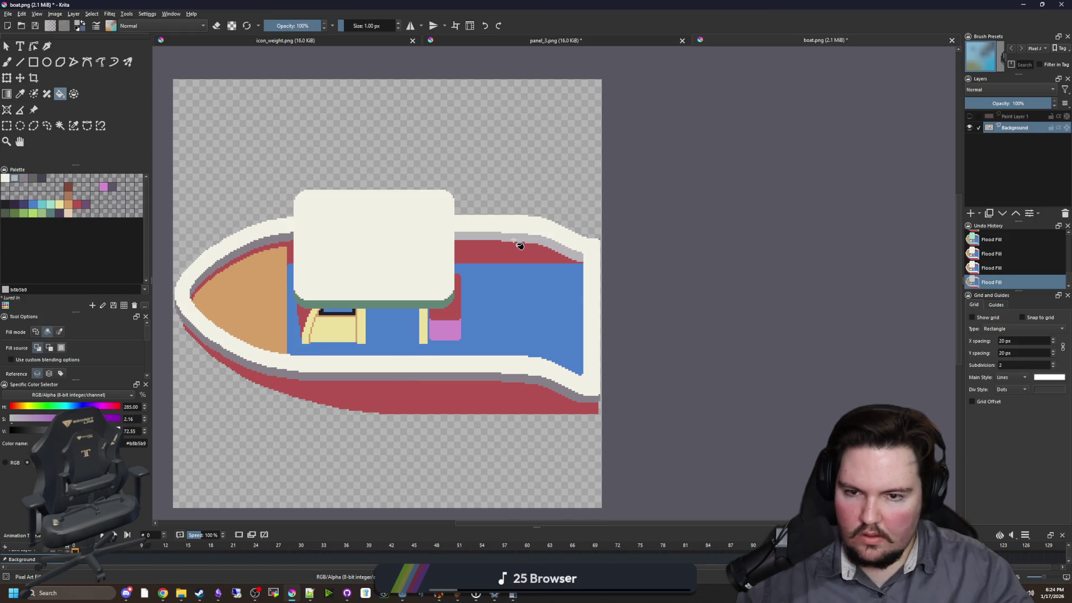
pyautogui.hotkey('ctrl', 'z')
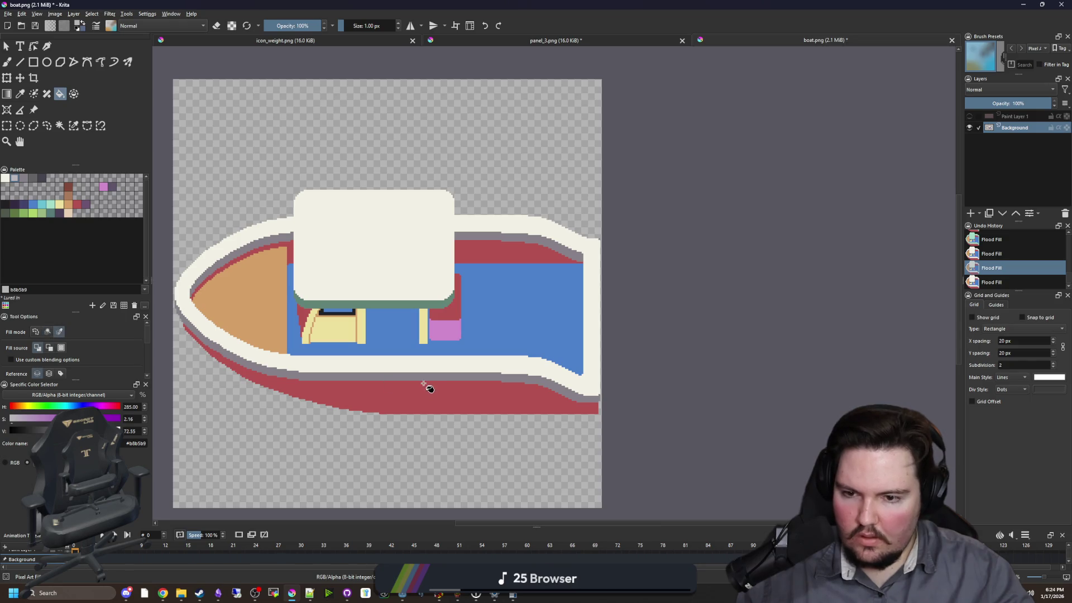
pyautogui.click(430, 381)
# - Select the red hull areas
pyautogui.press('b')
pyautogui.scroll(3, 570, 255)
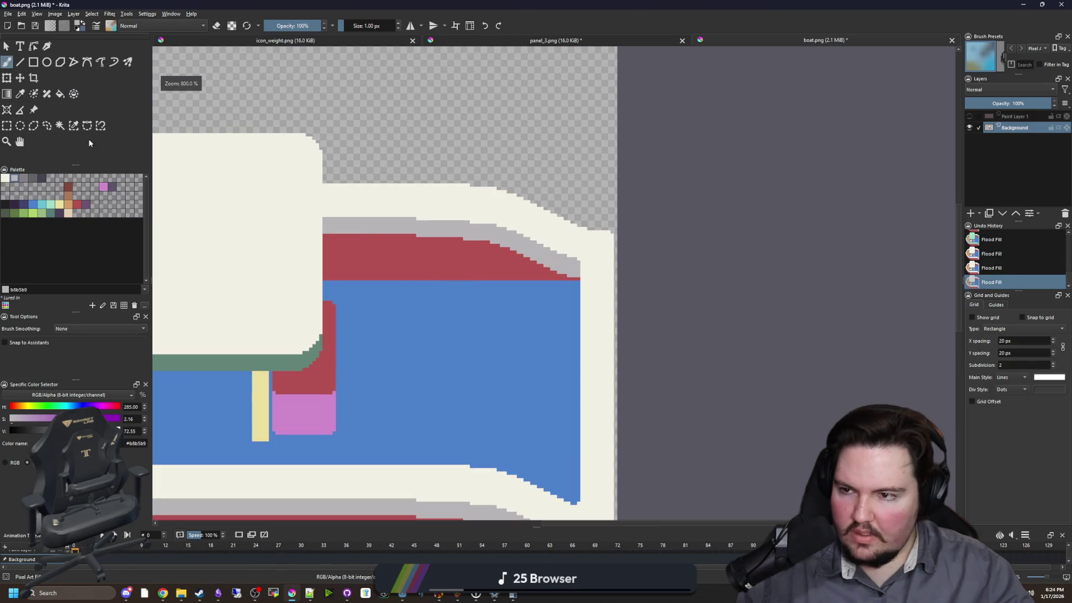
pyautogui.click(407, 253)
# - With a 3 px brush, paint grey strips over the red band's top and bow edge, then deselect
pyautogui.scroll(3, 461, 262)
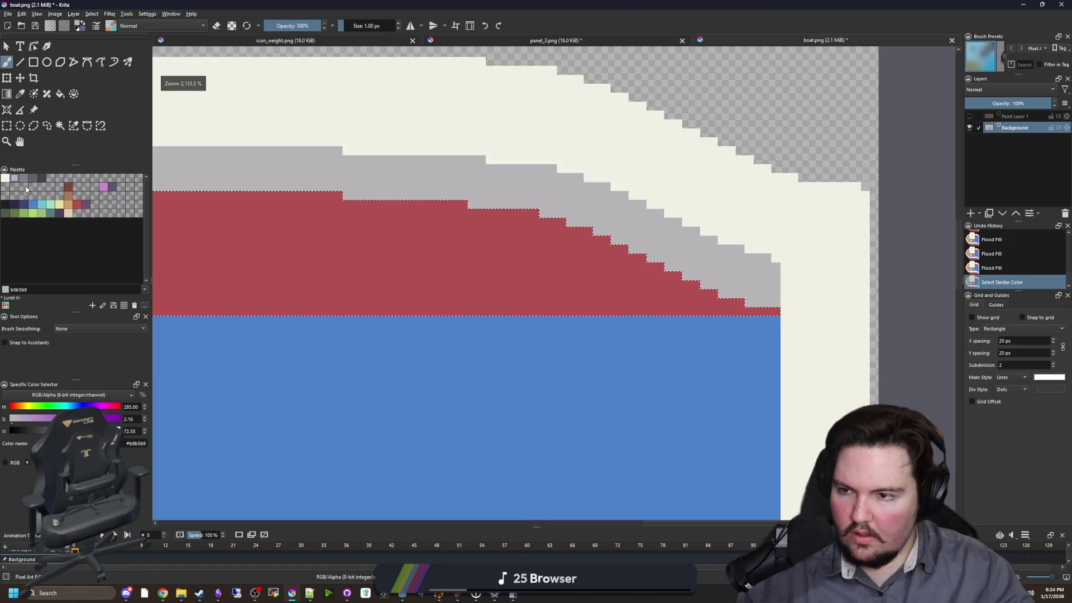
pyautogui.scroll(-1, 542, 275)
pyautogui.press(']')
pyautogui.press(']')
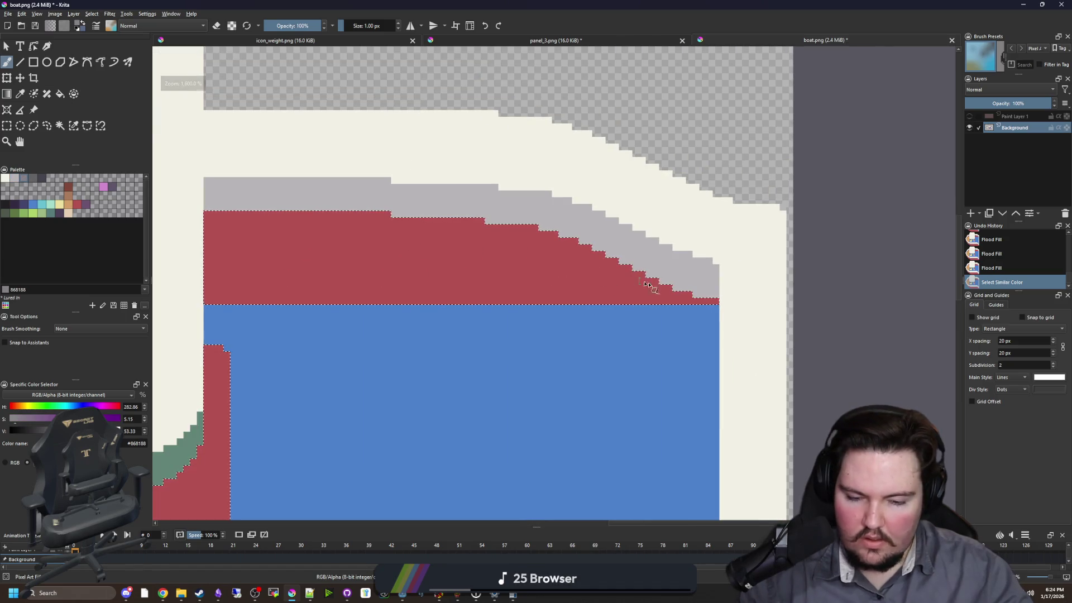
pyautogui.moveTo(718, 298)
pyautogui.mouseDown()
pyautogui.moveTo(502, 226)
pyautogui.moveTo(206, 216)
pyautogui.mouseUp()
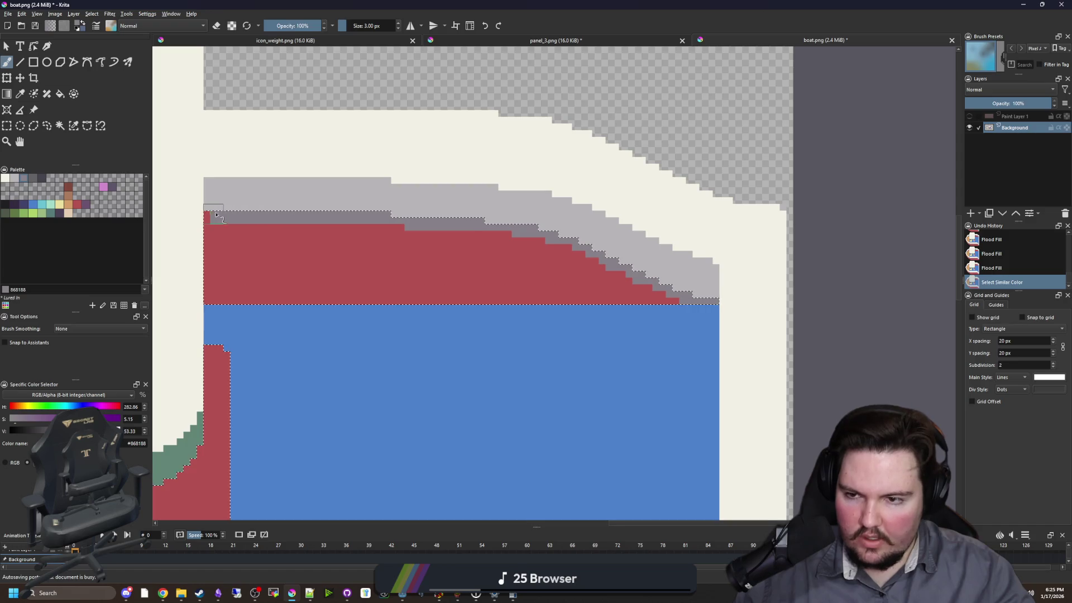
pyautogui.moveTo(289, 226)
pyautogui.mouseDown()
pyautogui.moveTo(748, 280)
pyautogui.moveTo(885, 221)
pyautogui.mouseUp()
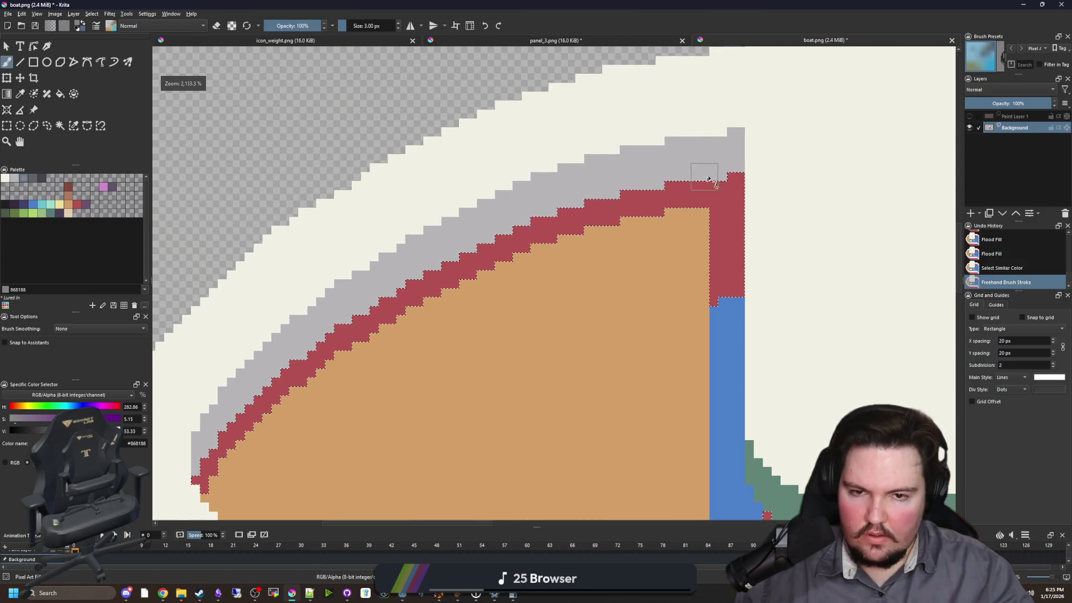
pyautogui.moveTo(579, 210)
pyautogui.mouseDown()
pyautogui.moveTo(462, 246)
pyautogui.moveTo(368, 296)
pyautogui.moveTo(236, 406)
pyautogui.moveTo(196, 479)
pyautogui.mouseUp()
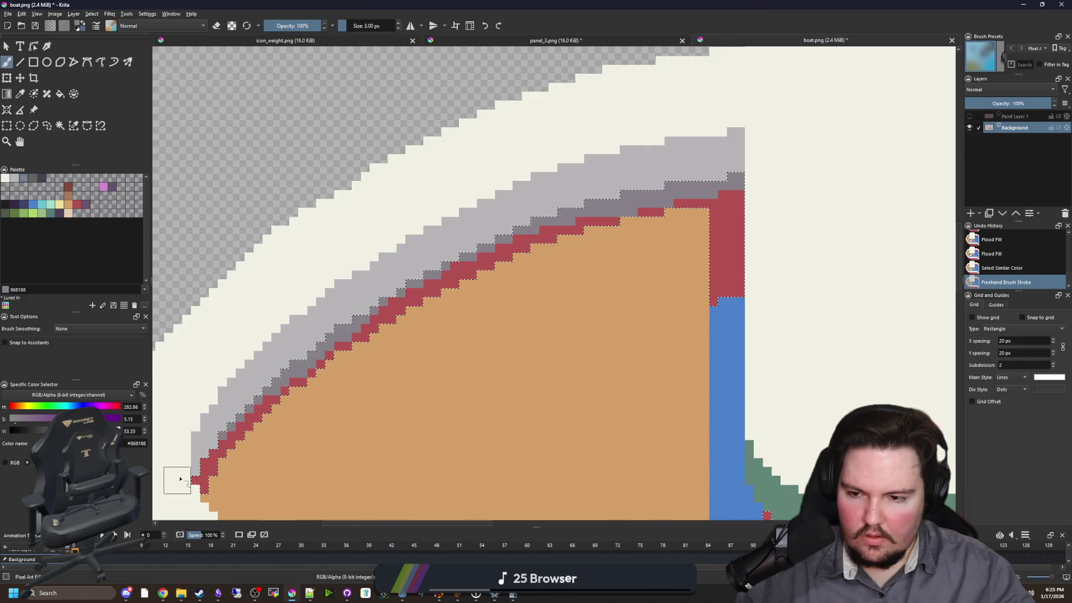
pyautogui.scroll(-5, 286, 292)
pyautogui.hotkey('ctrl', 'shift', 'a')
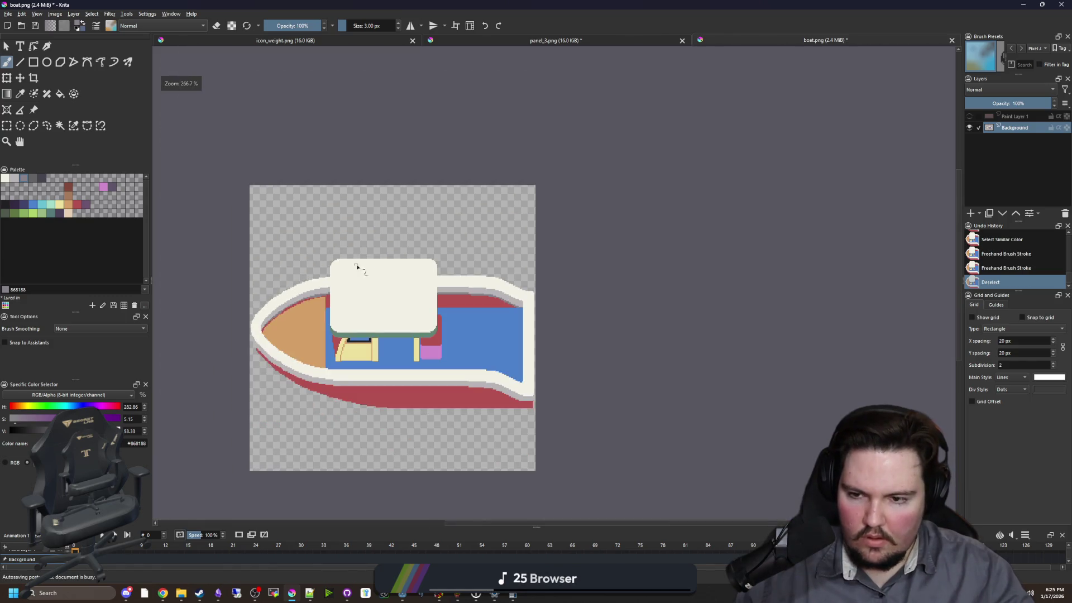
# - Repaint four stray grey edge pixels hull red with a 1 px brush
pyautogui.scroll(5, 197, 266)
pyautogui.scroll(-3, 196, 266)
pyautogui.scroll(3, 441, 287)
pyautogui.keyDown('ctrl'); pyautogui.click(441, 288); pyautogui.keyUp('ctrl')
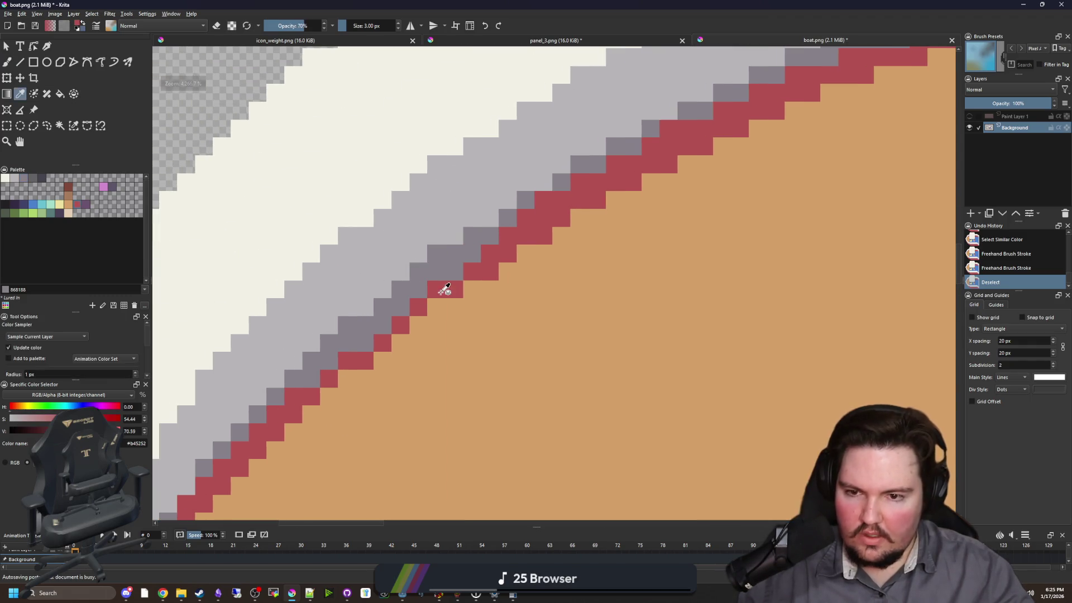
pyautogui.press('[')
pyautogui.press('[')
pyautogui.click(461, 271)
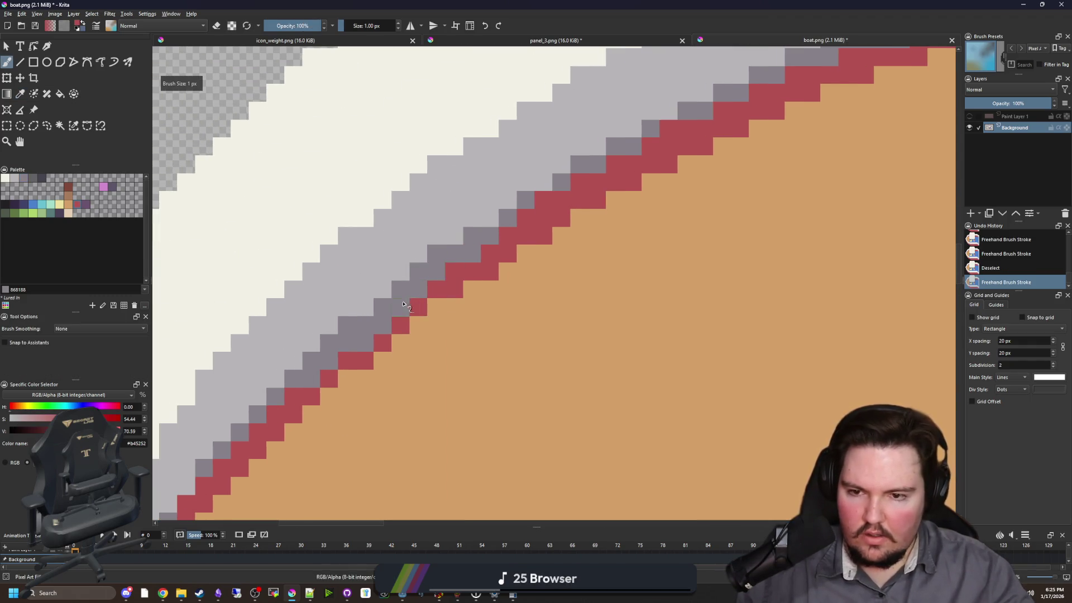
pyautogui.click(401, 308)
pyautogui.click(383, 325)
pyautogui.click(365, 343)
# - Sample the hull's dark grey and select the red hull band below the rim
pyautogui.scroll(-2, 316, 380)
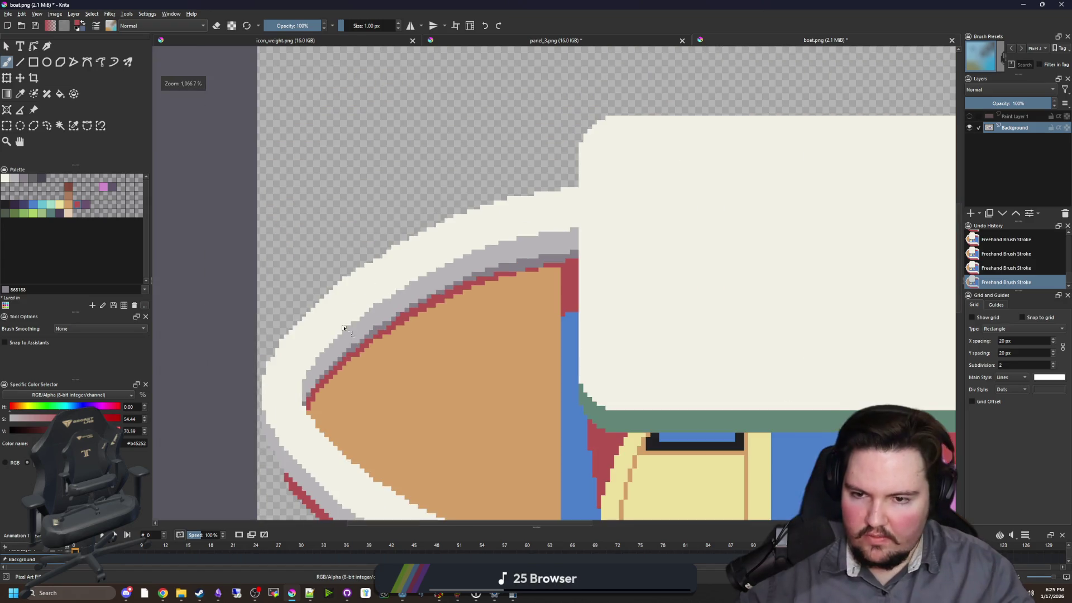
pyautogui.scroll(-5, 372, 379)
pyautogui.scroll(4, 437, 427)
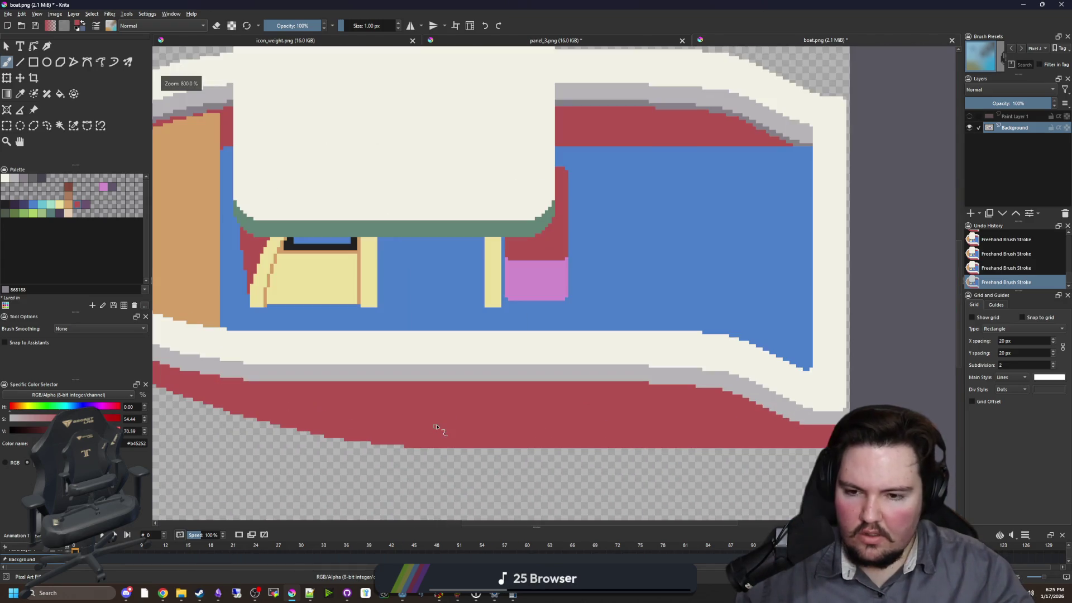
pyautogui.press('p')
pyautogui.click(670, 106)
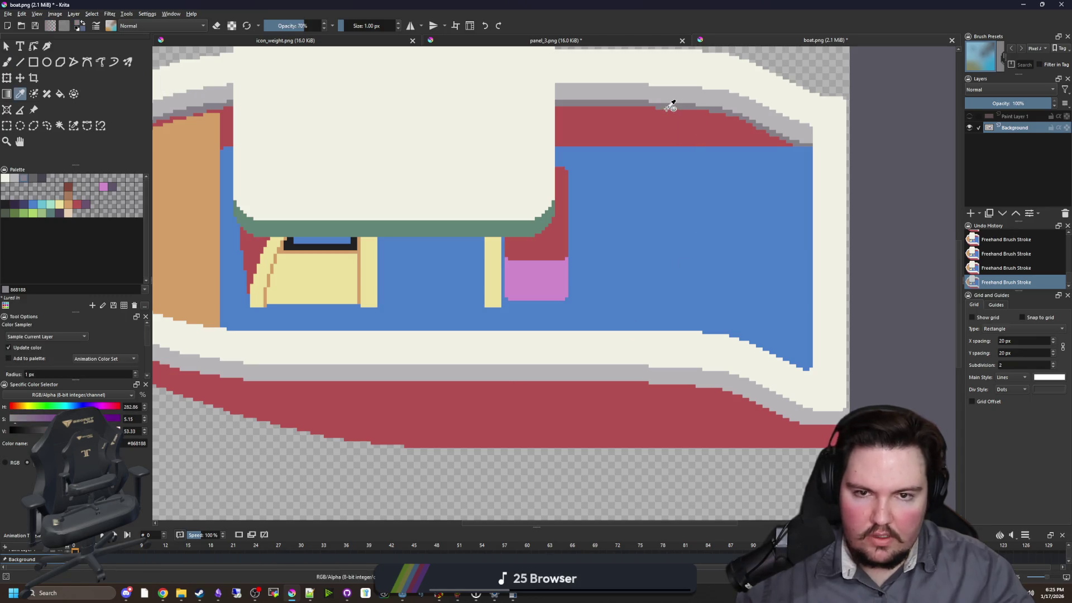
pyautogui.click(60, 125)
pyautogui.click(466, 434)
# - Paint dark grey along the red hull's top edge with a 3 px brush, then deselect
pyautogui.press('b')
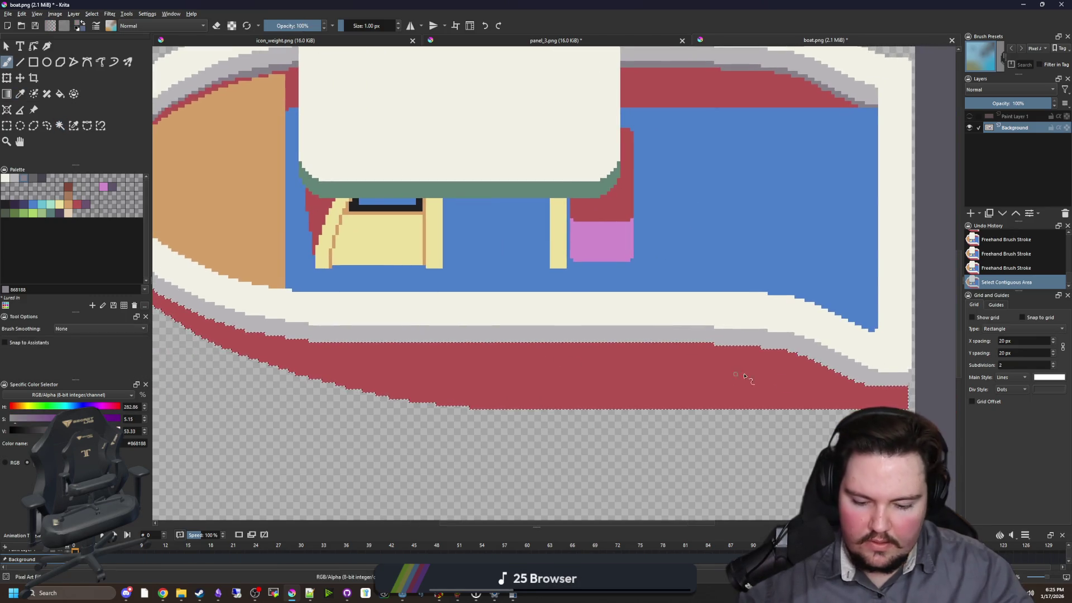
pyautogui.press(']')
pyautogui.press(']')
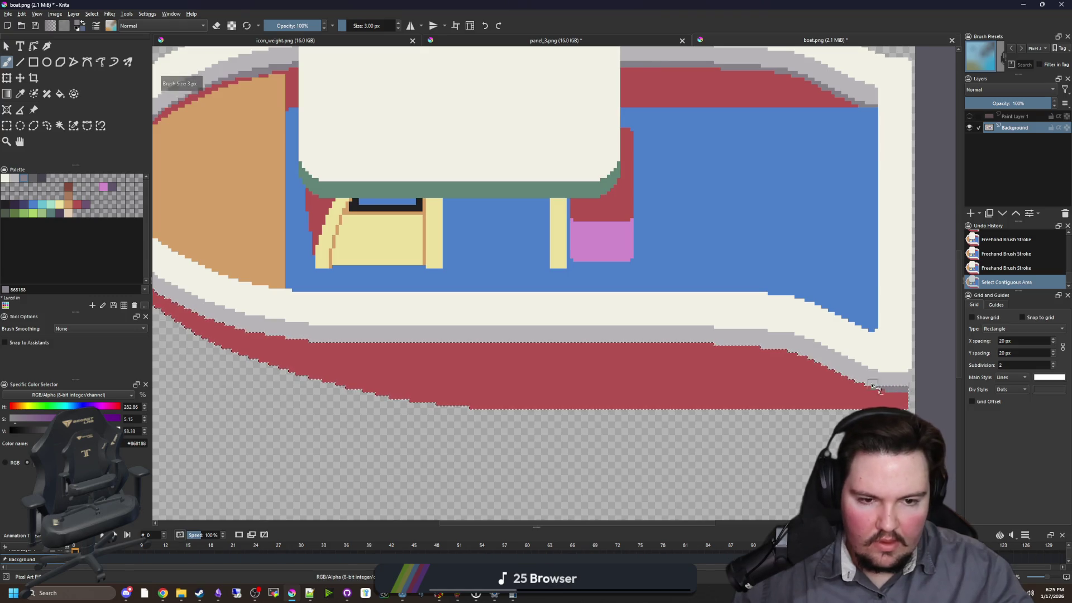
pyautogui.moveTo(873, 385)
pyautogui.mouseDown()
pyautogui.moveTo(681, 346)
pyautogui.moveTo(316, 342)
pyautogui.mouseUp()
pyautogui.scroll(1, 619, 360)
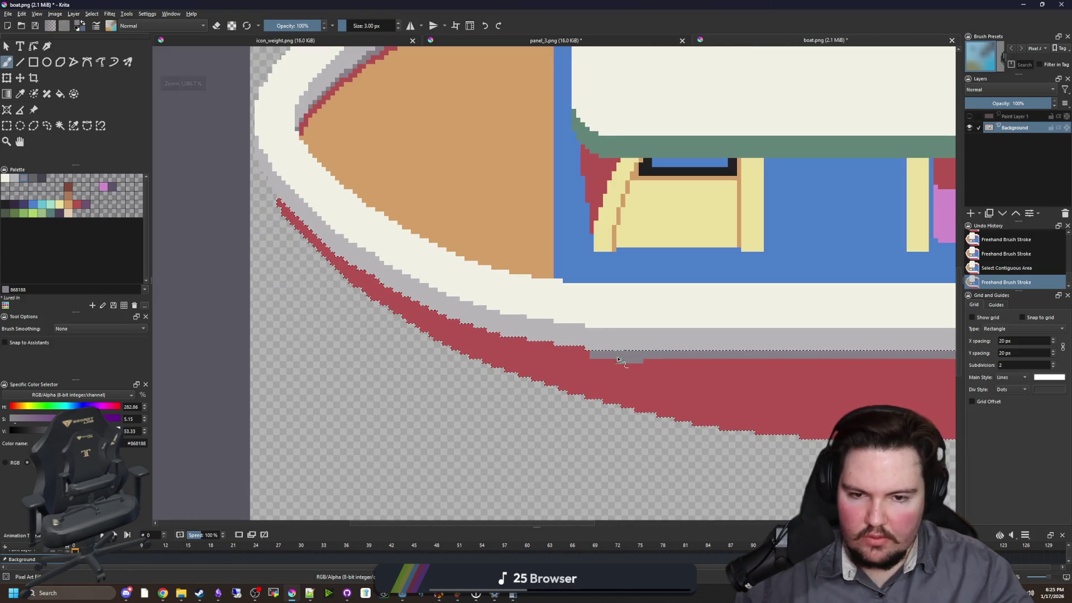
pyautogui.moveTo(619, 360)
pyautogui.mouseDown()
pyautogui.moveTo(503, 337)
pyautogui.moveTo(397, 298)
pyautogui.moveTo(281, 204)
pyautogui.mouseUp()
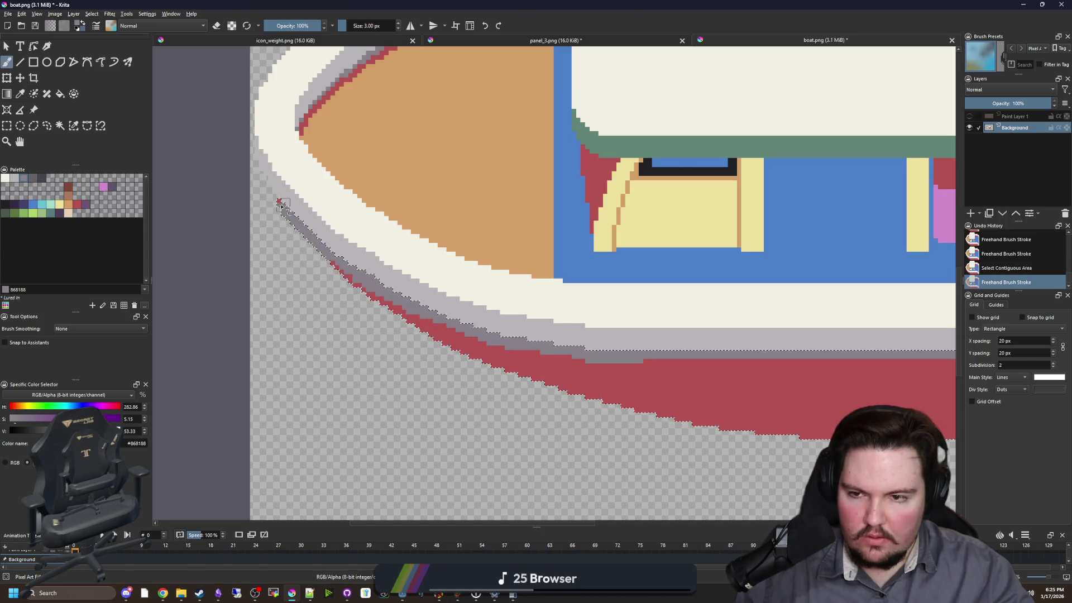
pyautogui.hotkey('ctrl', 'shift', 'a')
pyautogui.scroll(-4, 266, 340)
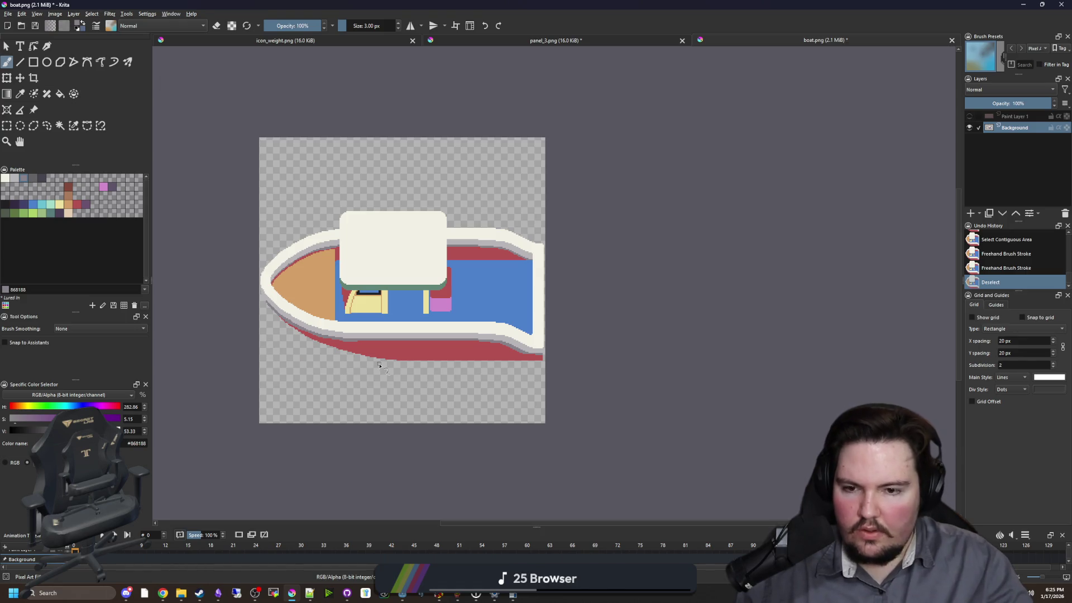
pyautogui.scroll(3, 421, 344)
# - Fill the lower grey hull strip with dark grey 646365
pyautogui.click(36, 176)
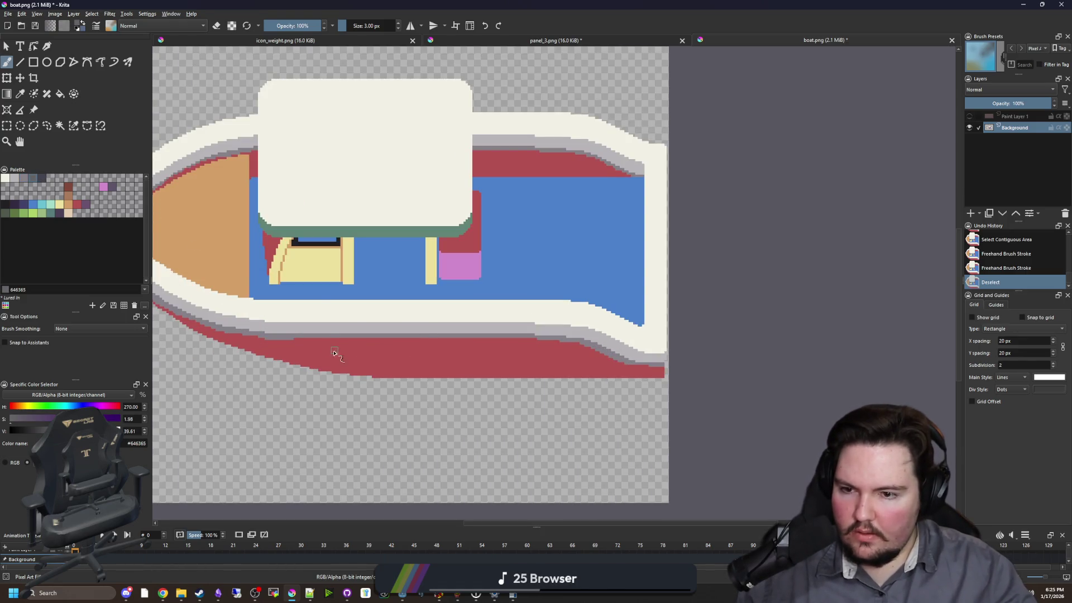
pyautogui.press('f')
pyautogui.scroll(2, 251, 337)
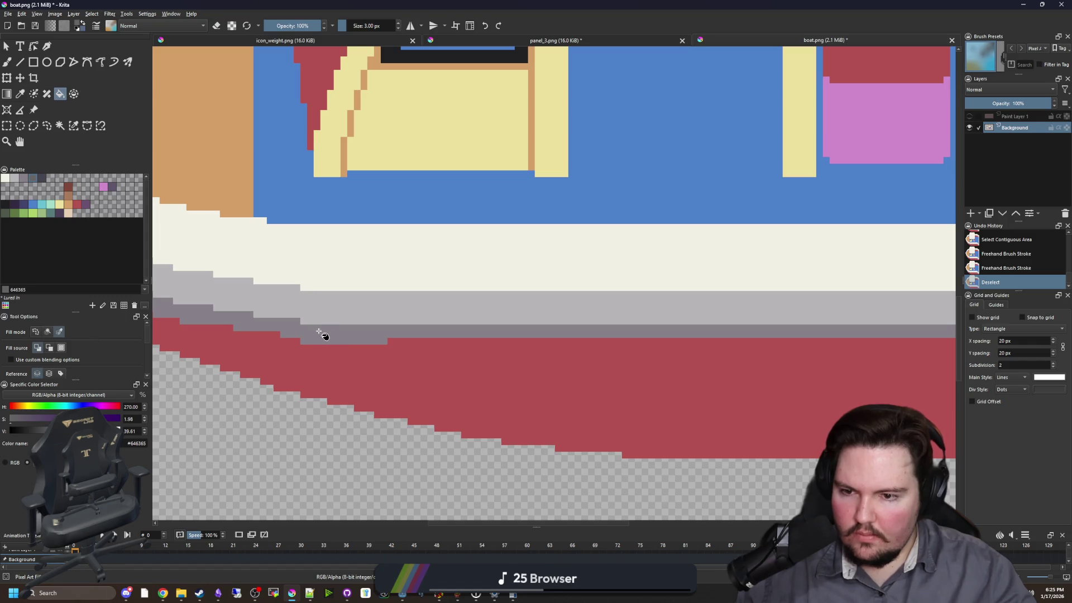
pyautogui.click(319, 332)
pyautogui.scroll(-3, 399, 408)
pyautogui.scroll(3, 605, 282)
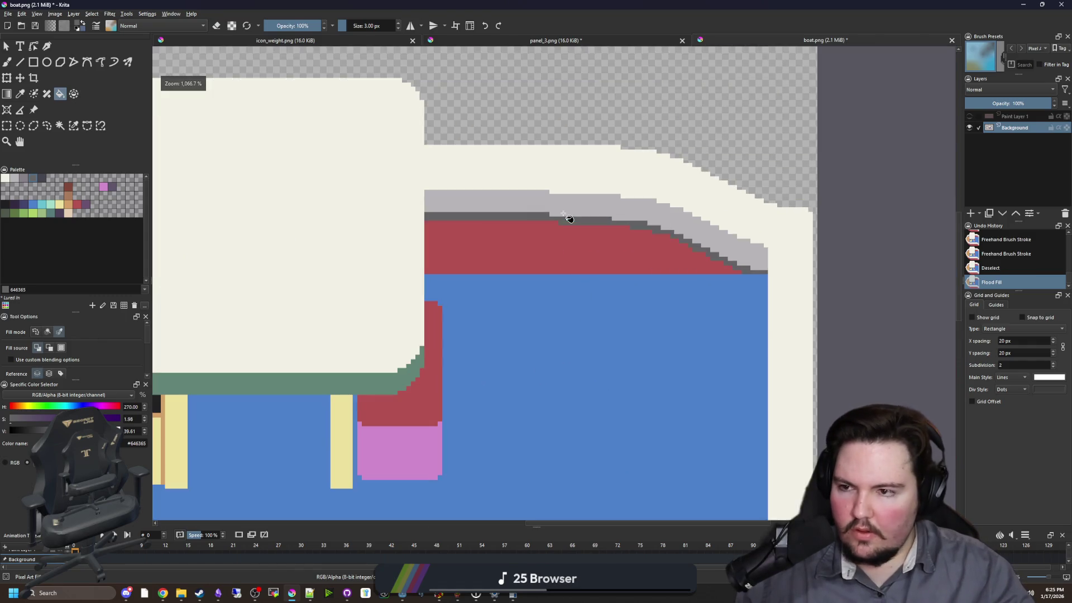
pyautogui.scroll(-4, 567, 217)
pyautogui.scroll(2, 460, 354)
pyautogui.scroll(-2, 460, 354)
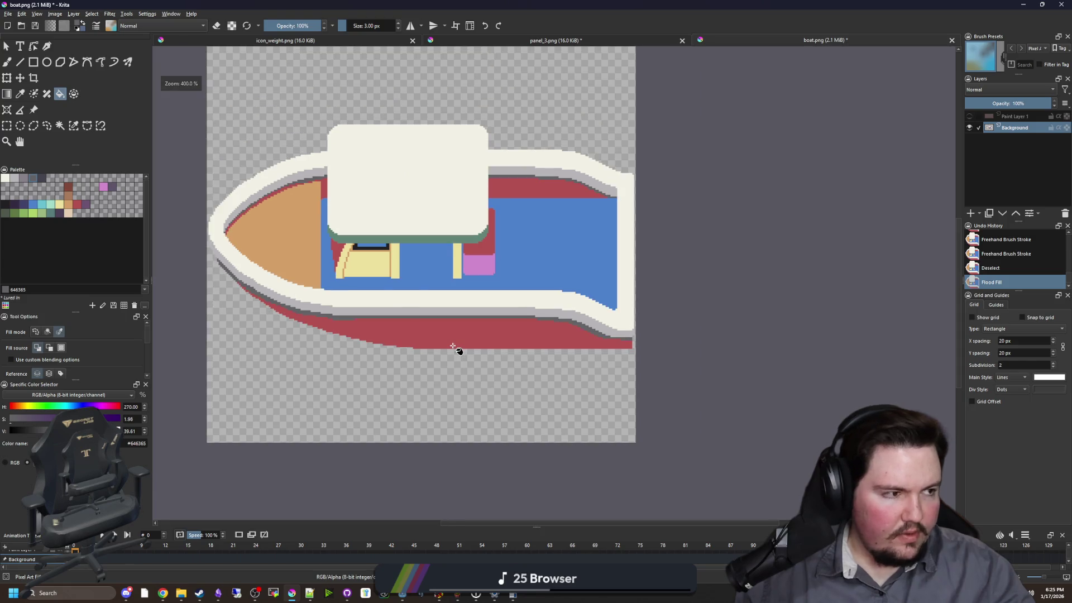
pyautogui.scroll(1, 455, 341)
pyautogui.scroll(1, 450, 335)
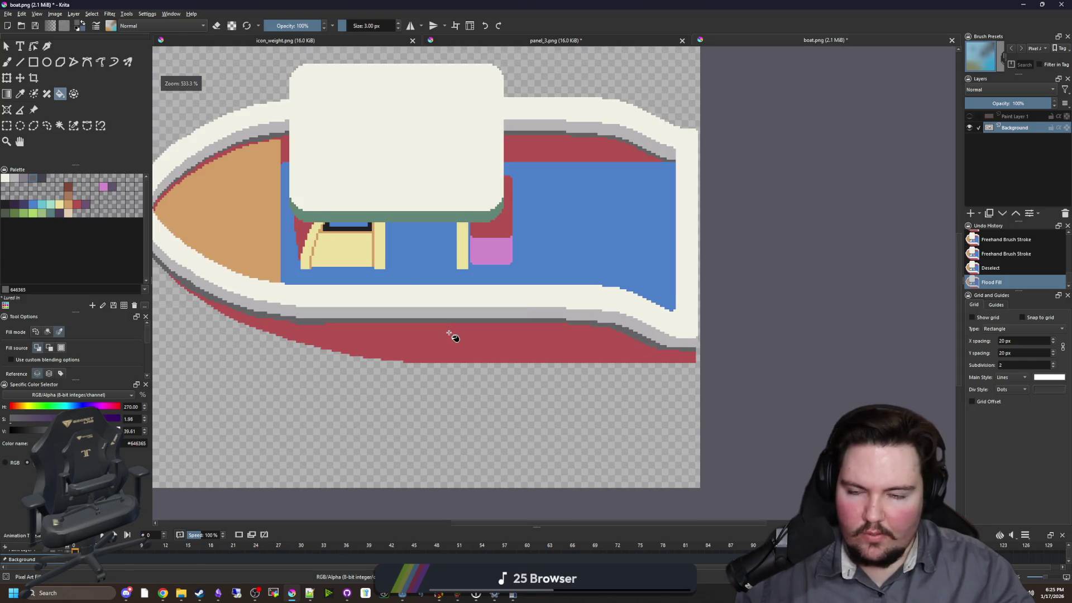
pyautogui.scroll(3, 449, 335)
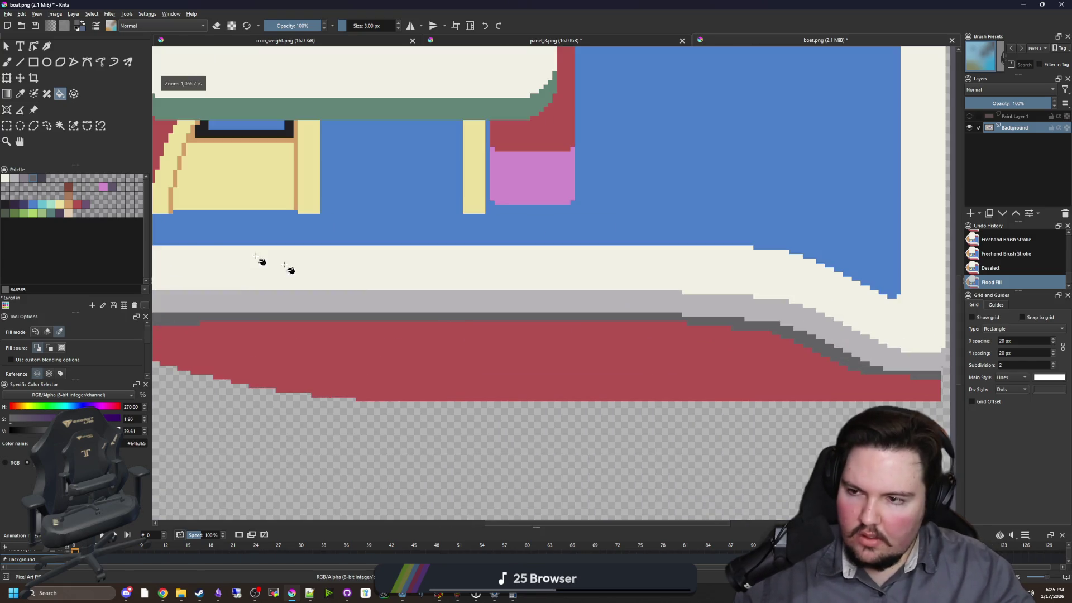
# - Fill the red hull with teal 567b79
pyautogui.click(52, 213)
pyautogui.click(299, 332)
pyautogui.scroll(-4, 376, 419)
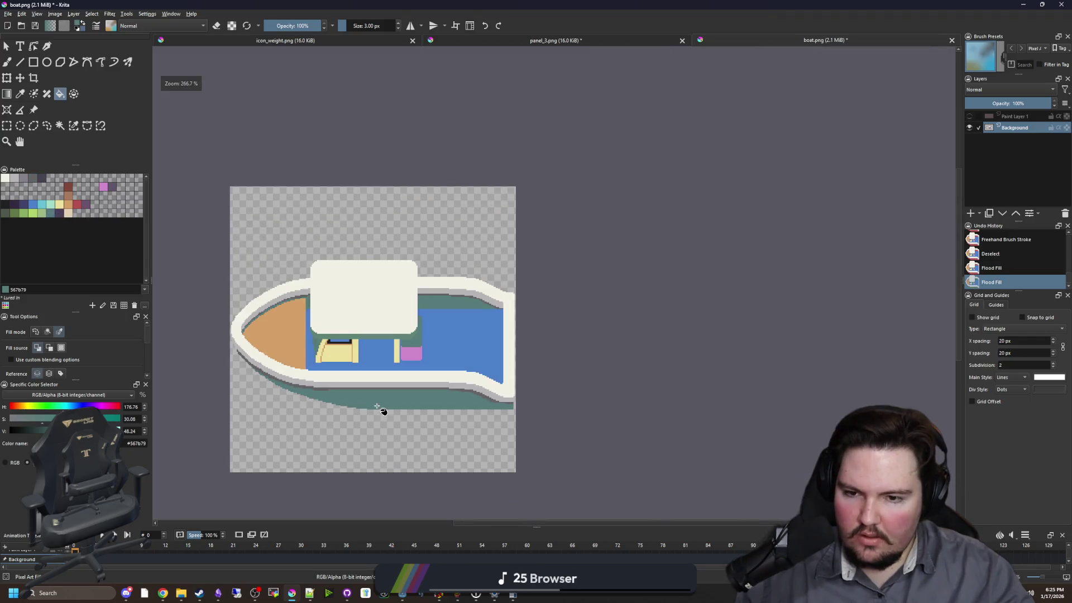
# - Fill the dark grey hull band with purple 4b4158
pyautogui.scroll(5, 377, 406)
pyautogui.click(58, 213)
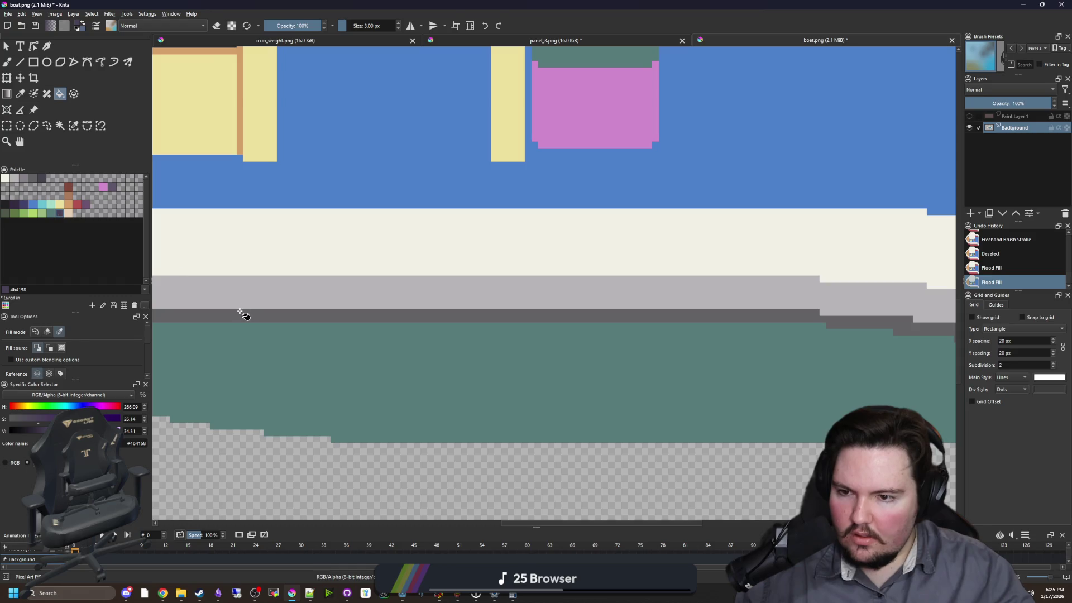
pyautogui.click(240, 316)
pyautogui.scroll(-5, 346, 352)
pyautogui.scroll(5, 408, 356)
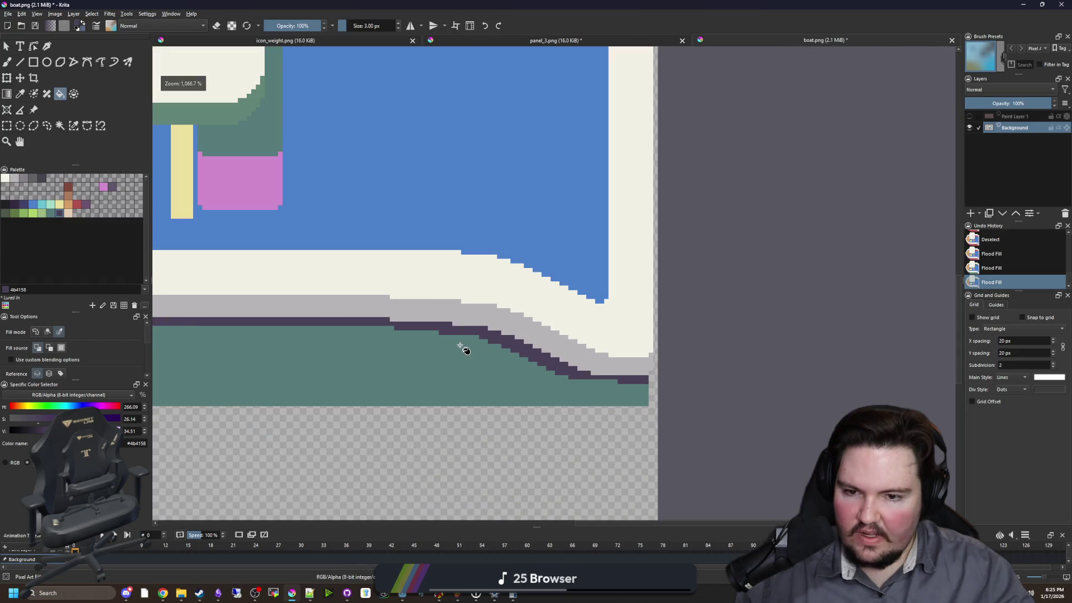
# - With a 1 px brush, close the gap and extend the purple line at the hull corner
pyautogui.press('b')
pyautogui.press('[')
pyautogui.press('[')
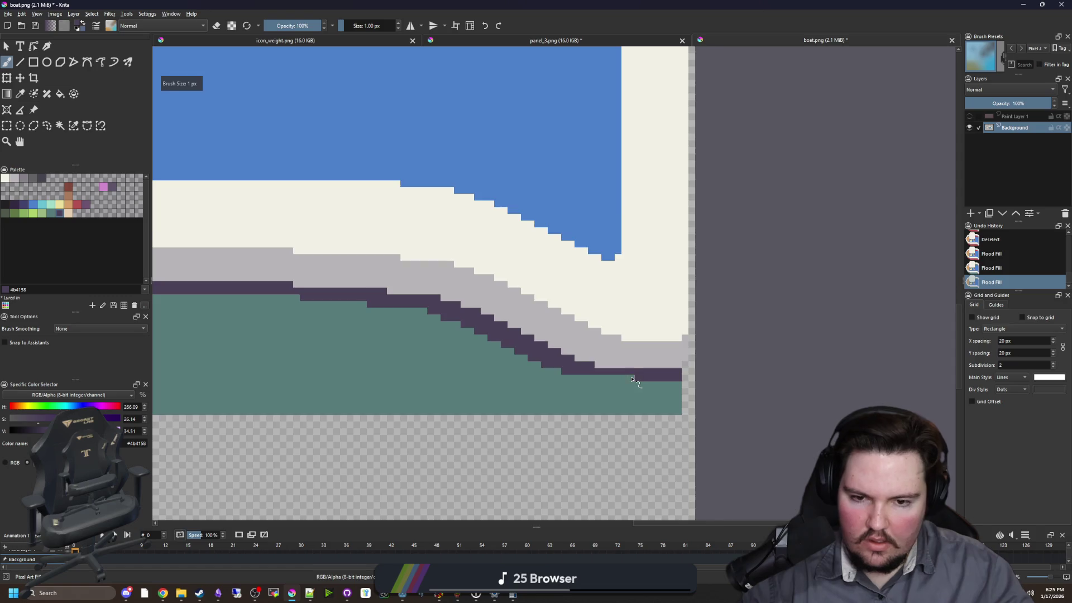
pyautogui.scroll(1, 614, 377)
pyautogui.moveTo(586, 376); pyautogui.dragTo(597, 376)
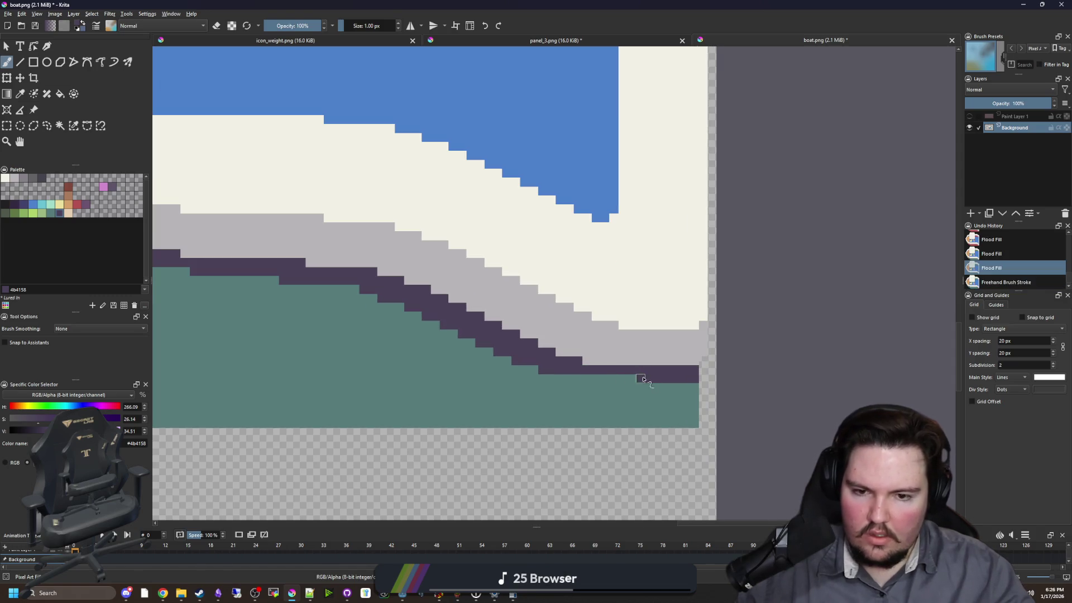
pyautogui.moveTo(307, 299); pyautogui.dragTo(443, 328)
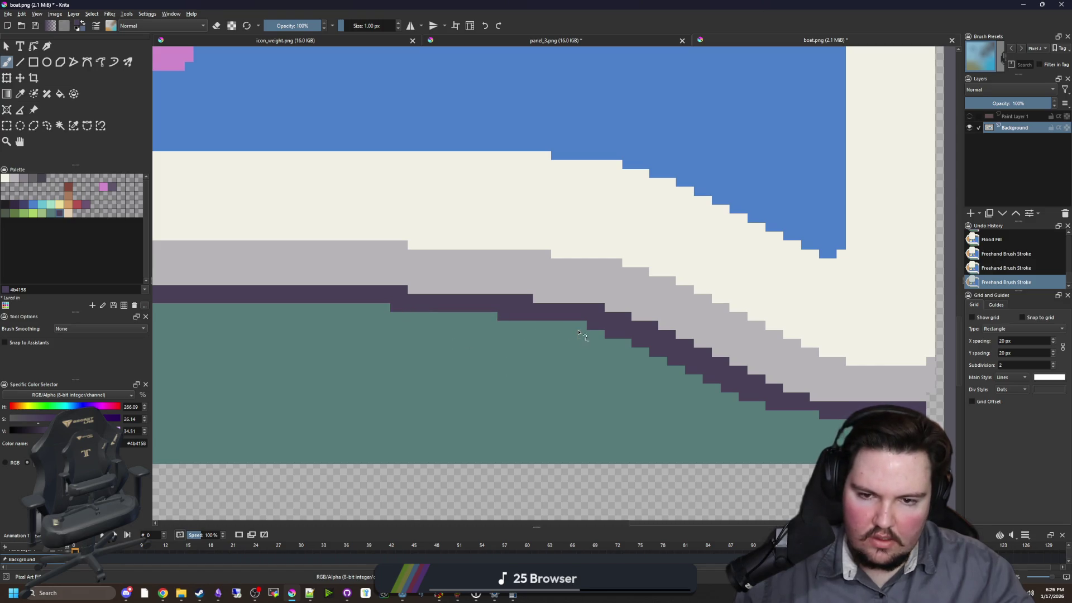
pyautogui.scroll(-5, 439, 445)
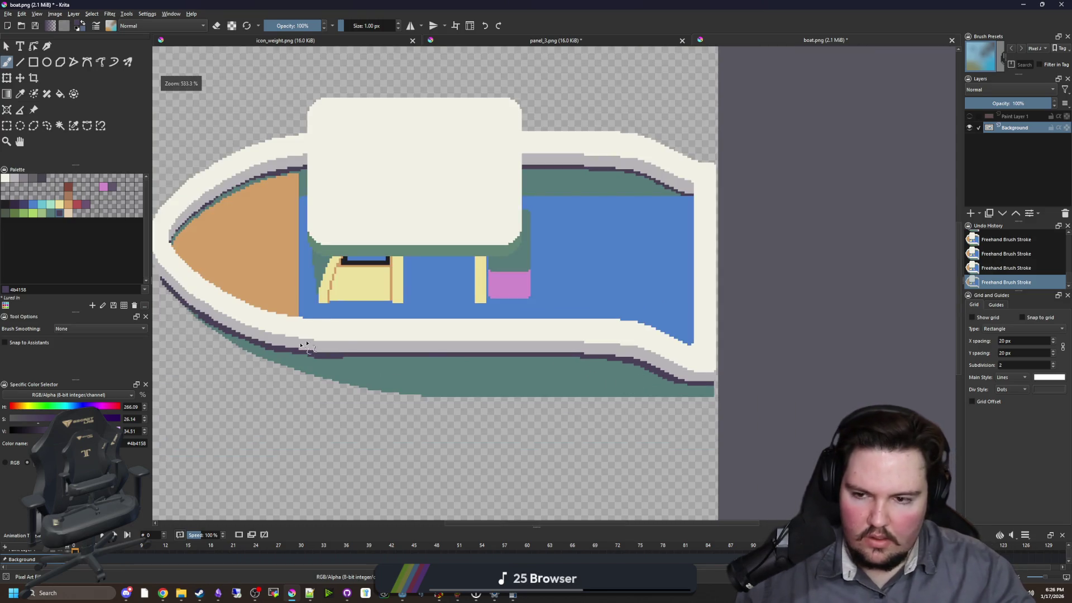
pyautogui.scroll(5, 449, 362)
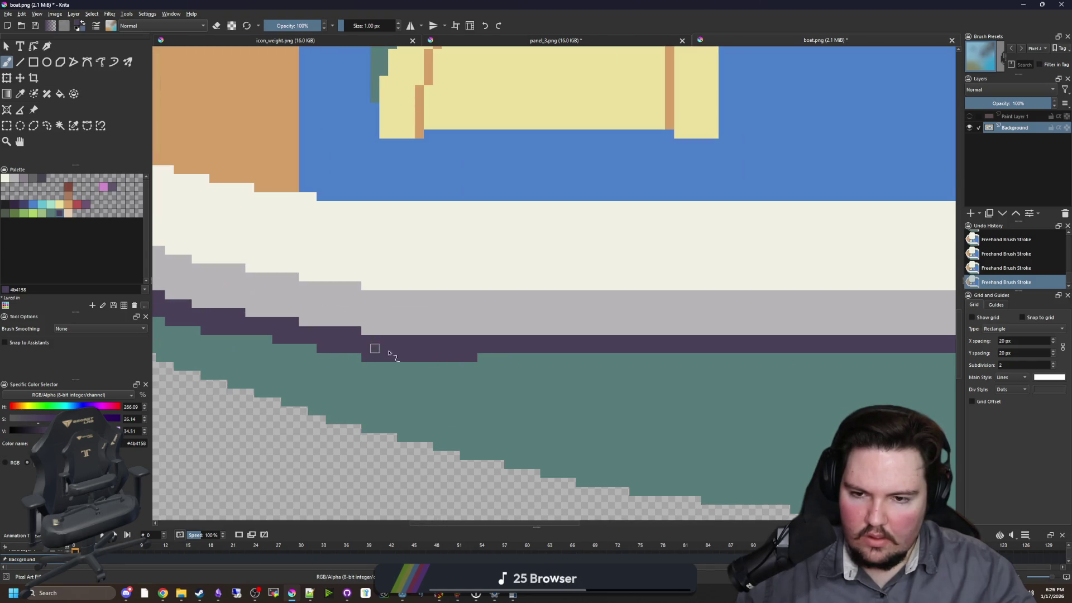
# - Cover stray purple pixels with sampled teal and redraw the purple outline steps along the hull
pyautogui.keyDown('ctrl'); pyautogui.click(497, 367); pyautogui.keyUp('ctrl')
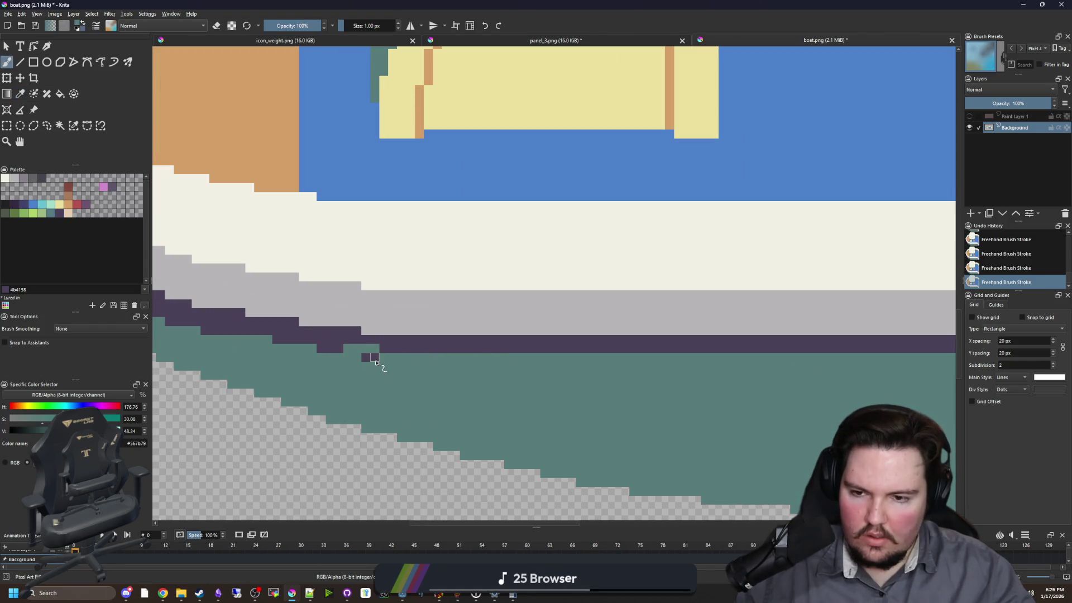
pyautogui.moveTo(375, 362); pyautogui.dragTo(461, 359)
pyautogui.click(354, 366)
pyautogui.keyDown('ctrl'); pyautogui.click(507, 351); pyautogui.keyUp('ctrl')
pyautogui.moveTo(339, 340)
pyautogui.mouseDown()
pyautogui.moveTo(507, 350)
pyautogui.moveTo(403, 350)
pyautogui.mouseUp()
# - Move the view to inspect the bow's lower outline
pyautogui.scroll(2, 430, 353)
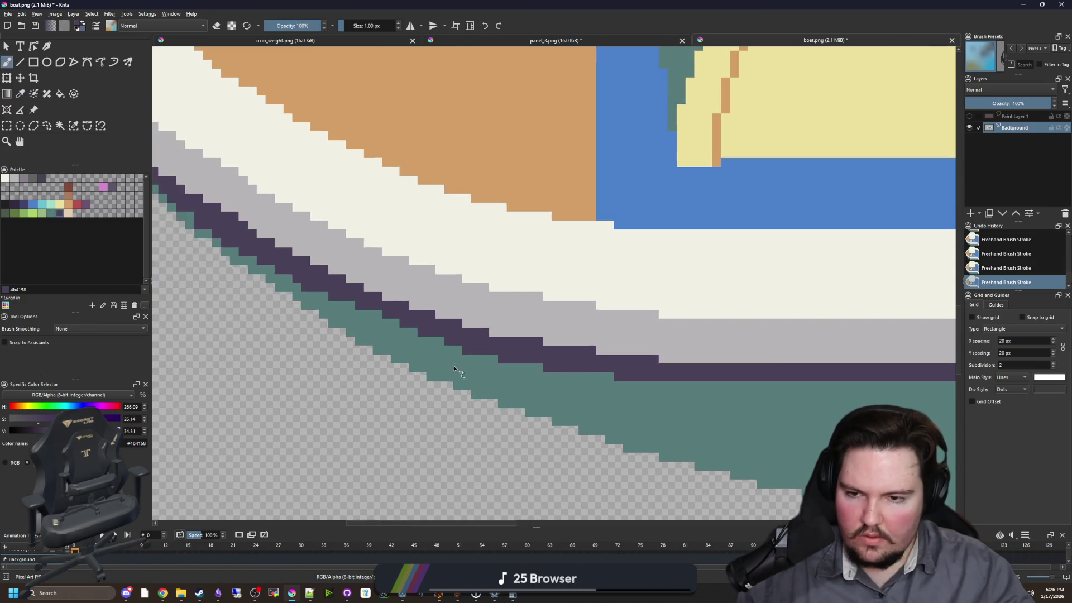
pyautogui.moveTo(311, 287); pyautogui.dragTo(560, 385)
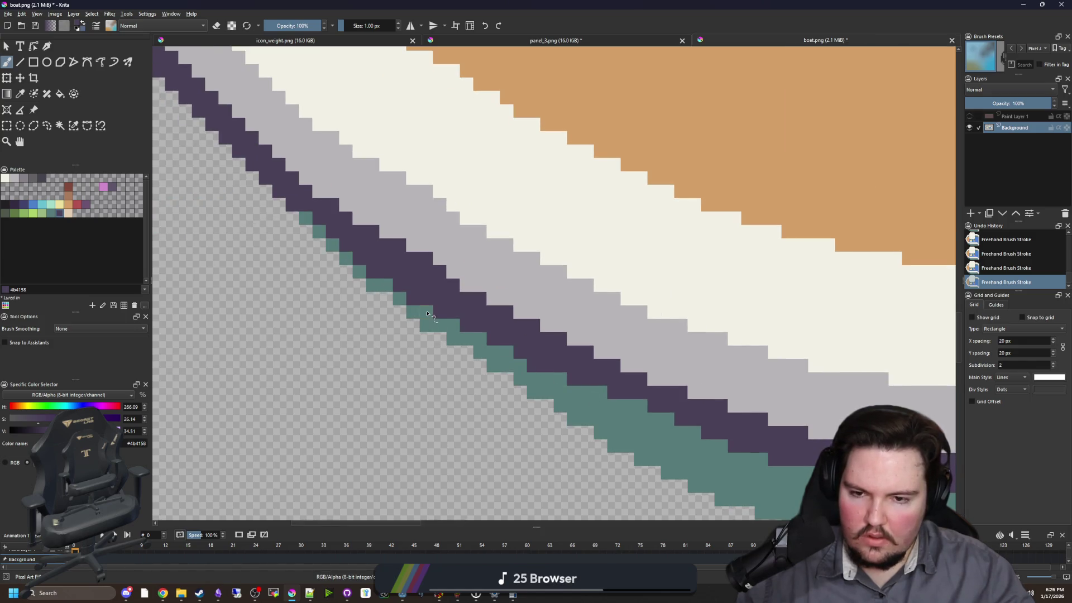
pyautogui.scroll(-8, 507, 350)
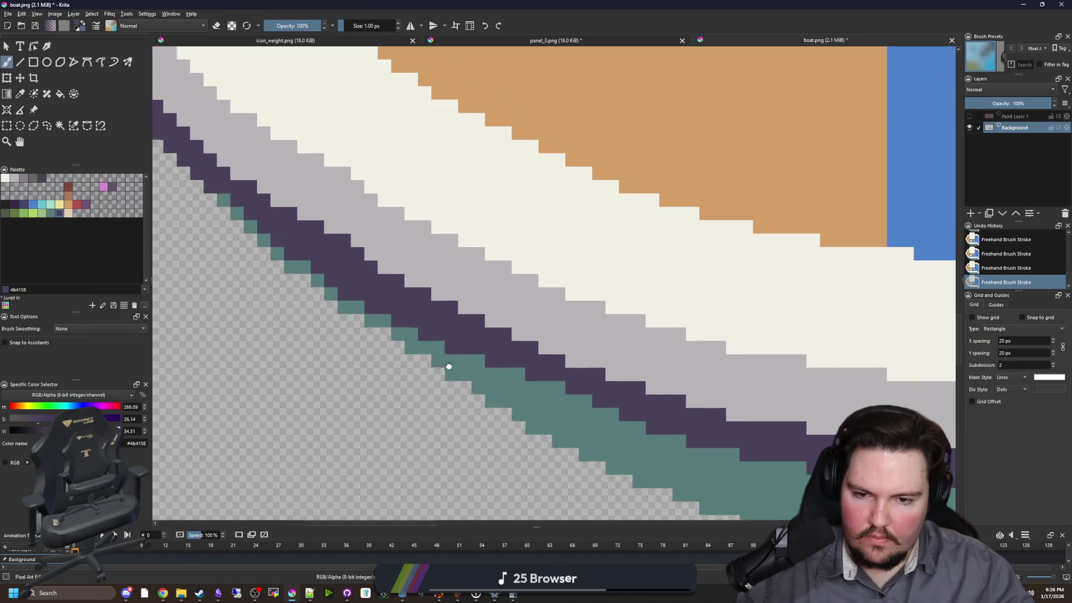
pyautogui.scroll(4, 600, 314)
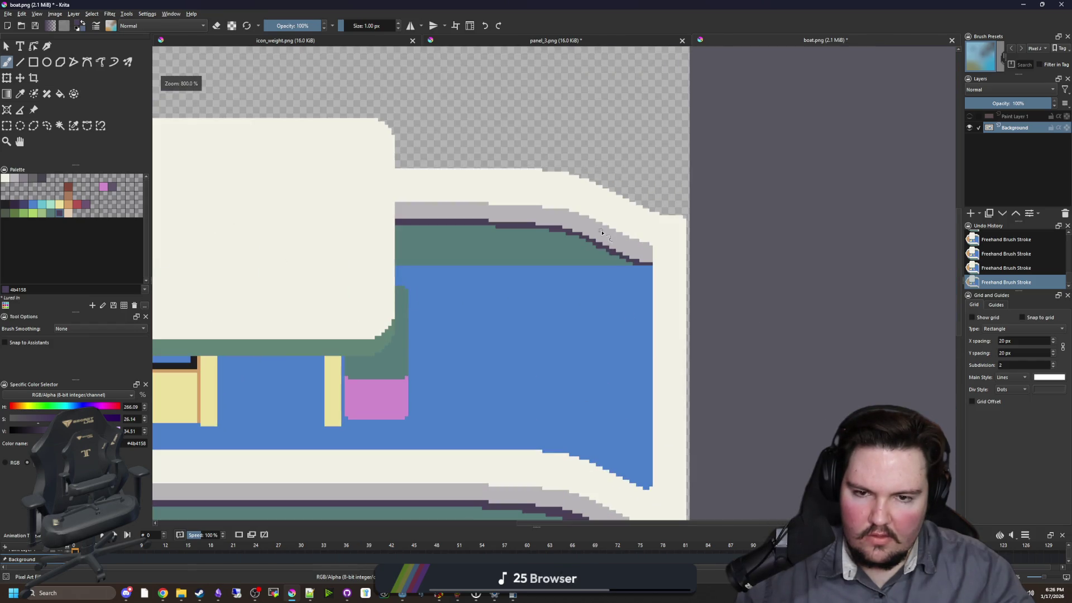
pyautogui.scroll(-4, 581, 326)
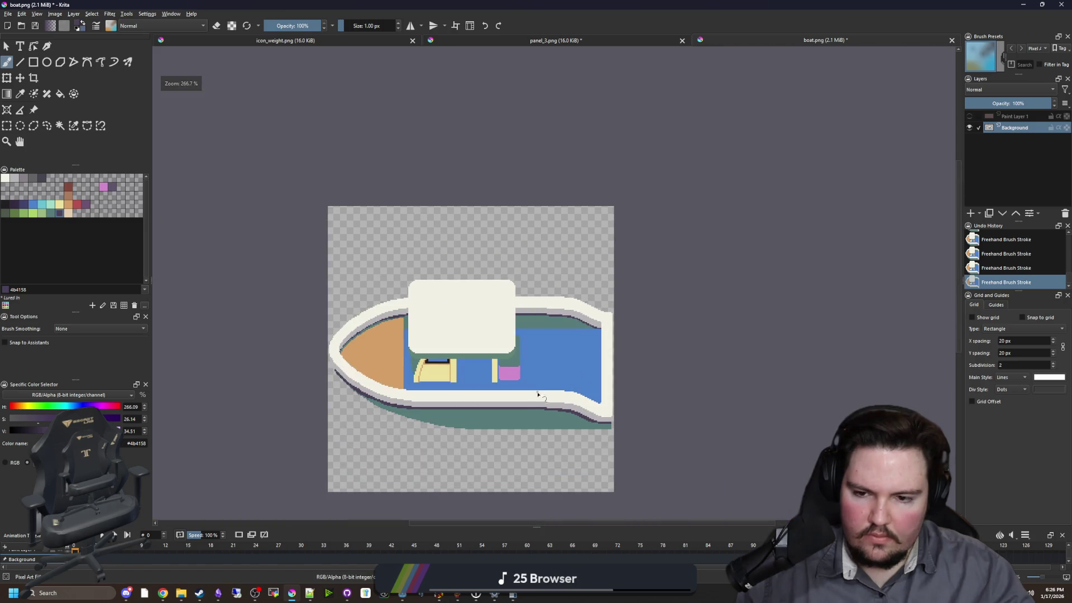
pyautogui.scroll(6, 374, 340)
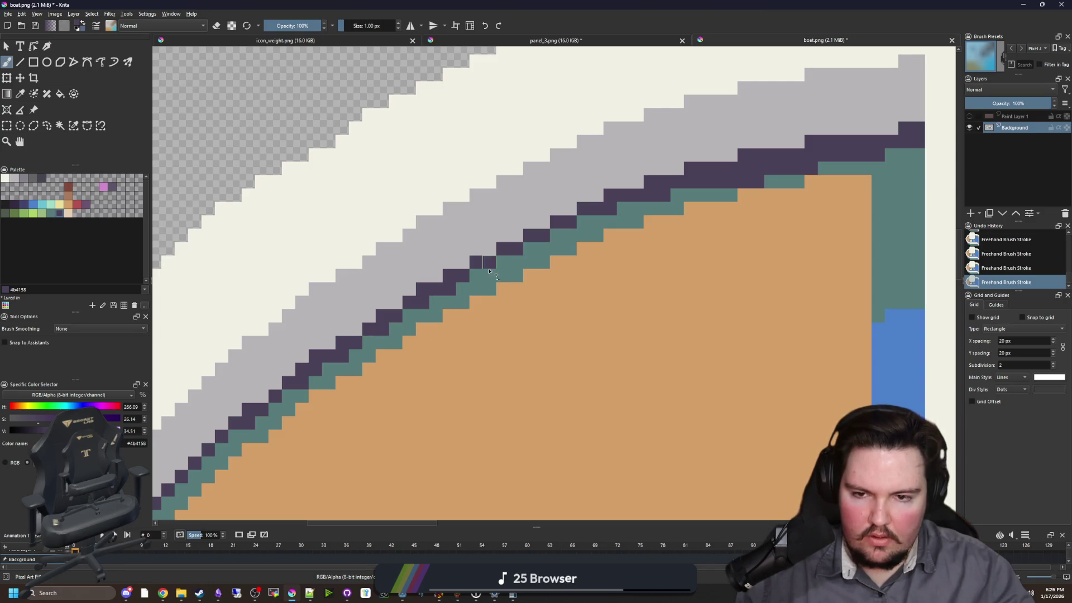
pyautogui.scroll(-8, 547, 298)
pyautogui.scroll(4, 304, 315)
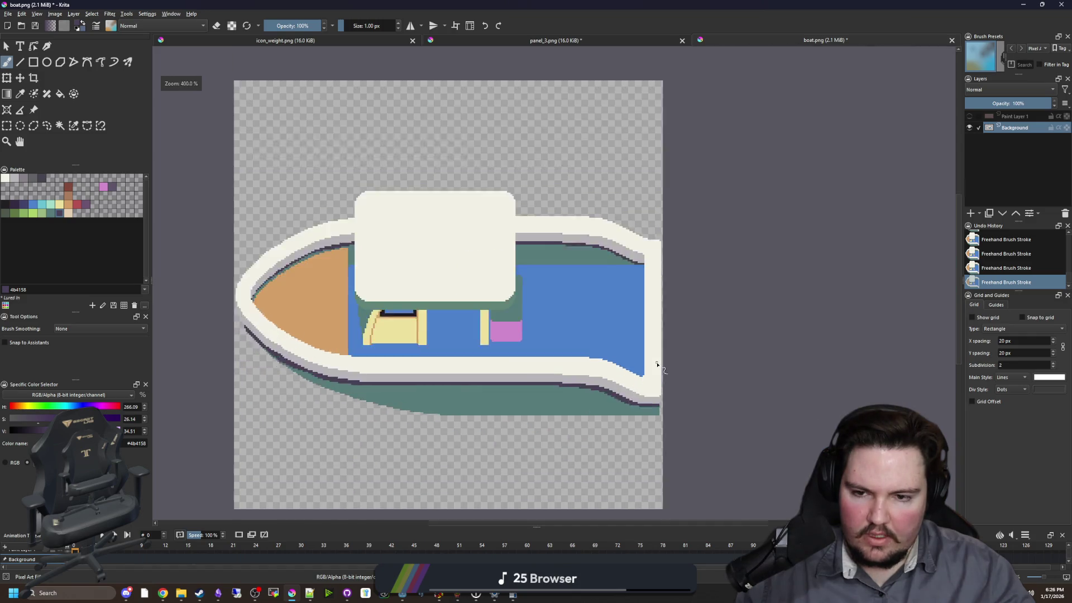
pyautogui.scroll(-2, 304, 315)
pyautogui.scroll(3, 388, 306)
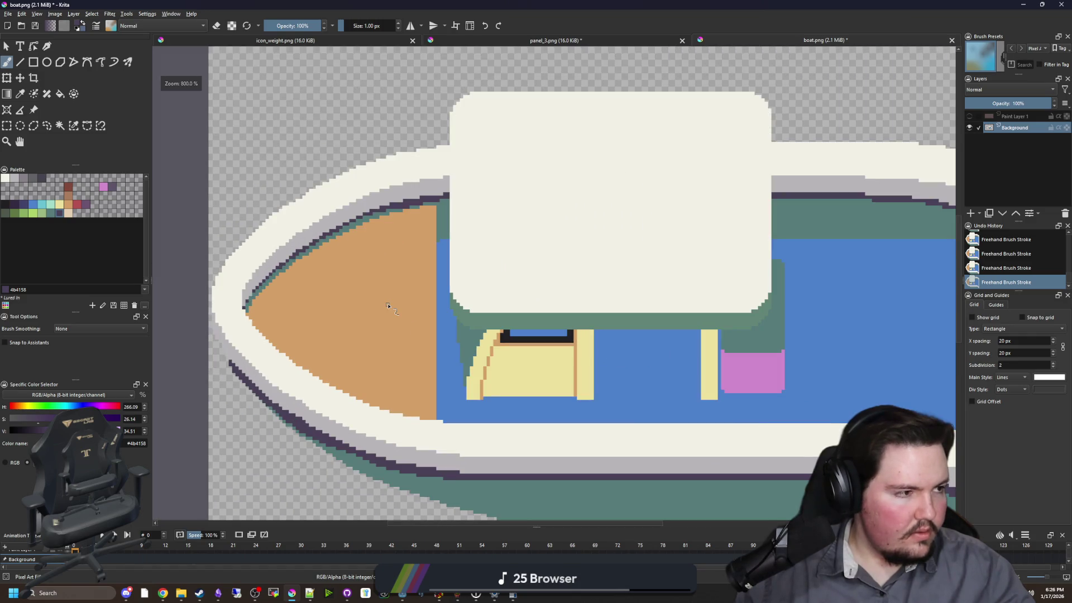
pyautogui.scroll(1, 375, 309)
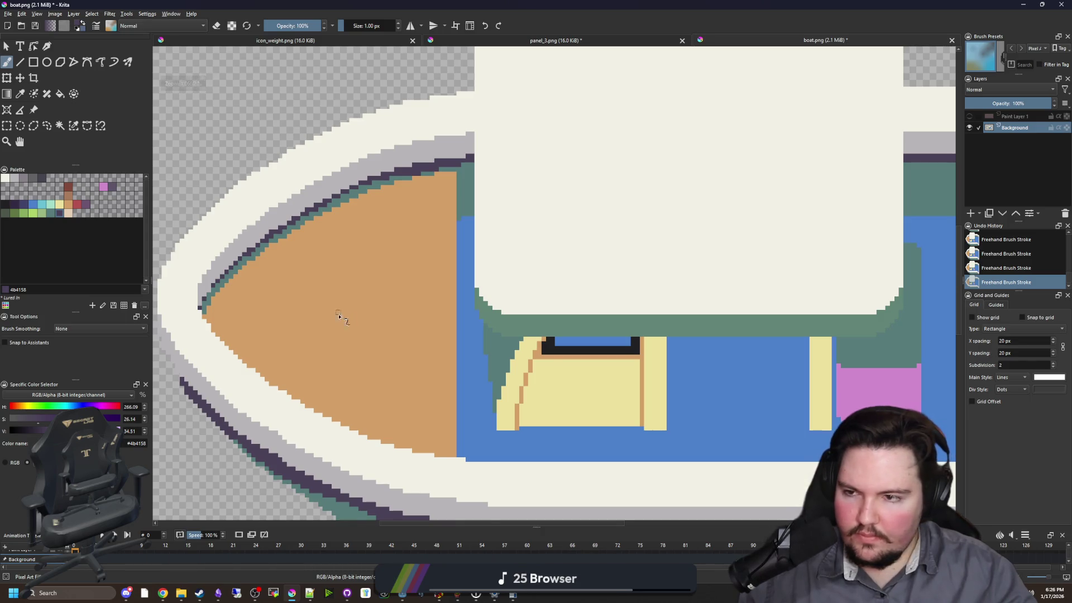
pyautogui.scroll(-2, 377, 323)
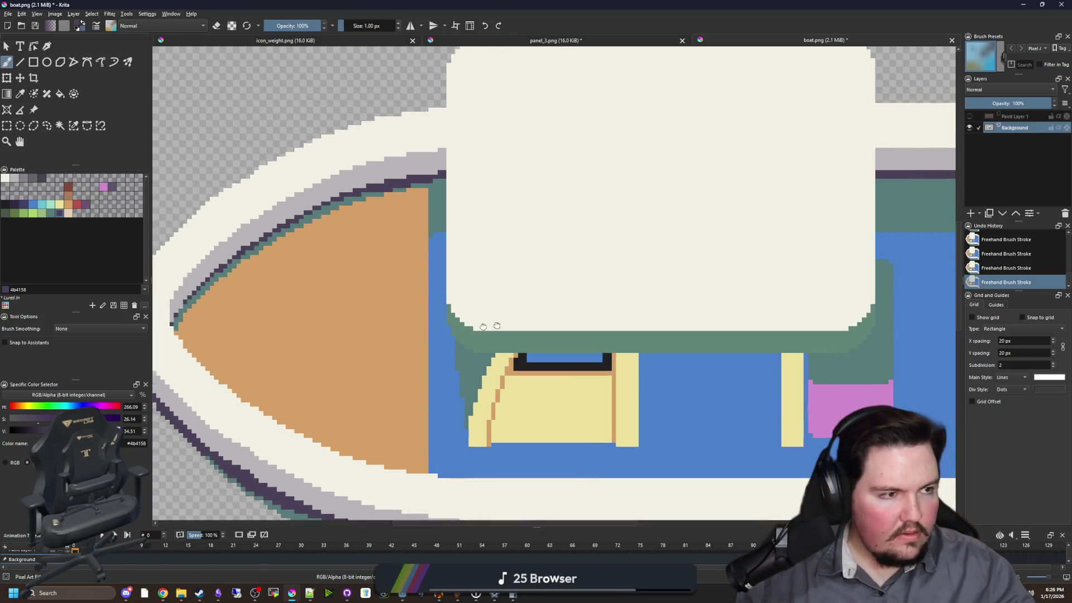
pyautogui.scroll(1, 482, 322)
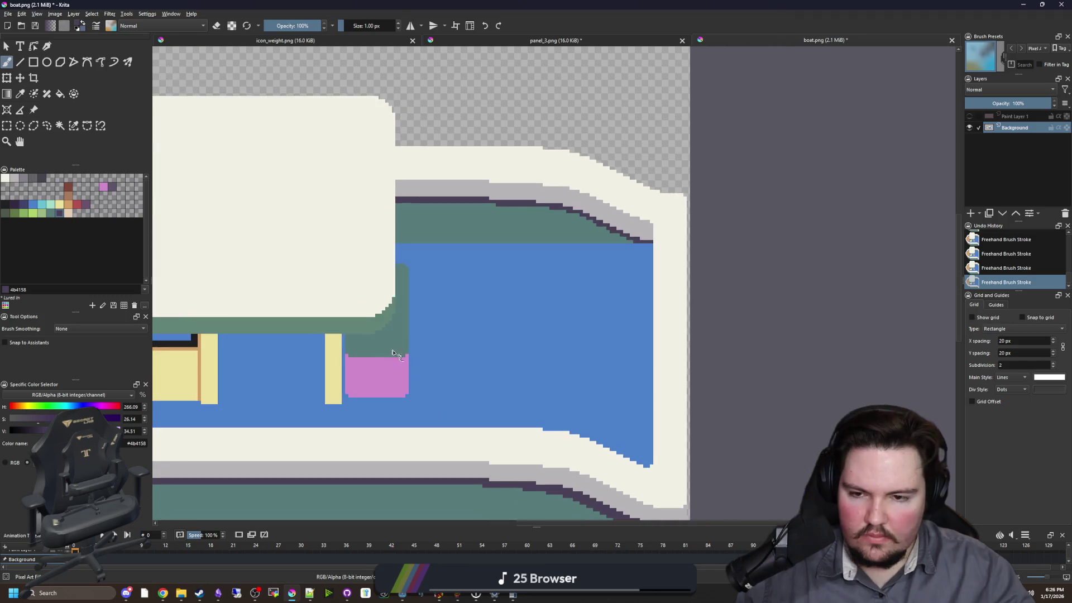
pyautogui.scroll(4, 254, 288)
# - Fill the green gap beside the cabin with cream f2f0e5 and the pink block with grey 868188
pyautogui.click(5, 177)
pyautogui.press('f')
pyautogui.click(390, 342)
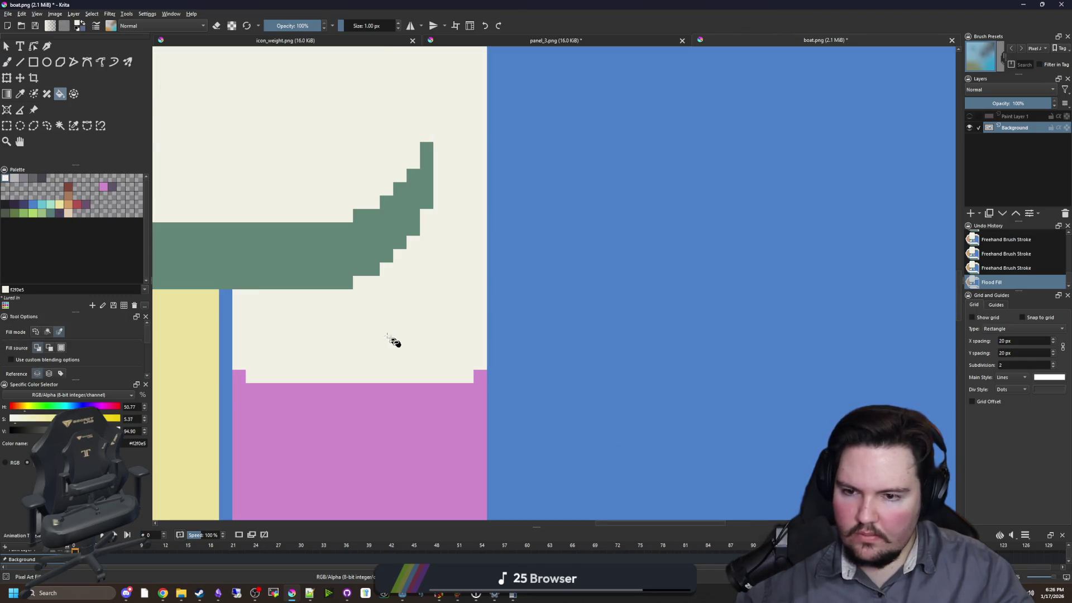
pyautogui.scroll(-4, 406, 345)
pyautogui.scroll(3, 406, 345)
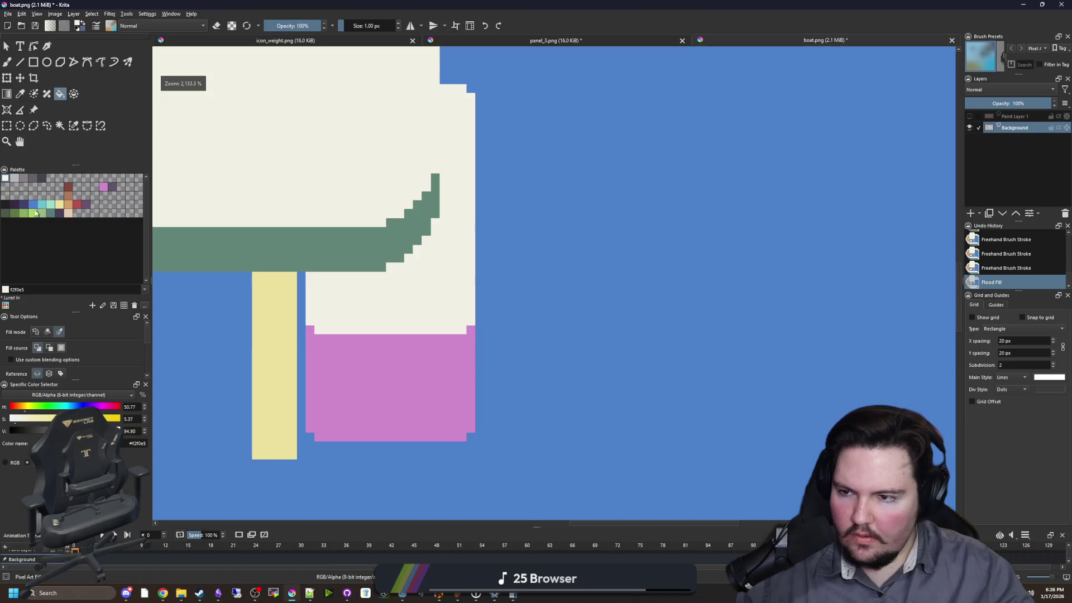
pyautogui.click(24, 178)
pyautogui.click(421, 383)
# - Brush a darker grey 646365 line across the grey block and a cream column along the white area's right edge
pyautogui.press('b')
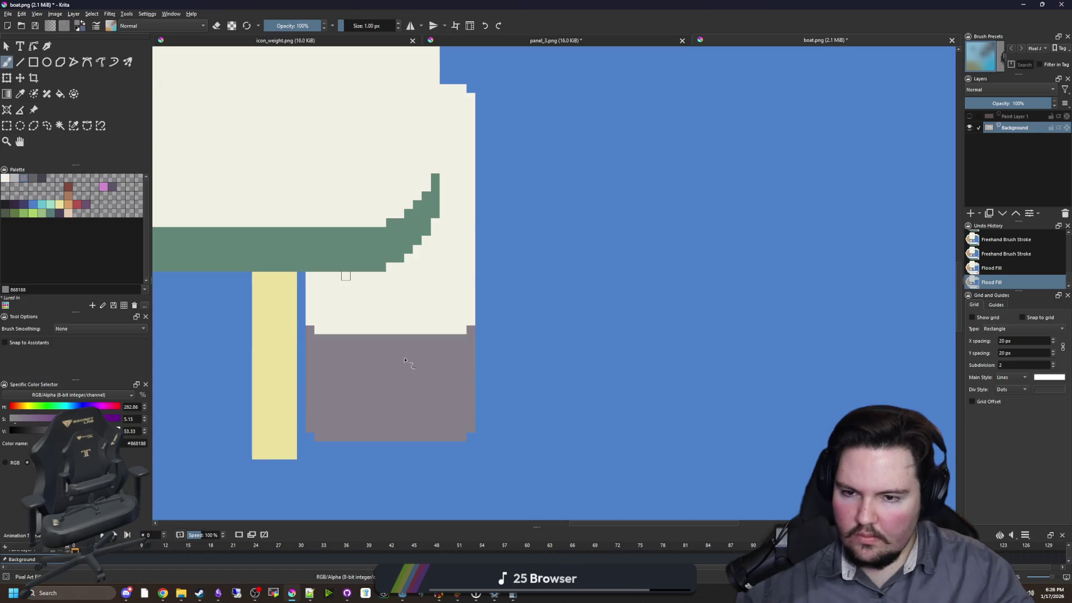
pyautogui.scroll(2, 400, 330)
pyautogui.click(33, 178)
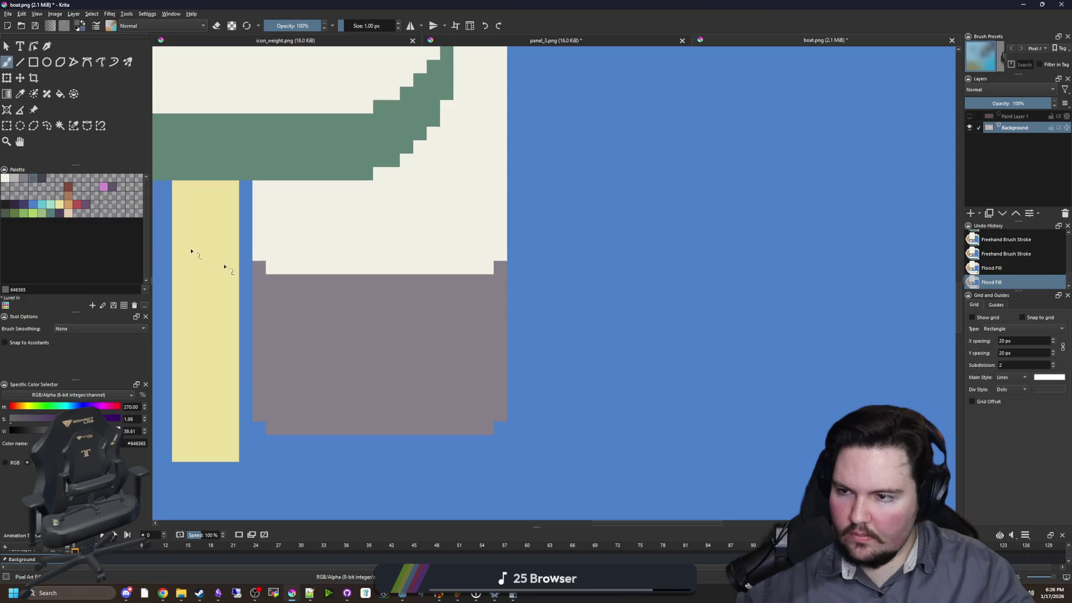
pyautogui.scroll(1, 243, 325)
pyautogui.moveTo(257, 339)
pyautogui.mouseDown()
pyautogui.moveTo(522, 340)
pyautogui.moveTo(481, 280)
pyautogui.moveTo(505, 263)
pyautogui.moveTo(506, 129)
pyautogui.mouseUp()
pyautogui.keyDown('ctrl'); pyautogui.click(481, 280); pyautogui.keyUp('ctrl')
pyautogui.moveTo(511, 184)
pyautogui.mouseDown()
pyautogui.moveTo(498, 419)
pyautogui.moveTo(506, 138)
pyautogui.mouseUp()
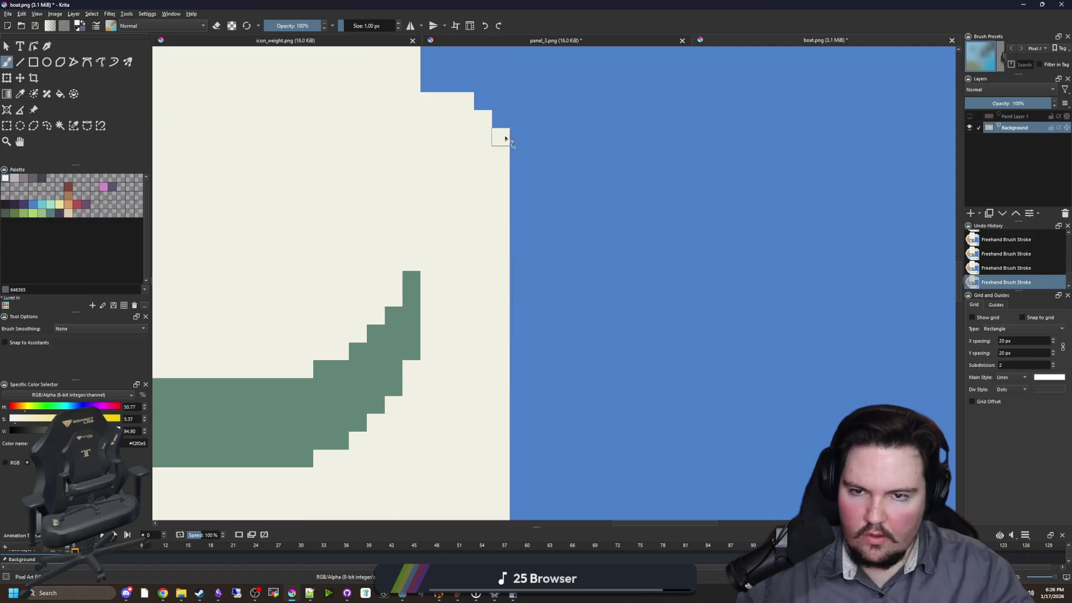
# - Sample the block greys and fix the stripe ends, extending the dark stripe one pixel right
pyautogui.scroll(-5, 483, 112)
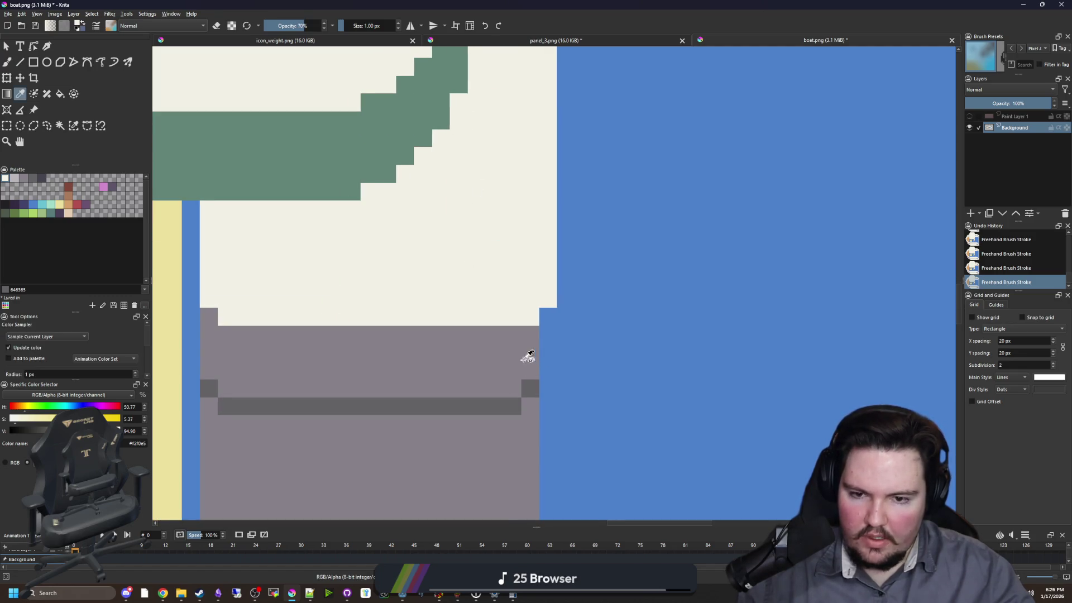
pyautogui.keyDown('ctrl'); pyautogui.click(525, 357); pyautogui.keyUp('ctrl')
pyautogui.keyDown('ctrl'); pyautogui.click(513, 406); pyautogui.keyUp('ctrl')
pyautogui.click(527, 405)
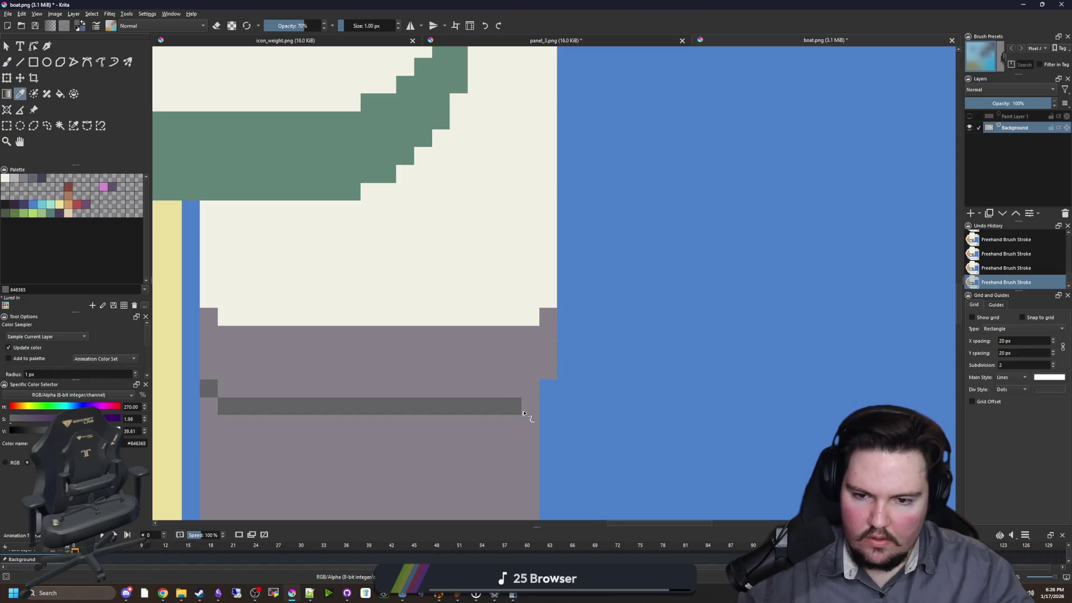
pyautogui.scroll(-2, 533, 391)
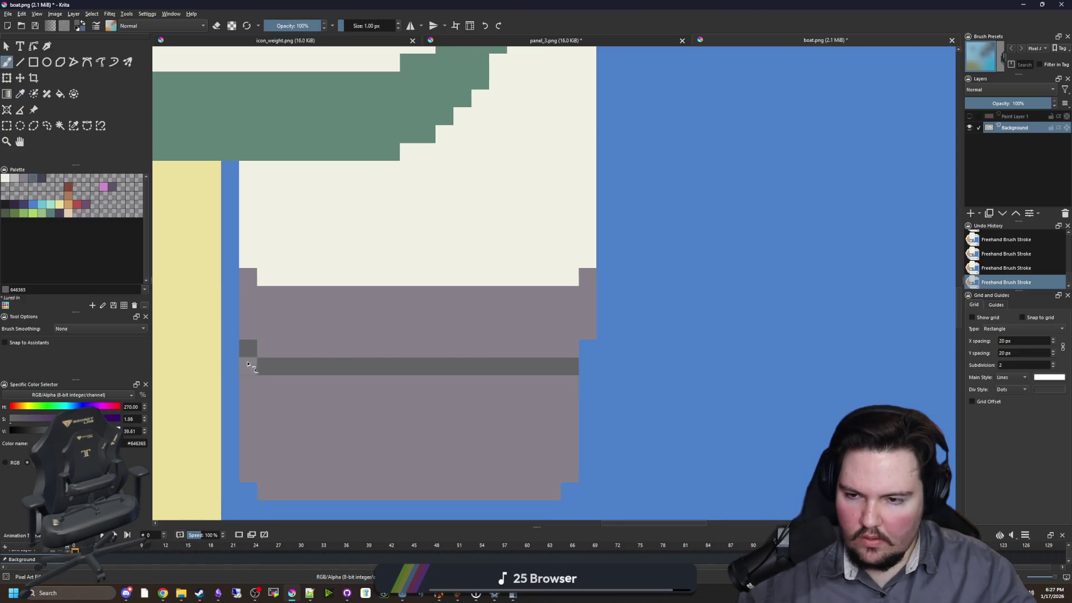
pyautogui.keyDown('ctrl'); pyautogui.click(287, 335); pyautogui.keyUp('ctrl')
pyautogui.click(248, 365)
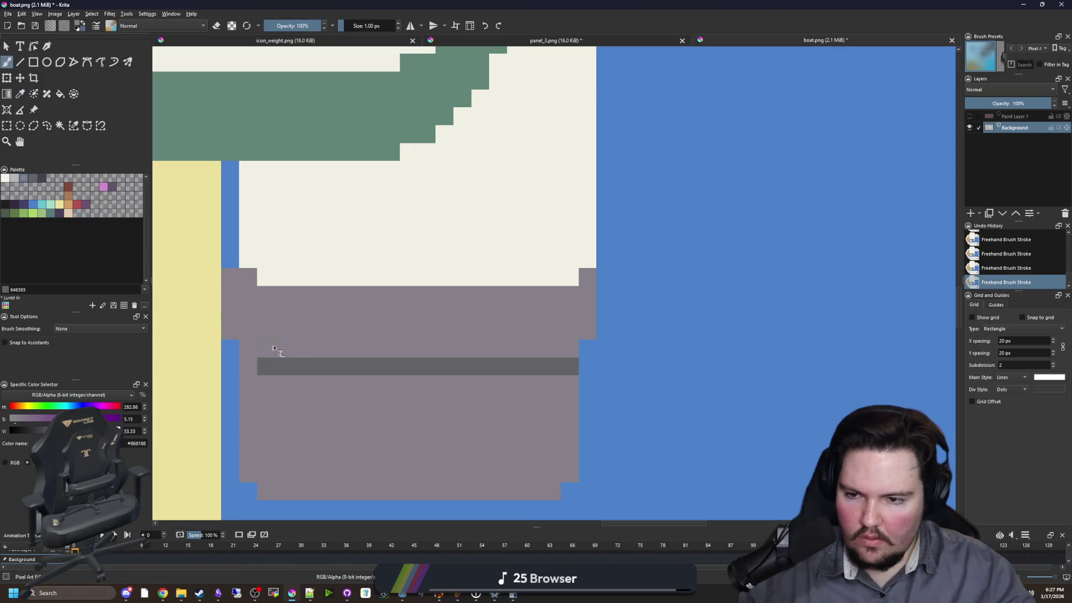
pyautogui.keyDown('ctrl'); pyautogui.click(275, 360); pyautogui.keyUp('ctrl')
pyautogui.click(248, 366)
# - Paint the blue strip beside the yellow post cream
pyautogui.scroll(3, 248, 365)
pyautogui.keyDown('ctrl'); pyautogui.click(310, 320); pyautogui.keyUp('ctrl')
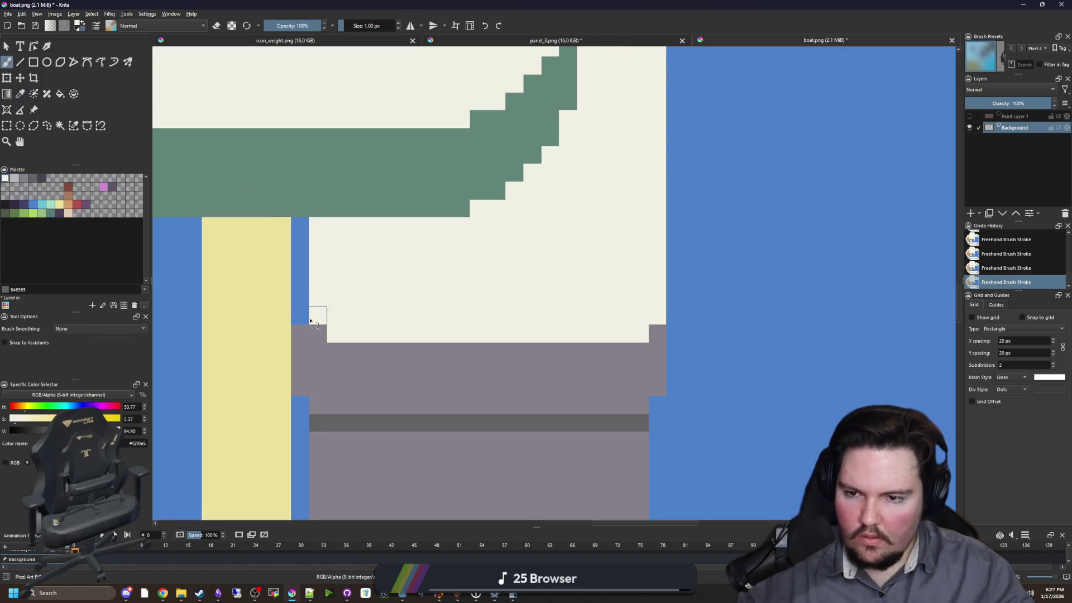
pyautogui.moveTo(310, 320); pyautogui.dragTo(297, 238)
pyautogui.scroll(-3, 297, 238)
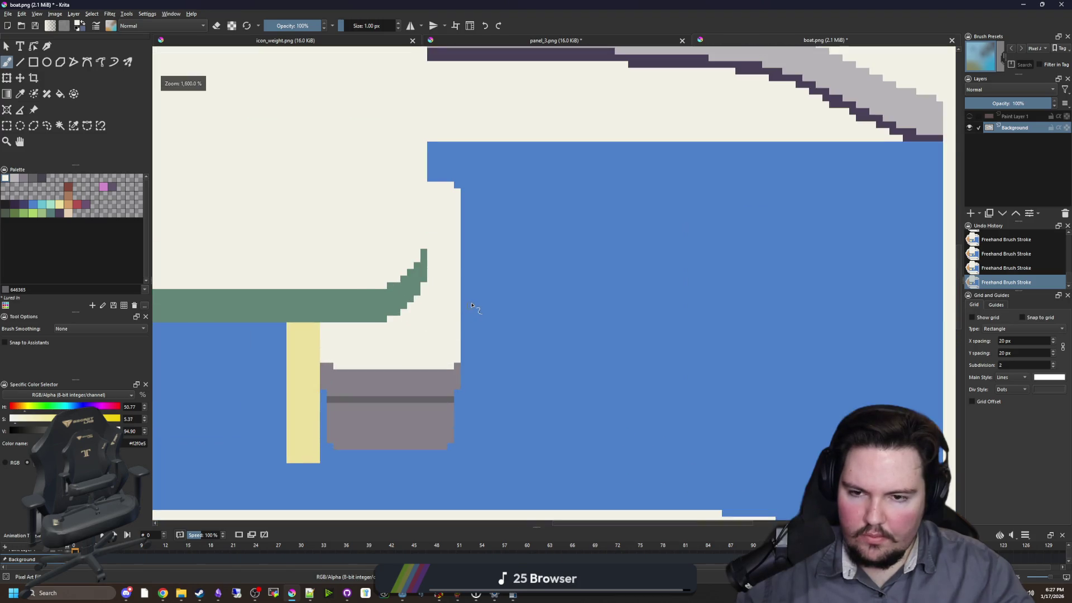
# - Brush a near-black #212123 column along the cabin's right edge
pyautogui.scroll(2, 472, 306)
pyautogui.click(5, 205)
pyautogui.scroll(-1, 400, 271)
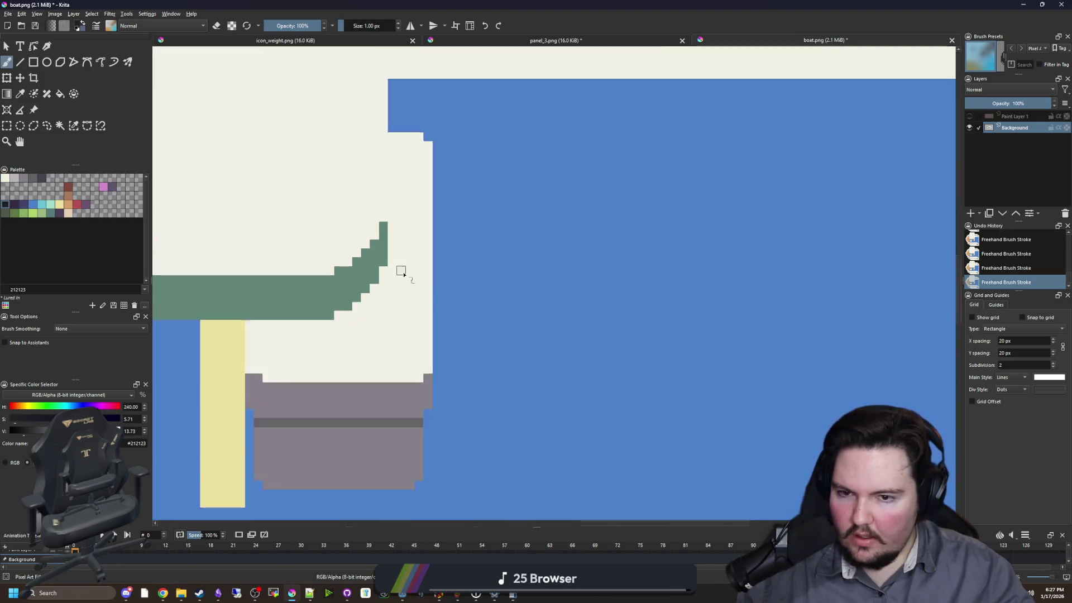
pyautogui.scroll(1, 431, 277)
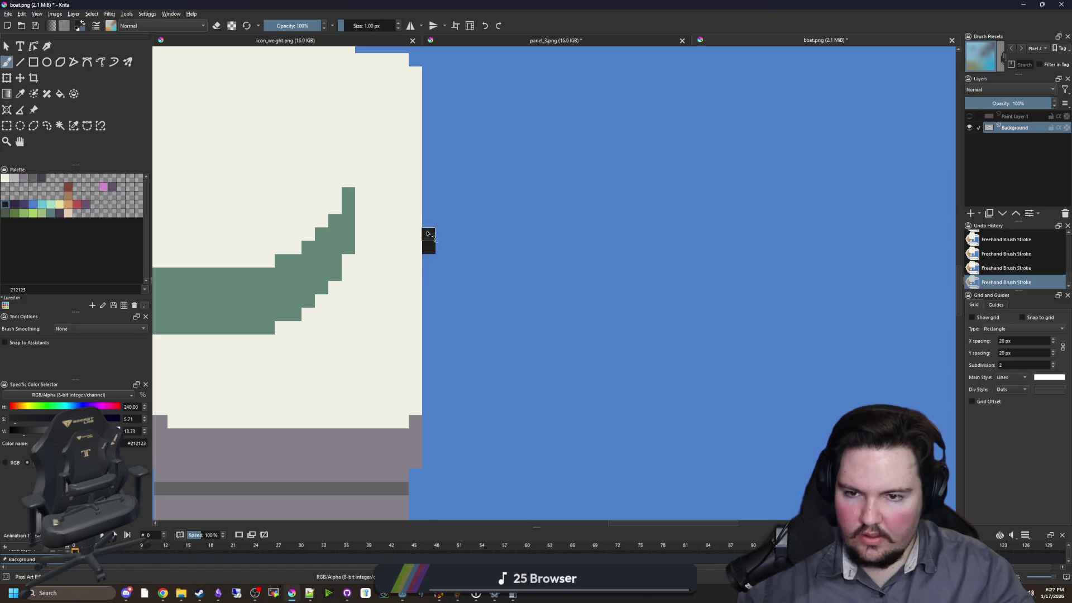
pyautogui.moveTo(428, 217)
pyautogui.mouseDown()
pyautogui.moveTo(426, 258)
pyautogui.moveTo(416, 249)
pyautogui.mouseUp()
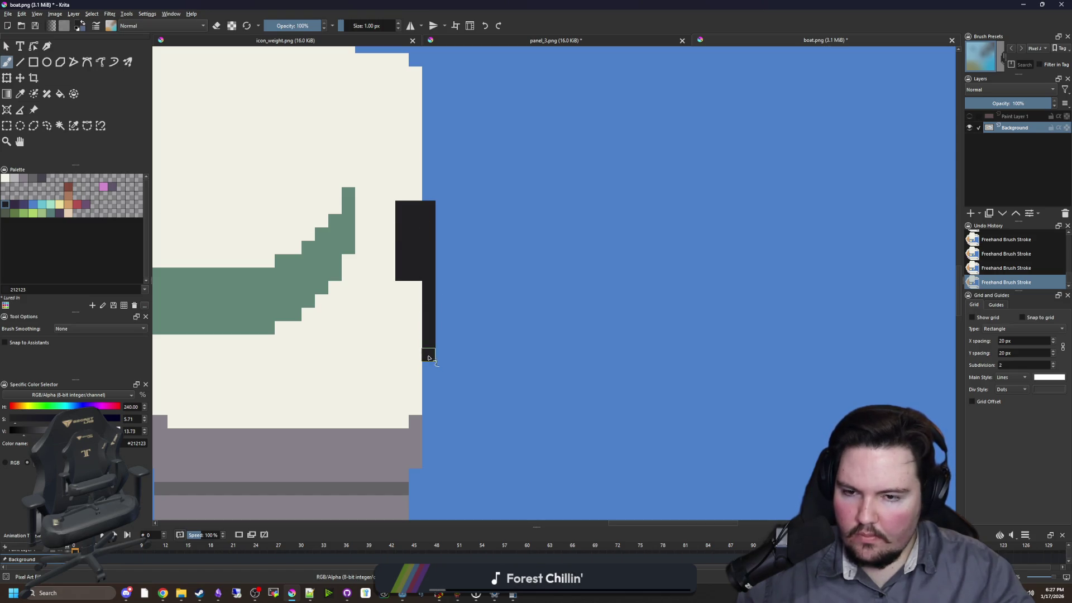
# - Paint the top of the dark column dark purple 43436a
pyautogui.click(18, 205)
pyautogui.scroll(1, 412, 244)
pyautogui.moveTo(406, 268)
pyautogui.mouseDown()
pyautogui.moveTo(412, 247)
pyautogui.moveTo(397, 286)
pyautogui.moveTo(427, 221)
pyautogui.moveTo(419, 224)
pyautogui.mouseUp()
pyautogui.click(23, 205)
pyautogui.scroll(-4, 451, 272)
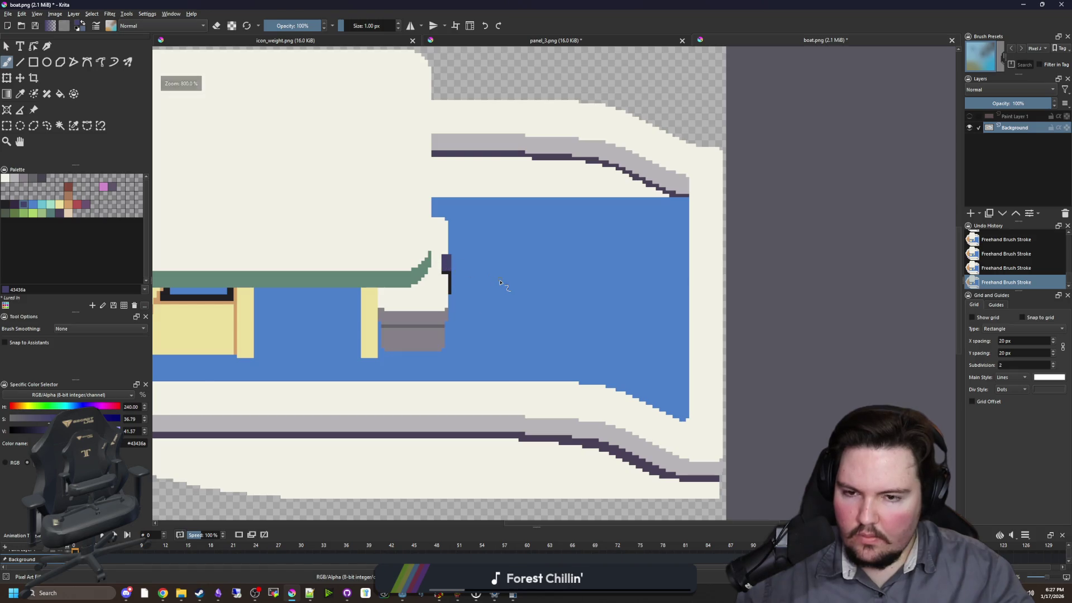
pyautogui.scroll(-3, 500, 283)
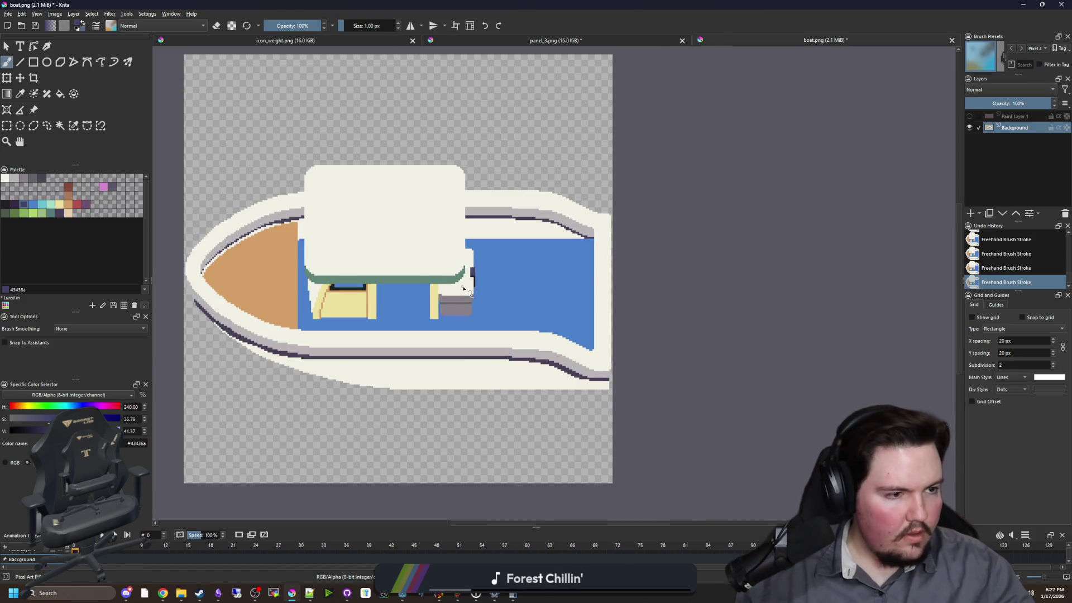
pyautogui.scroll(6, 463, 288)
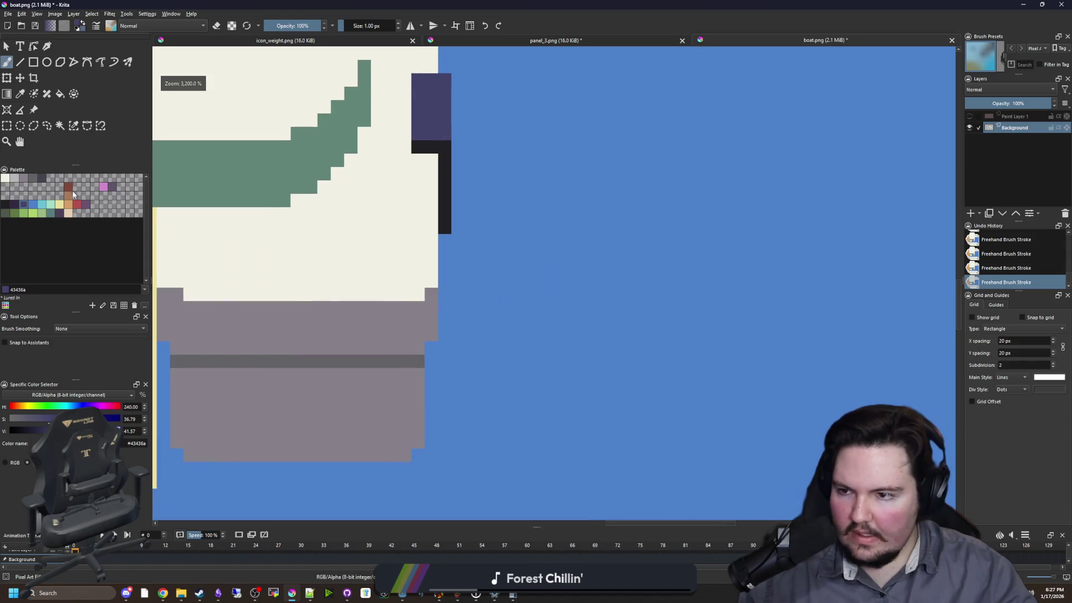
# - Paint a light grey b8b5b9 patch beside the yellow post, extending it up and right
pyautogui.click(15, 178)
pyautogui.scroll(-1, 308, 283)
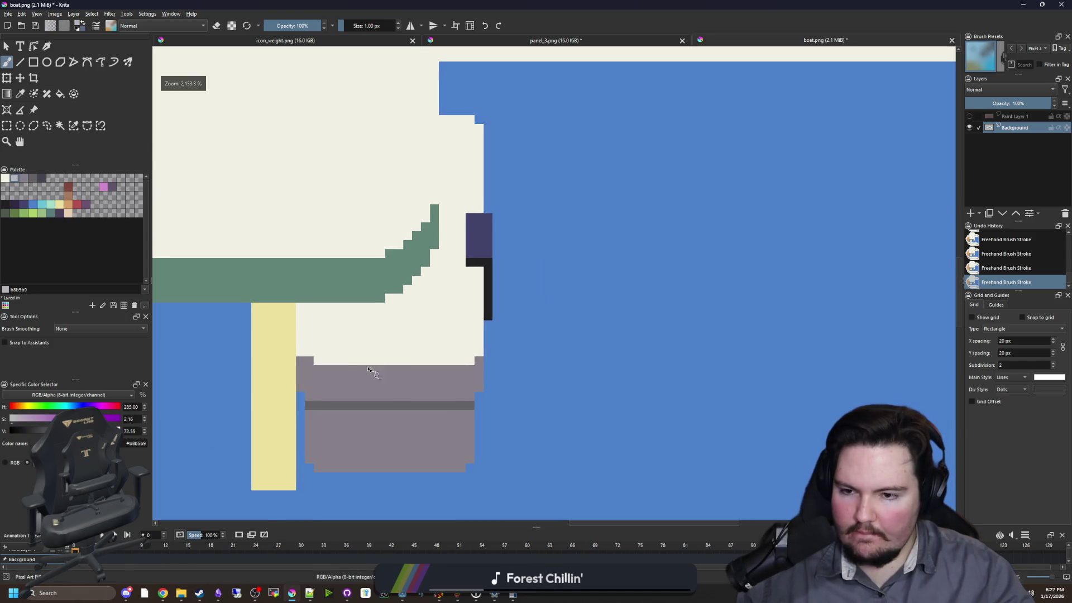
pyautogui.scroll(-1, 369, 371)
pyautogui.click(280, 291)
pyautogui.scroll(-1, 335, 334)
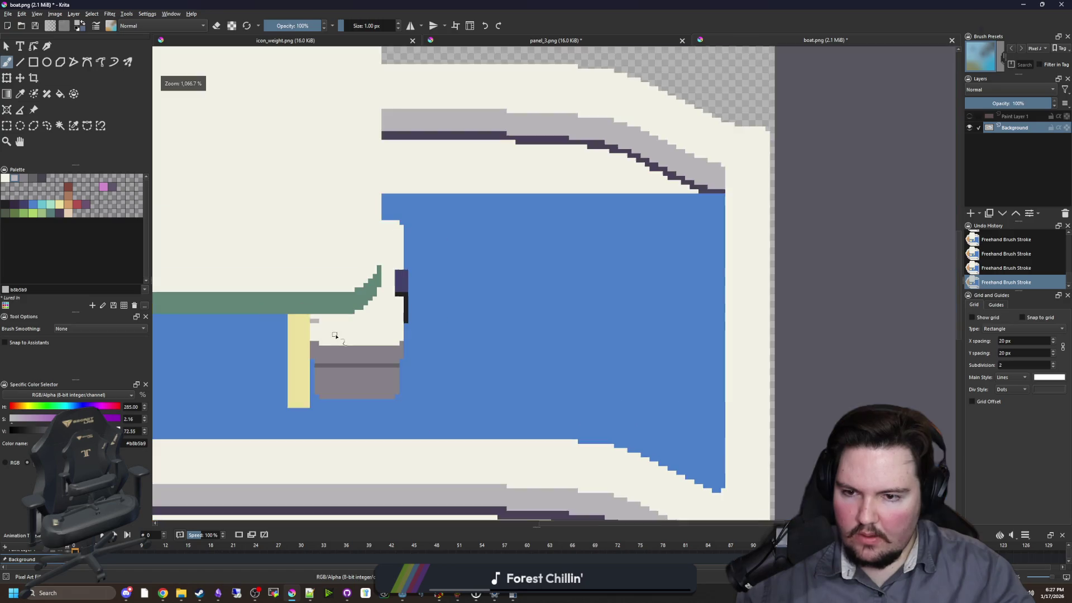
pyautogui.scroll(3, 335, 335)
pyautogui.moveTo(311, 318); pyautogui.dragTo(361, 299)
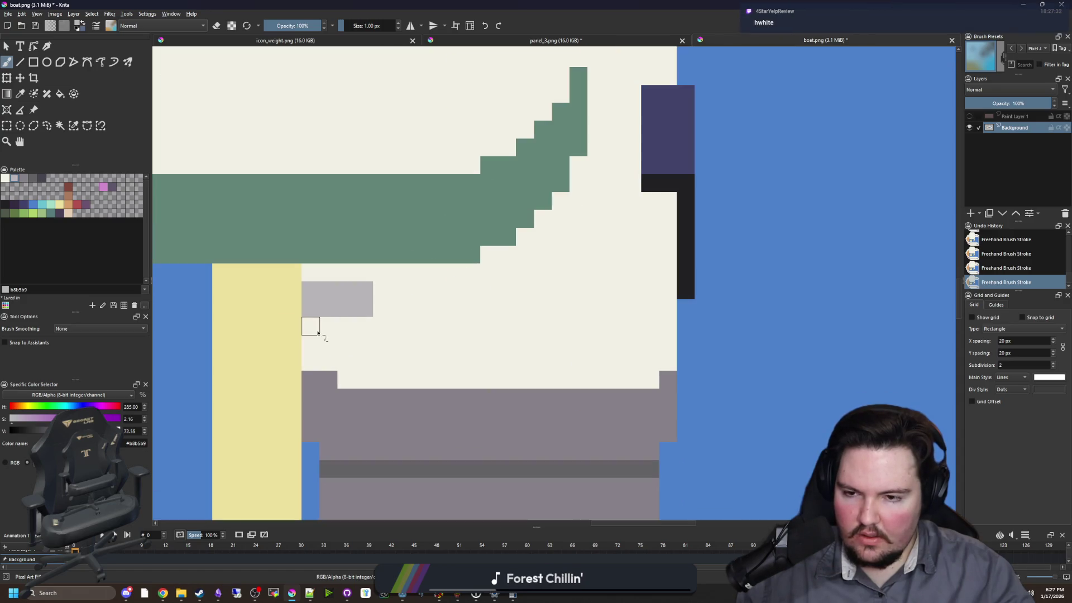
# - Try a dark grey 646365 stroke around the light patch, then undo it
pyautogui.click(35, 179)
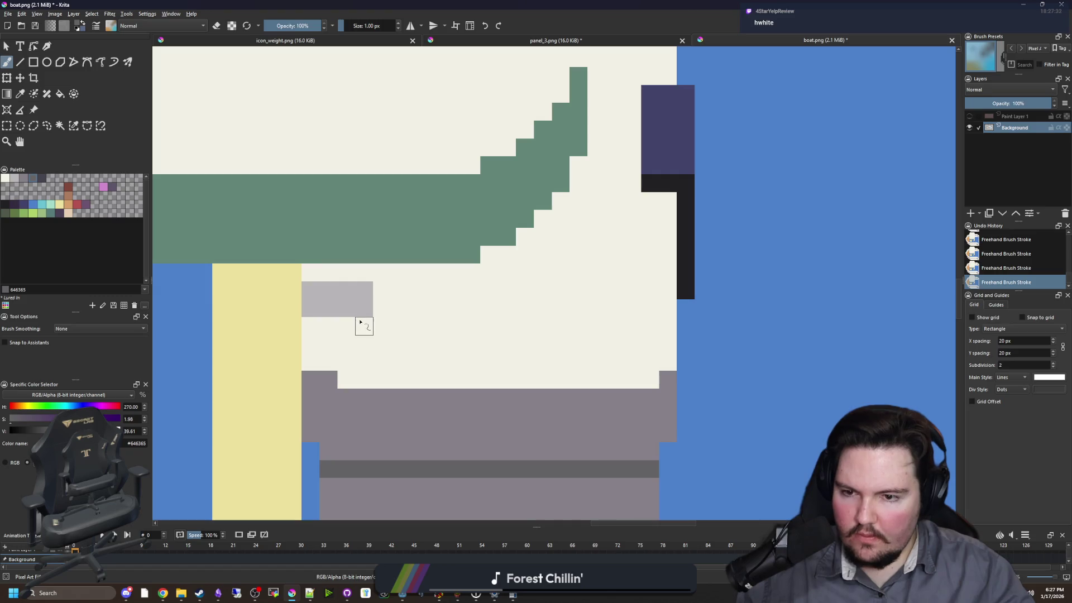
pyautogui.moveTo(360, 322)
pyautogui.mouseDown()
pyautogui.moveTo(310, 304)
pyautogui.moveTo(341, 334)
pyautogui.moveTo(307, 327)
pyautogui.mouseUp()
pyautogui.hotkey('ctrl', 'z')
pyautogui.scroll(-5, 335, 301)
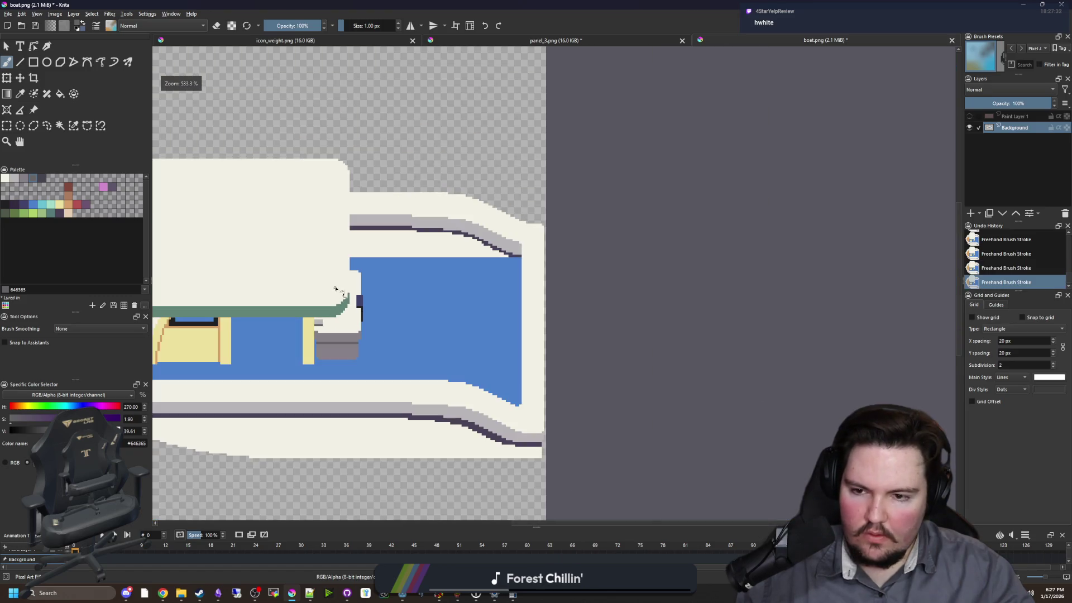
pyautogui.scroll(5, 369, 307)
# - With light grey reselected and the whole boat in view, try a grey fill and undo it
pyautogui.click(14, 179)
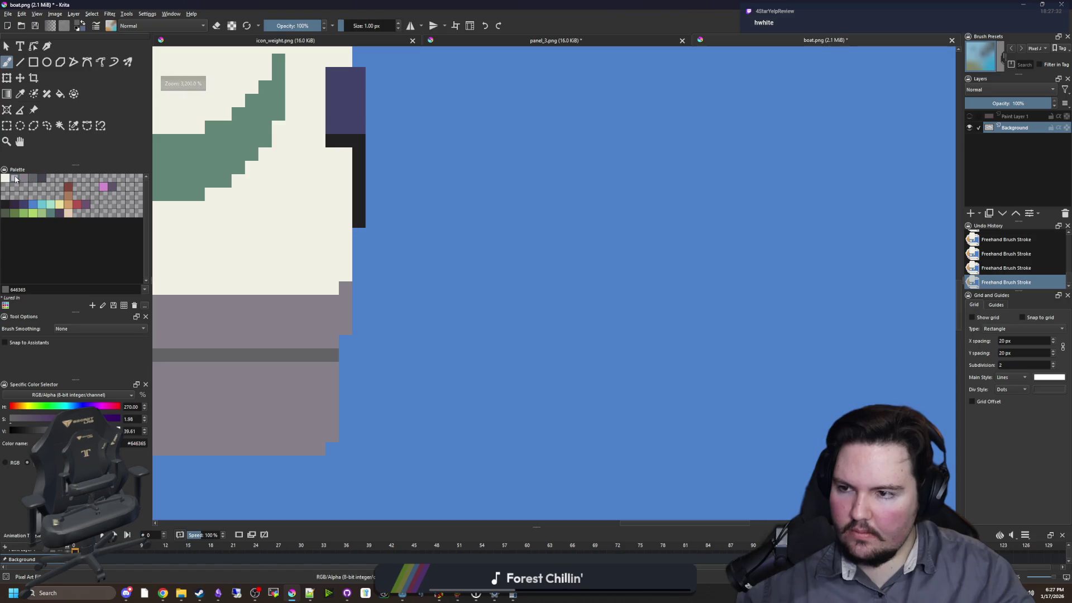
pyautogui.scroll(-4, 453, 322)
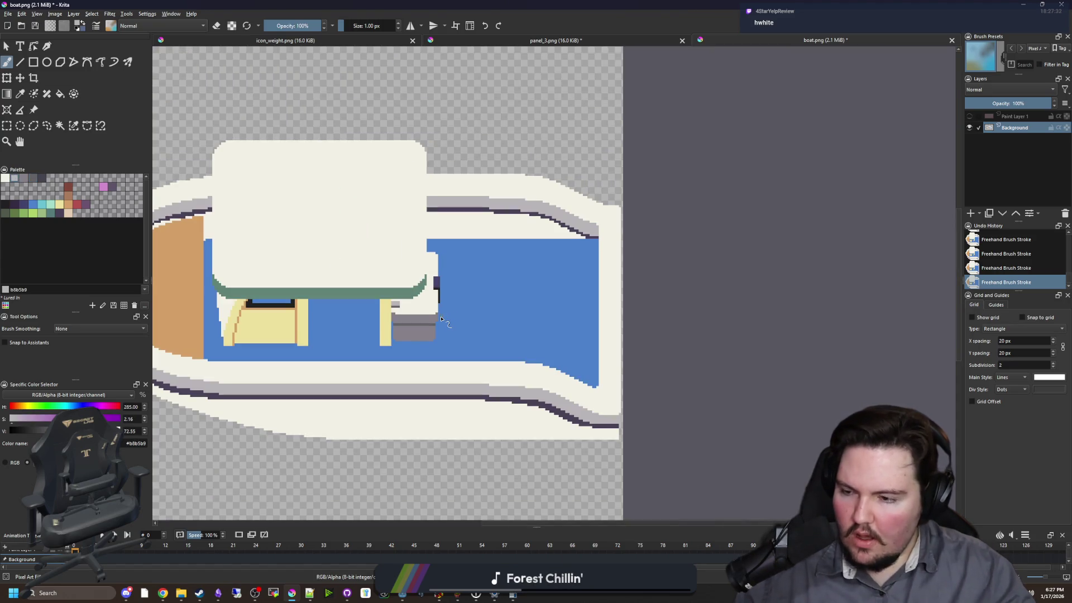
pyautogui.moveTo(438, 318); pyautogui.dragTo(492, 321)
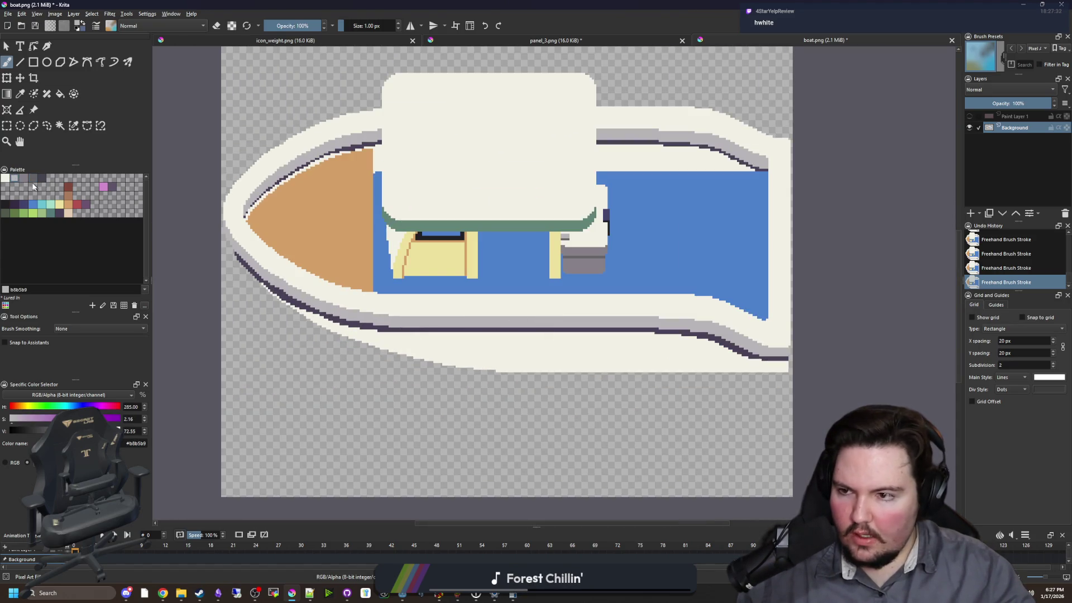
pyautogui.press('f')
pyautogui.click(486, 351)
pyautogui.hotkey('ctrl', 'z')
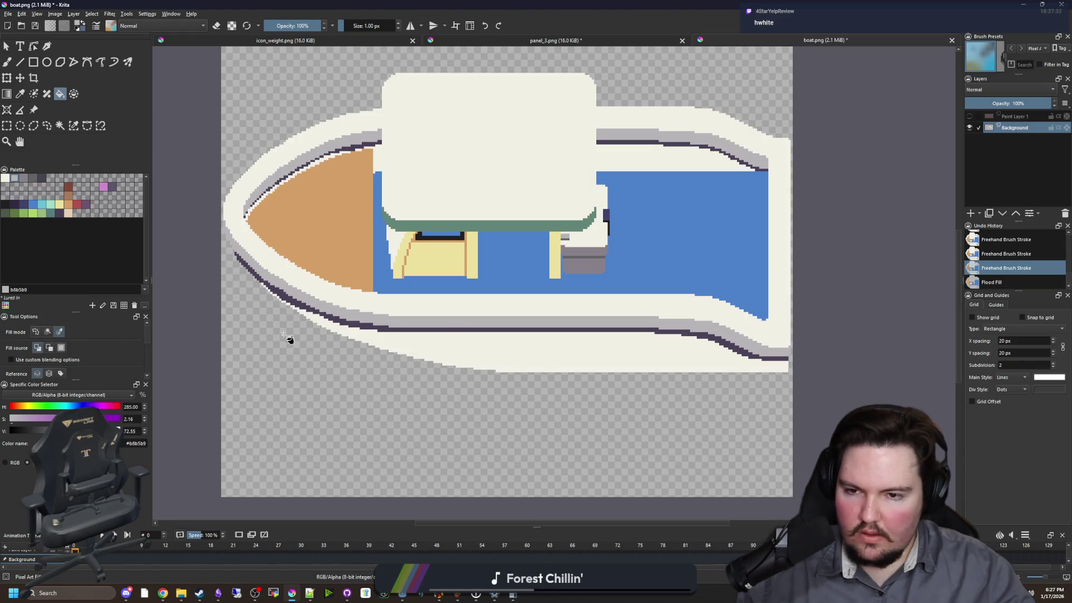
# - Fill the lower outer hull strip with grey
pyautogui.hscroll(3, 289, 337)
pyautogui.click(327, 350)
pyautogui.scroll(-4, 431, 359)
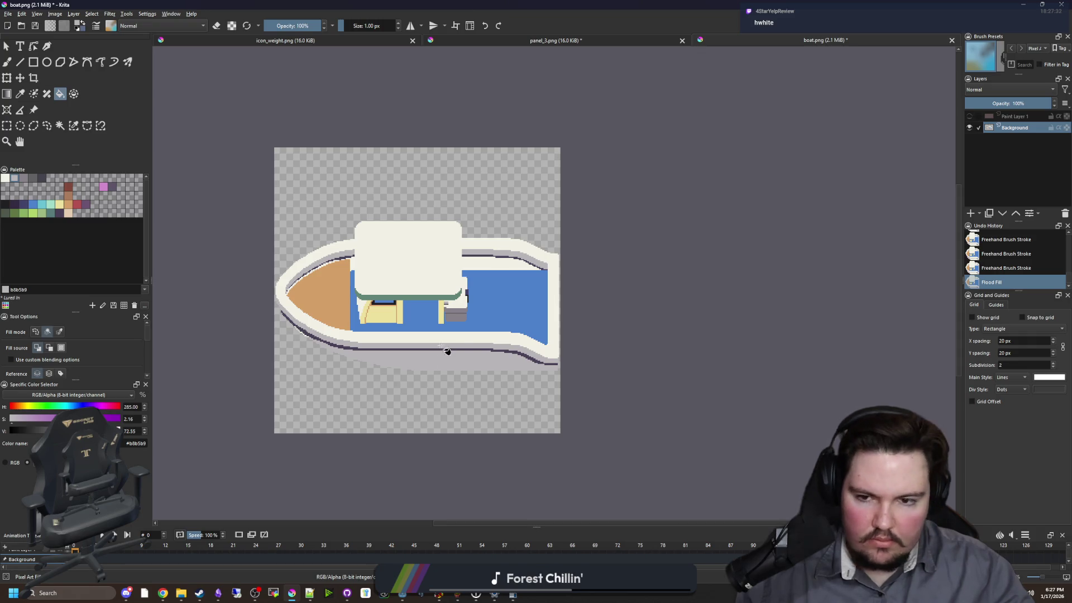
pyautogui.scroll(10, 353, 385)
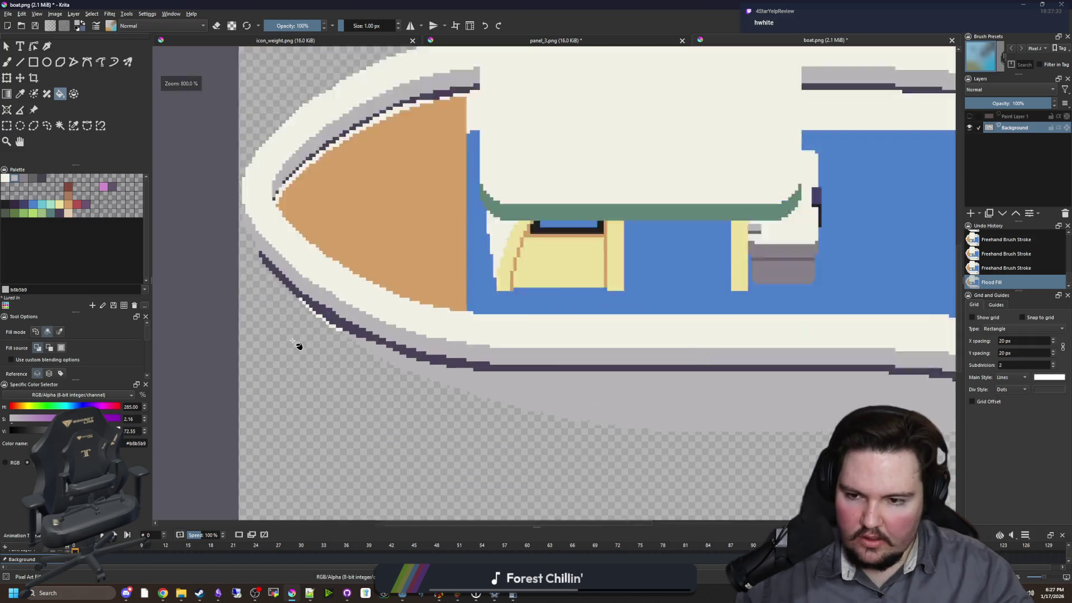
# - Fill ten stray cream pixels along the diagonal hull edge with grey
pyautogui.click(519, 404)
pyautogui.click(480, 379)
pyautogui.click(441, 351)
pyautogui.click(413, 325)
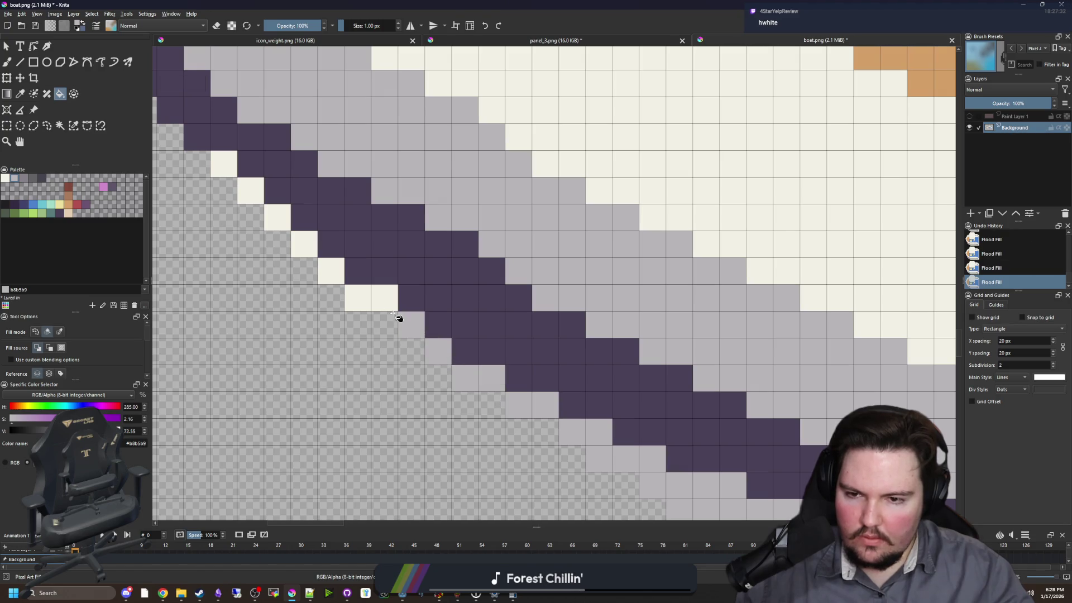
pyautogui.click(368, 299)
pyautogui.click(332, 272)
pyautogui.click(304, 246)
pyautogui.click(269, 220)
pyautogui.click(245, 184)
pyautogui.click(223, 163)
pyautogui.scroll(-6, 273, 351)
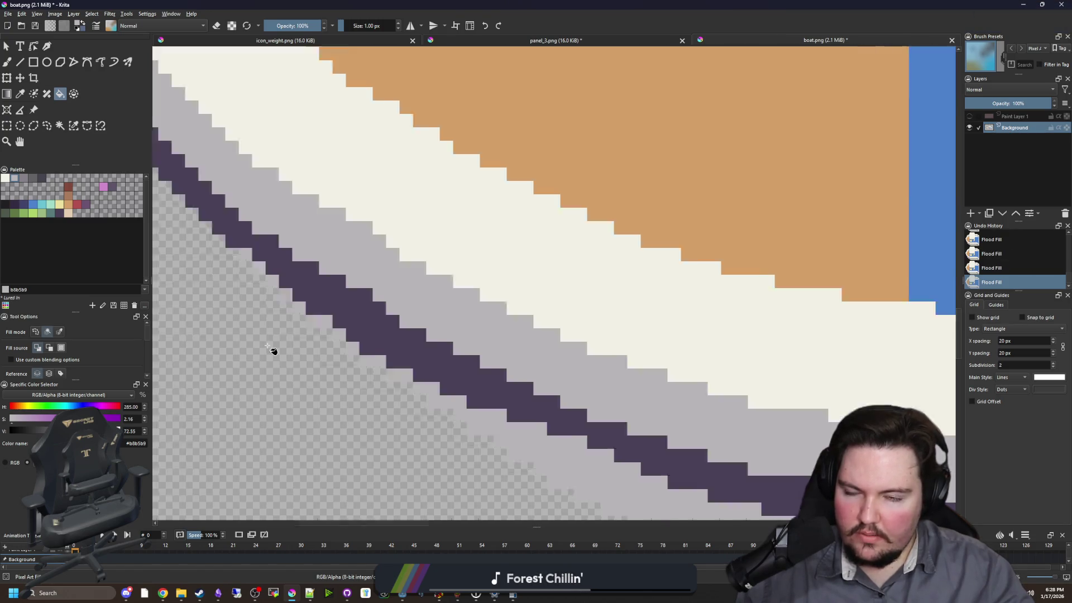
pyautogui.hscroll(2, 391, 268)
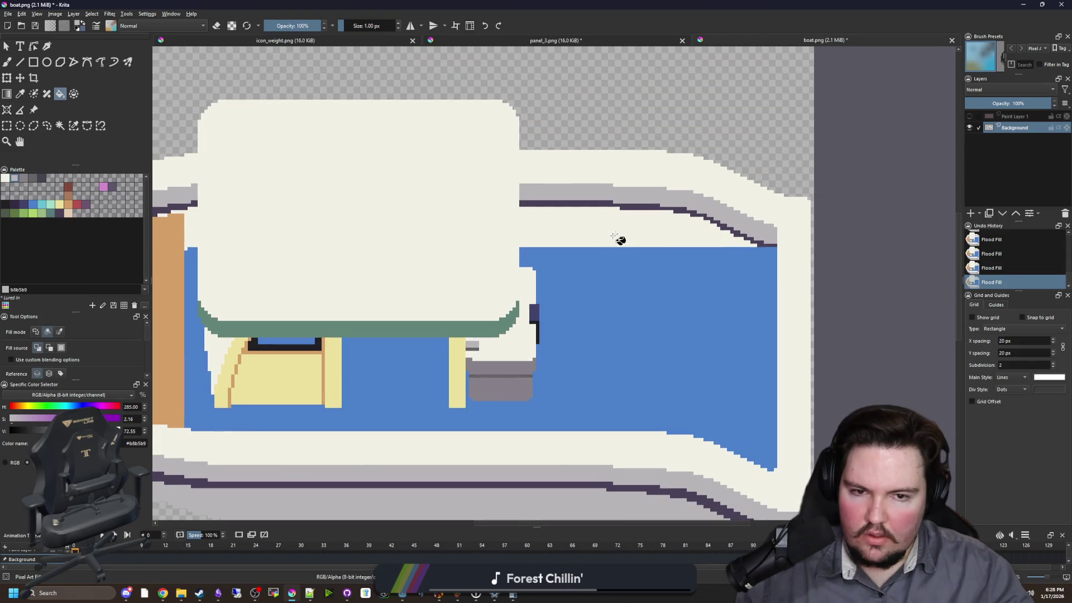
# - Close the cream area with a grey line down its left edge, then fill it grey
pyautogui.click(614, 235)
pyautogui.hotkey('ctrl', 'z')
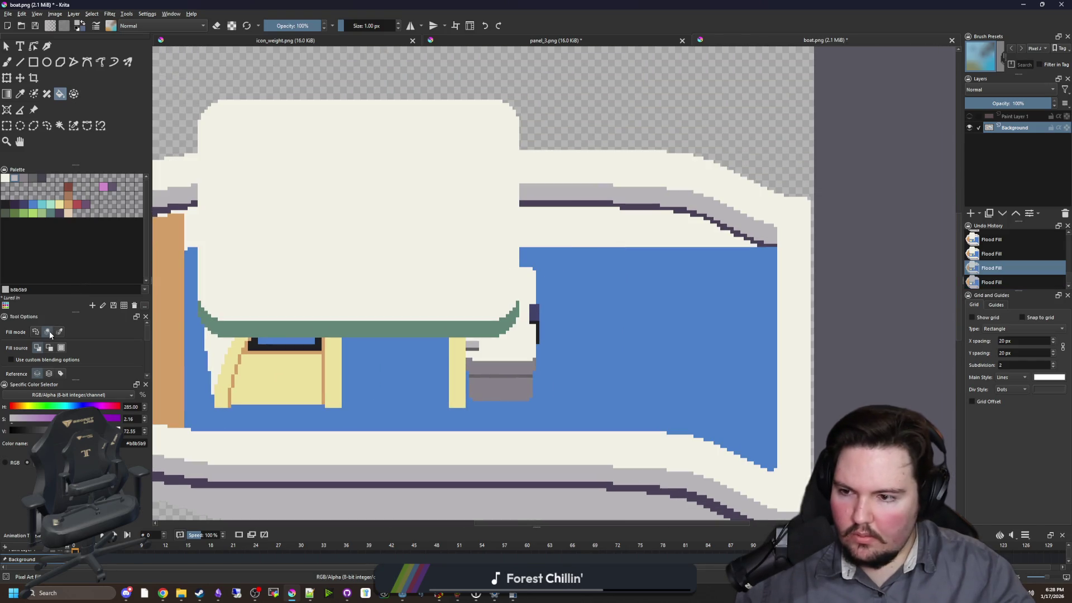
pyautogui.click(557, 223)
pyautogui.hotkey('ctrl', 'z')
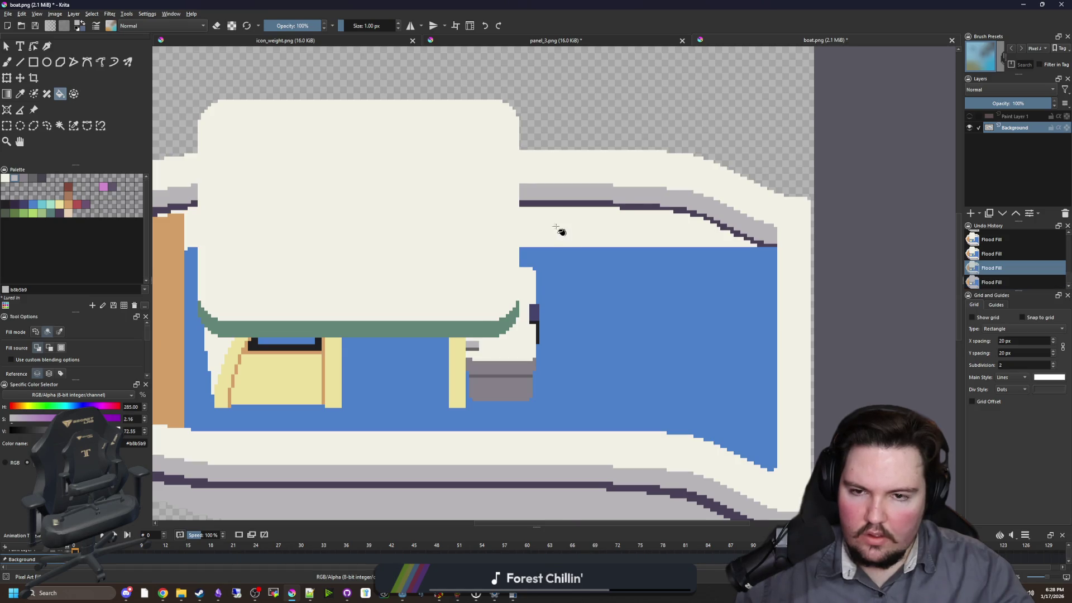
pyautogui.scroll(2, 559, 231)
pyautogui.moveTo(452, 151); pyautogui.dragTo(454, 306)
pyautogui.click(480, 268)
pyautogui.scroll(-3, 688, 275)
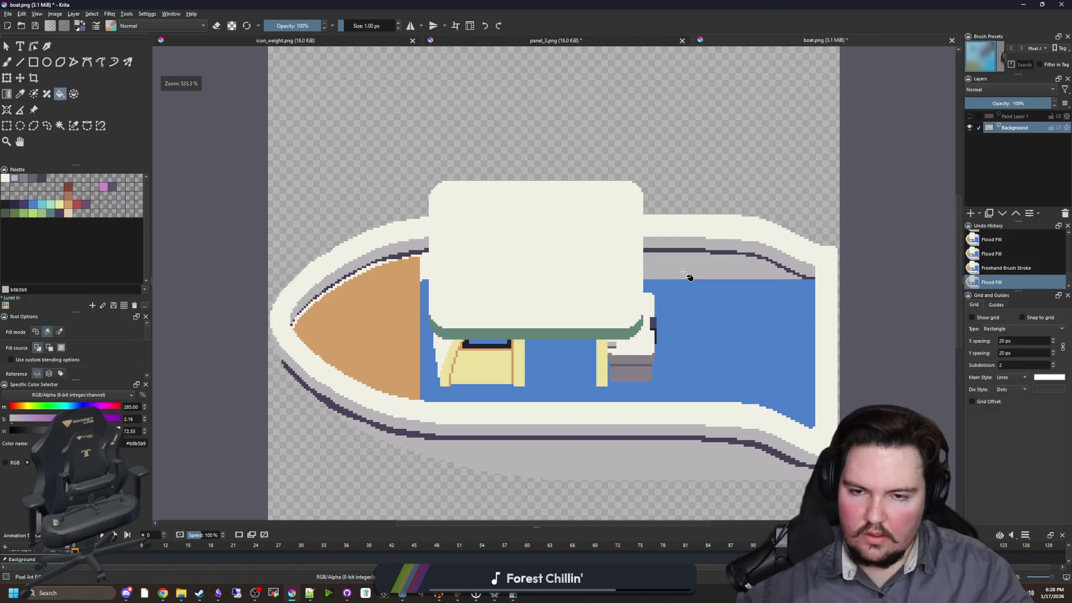
pyautogui.scroll(4, 421, 270)
pyautogui.scroll(1, 666, 210)
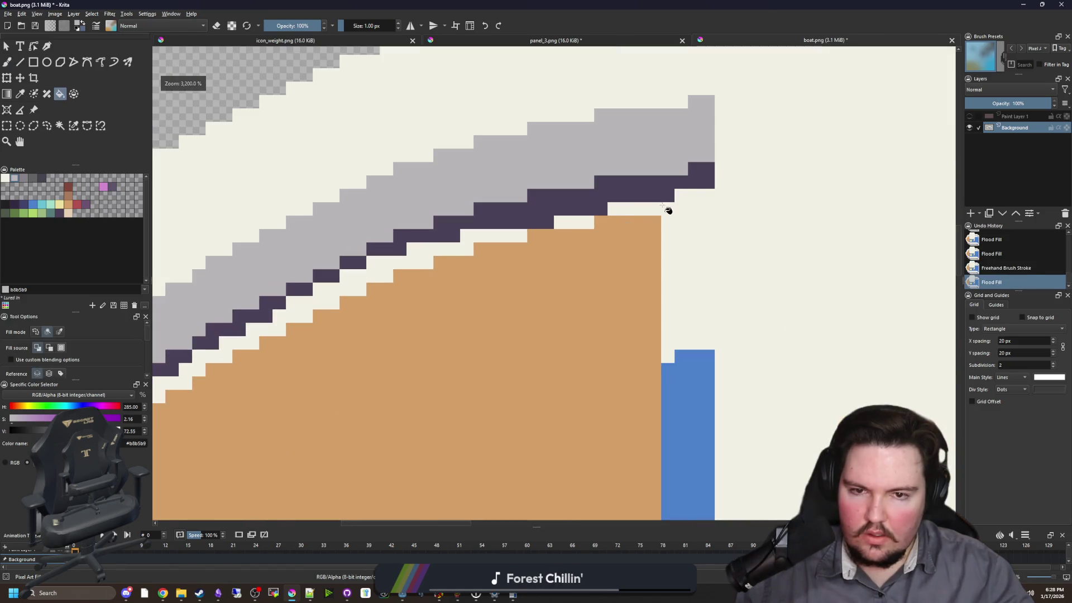
# - Select all the cream-coloured areas by similar colour
pyautogui.click(73, 125)
pyautogui.click(675, 239)
pyautogui.scroll(-3, 675, 240)
pyautogui.press('b')
# - With a 7 px brush, paint grey over the white fringe along the bow outline, then deselect
pyautogui.press(']')
pyautogui.press(']')
pyautogui.press(']')
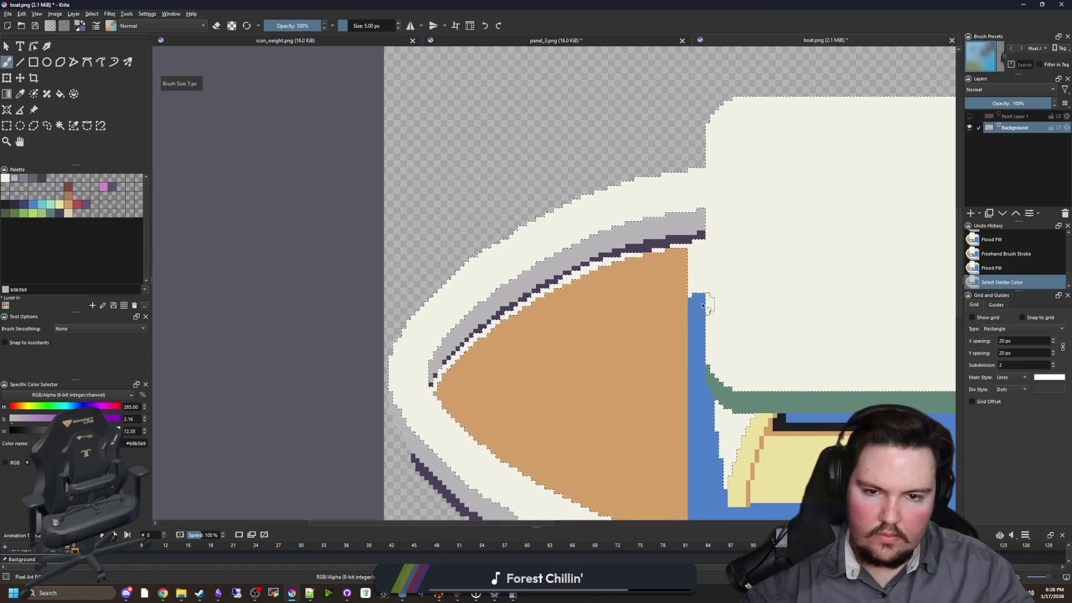
pyautogui.press(']')
pyautogui.press(']')
pyautogui.moveTo(703, 305)
pyautogui.mouseDown()
pyautogui.moveTo(695, 240)
pyautogui.moveTo(689, 290)
pyautogui.mouseUp()
pyautogui.hotkey('ctrl', 'z')
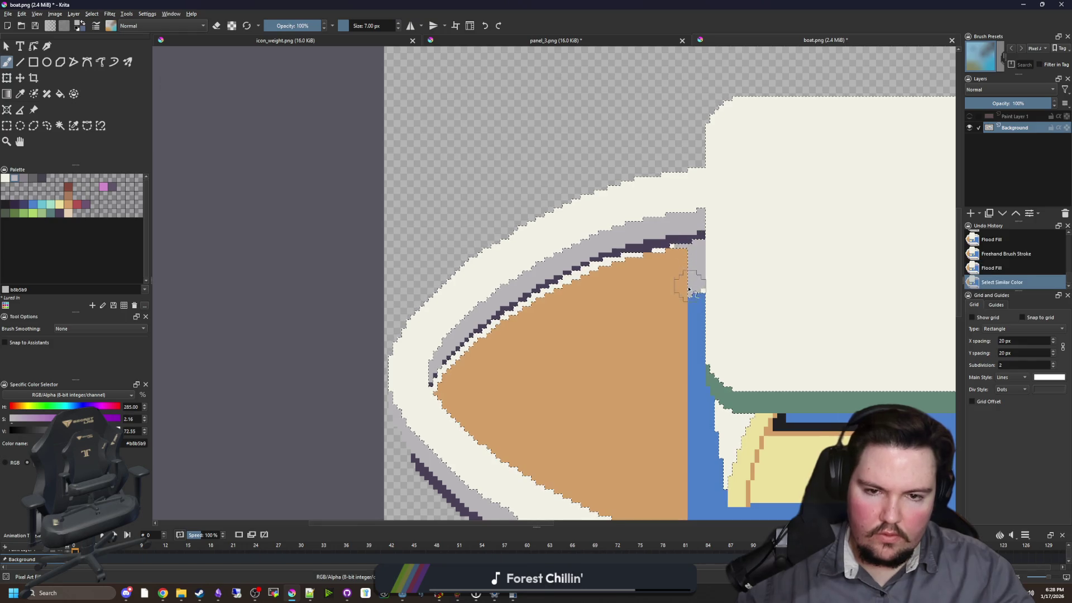
pyautogui.moveTo(642, 246); pyautogui.dragTo(522, 305)
pyautogui.moveTo(556, 292); pyautogui.dragTo(431, 371)
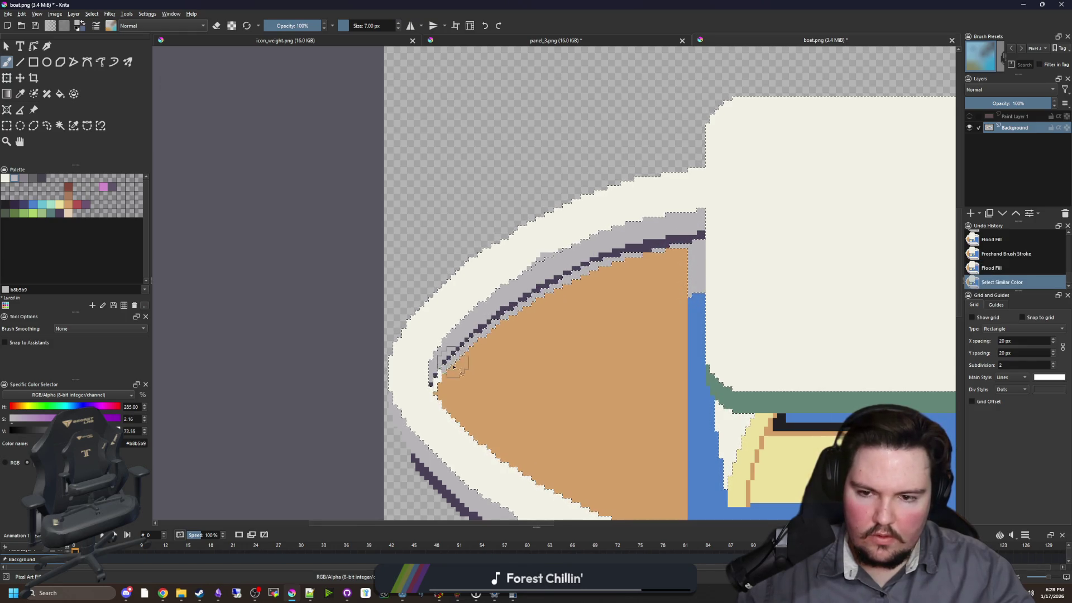
pyautogui.scroll(-2, 458, 349)
pyautogui.hotkey('ctrl', 'shift', 'a')
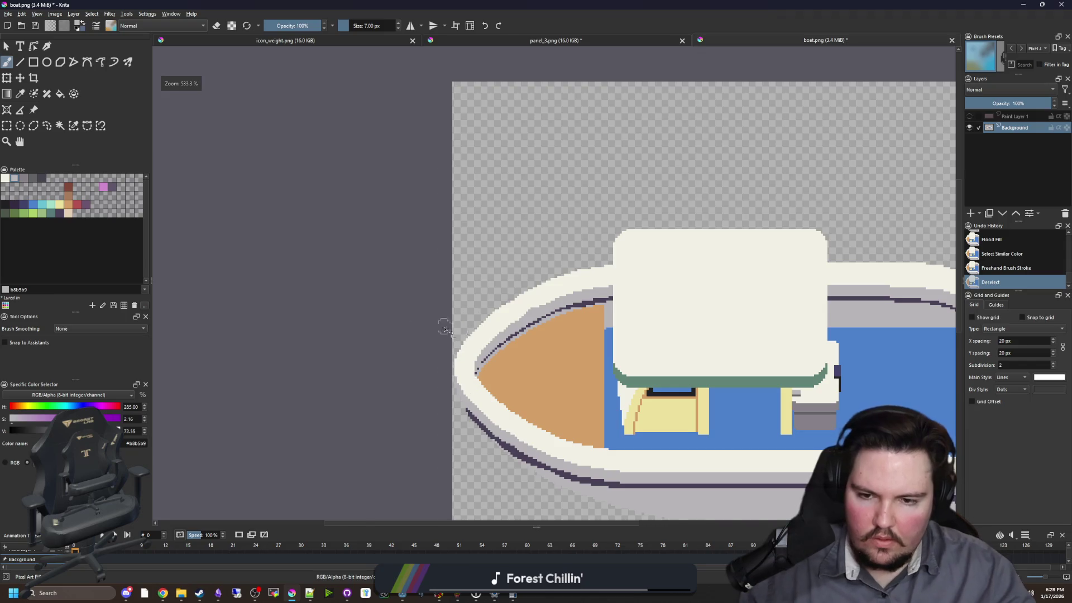
pyautogui.scroll(-2, 502, 346)
pyautogui.scroll(1, 629, 347)
pyautogui.scroll(1, 629, 347)
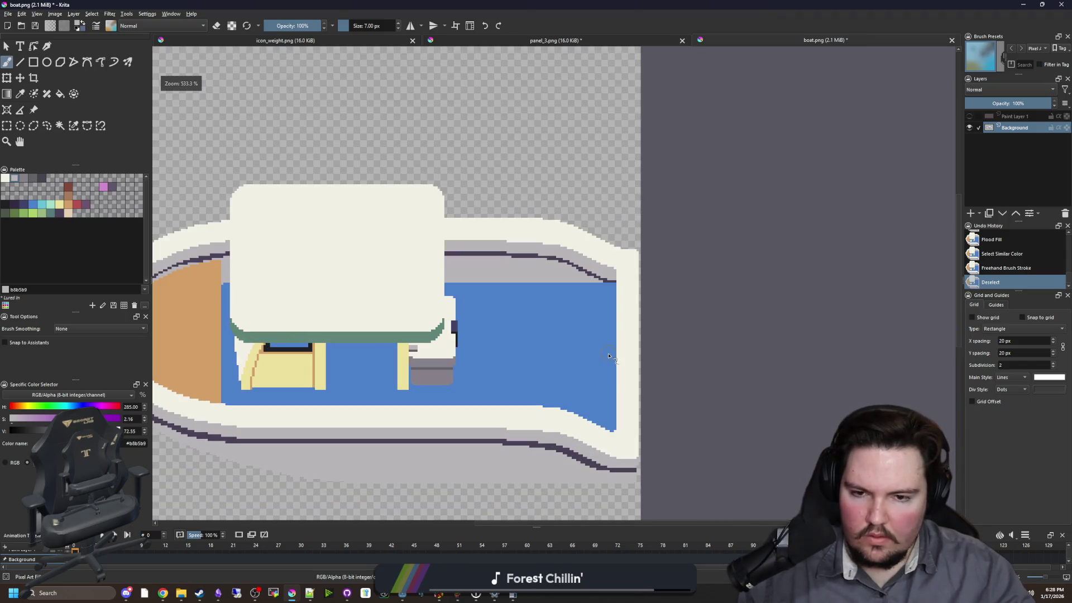
pyautogui.press('f')
pyautogui.scroll(1, 474, 359)
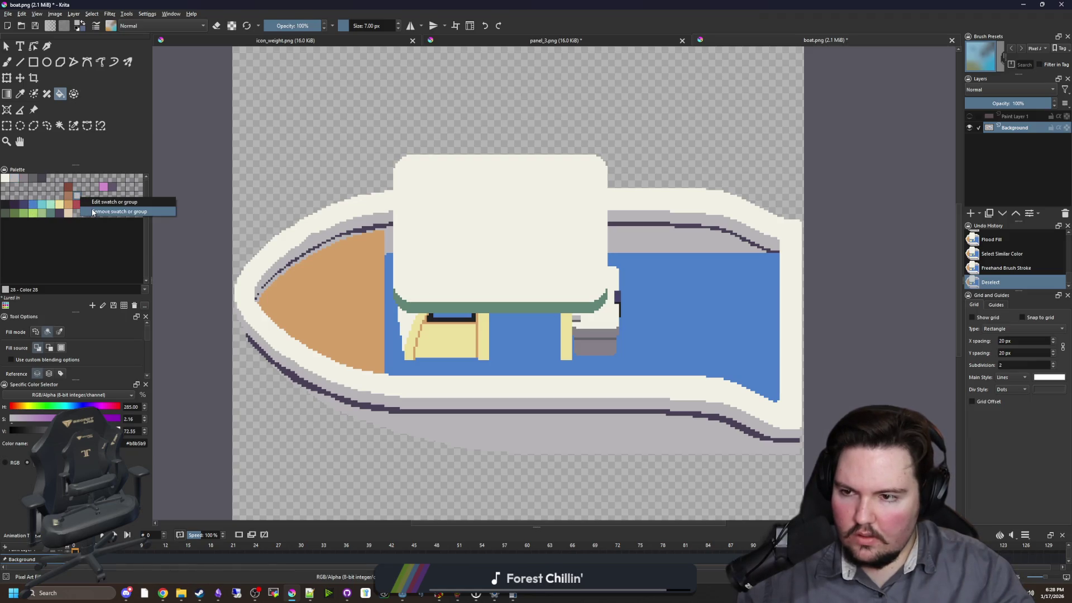
# - Fill the cabin roof and rim light green, and the under-cabin and lower hull strips teal 567b79
pyautogui.click(52, 212)
pyautogui.click(463, 224)
pyautogui.scroll(-1, 323, 258)
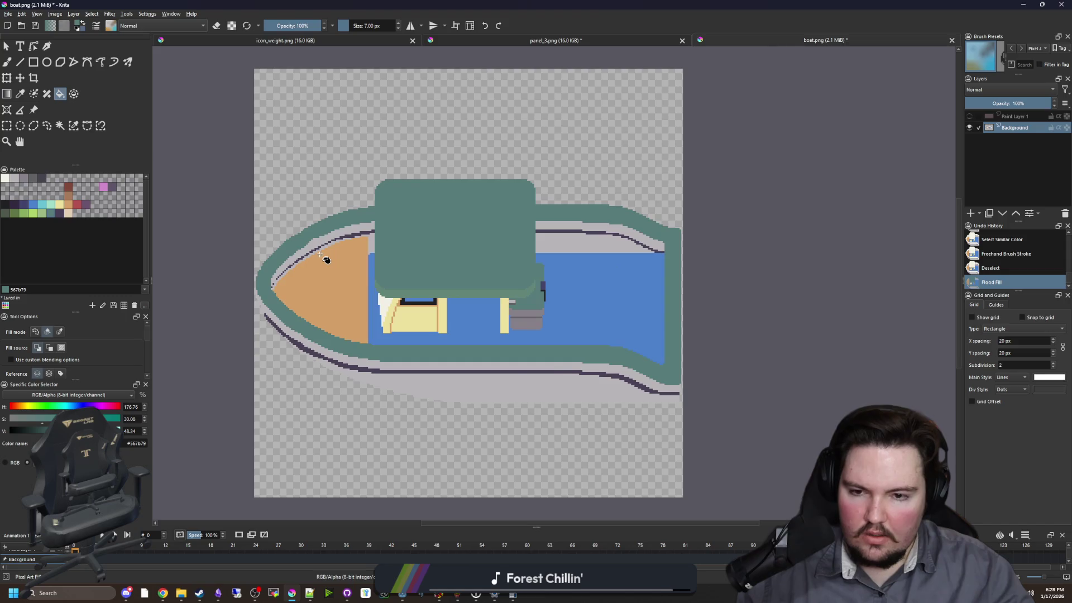
pyautogui.scroll(1, 462, 253)
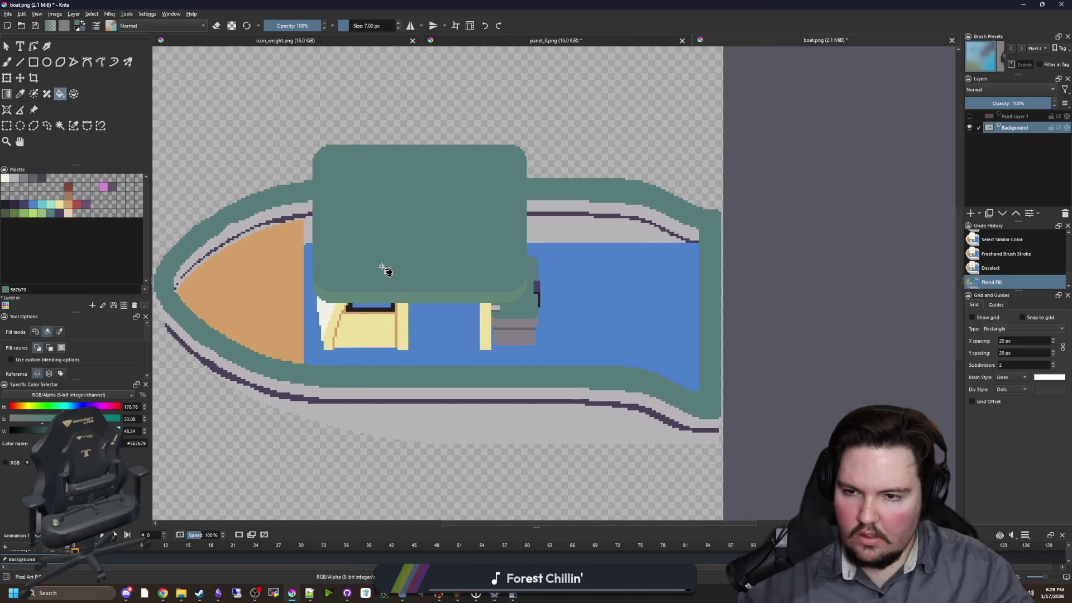
pyautogui.hotkey('ctrl', 'z')
pyautogui.click(457, 234)
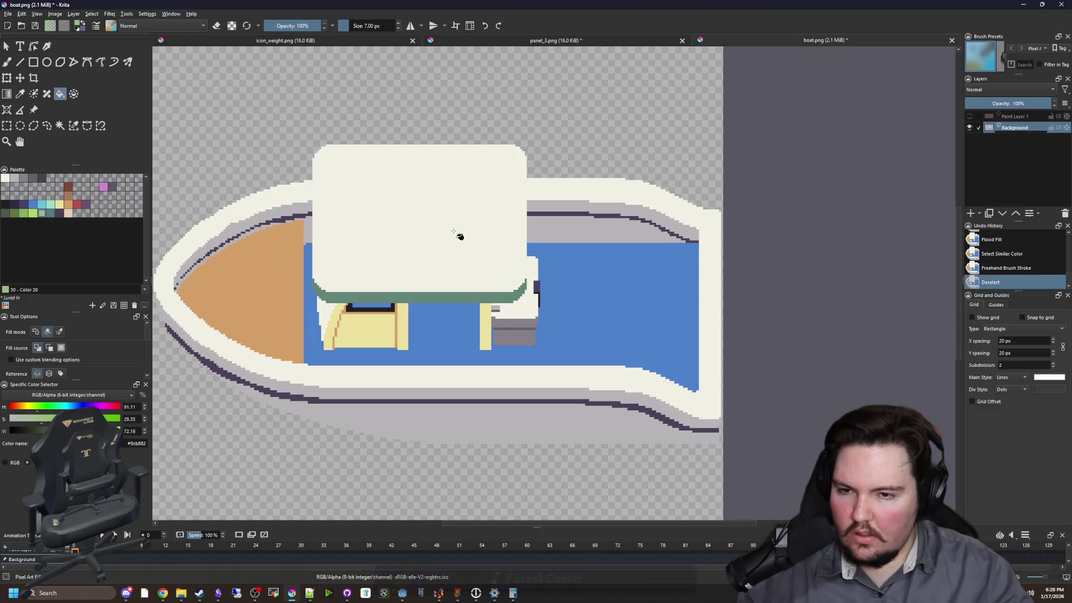
pyautogui.click(353, 298)
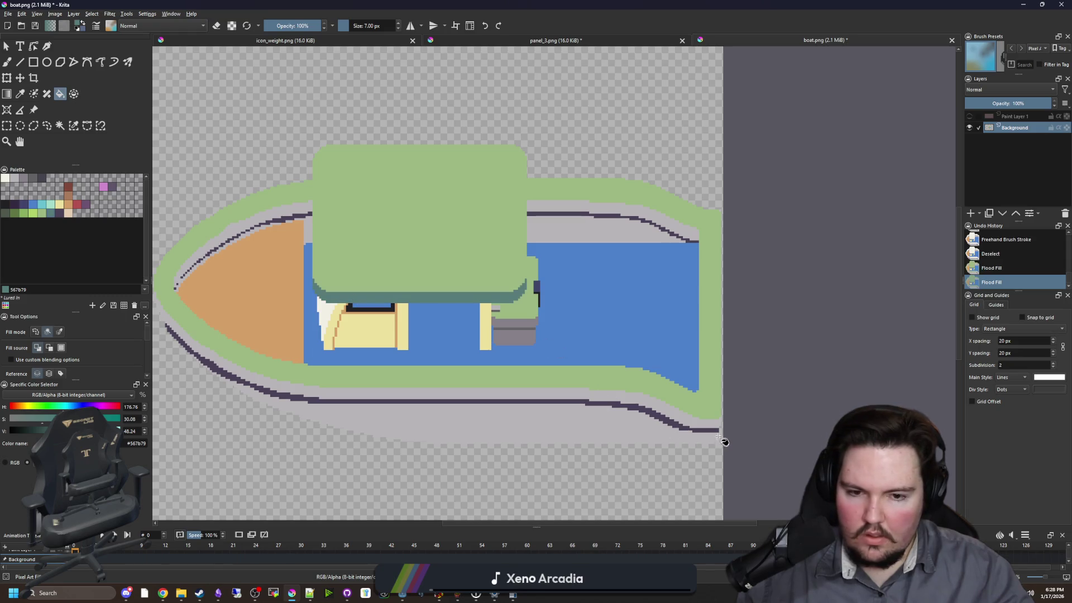
pyautogui.click(699, 426)
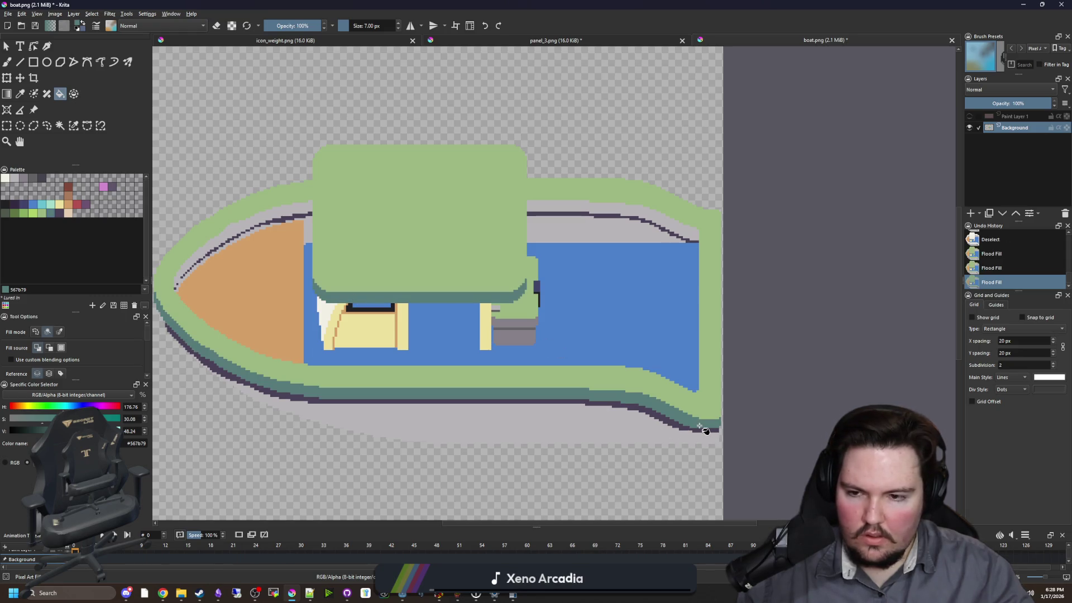
# - Fill the grey inner strip near the bow and the strip right of the cabin teal
pyautogui.click(249, 227)
pyautogui.click(561, 222)
pyautogui.scroll(5, 262, 229)
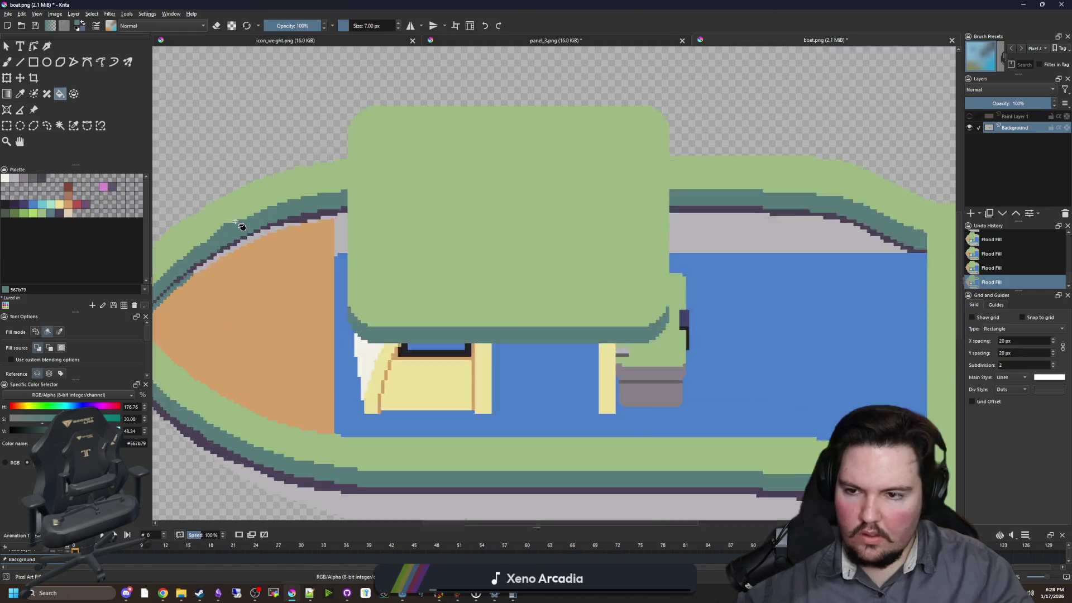
# - Sample the rim's light green and smooth the teal band's stair-steps with a 3 px brush
pyautogui.click(417, 254)
pyautogui.scroll(3, 418, 254)
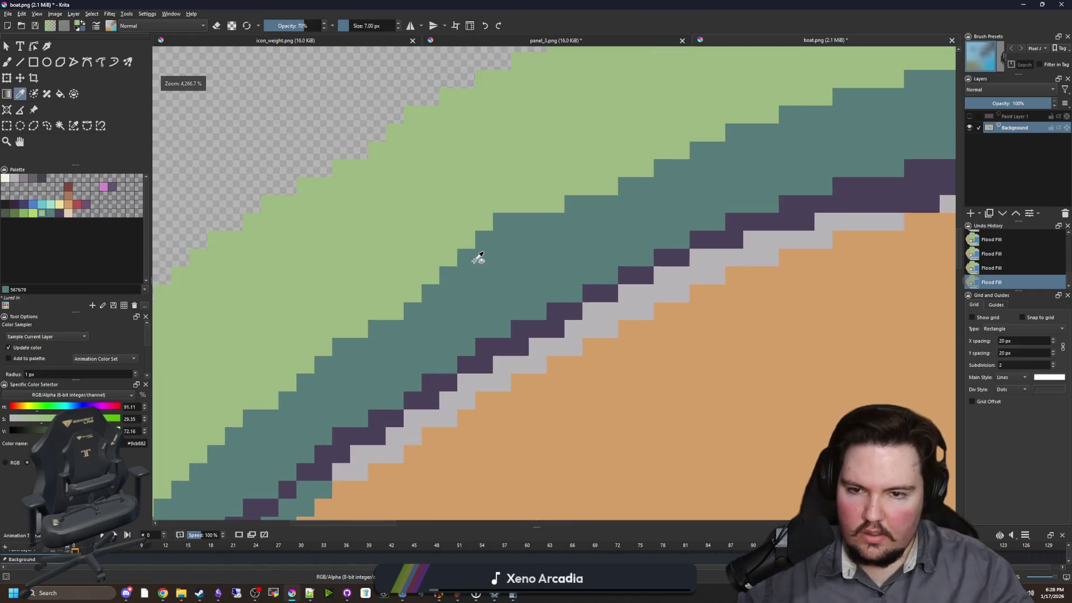
pyautogui.press('b')
pyautogui.click(497, 229)
pyautogui.hotkey('ctrl', 'z')
pyautogui.press('[')
pyautogui.press('[')
pyautogui.press('[')
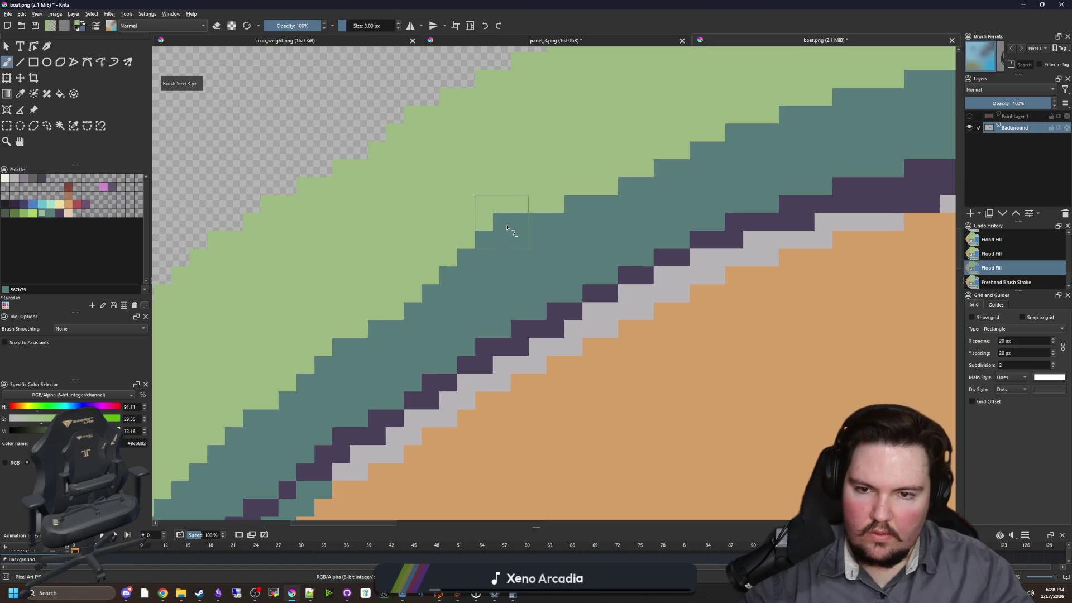
pyautogui.click(504, 225)
pyautogui.click(483, 240)
pyautogui.click(519, 222)
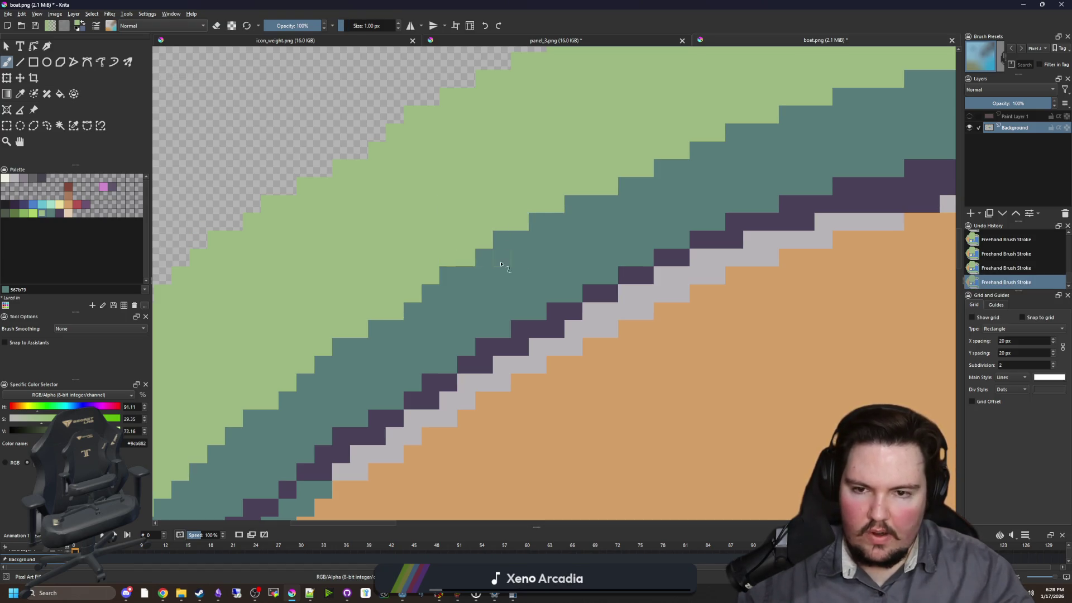
pyautogui.scroll(-5, 411, 314)
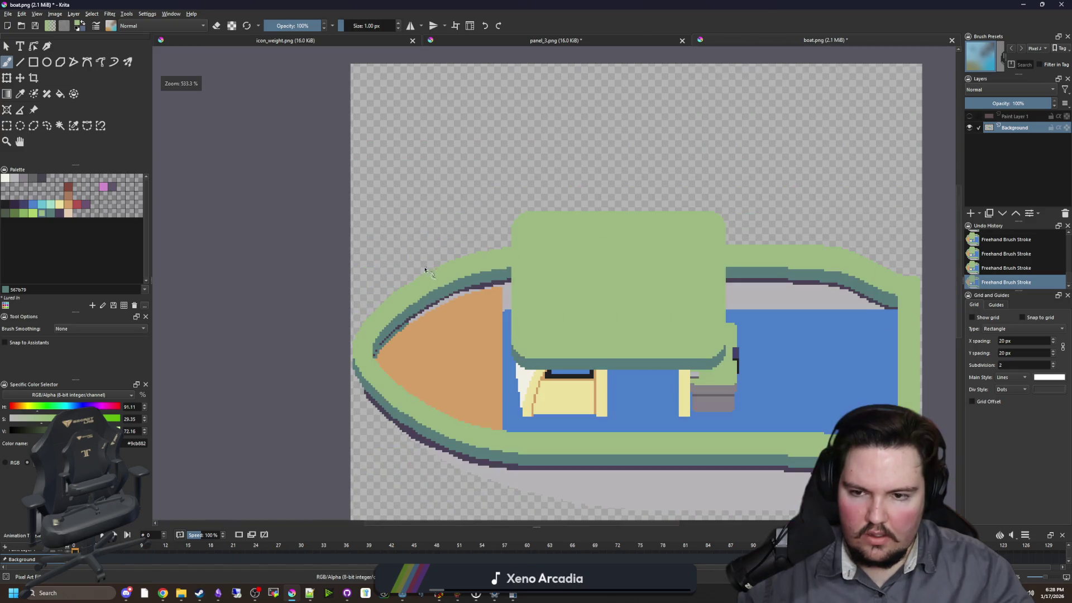
pyautogui.scroll(5, 404, 314)
pyautogui.scroll(-3, 377, 284)
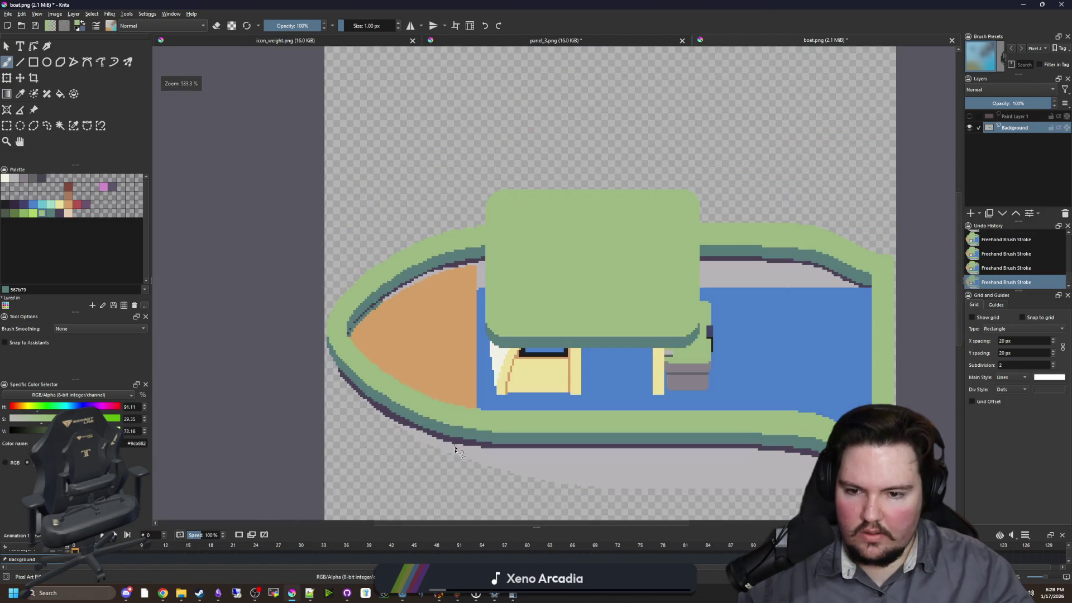
pyautogui.scroll(4, 464, 443)
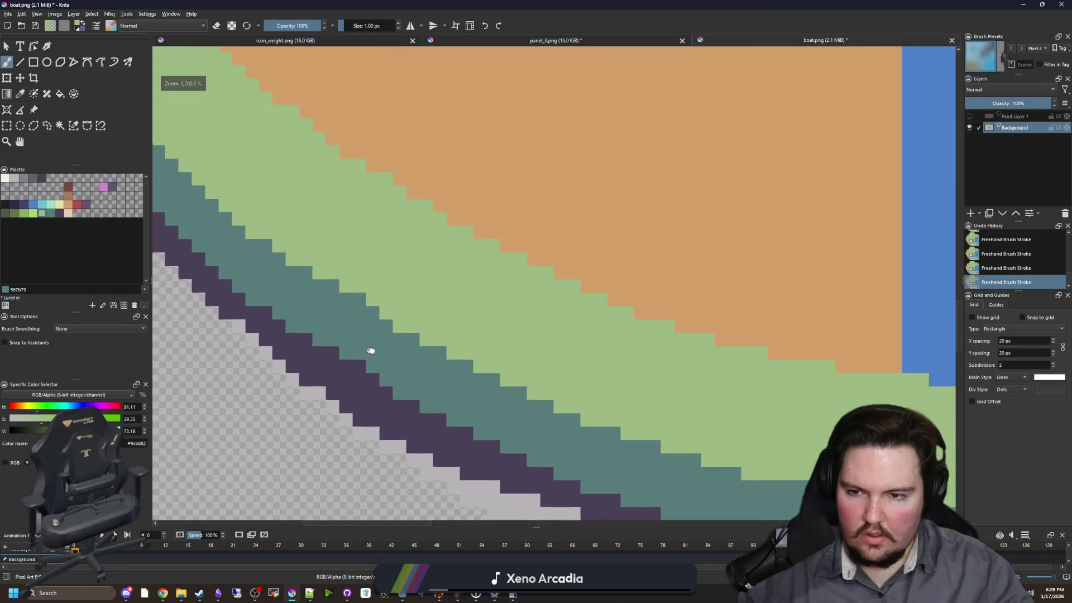
pyautogui.scroll(-4, 378, 346)
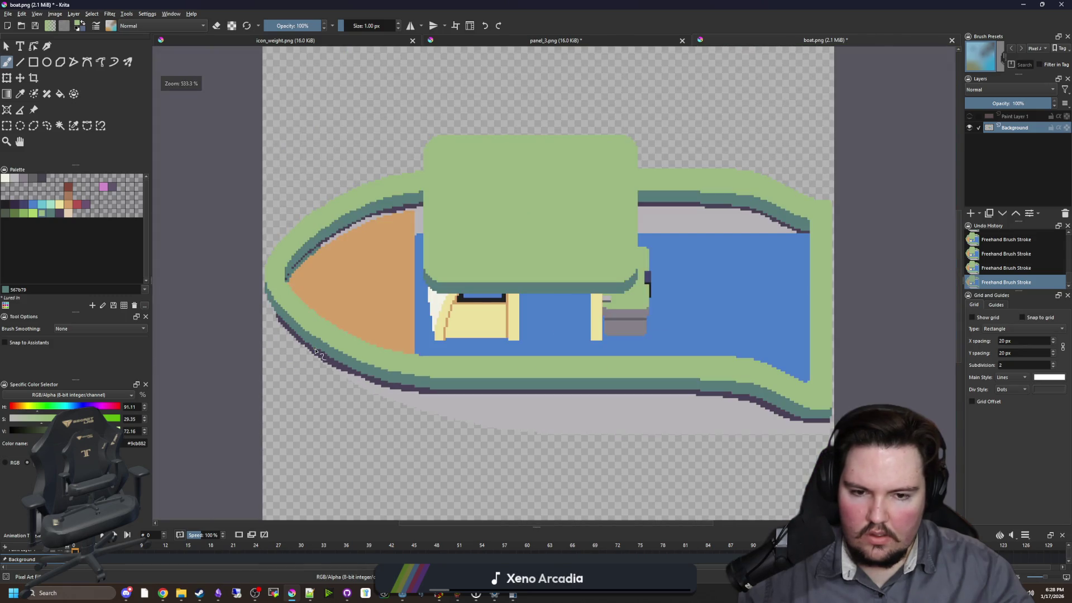
pyautogui.scroll(3, 322, 354)
pyautogui.scroll(1, 435, 343)
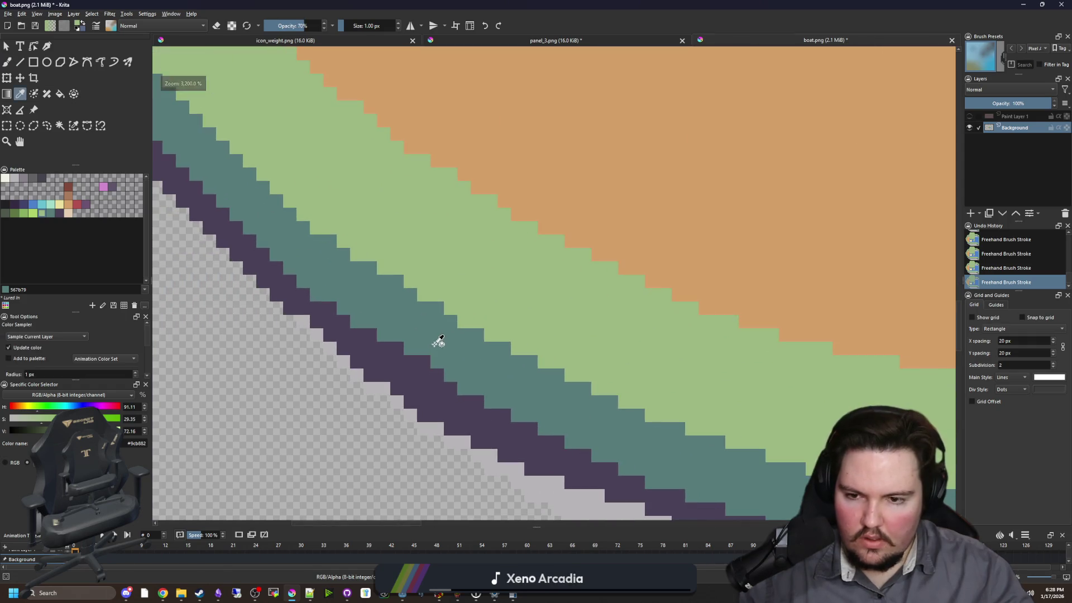
pyautogui.scroll(-3, 423, 361)
pyautogui.scroll(-2, 337, 342)
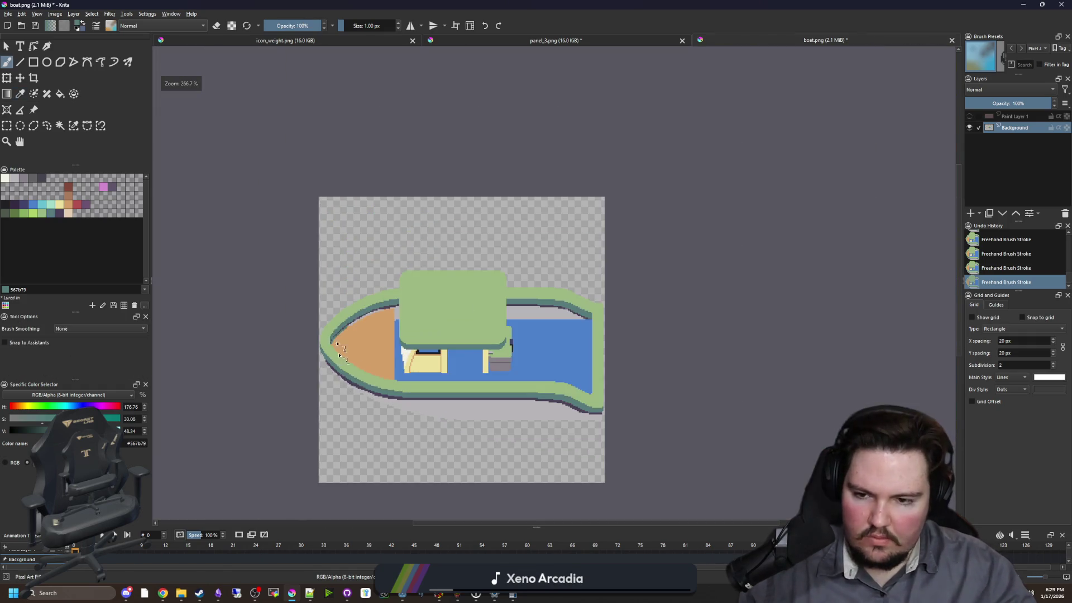
pyautogui.scroll(2, 405, 357)
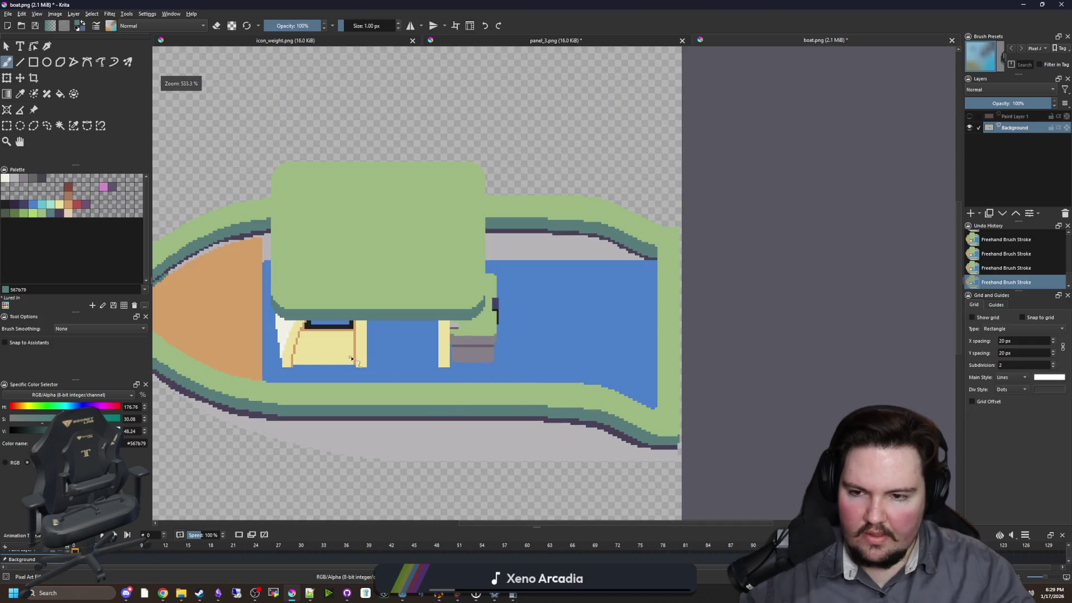
pyautogui.scroll(3, 291, 329)
# - Sample orange d3a068 and paint stepped pixels along the white wedge's lower-left edge
pyautogui.press('p')
pyautogui.click(283, 306)
pyautogui.scroll(2, 283, 307)
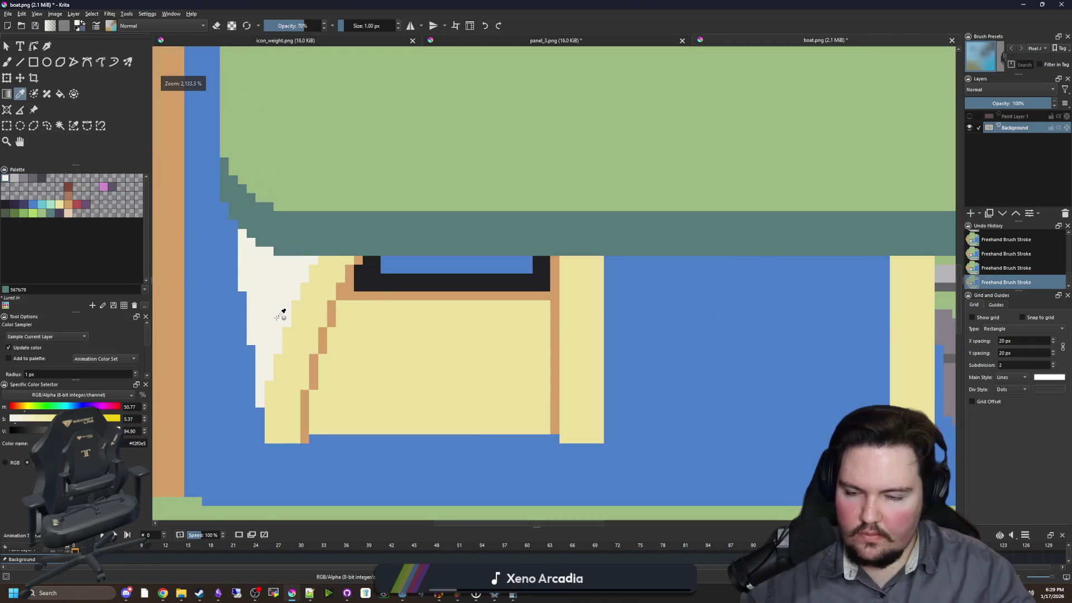
pyautogui.click(351, 350)
pyautogui.press('b')
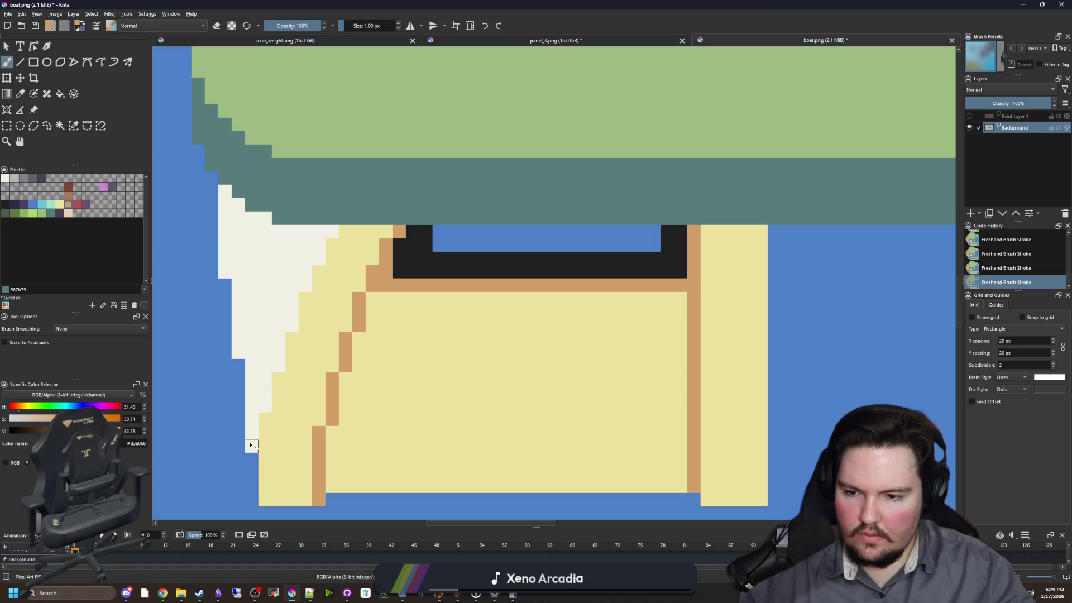
pyautogui.moveTo(250, 438); pyautogui.dragTo(265, 404)
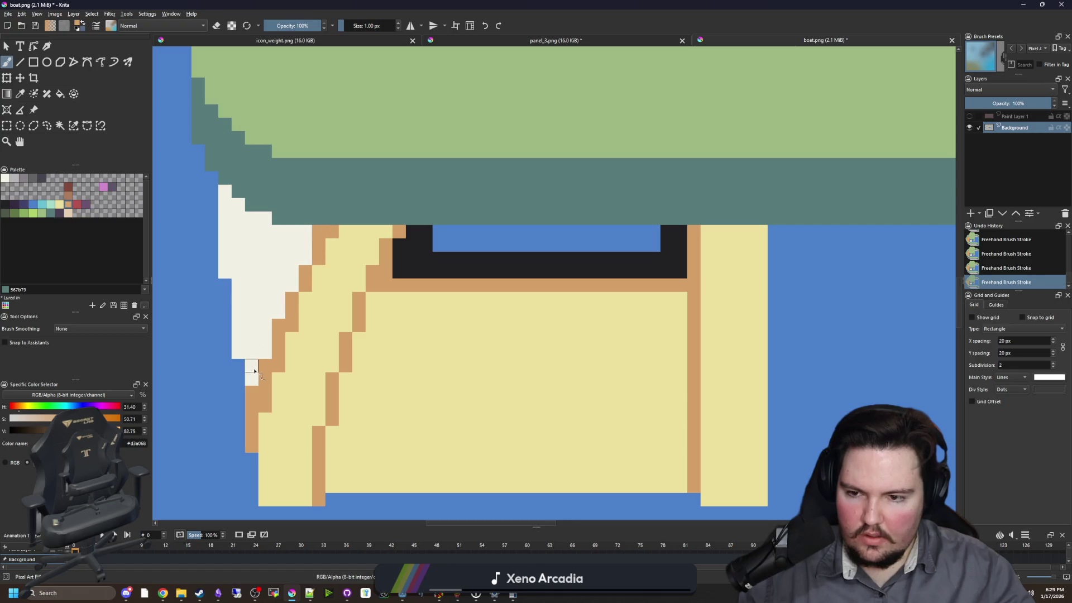
pyautogui.moveTo(244, 356); pyautogui.dragTo(250, 354)
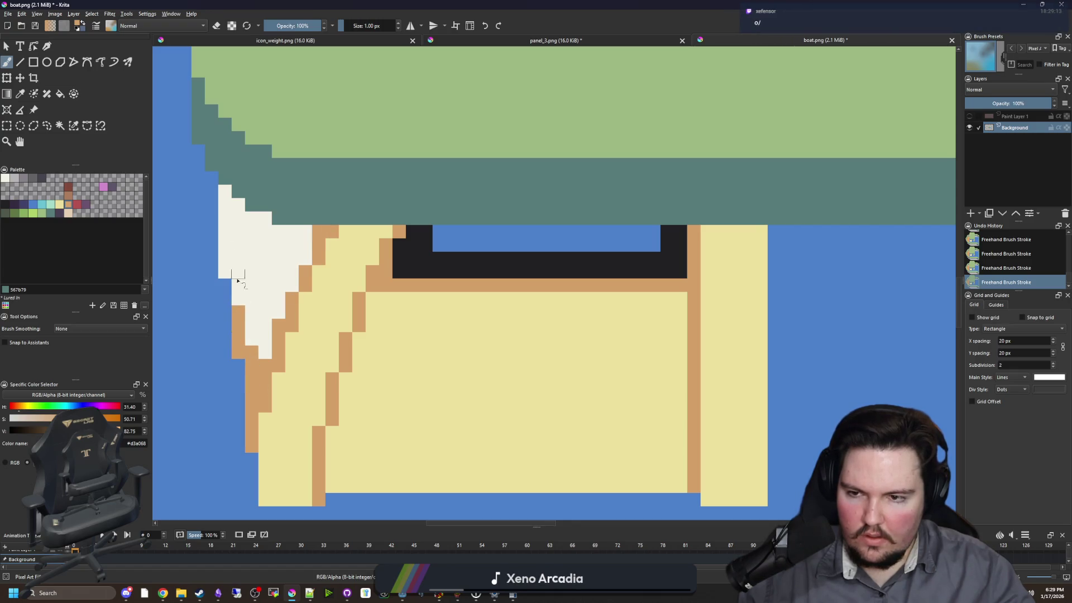
# - Try flood-filling the cabin with off-white f2f0e5, then undo the fill
pyautogui.moveTo(355, 333); pyautogui.dragTo(299, 298)
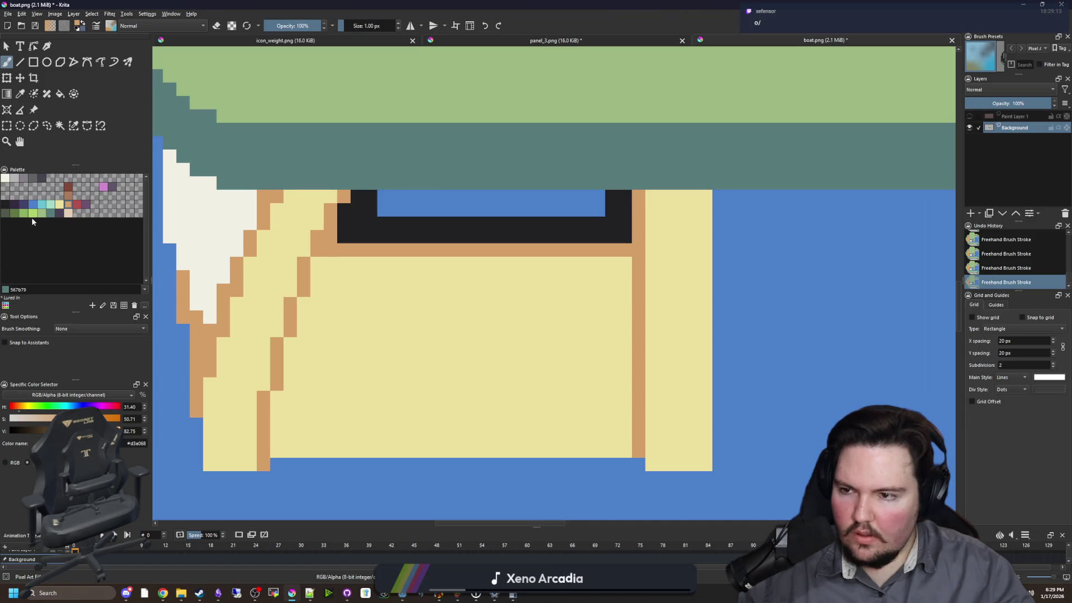
pyautogui.scroll(-2, 321, 289)
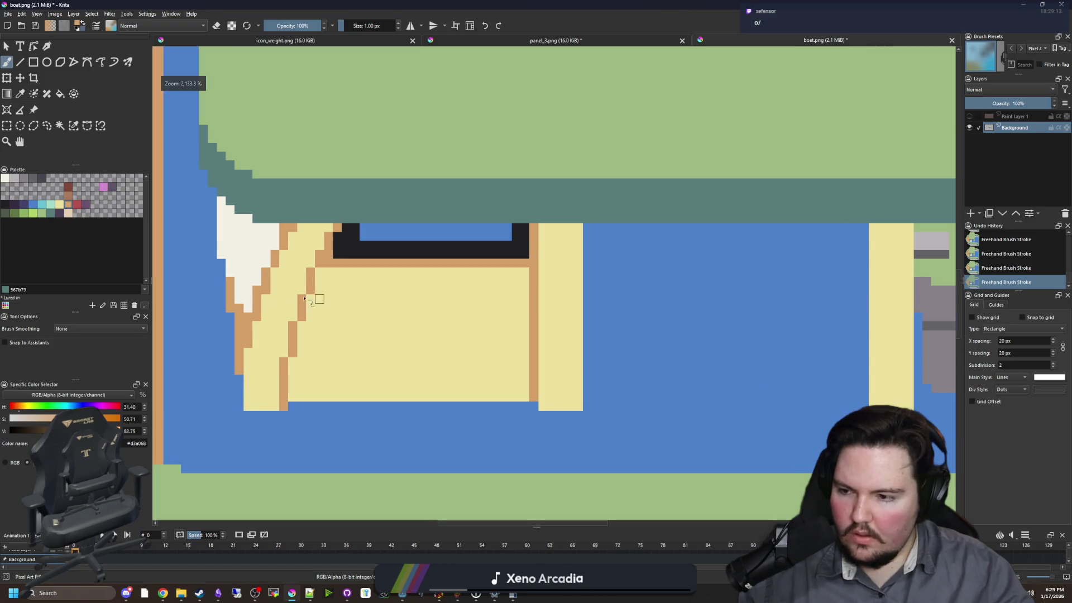
pyautogui.click(6, 179)
pyautogui.press('f')
pyautogui.click(426, 337)
pyautogui.scroll(-3, 425, 335)
pyautogui.hotkey('ctrl', 'z')
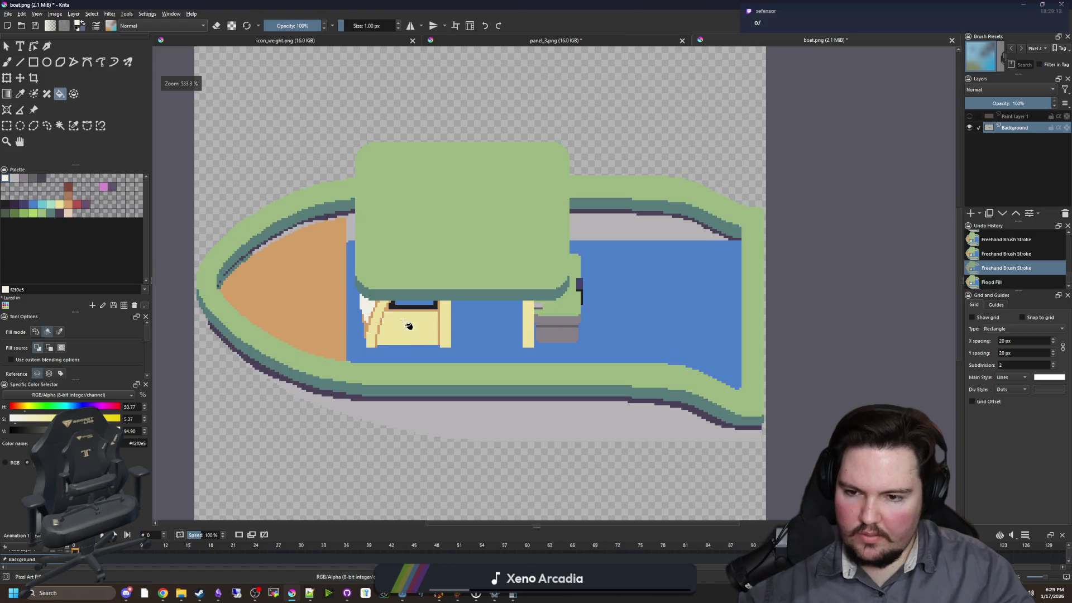
# - Change the fill's region mode and fill the yellow cabin panels off-white f2f0e5
pyautogui.scroll(3, 407, 319)
pyautogui.click(59, 332)
pyautogui.click(283, 309)
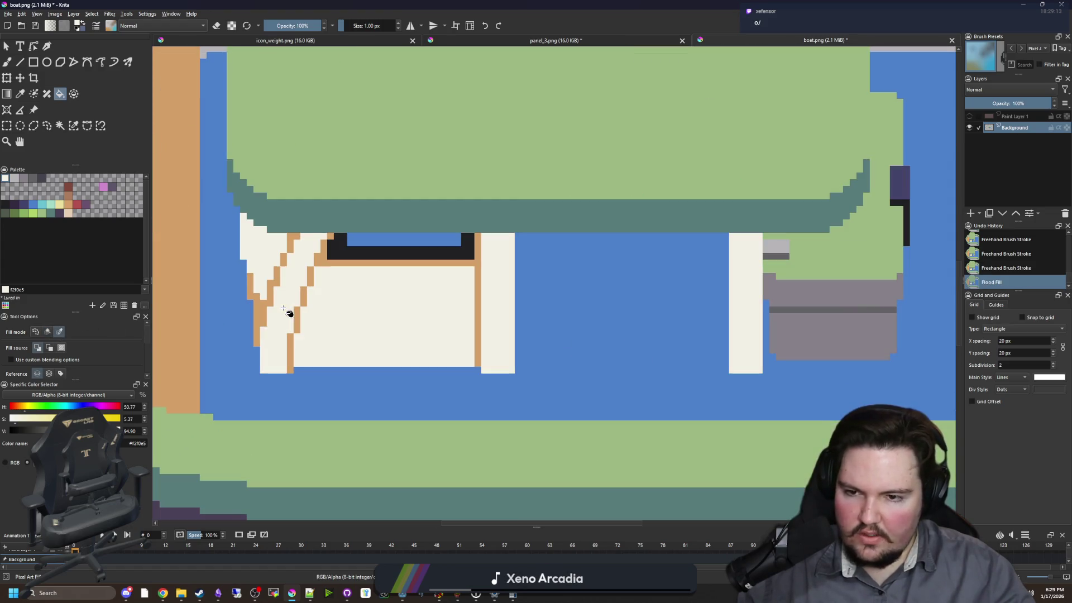
pyautogui.scroll(-3, 333, 312)
# - Recolour the orange cabin trim and outlines to grey 868188
pyautogui.scroll(3, 358, 321)
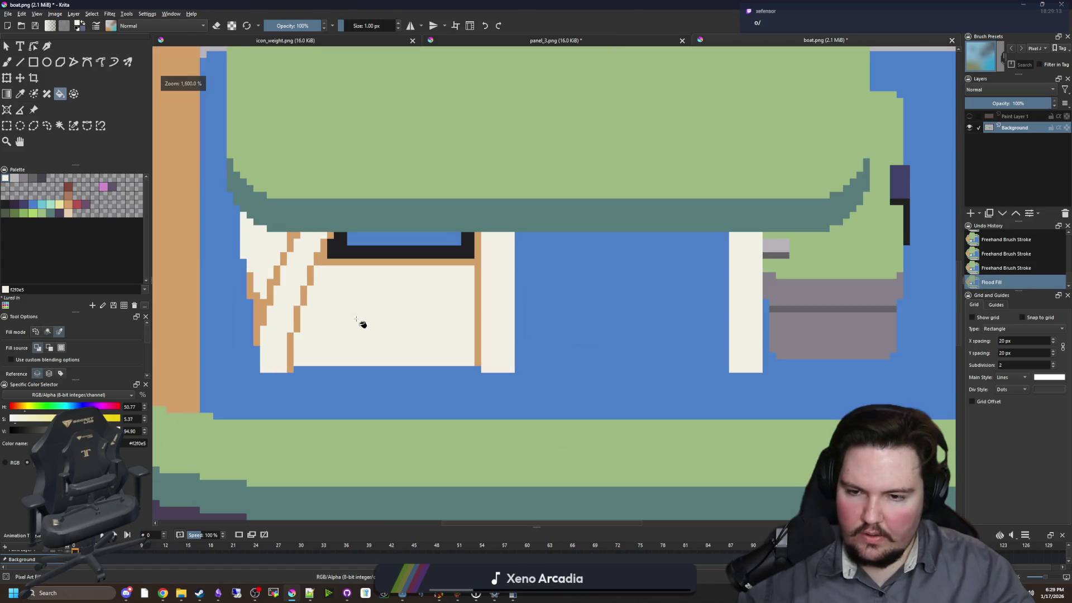
pyautogui.click(27, 178)
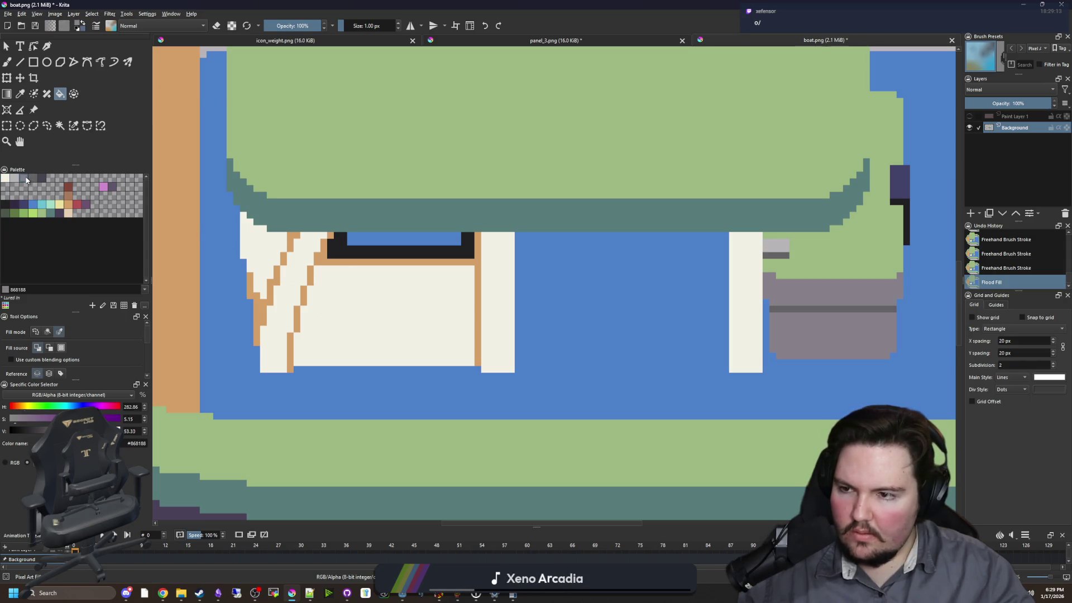
pyautogui.click(340, 262)
pyautogui.scroll(-3, 343, 262)
pyautogui.hotkey('ctrl', 'z')
pyautogui.scroll(3, 397, 294)
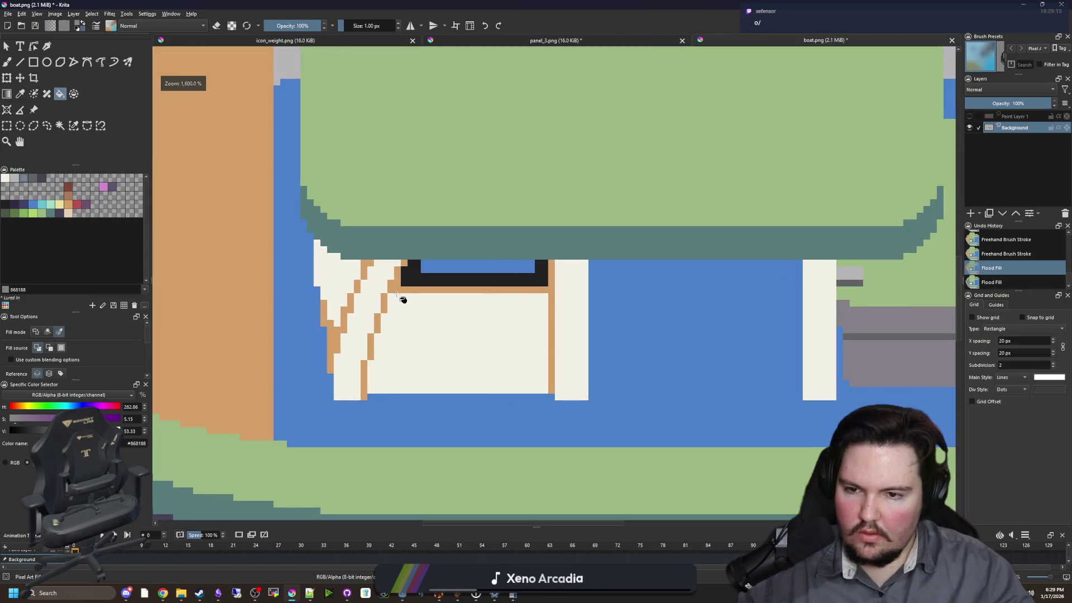
pyautogui.click(397, 294)
# - Switch to the brush with light grey and choose the Contiguous Selection tool
pyautogui.scroll(2, 385, 297)
pyautogui.press('b')
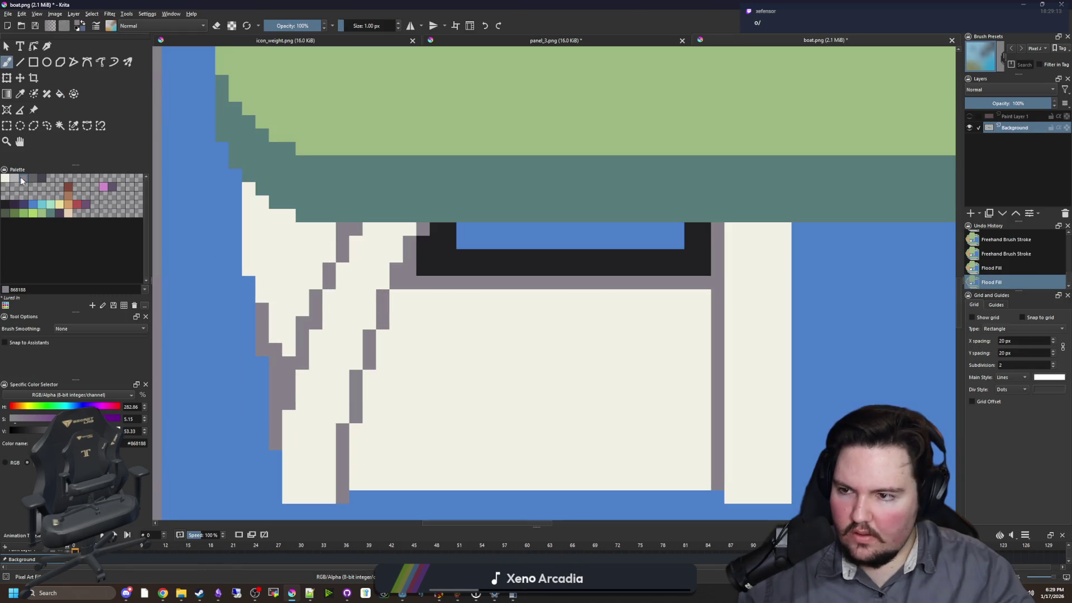
pyautogui.click(15, 178)
pyautogui.click(59, 126)
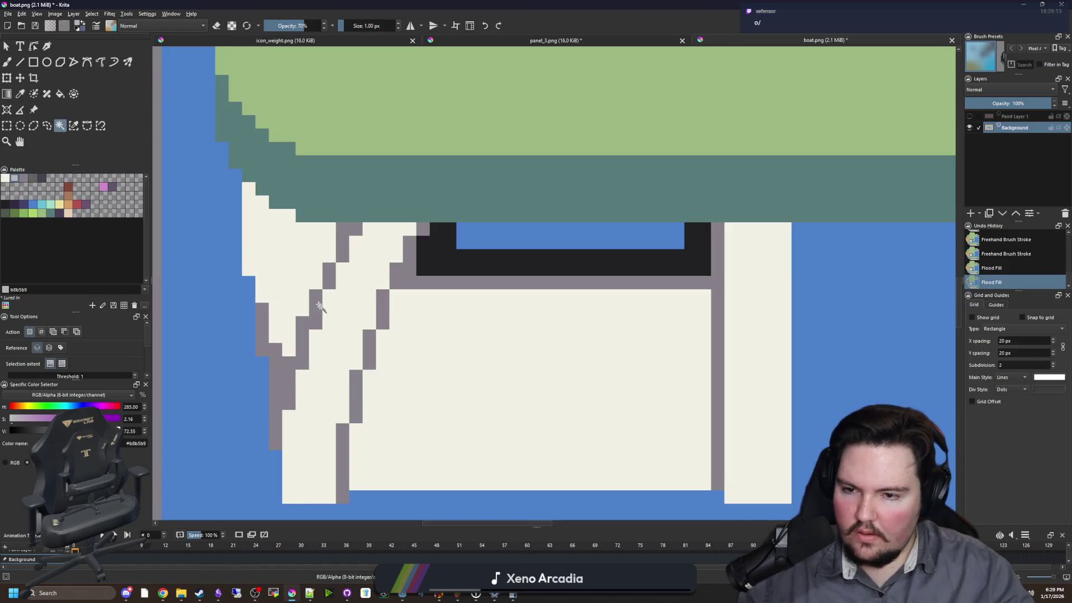
# - Select the cream sail and shade its bottom-left corner and lower-left edge light grey
pyautogui.click(338, 330)
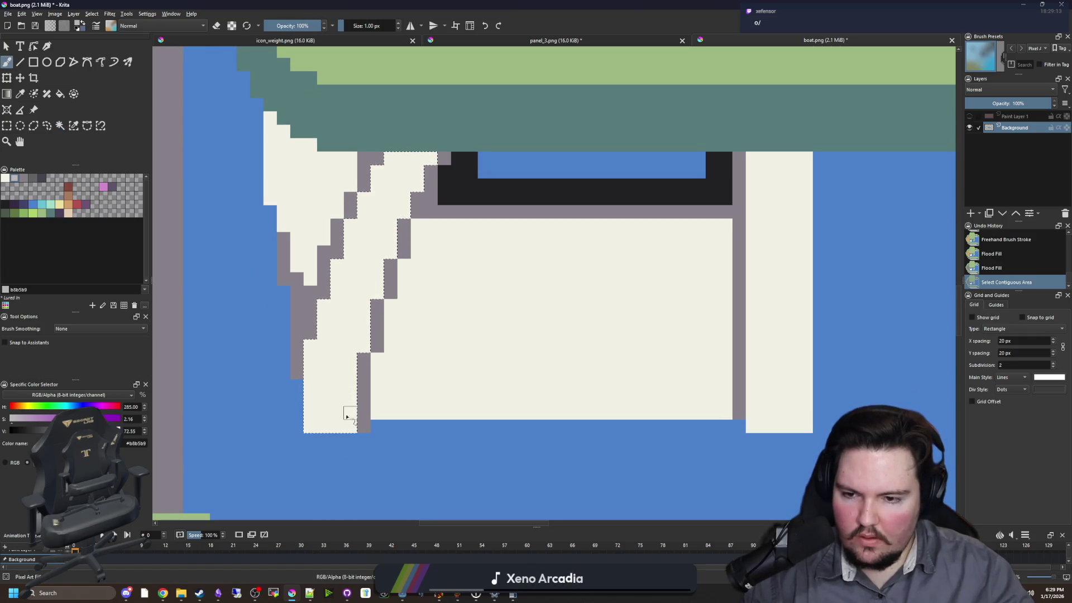
pyautogui.moveTo(329, 426); pyautogui.dragTo(311, 424)
pyautogui.click(310, 413)
pyautogui.hotkey('ctrl', 'z')
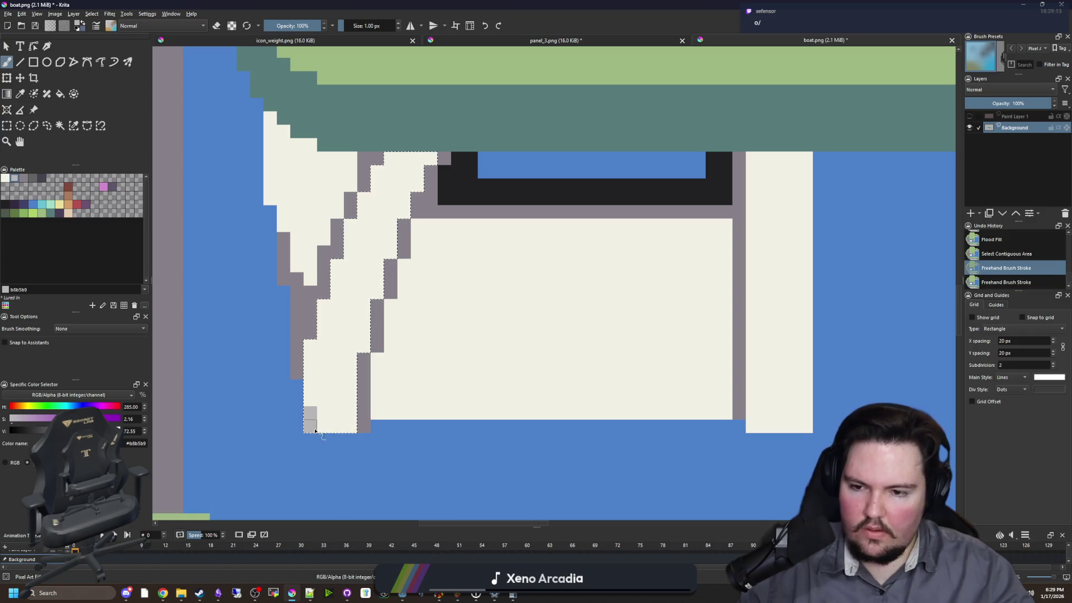
pyautogui.hotkey('ctrl', 'shift', 'a')
pyautogui.scroll(1, 336, 325)
pyautogui.click(340, 333)
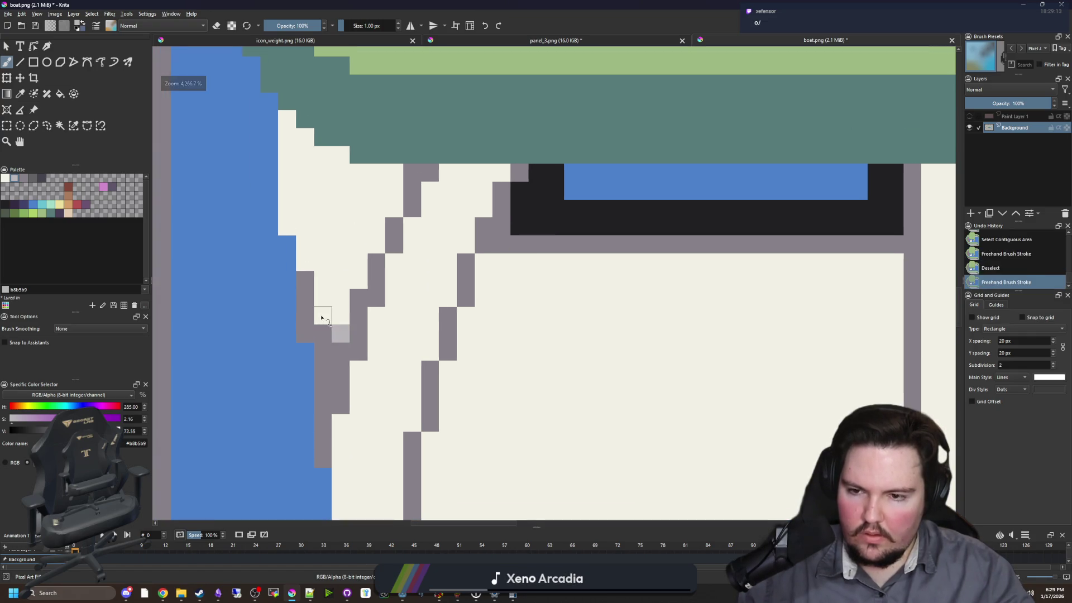
pyautogui.moveTo(321, 316); pyautogui.dragTo(321, 297)
pyautogui.click(305, 262)
# - Shade the sail's left and top edges, the right post top, and the cabin top light grey
pyautogui.moveTo(287, 118); pyautogui.dragTo(288, 160)
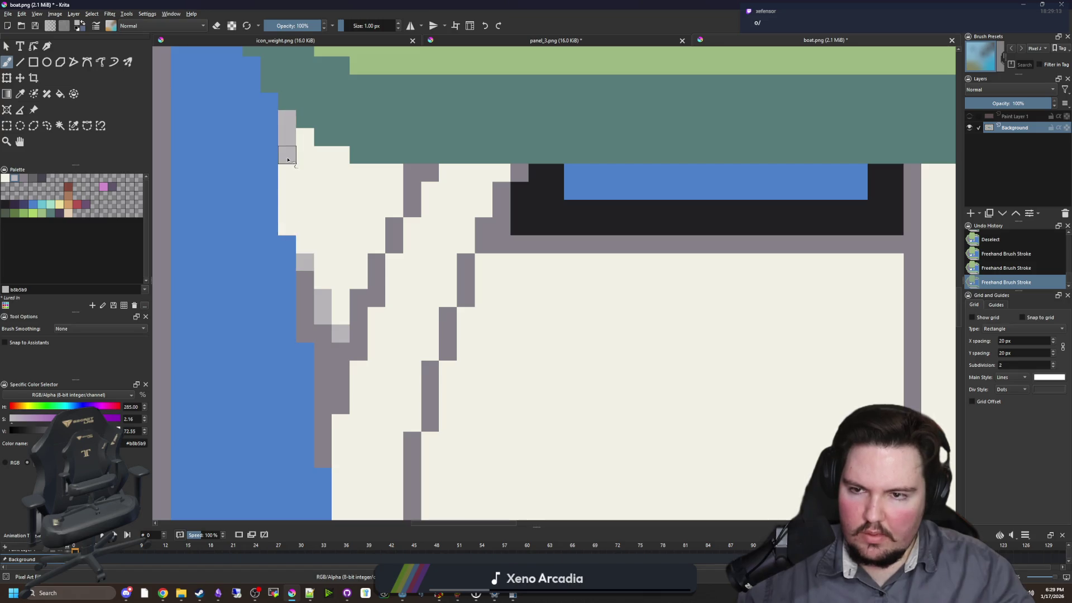
pyautogui.moveTo(393, 173)
pyautogui.mouseDown()
pyautogui.moveTo(327, 187)
pyautogui.moveTo(366, 175)
pyautogui.moveTo(308, 154)
pyautogui.mouseUp()
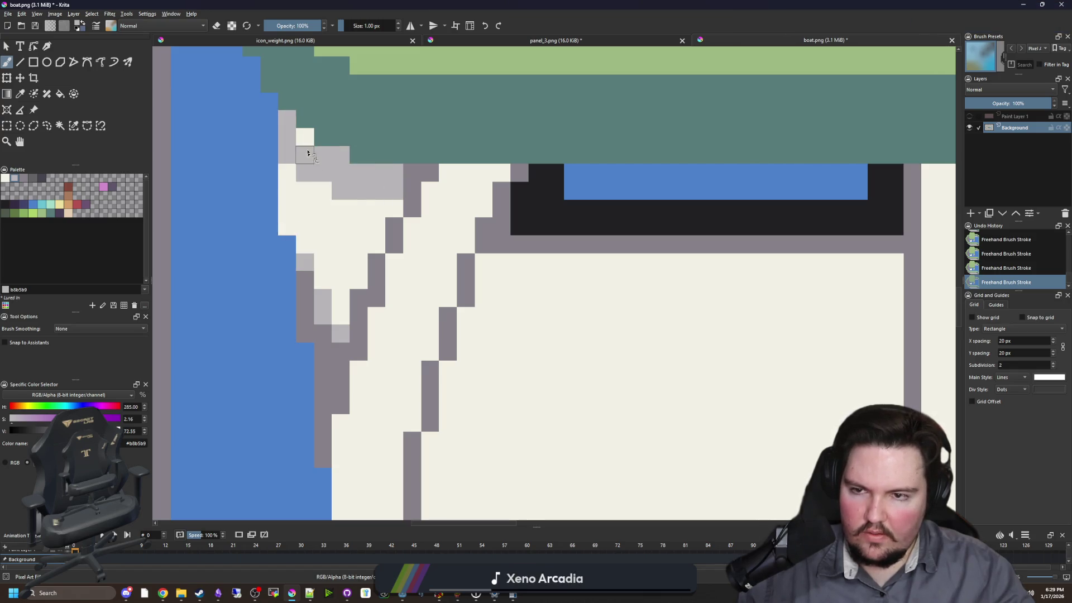
pyautogui.moveTo(430, 190)
pyautogui.mouseDown()
pyautogui.moveTo(480, 192)
pyautogui.moveTo(423, 207)
pyautogui.mouseUp()
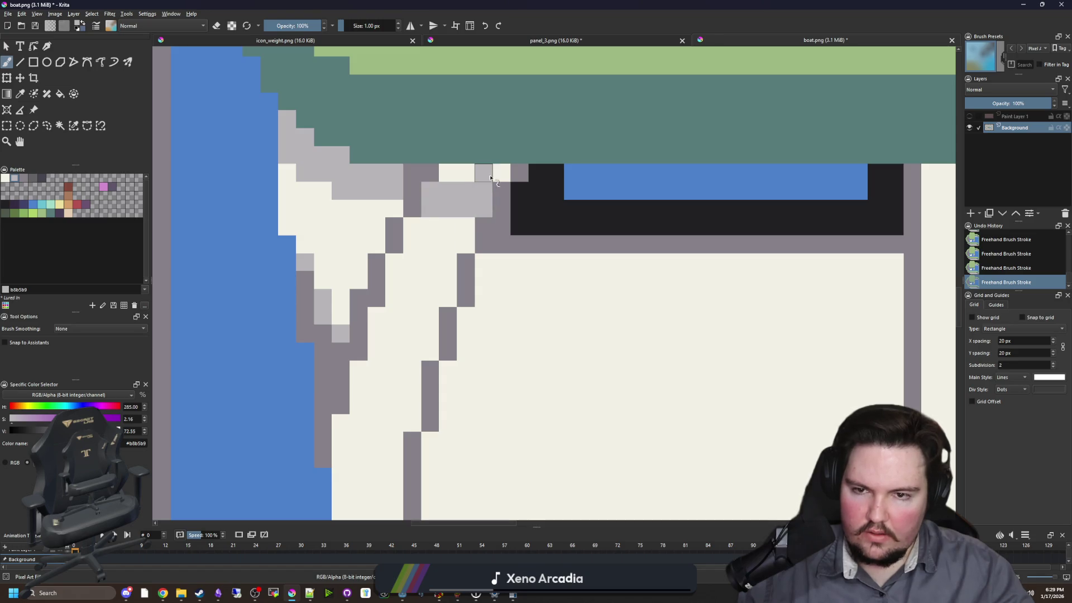
pyautogui.moveTo(490, 178); pyautogui.dragTo(445, 176)
pyautogui.moveTo(456, 230); pyautogui.dragTo(452, 241)
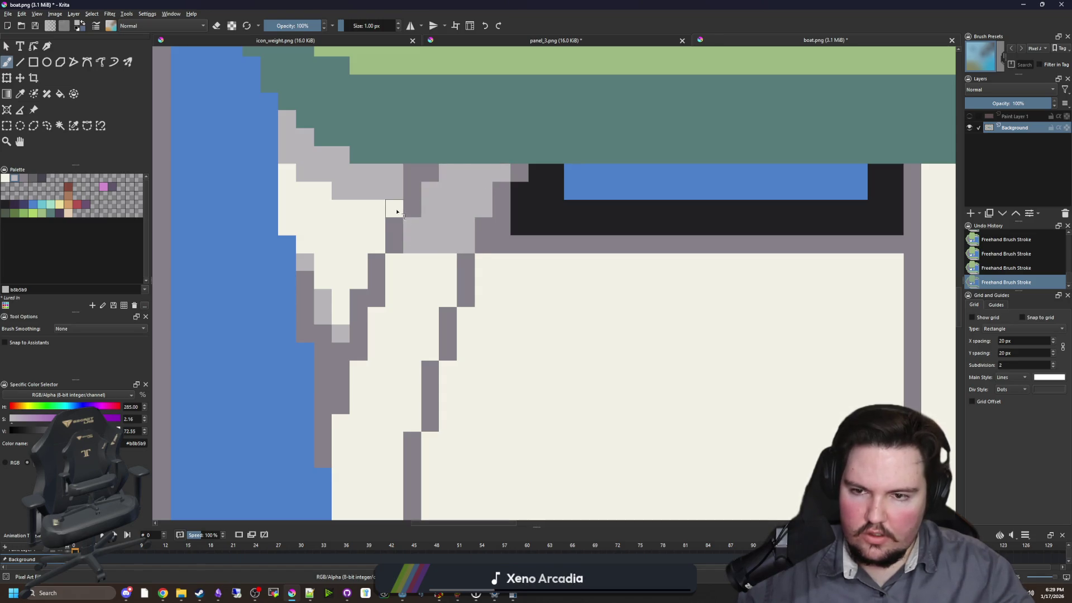
pyautogui.moveTo(397, 212)
pyautogui.mouseDown()
pyautogui.moveTo(372, 240)
pyautogui.moveTo(320, 201)
pyautogui.mouseUp()
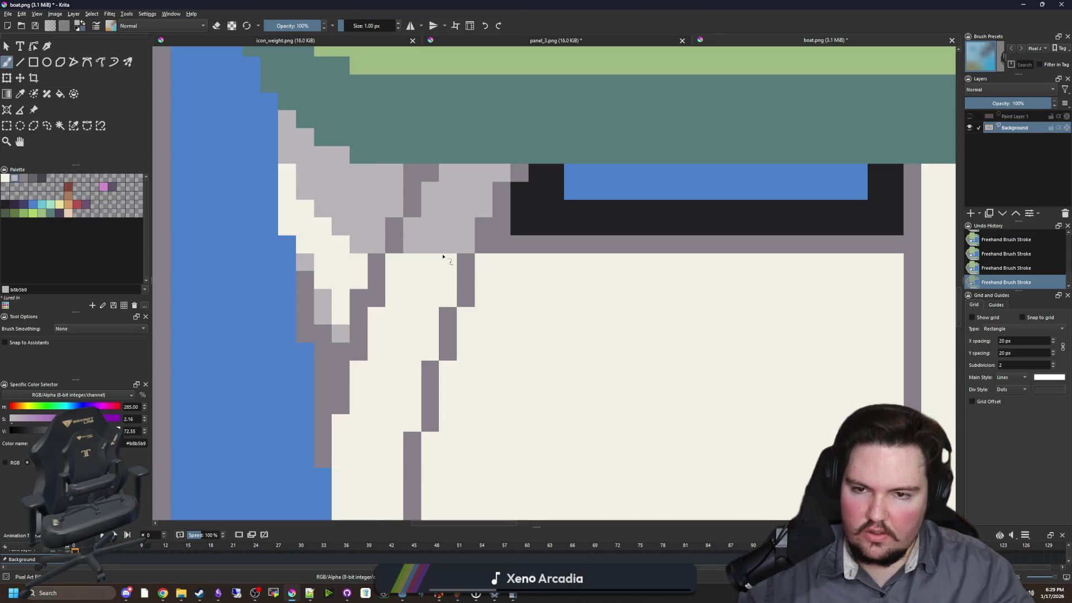
pyautogui.hscroll(5, 444, 257)
pyautogui.moveTo(656, 244)
pyautogui.mouseDown()
pyautogui.moveTo(721, 217)
pyautogui.moveTo(655, 168)
pyautogui.moveTo(717, 187)
pyautogui.moveTo(723, 174)
pyautogui.mouseUp()
pyautogui.moveTo(722, 256)
pyautogui.mouseDown()
pyautogui.moveTo(660, 275)
pyautogui.moveTo(508, 278)
pyautogui.moveTo(208, 263)
pyautogui.moveTo(567, 256)
pyautogui.moveTo(554, 261)
pyautogui.mouseUp()
# - Fill the blue window rectangle dark purple #43436a, undoing an accidental water fill
pyautogui.scroll(2, 391, 252)
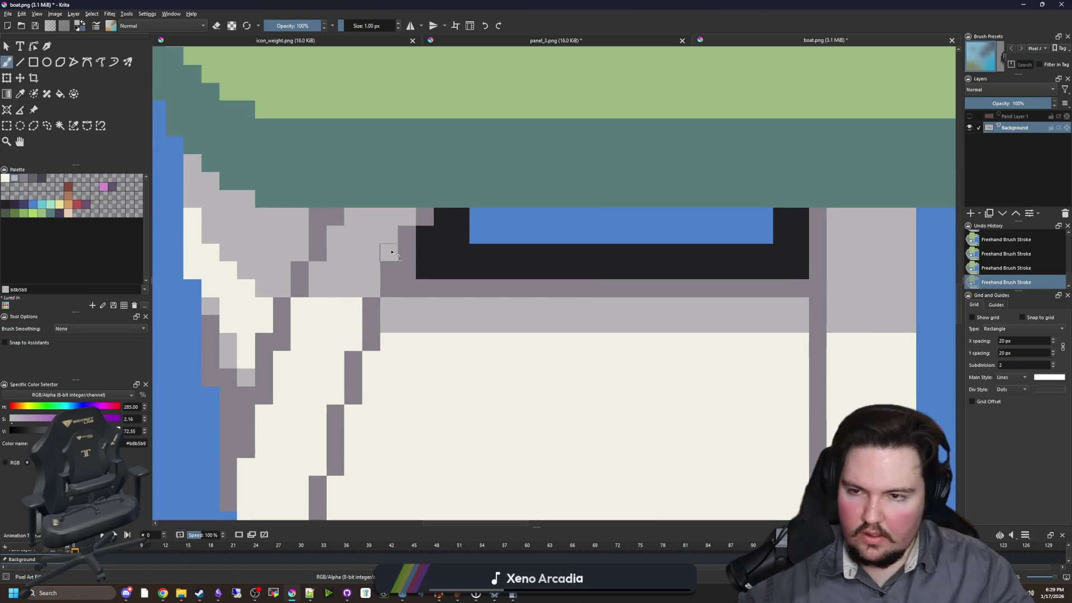
pyautogui.click(14, 206)
pyautogui.press('f')
pyautogui.click(484, 231)
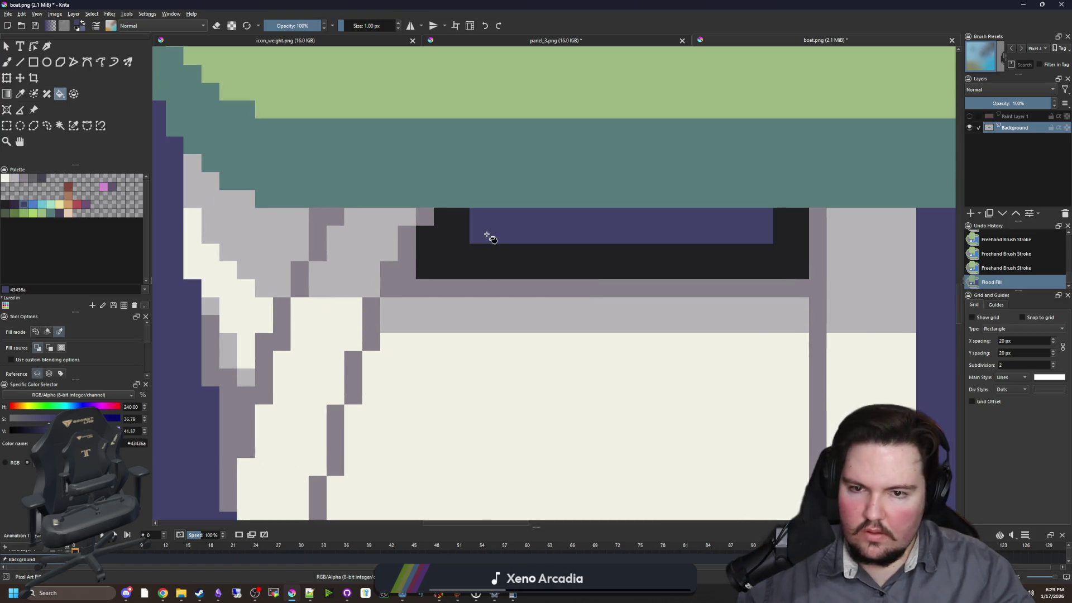
pyautogui.hotkey('ctrl', 'z')
pyautogui.click(540, 239)
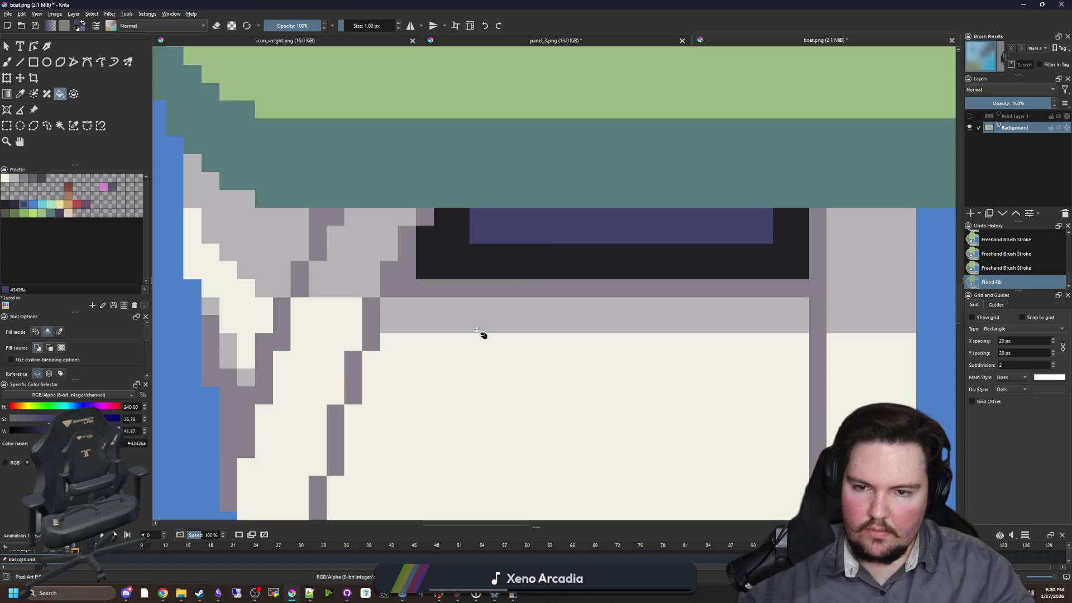
# - Paint more light grey over the cream beside the cabin, undoing the last stroke
pyautogui.hscroll(-3, 430, 312)
pyautogui.keyDown('ctrl'); pyautogui.click(478, 303); pyautogui.keyUp('ctrl')
pyautogui.press('b')
pyautogui.moveTo(490, 305); pyautogui.dragTo(454, 305)
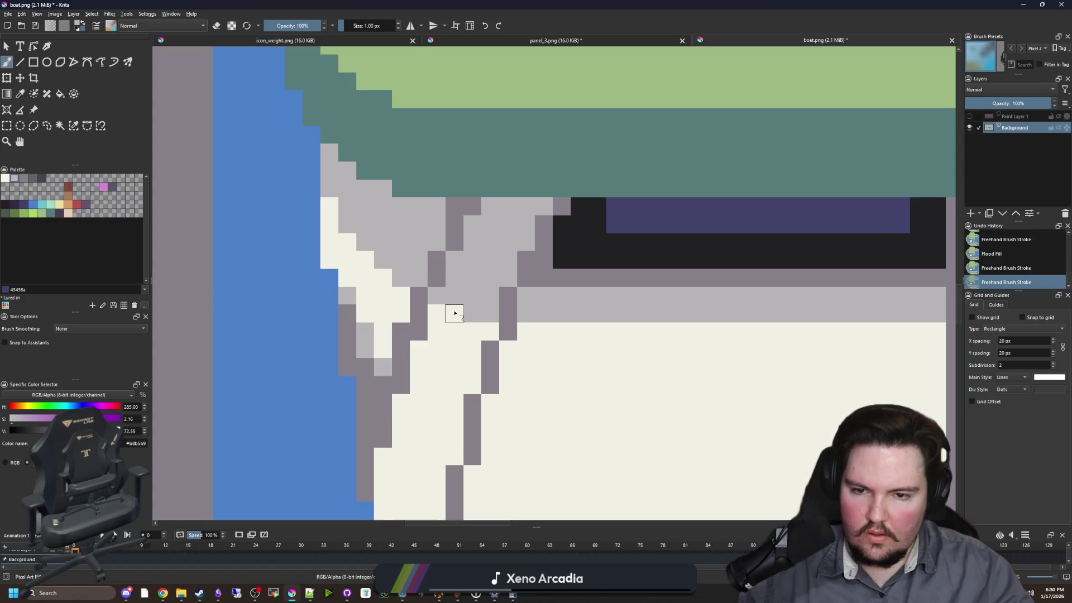
pyautogui.click(454, 313)
pyautogui.scroll(-3, 454, 313)
pyautogui.hotkey('ctrl', 'z')
# - Repaint stray grey pixels back to cream
pyautogui.scroll(3, 390, 335)
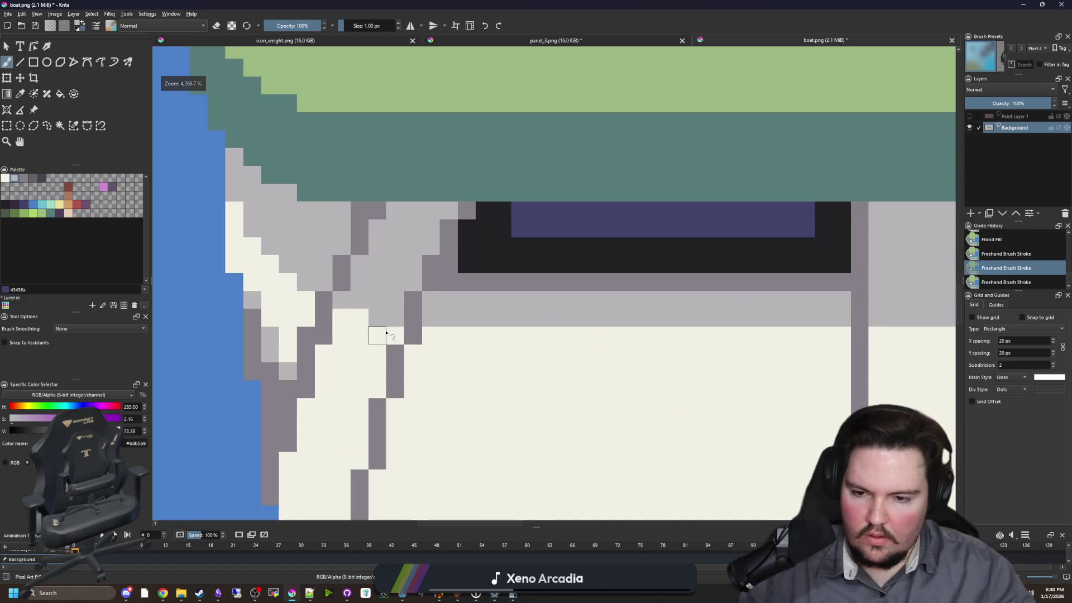
pyautogui.keyDown('ctrl'); pyautogui.click(394, 330); pyautogui.keyUp('ctrl')
pyautogui.moveTo(390, 313)
pyautogui.mouseDown()
pyautogui.moveTo(376, 302)
pyautogui.moveTo(351, 306)
pyautogui.mouseUp()
pyautogui.scroll(-10, 352, 304)
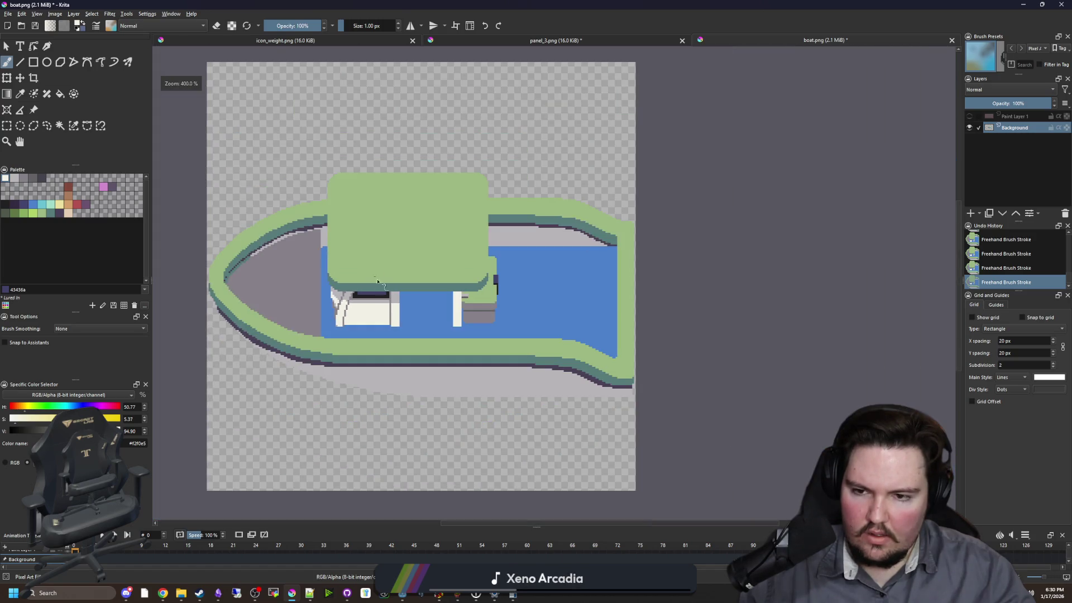
pyautogui.scroll(8, 378, 282)
pyautogui.moveTo(394, 291)
pyautogui.mouseDown()
pyautogui.moveTo(443, 280)
pyautogui.moveTo(410, 276)
pyautogui.mouseUp()
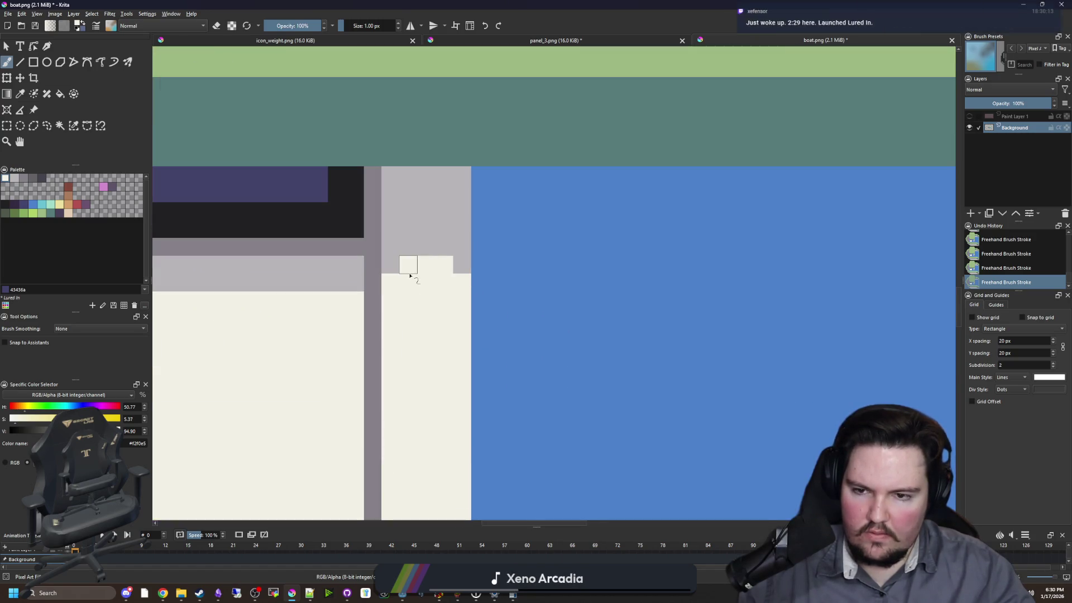
pyautogui.scroll(-10, 410, 275)
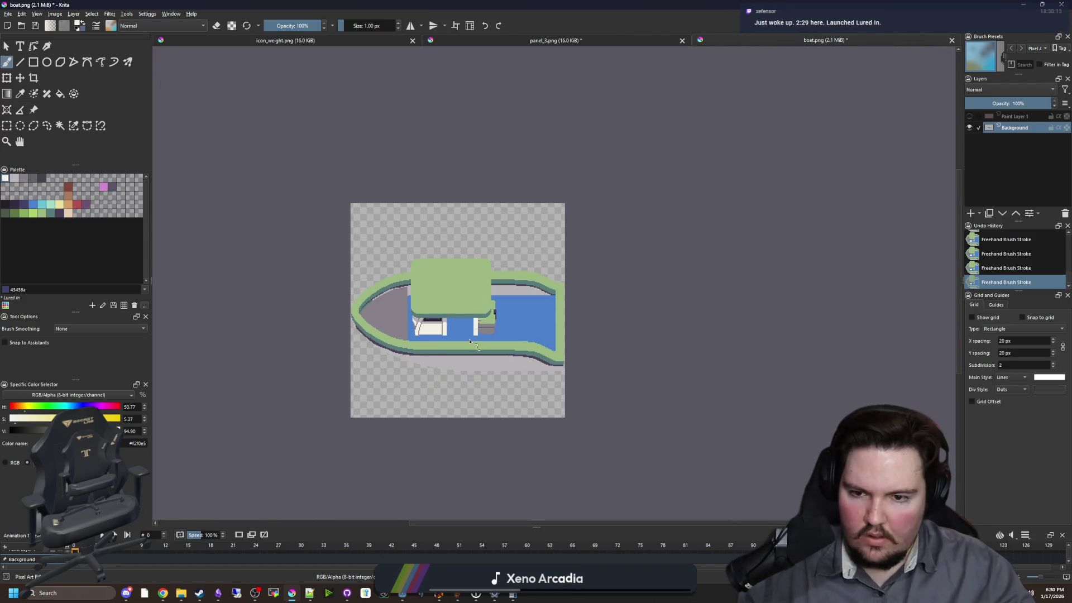
pyautogui.scroll(5, 480, 295)
pyautogui.scroll(4, 357, 261)
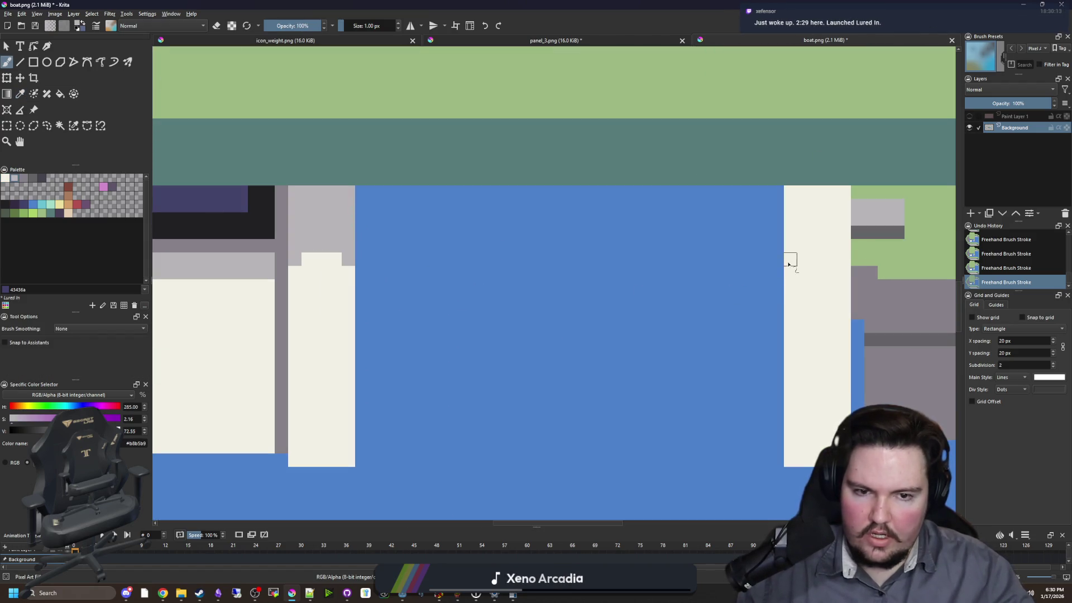
# - Add light grey shading to the top of the right post
pyautogui.moveTo(791, 261)
pyautogui.mouseDown()
pyautogui.moveTo(828, 250)
pyautogui.moveTo(844, 196)
pyautogui.moveTo(792, 206)
pyautogui.moveTo(829, 233)
pyautogui.mouseUp()
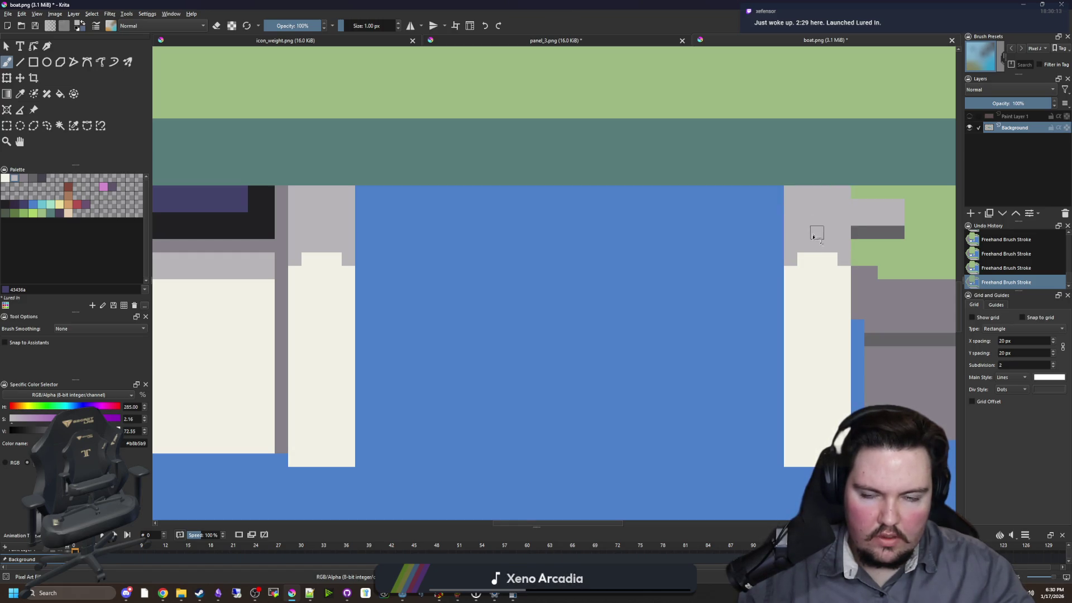
pyautogui.scroll(-5, 551, 352)
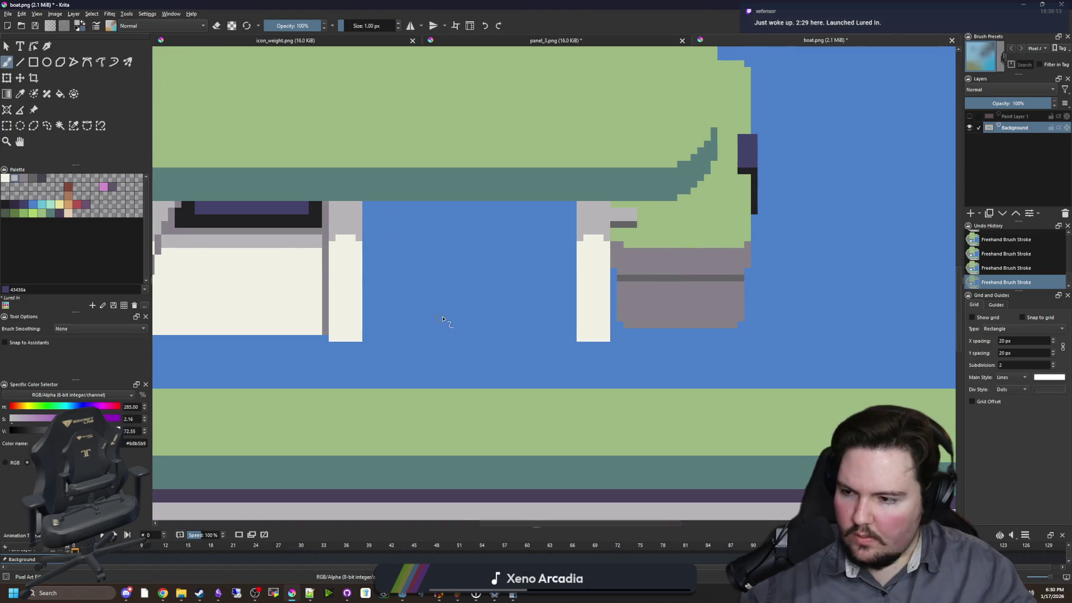
pyautogui.moveTo(310, 266); pyautogui.dragTo(457, 283)
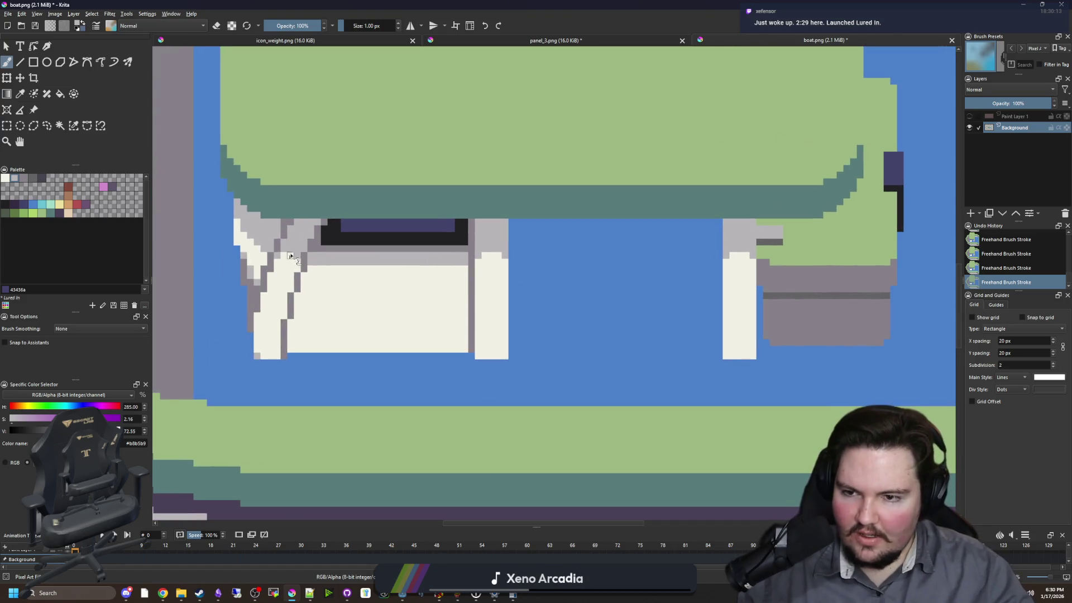
# - Zoom and pan in on the cabin's dark window frame
pyautogui.scroll(5, 250, 355)
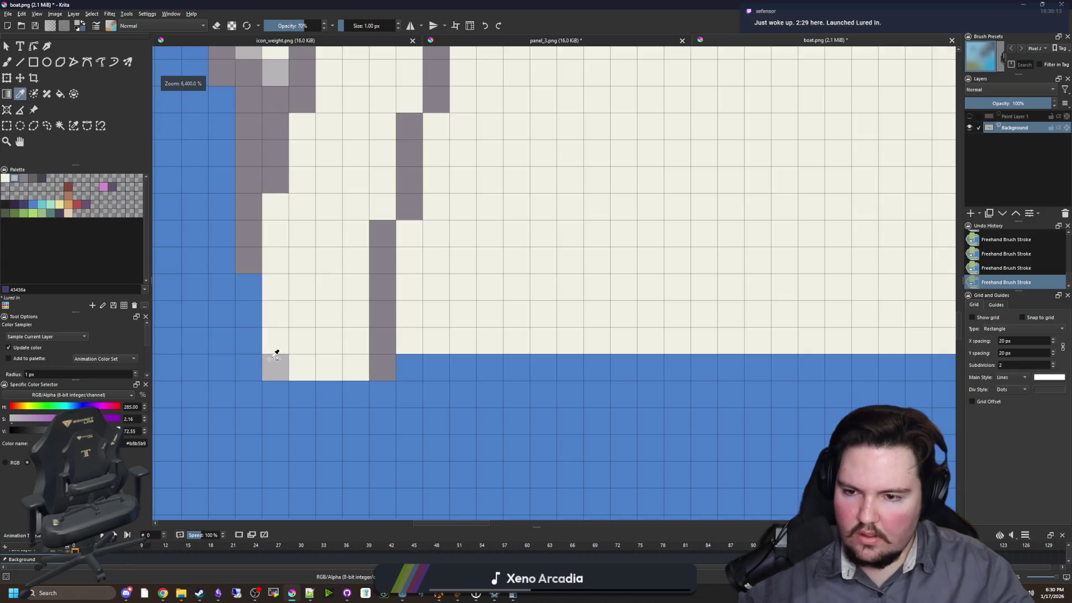
pyautogui.scroll(3, 305, 260)
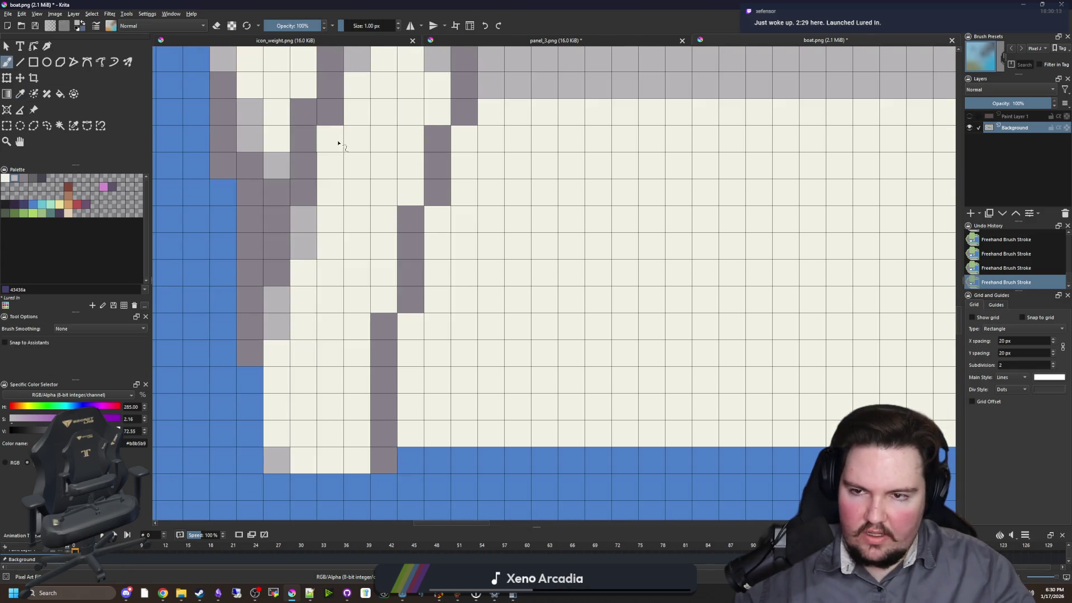
pyautogui.scroll(-3, 411, 173)
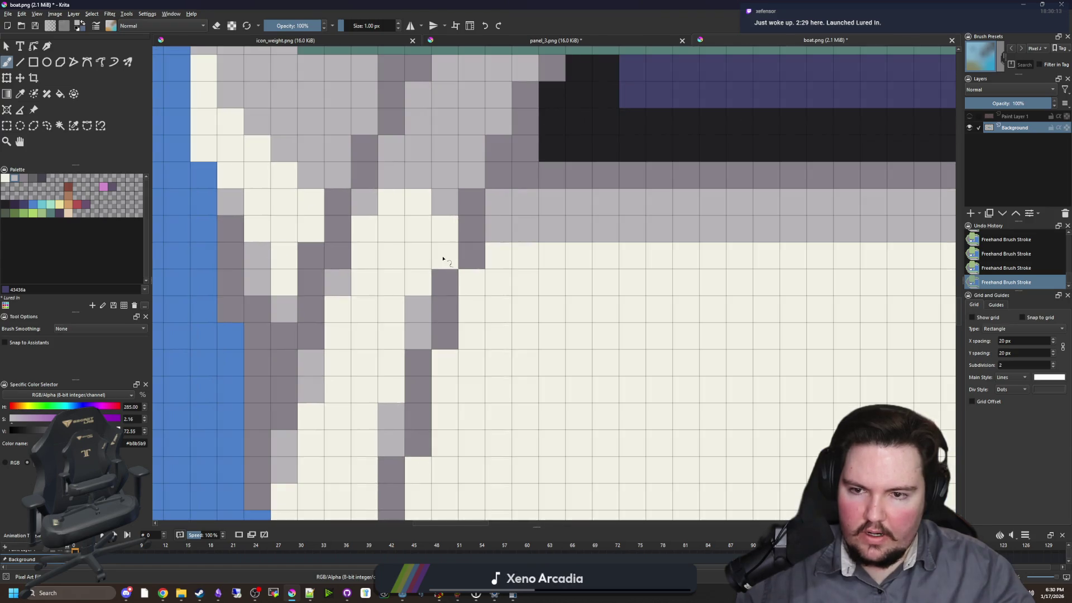
pyautogui.hscroll(3, 455, 328)
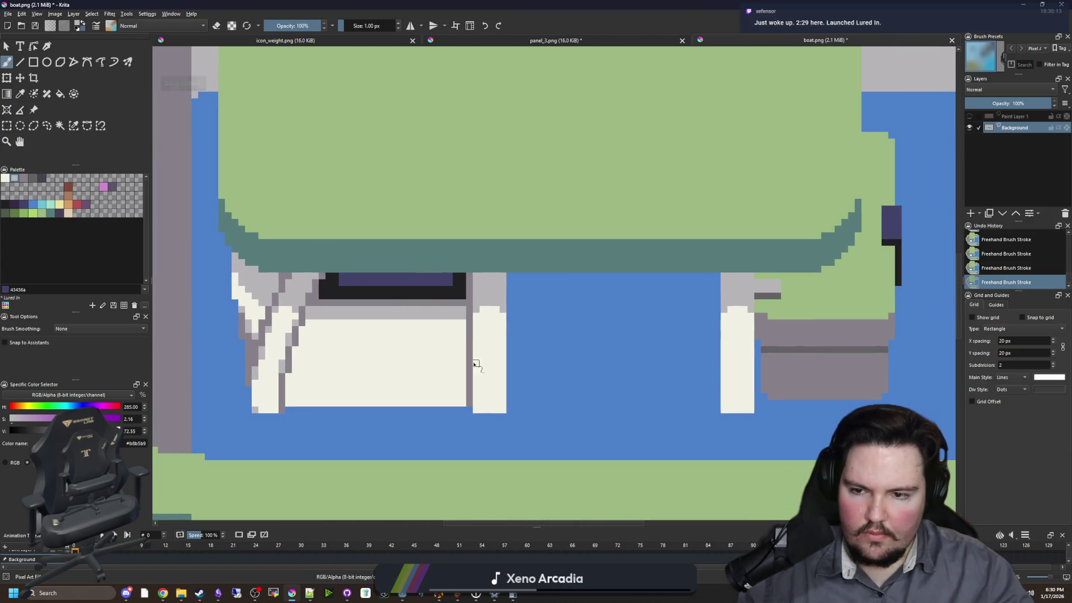
pyautogui.scroll(1, 396, 364)
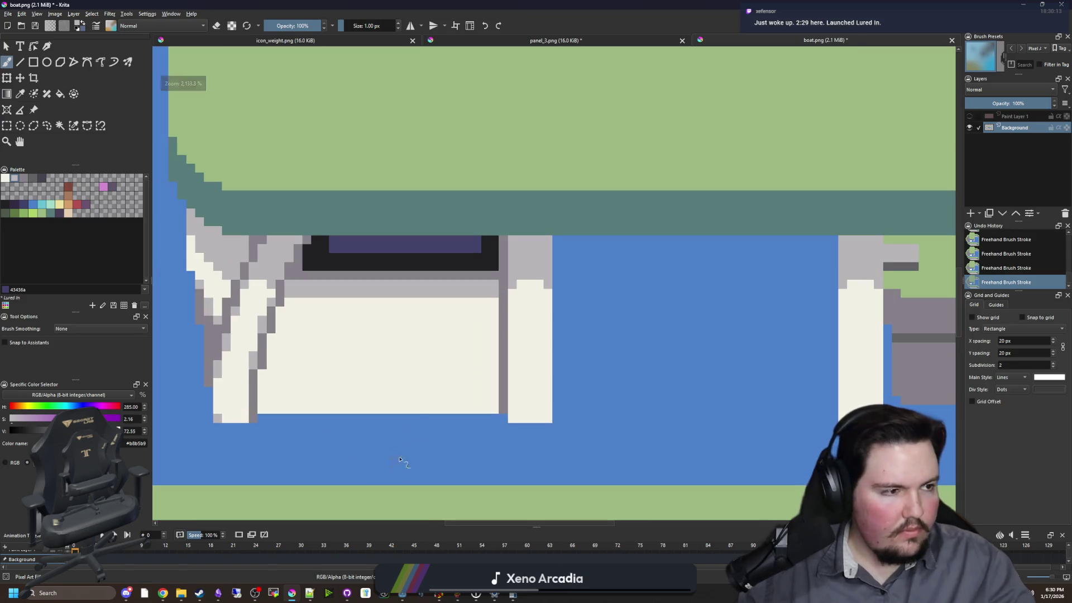
pyautogui.scroll(1, 392, 430)
pyautogui.hscroll(-2, 345, 354)
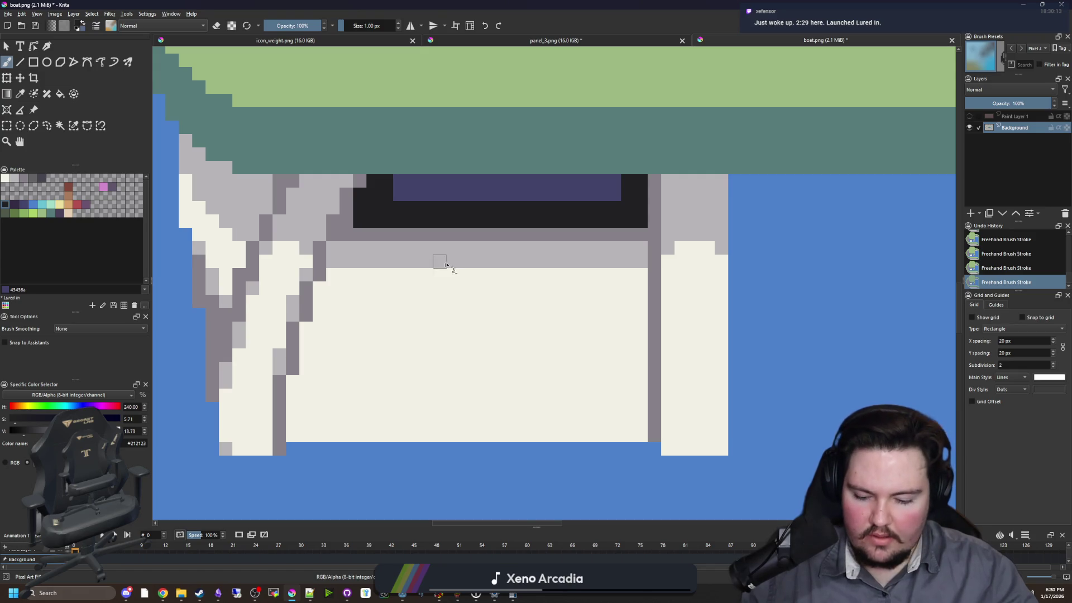
# - Sample near-black 212123 from the frame and start outlining a block on the cream panel
pyautogui.press('p')
pyautogui.scroll(1, 449, 269)
pyautogui.hscroll(1, 449, 269)
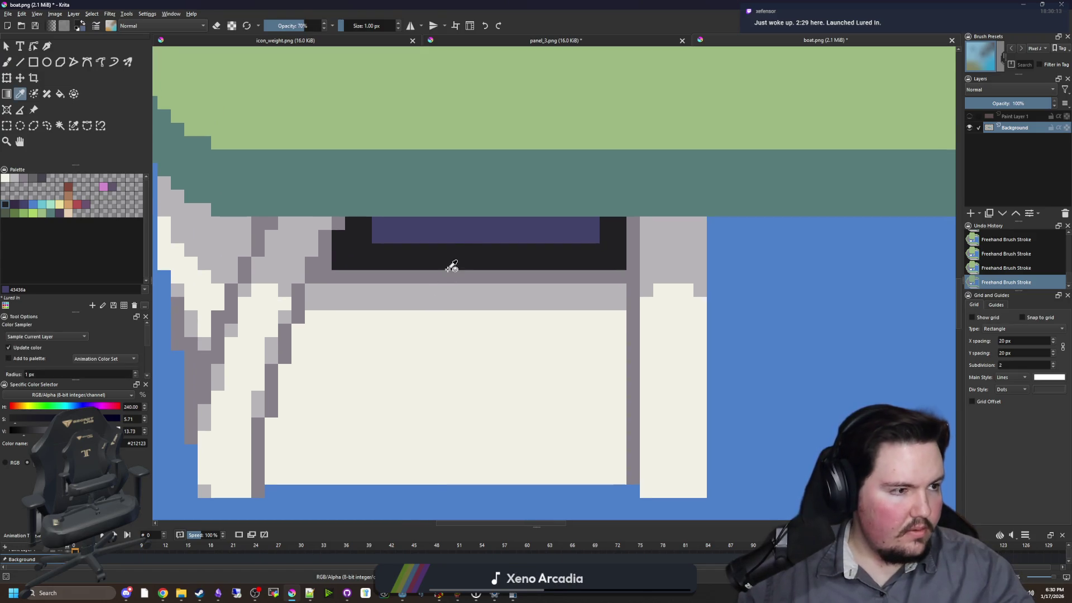
pyautogui.scroll(-1, 407, 342)
pyautogui.scroll(2, 407, 342)
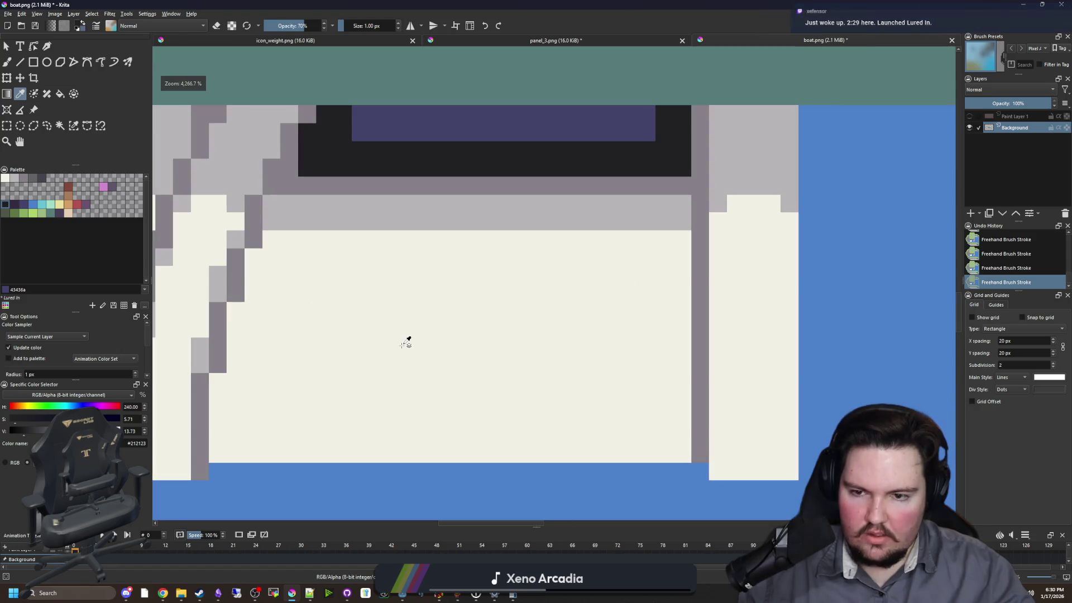
pyautogui.press('b')
pyautogui.moveTo(325, 311)
pyautogui.mouseDown()
pyautogui.moveTo(531, 274)
pyautogui.moveTo(556, 289)
pyautogui.moveTo(557, 346)
pyautogui.moveTo(330, 347)
pyautogui.moveTo(325, 327)
pyautogui.mouseUp()
# - Flood-fill the outlined block near-black
pyautogui.press('f')
pyautogui.click(413, 316)
pyautogui.scroll(-1, 410, 315)
pyautogui.scroll(2, 408, 316)
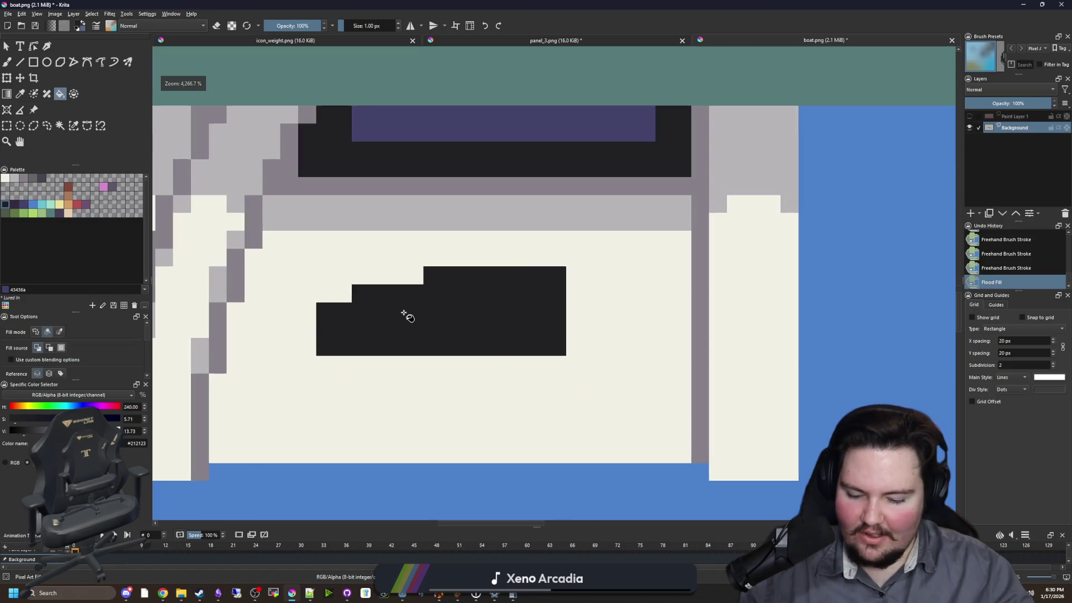
# - Add light grey pixels along the block's top edge, darkening one with the frame grey
pyautogui.press('p')
pyautogui.click(681, 173)
pyautogui.press('b')
pyautogui.click(432, 275)
pyautogui.click(414, 275)
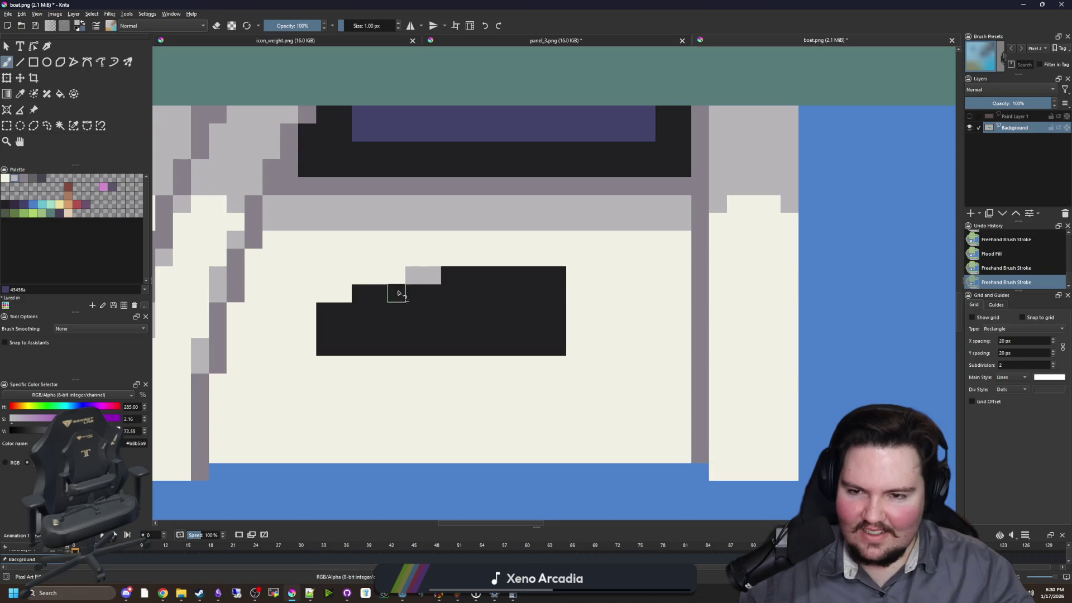
pyautogui.click(361, 293)
pyautogui.click(325, 311)
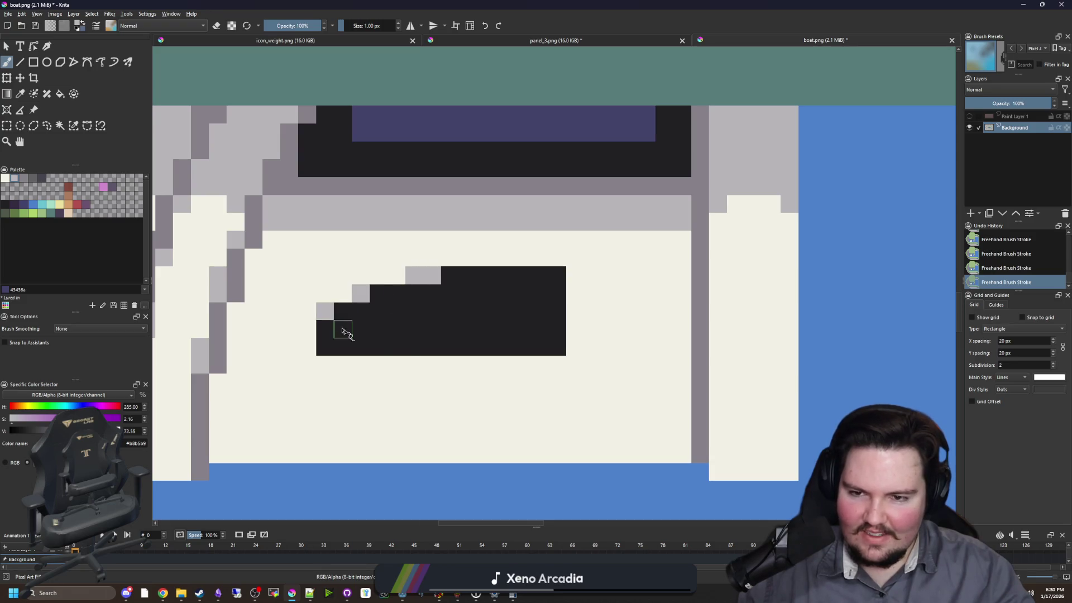
pyautogui.keyDown('ctrl'); pyautogui.click(670, 179); pyautogui.keyUp('ctrl')
pyautogui.click(420, 278)
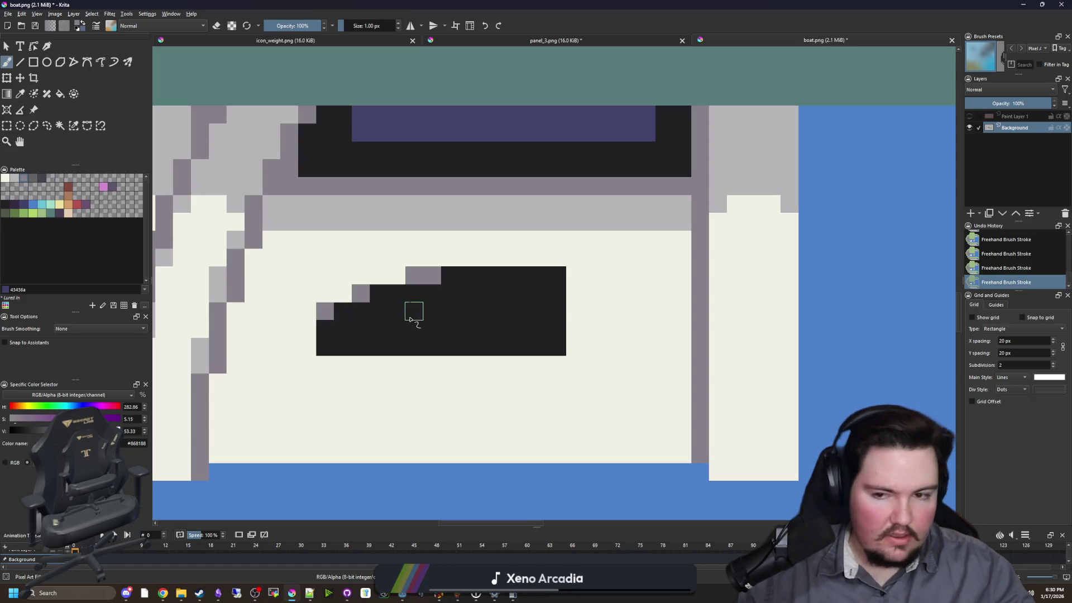
# - Paint two light grey rows across the dark block
pyautogui.scroll(1, 441, 296)
pyautogui.keyDown('ctrl'); pyautogui.click(555, 194); pyautogui.keyUp('ctrl')
pyautogui.moveTo(588, 347); pyautogui.dragTo(342, 345)
pyautogui.moveTo(578, 294); pyautogui.dragTo(372, 296)
pyautogui.keyDown('ctrl'); pyautogui.click(427, 265); pyautogui.keyUp('ctrl')
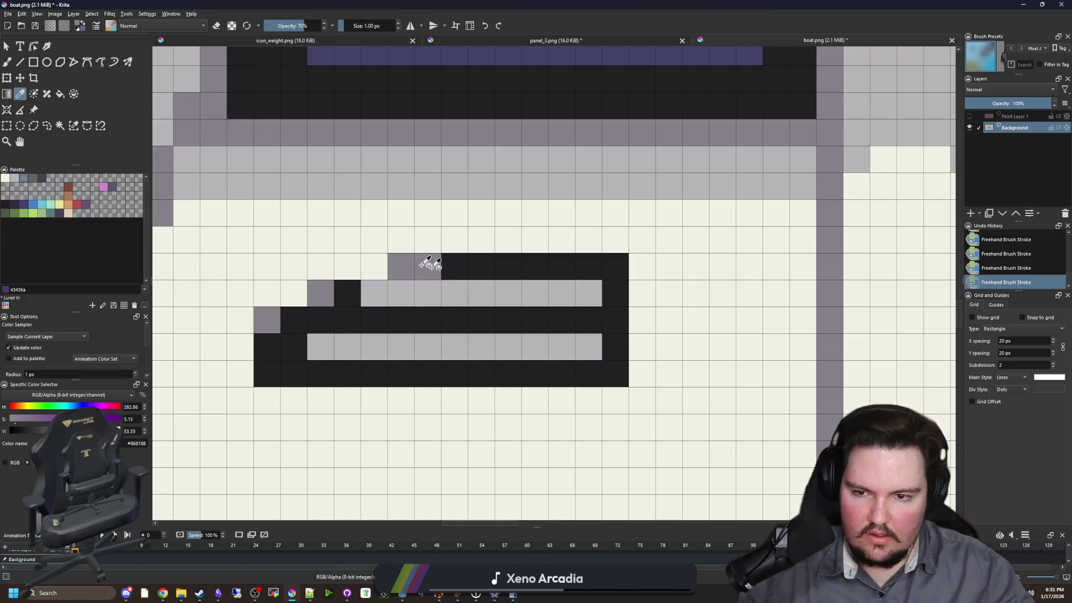
# - Repaint the stripes purple-grey 868188 and add grey corner pixels to the block
pyautogui.click(555, 296)
pyautogui.moveTo(549, 298); pyautogui.dragTo(368, 296)
pyautogui.moveTo(589, 346); pyautogui.dragTo(327, 349)
pyautogui.click(267, 372)
pyautogui.click(614, 373)
pyautogui.click(614, 267)
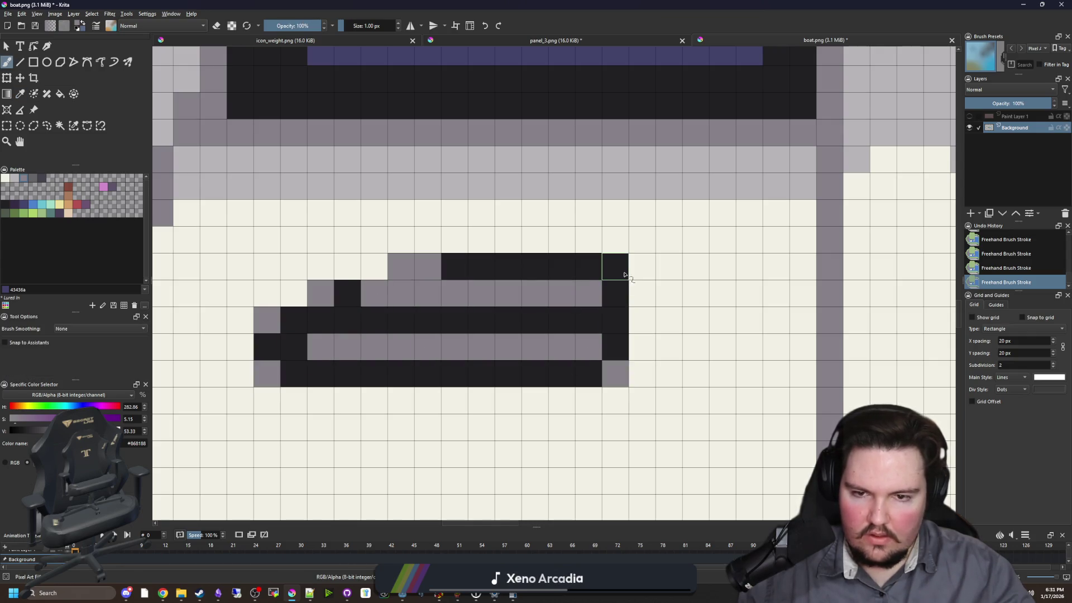
pyautogui.scroll(-5, 461, 318)
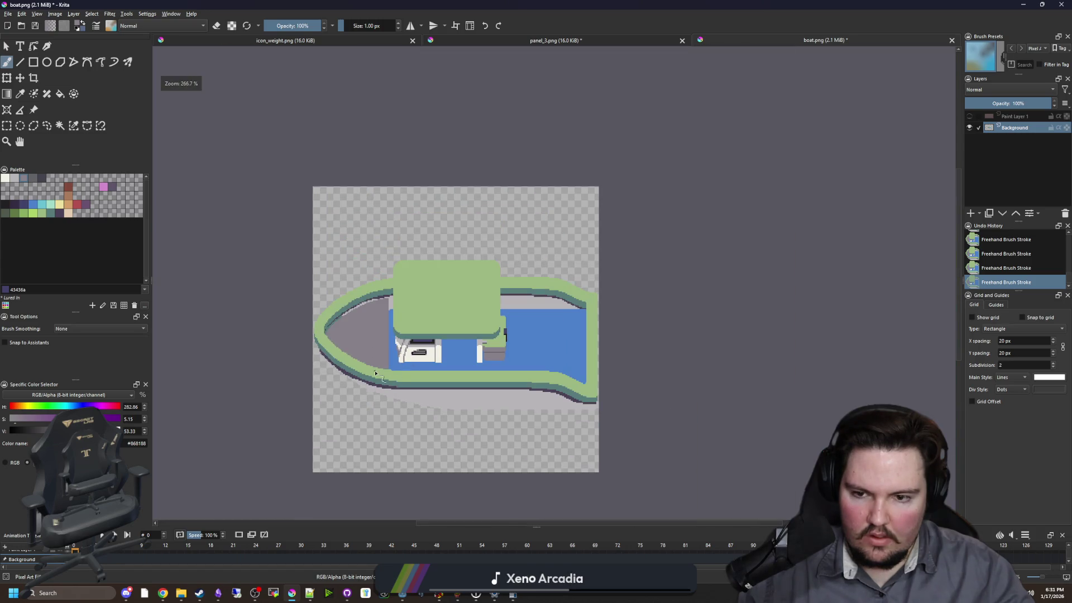
# - Flood-fill the boat's blue deck with brown a77b5b
pyautogui.scroll(6, 439, 357)
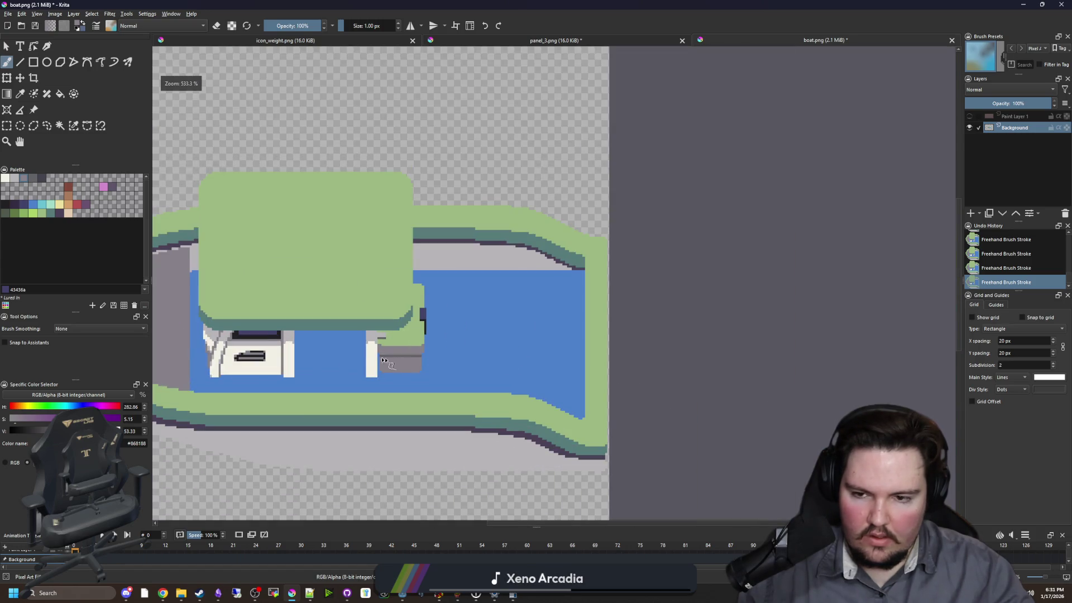
pyautogui.press('p')
pyautogui.click(375, 373)
pyautogui.scroll(-4, 391, 369)
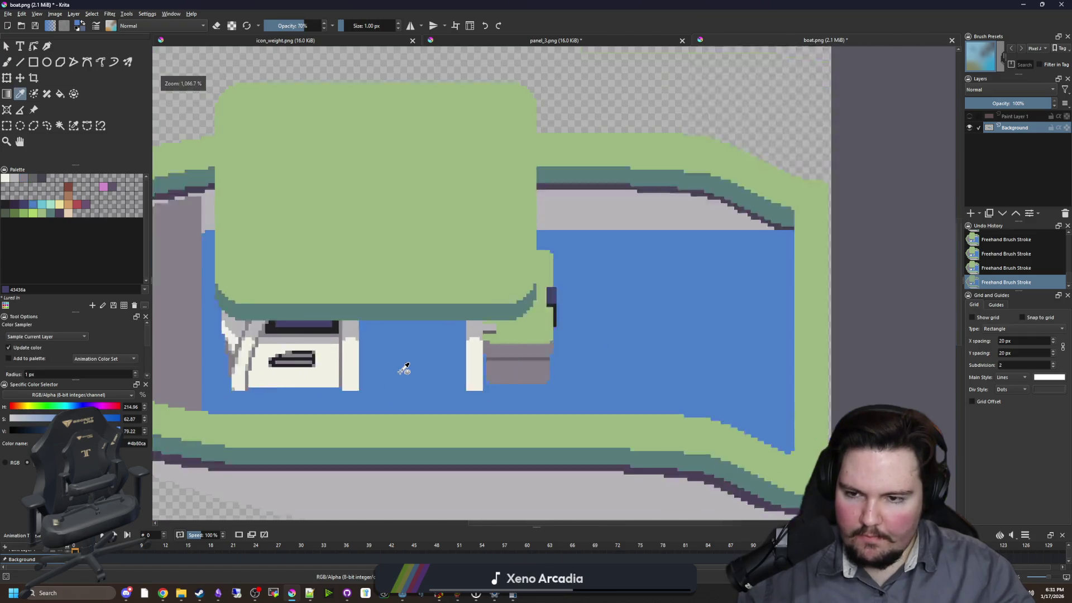
pyautogui.scroll(3, 457, 357)
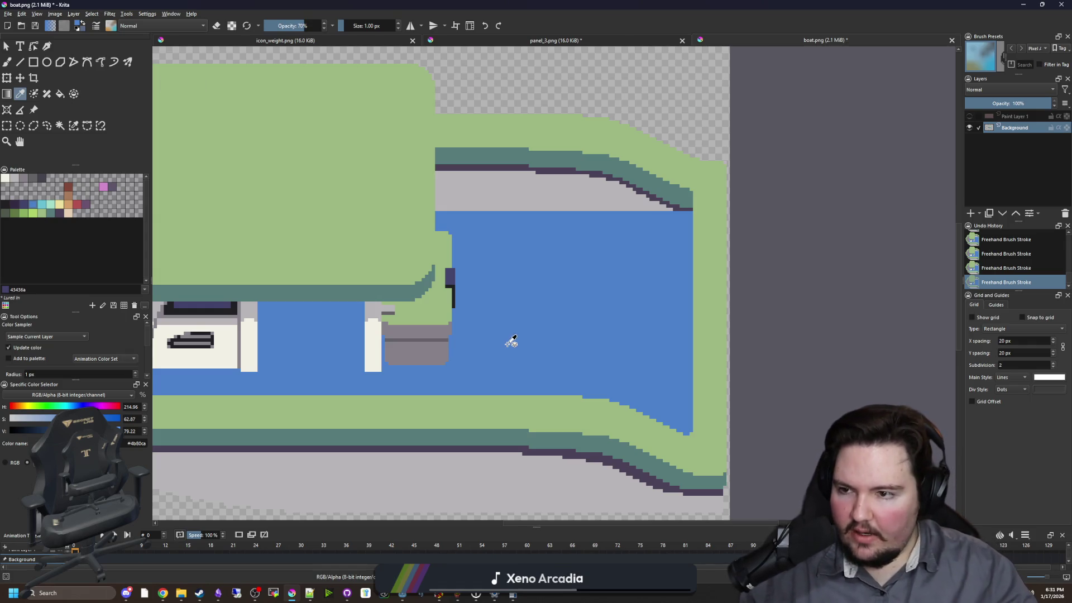
pyautogui.scroll(2, 392, 295)
pyautogui.click(69, 196)
pyautogui.scroll(-4, 391, 279)
pyautogui.press('f')
pyautogui.click(521, 306)
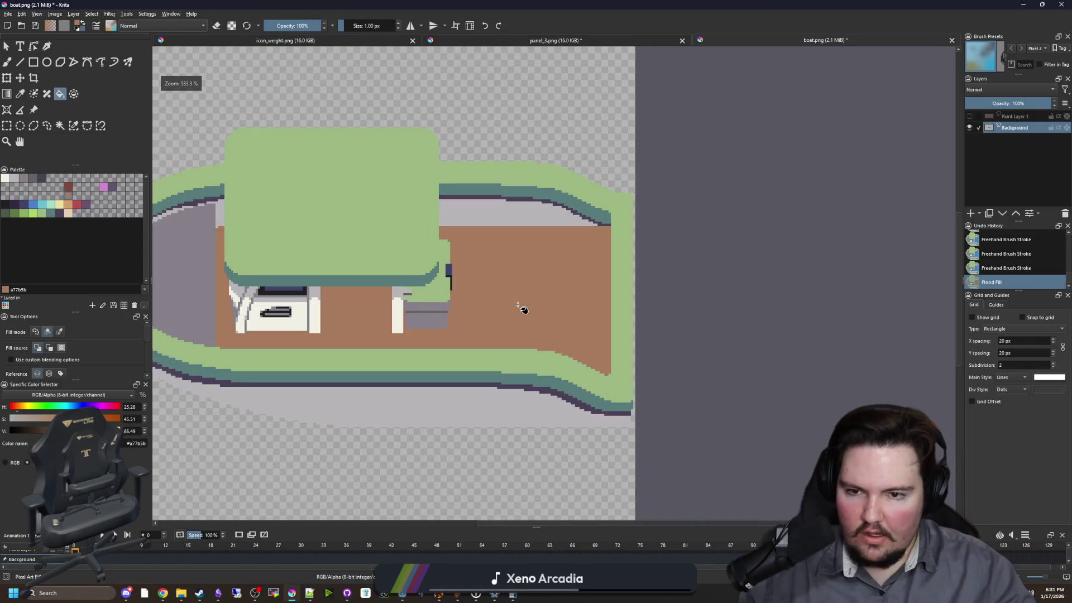
# - Choose dark brown 80493a for shadows and return to the pixel brush
pyautogui.scroll(-2, 505, 321)
pyautogui.scroll(4, 502, 329)
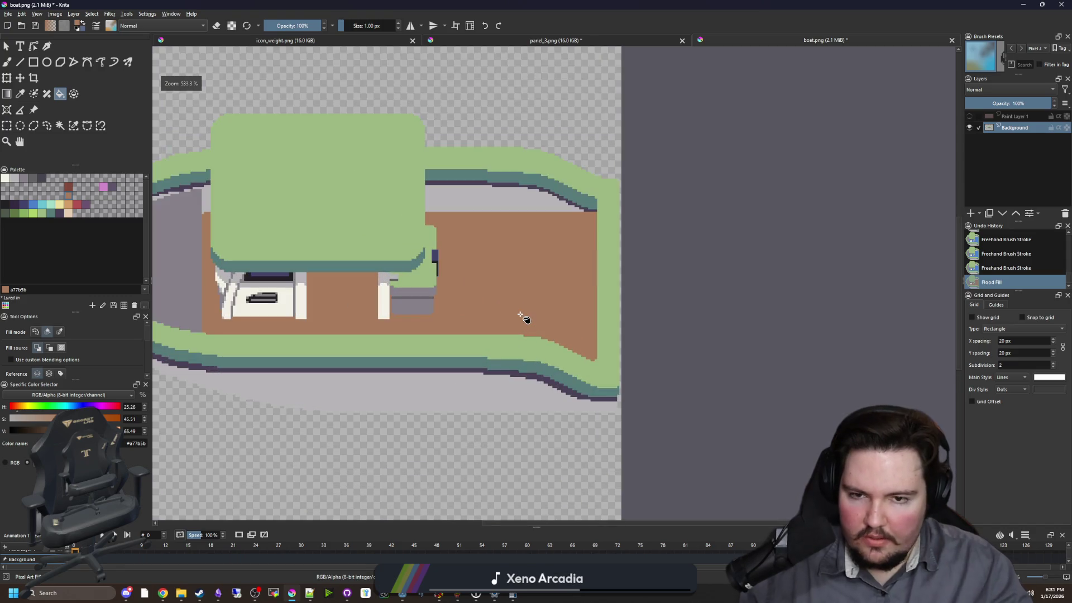
pyautogui.scroll(1, 559, 268)
pyautogui.scroll(-2, 447, 263)
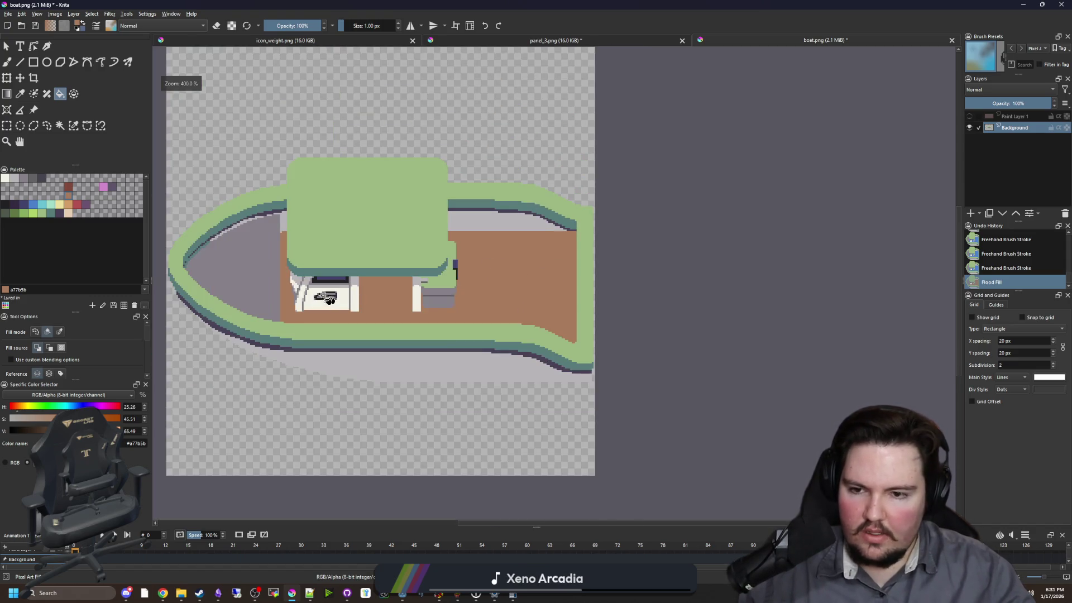
pyautogui.scroll(1, 223, 254)
pyautogui.scroll(2, 391, 251)
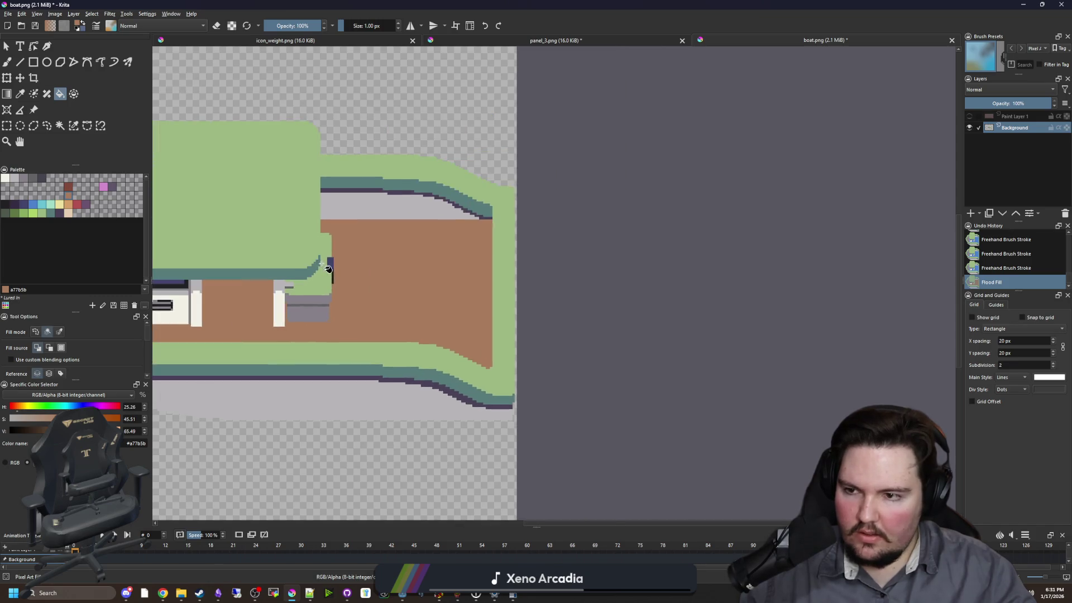
pyautogui.click(72, 189)
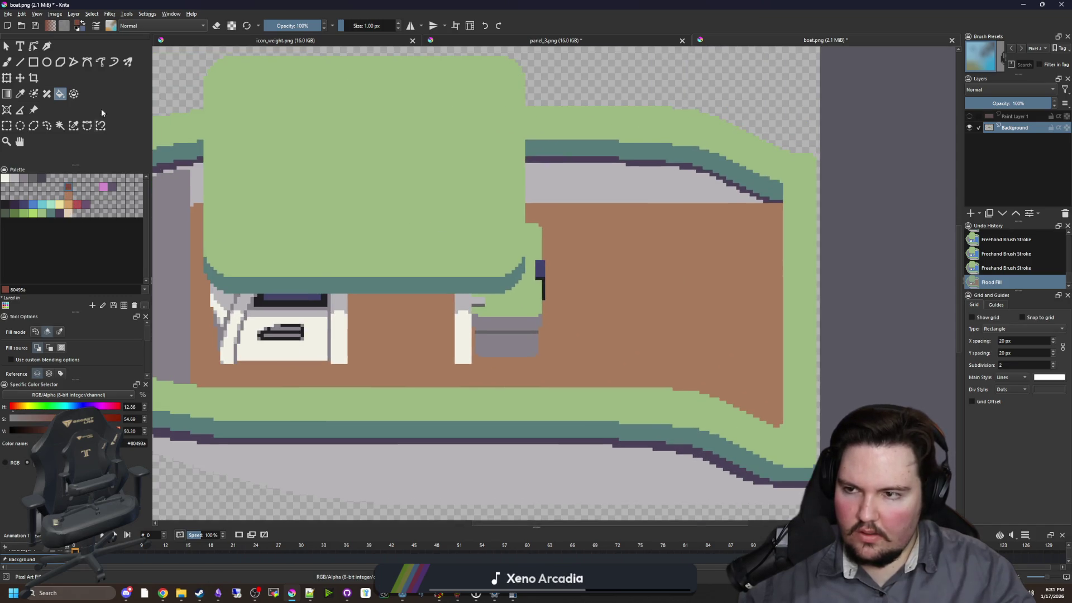
pyautogui.press('b')
pyautogui.scroll(4, 567, 385)
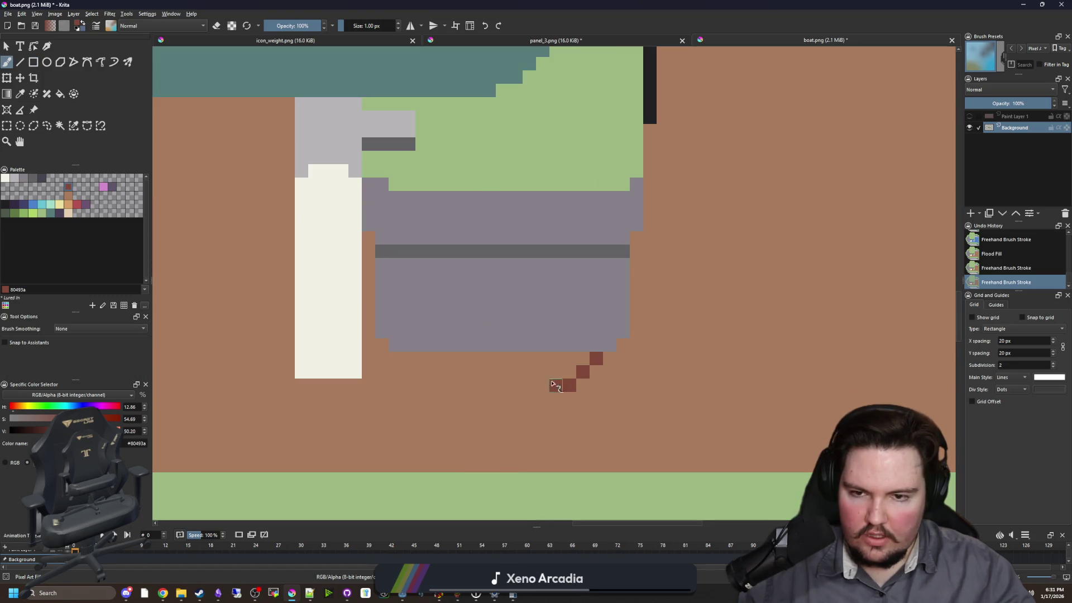
# - Paint an off-white edge up the cabin side and fill the area beside it white
pyautogui.scroll(-4, 478, 385)
pyautogui.scroll(4, 471, 210)
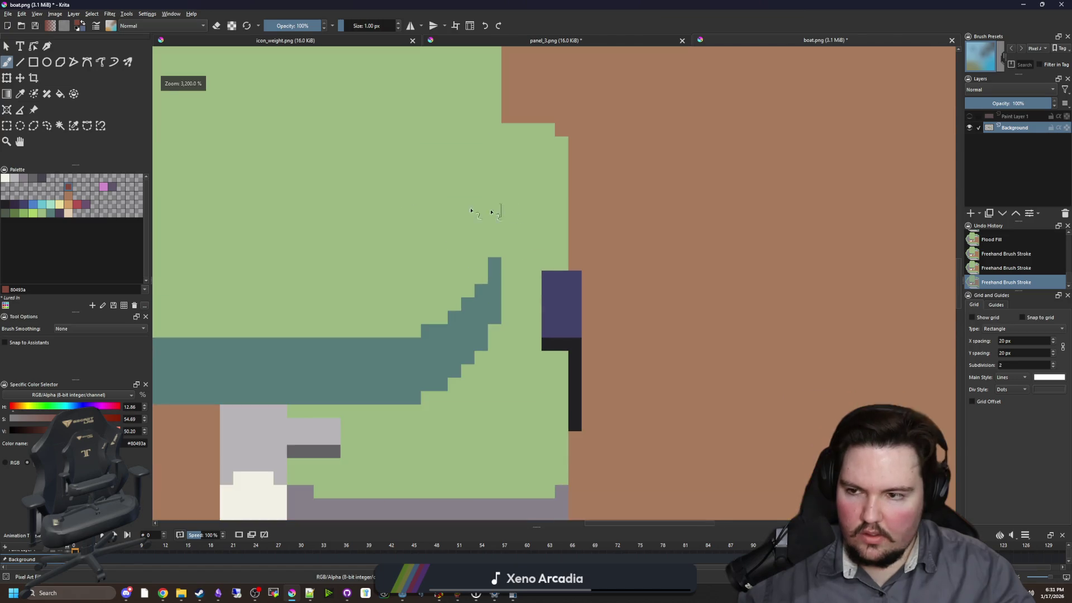
pyautogui.click(5, 178)
pyautogui.moveTo(512, 248); pyautogui.dragTo(508, 124)
pyautogui.press('f')
pyautogui.click(530, 224)
# - Fill the outlined shadow under the cabin box with the dark brown #80493a
pyautogui.scroll(-3, 498, 234)
pyautogui.scroll(2, 436, 382)
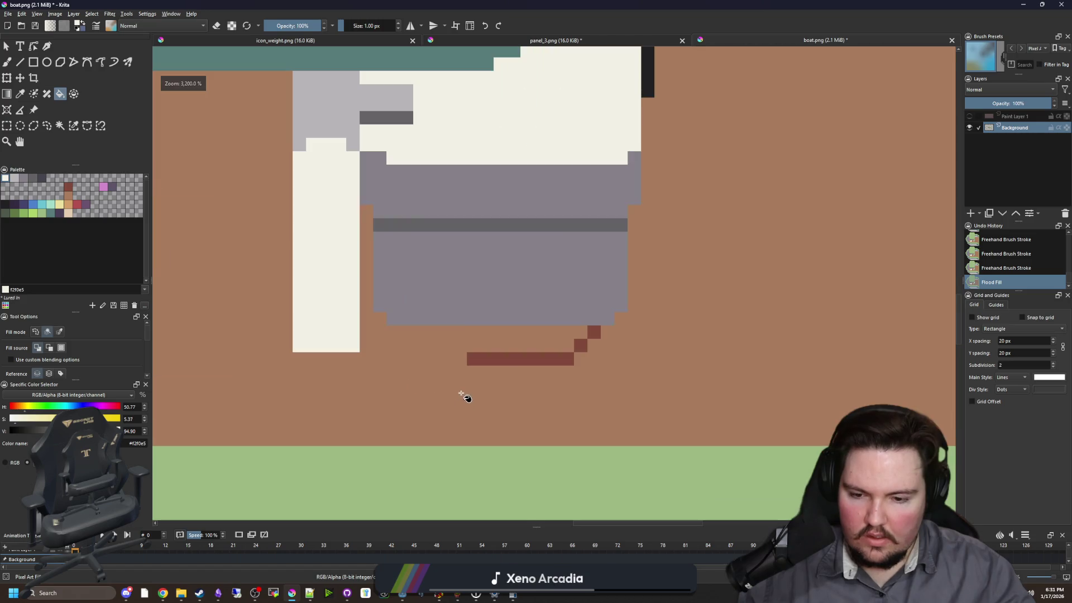
pyautogui.press('b')
pyautogui.keyDown('ctrl'); pyautogui.click(472, 360); pyautogui.keyUp('ctrl')
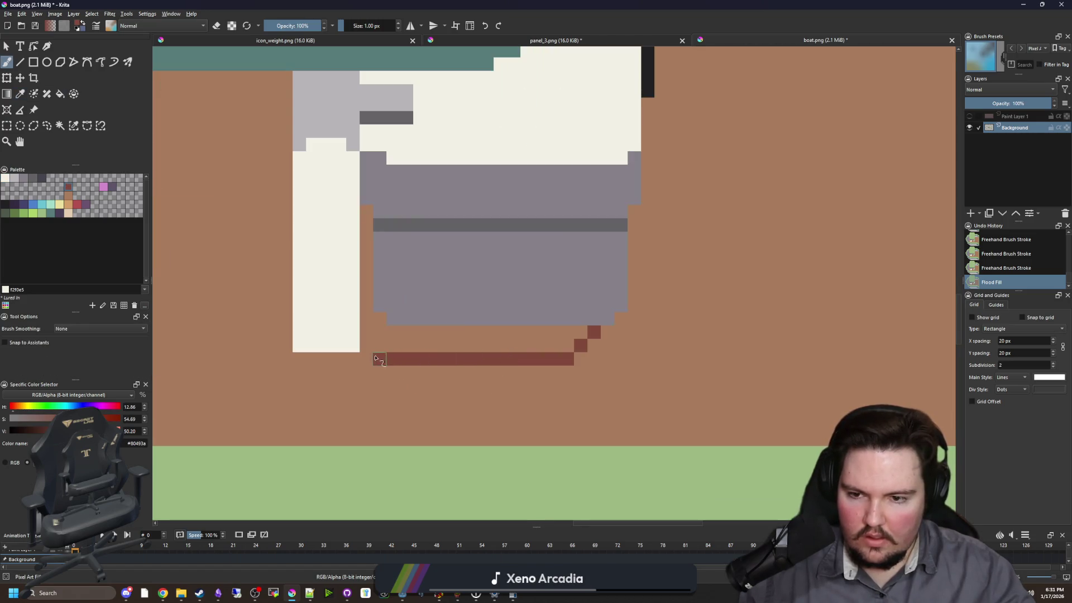
pyautogui.scroll(-3, 441, 354)
pyautogui.press('f')
pyautogui.click(458, 347)
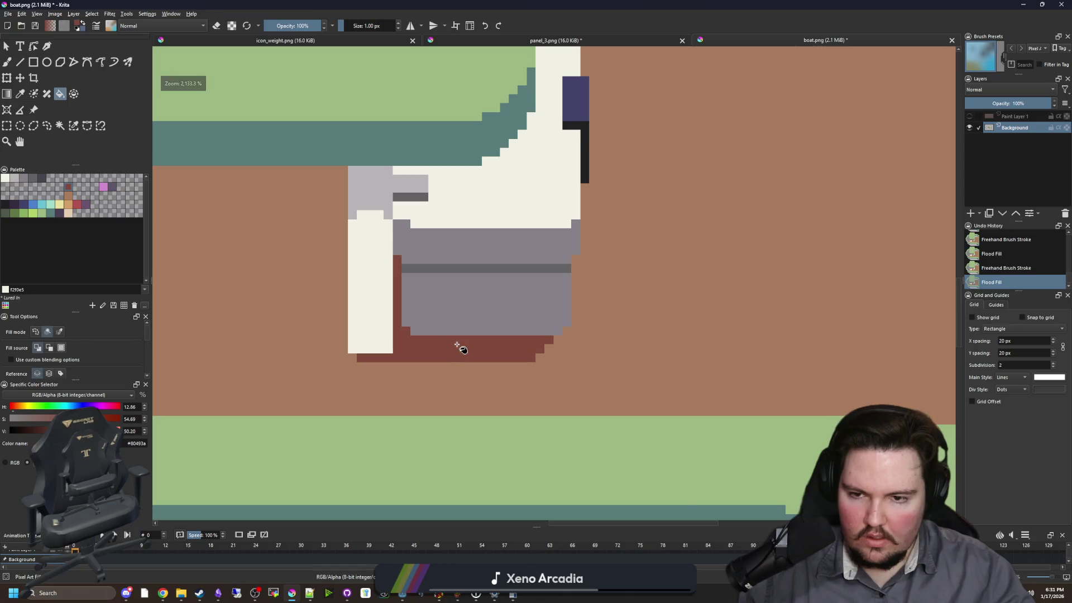
# - Paint dark brown shadow down the box's right side and add a pixel near its corner
pyautogui.scroll(-2, 502, 354)
pyautogui.scroll(2, 513, 352)
pyautogui.scroll(2, 517, 335)
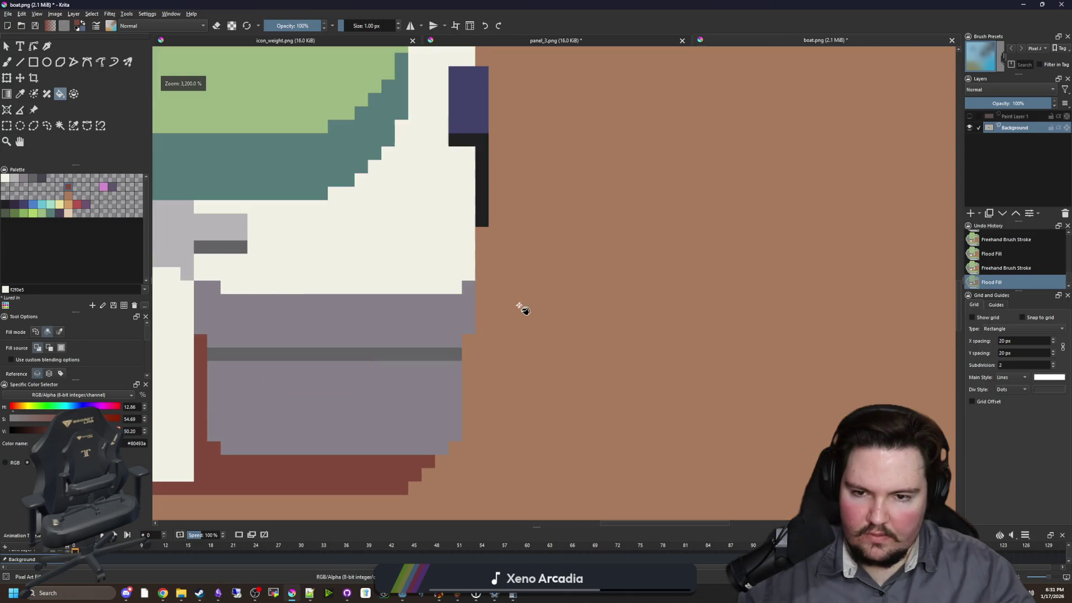
pyautogui.press('b')
pyautogui.moveTo(481, 326)
pyautogui.mouseDown()
pyautogui.moveTo(481, 285)
pyautogui.moveTo(469, 385)
pyautogui.mouseUp()
pyautogui.scroll(-3, 468, 396)
pyautogui.scroll(2, 460, 346)
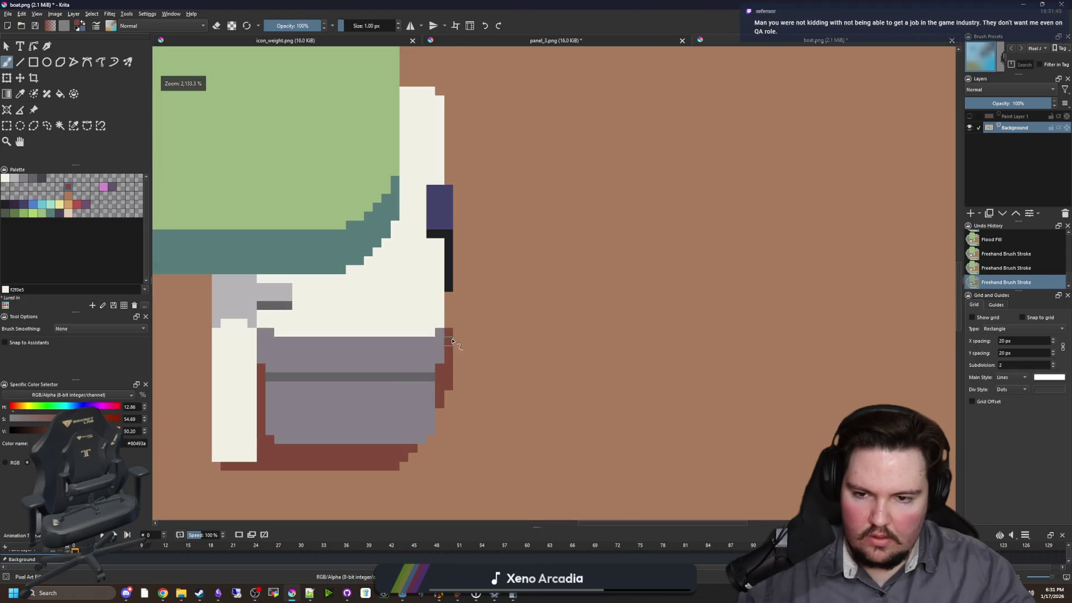
pyautogui.click(449, 321)
# - Extend the shadow below the cabin corner and along the deck under the cabin
pyautogui.scroll(-2, 455, 332)
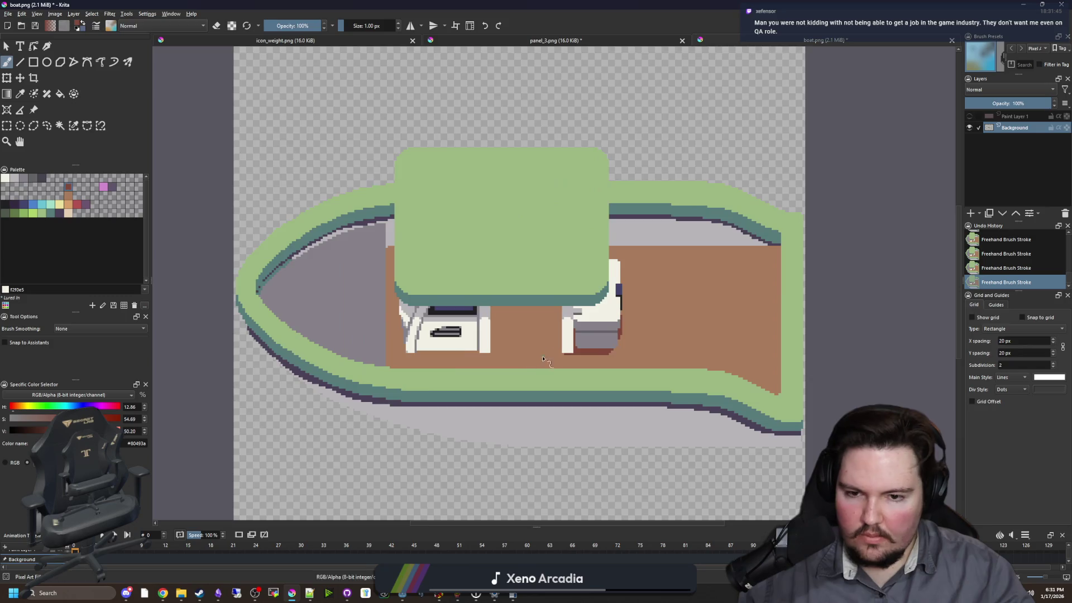
pyautogui.scroll(4, 546, 350)
pyautogui.scroll(2, 526, 344)
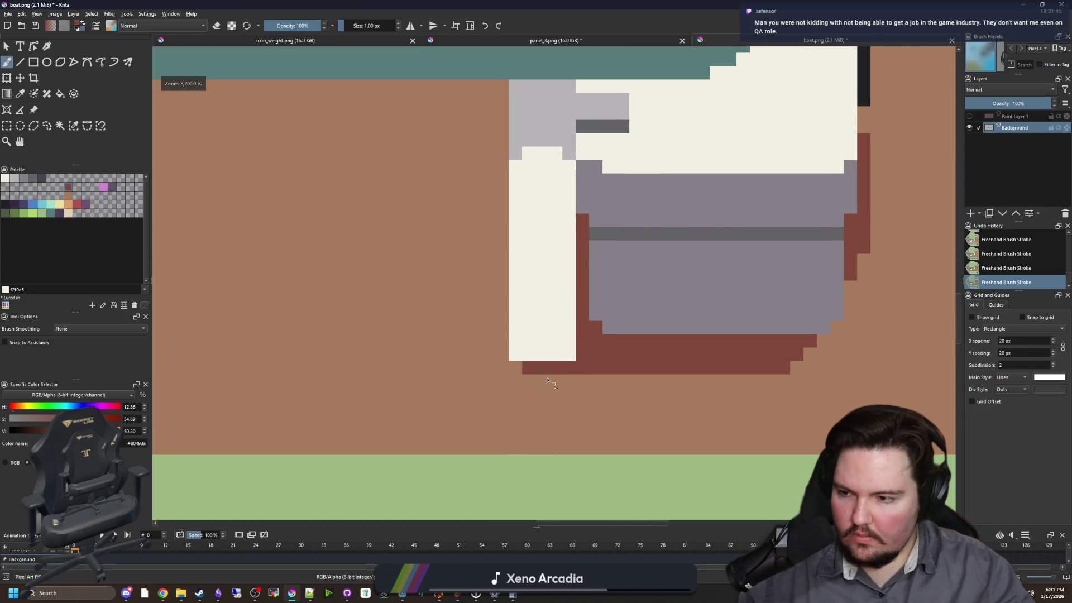
pyautogui.moveTo(584, 381); pyautogui.dragTo(547, 389)
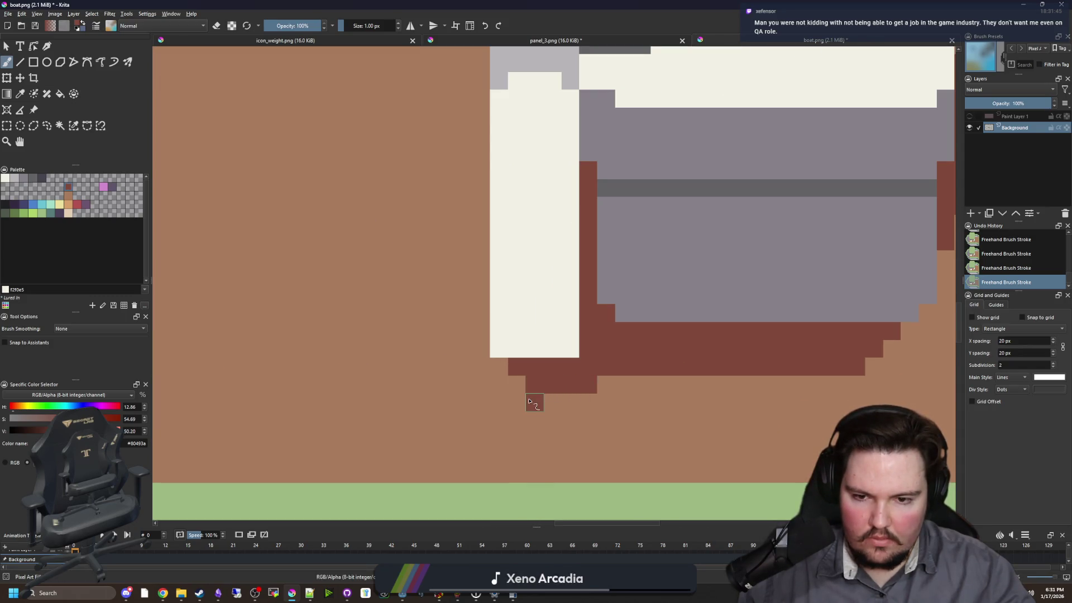
pyautogui.moveTo(474, 398)
pyautogui.mouseDown()
pyautogui.moveTo(446, 358)
pyautogui.moveTo(452, 368)
pyautogui.mouseUp()
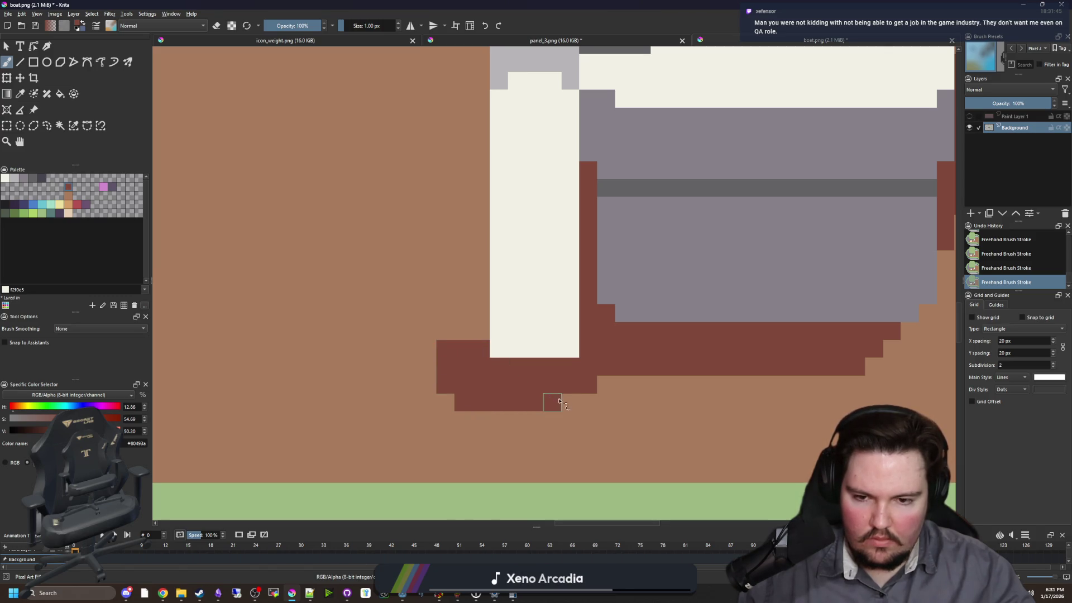
pyautogui.scroll(-2, 580, 351)
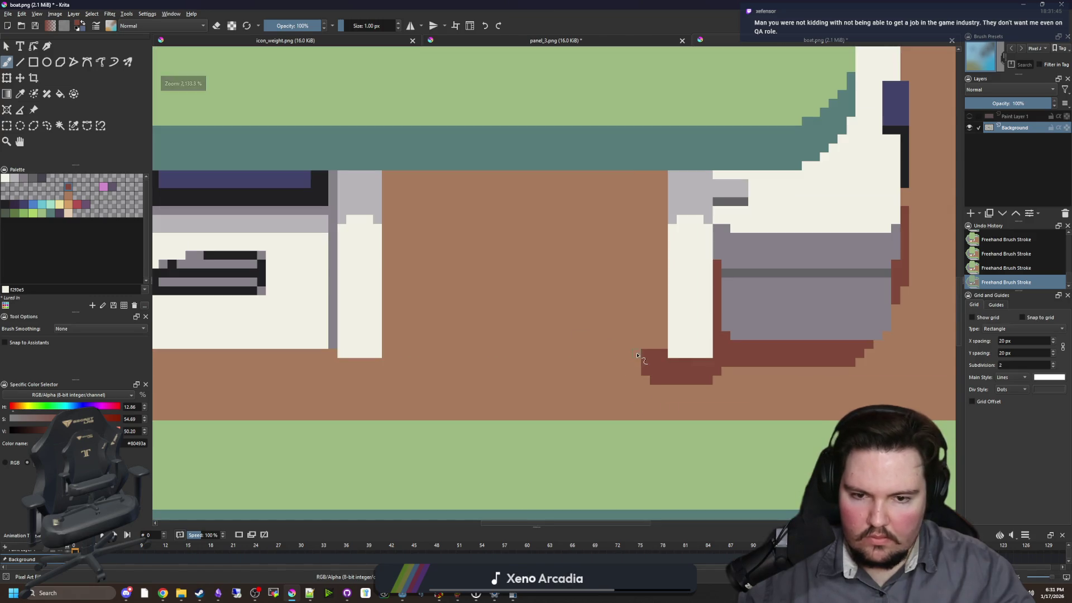
pyautogui.moveTo(637, 355); pyautogui.dragTo(469, 352)
# - Fill the deck patch between the posts dark brown and cap the shadow line's left end
pyautogui.press('f')
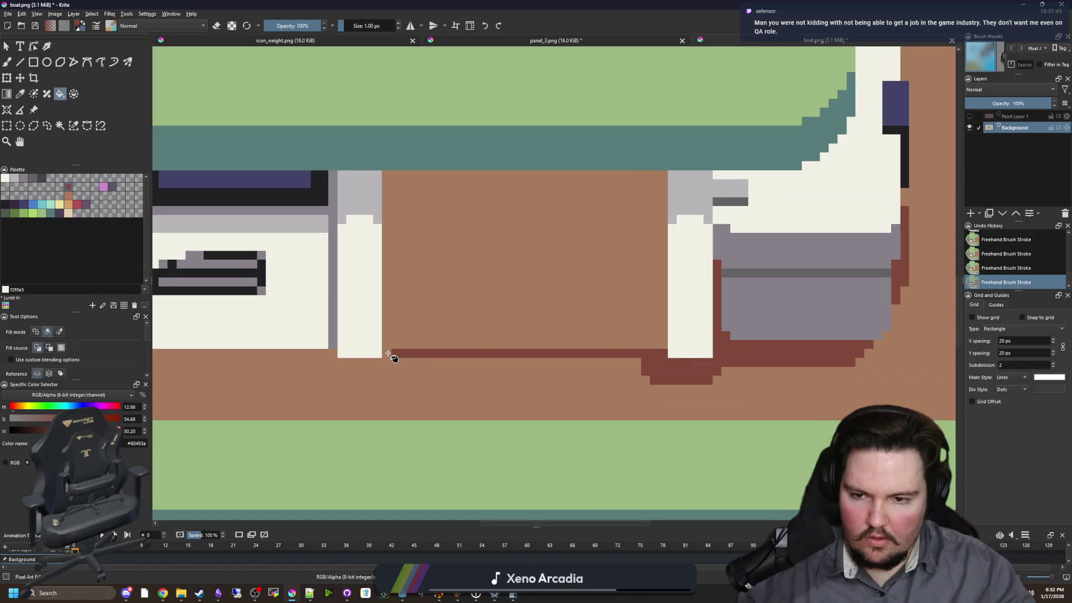
pyautogui.click(389, 355)
pyautogui.hotkey('ctrl', 'z')
pyautogui.press('b')
pyautogui.click(388, 355)
pyautogui.press('f')
pyautogui.click(483, 307)
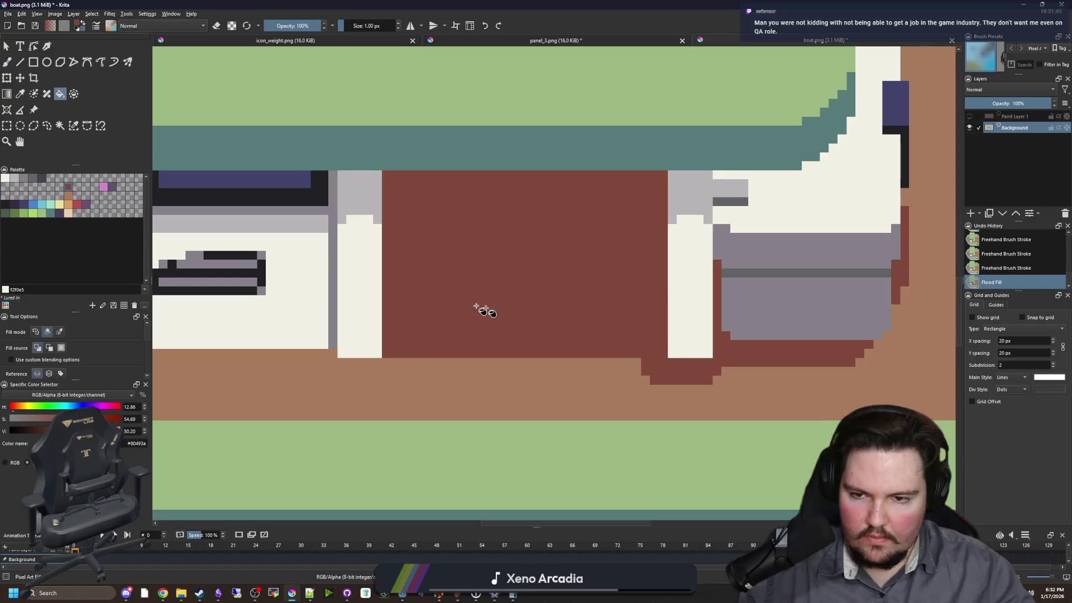
pyautogui.scroll(2, 634, 330)
pyautogui.scroll(-2, 484, 412)
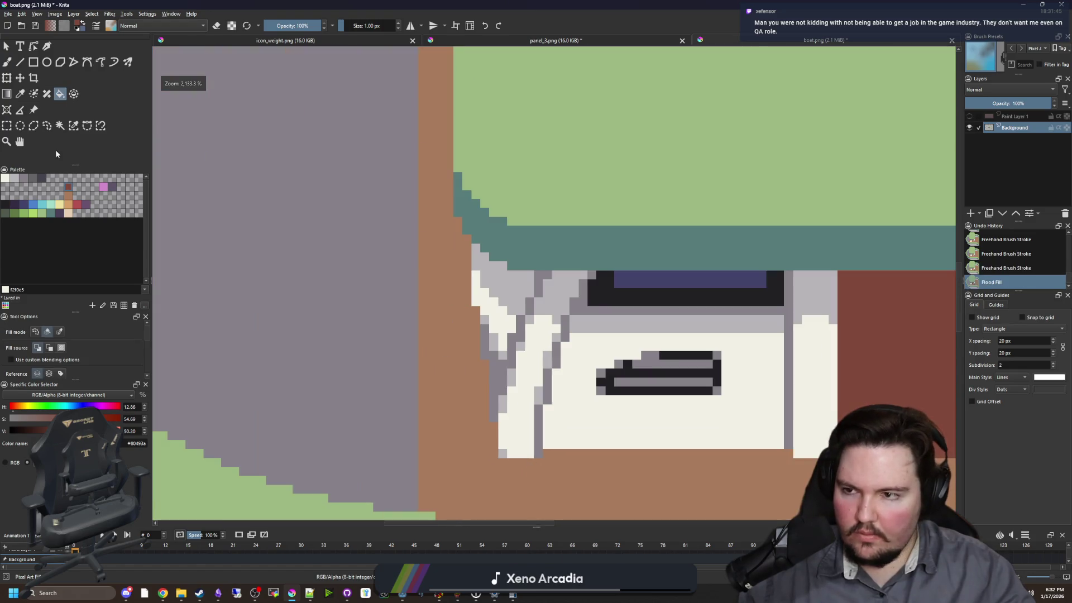
# - Select the contiguous brown deck area to mask further shadow painting
pyautogui.click(60, 125)
pyautogui.click(438, 249)
pyautogui.scroll(1, 430, 223)
pyautogui.scroll(-1, 416, 167)
pyautogui.press('b')
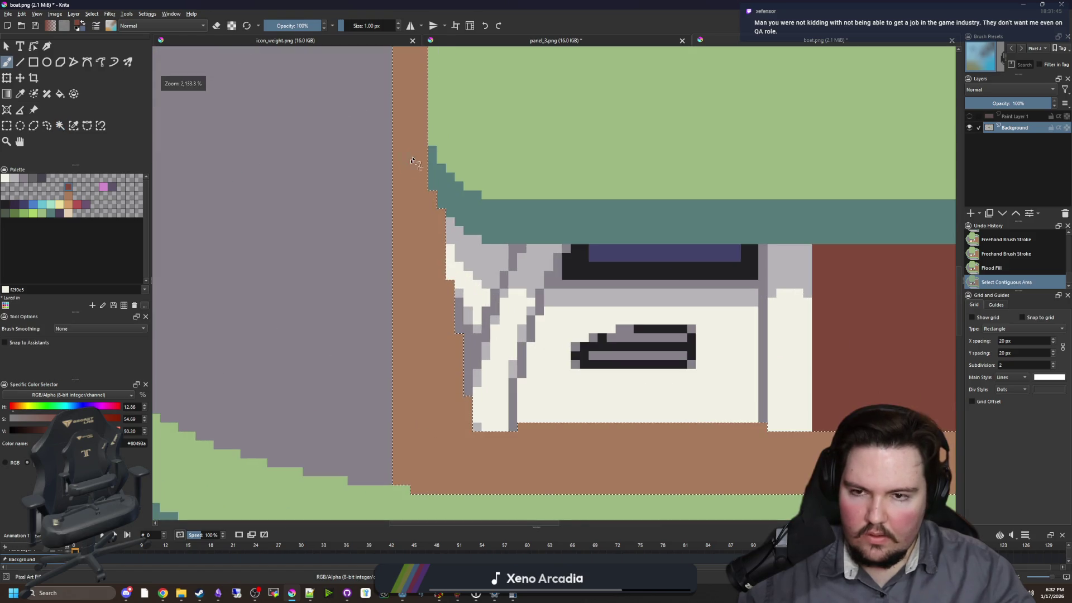
# - Add dark brown pixels at the top of the deck strip
pyautogui.scroll(-3, 413, 159)
pyautogui.scroll(2, 419, 148)
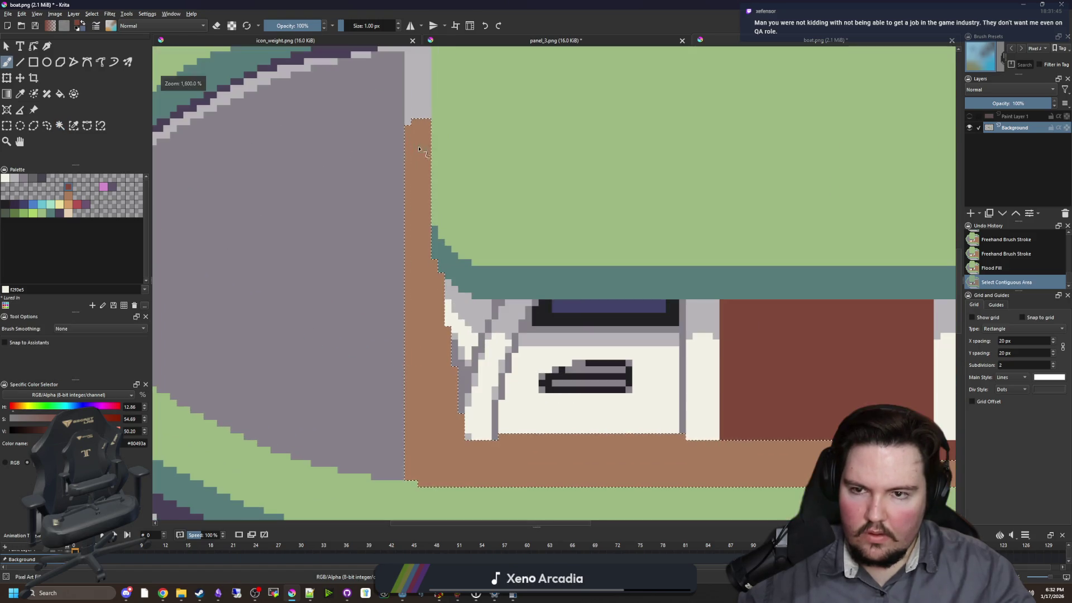
pyautogui.moveTo(418, 119); pyautogui.dragTo(417, 204)
pyautogui.hotkey('ctrl', 'z')
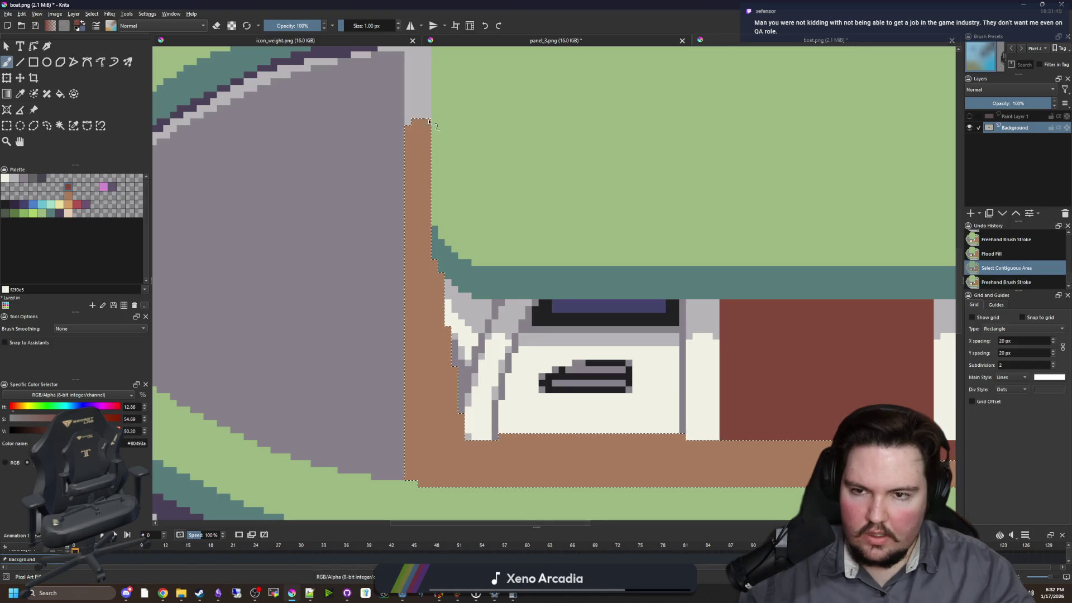
pyautogui.click(427, 121)
pyautogui.click(420, 122)
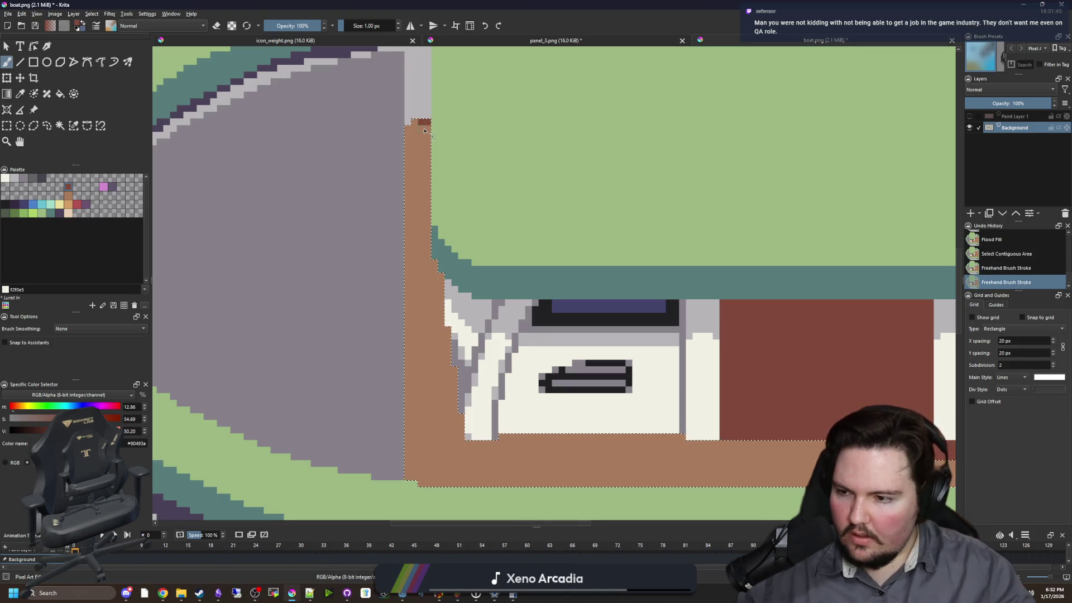
# - Fill a tall narrow dark red-brown block and paint 2 px shadow under the cabin and right post
pyautogui.moveTo(403, 160); pyautogui.dragTo(336, 184)
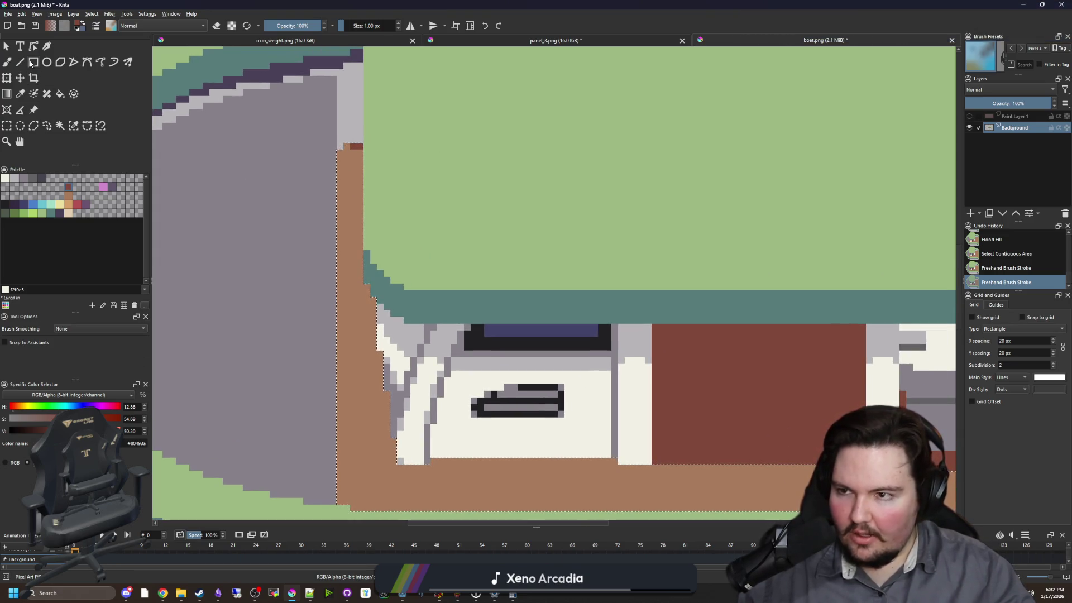
pyautogui.click(33, 62)
pyautogui.moveTo(350, 150)
pyautogui.mouseDown()
pyautogui.moveTo(390, 218)
pyautogui.moveTo(421, 241)
pyautogui.moveTo(420, 437)
pyautogui.moveTo(441, 443)
pyautogui.moveTo(399, 447)
pyautogui.moveTo(414, 464)
pyautogui.moveTo(419, 390)
pyautogui.moveTo(380, 404)
pyautogui.moveTo(361, 394)
pyautogui.moveTo(348, 357)
pyautogui.moveTo(315, 359)
pyautogui.mouseUp()
pyautogui.press('b')
pyautogui.scroll(2, 366, 496)
pyautogui.press(']')
pyautogui.click(349, 394)
pyautogui.moveTo(670, 362)
pyautogui.mouseDown()
pyautogui.moveTo(656, 389)
pyautogui.moveTo(603, 371)
pyautogui.moveTo(617, 370)
pyautogui.moveTo(617, 389)
pyautogui.moveTo(575, 359)
pyautogui.moveTo(251, 349)
pyautogui.moveTo(318, 363)
pyautogui.mouseUp()
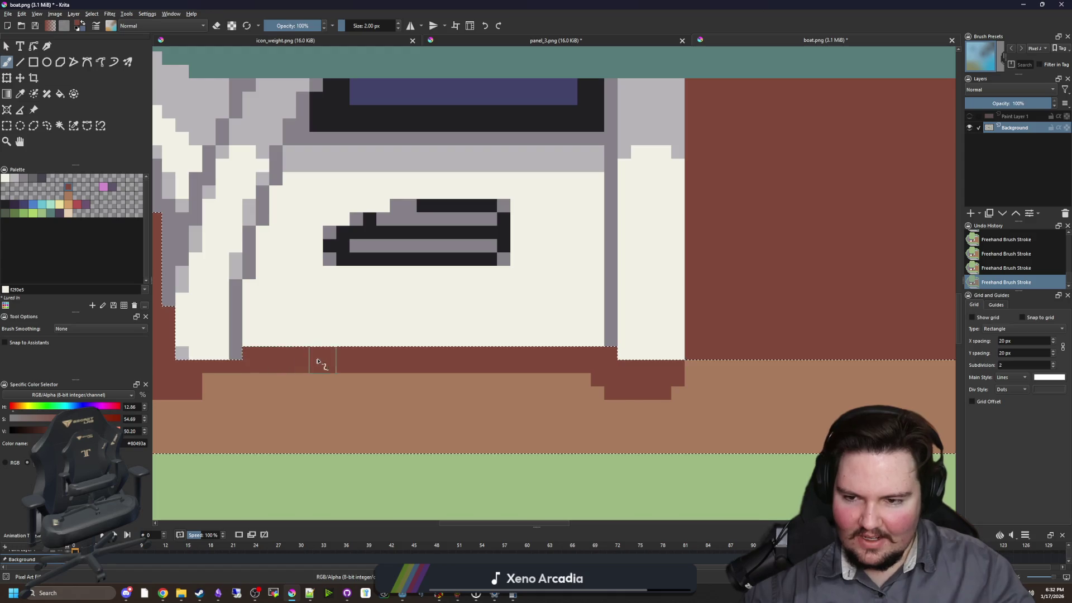
# - Return the brush to 1 px, deselect, and touch up a cabin shadow pixel
pyautogui.scroll(-3, 318, 362)
pyautogui.scroll(3, 508, 414)
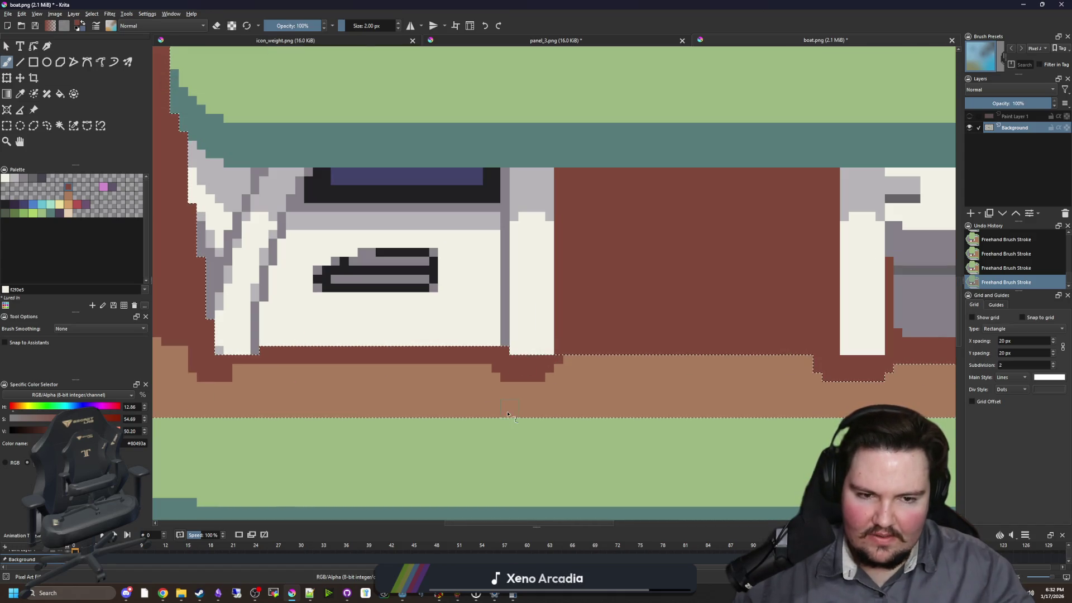
pyautogui.scroll(3, 501, 363)
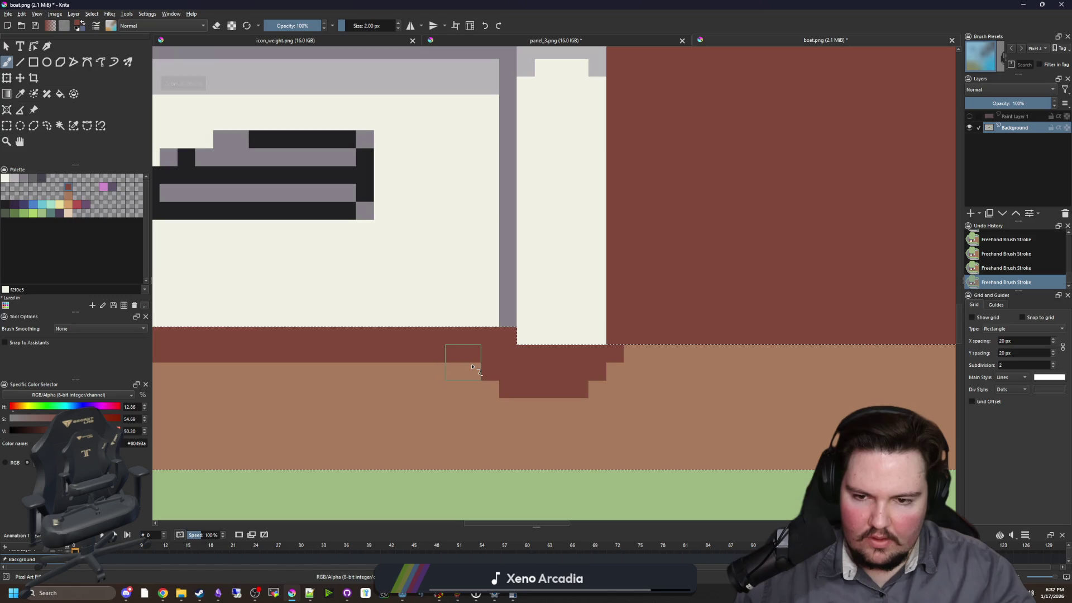
pyautogui.press('[')
pyautogui.scroll(-3, 500, 389)
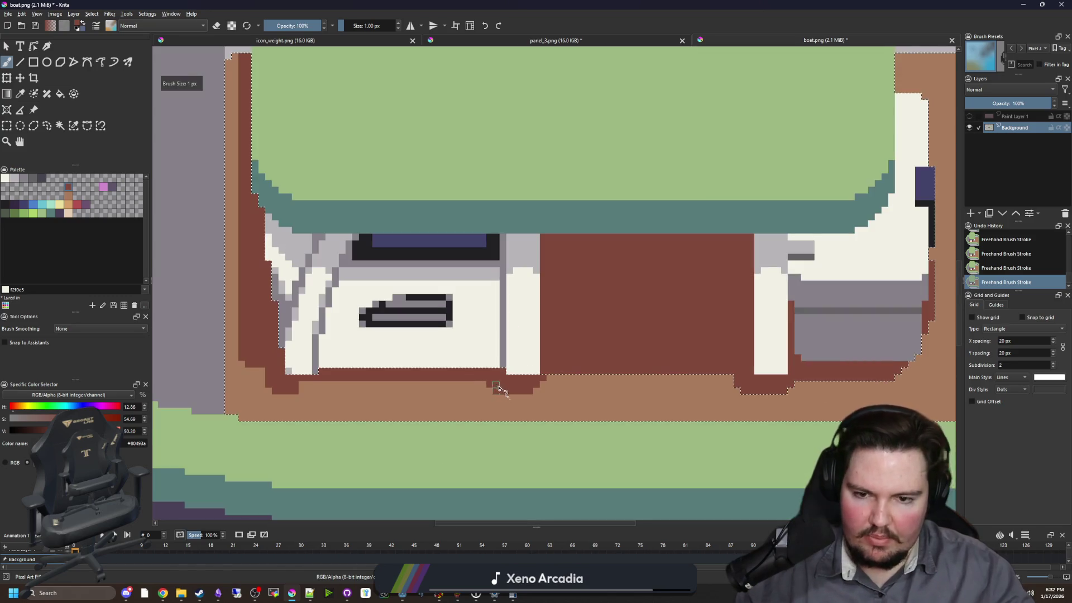
pyautogui.hotkey('ctrl', 'shift', 'a')
pyautogui.scroll(-3, 498, 389)
pyautogui.scroll(5, 396, 396)
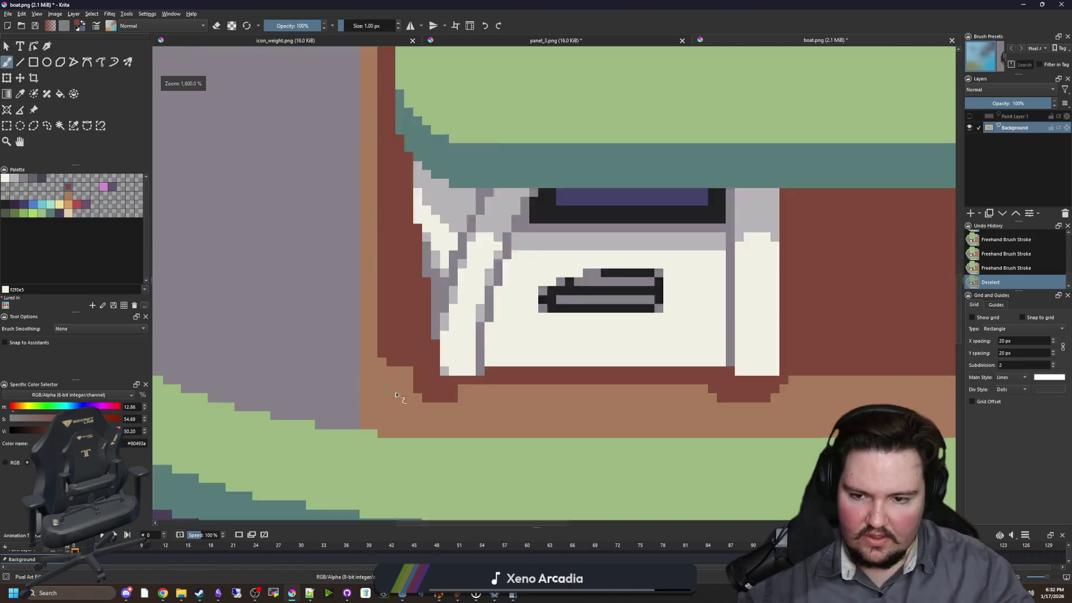
pyautogui.scroll(1, 396, 395)
pyautogui.click(505, 393)
pyautogui.scroll(-4, 344, 394)
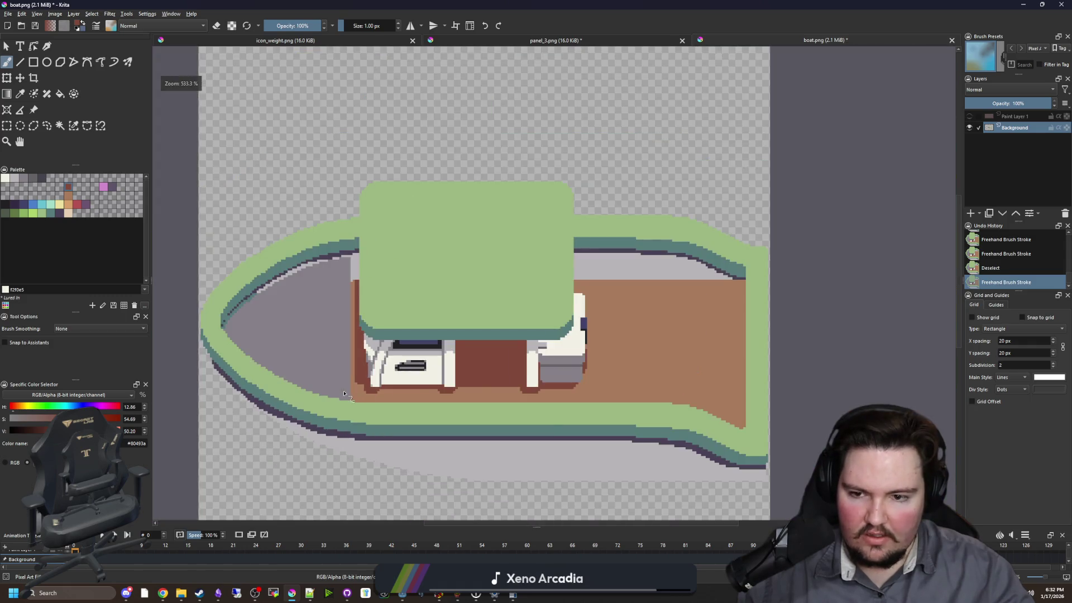
# - Draw a dark red rectangle strip along the deck's top edge
pyautogui.scroll(-2, 344, 394)
pyautogui.scroll(5, 535, 313)
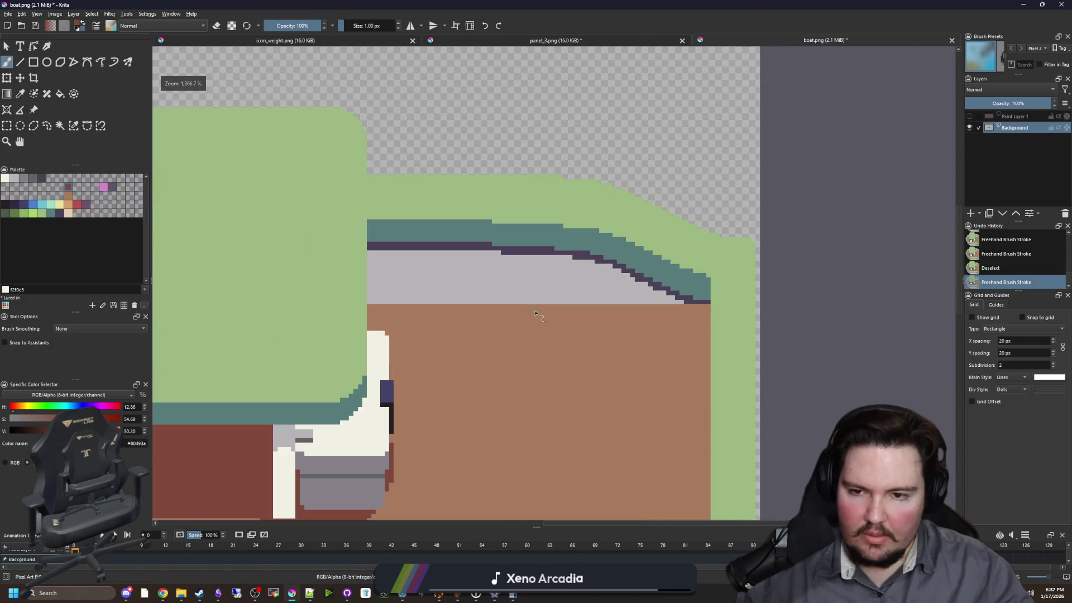
pyautogui.click(33, 62)
pyautogui.scroll(1, 437, 351)
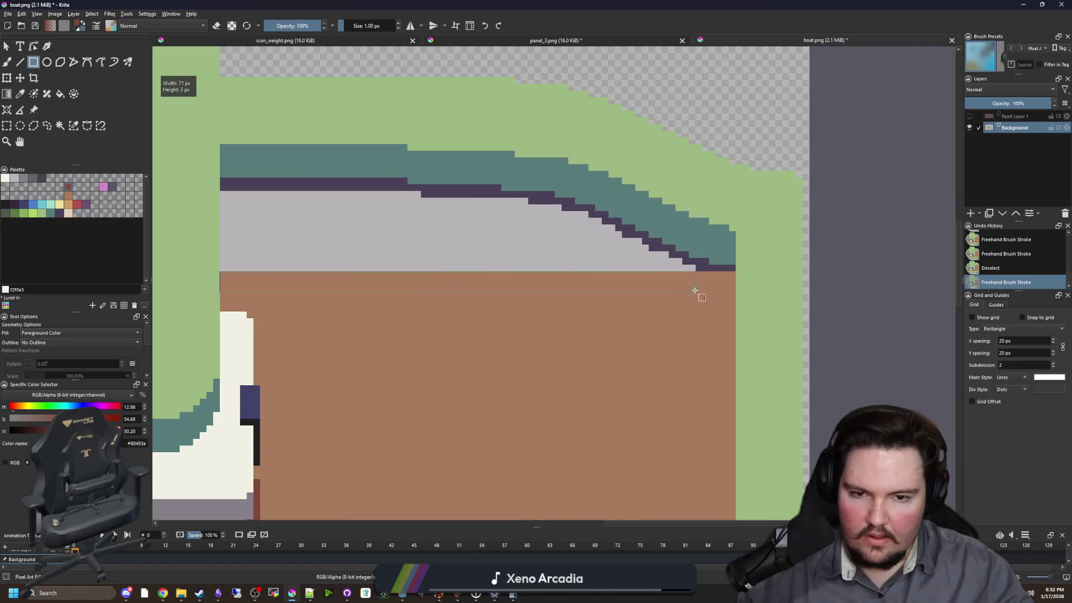
pyautogui.moveTo(734, 299); pyautogui.dragTo(735, 300)
# - Paint the narrow tan gap dark red and add a small touch-up
pyautogui.scroll(-2, 496, 303)
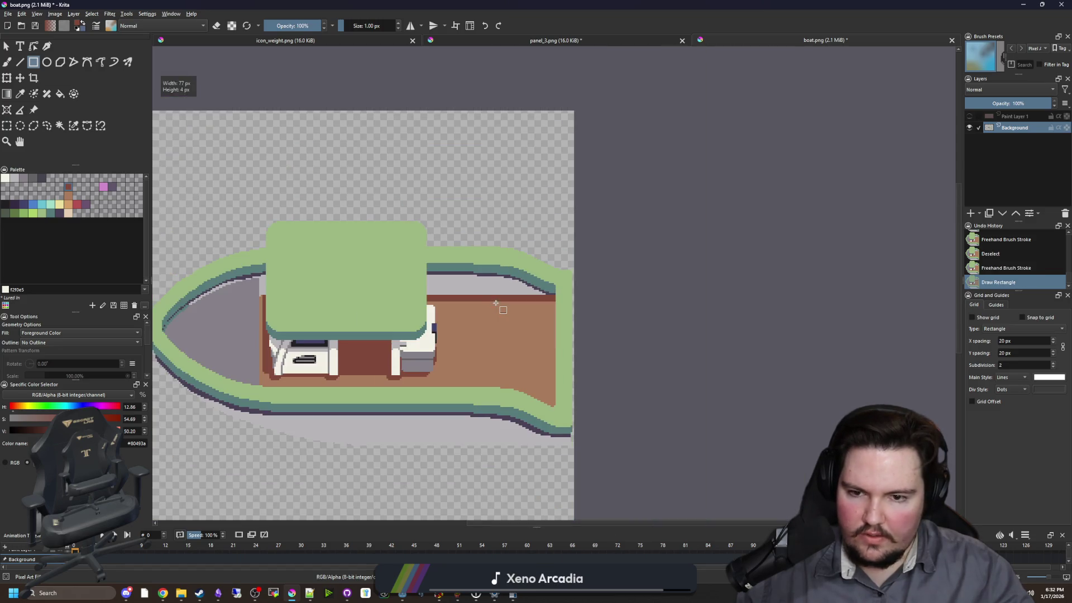
pyautogui.scroll(5, 221, 308)
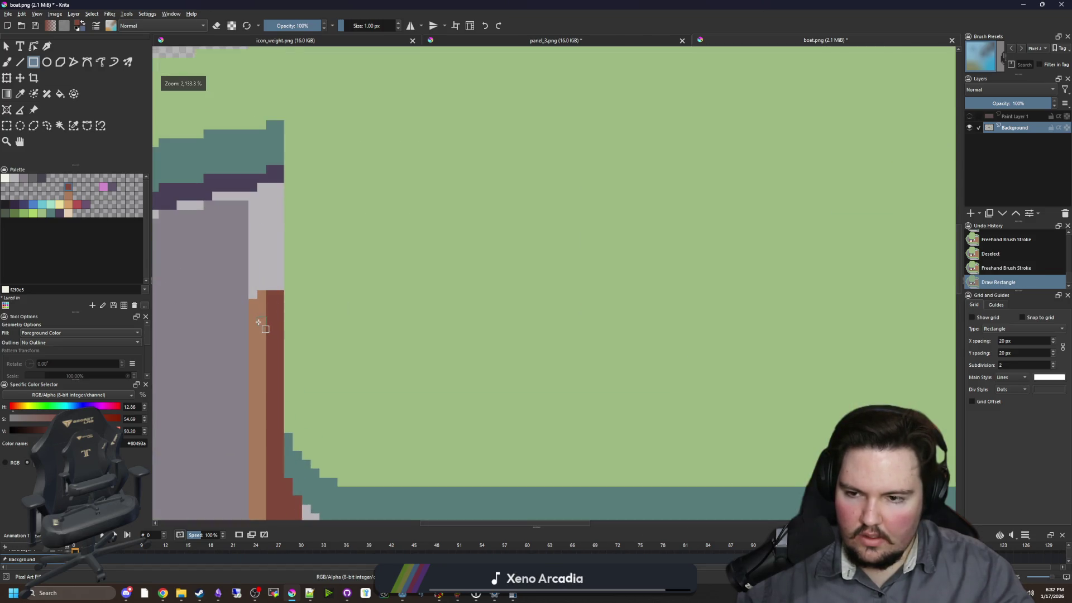
pyautogui.press('b')
pyautogui.moveTo(246, 329); pyautogui.dragTo(264, 265)
pyautogui.click(250, 374)
pyautogui.scroll(-5, 550, 359)
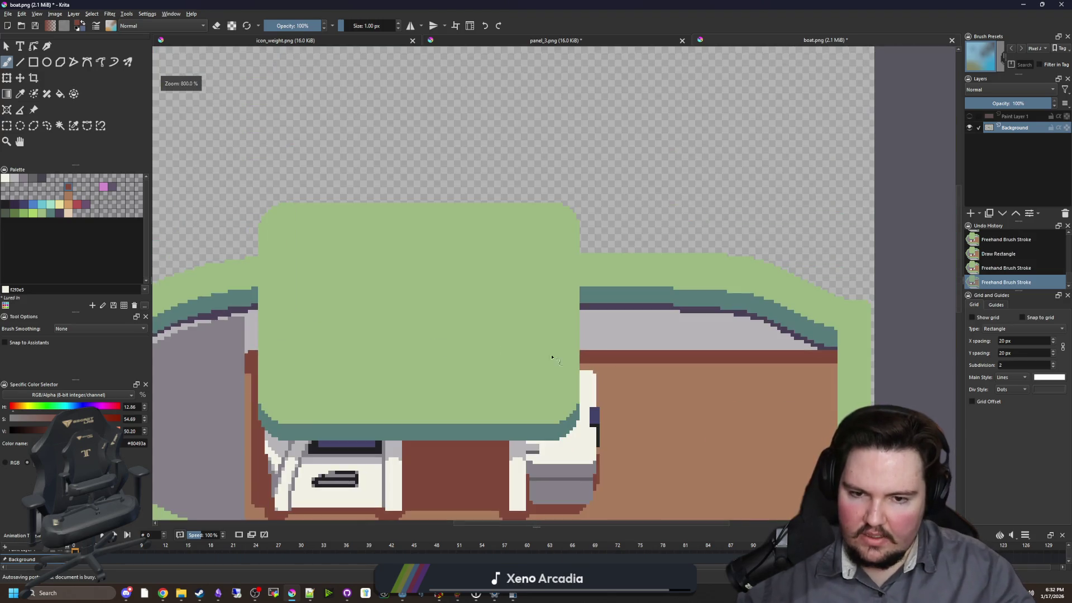
pyautogui.scroll(4, 578, 347)
# - Extend the dark red band under the rail with one-pixel-tall rectangles
pyautogui.press('r')
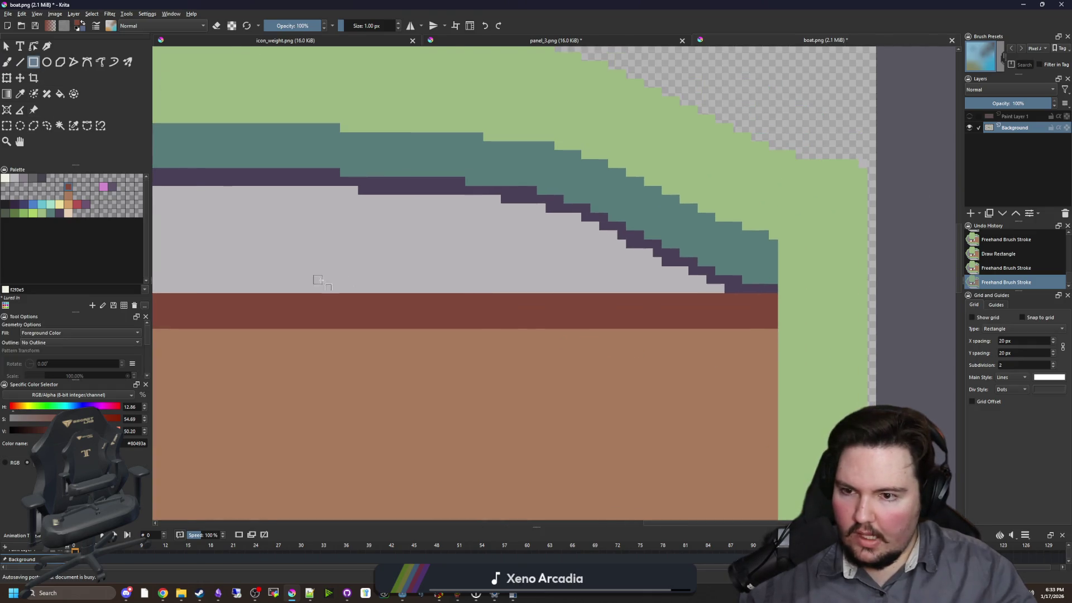
pyautogui.scroll(-1, 313, 280)
pyautogui.moveTo(233, 314); pyautogui.dragTo(637, 320)
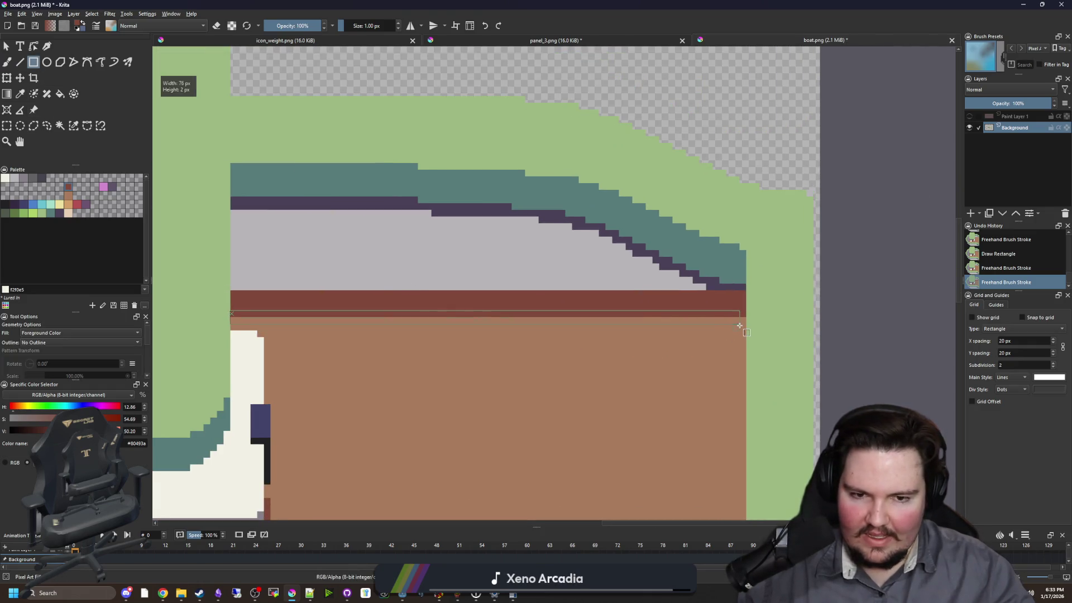
pyautogui.moveTo(740, 325); pyautogui.dragTo(741, 324)
pyautogui.scroll(3, 765, 293)
# - Sample the tan deck colour and paint stepped tan pixels along the band's lower edge
pyautogui.press('p')
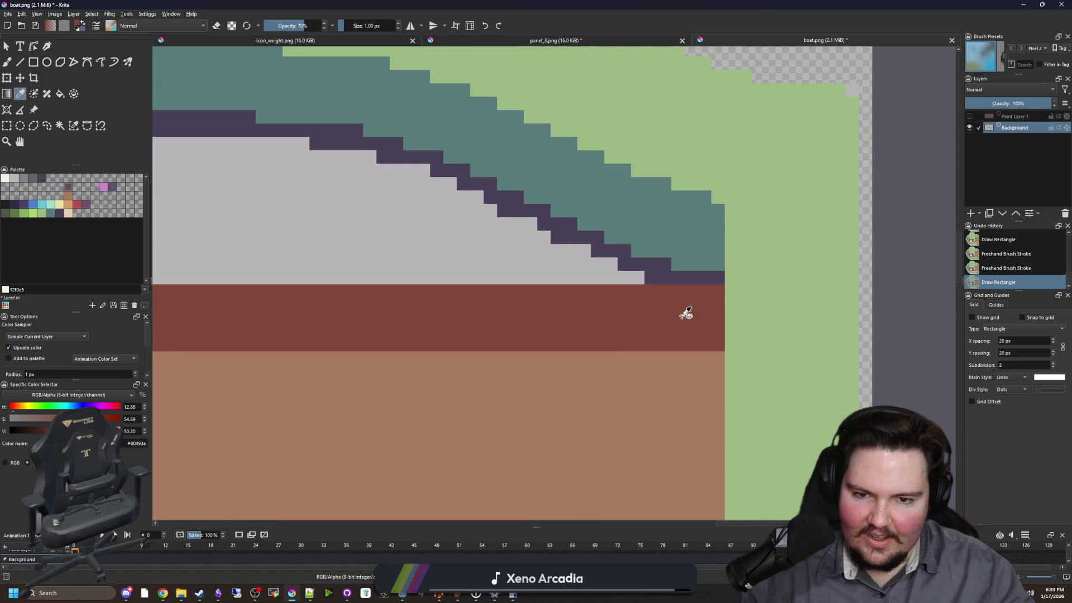
pyautogui.scroll(-1, 686, 313)
pyautogui.click(641, 343)
pyautogui.press('b')
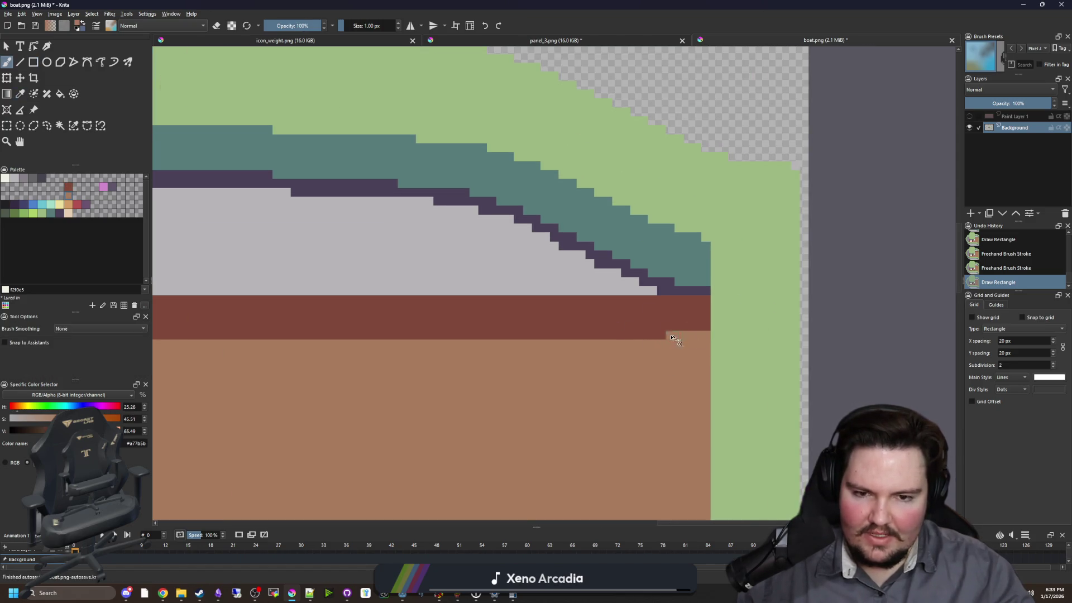
pyautogui.moveTo(671, 337); pyautogui.dragTo(589, 338)
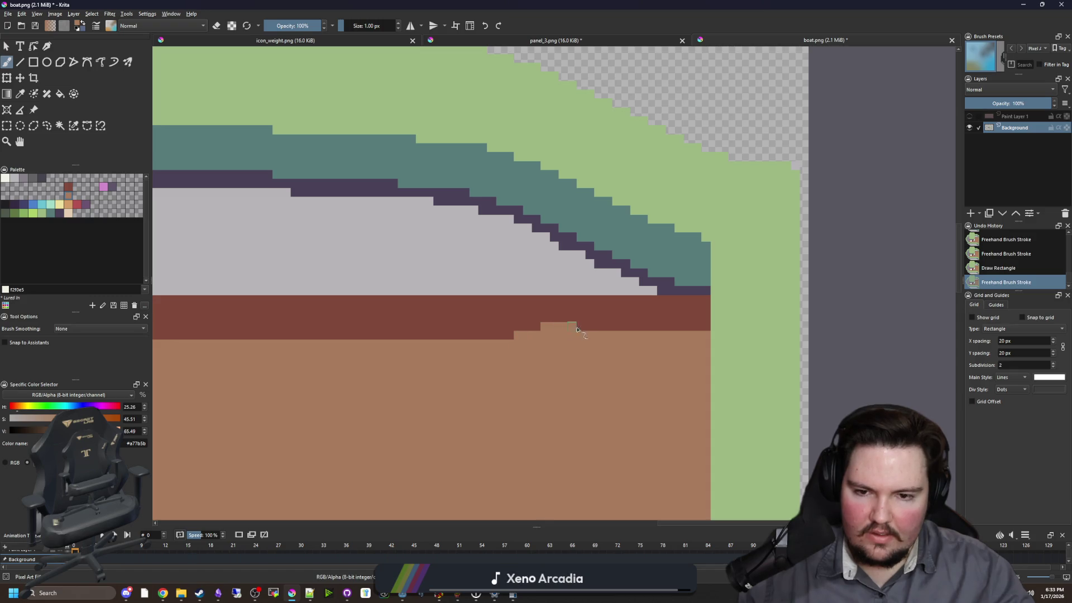
pyautogui.hotkey('ctrl', 'z')
pyautogui.moveTo(578, 331); pyautogui.dragTo(647, 330)
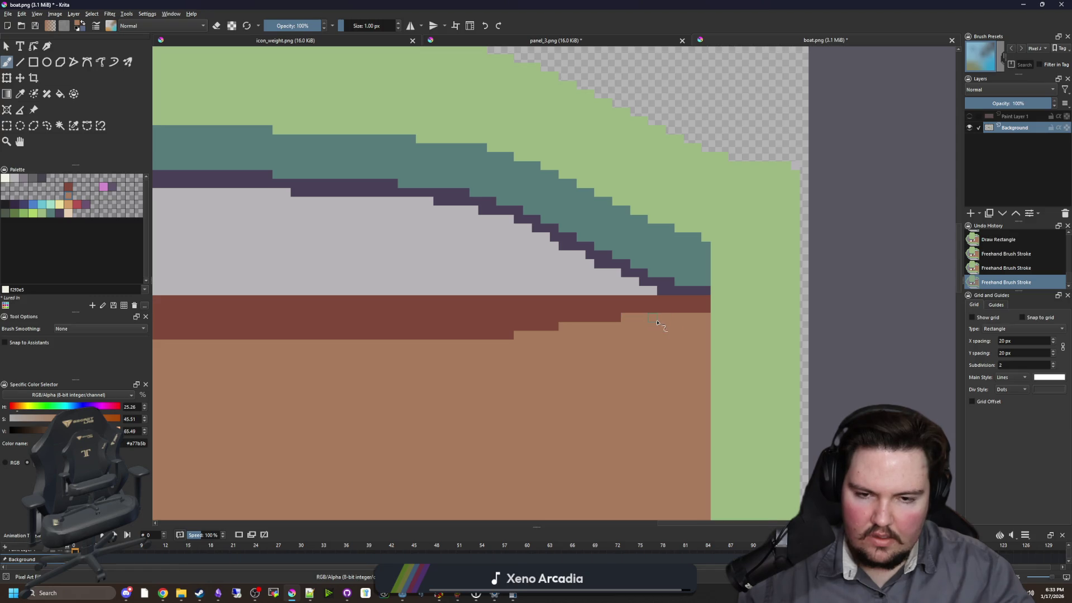
pyautogui.keyDown('ctrl'); pyautogui.click(619, 317); pyautogui.keyUp('ctrl')
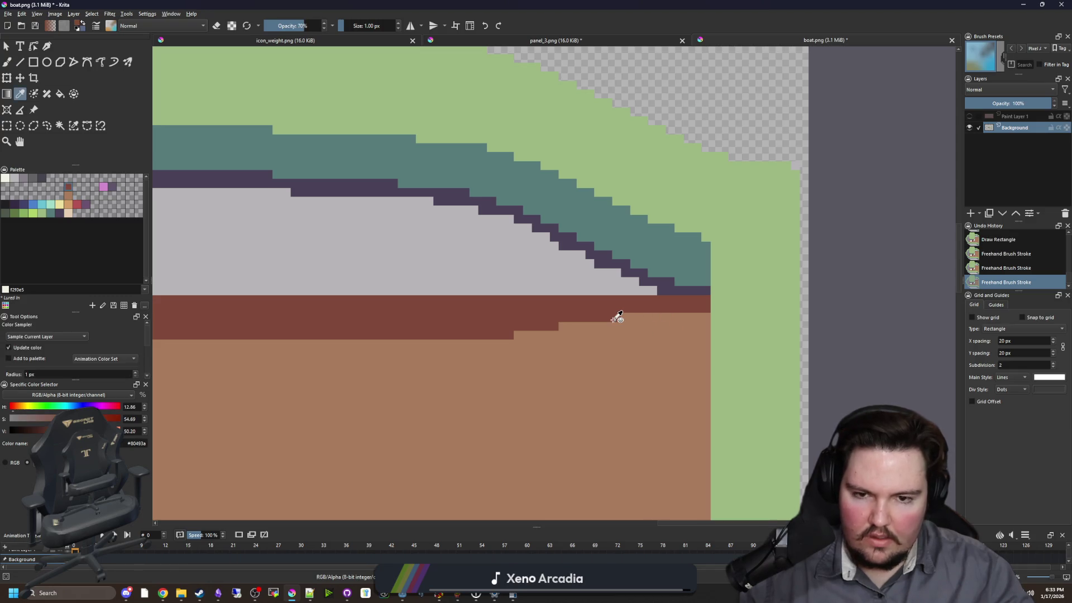
pyautogui.keyDown('ctrl'); pyautogui.click(500, 343); pyautogui.keyUp('ctrl')
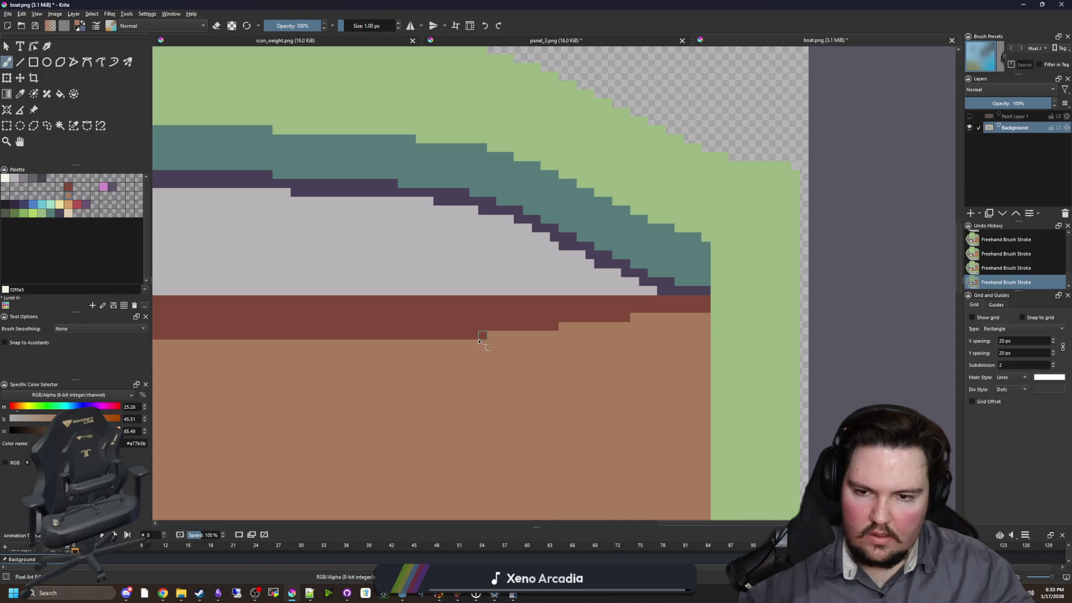
pyautogui.scroll(-5, 479, 341)
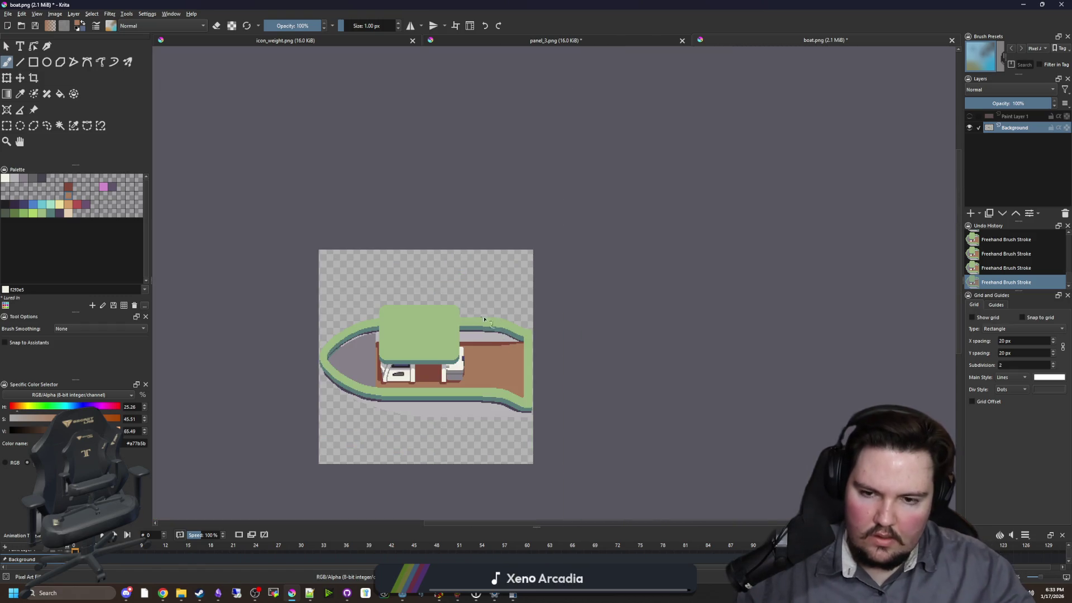
pyautogui.scroll(-1, 513, 304)
pyautogui.scroll(3, 521, 359)
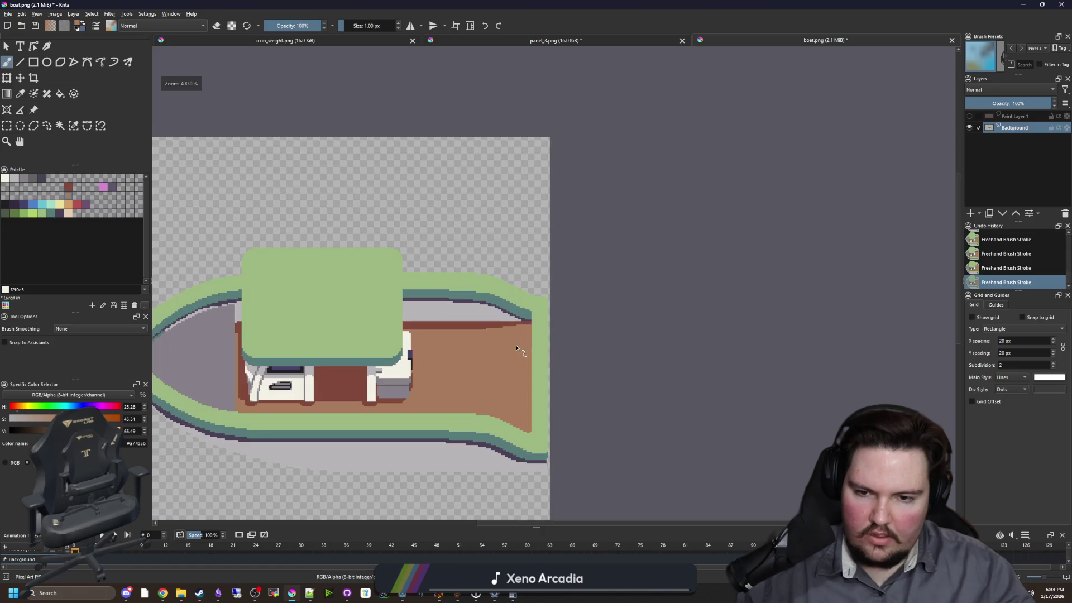
pyautogui.scroll(2, 509, 337)
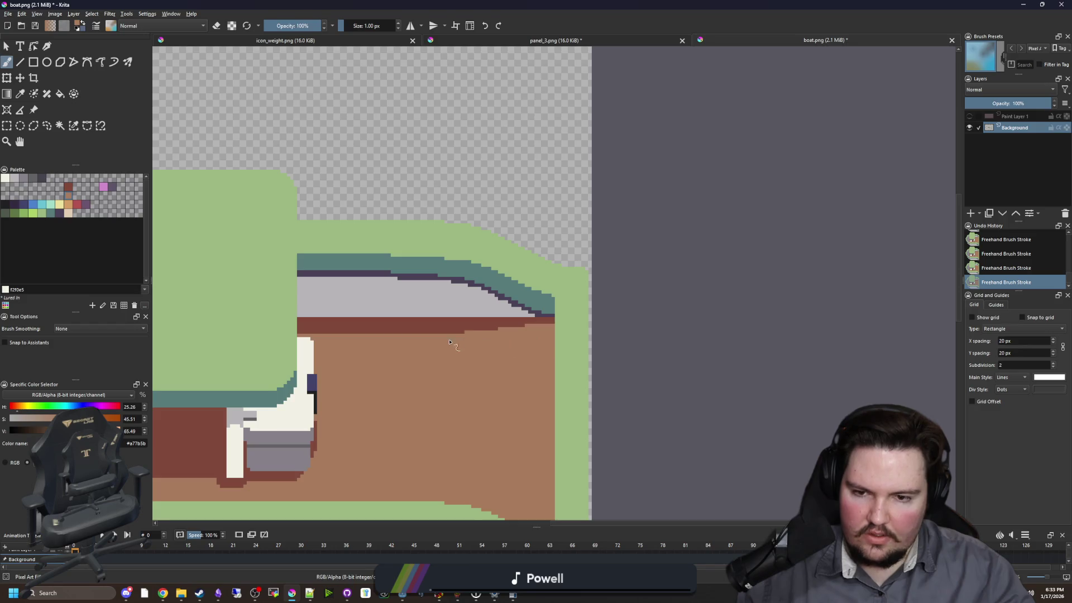
pyautogui.moveTo(450, 342)
pyautogui.mouseDown()
pyautogui.moveTo(593, 332)
pyautogui.moveTo(701, 398)
pyautogui.mouseUp()
pyautogui.scroll(-2, 367, 376)
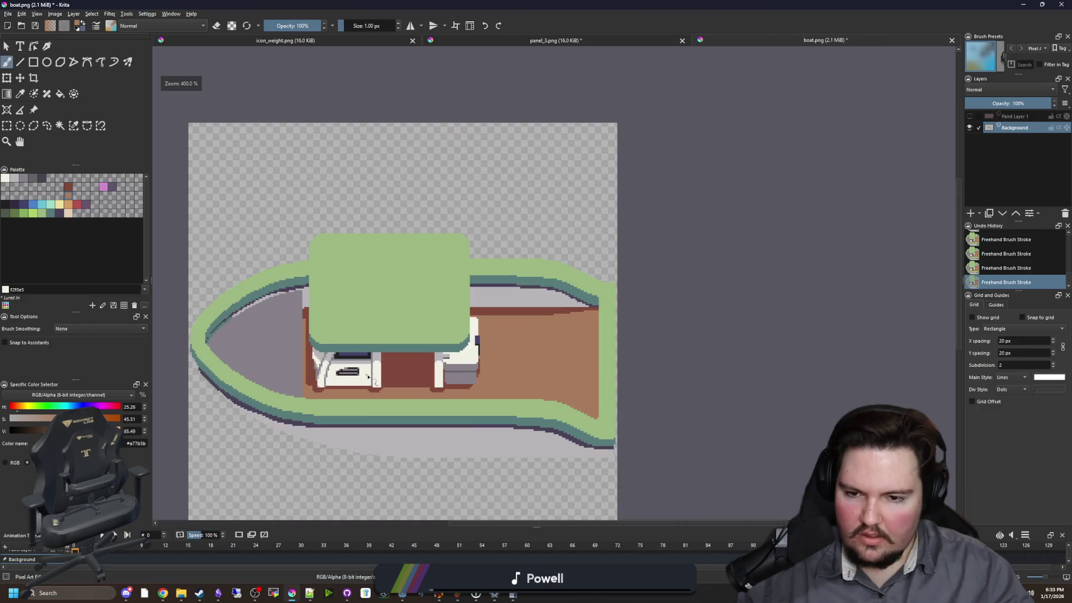
pyautogui.scroll(2, 629, 394)
pyautogui.scroll(1, 511, 333)
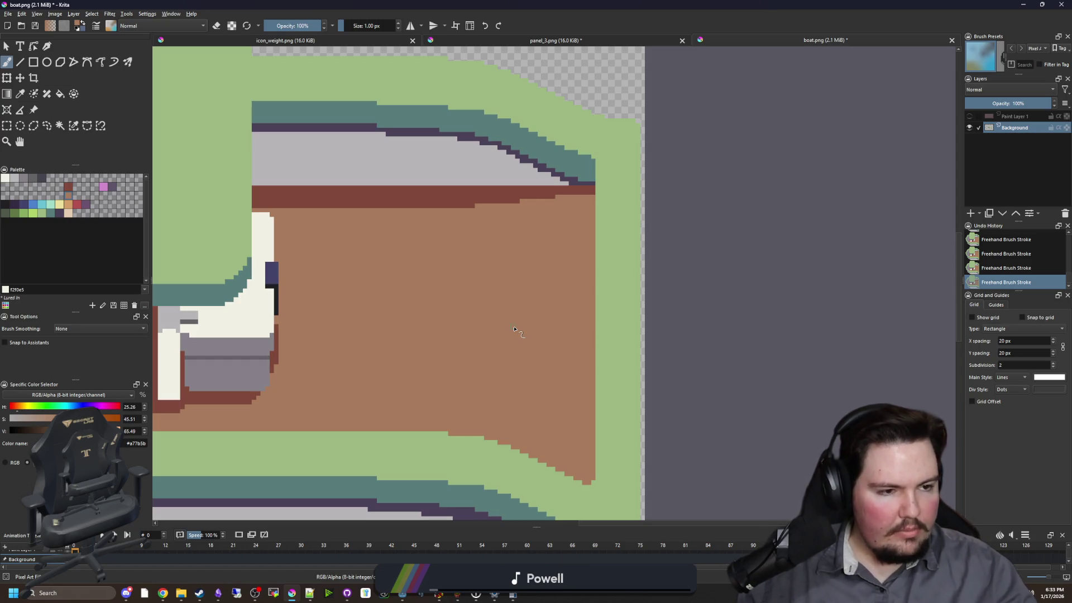
pyautogui.scroll(-2, 489, 322)
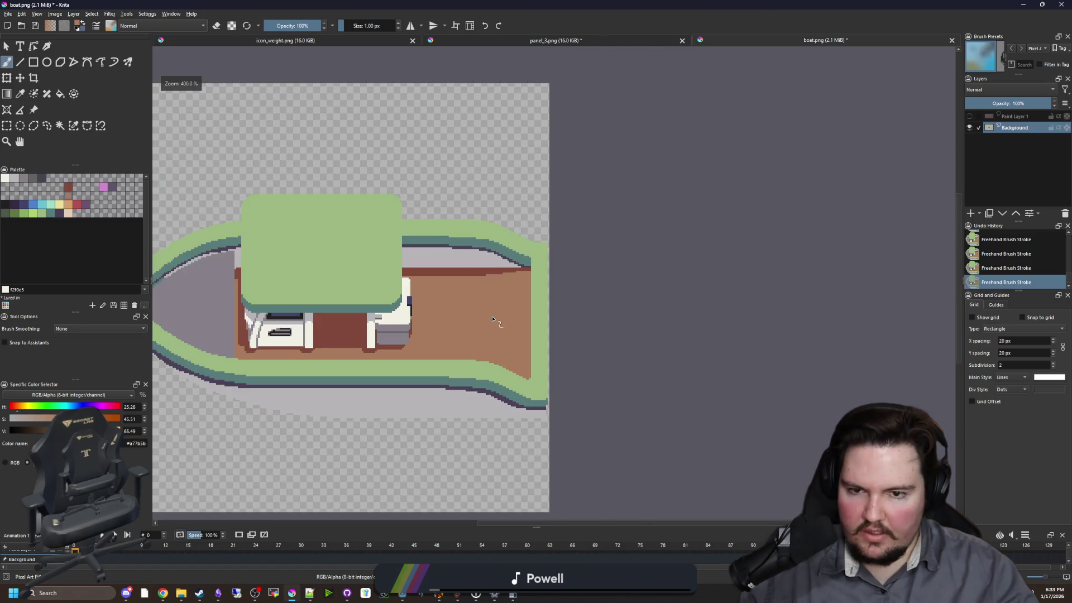
pyautogui.scroll(2, 497, 310)
pyautogui.scroll(-3, 480, 223)
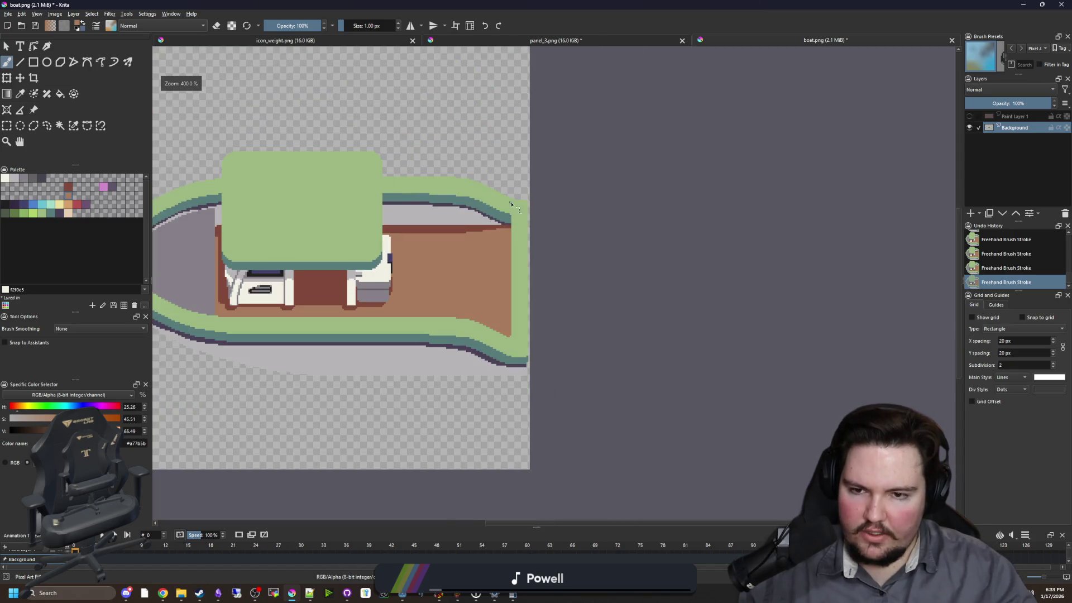
pyautogui.scroll(6, 447, 212)
pyautogui.press('p')
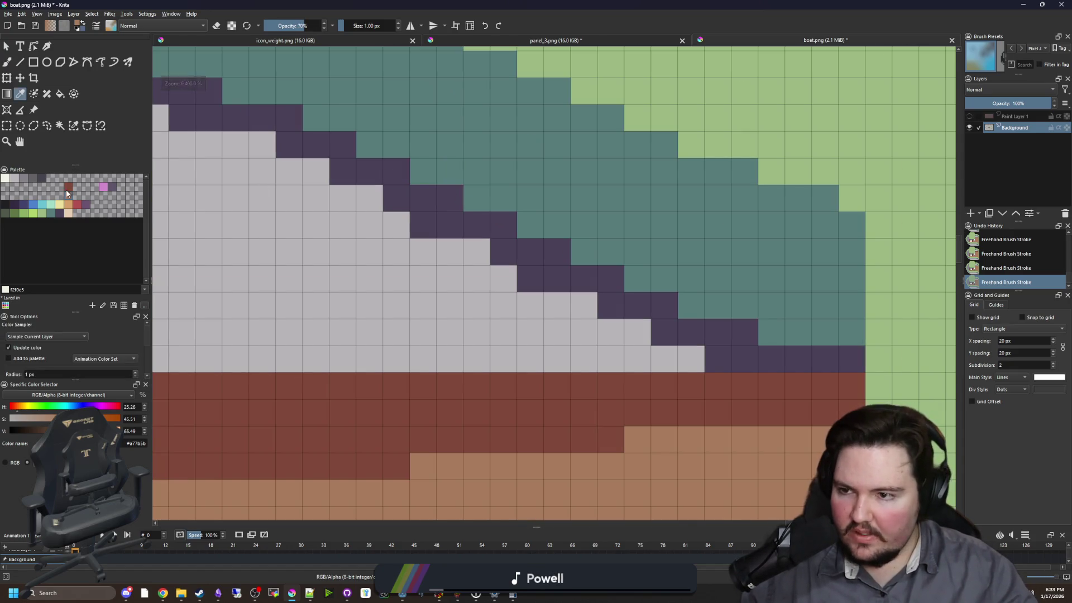
# - Paint a dark grey pixel on the rail, then rows of lighter grey rail and floor-edge highlights
pyautogui.click(32, 185)
pyautogui.press('b')
pyautogui.click(423, 225)
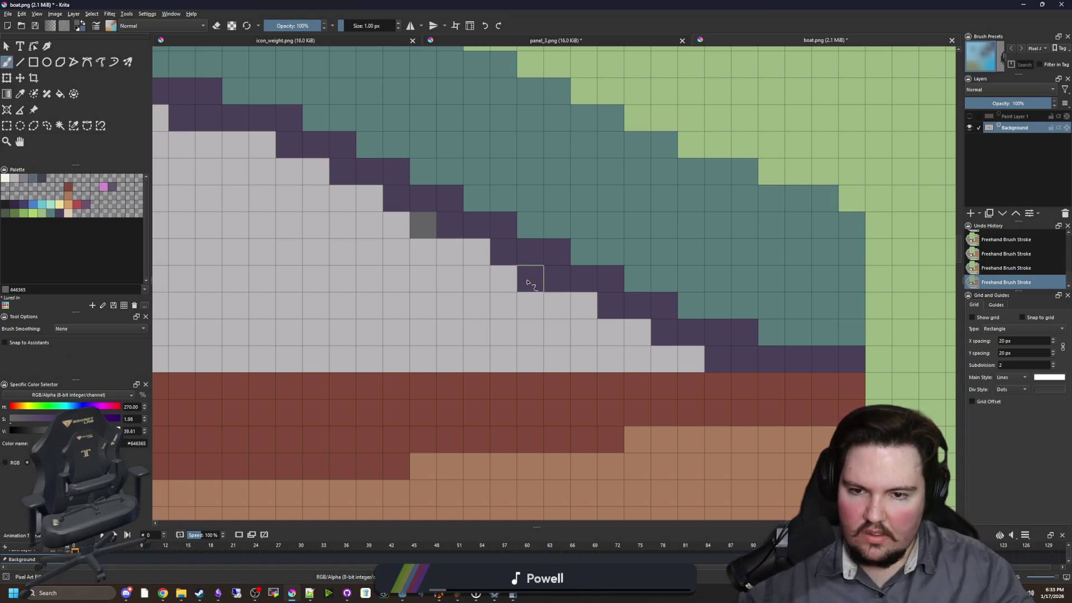
pyautogui.click(26, 179)
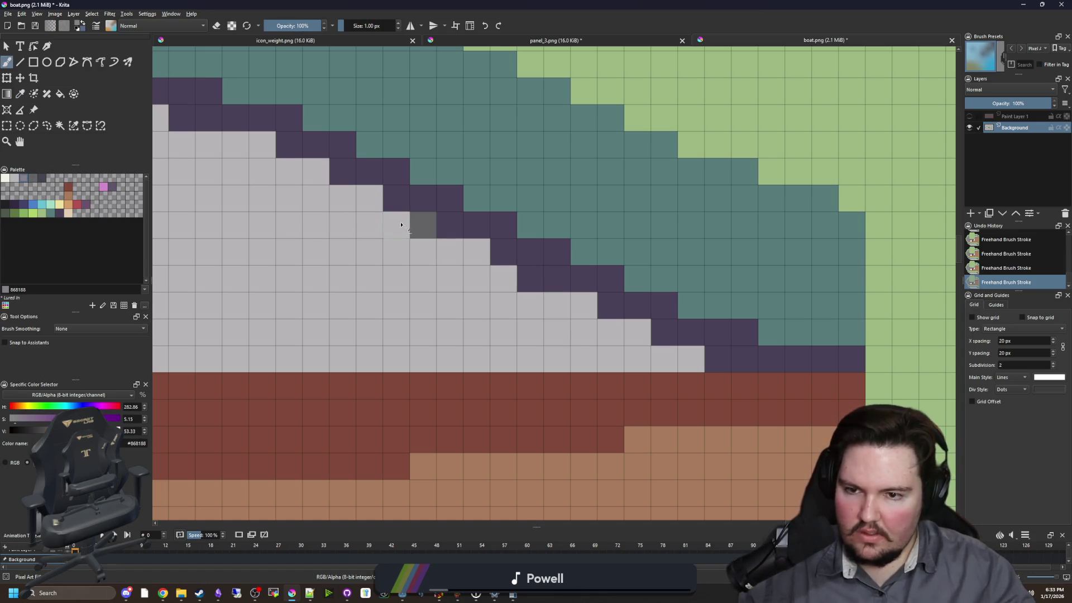
pyautogui.scroll(-3, 525, 313)
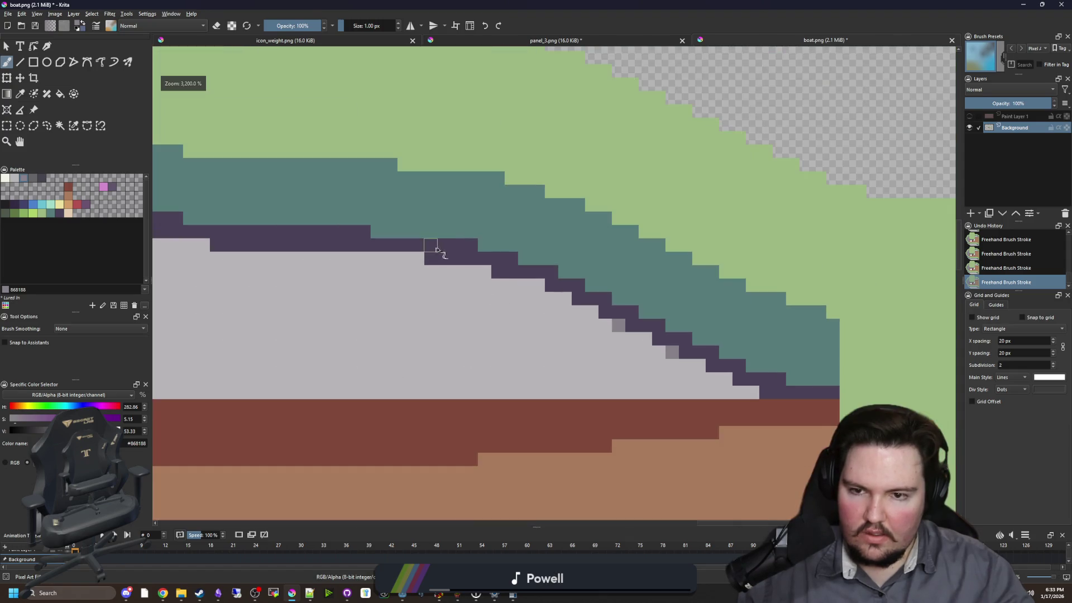
pyautogui.scroll(3, 430, 246)
pyautogui.moveTo(476, 278); pyautogui.dragTo(503, 277)
pyautogui.scroll(-2, 613, 305)
pyautogui.scroll(2, 558, 279)
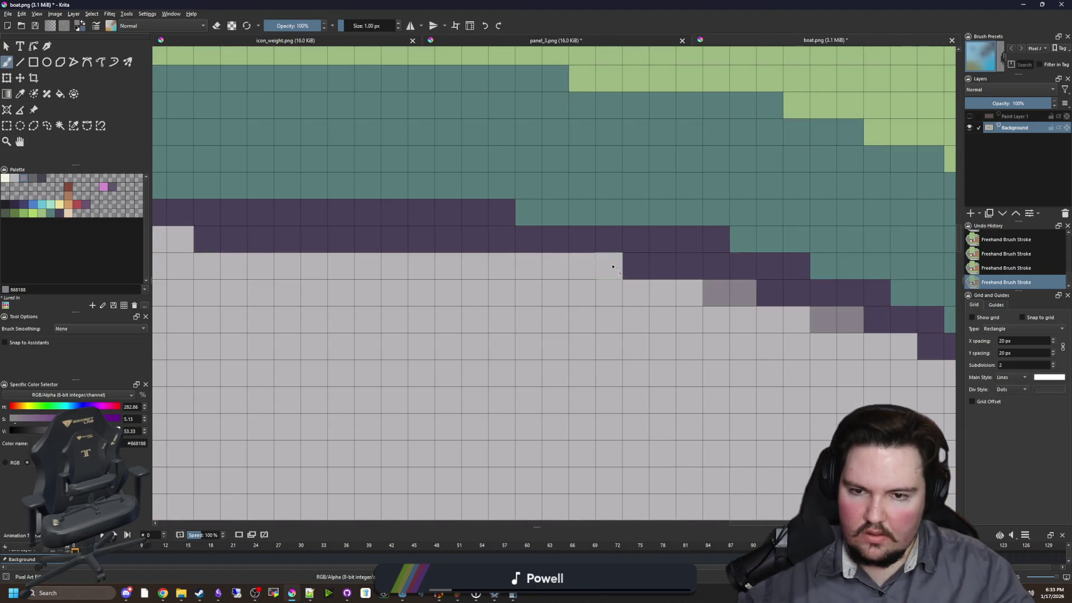
pyautogui.moveTo(616, 265); pyautogui.dragTo(466, 265)
pyautogui.scroll(2, 578, 283)
pyautogui.moveTo(531, 234); pyautogui.dragTo(369, 238)
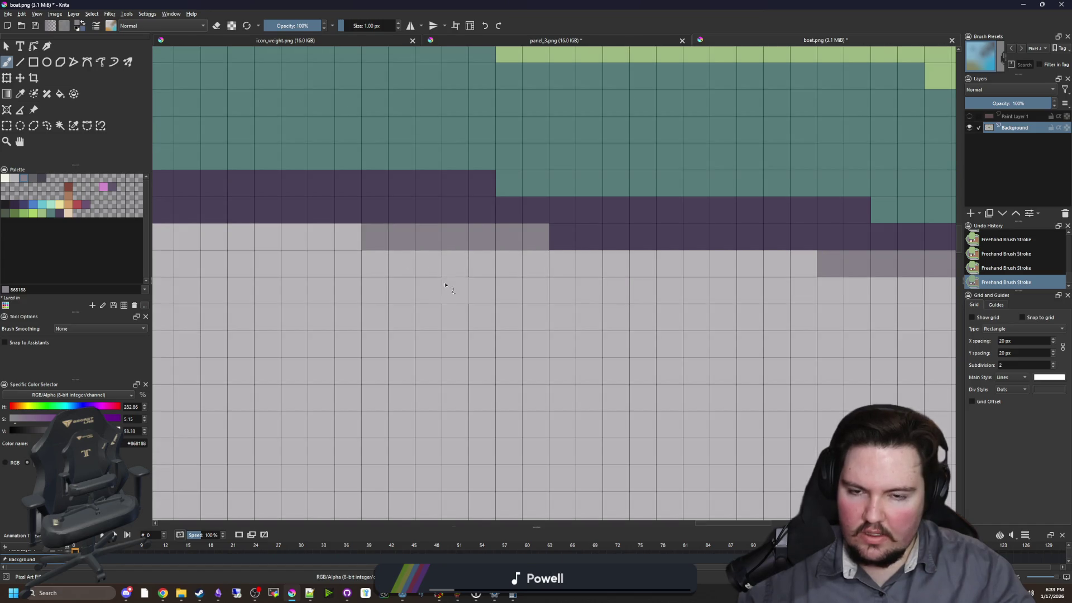
# - Cover the purple outline staircase at the hull edge with light grey, adding darker grey at the bottom step
pyautogui.scroll(-5, 519, 311)
pyautogui.scroll(-2, 492, 304)
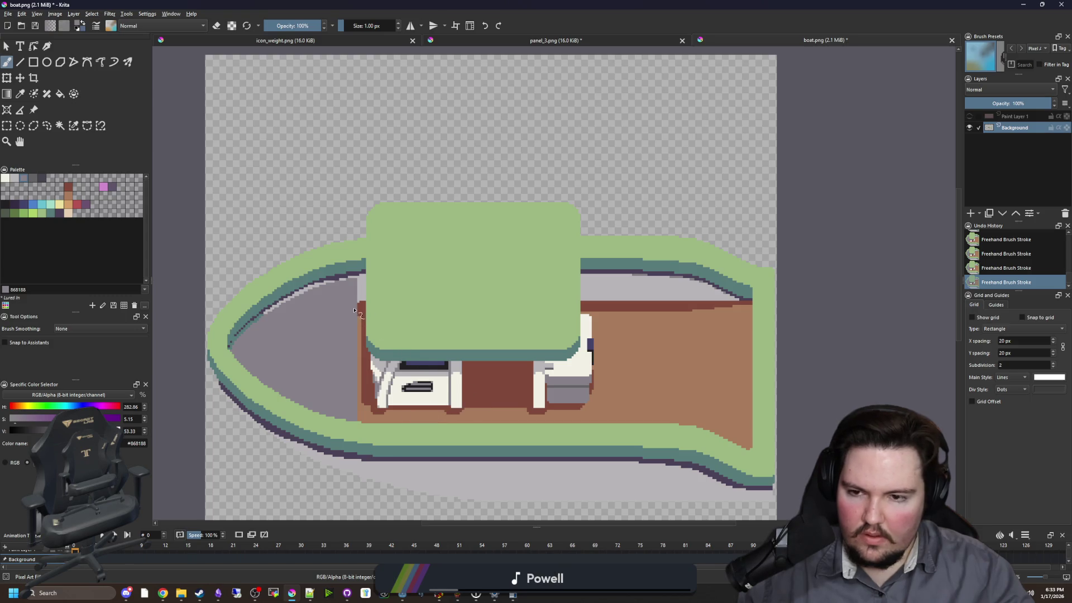
pyautogui.scroll(6, 628, 292)
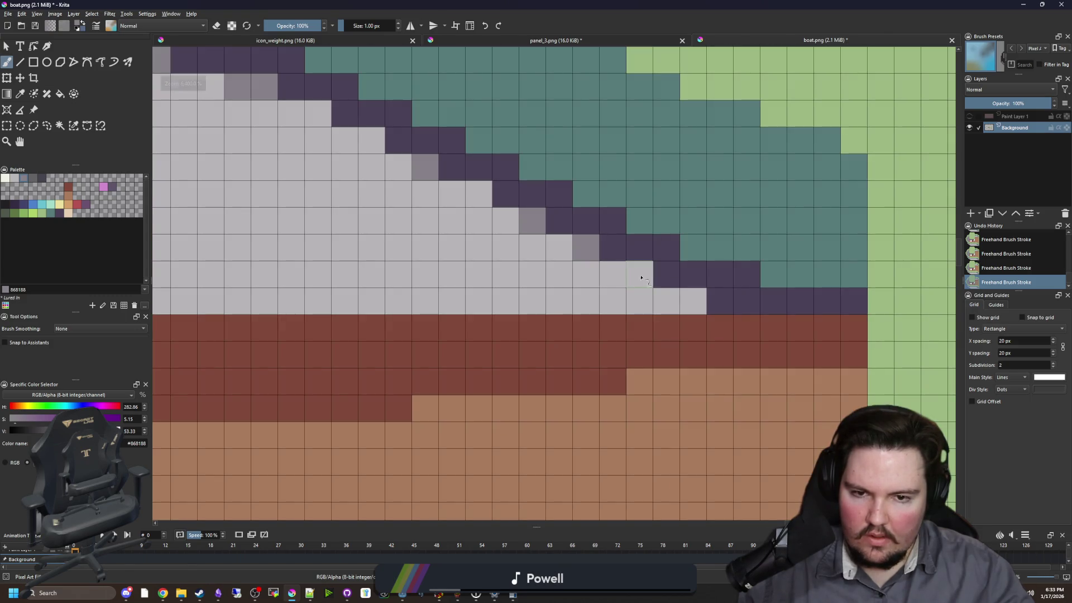
pyautogui.scroll(-8, 516, 393)
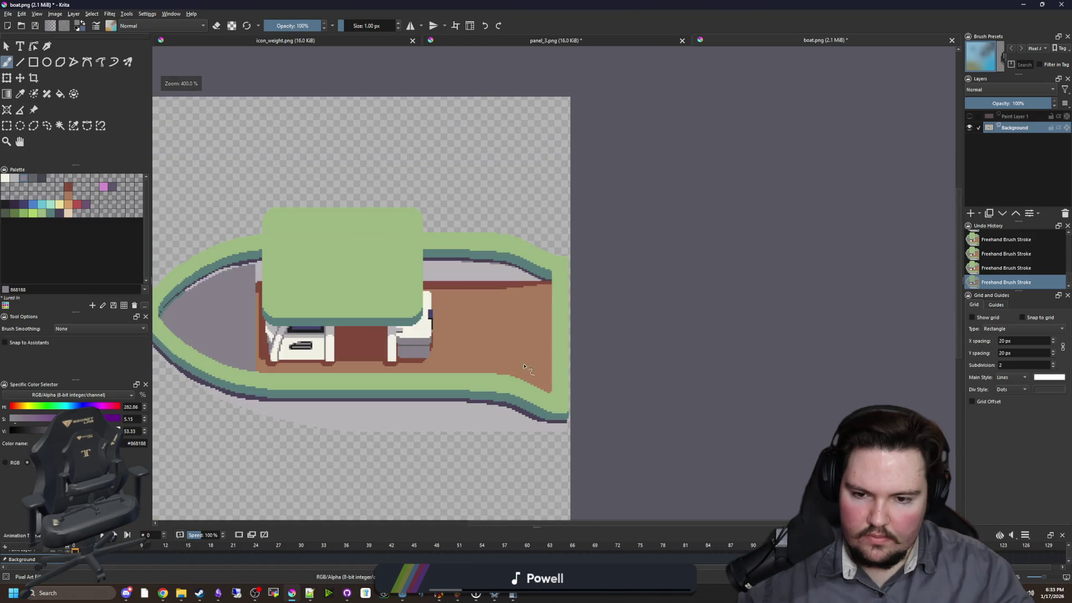
pyautogui.scroll(7, 525, 365)
pyautogui.moveTo(533, 338); pyautogui.dragTo(497, 340)
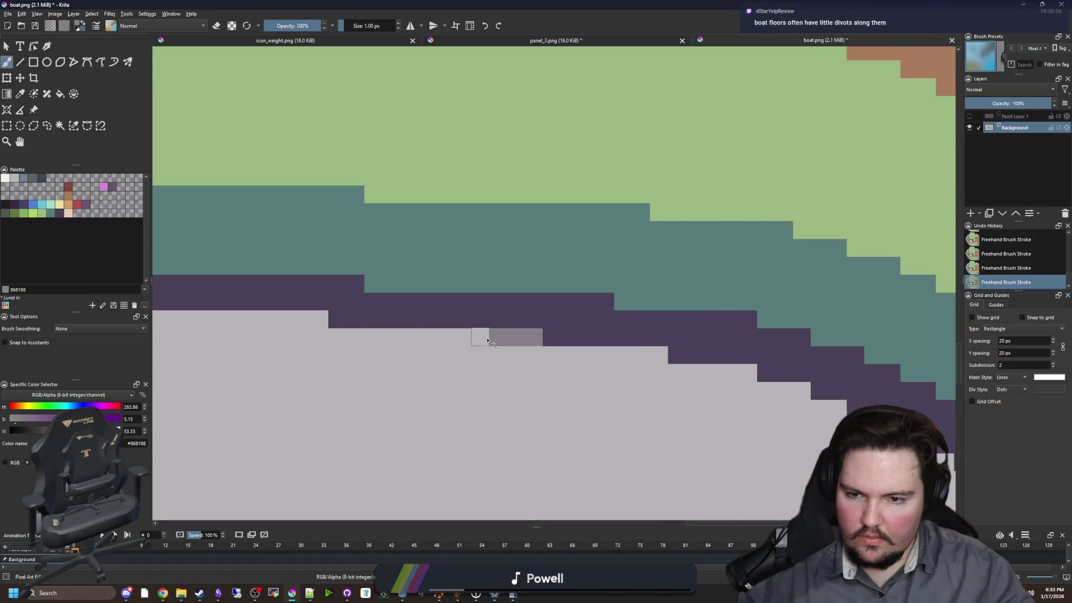
pyautogui.moveTo(574, 311); pyautogui.dragTo(441, 315)
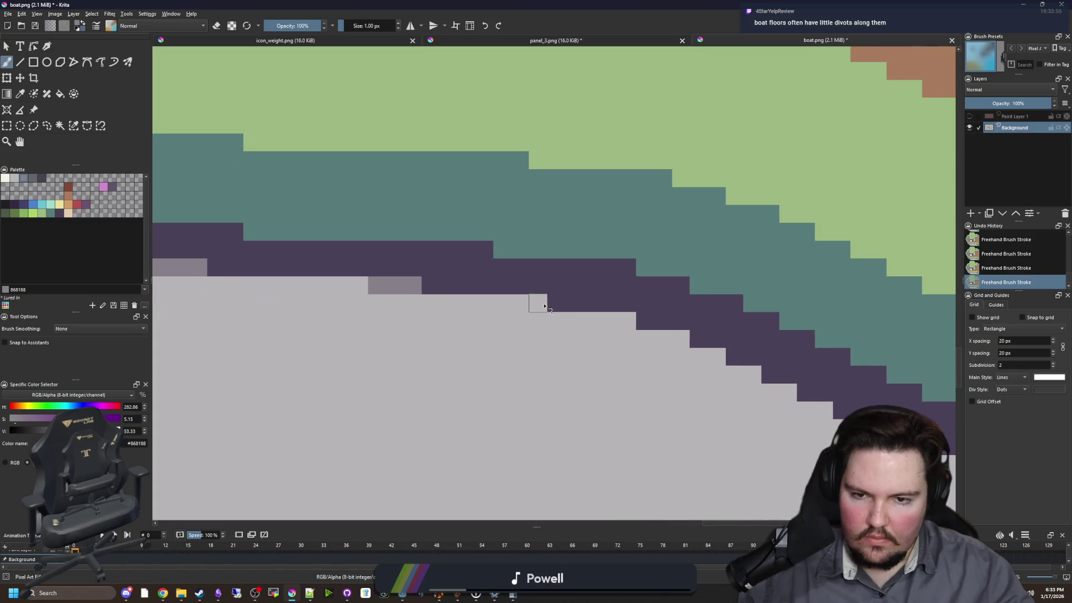
pyautogui.moveTo(545, 306); pyautogui.dragTo(500, 306)
pyautogui.moveTo(674, 356); pyautogui.dragTo(458, 335)
pyautogui.moveTo(438, 299); pyautogui.dragTo(466, 296)
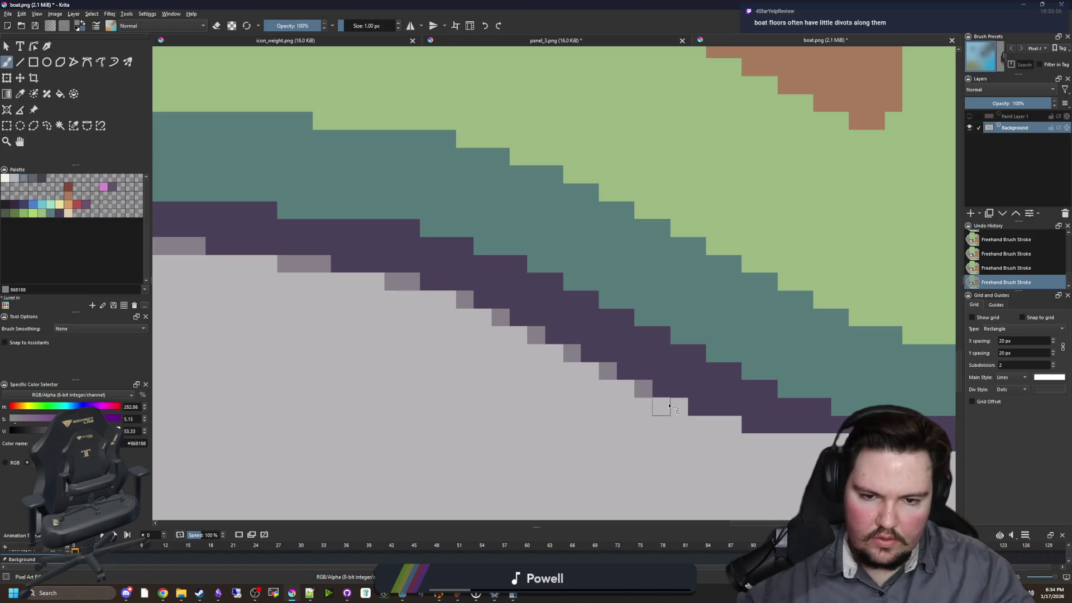
pyautogui.scroll(-1, 616, 412)
pyautogui.moveTo(615, 412)
pyautogui.mouseDown()
pyautogui.moveTo(431, 338)
pyautogui.moveTo(390, 338)
pyautogui.mouseUp()
# - Recentre the boat and paint grey-mauve pixels down the diagonal outline edge
pyautogui.scroll(-5, 651, 370)
pyautogui.moveTo(322, 339)
pyautogui.mouseDown()
pyautogui.moveTo(547, 364)
pyautogui.moveTo(426, 359)
pyautogui.mouseUp()
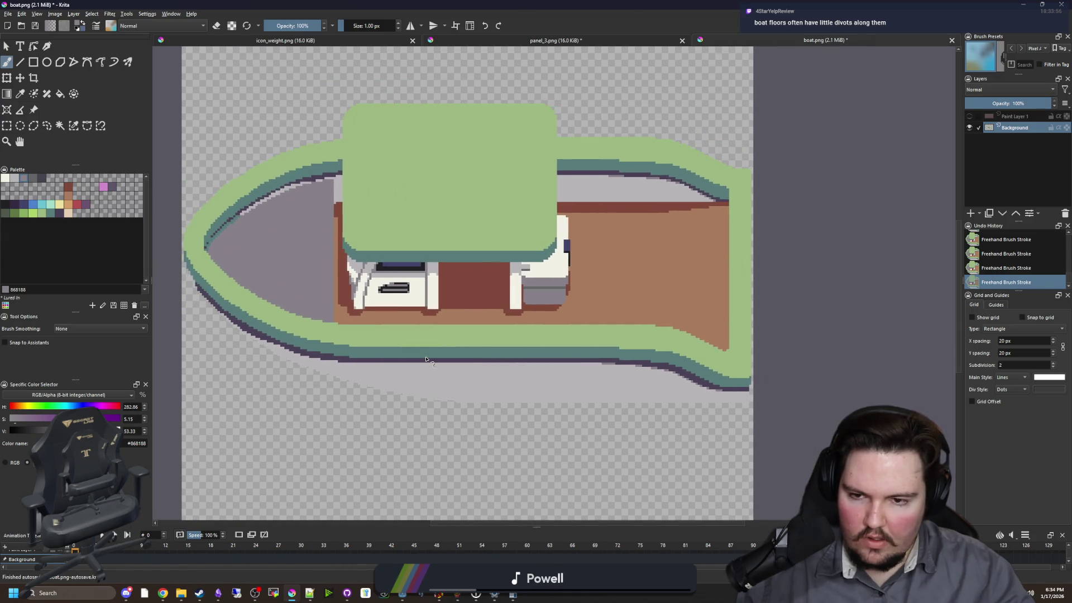
pyautogui.scroll(8, 350, 387)
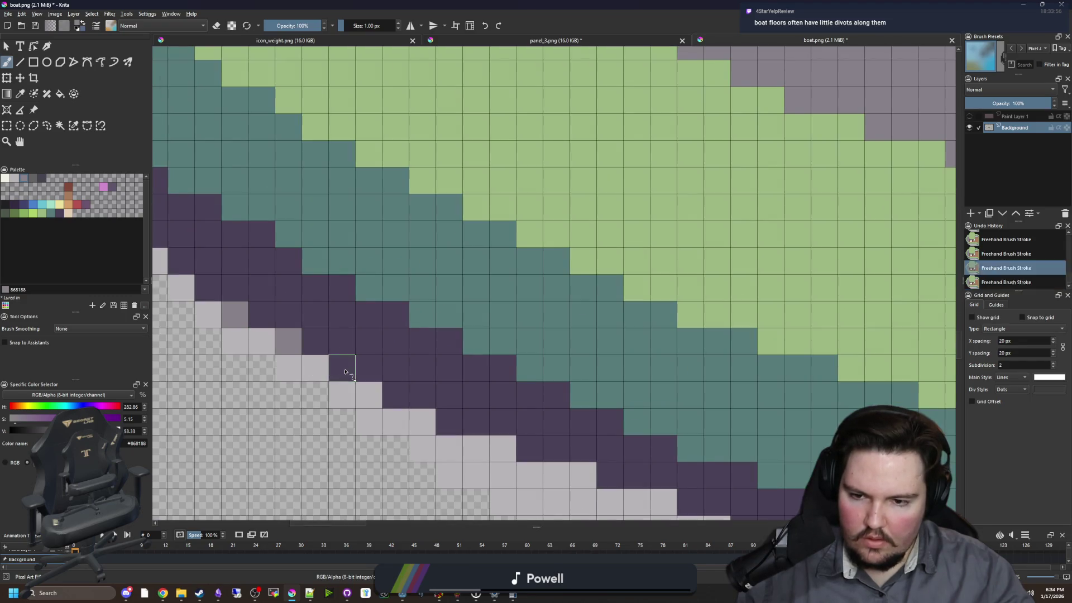
pyautogui.click(342, 368)
pyautogui.click(395, 395)
pyautogui.click(449, 422)
pyautogui.moveTo(491, 444); pyautogui.dragTo(435, 362)
pyautogui.click(449, 361)
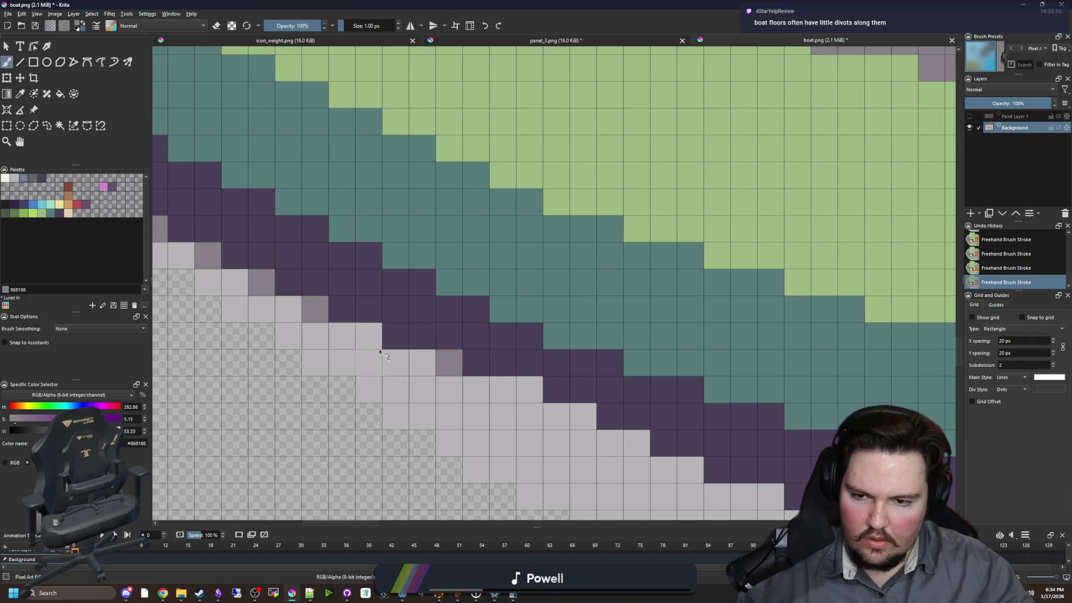
pyautogui.click(369, 335)
pyautogui.moveTo(532, 412); pyautogui.dragTo(365, 342)
pyautogui.click(417, 346)
pyautogui.click(471, 372)
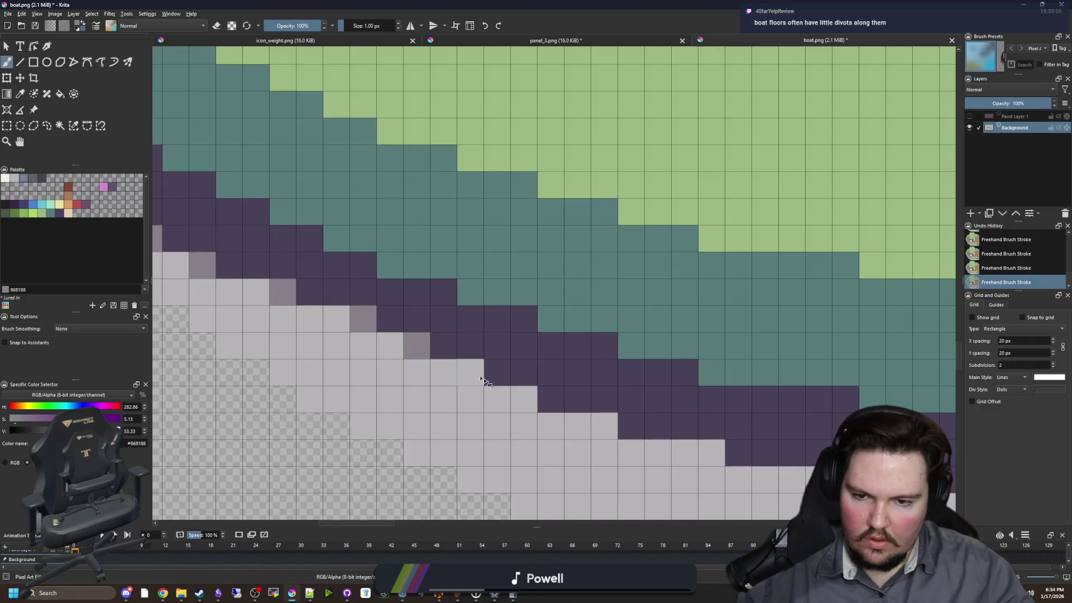
# - Undo two edge cells, then repaint the light grey diagonal edge cells mauve and touch up the hull
pyautogui.hotkey('ctrl', 'z')
pyautogui.hotkey('ctrl', 'z')
pyautogui.moveTo(552, 418); pyautogui.dragTo(454, 383)
pyautogui.click(507, 391)
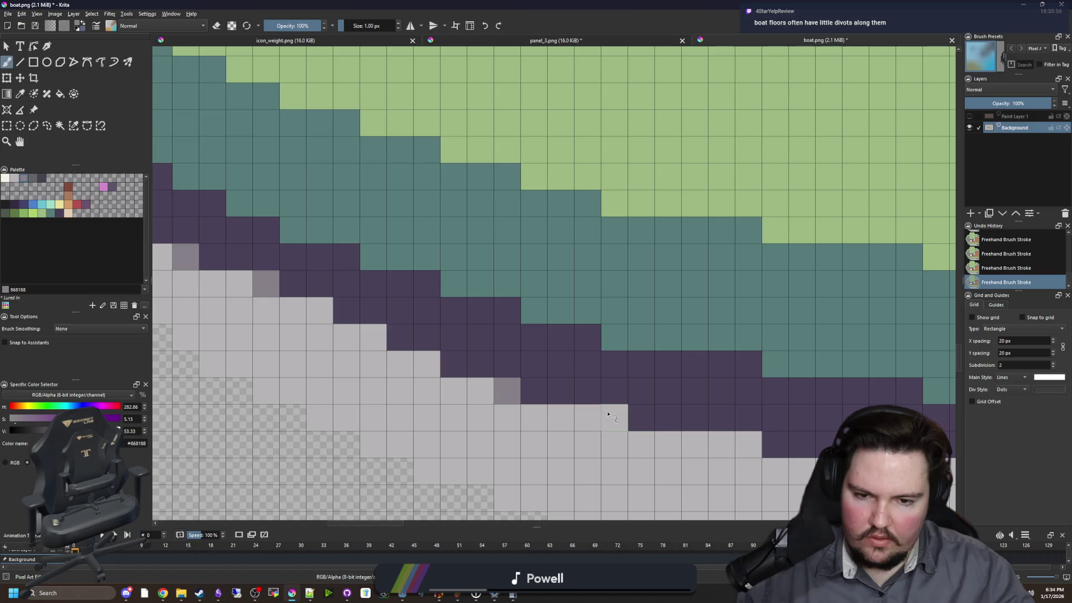
pyautogui.moveTo(614, 418); pyautogui.dragTo(587, 418)
pyautogui.moveTo(748, 444); pyautogui.dragTo(716, 444)
pyautogui.scroll(-2, 715, 444)
pyautogui.click(553, 354)
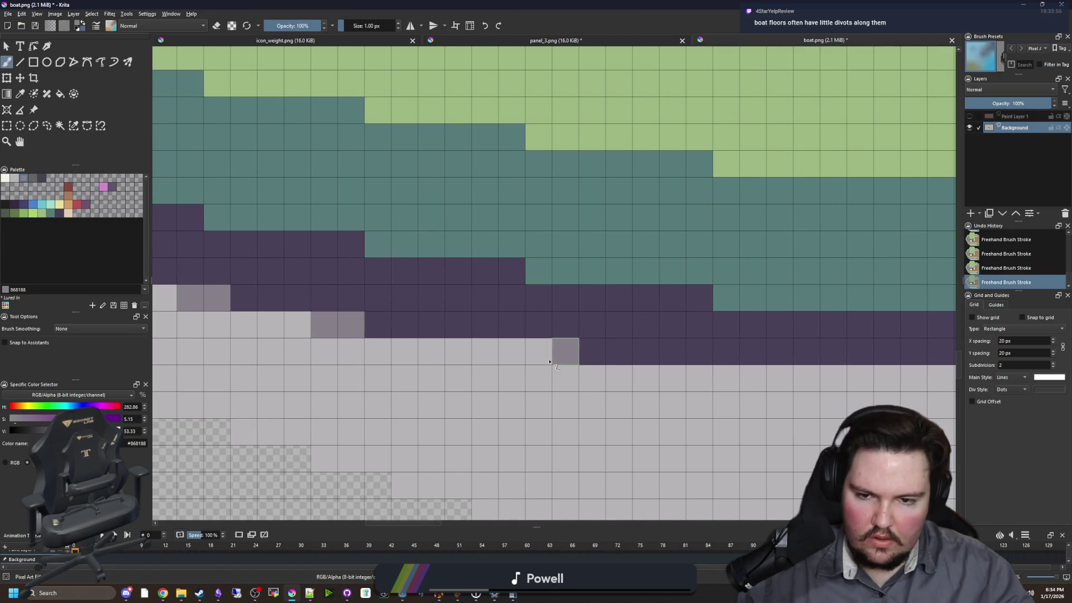
pyautogui.click(431, 351)
# - Sample the canvas light grey, dab a rim-edge pixel and fill the inner rim strip with it
pyautogui.scroll(-2, 439, 363)
pyautogui.scroll(-1, 439, 363)
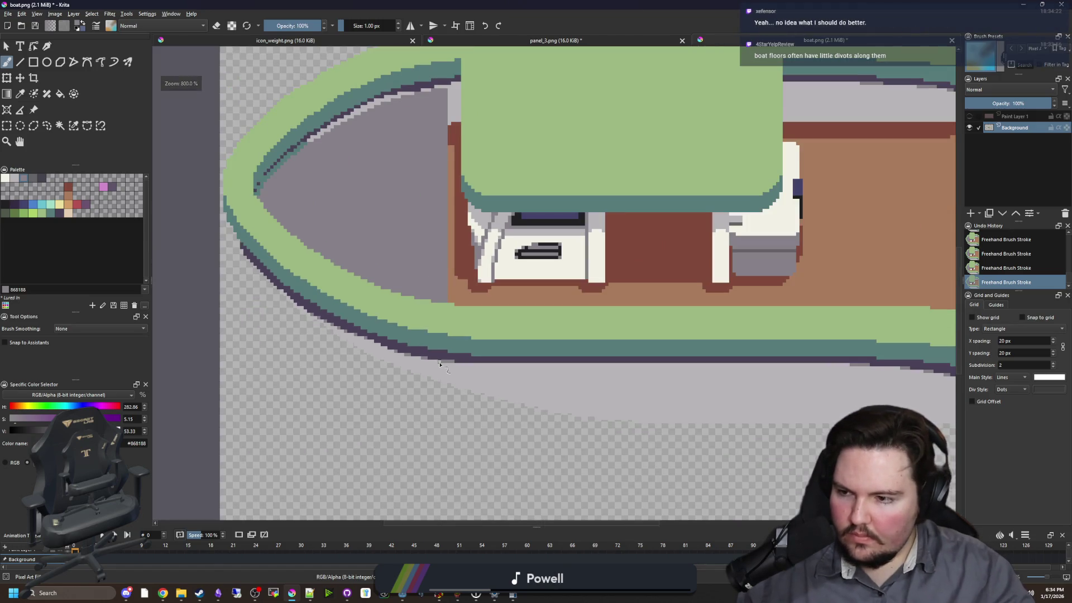
pyautogui.moveTo(382, 313); pyautogui.dragTo(548, 357)
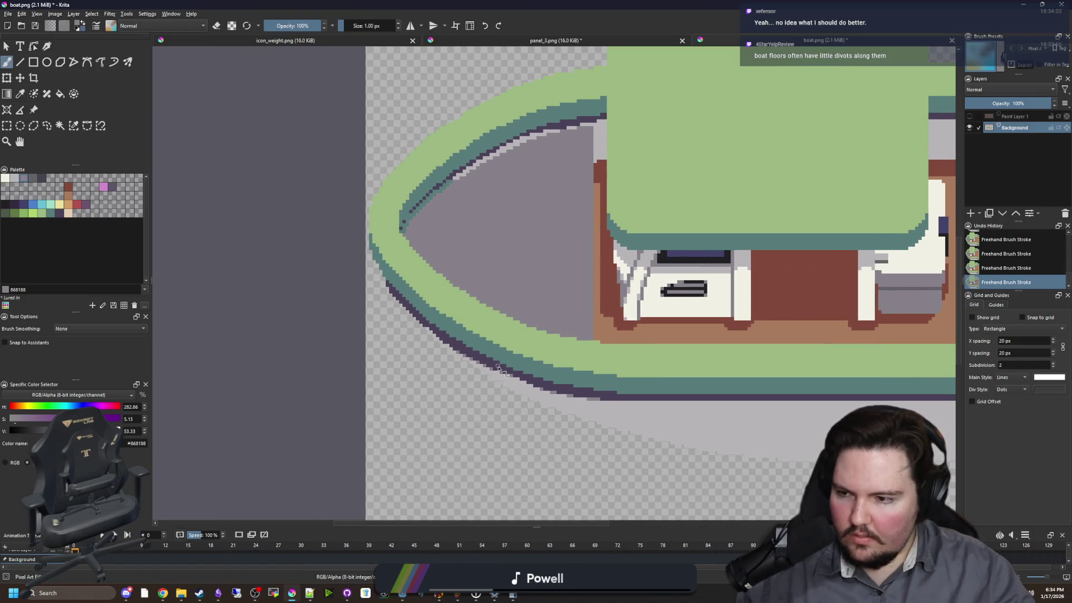
pyautogui.scroll(3, 497, 368)
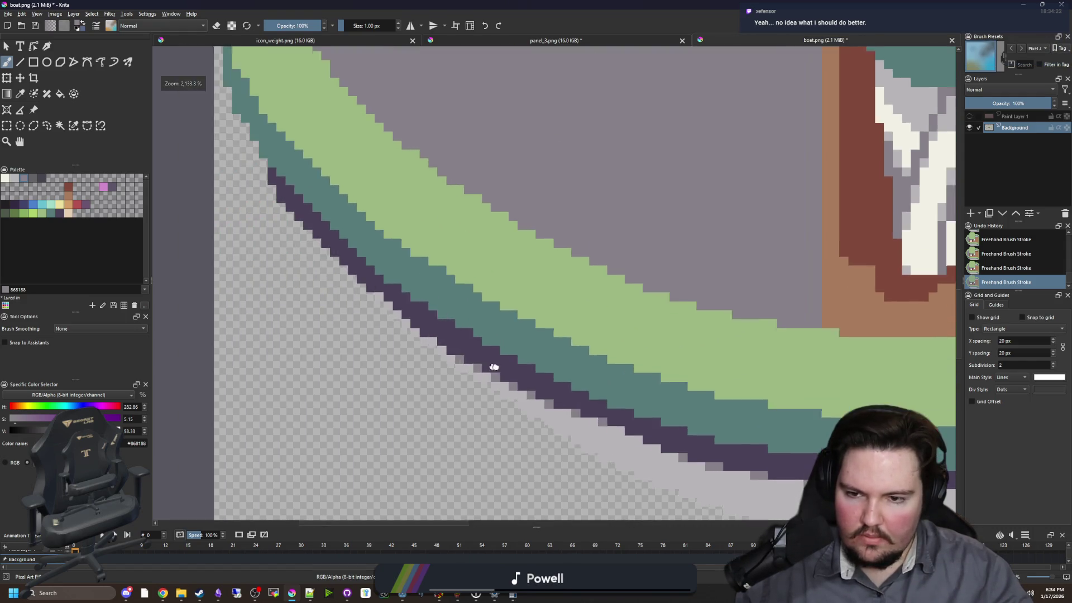
pyautogui.scroll(2, 449, 349)
pyautogui.moveTo(396, 339); pyautogui.dragTo(551, 402)
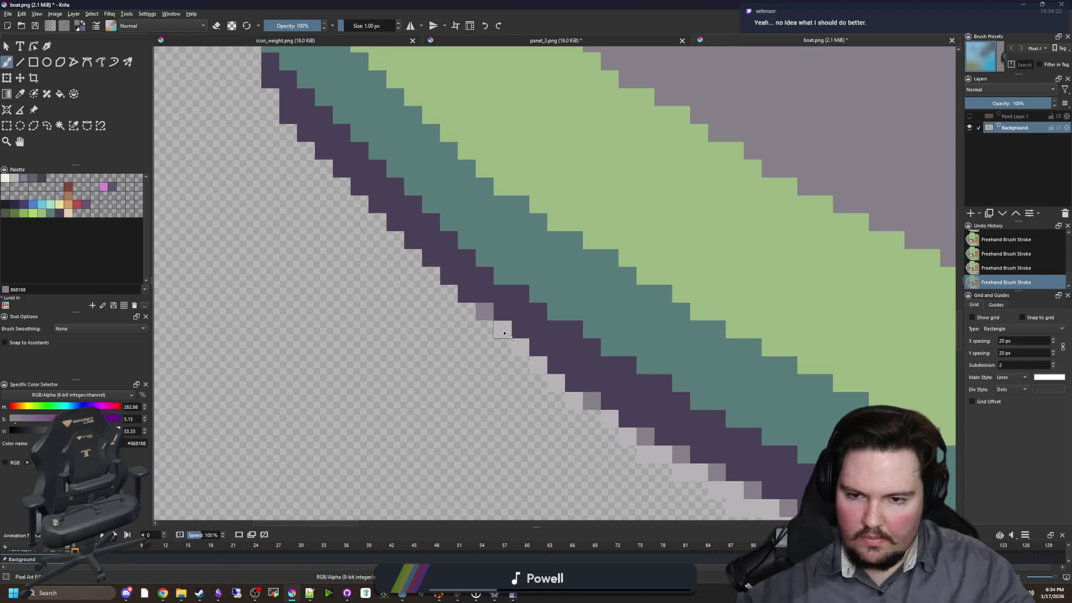
pyautogui.scroll(-8, 504, 334)
pyautogui.scroll(5, 384, 220)
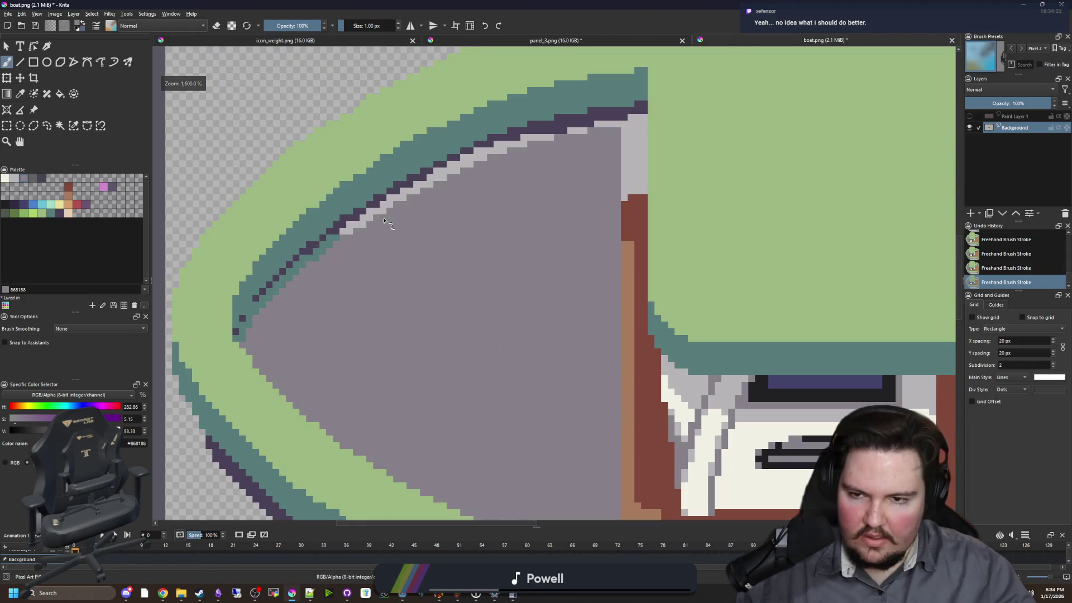
pyautogui.scroll(2, 462, 273)
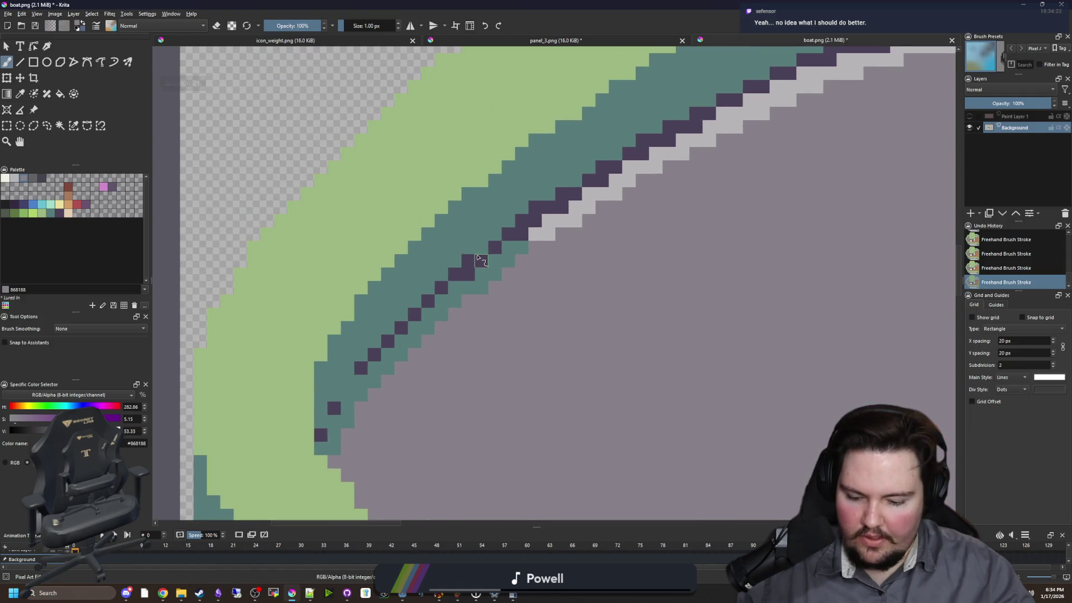
pyautogui.scroll(-3, 481, 260)
pyautogui.keyDown('ctrl'); pyautogui.click(531, 240); pyautogui.keyUp('ctrl')
pyautogui.scroll(3, 363, 275)
pyautogui.click(362, 352)
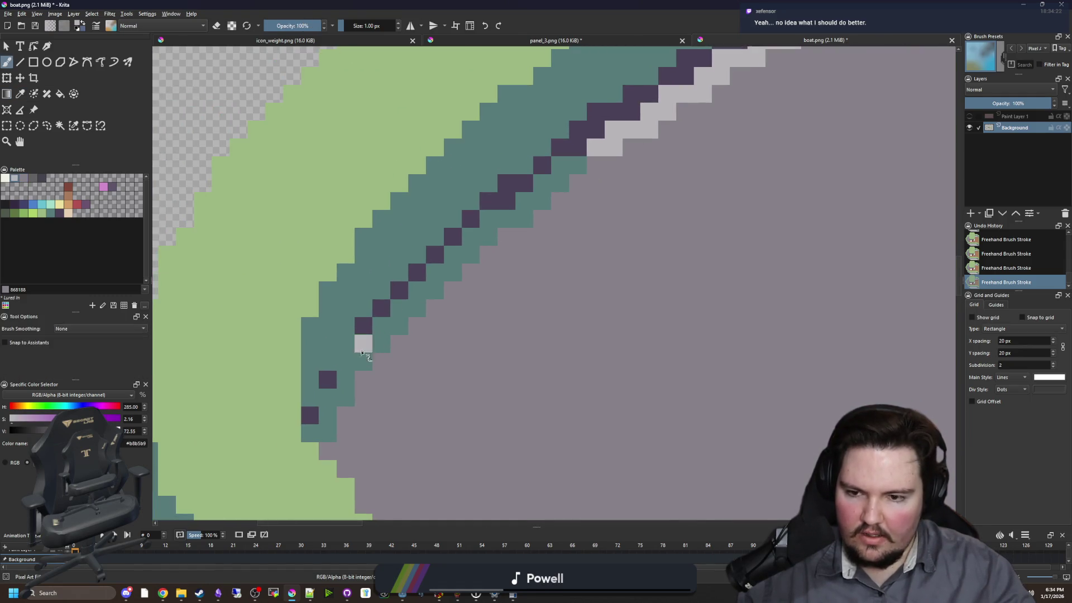
pyautogui.press('f')
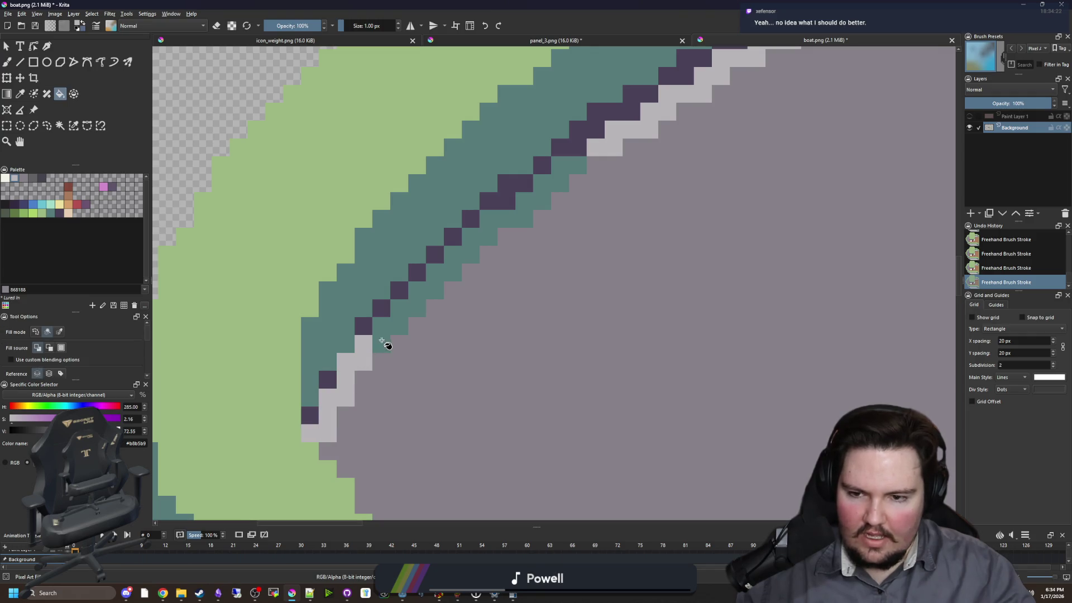
pyautogui.click(383, 342)
# - Undo a stroke and dab mid-grey pixels along the rail edge and left hull curve, undoing the last two
pyautogui.scroll(-5, 332, 373)
pyautogui.scroll(3, 360, 358)
pyautogui.scroll(2, 329, 365)
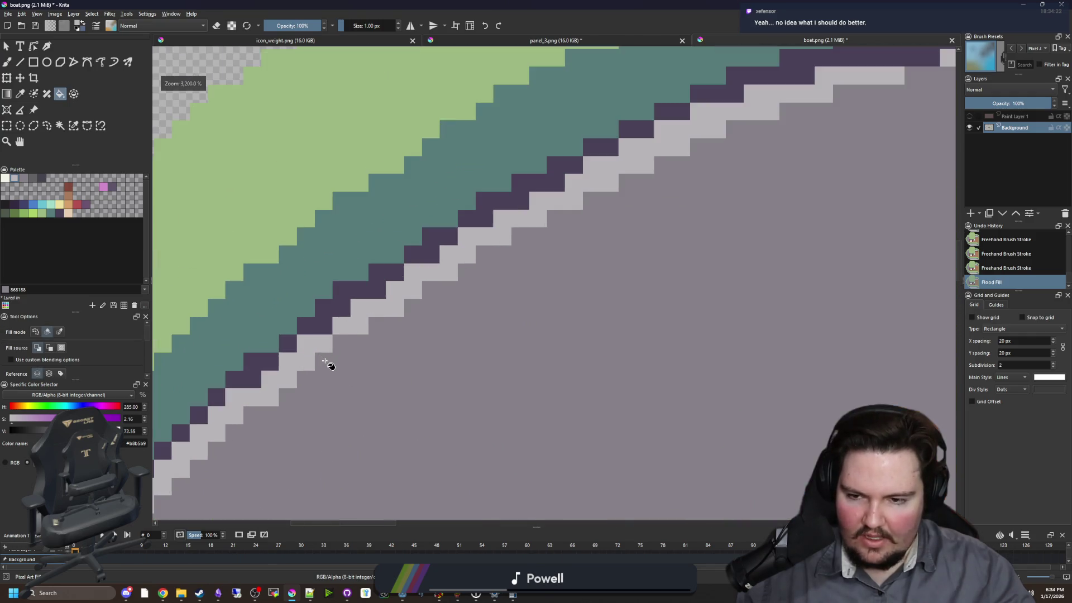
pyautogui.press('p')
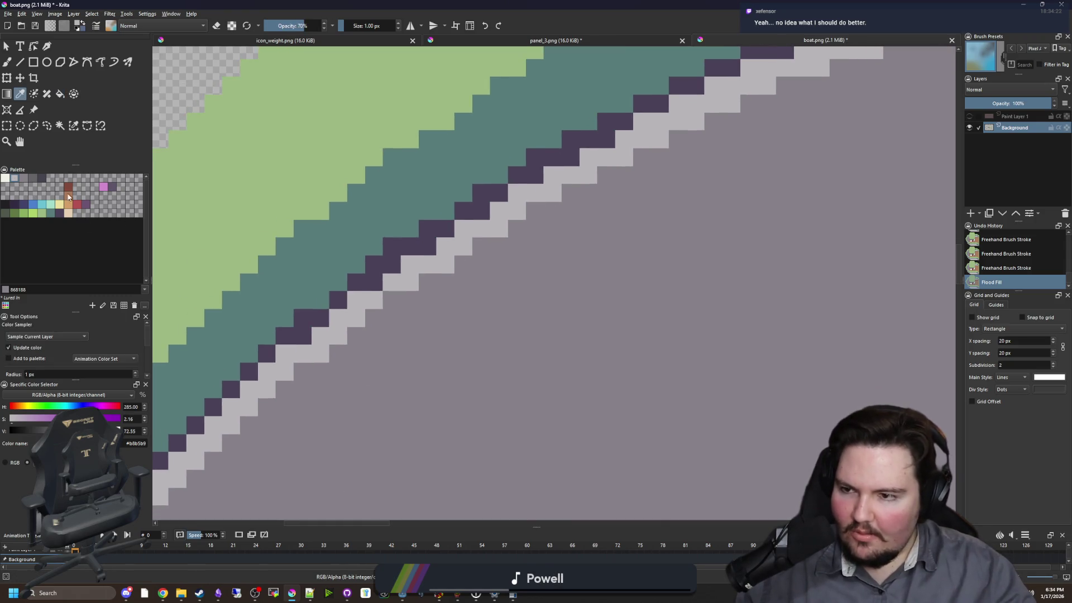
pyautogui.press('b')
pyautogui.hotkey('ctrl', 'z')
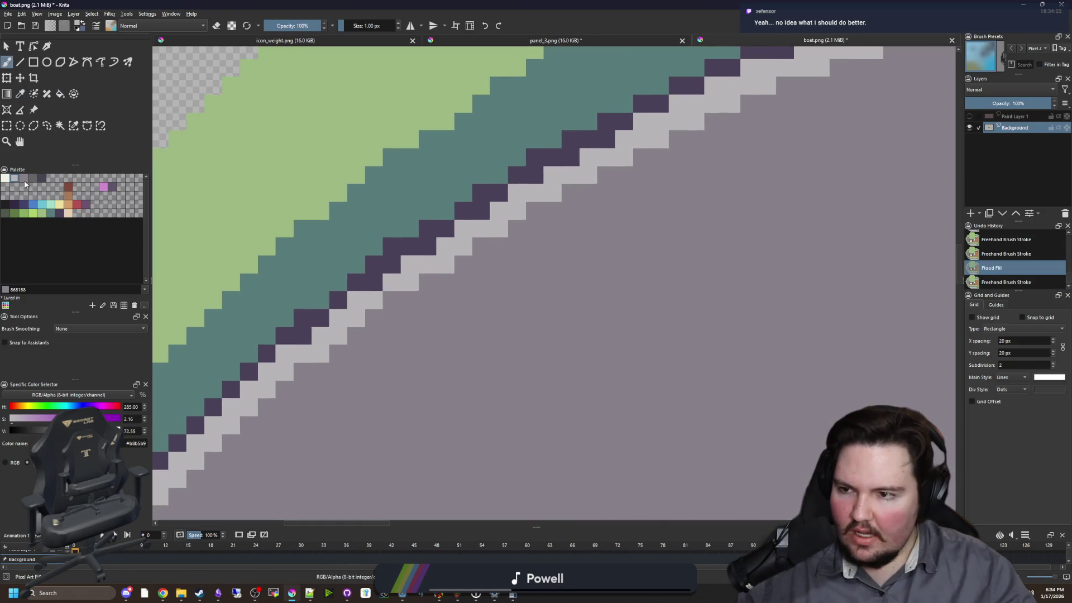
pyautogui.click(394, 302)
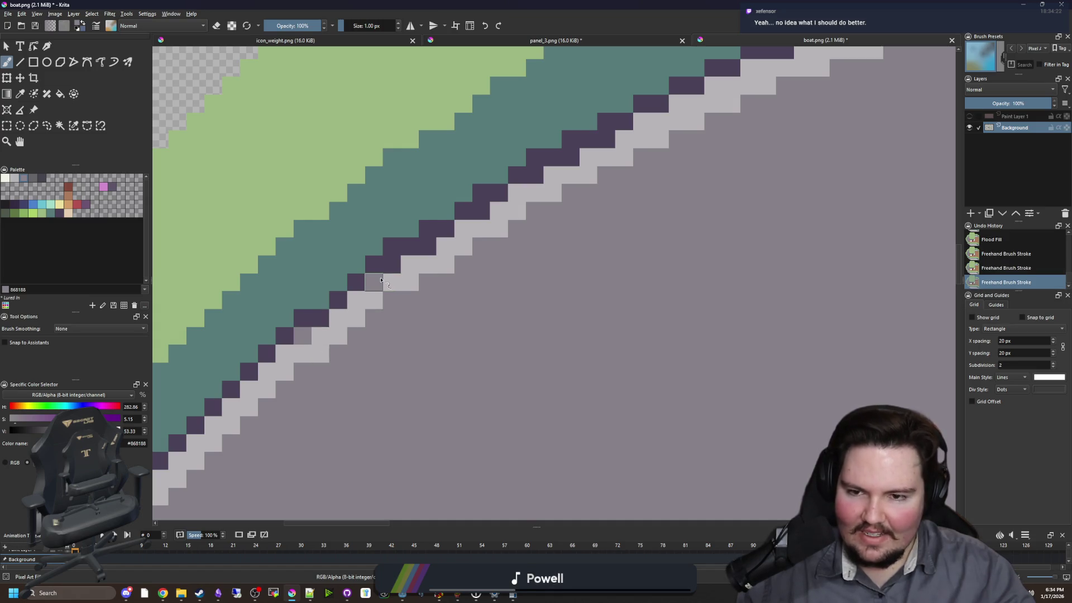
pyautogui.click(421, 251)
pyautogui.scroll(-2, 399, 360)
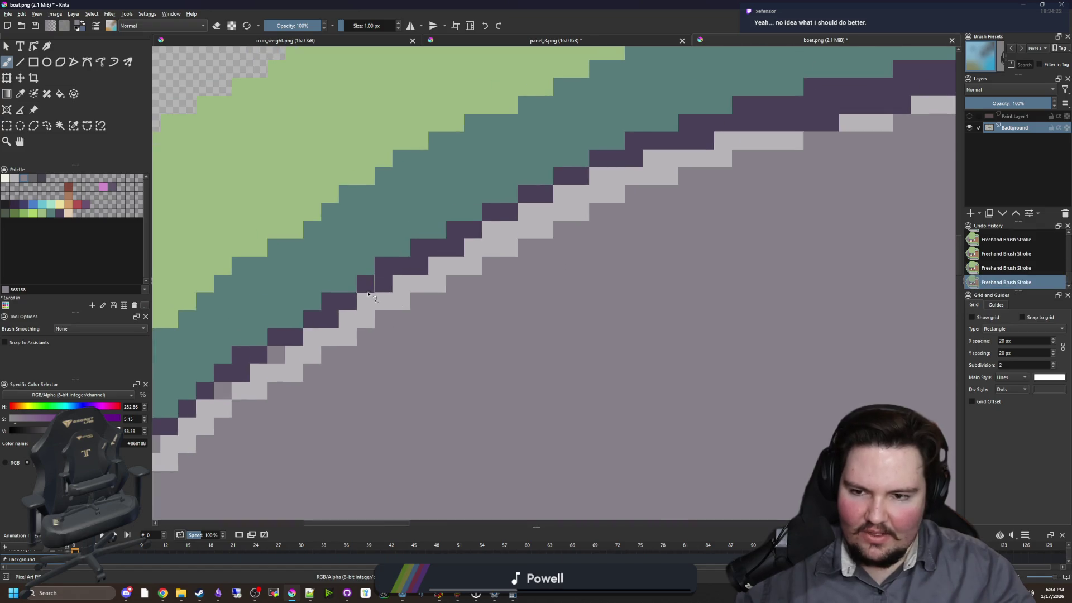
pyautogui.hscroll(3, 458, 249)
pyautogui.scroll(1, 369, 294)
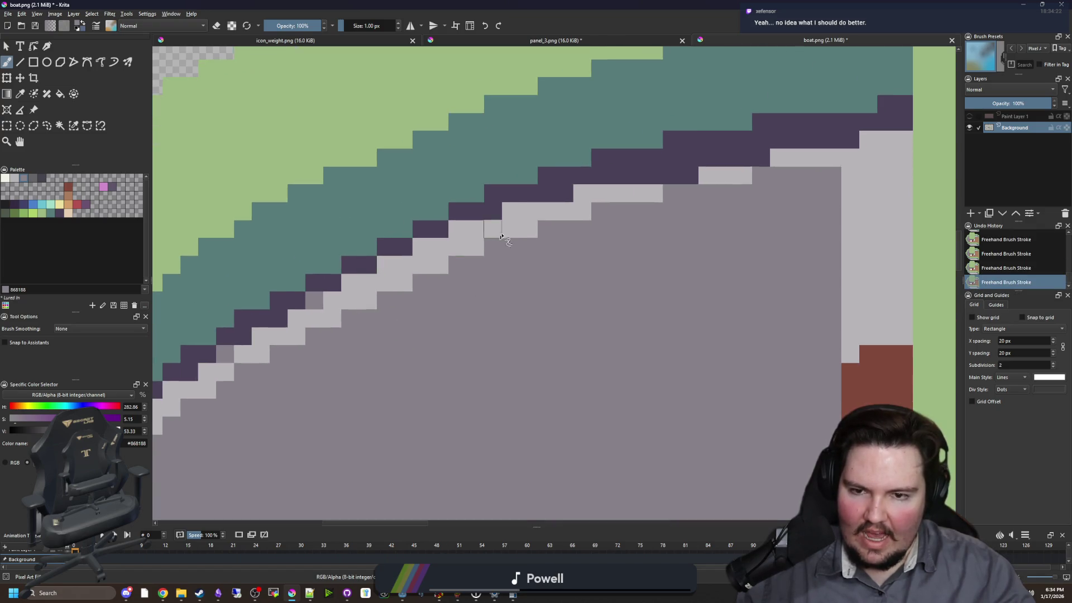
pyautogui.click(511, 211)
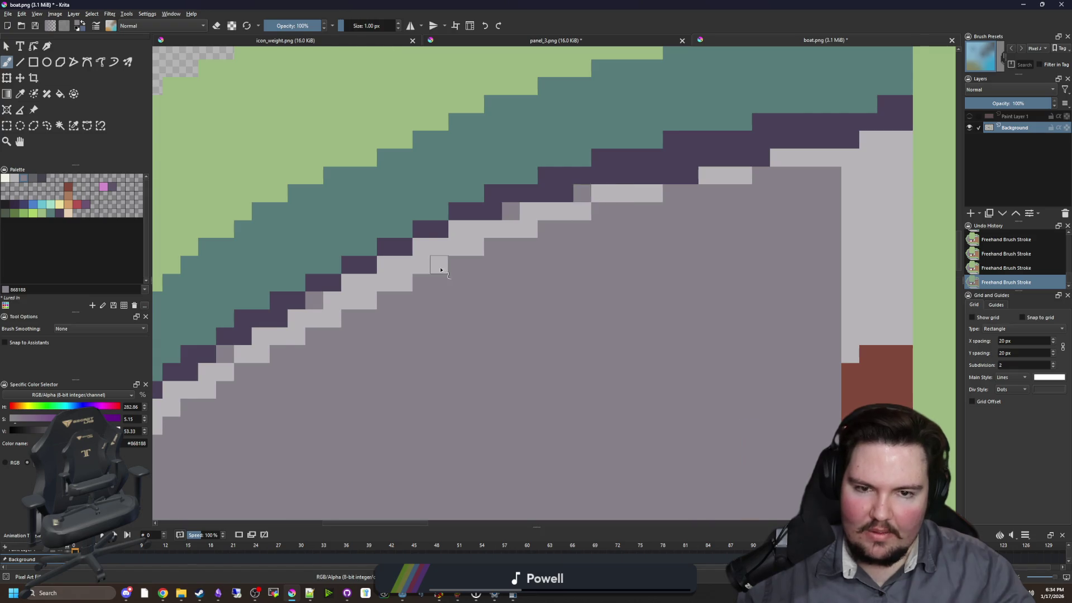
pyautogui.scroll(-5, 440, 270)
pyautogui.scroll(5, 562, 233)
pyautogui.scroll(-5, 575, 236)
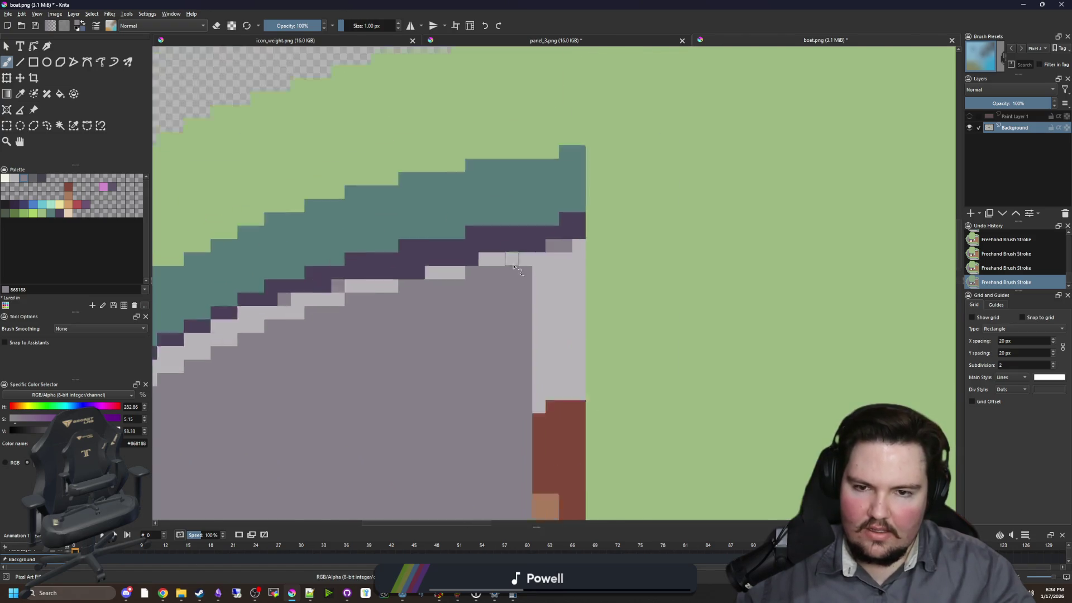
pyautogui.scroll(4, 323, 362)
pyautogui.click(323, 362)
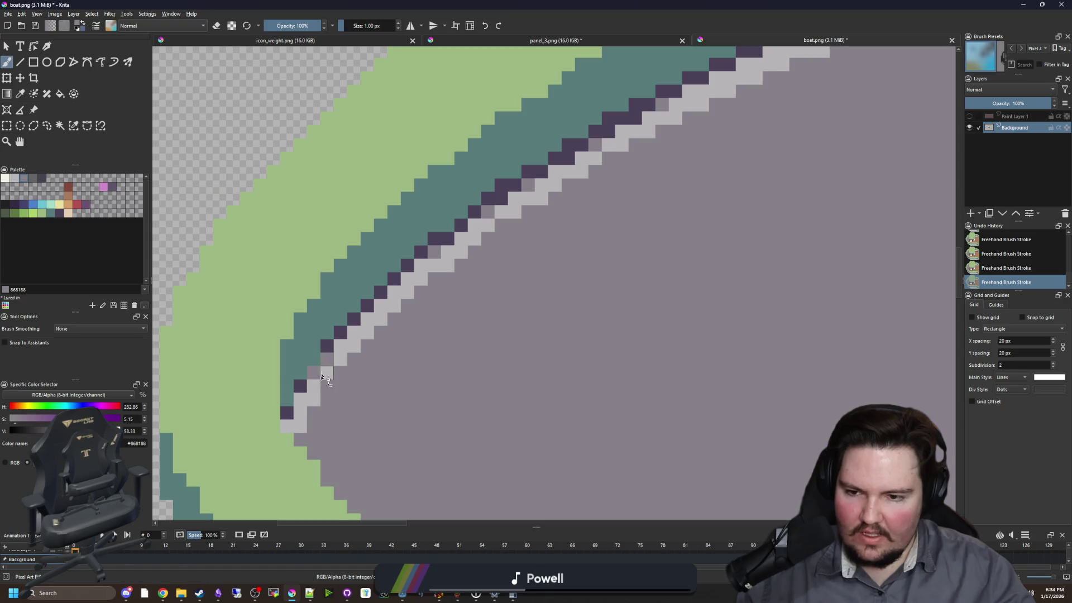
pyautogui.hotkey('ctrl', 'z')
pyautogui.hotkey('ctrl', 'z')
pyautogui.scroll(-6, 360, 292)
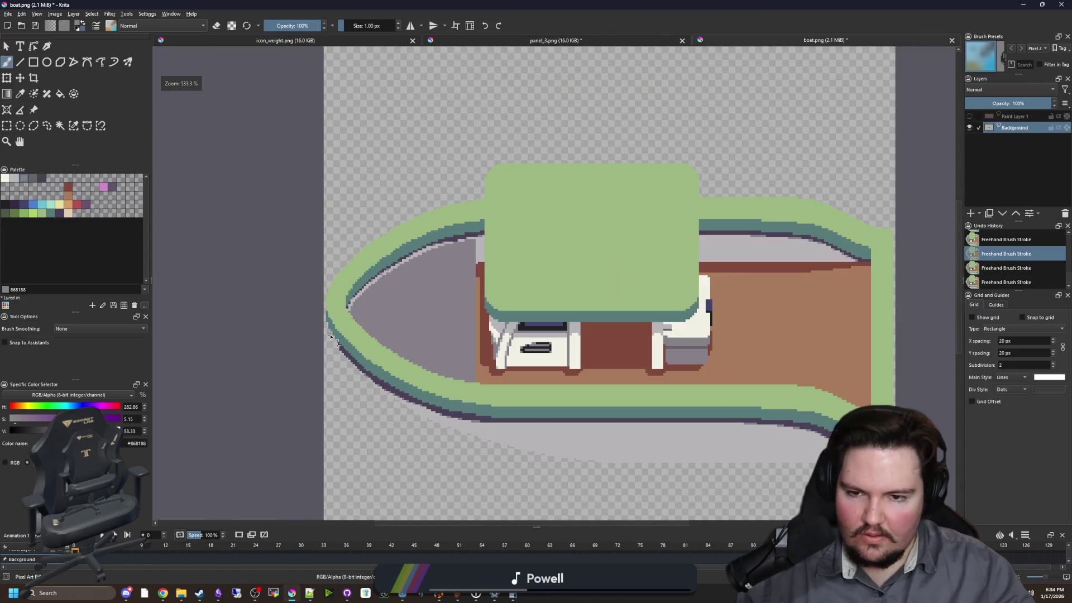
# - Try the palette's dark purple and green rim swatches, then settle on the off-white colour
pyautogui.scroll(4, 588, 332)
pyautogui.scroll(-2, 385, 352)
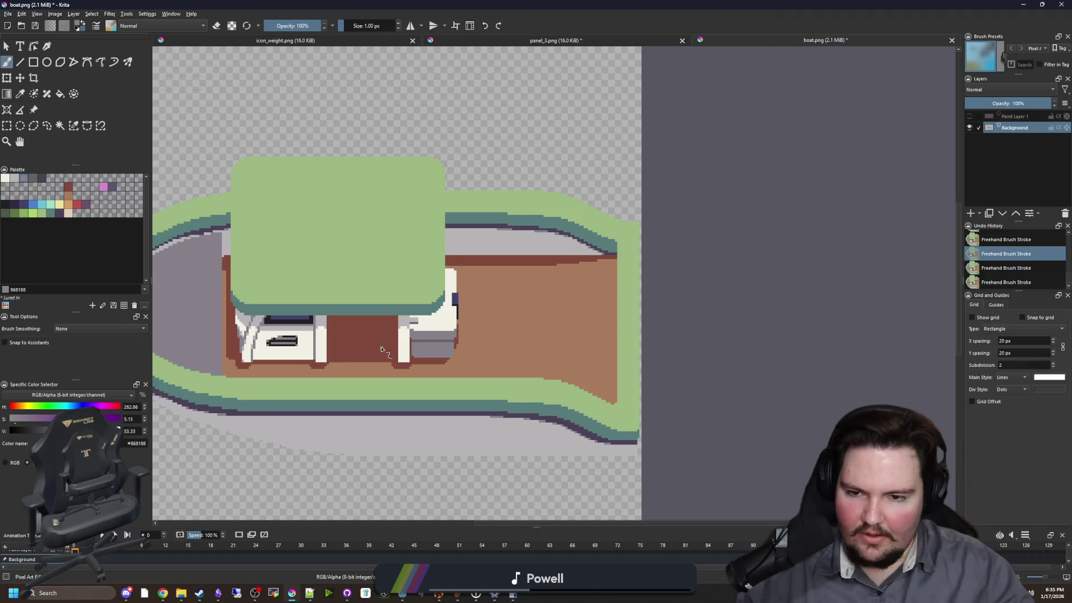
pyautogui.scroll(7, 390, 345)
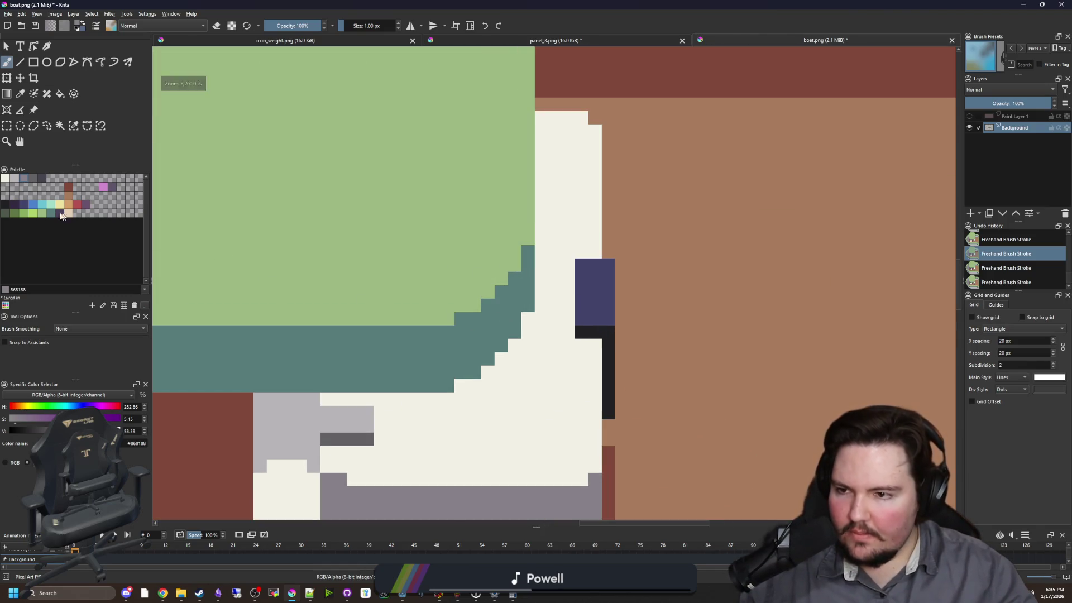
pyautogui.click(62, 214)
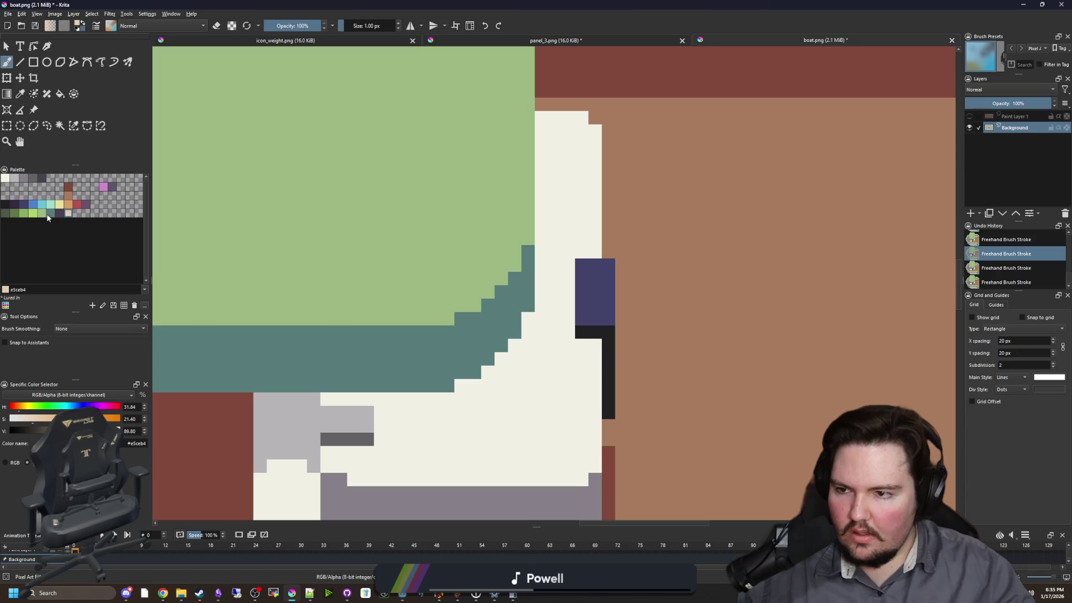
pyautogui.click(41, 212)
pyautogui.scroll(2, 502, 316)
pyautogui.scroll(-6, 432, 330)
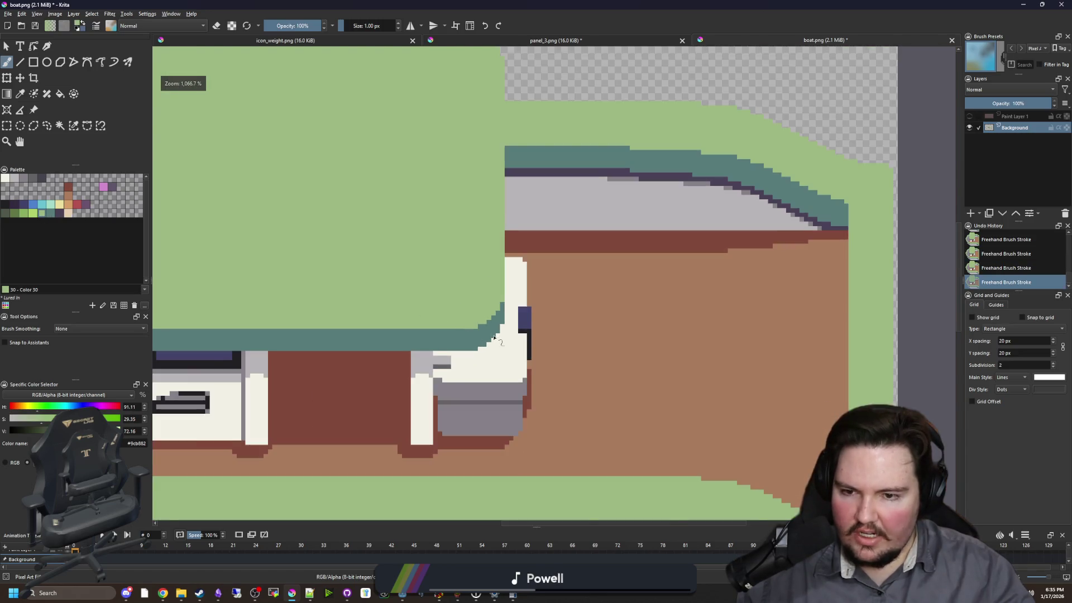
pyautogui.scroll(2, 338, 312)
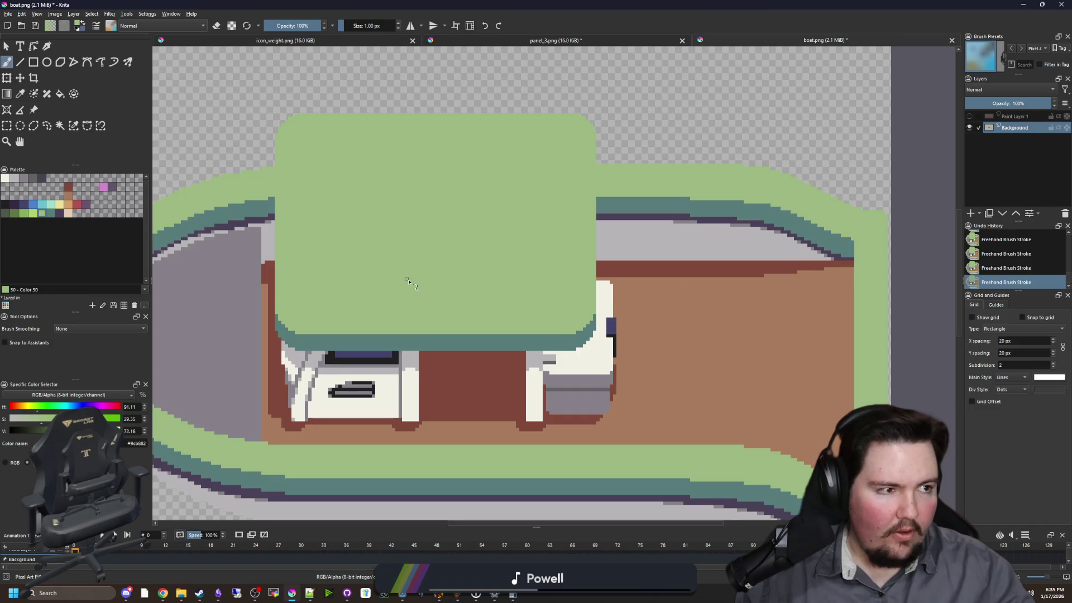
pyautogui.scroll(1, 409, 300)
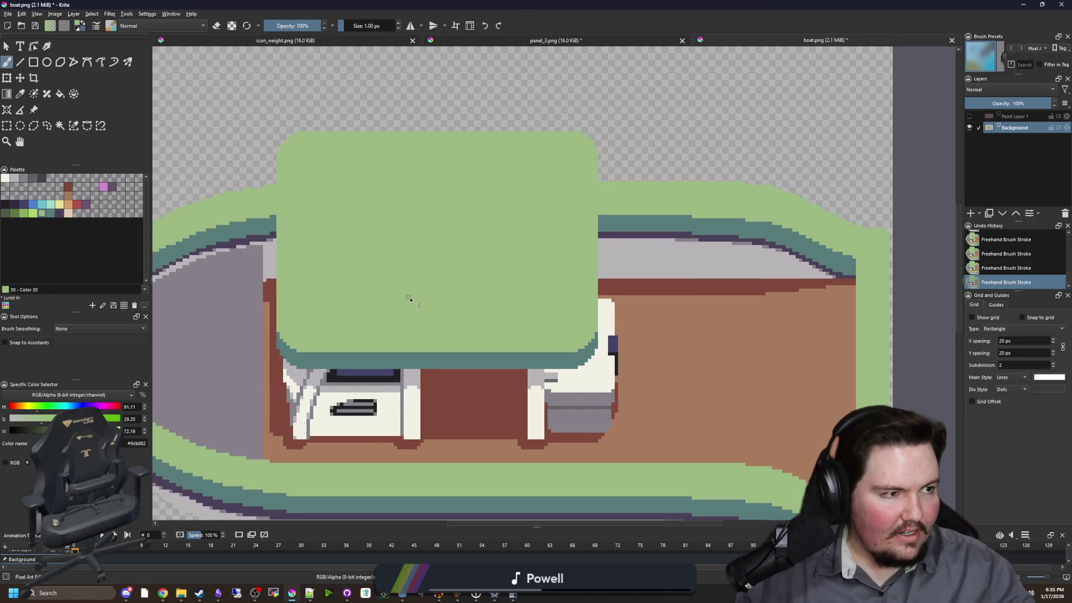
pyautogui.scroll(3, 317, 281)
pyautogui.scroll(-2, 323, 239)
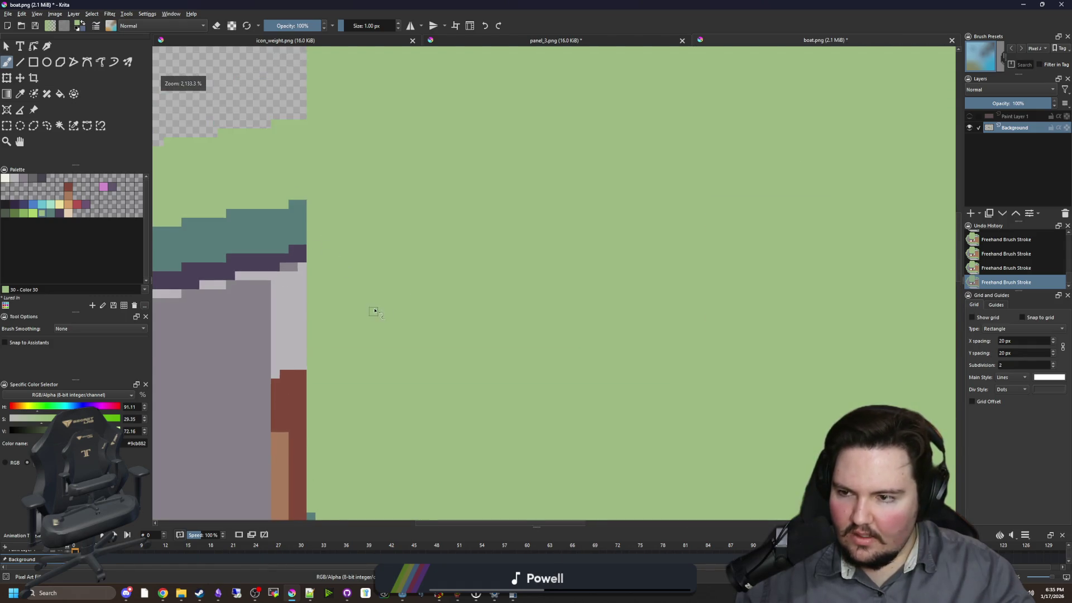
pyautogui.click(5, 177)
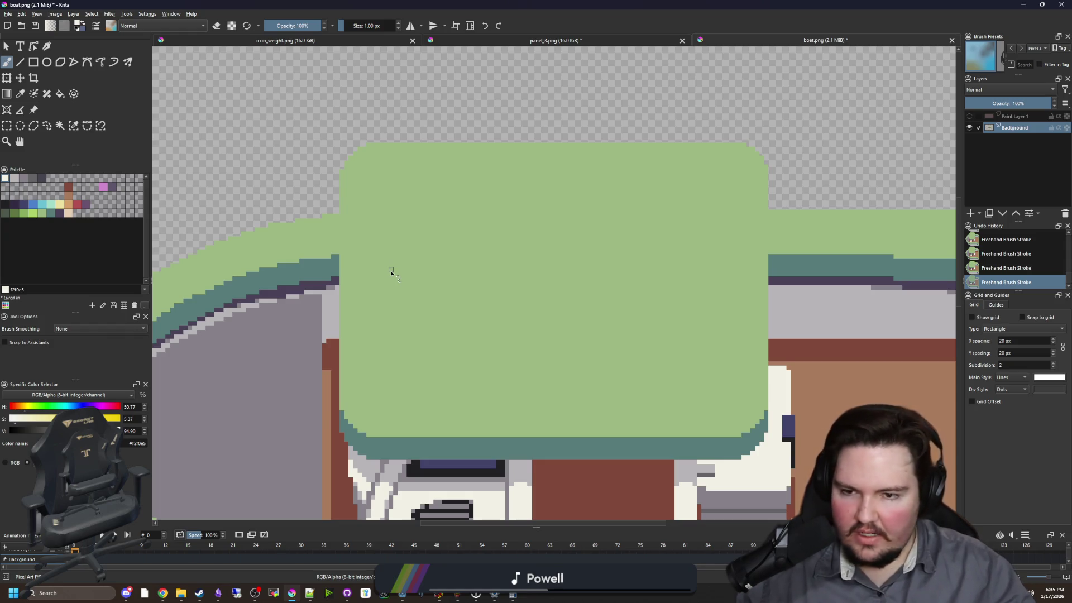
# - Resize the brush with the bracket keys and paint rows of grey cells beneath the cabin
pyautogui.press(']')
pyautogui.press(']')
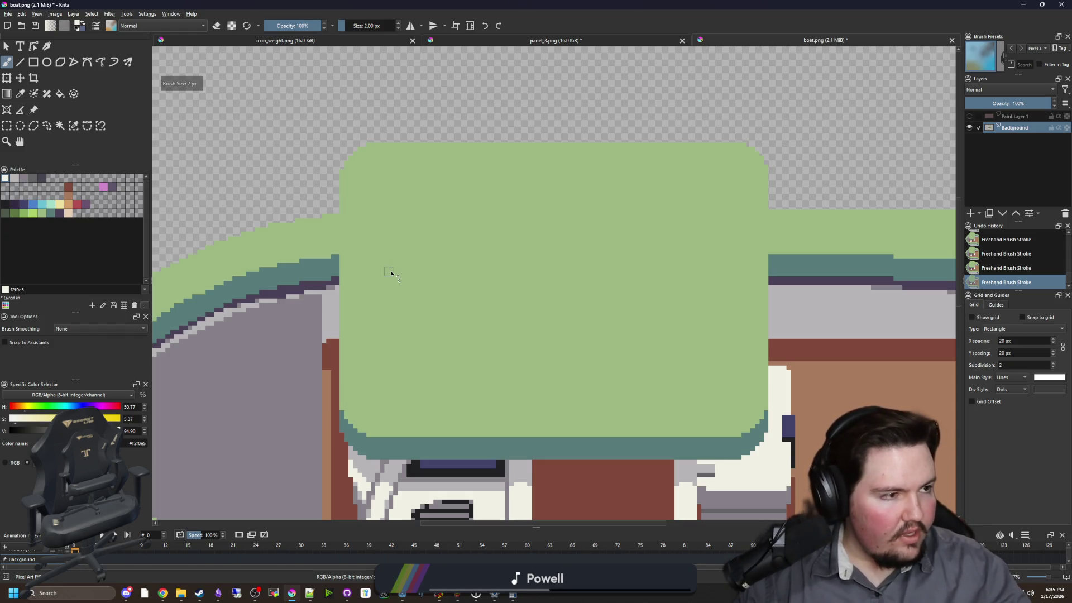
pyautogui.scroll(2, 382, 299)
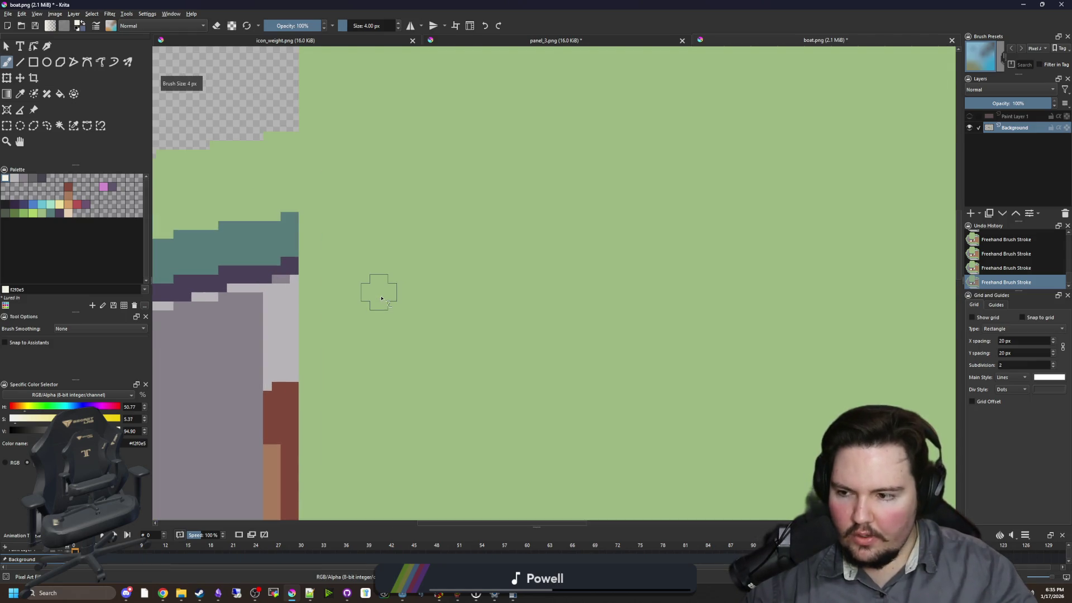
pyautogui.scroll(-5, 382, 299)
pyautogui.scroll(4, 305, 355)
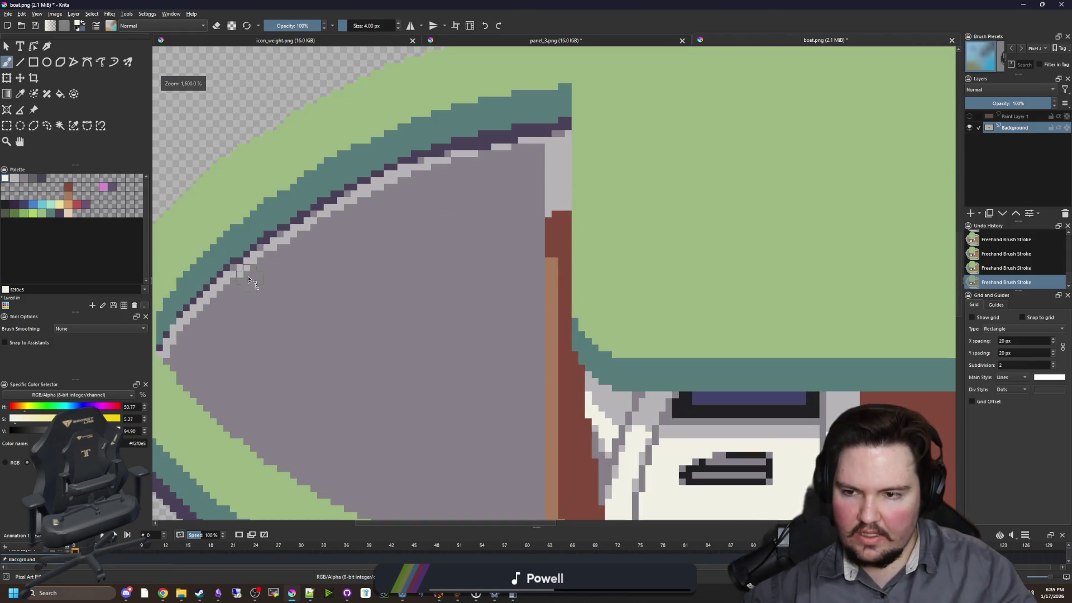
pyautogui.scroll(-4, 250, 281)
pyautogui.scroll(2, 661, 315)
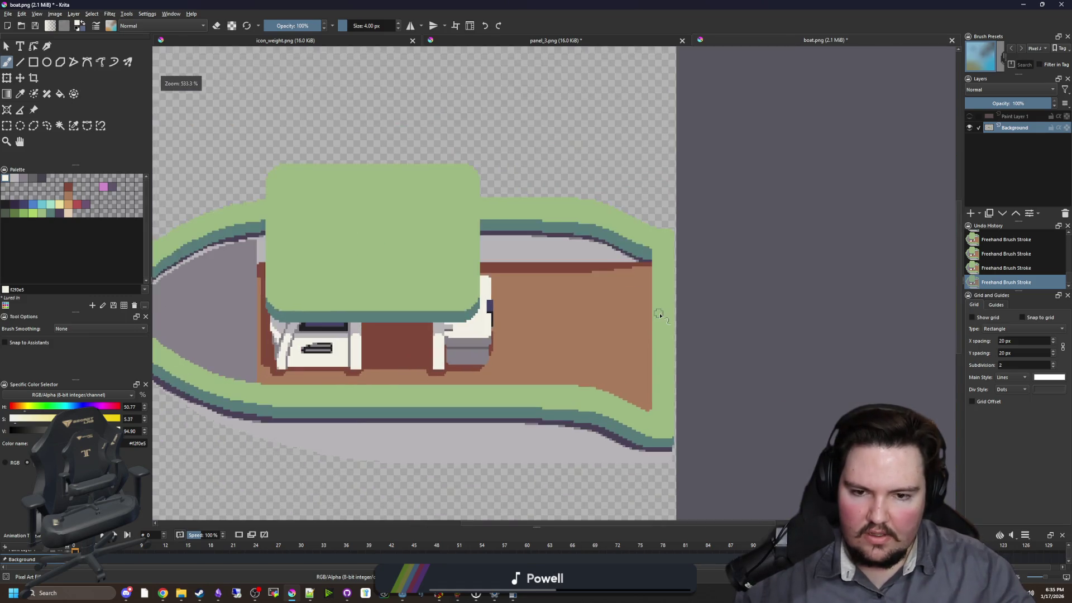
pyautogui.scroll(2, 659, 313)
pyautogui.scroll(-3, 355, 394)
pyautogui.scroll(3, 335, 385)
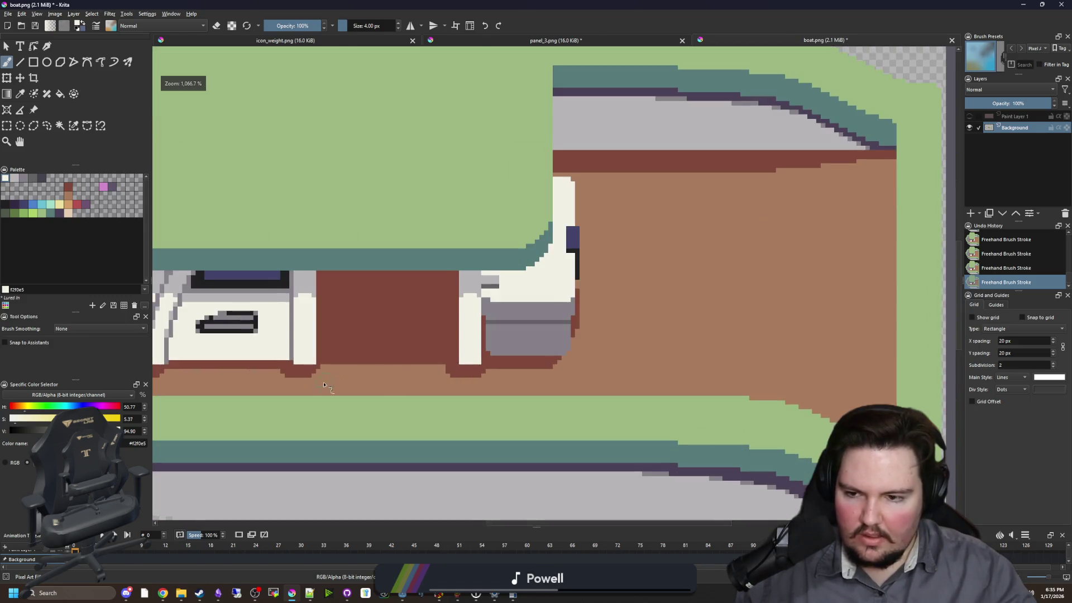
pyautogui.scroll(-3, 279, 369)
pyautogui.scroll(5, 330, 351)
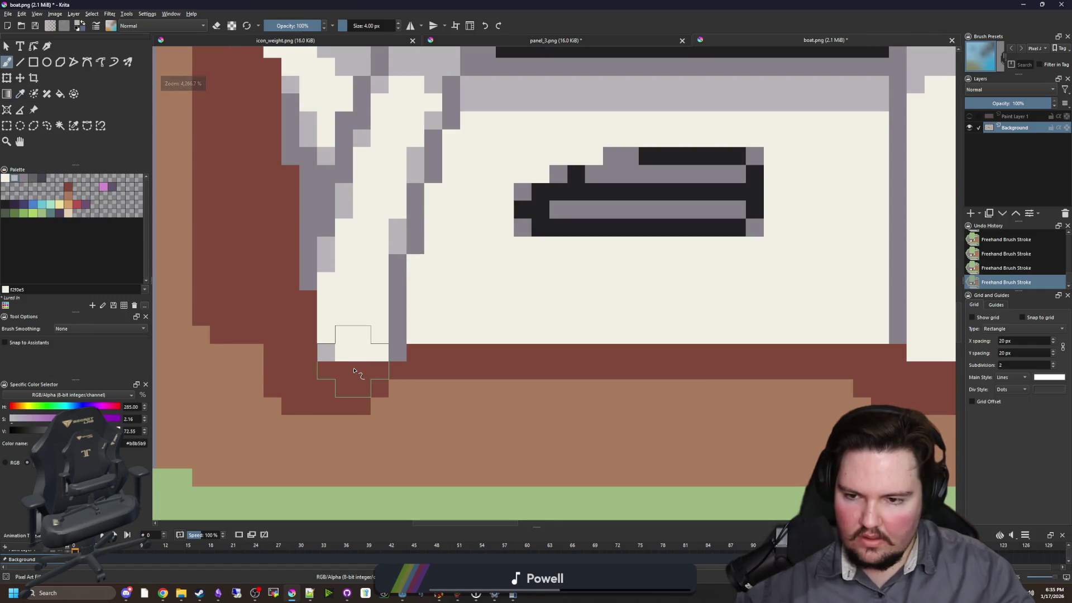
pyautogui.press('[')
pyautogui.moveTo(339, 368); pyautogui.dragTo(382, 370)
pyautogui.scroll(-2, 379, 370)
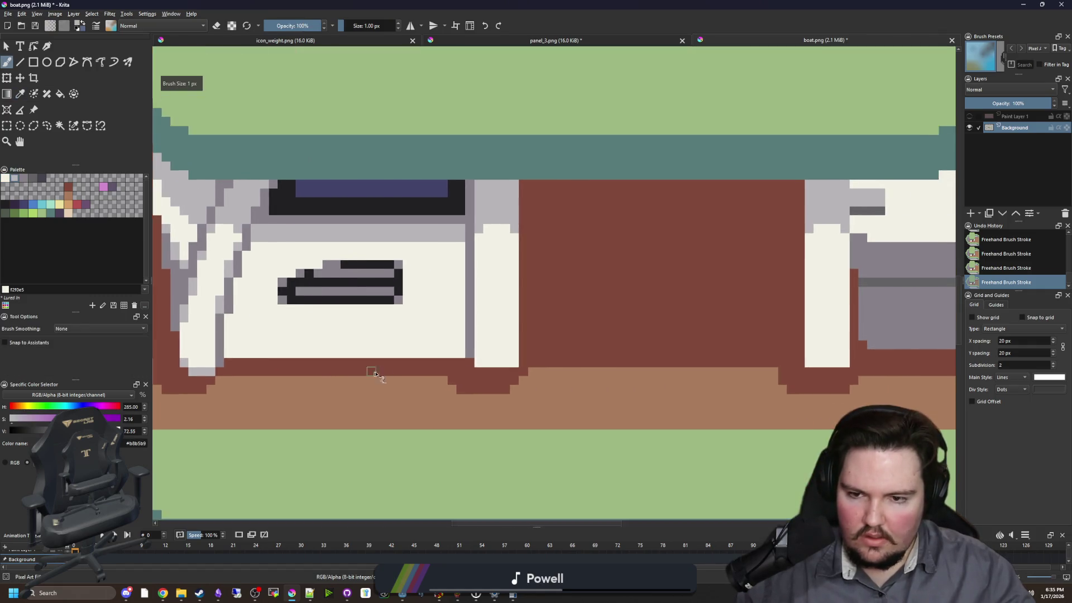
pyautogui.scroll(3, 372, 369)
pyautogui.moveTo(511, 362); pyautogui.dragTo(563, 364)
pyautogui.scroll(-3, 563, 363)
pyautogui.scroll(3, 658, 328)
pyautogui.moveTo(670, 327); pyautogui.dragTo(593, 330)
# - Switch the brush to eraser mode while zooming around the cabin's base
pyautogui.scroll(-3, 417, 363)
pyautogui.scroll(-3, 417, 364)
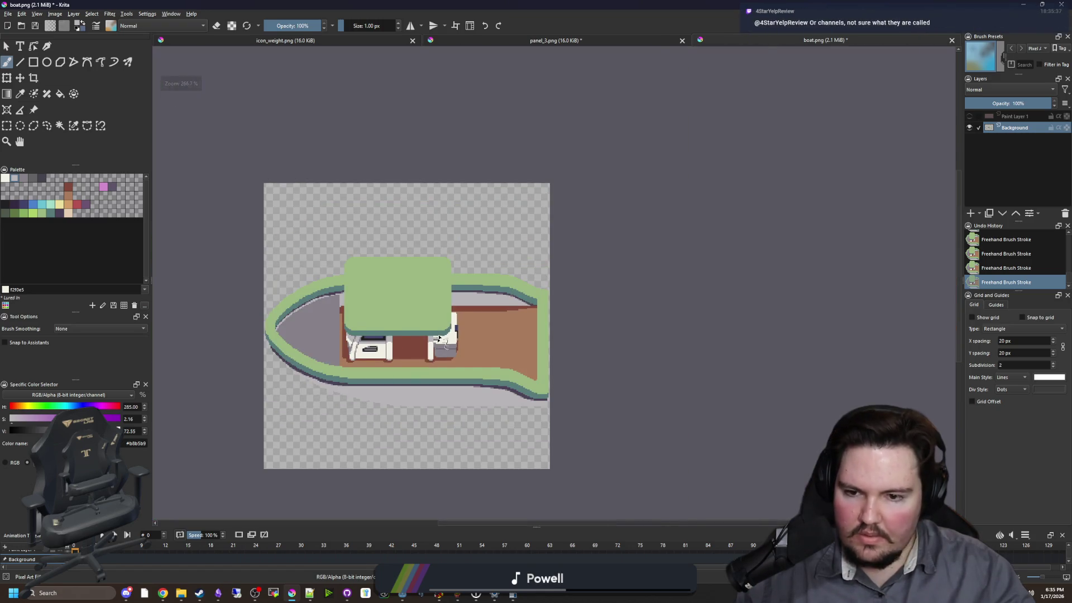
pyautogui.scroll(3, 458, 326)
pyautogui.scroll(-3, 457, 326)
pyautogui.scroll(6, 528, 396)
pyautogui.scroll(-3, 529, 402)
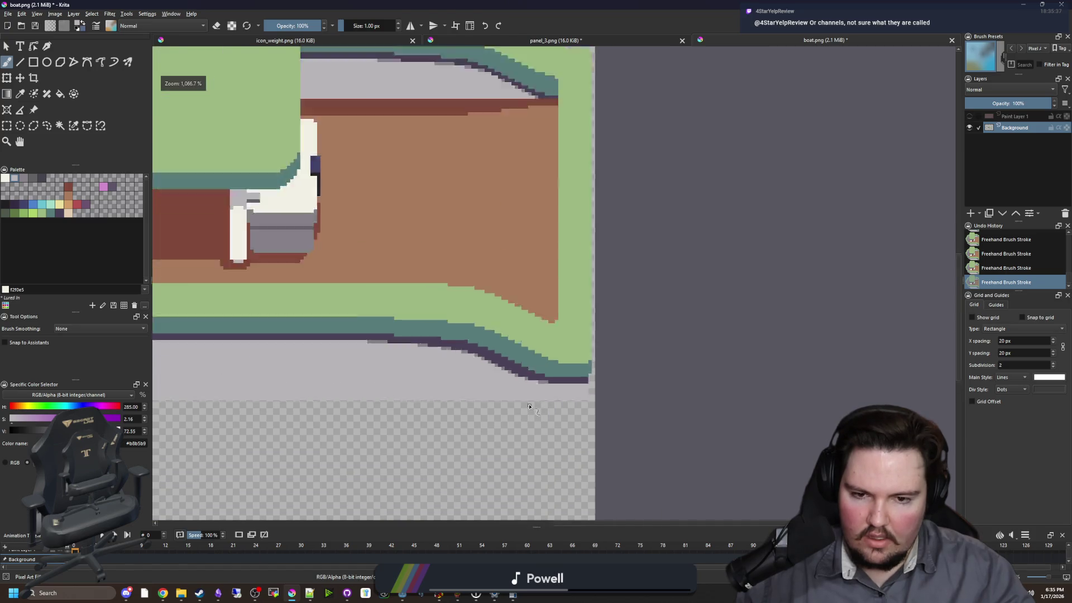
pyautogui.scroll(3, 565, 402)
pyautogui.scroll(2, 616, 405)
pyautogui.press('e')
pyautogui.scroll(-8, 709, 416)
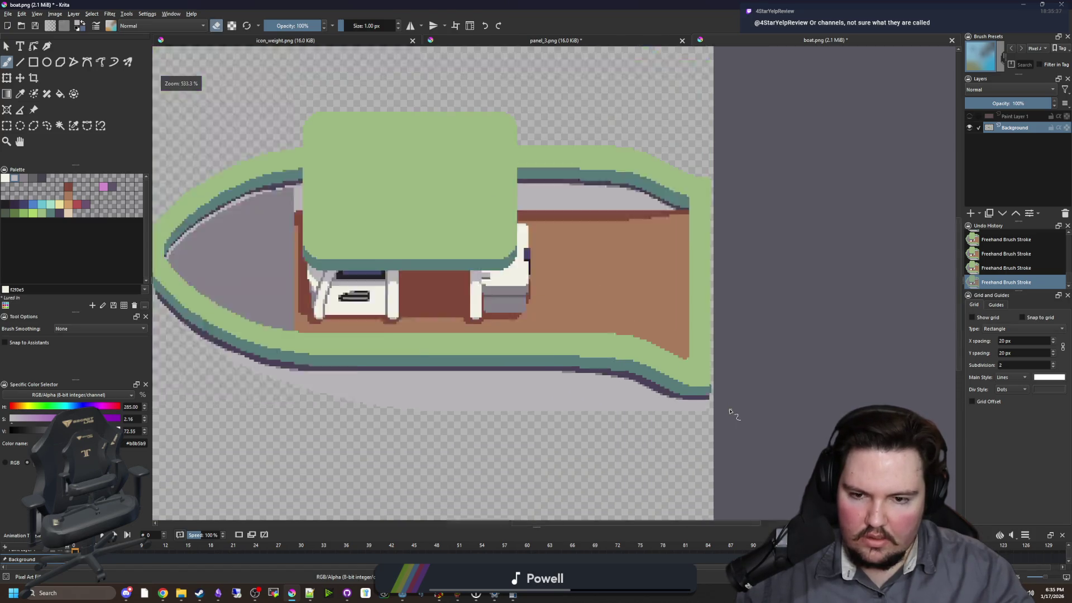
pyautogui.scroll(3, 366, 426)
pyautogui.scroll(2, 367, 426)
pyautogui.scroll(-6, 367, 426)
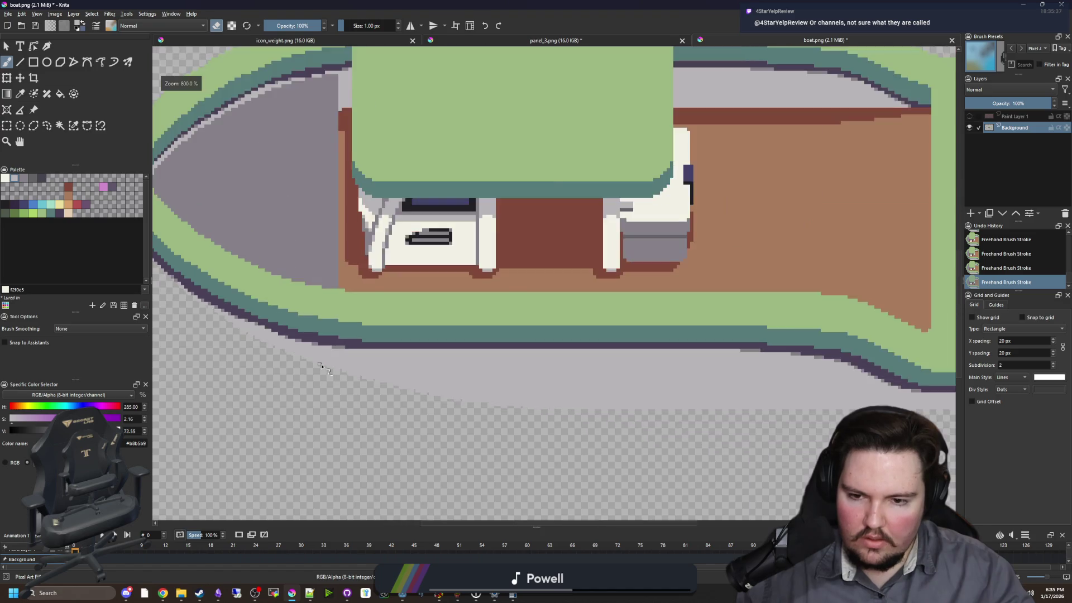
pyautogui.scroll(5, 500, 263)
pyautogui.scroll(-6, 501, 263)
pyautogui.scroll(3, 425, 272)
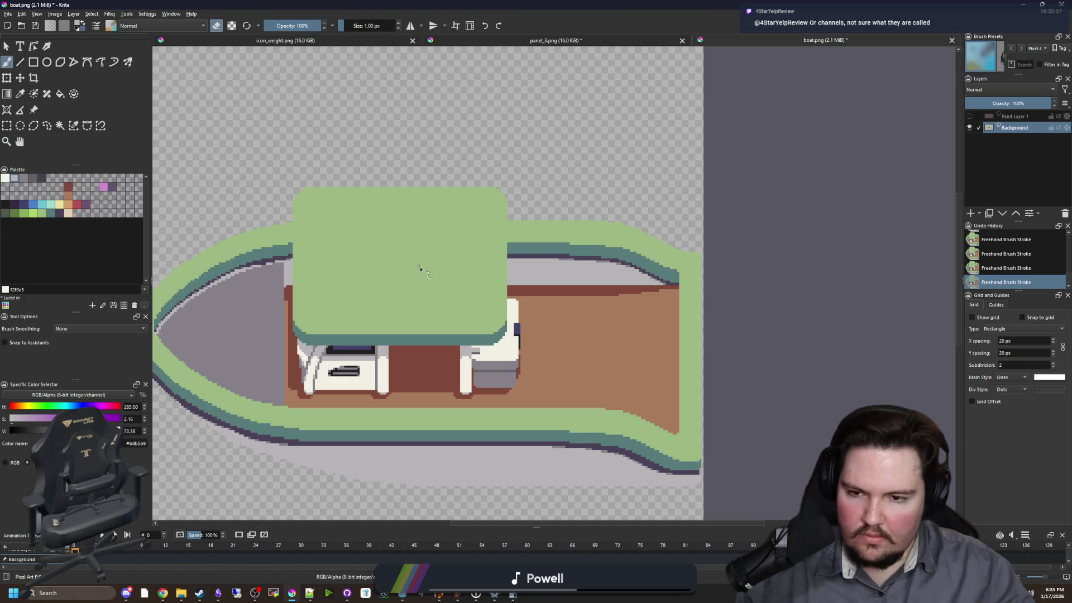
pyautogui.scroll(-1, 420, 269)
pyautogui.scroll(1, 308, 289)
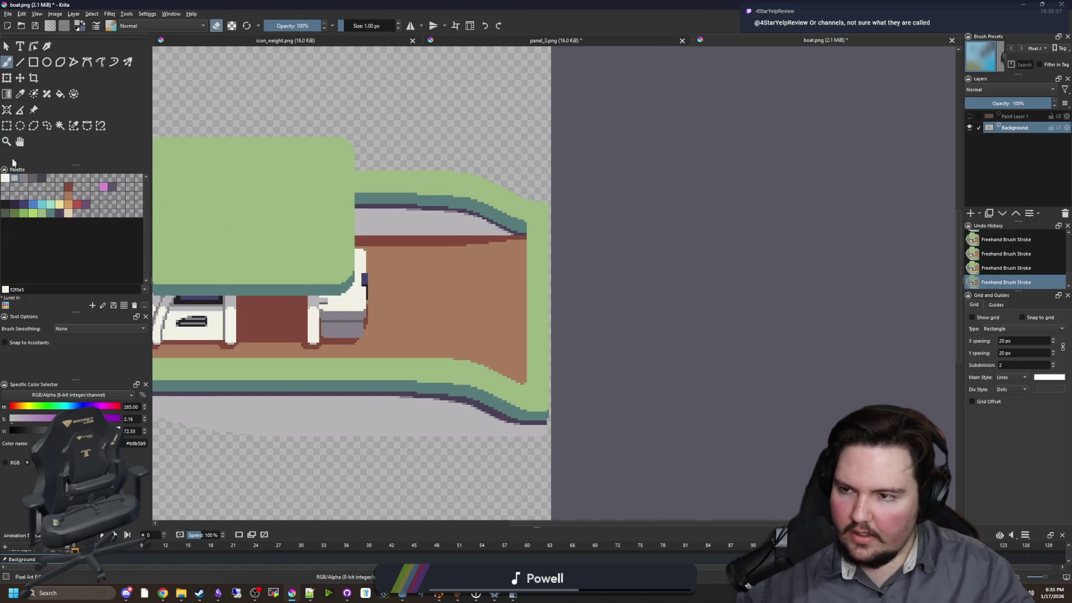
# - With eraser off, paint near-black #212123 outline pixels at the rim's right edge
pyautogui.click(7, 205)
pyautogui.press('e')
pyautogui.scroll(2, 536, 172)
pyautogui.scroll(2, 601, 279)
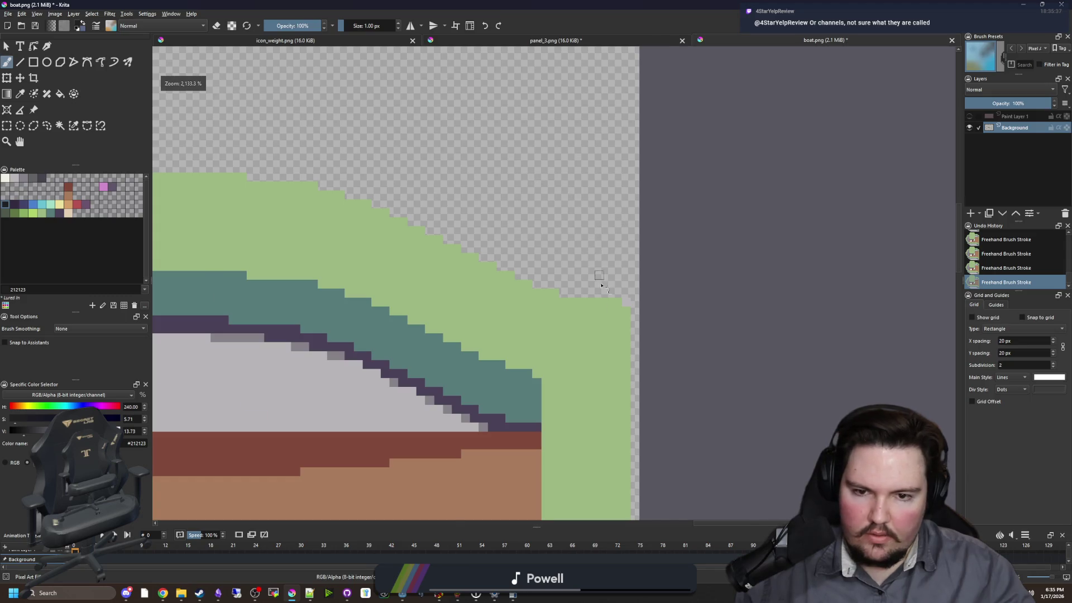
pyautogui.scroll(2, 641, 311)
pyautogui.scroll(2, 671, 328)
pyautogui.moveTo(672, 328); pyautogui.dragTo(680, 316)
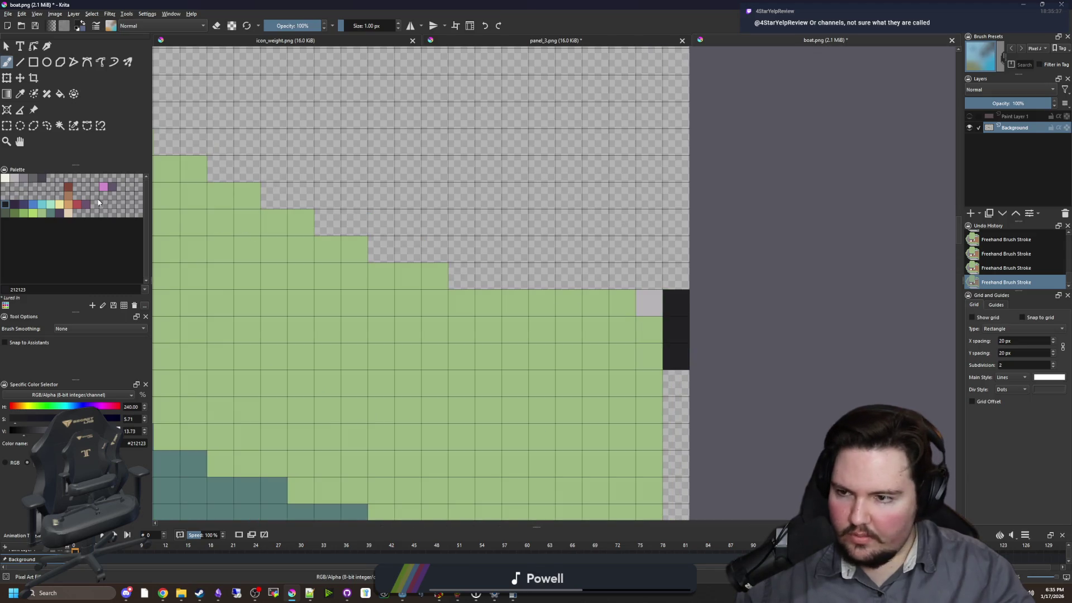
# - Add a teal pixel at the rim corner, then paint dark pixels along the rim's top edge
pyautogui.click(51, 214)
pyautogui.click(649, 302)
pyautogui.keyDown('ctrl'); pyautogui.click(677, 306); pyautogui.keyUp('ctrl')
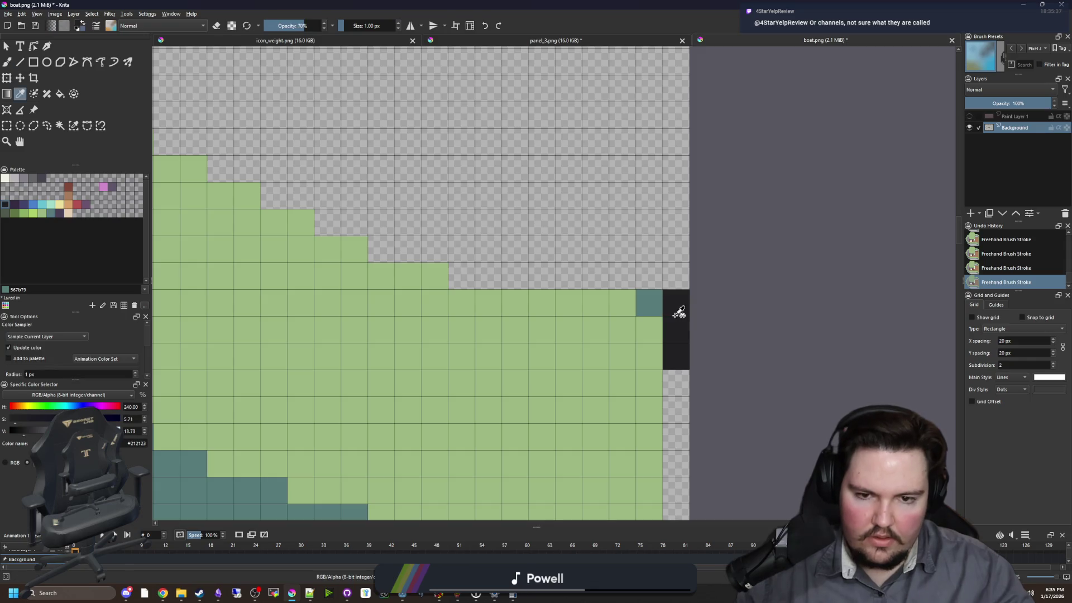
pyautogui.moveTo(650, 276); pyautogui.dragTo(425, 282)
# - Extend the dark stair-step outline further up-left along the rim
pyautogui.scroll(3, 425, 281)
pyautogui.moveTo(625, 316)
pyautogui.mouseDown()
pyautogui.moveTo(575, 314)
pyautogui.moveTo(502, 288)
pyautogui.moveTo(368, 208)
pyautogui.moveTo(341, 207)
pyautogui.mouseUp()
pyautogui.moveTo(341, 207)
pyautogui.mouseDown()
pyautogui.moveTo(641, 313)
pyautogui.moveTo(596, 299)
pyautogui.mouseUp()
pyautogui.moveTo(569, 266)
pyautogui.mouseDown()
pyautogui.moveTo(537, 267)
pyautogui.moveTo(484, 239)
pyautogui.mouseUp()
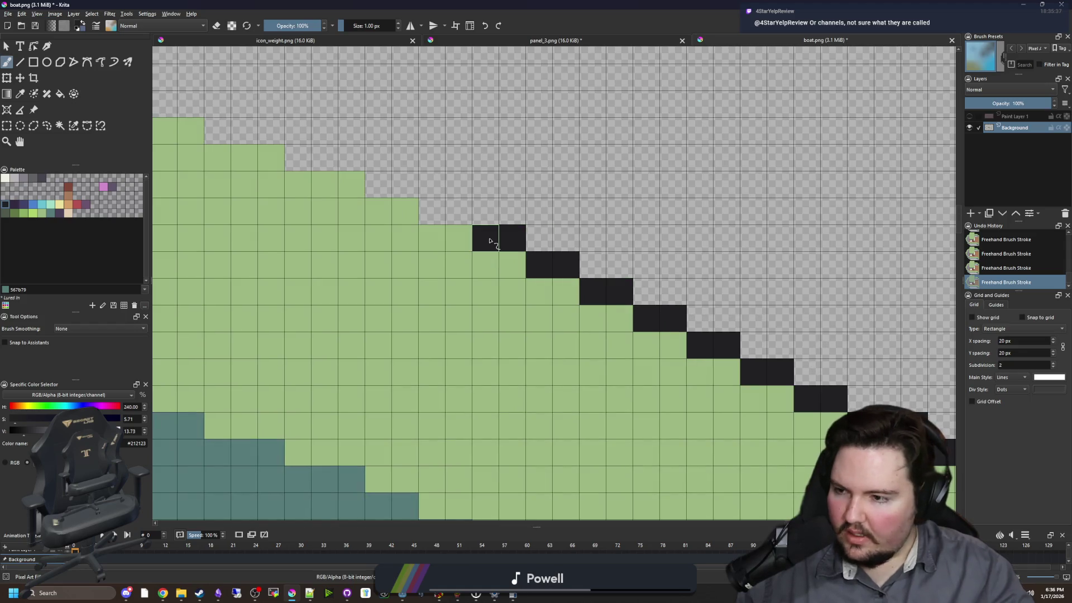
pyautogui.scroll(3, 555, 287)
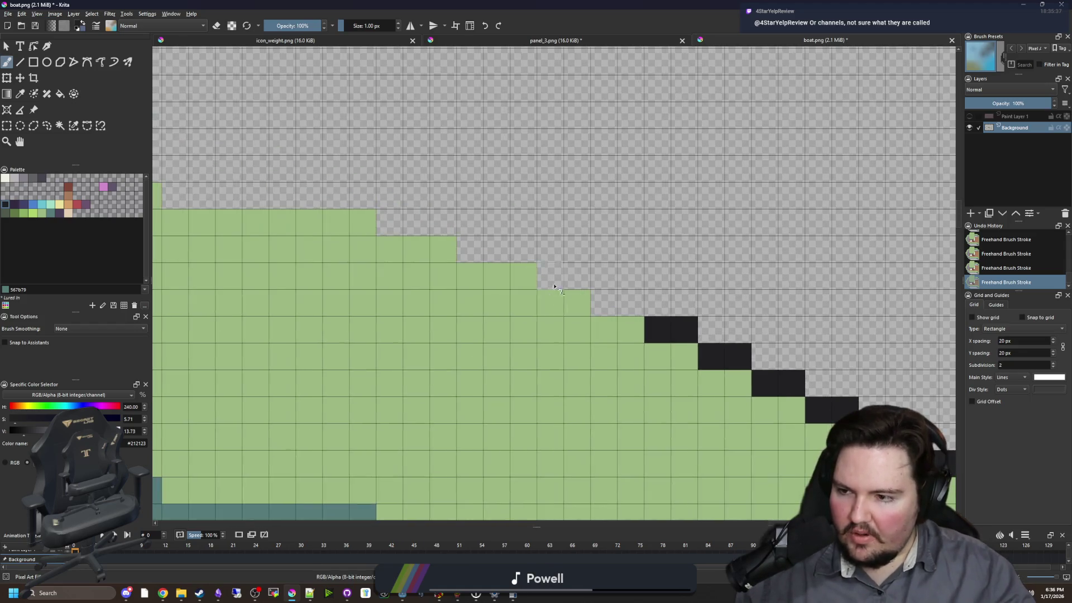
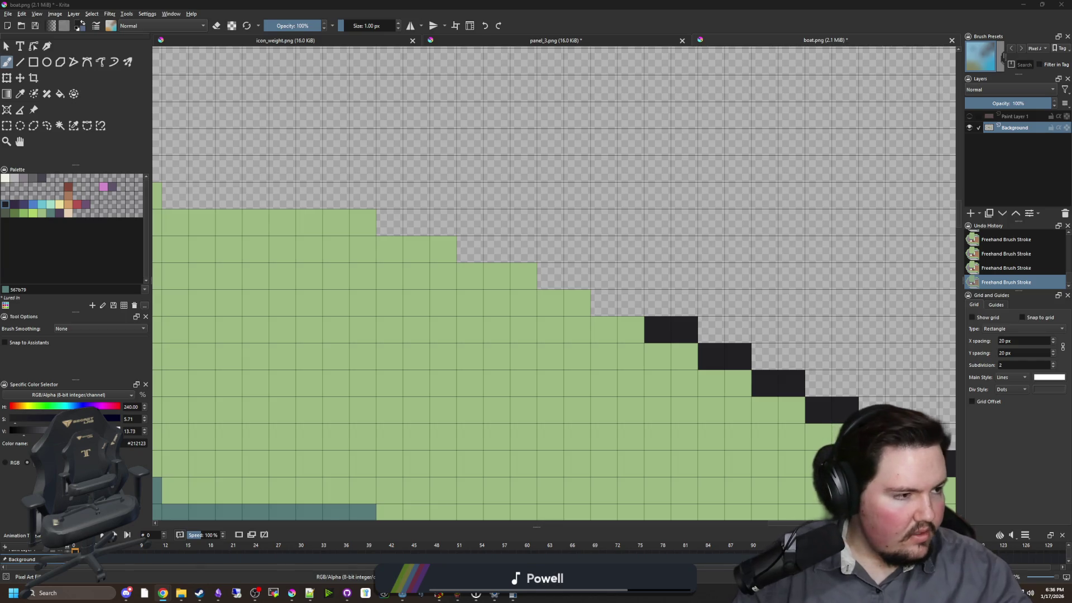
# - Paint black stair-stepped outline rows along the boat's green top edge
pyautogui.moveTo(631, 302)
pyautogui.mouseDown()
pyautogui.moveTo(412, 223)
pyautogui.moveTo(395, 232)
pyautogui.mouseUp()
pyautogui.moveTo(395, 231); pyautogui.dragTo(641, 275)
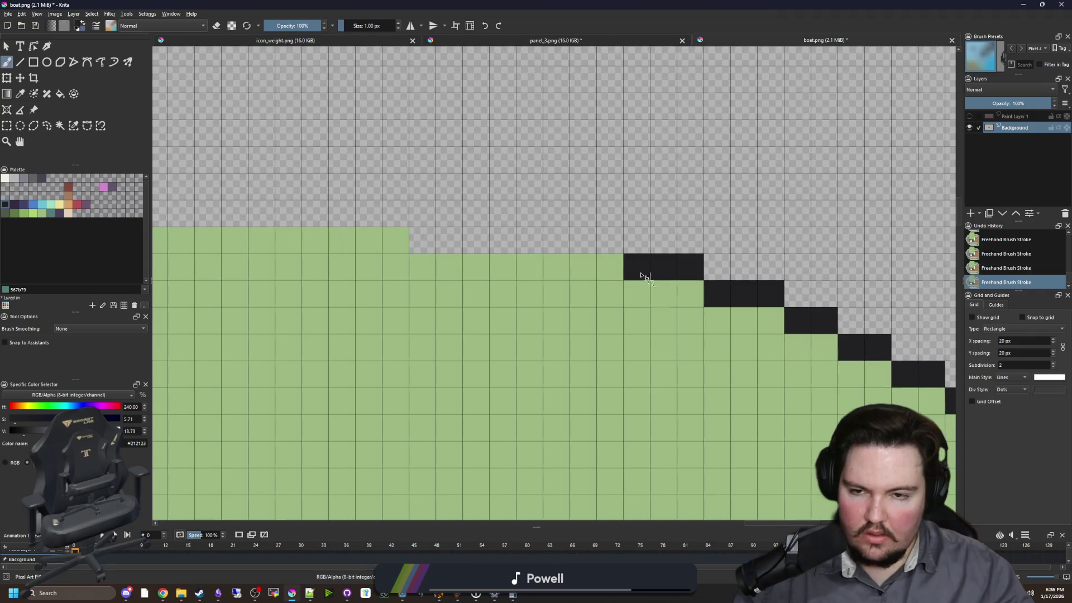
pyautogui.moveTo(614, 240); pyautogui.dragTo(413, 239)
pyautogui.moveTo(281, 236); pyautogui.dragTo(642, 245)
pyautogui.moveTo(768, 240); pyautogui.dragTo(368, 240)
pyautogui.scroll(-3, 599, 265)
pyautogui.scroll(2, 561, 295)
pyautogui.moveTo(640, 266); pyautogui.dragTo(290, 272)
# - Paint a black outline column down the boat's right side
pyautogui.hscroll(5, 558, 357)
pyautogui.scroll(-3, 770, 301)
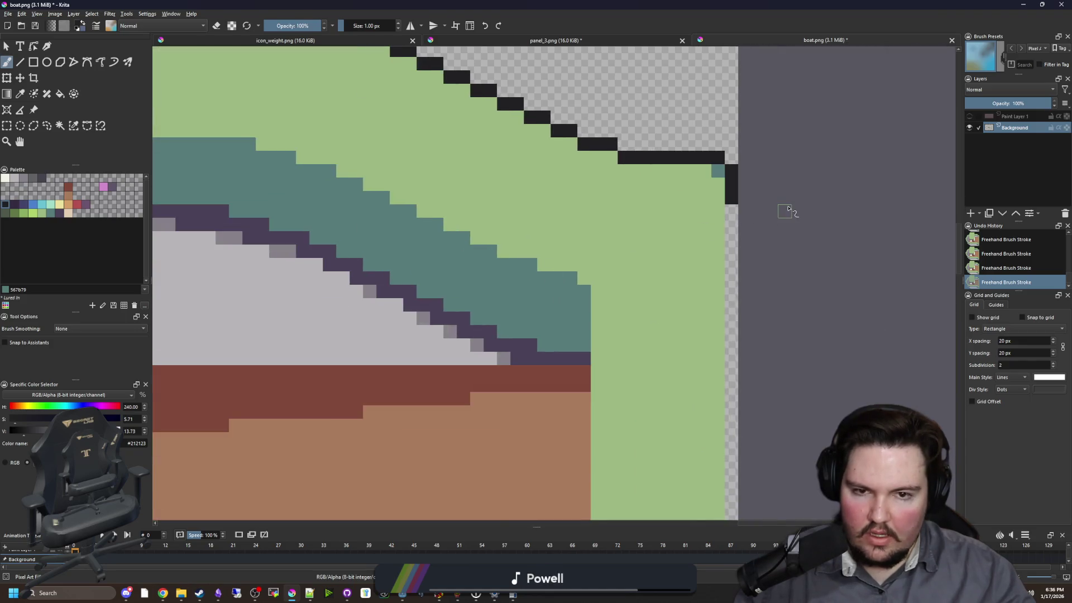
pyautogui.scroll(2, 787, 212)
pyautogui.moveTo(692, 207); pyautogui.dragTo(692, 430)
pyautogui.scroll(-3, 715, 463)
pyautogui.scroll(-2, 688, 413)
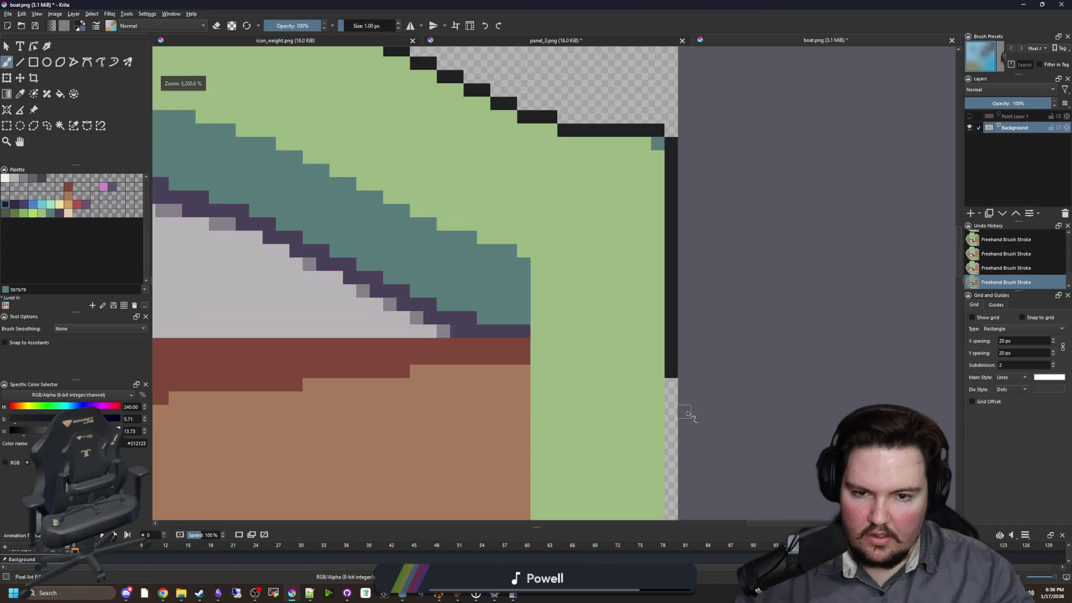
pyautogui.scroll(1, 670, 391)
pyautogui.moveTo(665, 372); pyautogui.dragTo(652, 184)
pyautogui.moveTo(634, 129)
pyautogui.mouseDown()
pyautogui.moveTo(633, 480)
pyautogui.moveTo(629, 192)
pyautogui.moveTo(626, 352)
pyautogui.mouseUp()
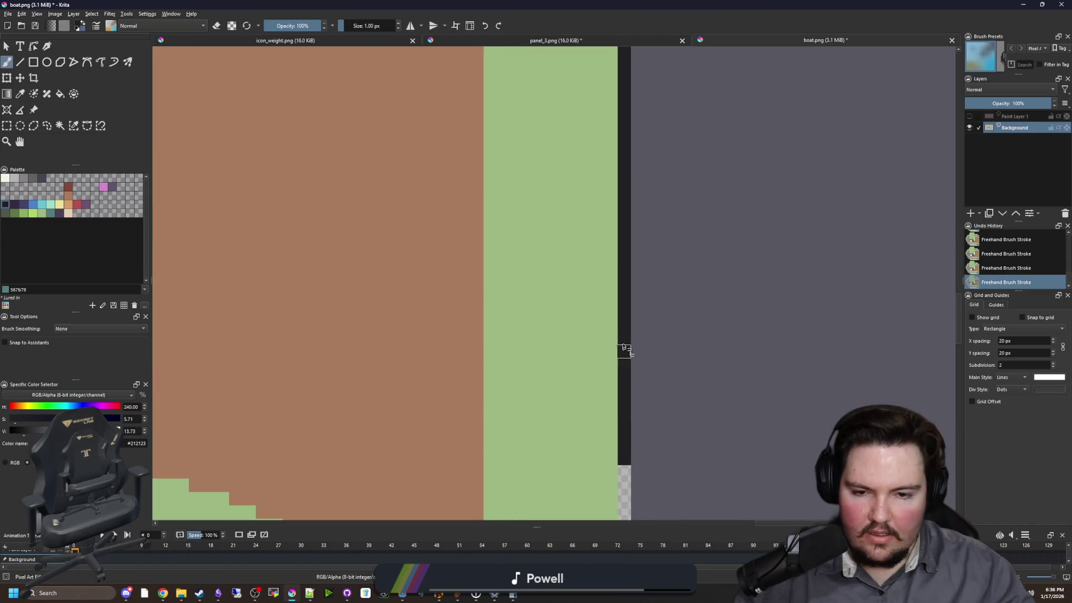
pyautogui.scroll(-3, 627, 279)
pyautogui.moveTo(627, 191); pyautogui.dragTo(630, 326)
pyautogui.scroll(-3, 630, 327)
pyautogui.moveTo(627, 246)
pyautogui.mouseDown()
pyautogui.moveTo(612, 462)
pyautogui.moveTo(696, 368)
pyautogui.moveTo(176, 361)
pyautogui.mouseUp()
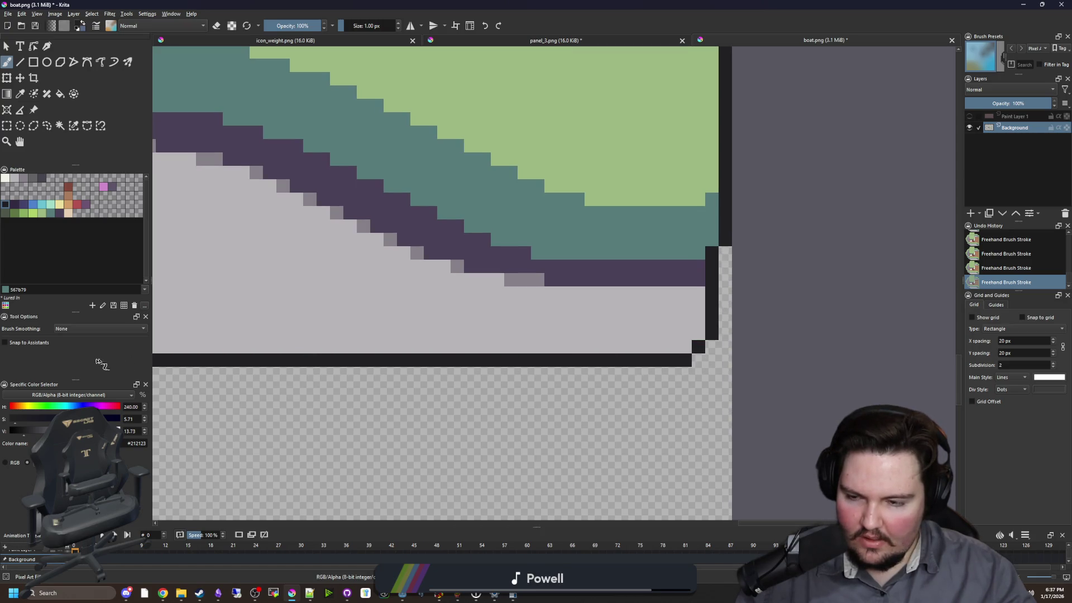
pyautogui.scroll(-3, 419, 390)
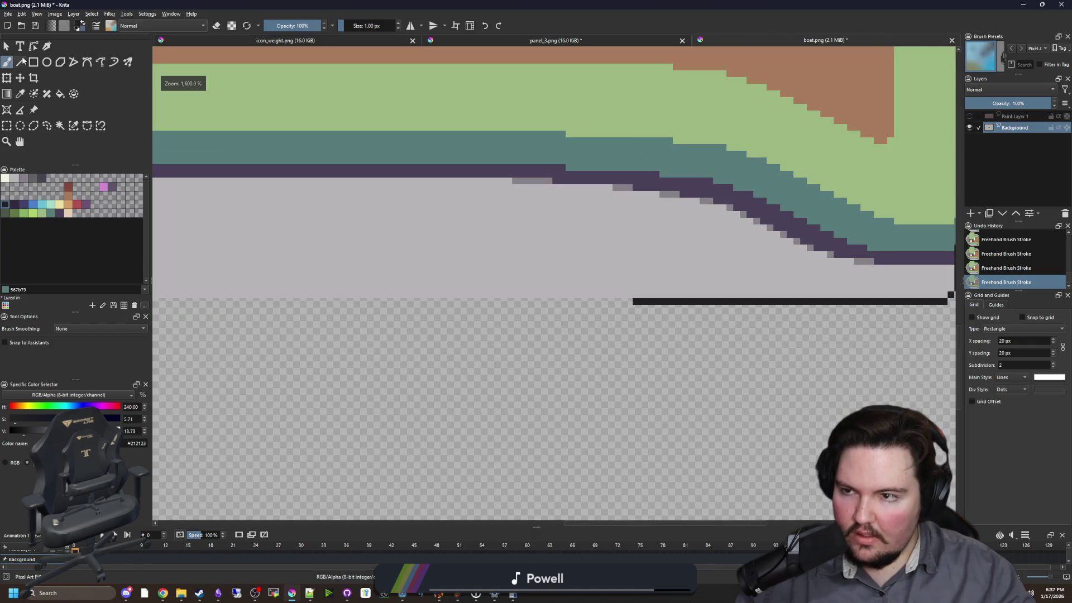
# - Draw a straight black line along the hull's bottom edge with the Line tool
pyautogui.press('v')
pyautogui.scroll(-1, 720, 433)
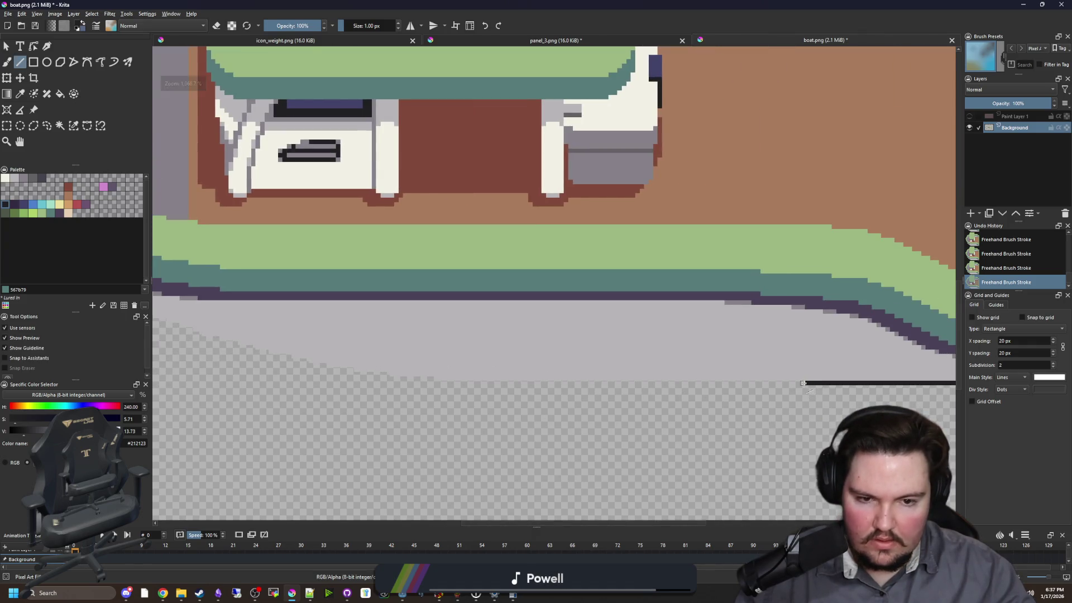
pyautogui.moveTo(803, 383)
pyautogui.mouseDown()
pyautogui.moveTo(441, 385)
pyautogui.moveTo(803, 383)
pyautogui.mouseUp()
pyautogui.scroll(3, 725, 380)
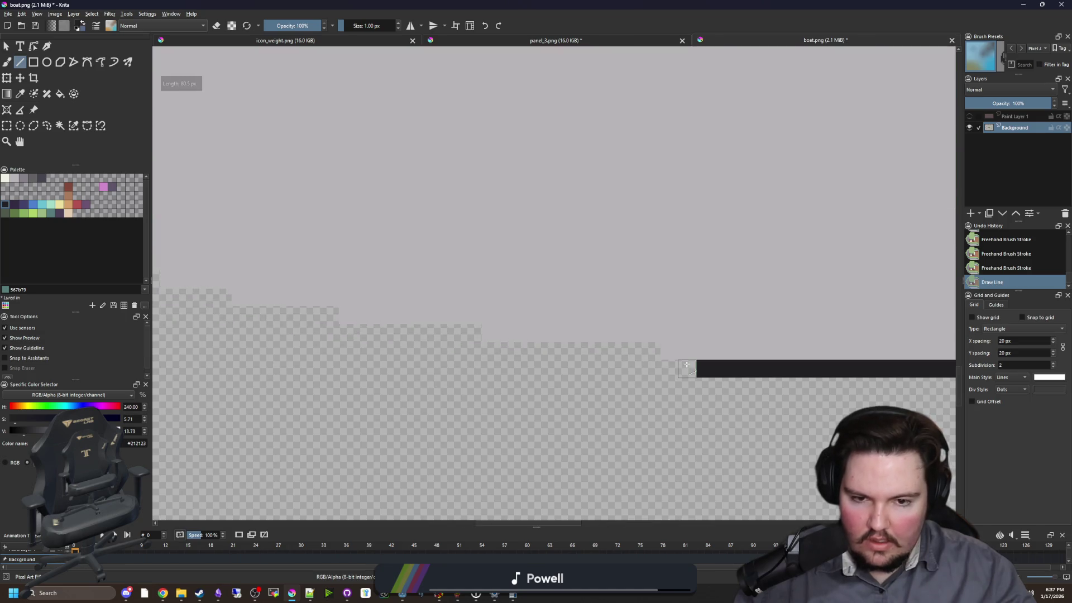
pyautogui.press('b')
# - Paint dark stair-step pixels along the hull bottom, climbing up-left along the hull
pyautogui.moveTo(695, 368); pyautogui.dragTo(483, 351)
pyautogui.moveTo(480, 332); pyautogui.dragTo(340, 334)
pyautogui.moveTo(255, 330); pyautogui.dragTo(592, 335)
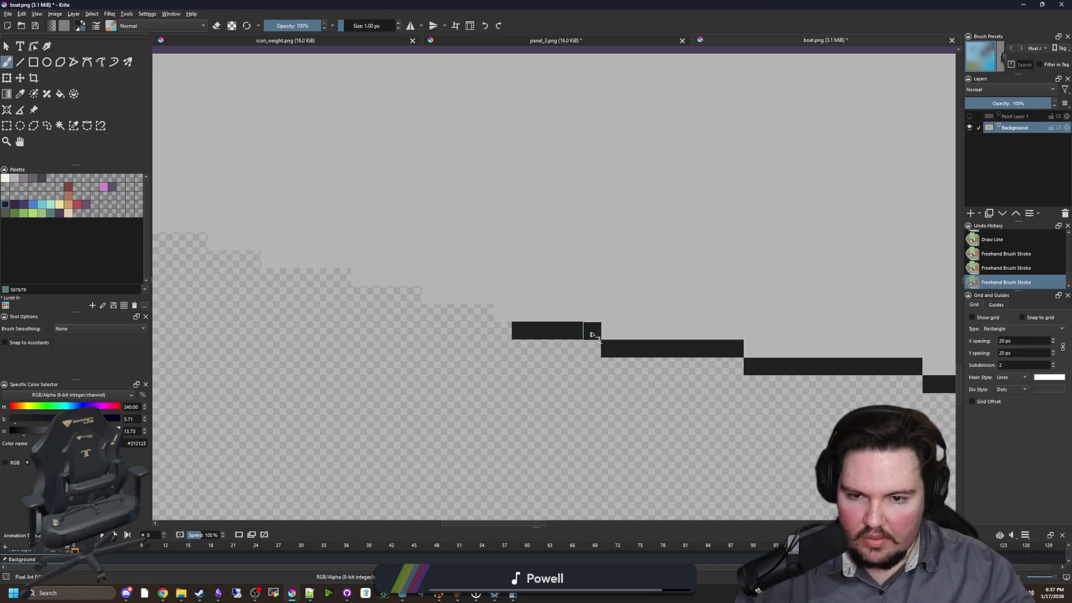
pyautogui.moveTo(493, 313)
pyautogui.mouseDown()
pyautogui.moveTo(422, 313)
pyautogui.moveTo(350, 294)
pyautogui.mouseUp()
pyautogui.moveTo(339, 276)
pyautogui.mouseDown()
pyautogui.moveTo(478, 299)
pyautogui.moveTo(622, 304)
pyautogui.moveTo(552, 306)
pyautogui.moveTo(437, 271)
pyautogui.moveTo(637, 326)
pyautogui.moveTo(510, 291)
pyautogui.moveTo(441, 296)
pyautogui.moveTo(357, 254)
pyautogui.moveTo(560, 330)
pyautogui.moveTo(335, 258)
pyautogui.moveTo(473, 312)
pyautogui.mouseUp()
pyautogui.hotkey('ctrl', 'z')
pyautogui.click(547, 335)
pyautogui.moveTo(547, 336)
pyautogui.mouseDown()
pyautogui.moveTo(510, 311)
pyautogui.moveTo(440, 298)
pyautogui.mouseUp()
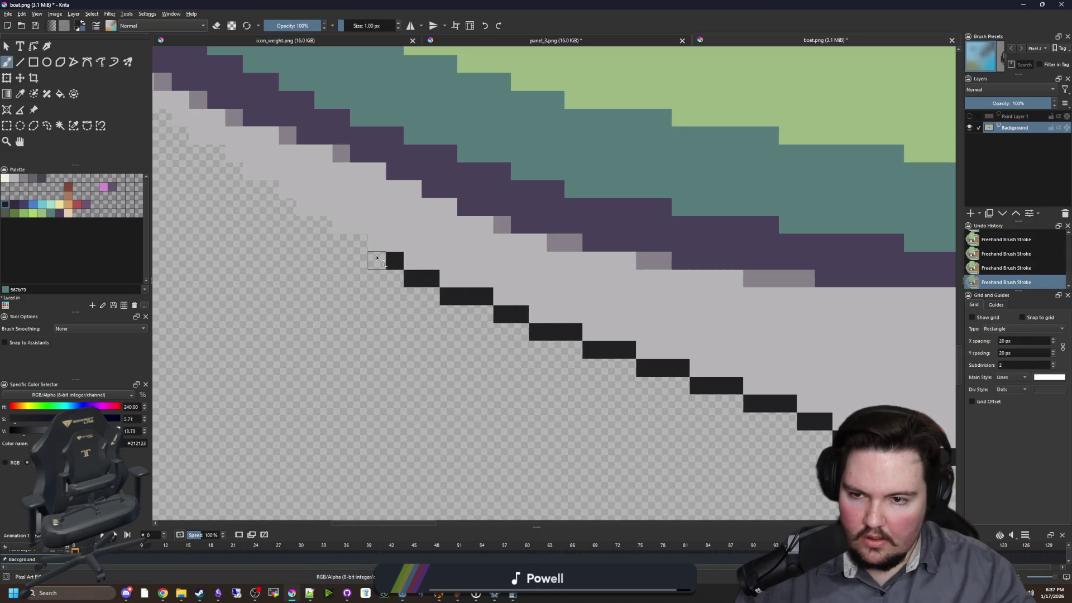
# - Repaint the stair-step outline up-left and extend a dark column up the bow edge
pyautogui.scroll(2, 352, 249)
pyautogui.moveTo(558, 360)
pyautogui.mouseDown()
pyautogui.moveTo(458, 302)
pyautogui.moveTo(410, 254)
pyautogui.moveTo(358, 235)
pyautogui.moveTo(257, 148)
pyautogui.moveTo(221, 146)
pyautogui.moveTo(454, 310)
pyautogui.moveTo(526, 310)
pyautogui.mouseUp()
pyautogui.hotkey('ctrl', 'z')
pyautogui.moveTo(510, 328)
pyautogui.mouseDown()
pyautogui.moveTo(444, 262)
pyautogui.moveTo(271, 142)
pyautogui.moveTo(432, 339)
pyautogui.moveTo(433, 307)
pyautogui.moveTo(327, 212)
pyautogui.moveTo(502, 350)
pyautogui.moveTo(330, 168)
pyautogui.moveTo(305, 98)
pyautogui.moveTo(309, 321)
pyautogui.moveTo(304, 268)
pyautogui.moveTo(275, 223)
pyautogui.moveTo(404, 336)
pyautogui.moveTo(335, 220)
pyautogui.moveTo(318, 167)
pyautogui.moveTo(258, 311)
pyautogui.moveTo(243, 109)
pyautogui.mouseUp()
pyautogui.scroll(-3, 244, 109)
pyautogui.scroll(2, 265, 223)
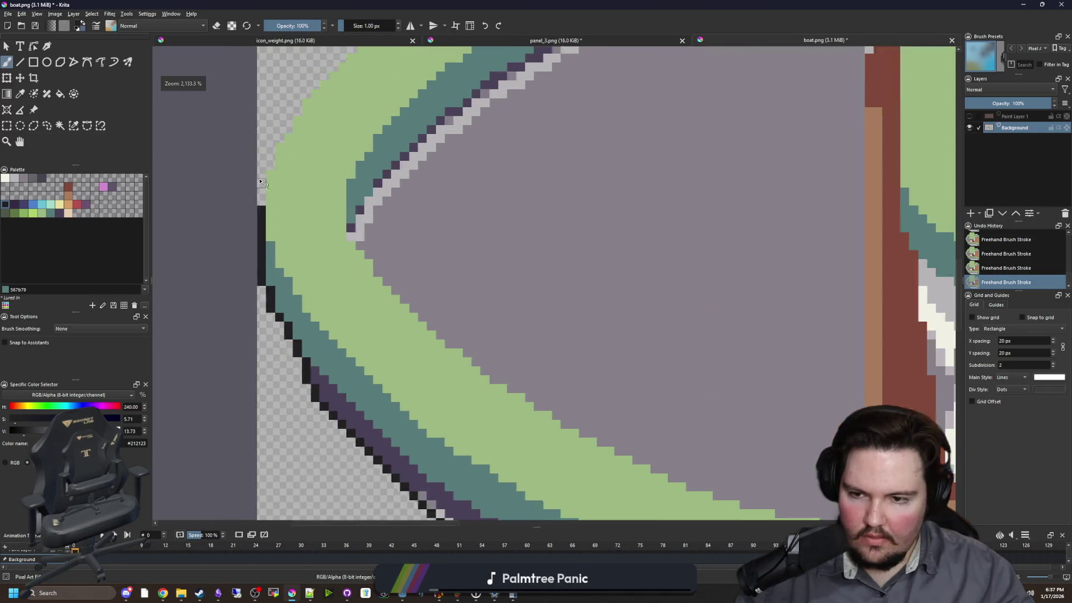
pyautogui.moveTo(264, 226)
pyautogui.mouseDown()
pyautogui.moveTo(282, 120)
pyautogui.moveTo(275, 282)
pyautogui.moveTo(304, 203)
pyautogui.moveTo(382, 119)
pyautogui.mouseUp()
# - Outline the lower hull and paint a dark column up the hull's left edge
pyautogui.scroll(-3, 261, 250)
pyautogui.scroll(-5, 488, 189)
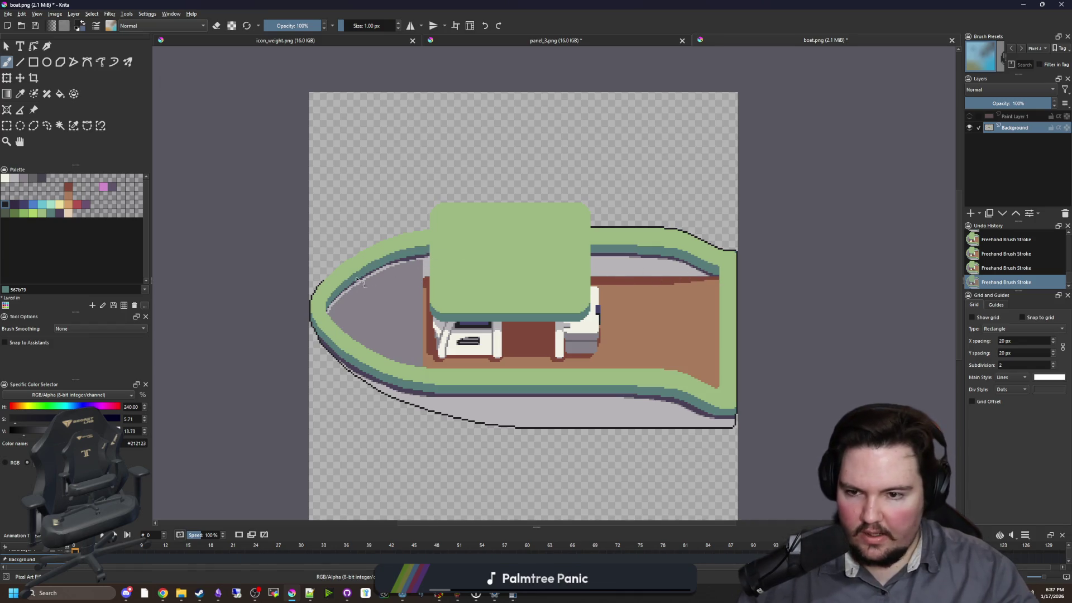
pyautogui.scroll(8, 346, 272)
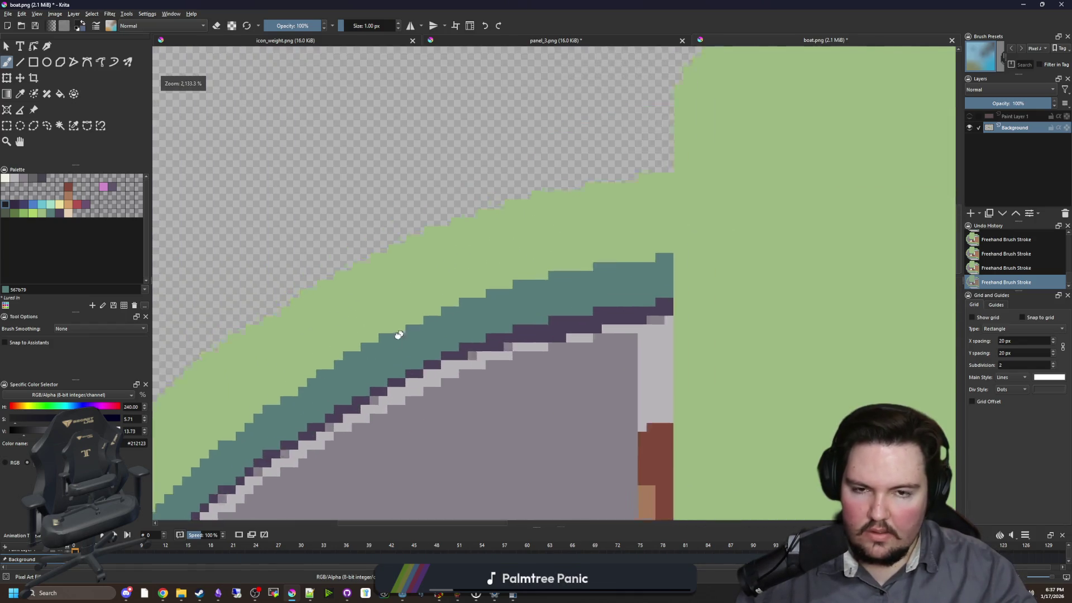
pyautogui.moveTo(487, 329)
pyautogui.mouseDown()
pyautogui.moveTo(426, 330)
pyautogui.moveTo(377, 353)
pyautogui.moveTo(259, 360)
pyautogui.mouseUp()
pyautogui.moveTo(424, 285); pyautogui.dragTo(280, 407)
pyautogui.moveTo(343, 439)
pyautogui.mouseDown()
pyautogui.moveTo(343, 282)
pyautogui.moveTo(365, 200)
pyautogui.mouseUp()
pyautogui.hotkey('ctrl', 'z')
pyautogui.moveTo(370, 159)
pyautogui.mouseDown()
pyautogui.moveTo(341, 229)
pyautogui.moveTo(343, 427)
pyautogui.moveTo(330, 430)
pyautogui.mouseUp()
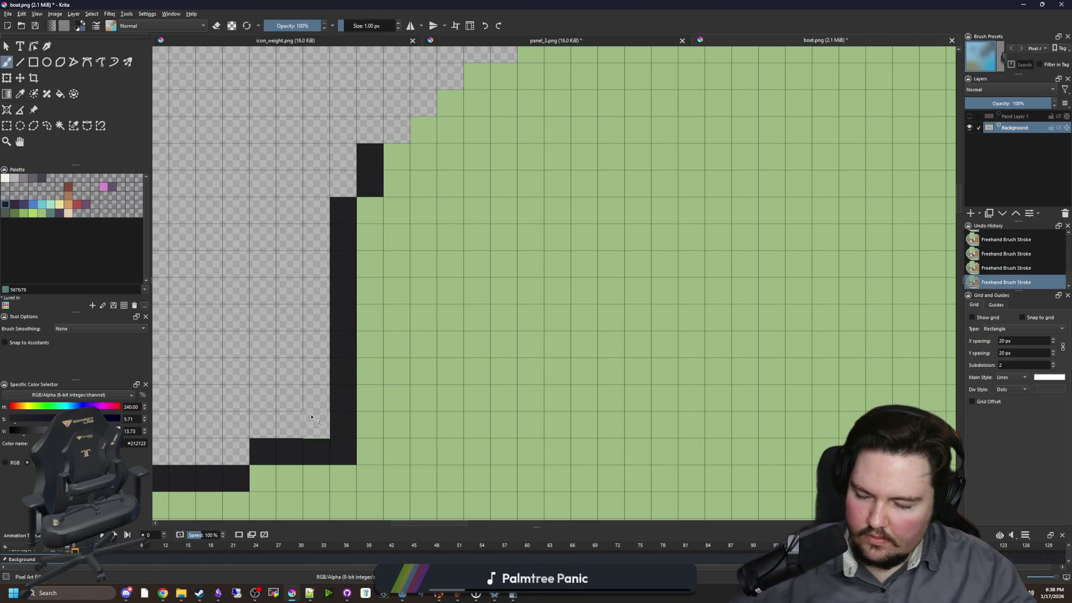
pyautogui.click(341, 398)
# - Draw straight horizontal and vertical outline lines at the stair corner with the Line tool
pyautogui.scroll(-3, 342, 411)
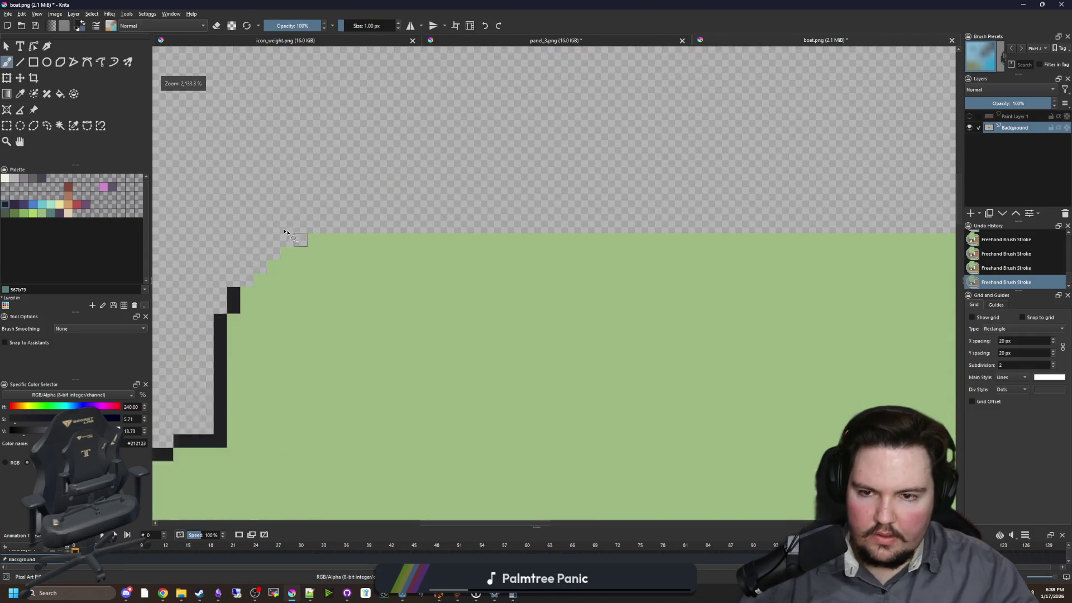
pyautogui.click(20, 62)
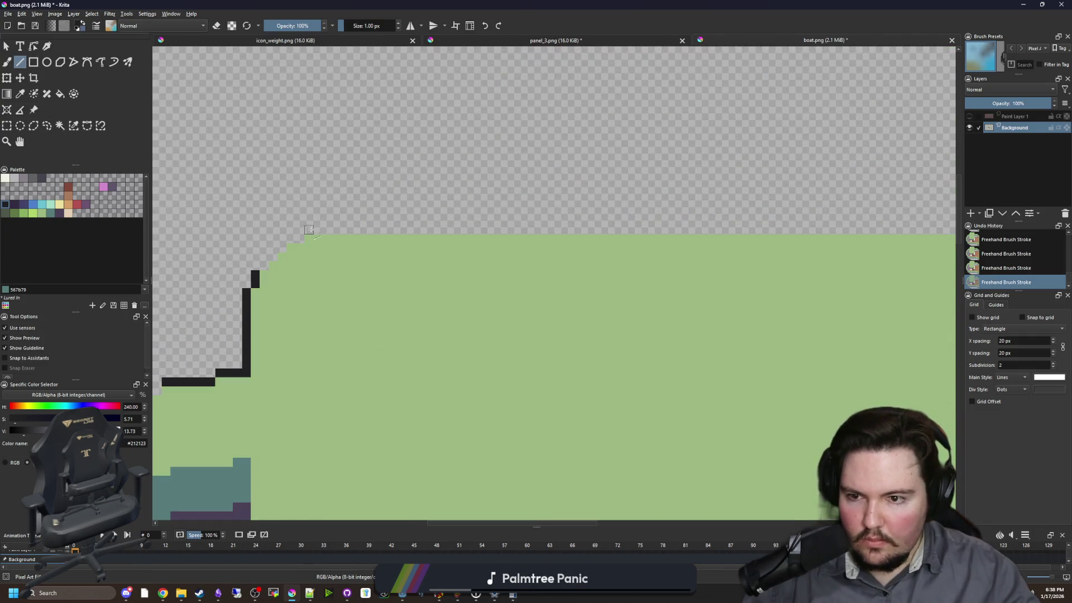
pyautogui.moveTo(309, 229)
pyautogui.mouseDown()
pyautogui.moveTo(754, 263)
pyautogui.moveTo(957, 234)
pyautogui.moveTo(474, 228)
pyautogui.mouseUp()
pyautogui.scroll(3, 474, 228)
pyautogui.moveTo(461, 407); pyautogui.dragTo(461, 156)
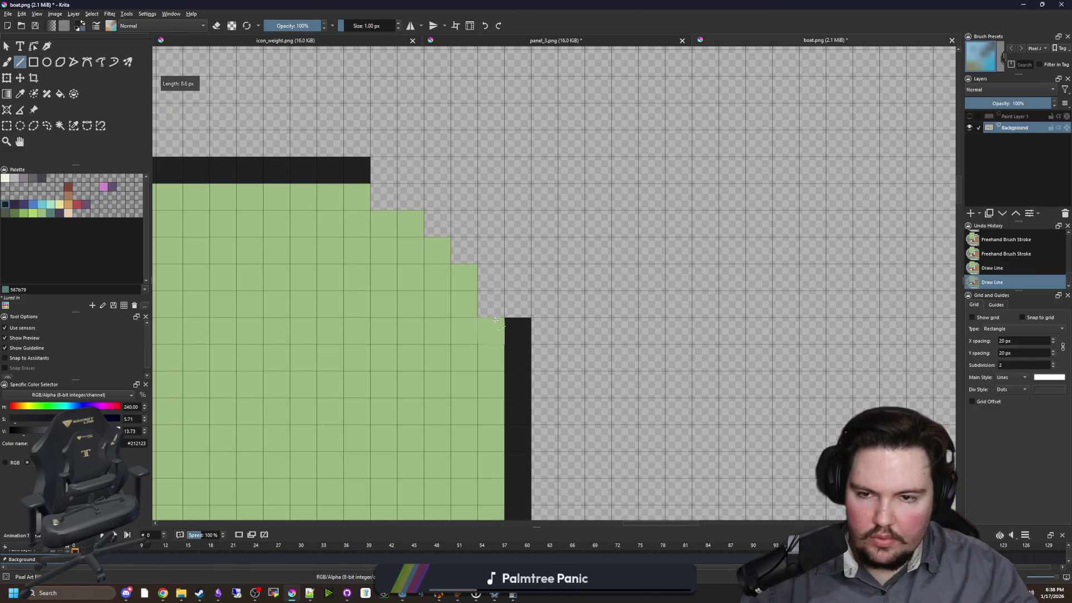
# - Place black pixels stepping diagonally along the stair corner and run the outline to the top
pyautogui.press('b')
pyautogui.click(490, 304)
pyautogui.click(491, 277)
pyautogui.click(464, 250)
pyautogui.click(437, 223)
pyautogui.click(410, 196)
pyautogui.click(384, 196)
pyautogui.scroll(-3, 731, 260)
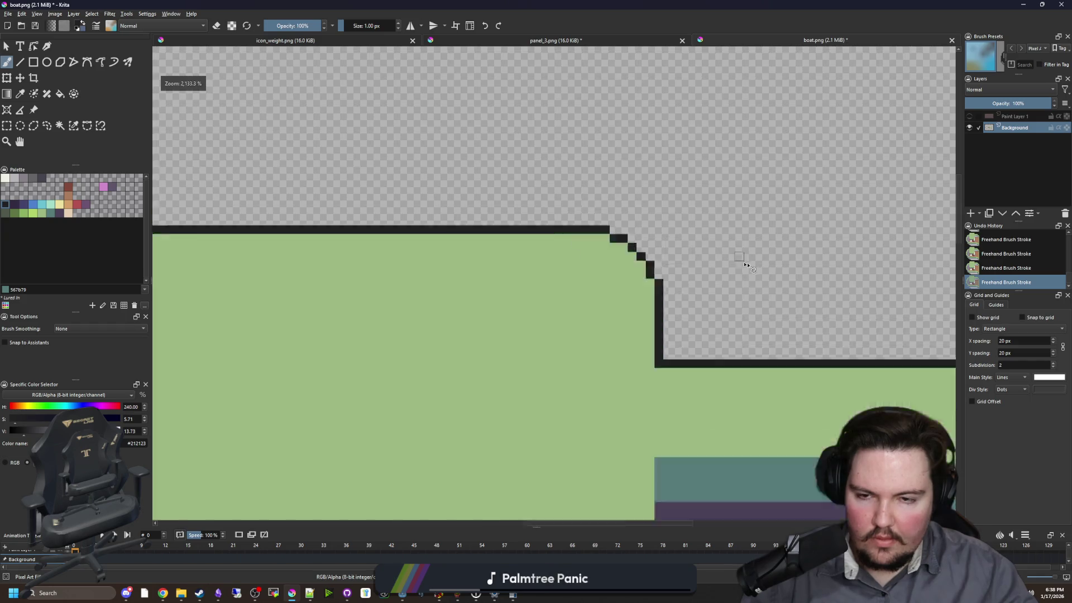
pyautogui.scroll(-2, 746, 264)
pyautogui.scroll(4, 478, 292)
pyautogui.moveTo(489, 262); pyautogui.dragTo(560, 210)
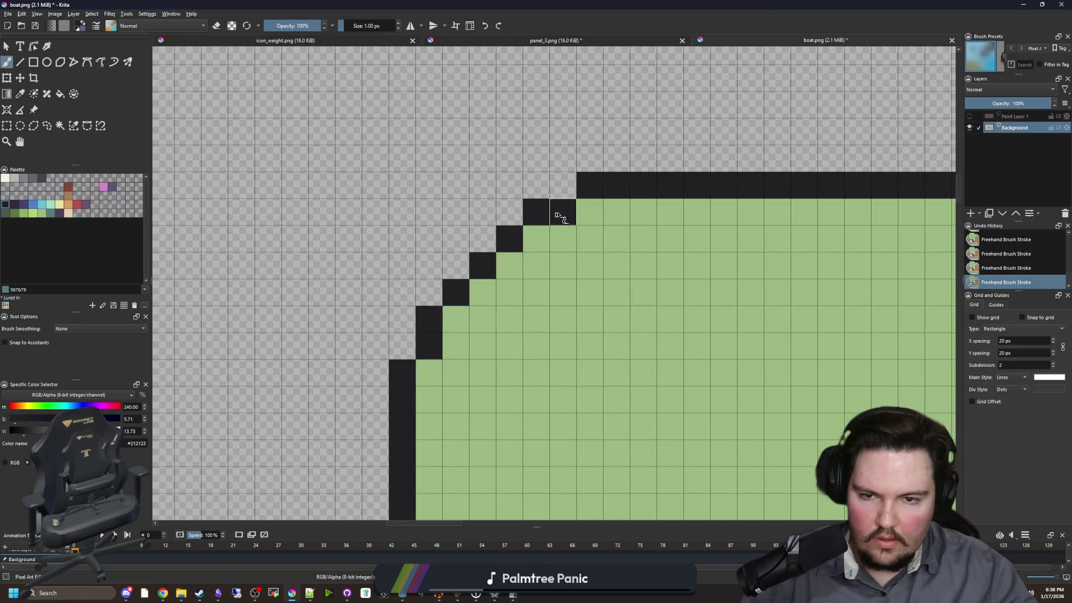
# - Outline the hull's upper-left edge with black stair steps down the green slope
pyautogui.scroll(-8, 560, 211)
pyautogui.scroll(8, 321, 257)
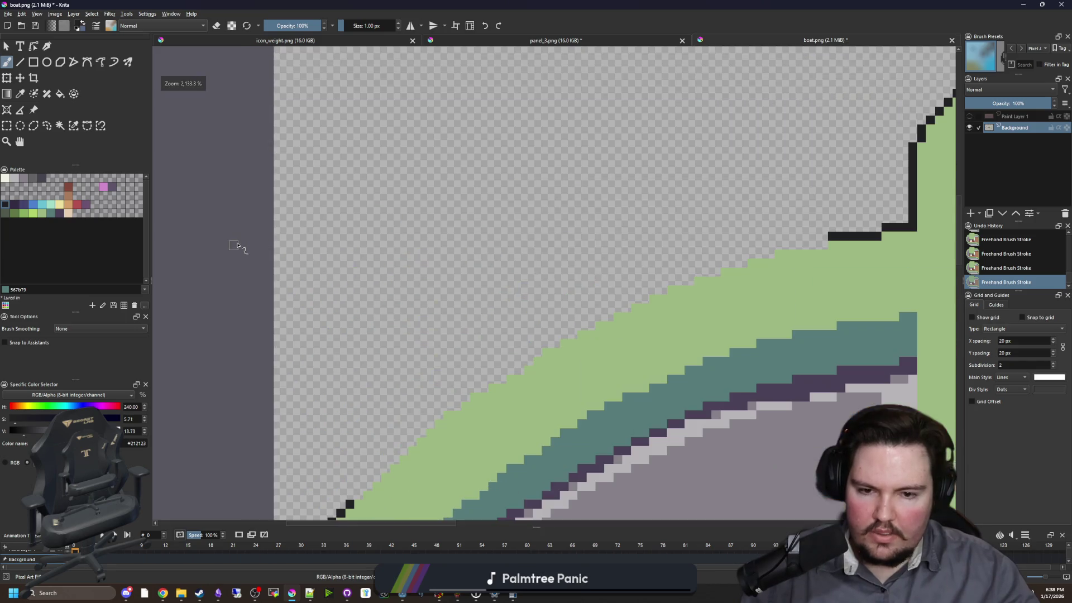
pyautogui.moveTo(858, 259); pyautogui.dragTo(831, 261)
pyautogui.moveTo(705, 279)
pyautogui.mouseDown()
pyautogui.moveTo(471, 340)
pyautogui.moveTo(335, 414)
pyautogui.moveTo(533, 299)
pyautogui.moveTo(412, 368)
pyautogui.moveTo(287, 407)
pyautogui.mouseUp()
pyautogui.hotkey('ctrl', 'z')
# - Fix the black stair cells below the outline and close the gap in the edge
pyautogui.moveTo(483, 311)
pyautogui.mouseDown()
pyautogui.moveTo(430, 342)
pyautogui.moveTo(427, 365)
pyautogui.moveTo(311, 426)
pyautogui.mouseUp()
pyautogui.click(416, 372)
pyautogui.hotkey('ctrl', 'z')
pyautogui.hotkey('ctrl', 'z')
pyautogui.moveTo(441, 312)
pyautogui.mouseDown()
pyautogui.moveTo(390, 363)
pyautogui.moveTo(346, 377)
pyautogui.moveTo(312, 407)
pyautogui.moveTo(412, 344)
pyautogui.moveTo(319, 437)
pyautogui.mouseUp()
pyautogui.hotkey('ctrl', 'z')
pyautogui.moveTo(445, 337); pyautogui.dragTo(365, 413)
pyautogui.scroll(-10, 288, 338)
pyautogui.scroll(5, 313, 371)
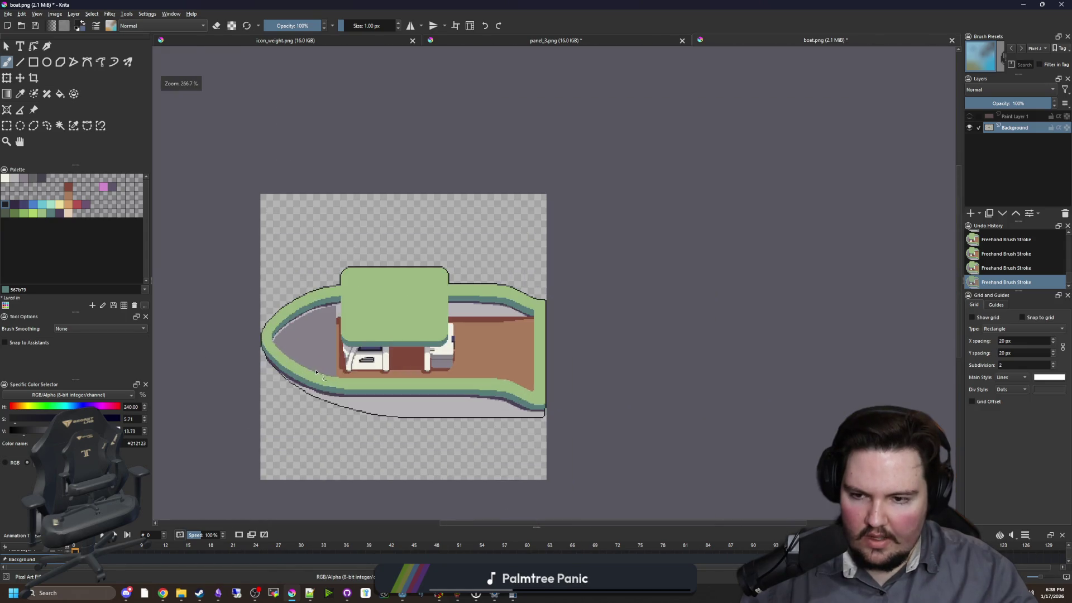
pyautogui.scroll(4, 304, 334)
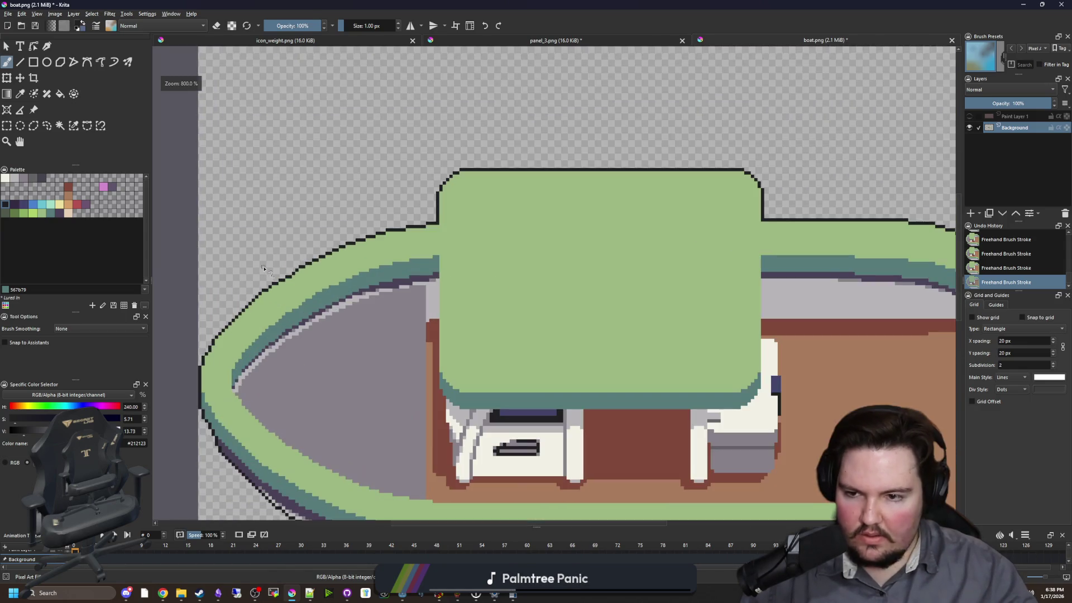
pyautogui.scroll(-6, 275, 269)
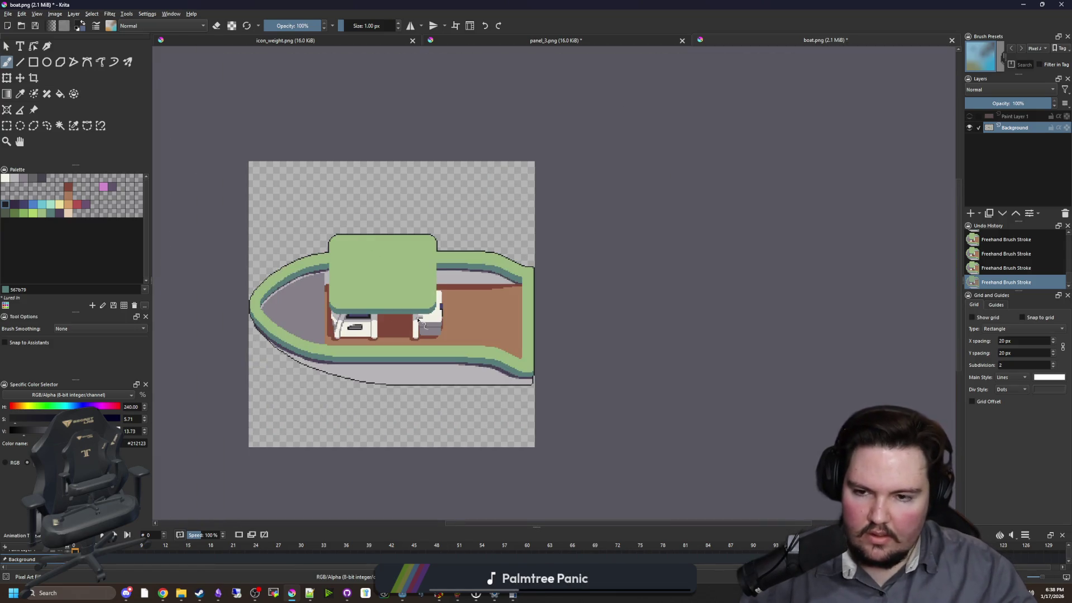
pyautogui.scroll(2, 434, 327)
pyautogui.scroll(-4, 435, 326)
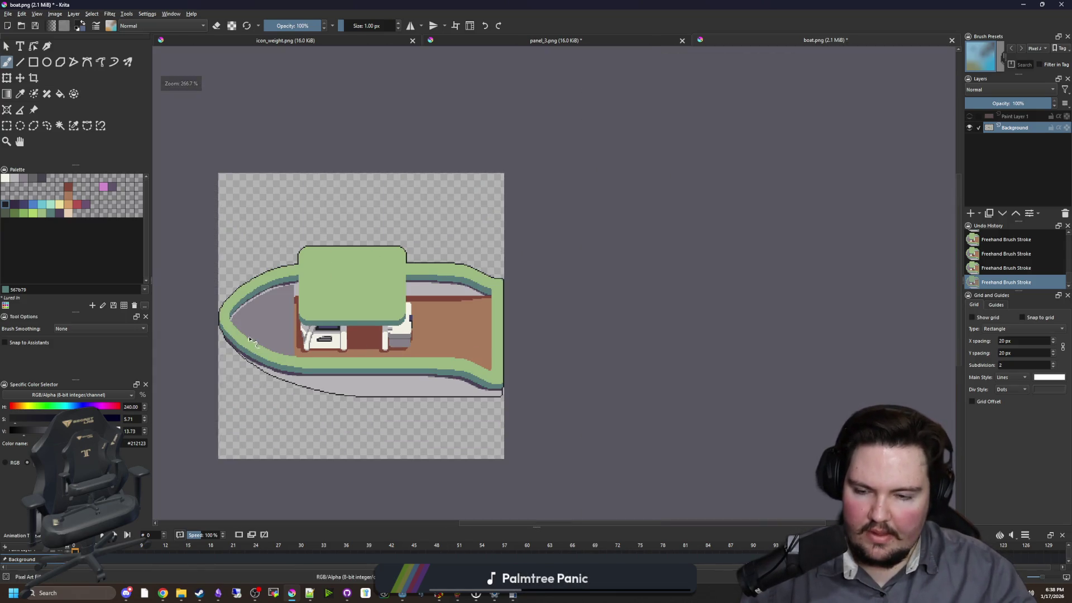
pyautogui.scroll(5, 485, 342)
pyautogui.scroll(1, 461, 393)
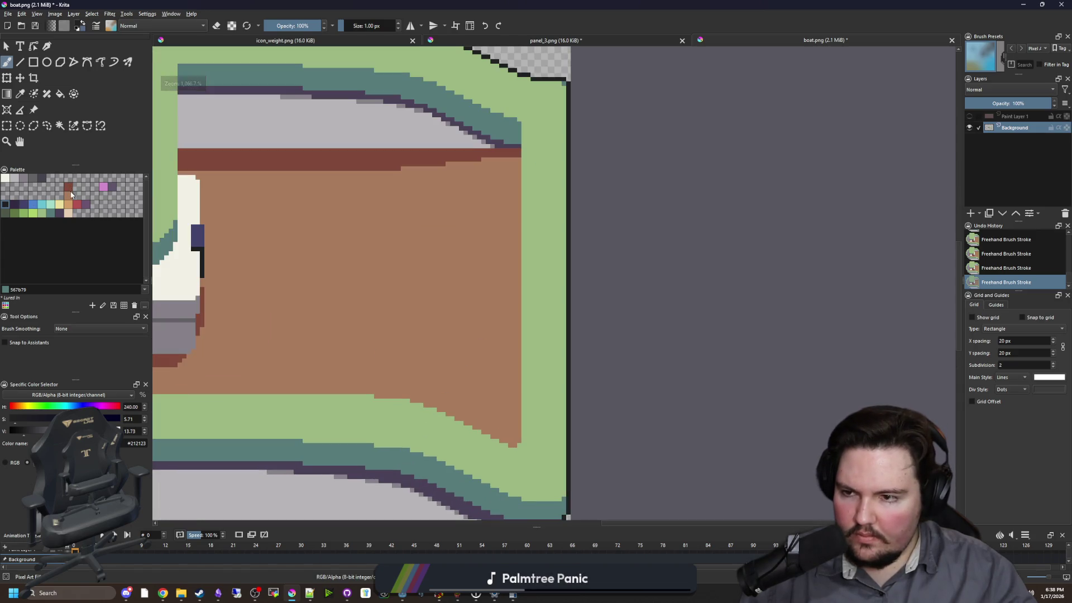
# - Test dark purple, teal and green strokes across the deck, undoing each one
pyautogui.click(71, 197)
pyautogui.click(70, 190)
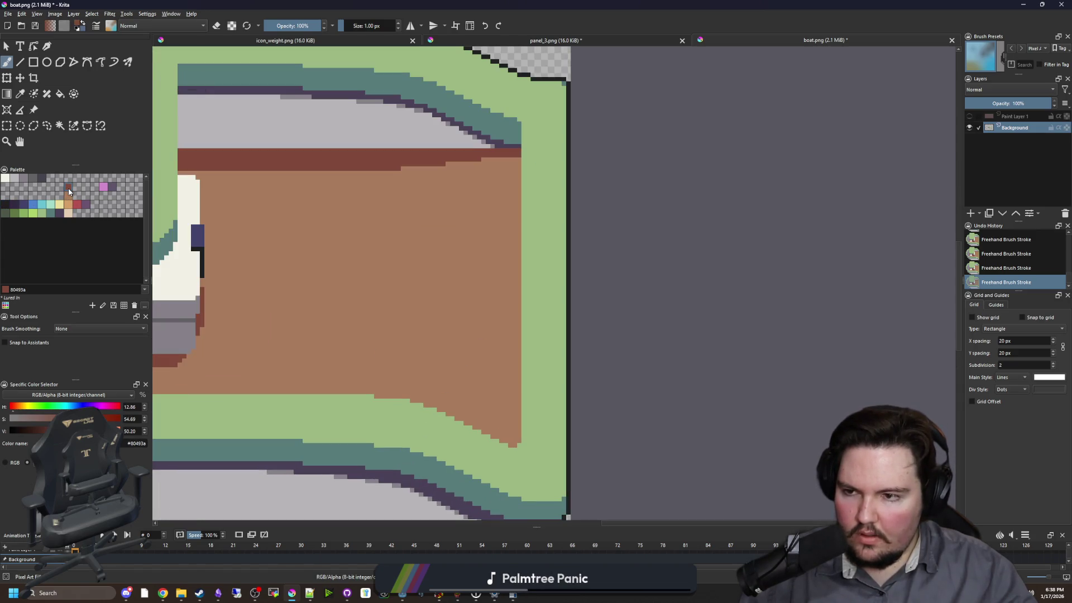
pyautogui.click(58, 213)
pyautogui.moveTo(285, 286); pyautogui.dragTo(435, 287)
pyautogui.scroll(4, 316, 295)
pyautogui.hotkey('ctrl', 'z')
pyautogui.click(45, 214)
pyautogui.moveTo(208, 275)
pyautogui.mouseDown()
pyautogui.moveTo(234, 292)
pyautogui.moveTo(496, 292)
pyautogui.mouseUp()
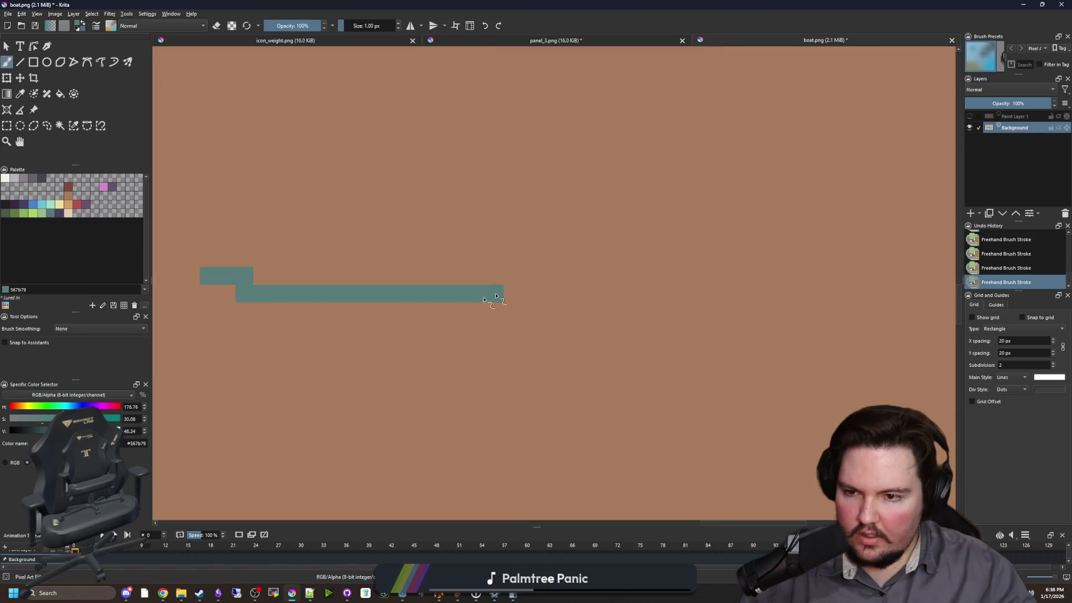
pyautogui.scroll(-4, 455, 331)
pyautogui.scroll(1, 454, 331)
pyautogui.hotkey('ctrl', 'z')
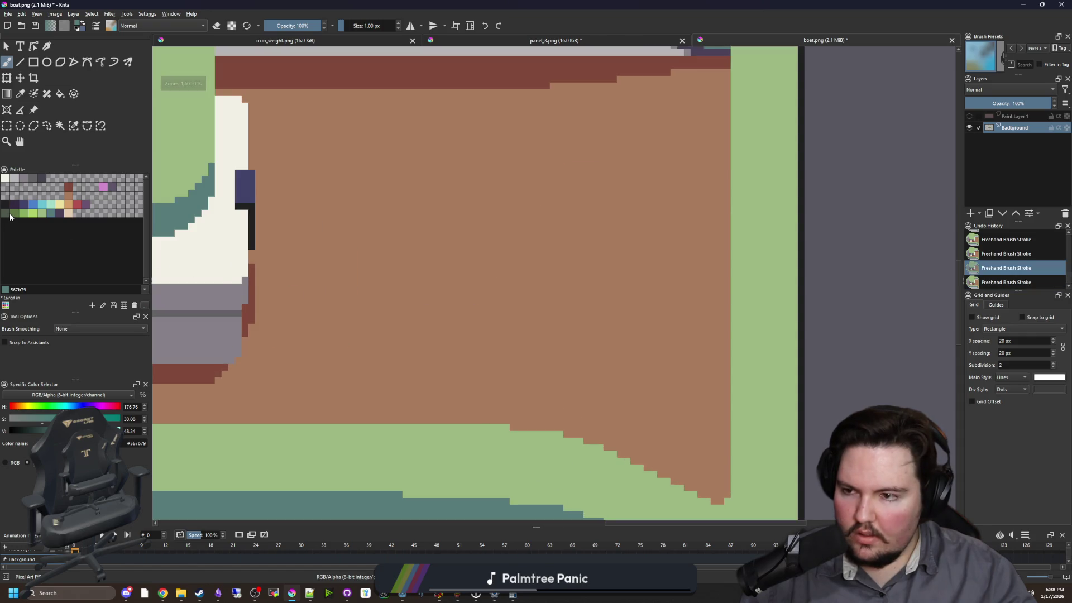
pyautogui.click(17, 215)
pyautogui.moveTo(344, 286); pyautogui.dragTo(558, 294)
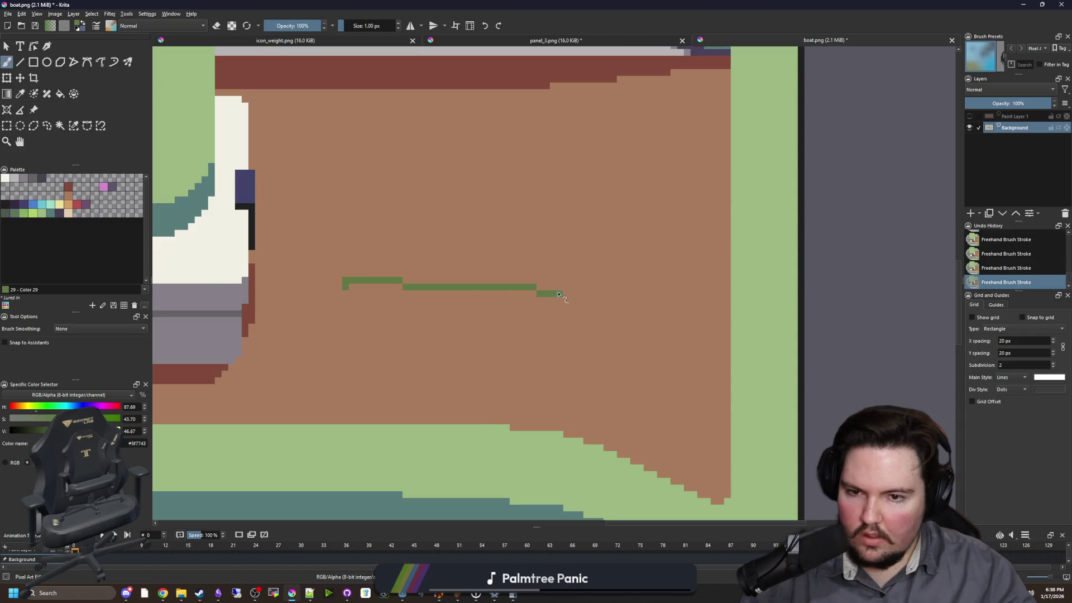
pyautogui.hotkey('ctrl', 'z')
# - Test grey-green, purple, grey and dark grey strokes on the deck, undoing each one
pyautogui.click(5, 213)
pyautogui.moveTo(383, 273); pyautogui.dragTo(562, 280)
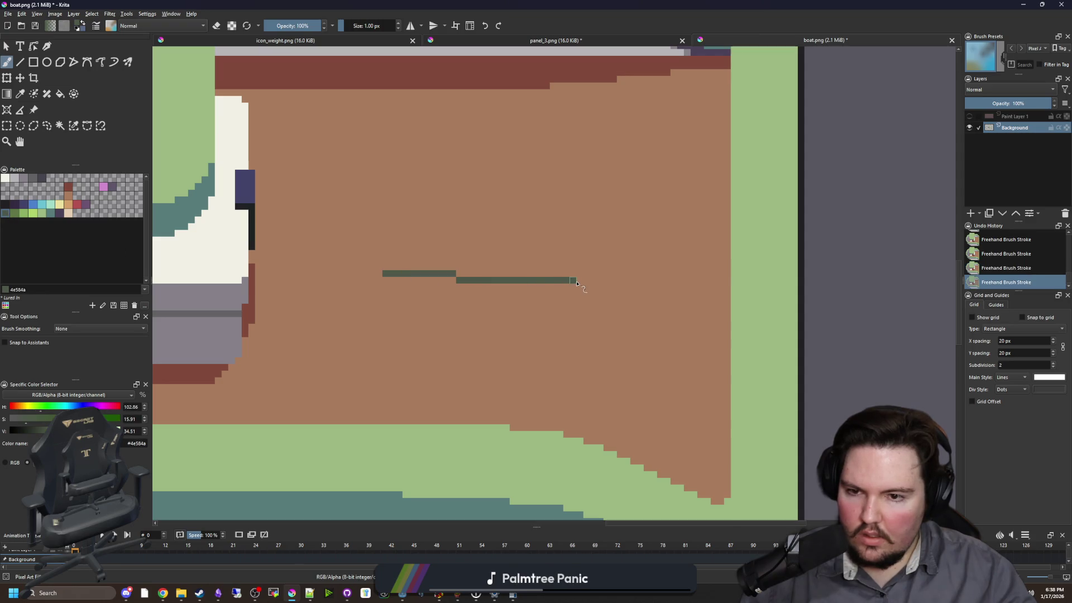
pyautogui.hotkey('ctrl', 'z')
pyautogui.scroll(1, 311, 262)
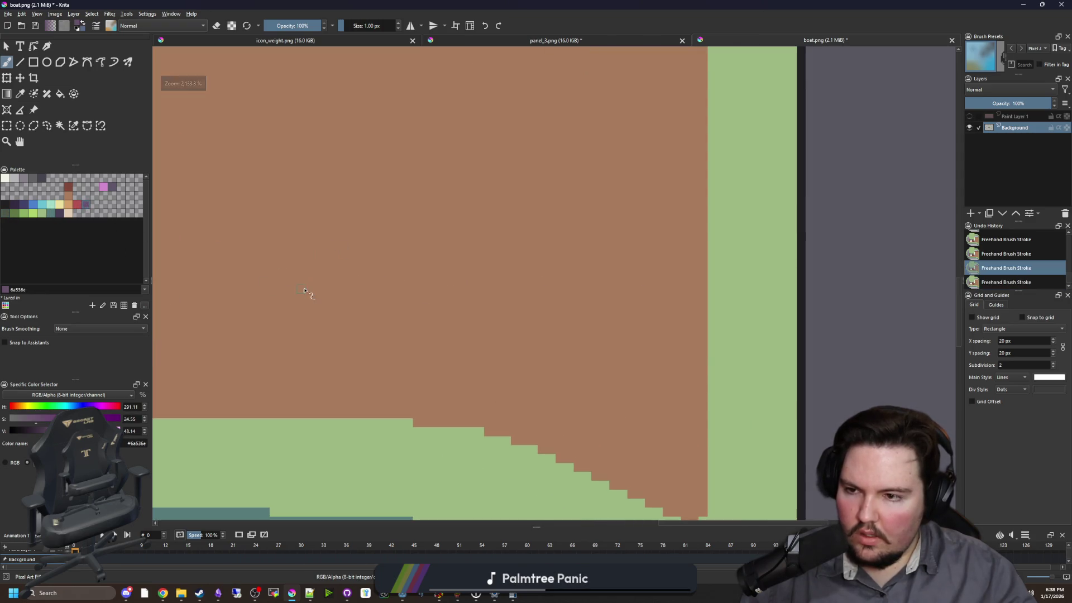
pyautogui.moveTo(298, 289); pyautogui.dragTo(593, 294)
pyautogui.hotkey('ctrl', 'z')
pyautogui.moveTo(351, 297); pyautogui.dragTo(574, 299)
pyautogui.hotkey('ctrl', 'z')
pyautogui.click(28, 178)
pyautogui.moveTo(335, 272); pyautogui.dragTo(480, 280)
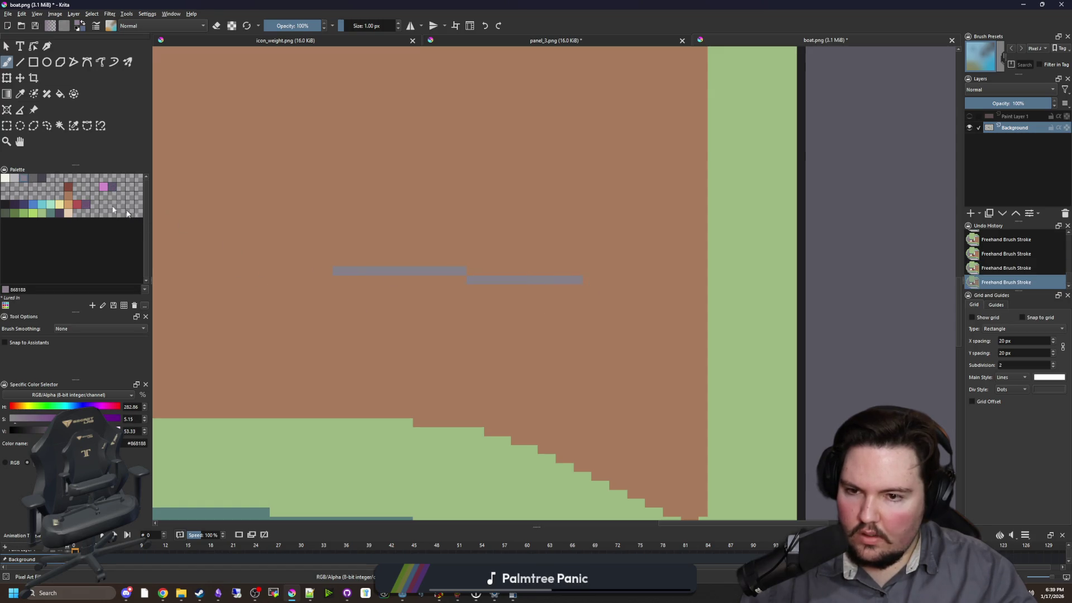
pyautogui.hotkey('ctrl', 'z')
pyautogui.click(32, 178)
pyautogui.moveTo(359, 271); pyautogui.dragTo(564, 271)
pyautogui.moveTo(564, 279); pyautogui.dragTo(673, 279)
pyautogui.scroll(-3, 525, 280)
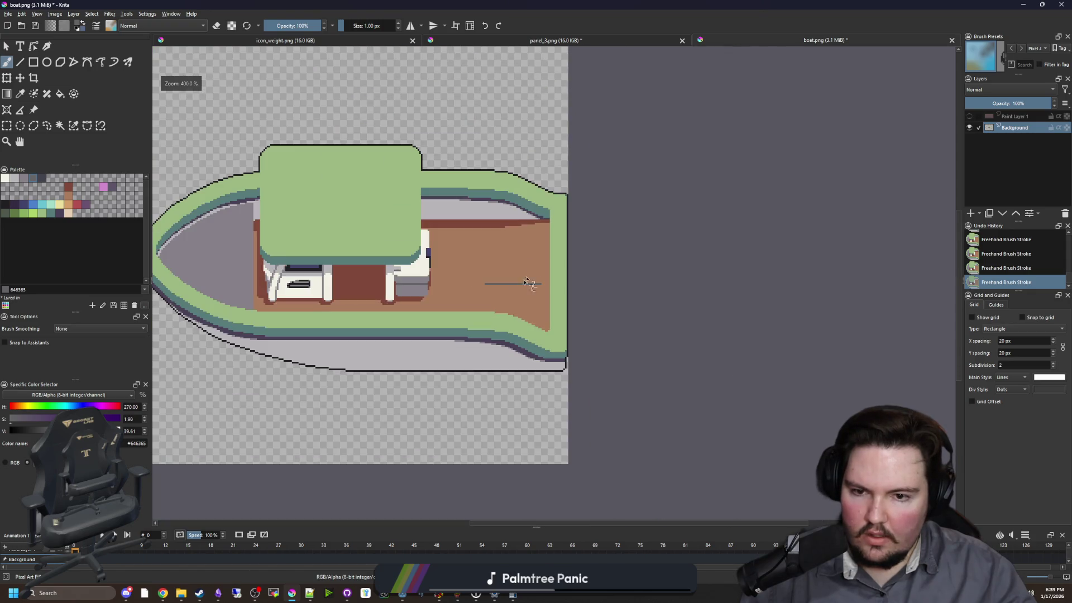
pyautogui.hotkey('ctrl', 'z')
# - Try reddish-brown, muted purple and red test lines on the deck, undoing each one
pyautogui.click(68, 186)
pyautogui.scroll(3, 431, 292)
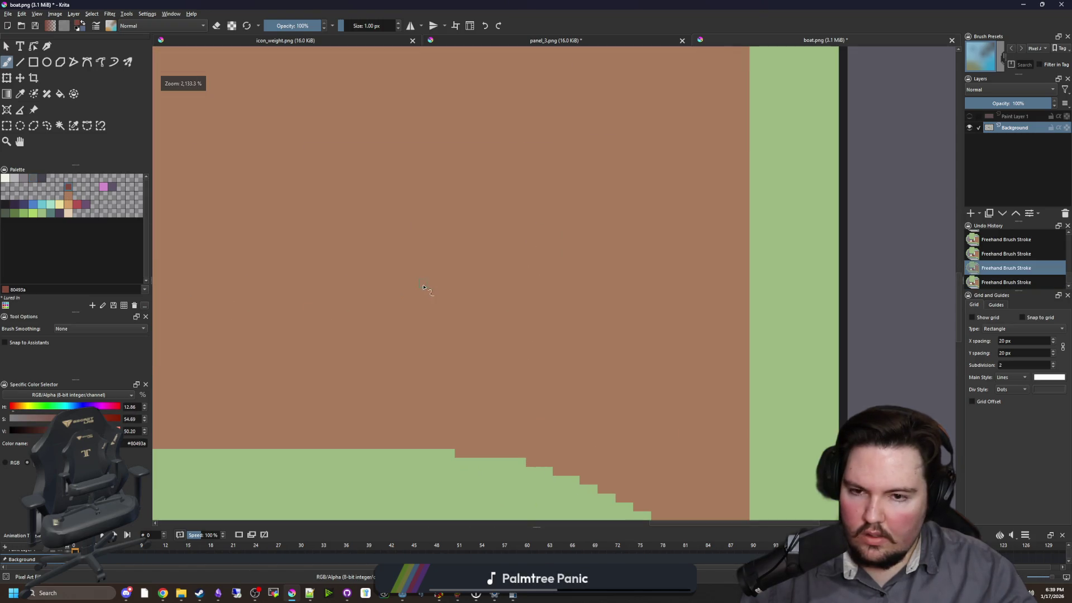
pyautogui.moveTo(419, 285); pyautogui.dragTo(551, 274)
pyautogui.hotkey('ctrl', 'z')
pyautogui.scroll(-1, 287, 251)
pyautogui.click(81, 208)
pyautogui.moveTo(255, 267); pyautogui.dragTo(498, 276)
pyautogui.hotkey('ctrl', 'z')
pyautogui.click(77, 205)
pyautogui.moveTo(264, 284); pyautogui.dragTo(514, 296)
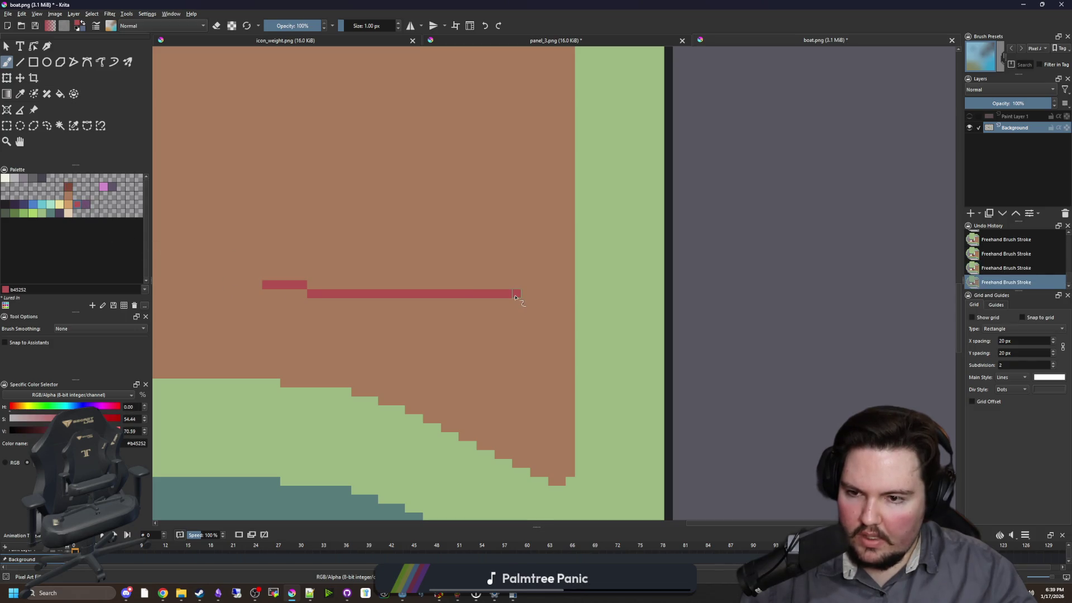
pyautogui.hotkey('ctrl', 'z')
pyautogui.scroll(-3, 378, 256)
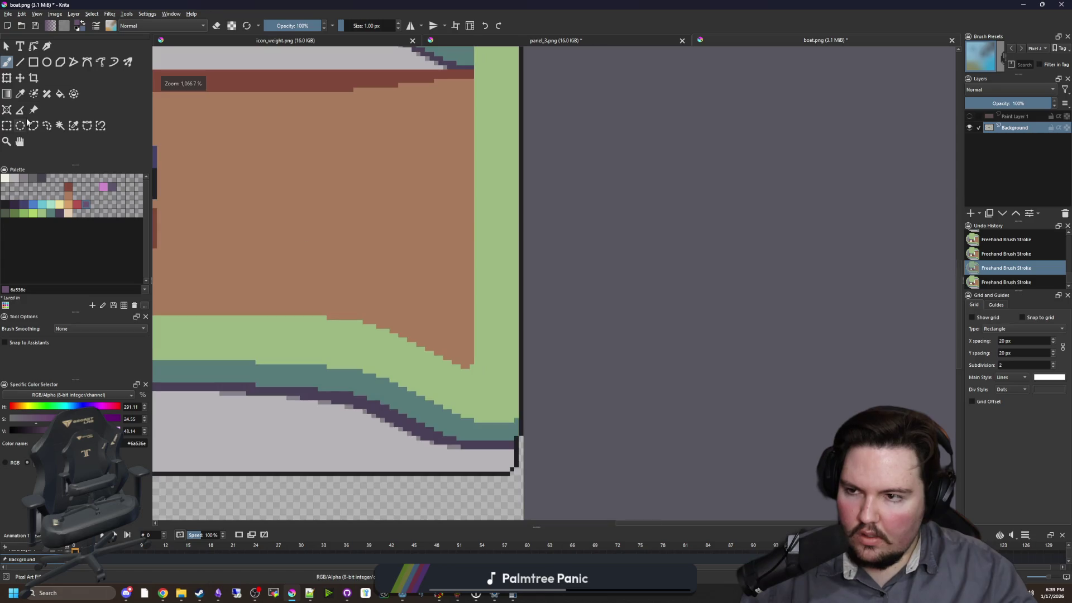
# - Draw the first purple horizontal plank lines across the brown deck with the Line tool
pyautogui.click(20, 62)
pyautogui.scroll(3, 446, 279)
pyautogui.moveTo(262, 316); pyautogui.dragTo(904, 316)
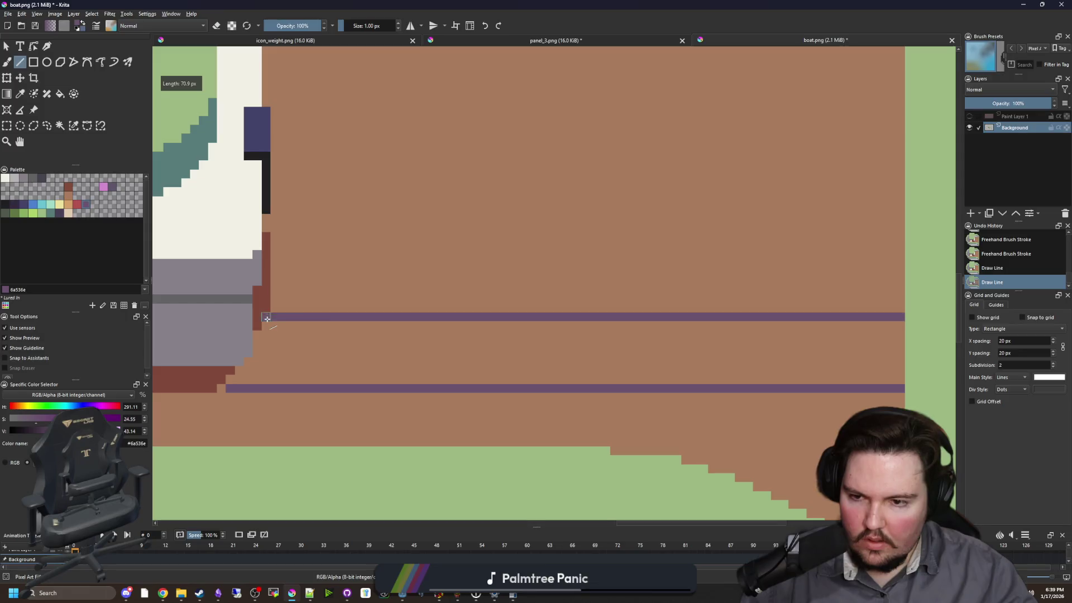
pyautogui.scroll(2, 494, 379)
pyautogui.scroll(5, 619, 326)
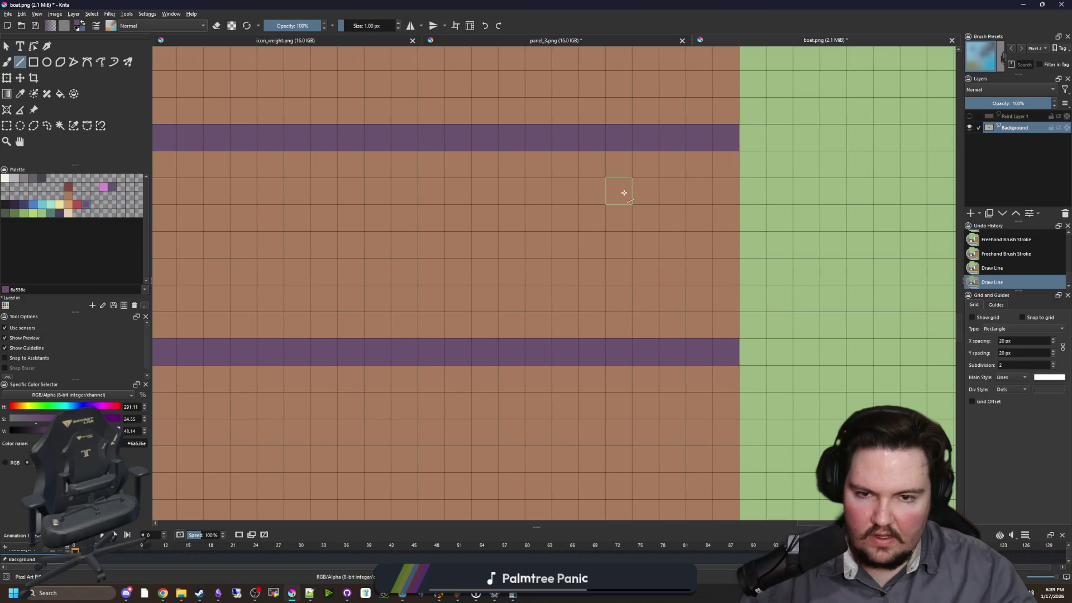
pyautogui.scroll(-3, 614, 340)
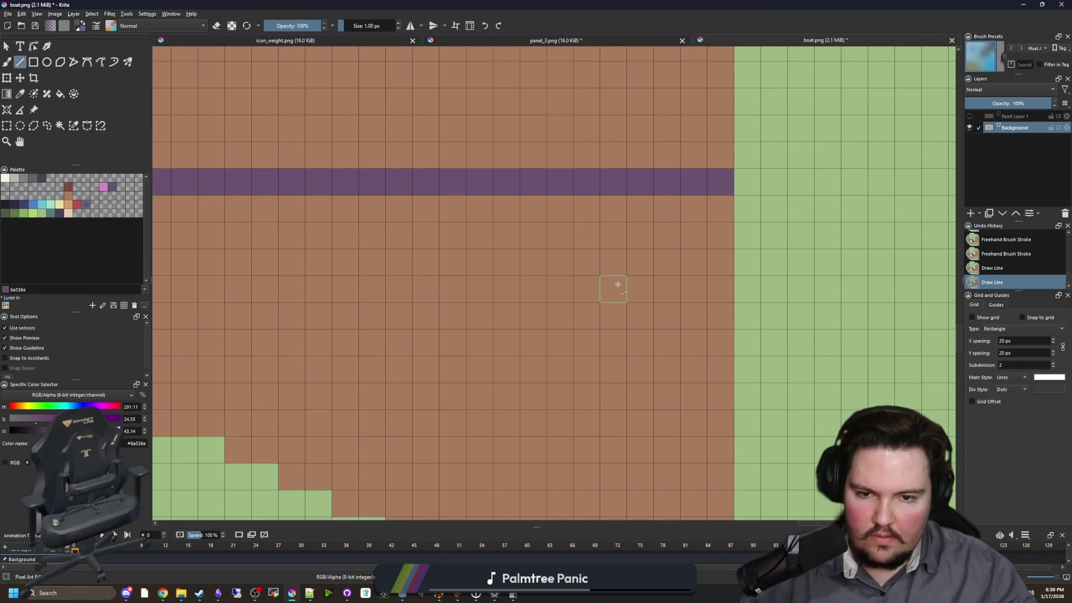
pyautogui.moveTo(708, 399)
pyautogui.mouseDown()
pyautogui.moveTo(206, 395)
pyautogui.moveTo(603, 380)
pyautogui.mouseUp()
pyautogui.moveTo(461, 379); pyautogui.dragTo(461, 379)
pyautogui.scroll(-3, 503, 335)
pyautogui.scroll(3, 610, 263)
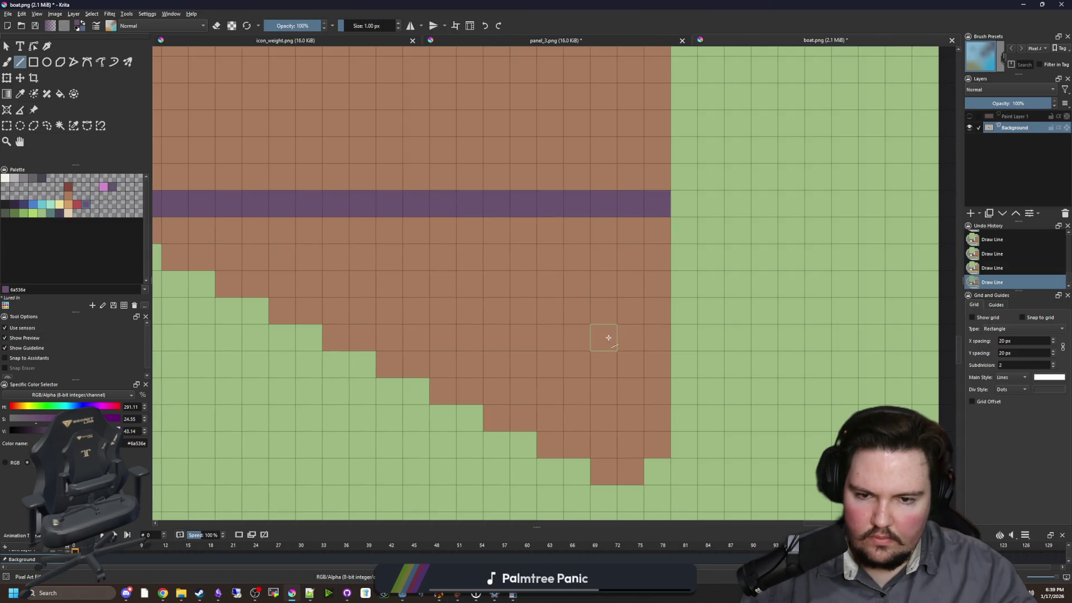
pyautogui.moveTo(654, 420)
pyautogui.mouseDown()
pyautogui.moveTo(472, 419)
pyautogui.moveTo(586, 455)
pyautogui.moveTo(571, 405)
pyautogui.mouseUp()
pyautogui.scroll(-2, 485, 418)
pyautogui.scroll(-2, 558, 441)
pyautogui.scroll(1, 575, 424)
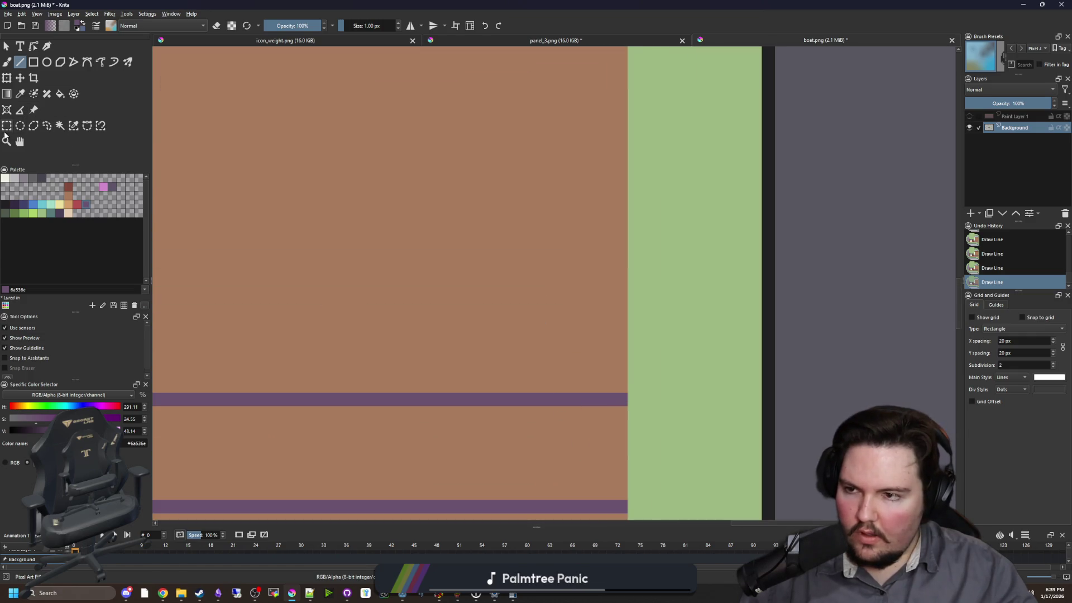
# - Select the short purple dashes and transform copies of them higher up the deck
pyautogui.click(5, 128)
pyautogui.scroll(-2, 454, 251)
pyautogui.moveTo(529, 263); pyautogui.dragTo(582, 491)
pyautogui.hotkey('ctrl', 't')
pyautogui.moveTo(562, 402)
pyautogui.mouseDown()
pyautogui.moveTo(567, 182)
pyautogui.moveTo(567, 194)
pyautogui.mouseUp()
pyautogui.scroll(-2, 578, 335)
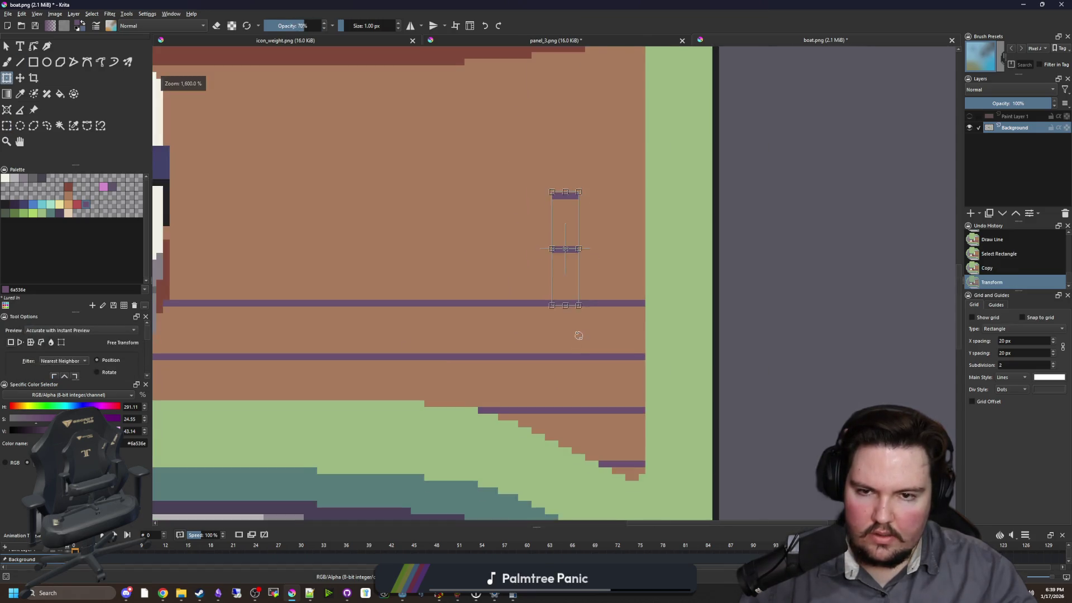
pyautogui.scroll(3, 579, 336)
pyautogui.moveTo(569, 414); pyautogui.dragTo(579, 193)
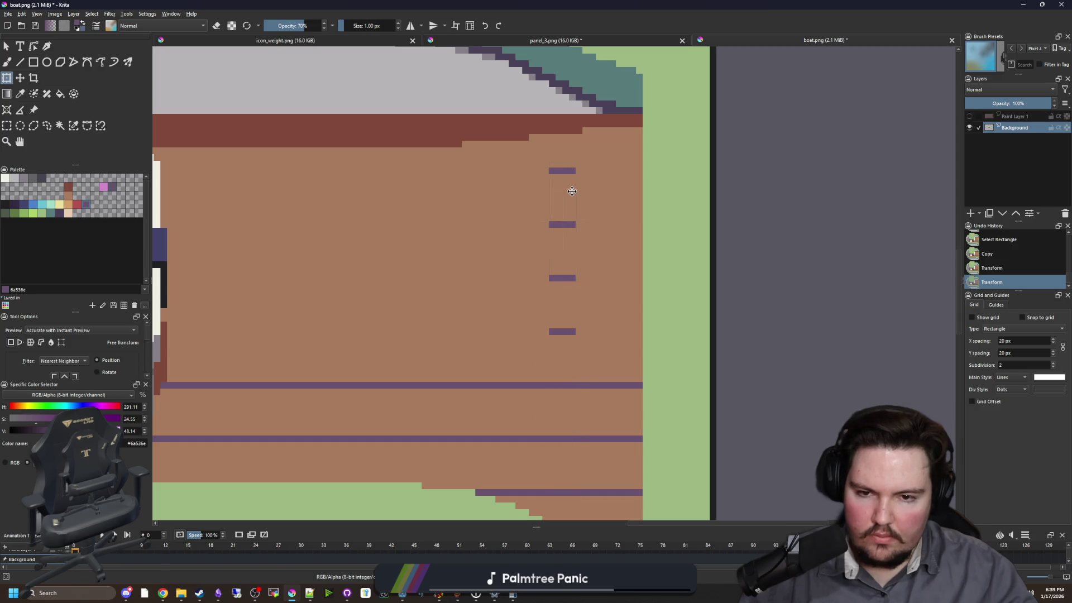
pyautogui.hscroll(-3, 335, 223)
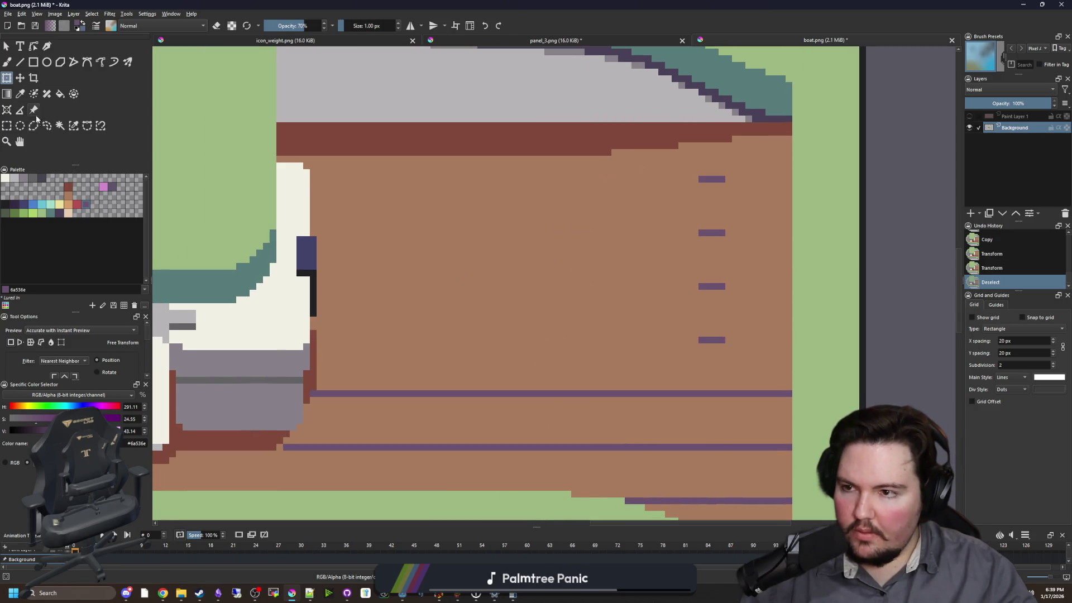
# - Draw four more evenly spaced full-width purple plank lines reaching the hull's right edge
pyautogui.click(20, 62)
pyautogui.hscroll(-1, 764, 333)
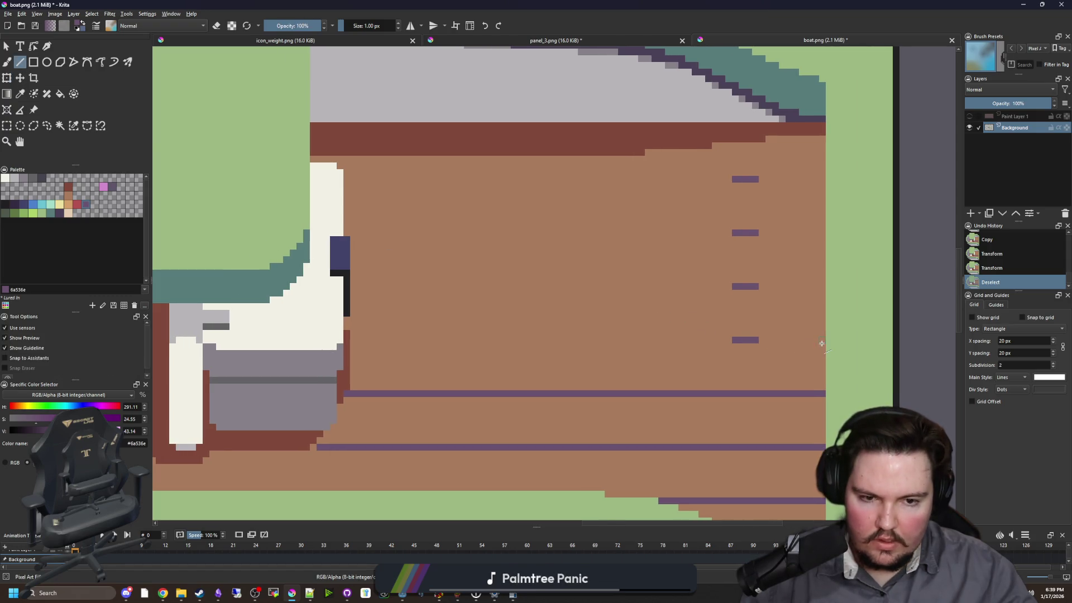
pyautogui.moveTo(821, 343); pyautogui.dragTo(514, 343)
pyautogui.moveTo(353, 338); pyautogui.dragTo(354, 339)
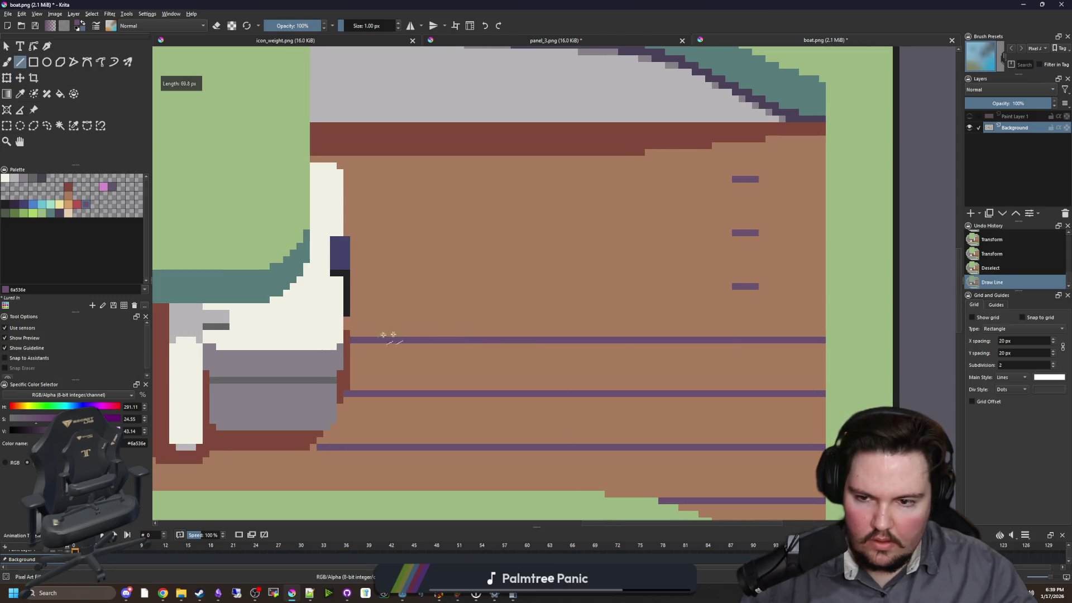
pyautogui.moveTo(824, 286); pyautogui.dragTo(351, 286)
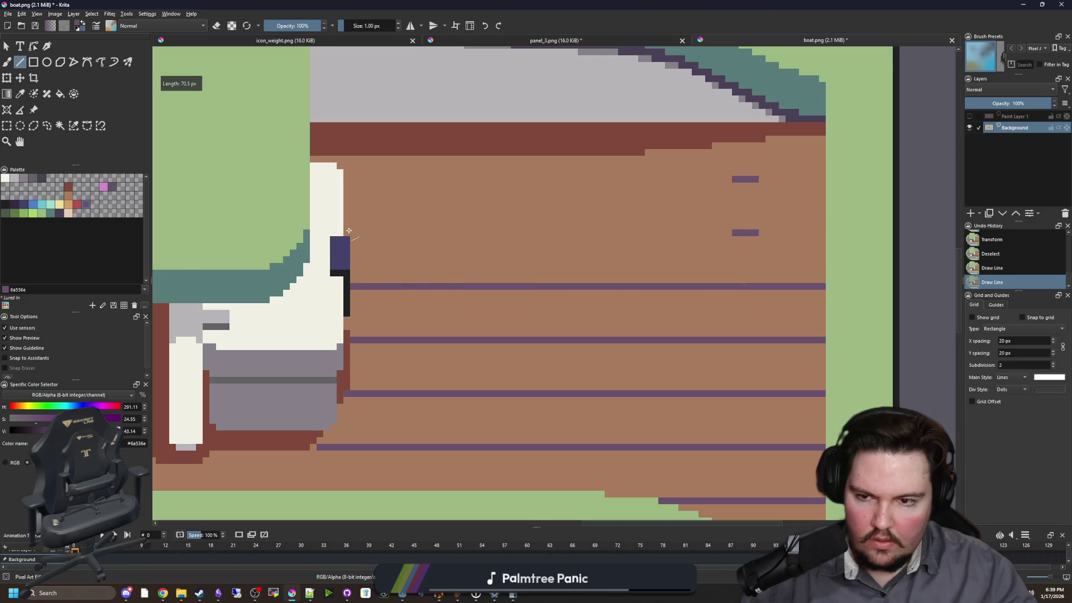
pyautogui.moveTo(349, 230); pyautogui.dragTo(825, 232)
pyautogui.moveTo(347, 178); pyautogui.dragTo(343, 178)
pyautogui.scroll(-3, 522, 412)
pyautogui.hscroll(-5, 442, 305)
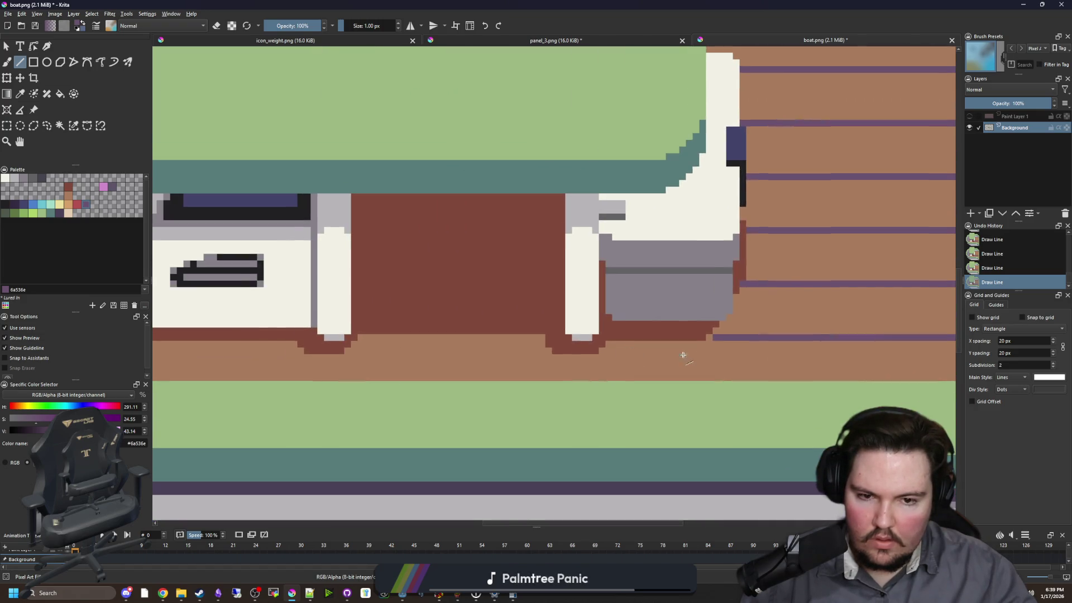
pyautogui.scroll(2, 683, 355)
# - Return to the Brush tool and review the finished plank lines
pyautogui.press('b')
pyautogui.click(719, 332)
pyautogui.scroll(-5, 540, 329)
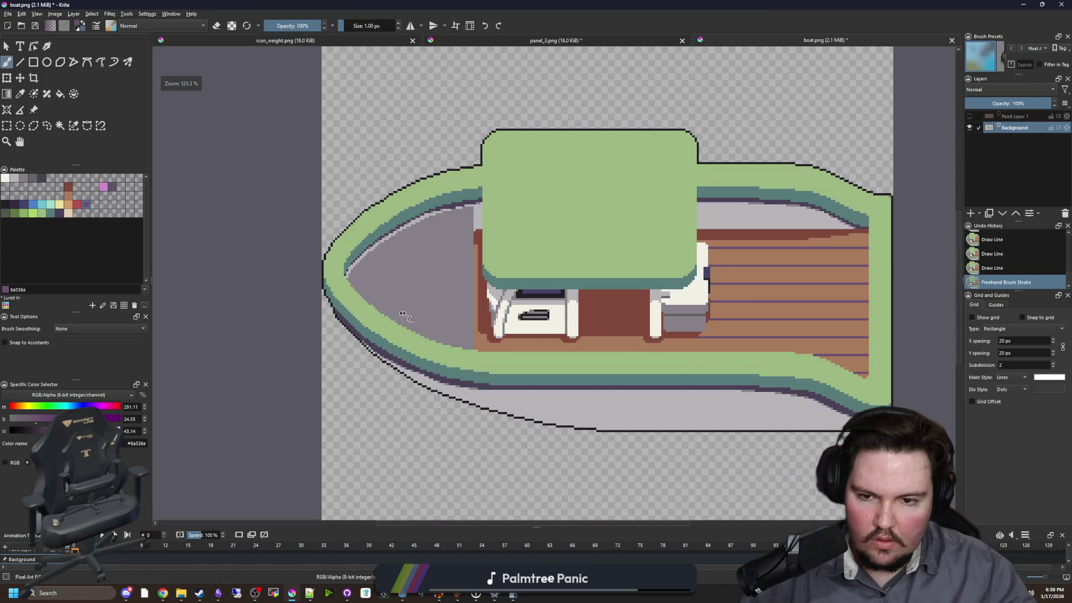
pyautogui.scroll(-3, 455, 322)
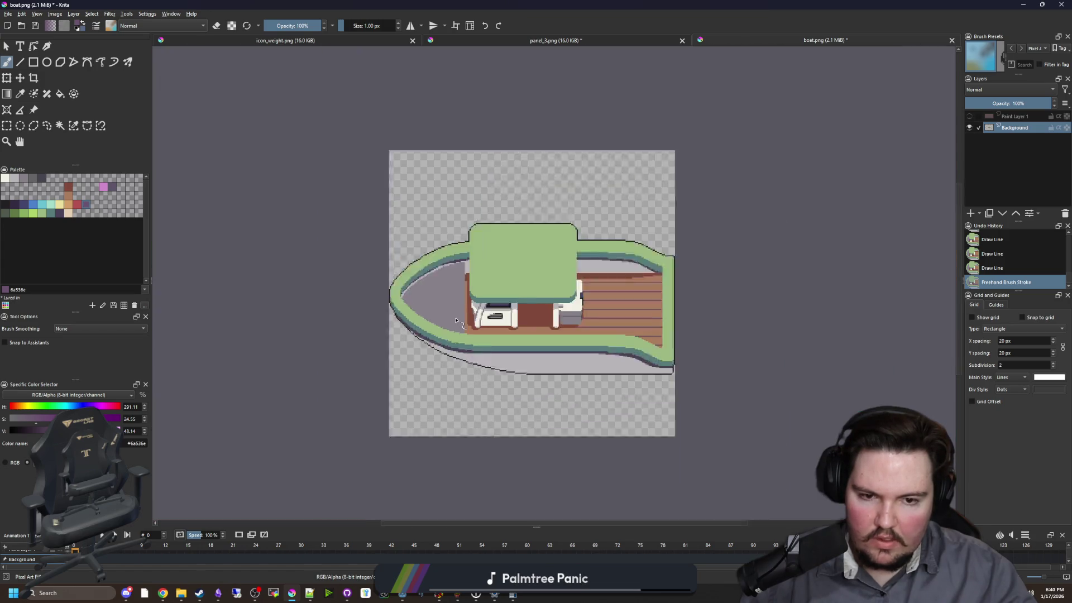
pyautogui.scroll(-1, 463, 355)
pyautogui.scroll(4, 299, 329)
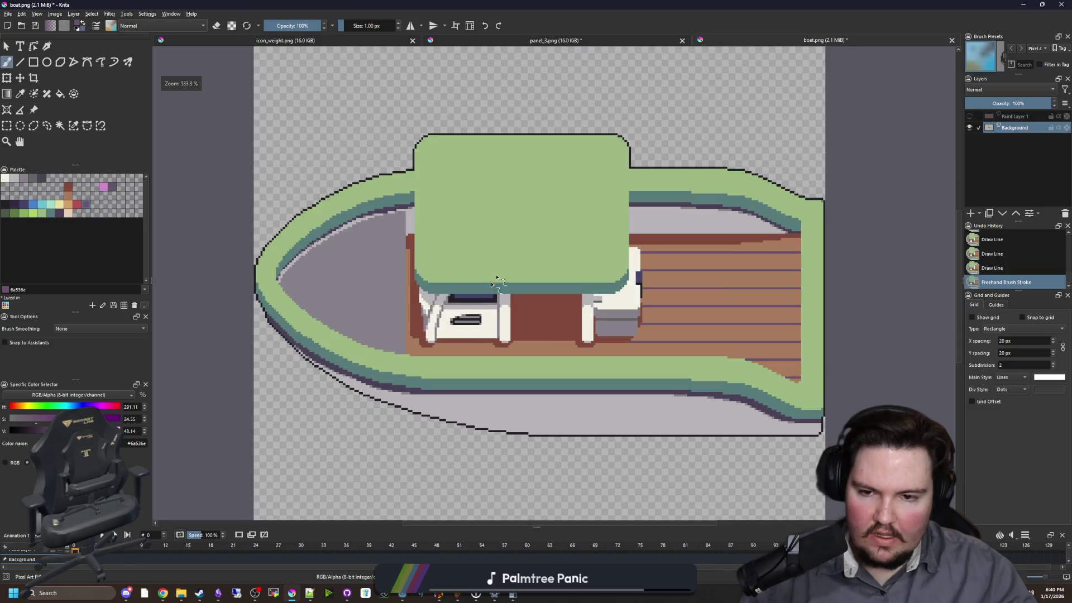
pyautogui.scroll(3, 299, 330)
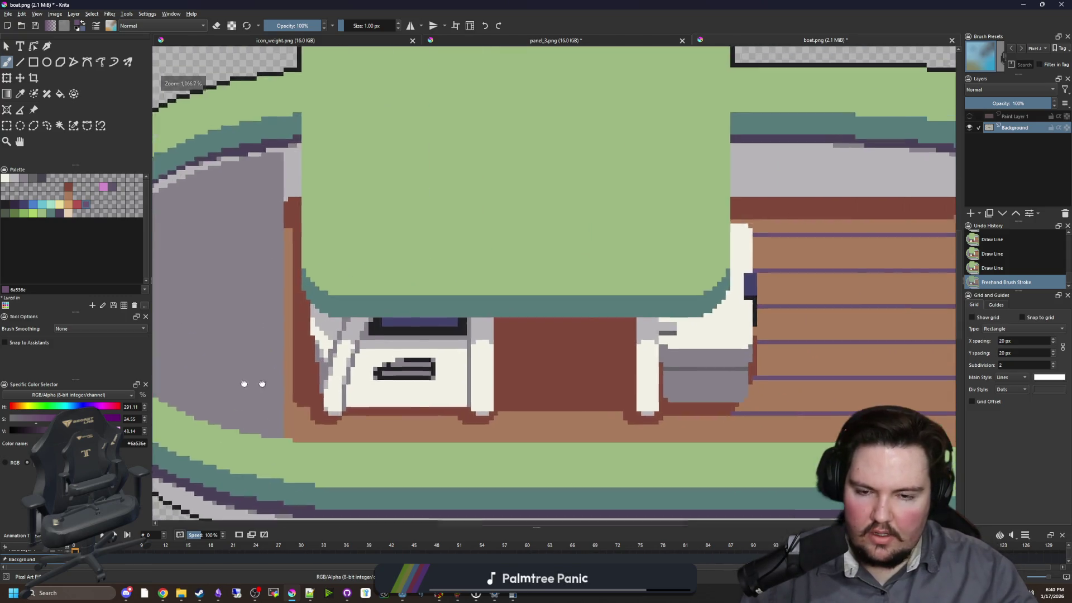
pyautogui.scroll(-4, 246, 383)
pyautogui.scroll(4, 490, 389)
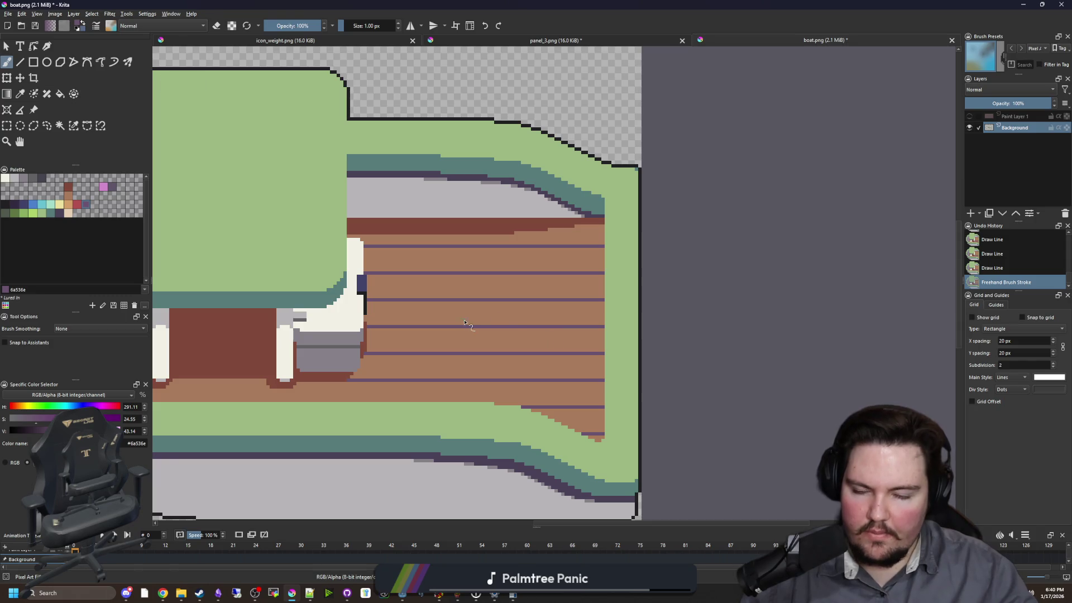
pyautogui.scroll(3, 469, 329)
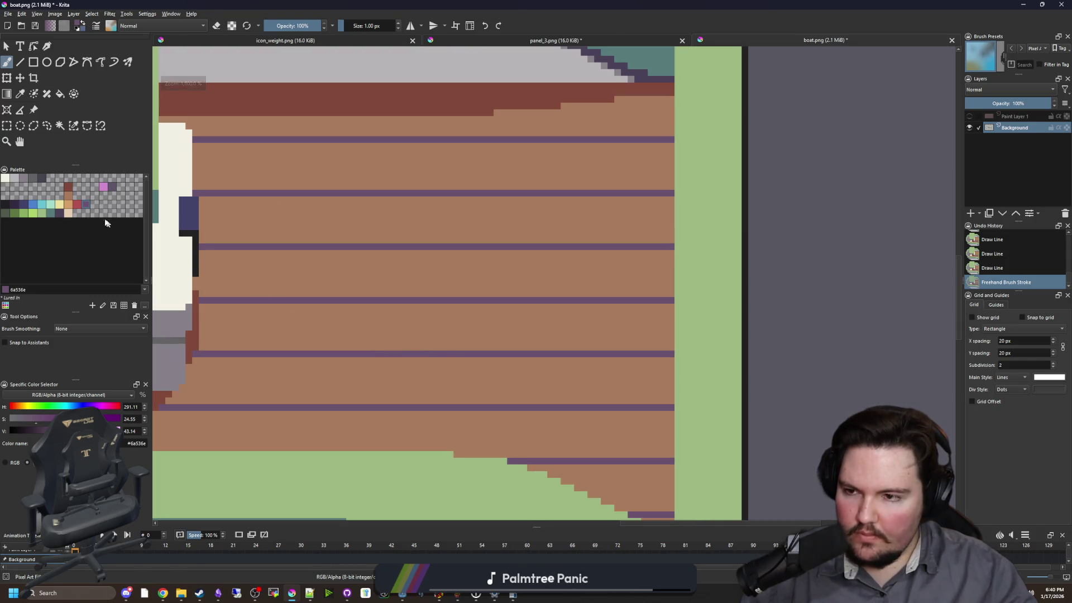
pyautogui.scroll(3, 301, 400)
# - Paint a reddish-pink stroke and single pixels over parts of the purple plank lines
pyautogui.press('p')
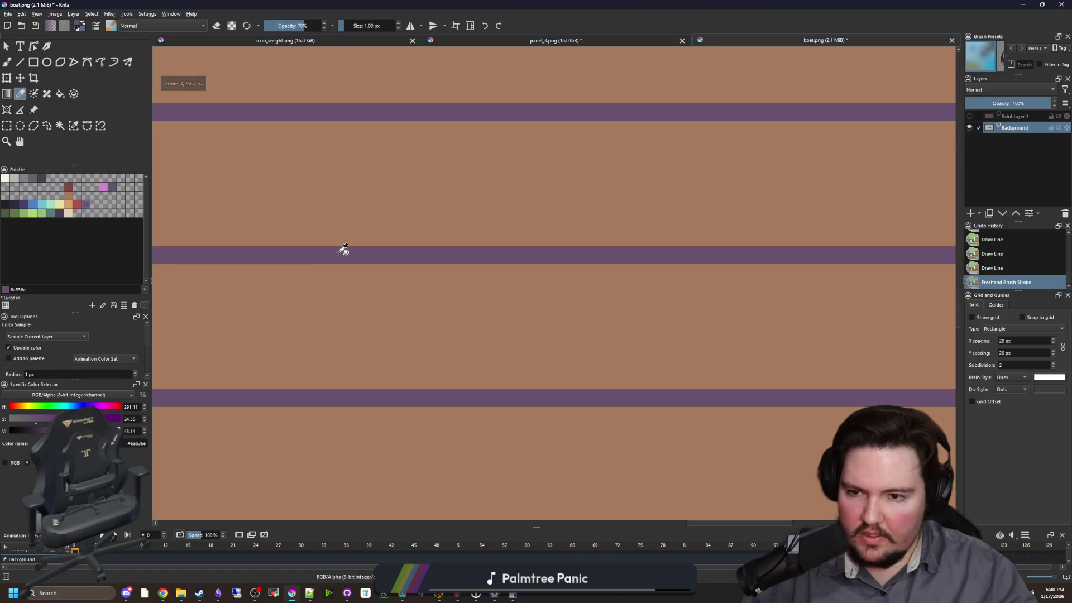
pyautogui.press('b')
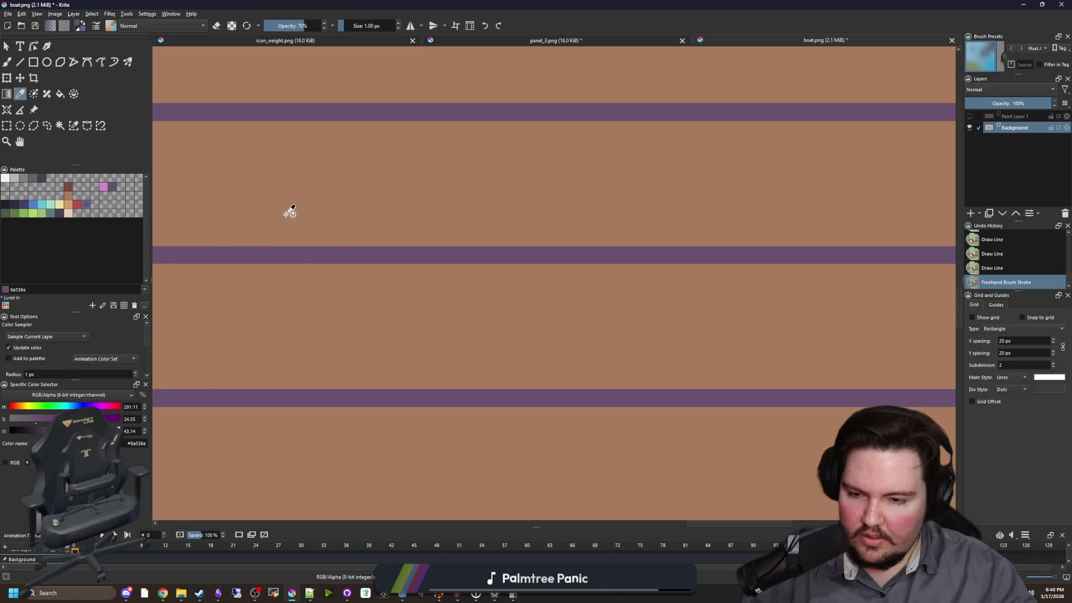
pyautogui.keyDown('ctrl'); pyautogui.click(289, 211); pyautogui.keyUp('ctrl')
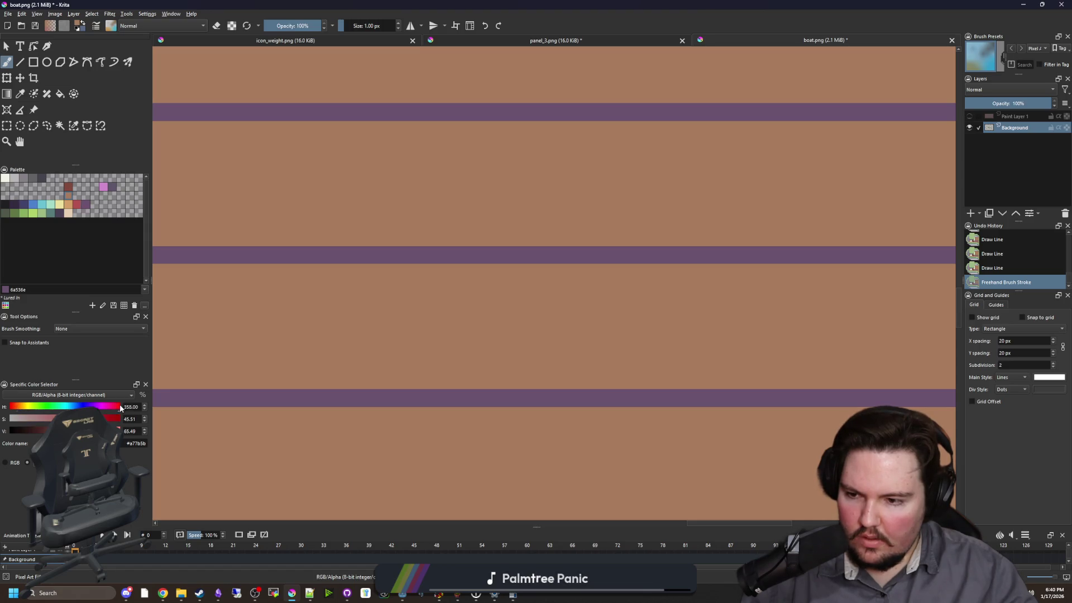
pyautogui.scroll(1, 312, 294)
pyautogui.moveTo(279, 234); pyautogui.dragTo(517, 235)
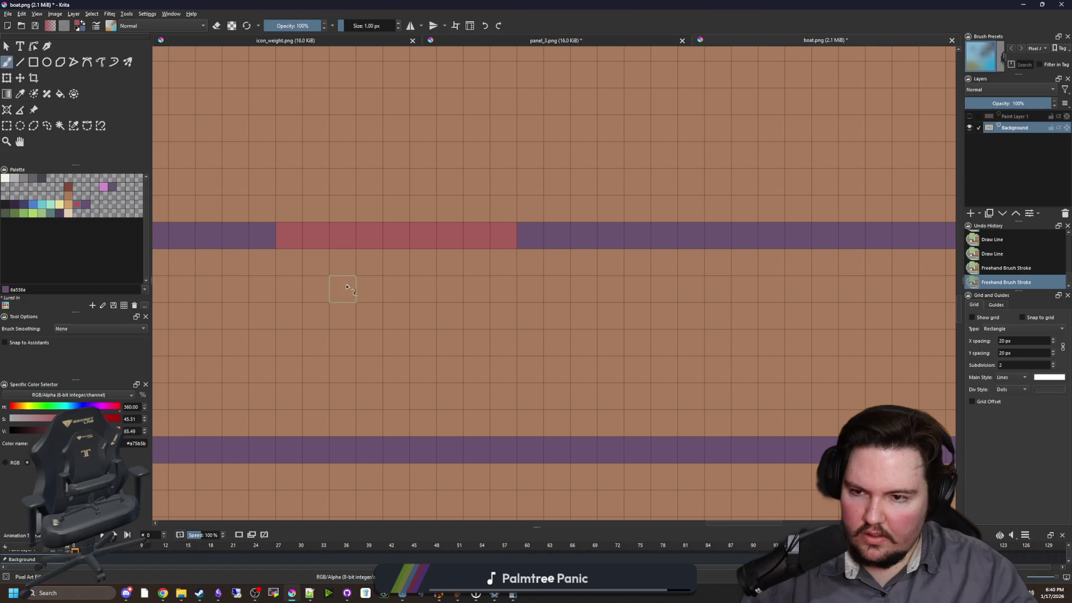
pyautogui.scroll(-2, 287, 359)
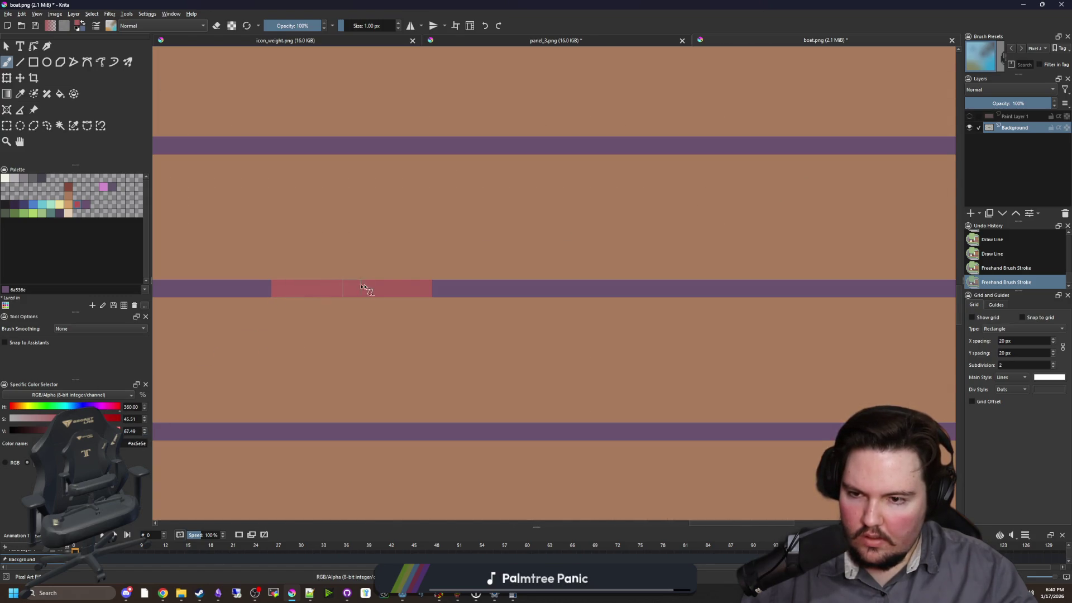
pyautogui.click(429, 288)
pyautogui.scroll(-3, 429, 288)
pyautogui.scroll(3, 429, 288)
pyautogui.scroll(1, 357, 290)
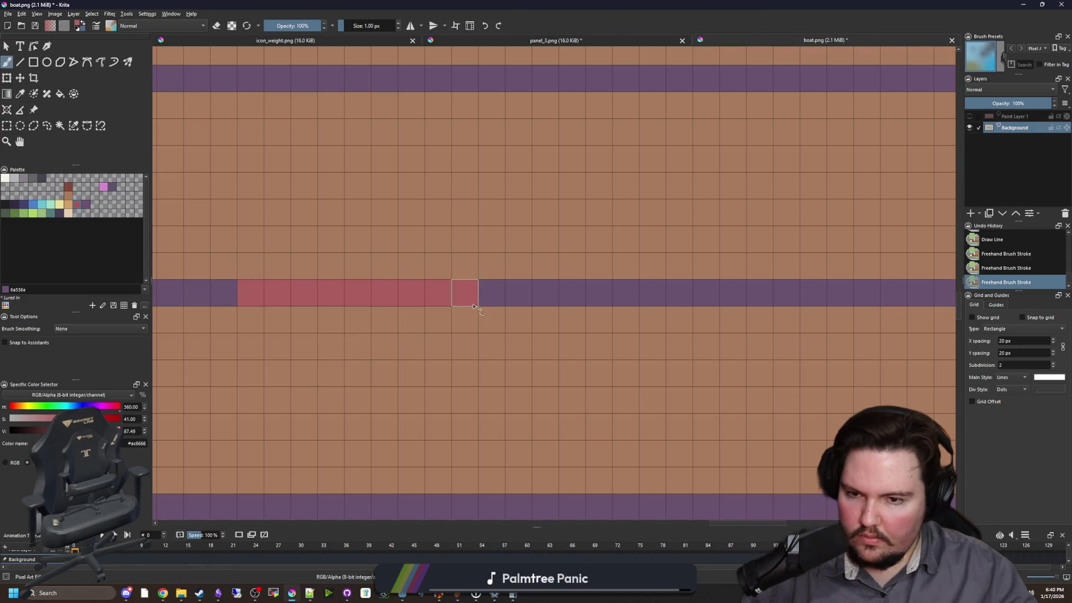
pyautogui.click(250, 293)
# - Select the plank lines, paint pink middle segments over them, then deselect with Ctrl+Shift+A
pyautogui.scroll(-3, 469, 324)
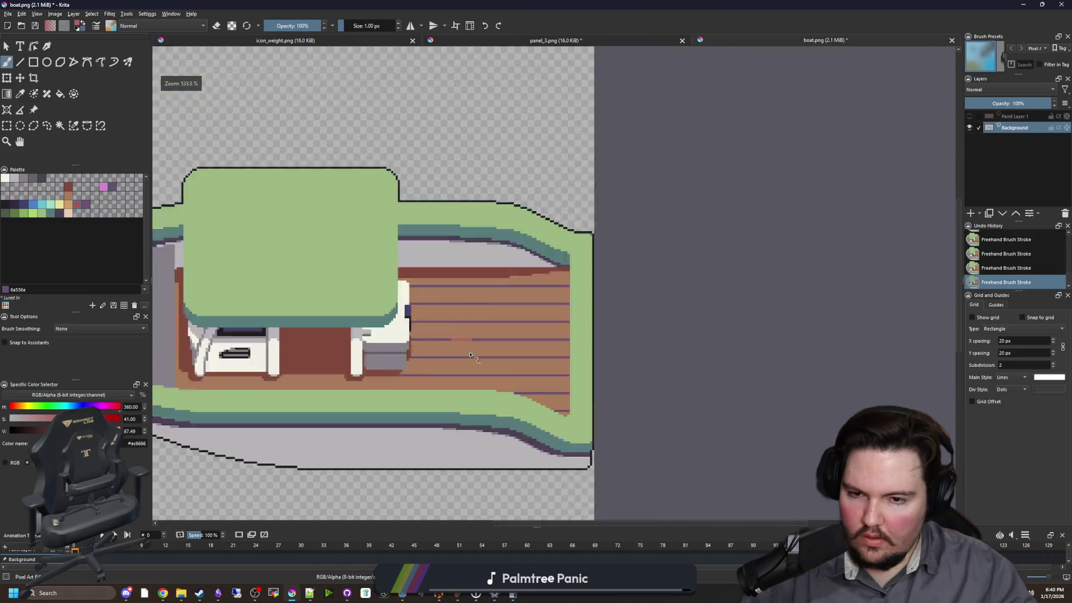
pyautogui.scroll(4, 487, 360)
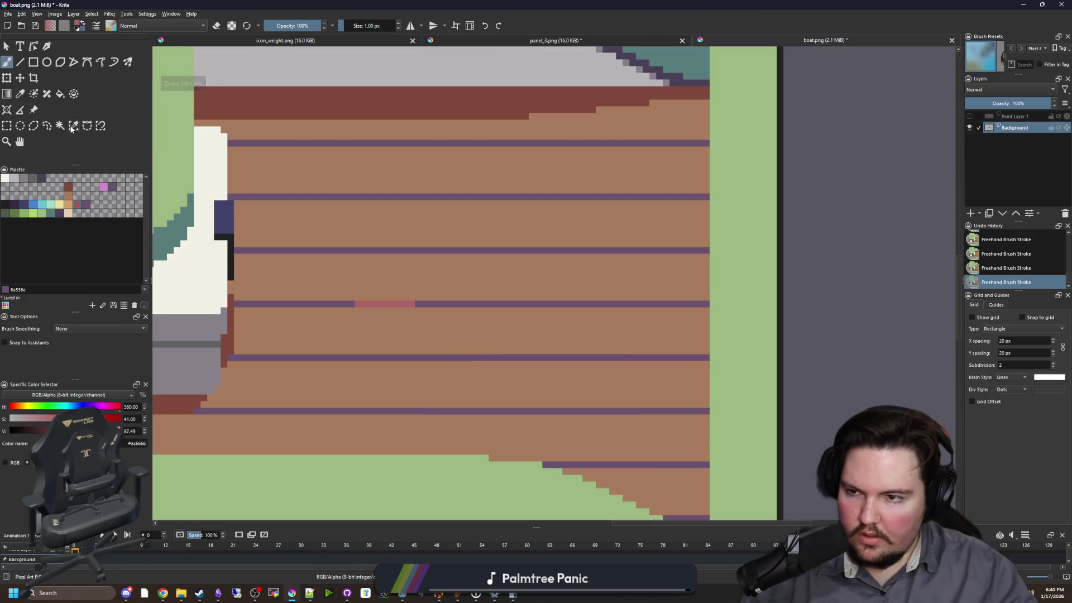
pyautogui.click(73, 125)
pyautogui.click(435, 302)
pyautogui.scroll(-1, 436, 303)
pyautogui.press('b')
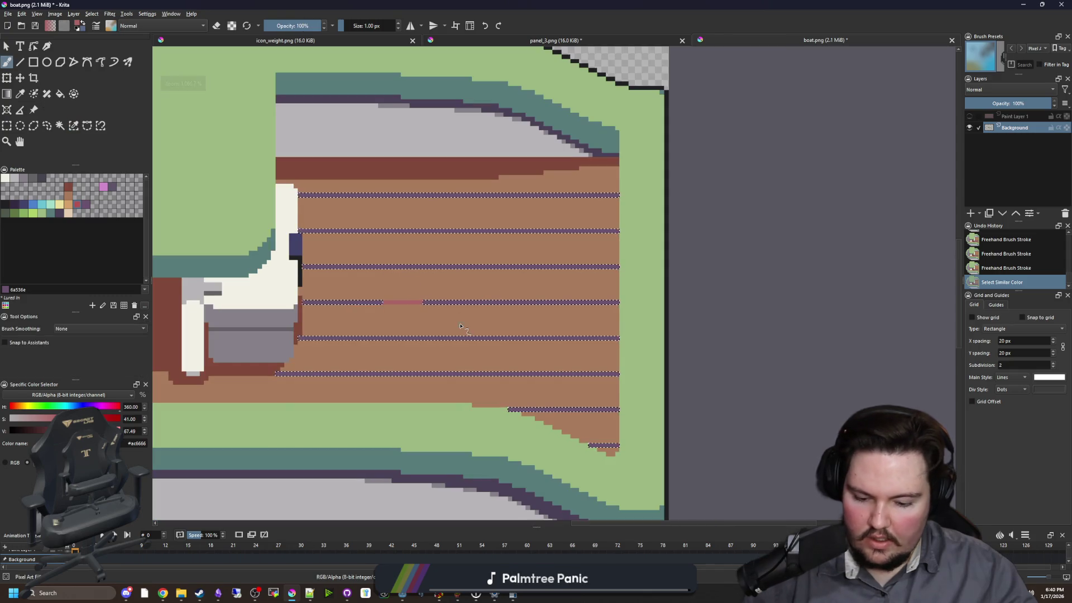
pyautogui.moveTo(413, 302)
pyautogui.mouseDown()
pyautogui.moveTo(538, 300)
pyautogui.moveTo(495, 267)
pyautogui.moveTo(401, 267)
pyautogui.mouseUp()
pyautogui.moveTo(379, 230); pyautogui.dragTo(564, 230)
pyautogui.moveTo(564, 337); pyautogui.dragTo(362, 338)
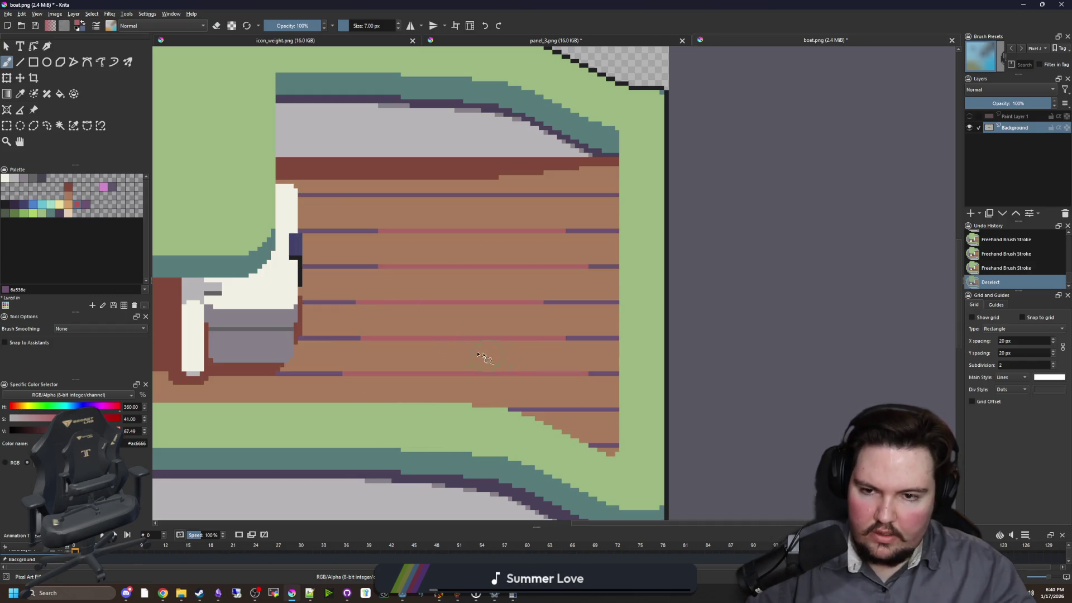
pyautogui.hotkey('ctrl', 'shift', 'a')
pyautogui.scroll(-6, 455, 287)
pyautogui.scroll(-1, 455, 287)
pyautogui.scroll(-2, 455, 287)
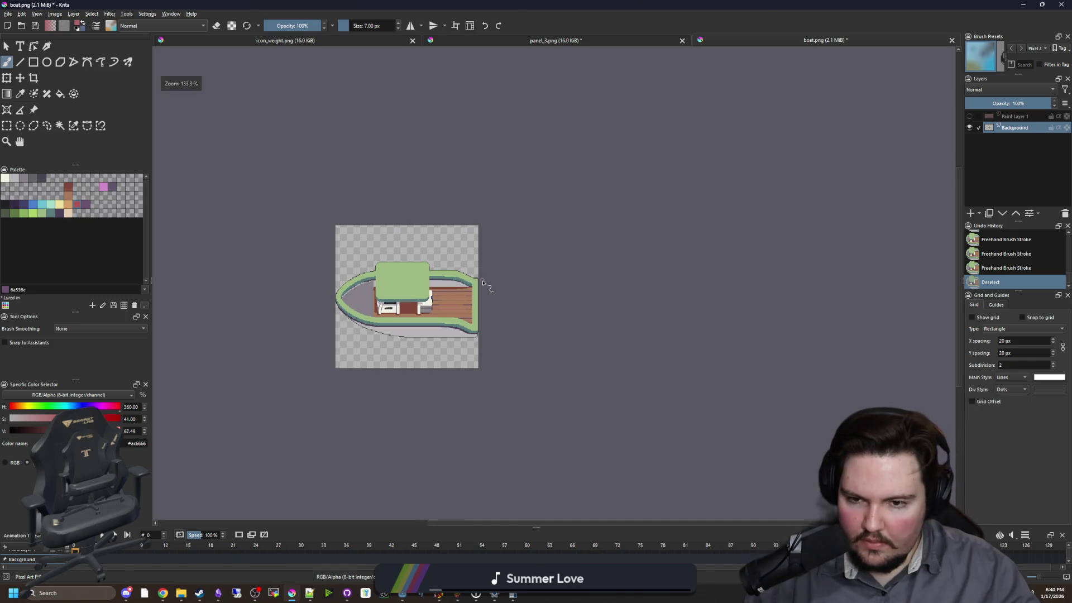
# - Shrink the brush and paint a single pixel on the hull rim
pyautogui.scroll(5, 350, 284)
pyautogui.scroll(3, 350, 285)
pyautogui.press('[')
pyautogui.press('[')
pyautogui.press('[')
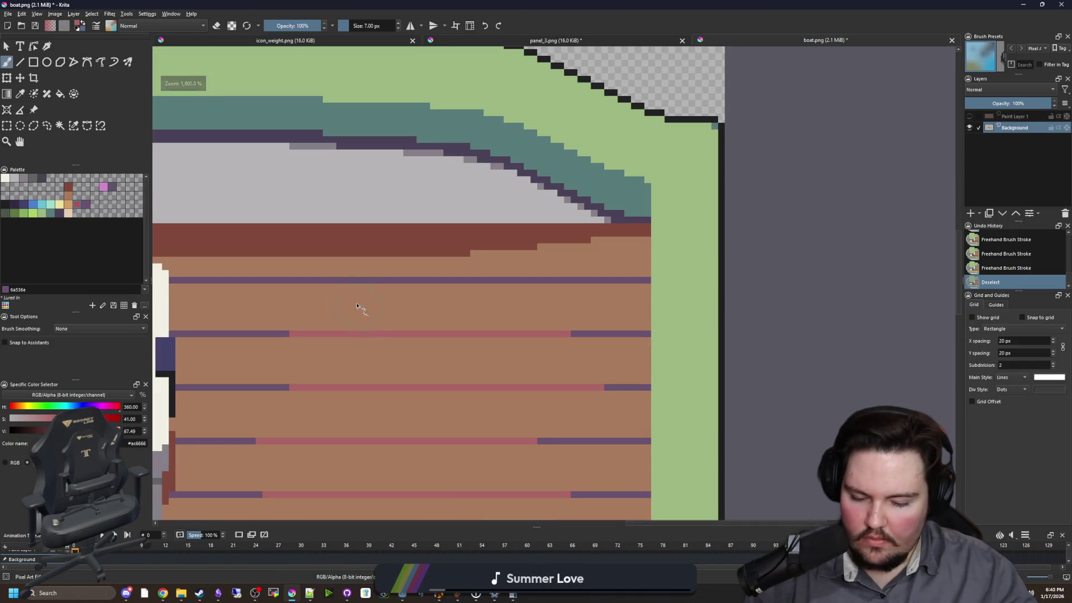
pyautogui.click(472, 282)
pyautogui.scroll(-3, 480, 283)
pyautogui.scroll(3, 411, 299)
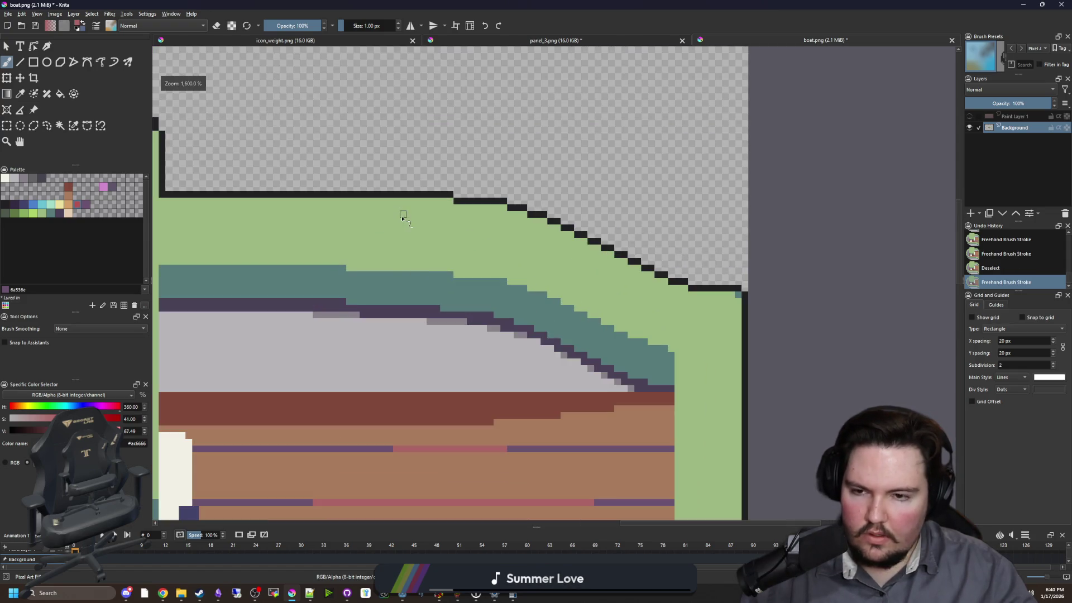
pyautogui.scroll(2, 403, 216)
# - Pick teal 567b79 and paint teal pixels along the hull's top outline
pyautogui.click(52, 213)
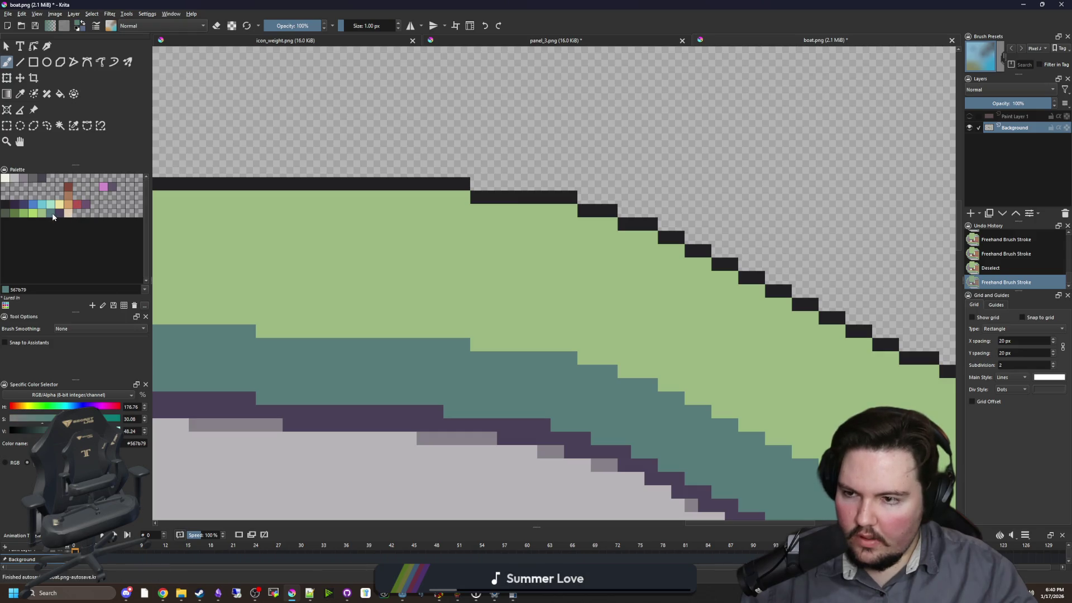
pyautogui.scroll(1, 469, 213)
pyautogui.click(451, 193)
pyautogui.click(427, 192)
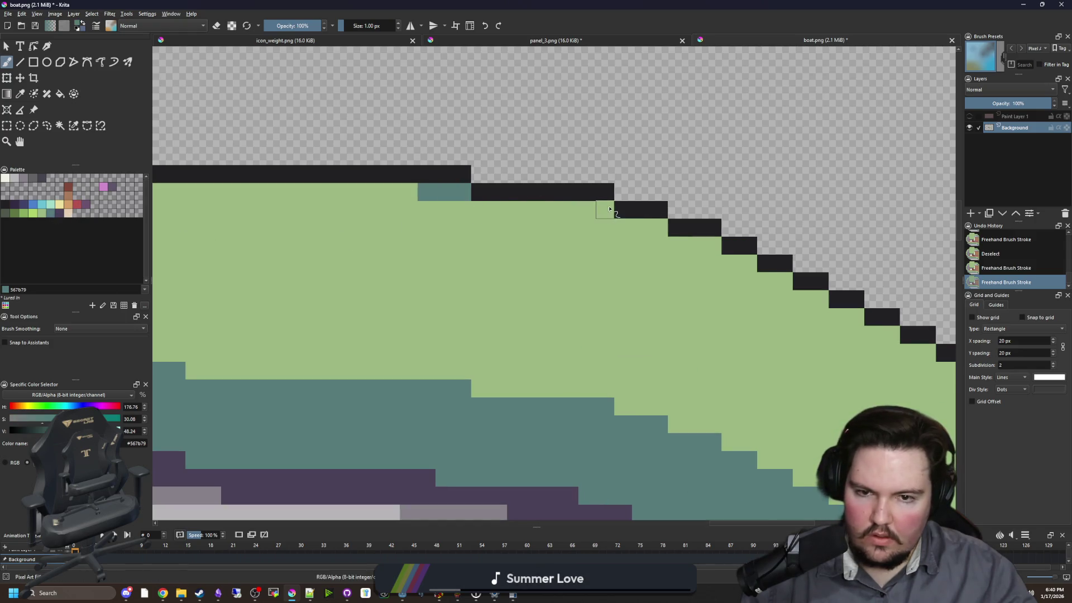
pyautogui.moveTo(570, 210); pyautogui.dragTo(606, 210)
pyautogui.click(659, 228)
pyautogui.click(712, 245)
pyautogui.moveTo(702, 245); pyautogui.dragTo(438, 259)
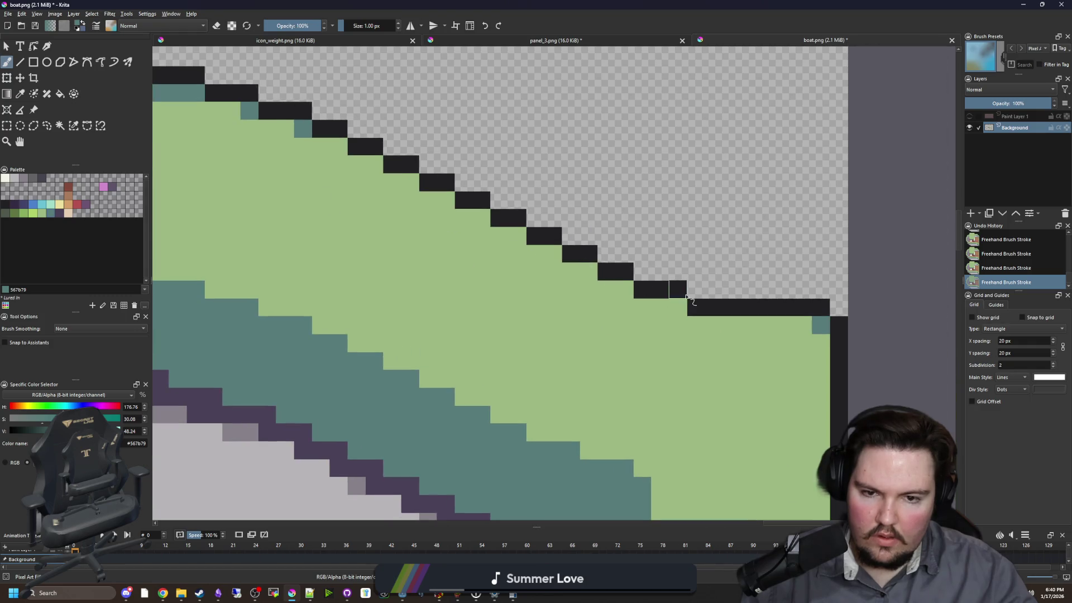
pyautogui.scroll(-10, 679, 315)
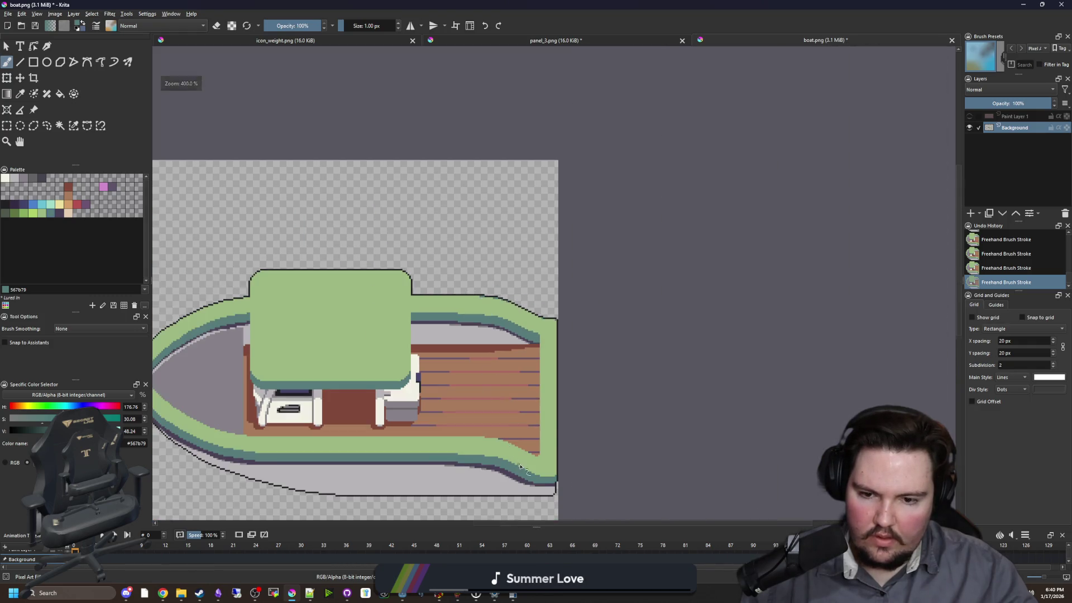
pyautogui.scroll(5, 530, 446)
pyautogui.scroll(-4, 540, 426)
pyautogui.scroll(8, 335, 312)
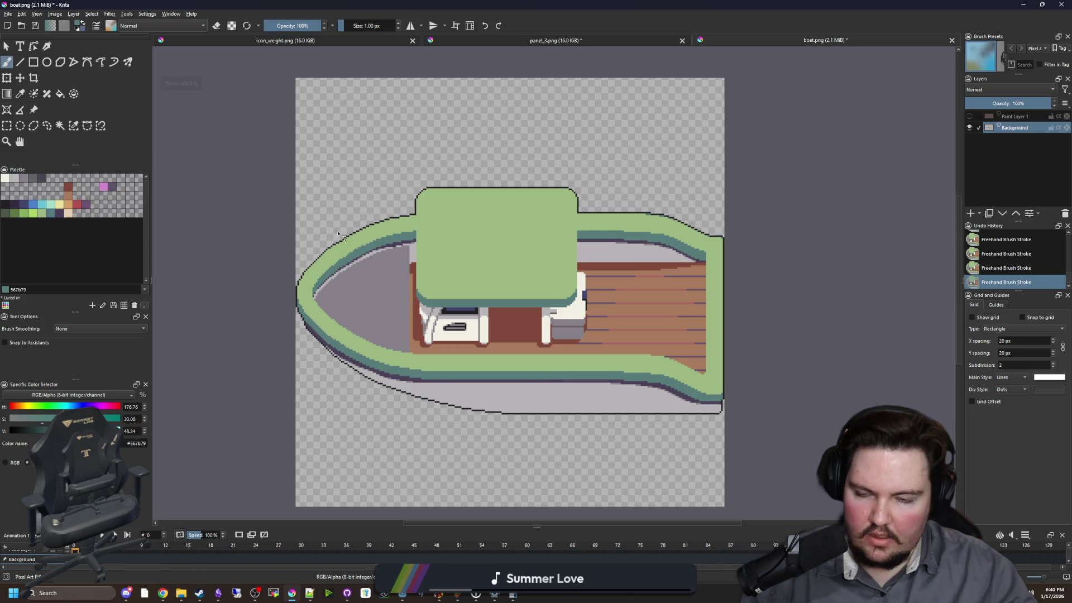
pyautogui.scroll(-3, 446, 223)
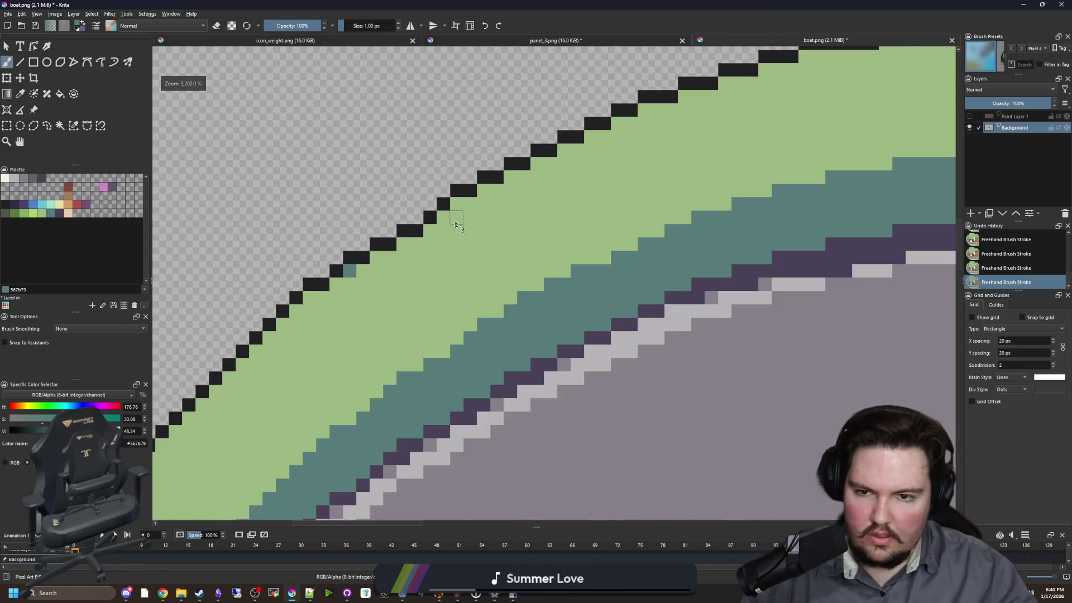
pyautogui.scroll(3, 453, 218)
pyautogui.scroll(-1, 444, 239)
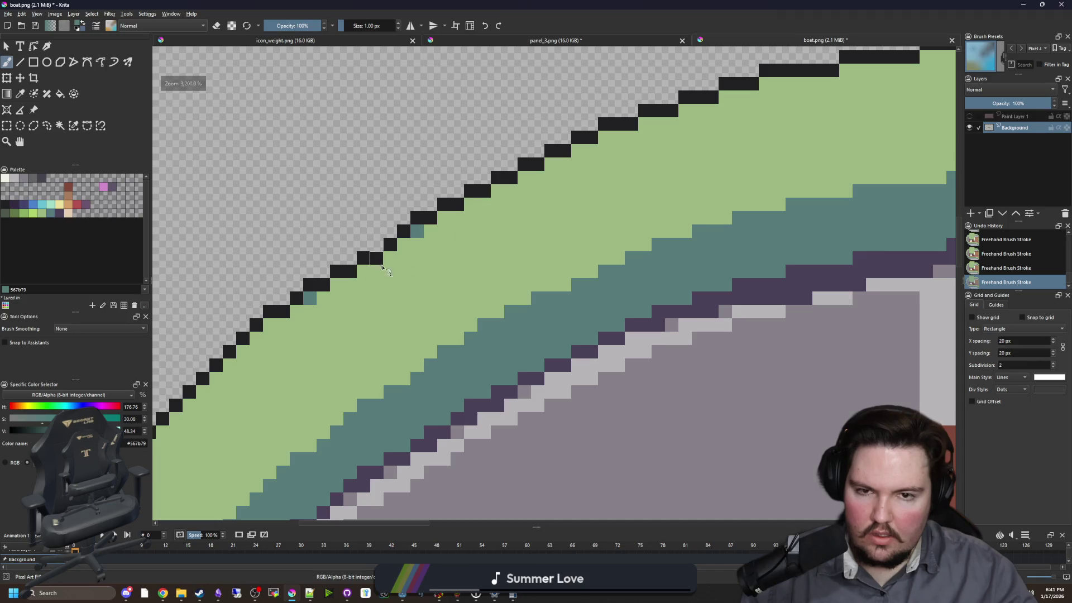
pyautogui.scroll(1, 565, 175)
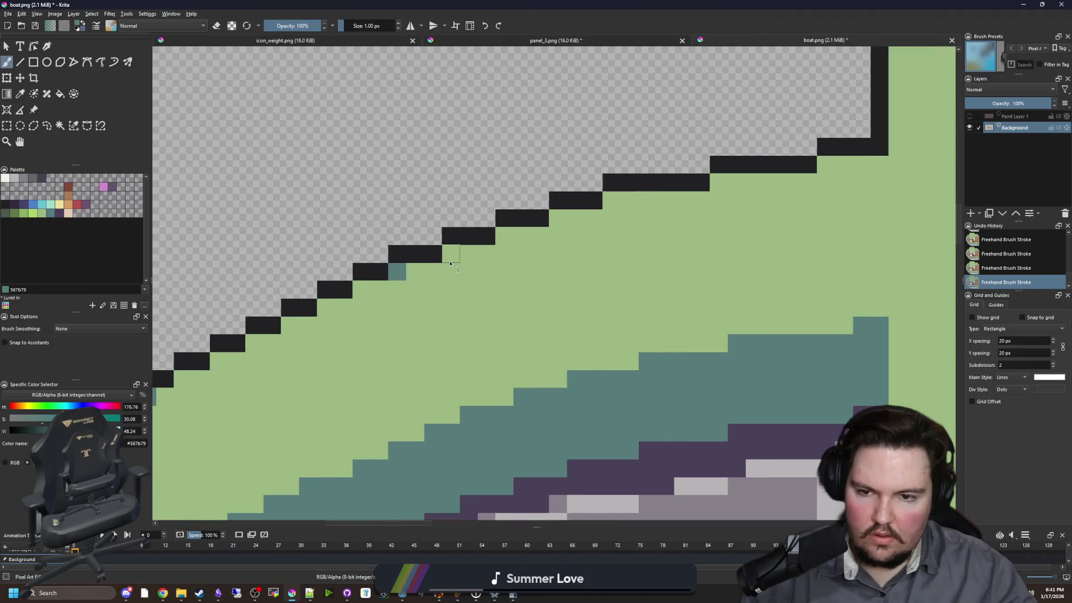
# - Add teal pixels along the outline near the hull's right edge
pyautogui.moveTo(717, 182)
pyautogui.mouseDown()
pyautogui.moveTo(742, 185)
pyautogui.moveTo(735, 270)
pyautogui.mouseUp()
pyautogui.scroll(-3, 829, 167)
pyautogui.scroll(2, 694, 211)
pyautogui.moveTo(728, 232); pyautogui.dragTo(725, 173)
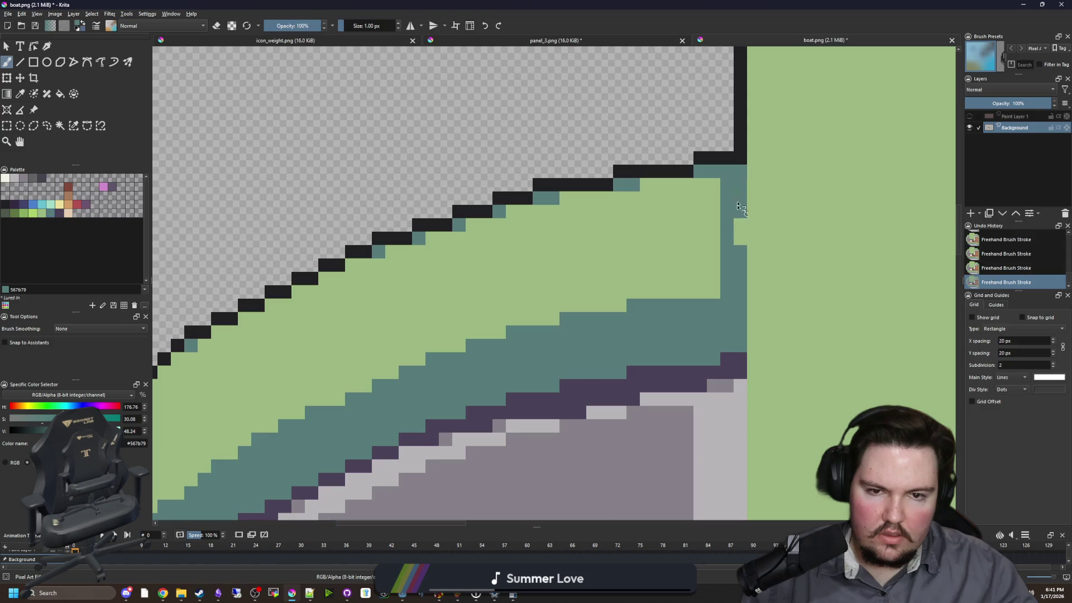
pyautogui.click(740, 231)
pyautogui.scroll(-8, 497, 278)
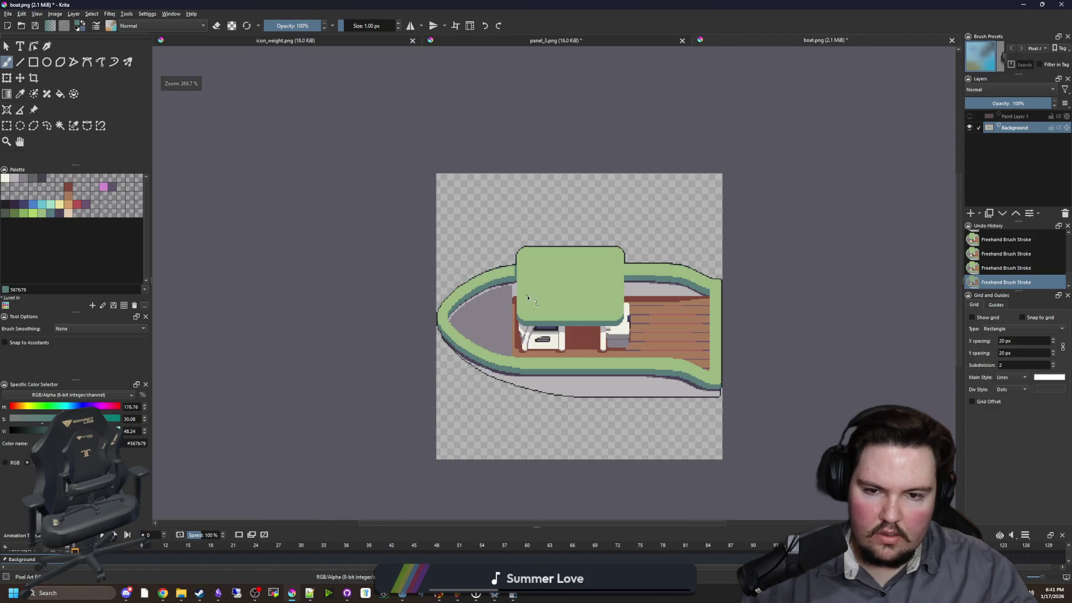
pyautogui.scroll(8, 527, 296)
# - Paint a teal strip up the rim beside the cabin and pixels along the upper-left outline
pyautogui.moveTo(625, 374); pyautogui.dragTo(634, 225)
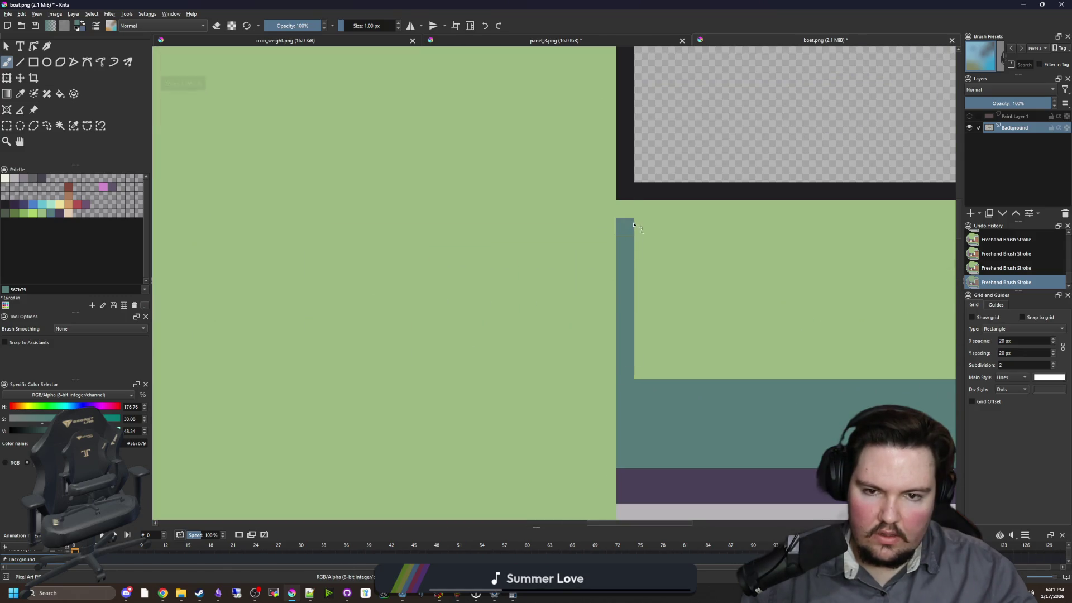
pyautogui.scroll(-8, 449, 246)
pyautogui.scroll(8, 457, 153)
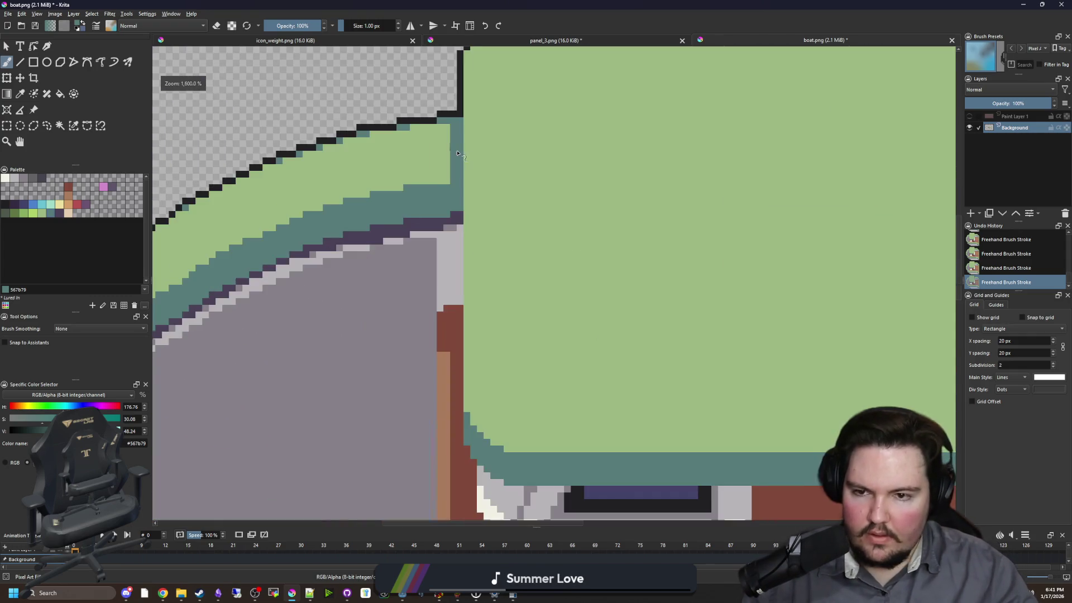
pyautogui.scroll(2, 457, 152)
pyautogui.moveTo(456, 301)
pyautogui.mouseDown()
pyautogui.moveTo(457, 148)
pyautogui.moveTo(456, 306)
pyautogui.mouseUp()
pyautogui.scroll(-3, 608, 280)
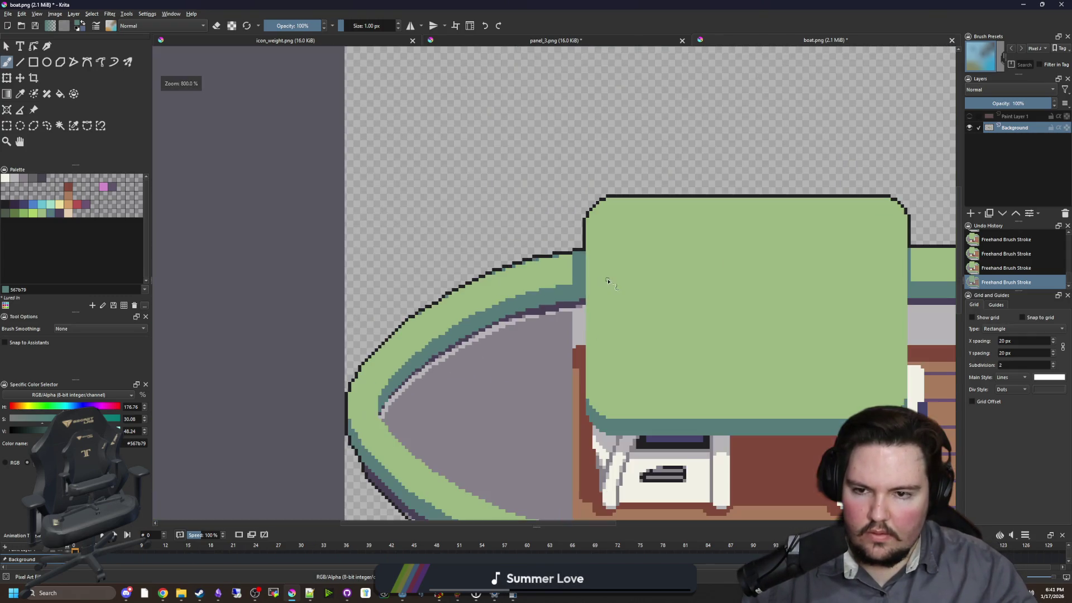
pyautogui.scroll(6, 409, 333)
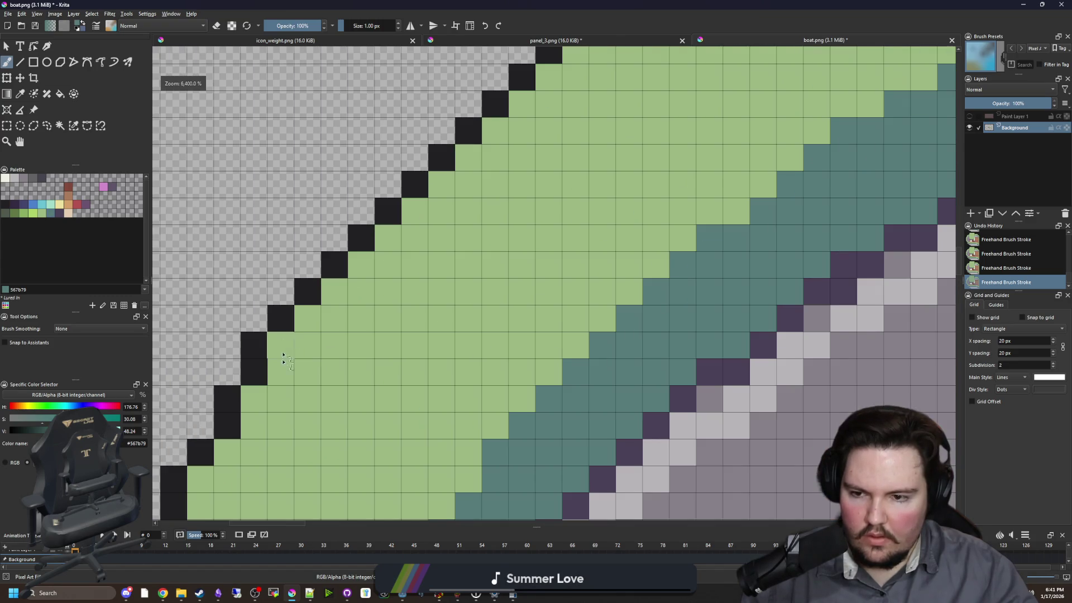
pyautogui.scroll(-1, 284, 359)
pyautogui.click(234, 395)
pyautogui.scroll(1, 237, 393)
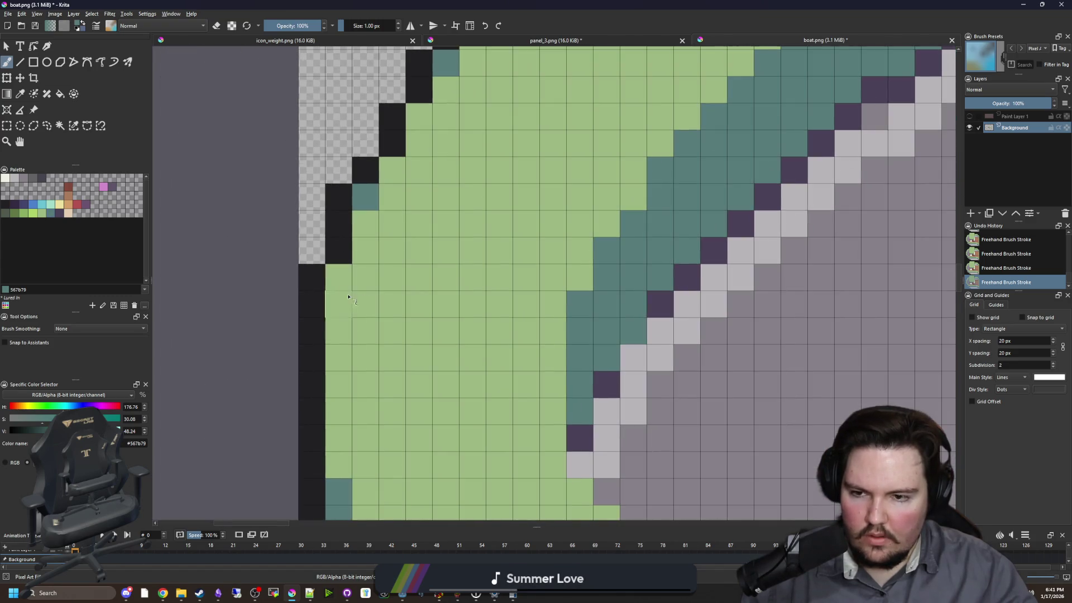
pyautogui.moveTo(338, 277); pyautogui.dragTo(339, 310)
pyautogui.scroll(-6, 268, 323)
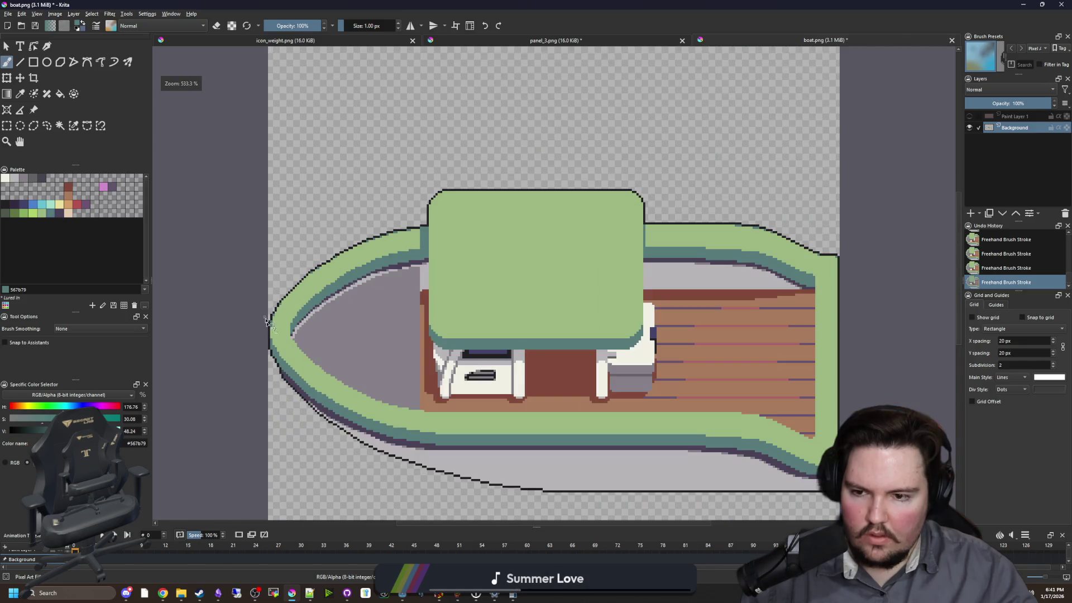
pyautogui.scroll(-2, 313, 383)
pyautogui.scroll(5, 452, 395)
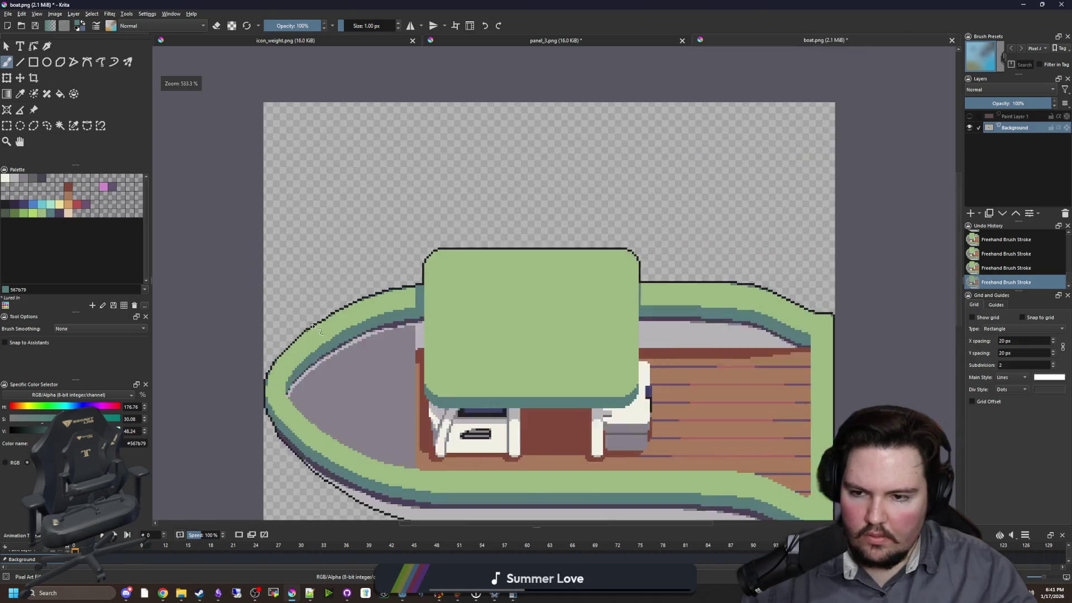
pyautogui.scroll(-3, 358, 318)
pyautogui.scroll(-5, 358, 318)
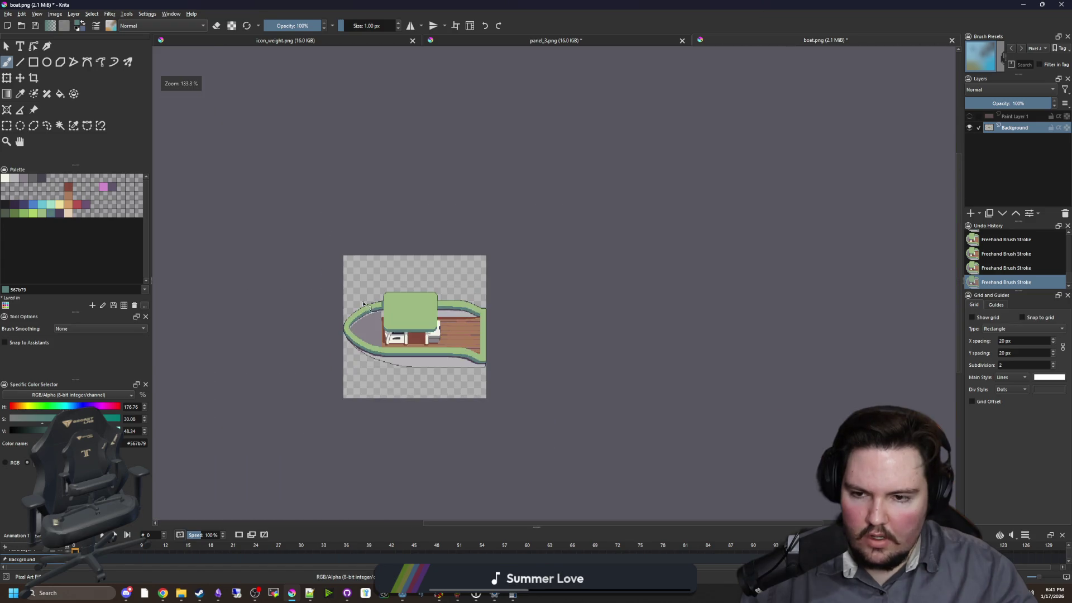
pyautogui.scroll(4, 438, 314)
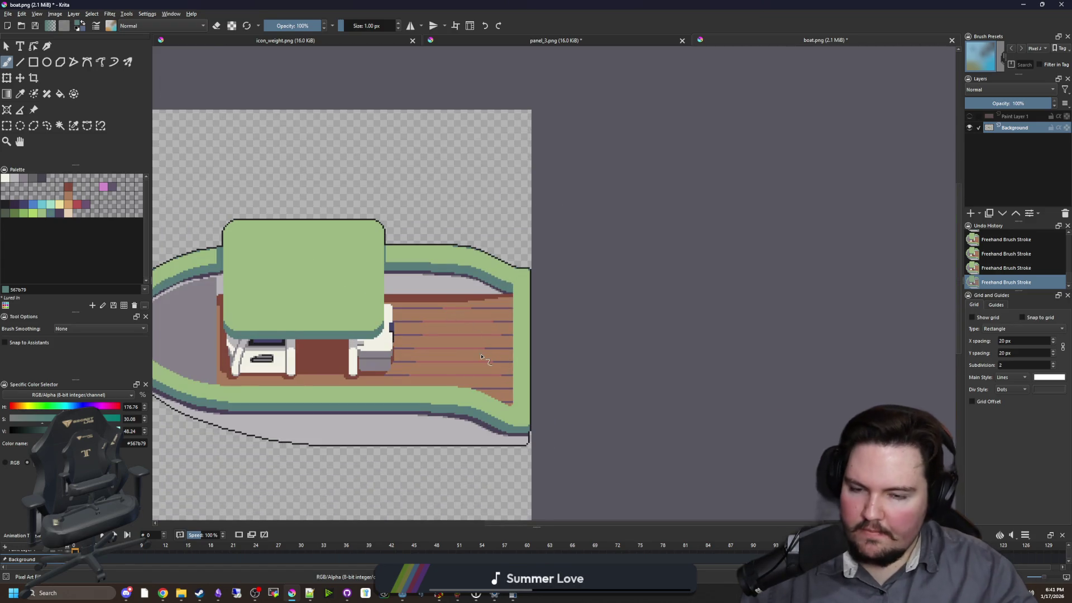
pyautogui.scroll(2, 481, 356)
pyautogui.moveTo(533, 302); pyautogui.dragTo(580, 280)
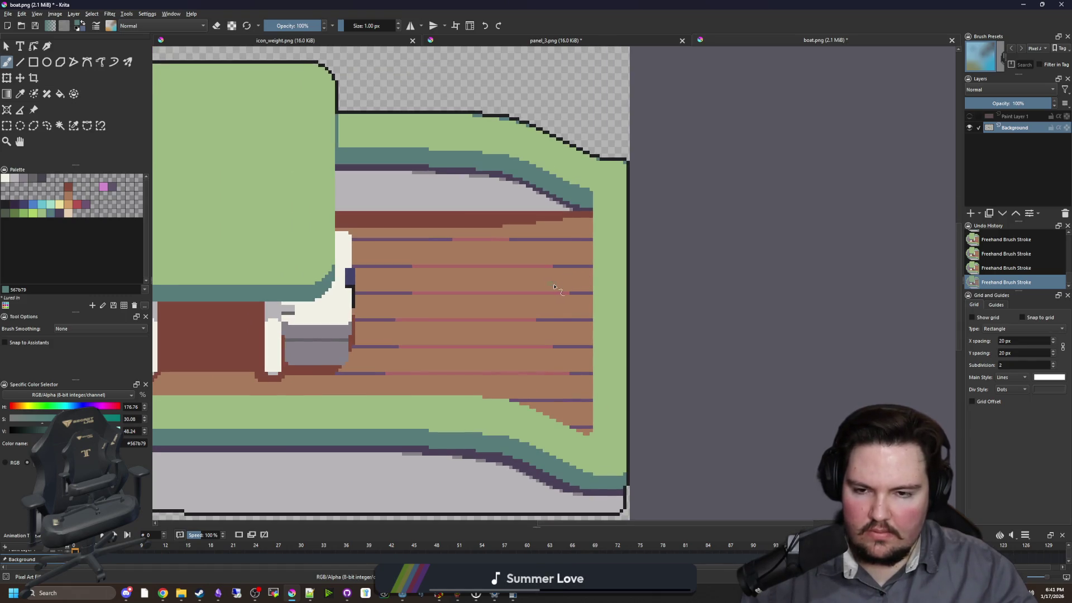
pyautogui.scroll(-3, 554, 287)
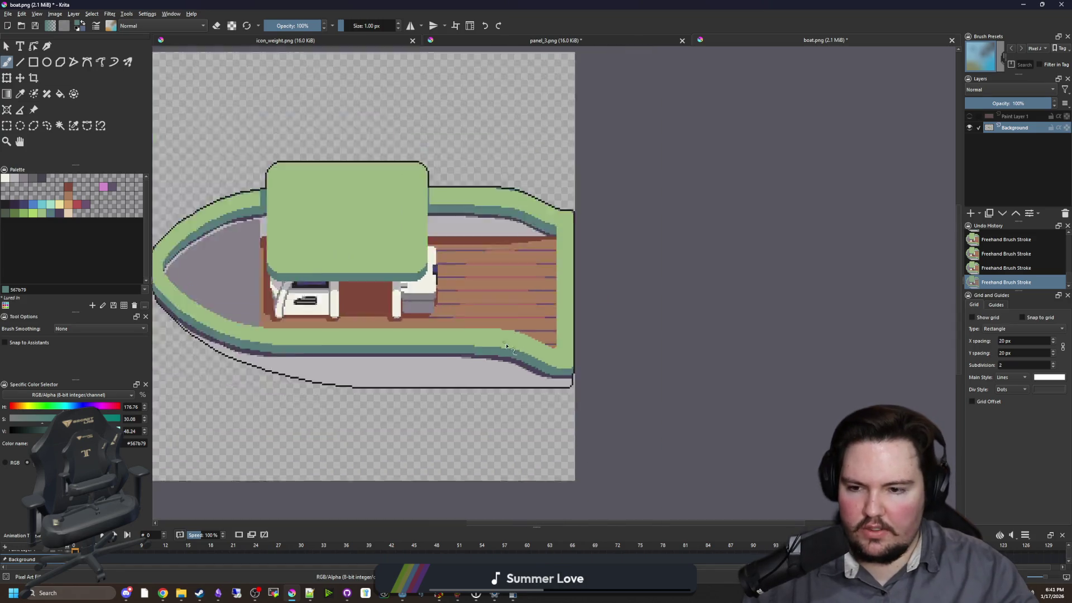
pyautogui.scroll(-2, 506, 346)
pyautogui.scroll(2, 464, 364)
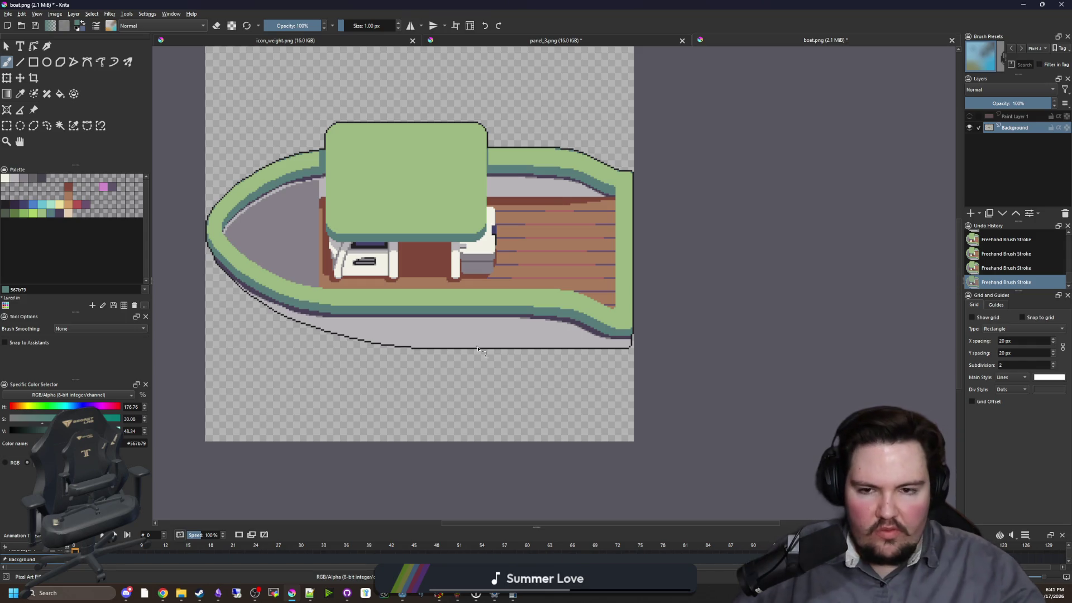
pyautogui.scroll(6, 609, 196)
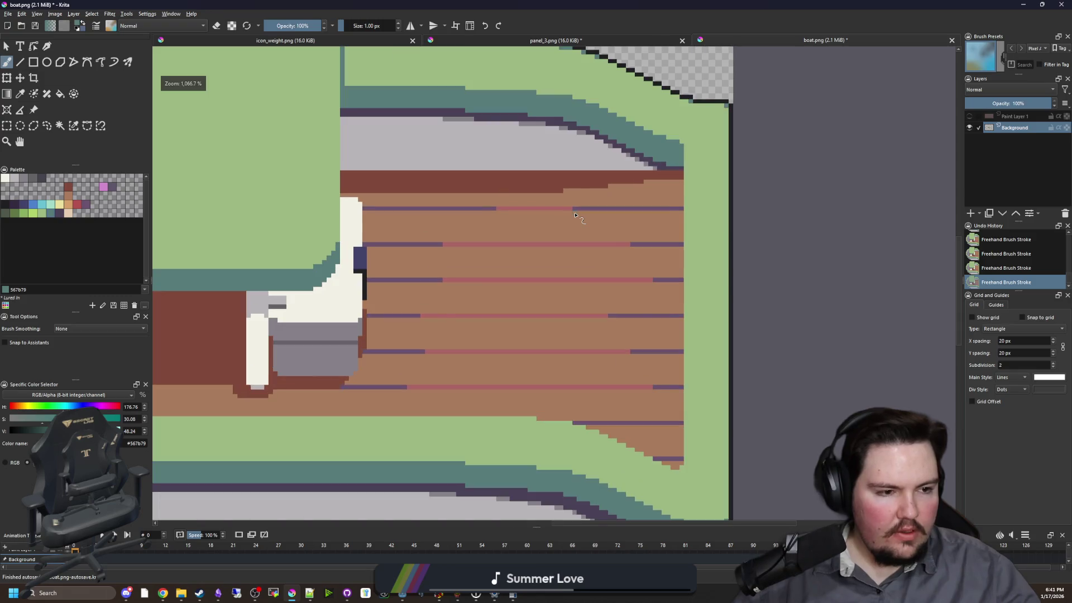
# - Sample the purple plank-line colour from the deck and return to the pixel brush
pyautogui.hotkey('alt', 'Tab')
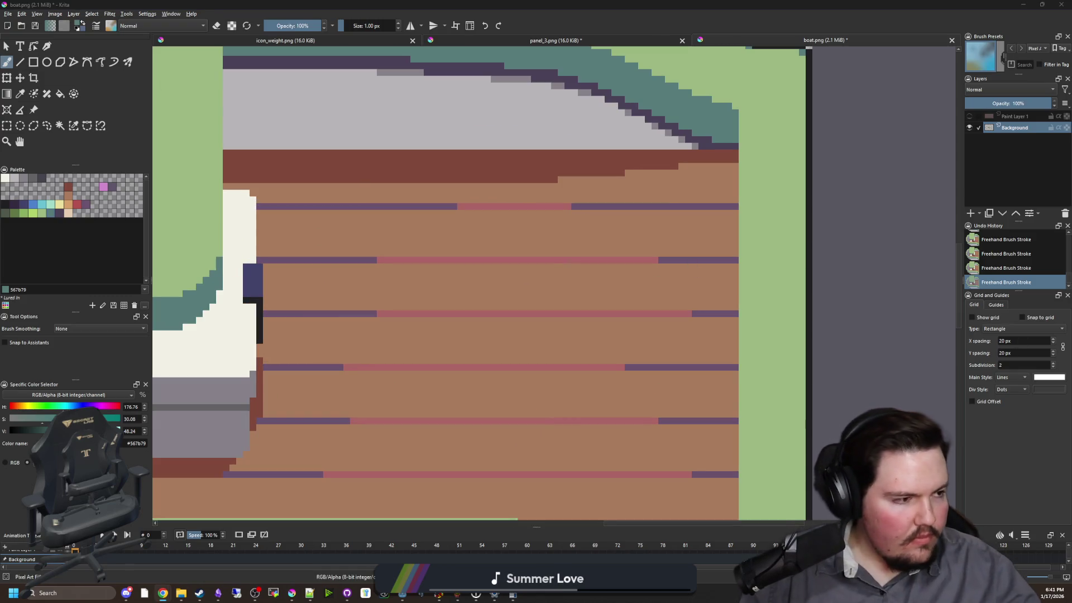
pyautogui.hotkey('alt', 'Tab')
pyautogui.moveTo(352, 303)
pyautogui.mouseDown()
pyautogui.moveTo(322, 264)
pyautogui.moveTo(354, 268)
pyautogui.mouseUp()
pyautogui.press('p')
pyautogui.click(302, 256)
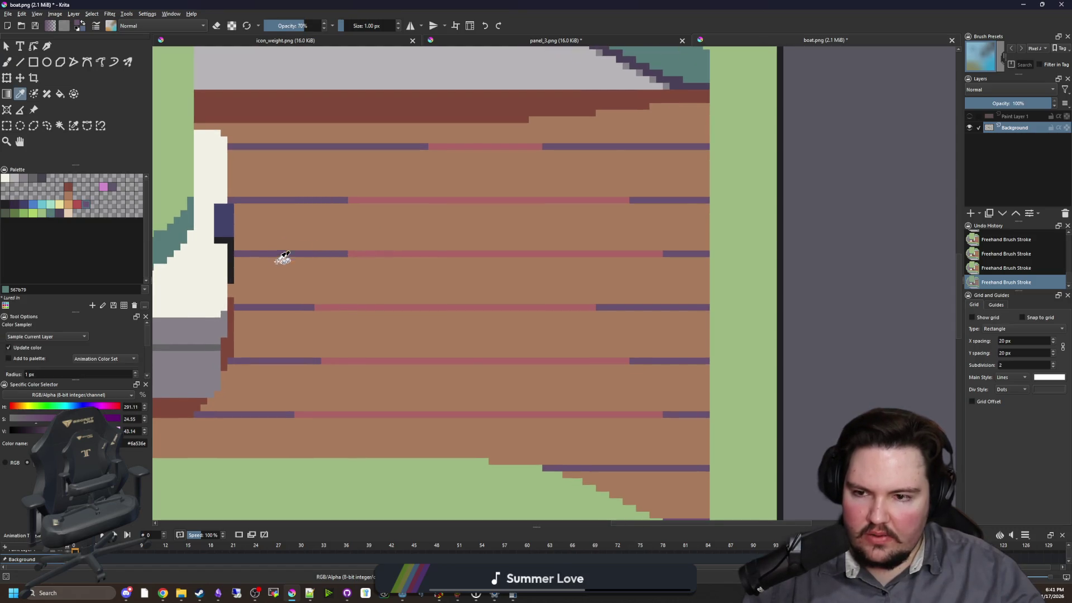
pyautogui.scroll(1, 280, 258)
pyautogui.scroll(-3, 364, 337)
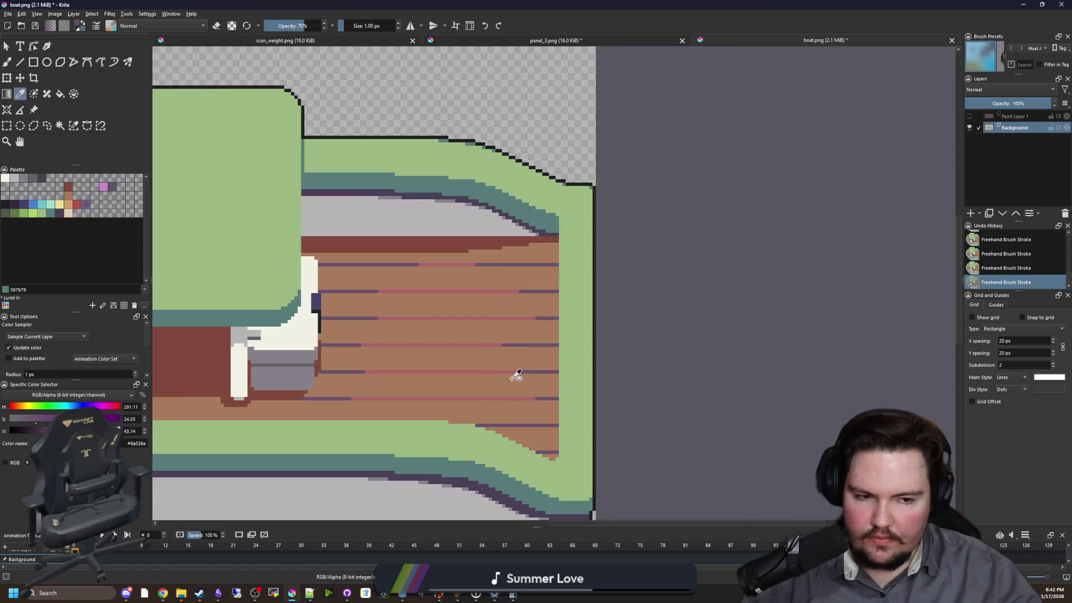
pyautogui.press('b')
pyautogui.scroll(4, 515, 376)
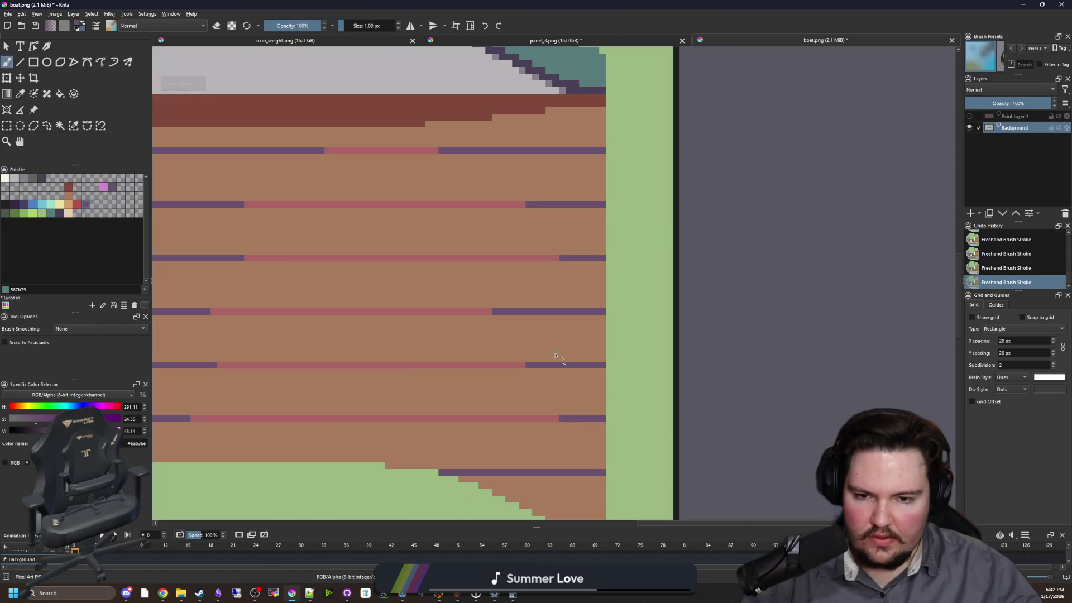
# - Draw vertical purple posts between planks, extending them down to the lower rail
pyautogui.moveTo(562, 365); pyautogui.dragTo(563, 302)
pyautogui.hotkey('ctrl', 'z')
pyautogui.moveTo(562, 366); pyautogui.dragTo(563, 308)
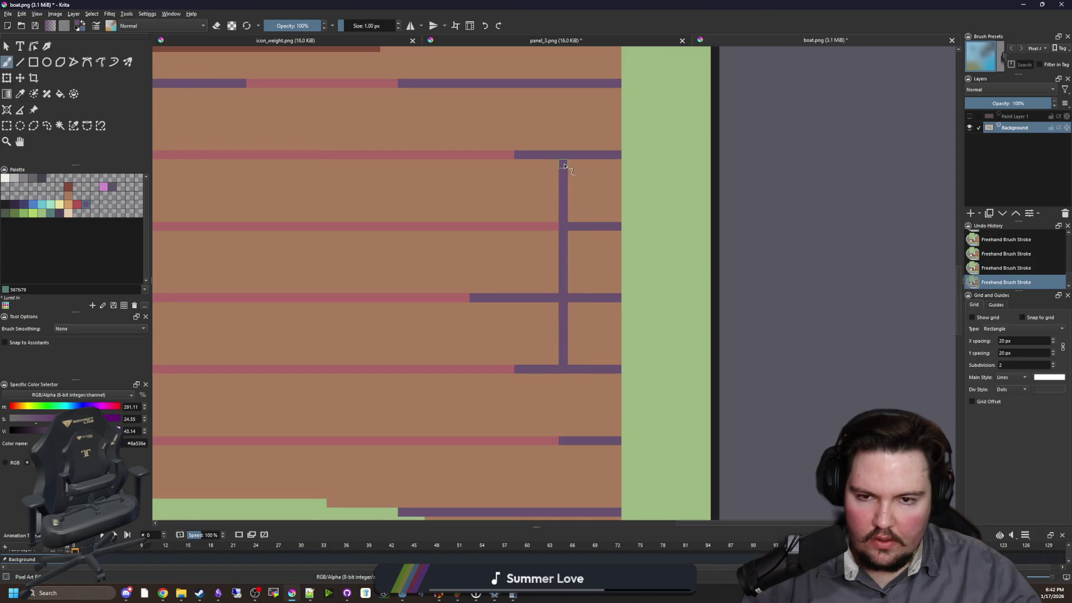
pyautogui.scroll(-3, 545, 274)
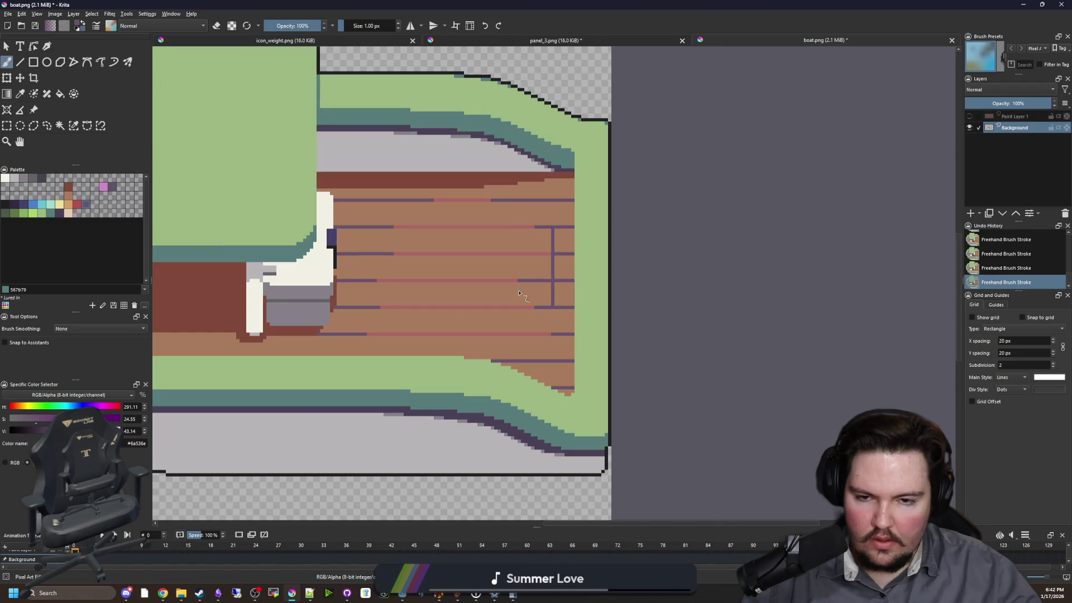
pyautogui.scroll(3, 552, 332)
pyautogui.moveTo(549, 302); pyautogui.dragTo(548, 363)
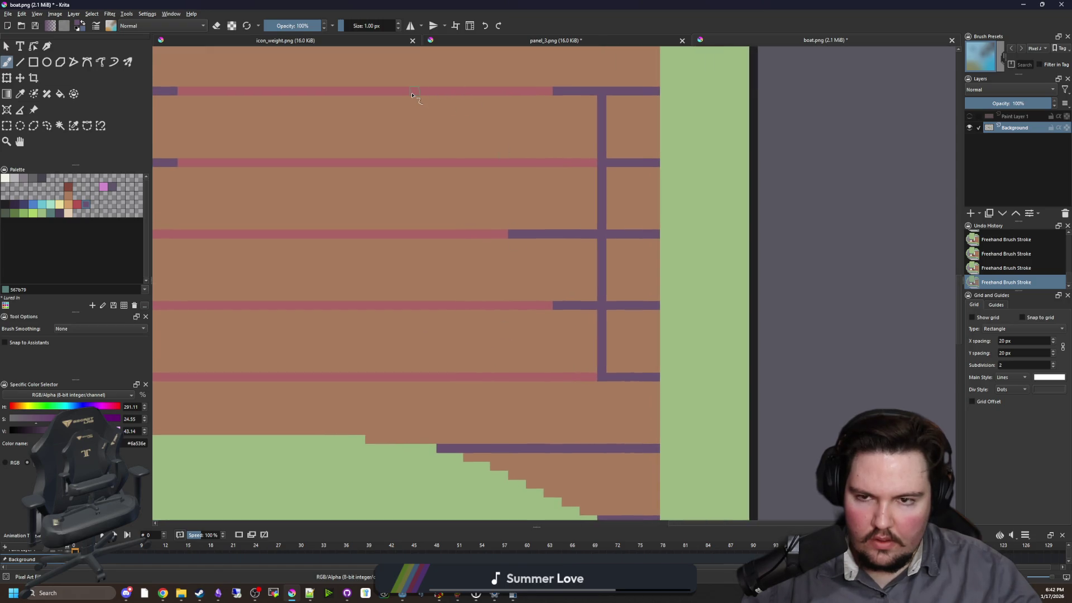
pyautogui.moveTo(412, 265); pyautogui.dragTo(415, 369)
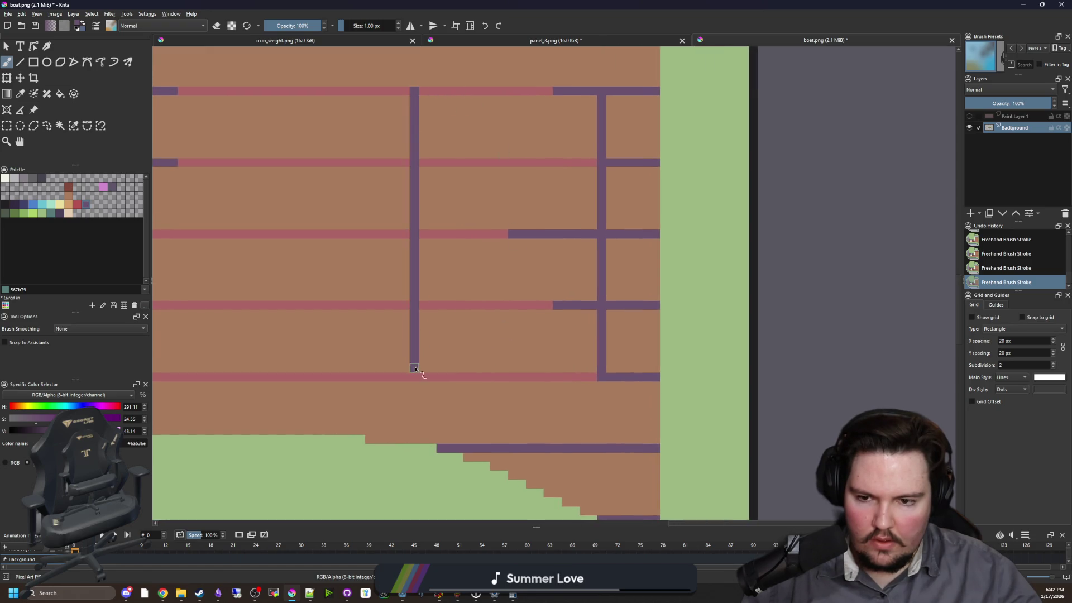
pyautogui.scroll(1, 390, 393)
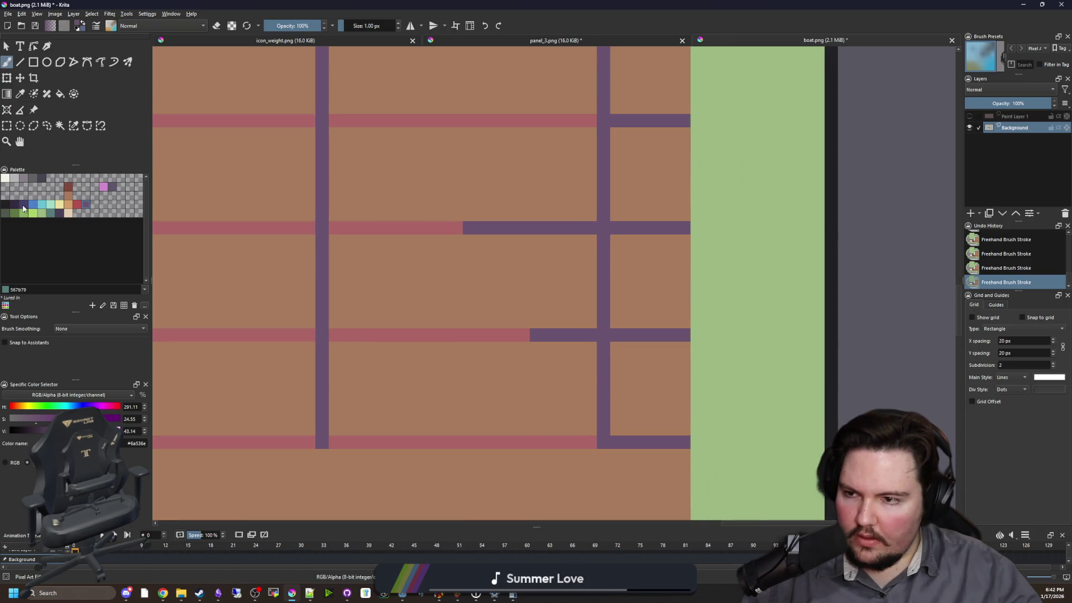
# - Pick darker brown 80493a, sample deck brown, and paint brown over part of a purple post
pyautogui.click(68, 190)
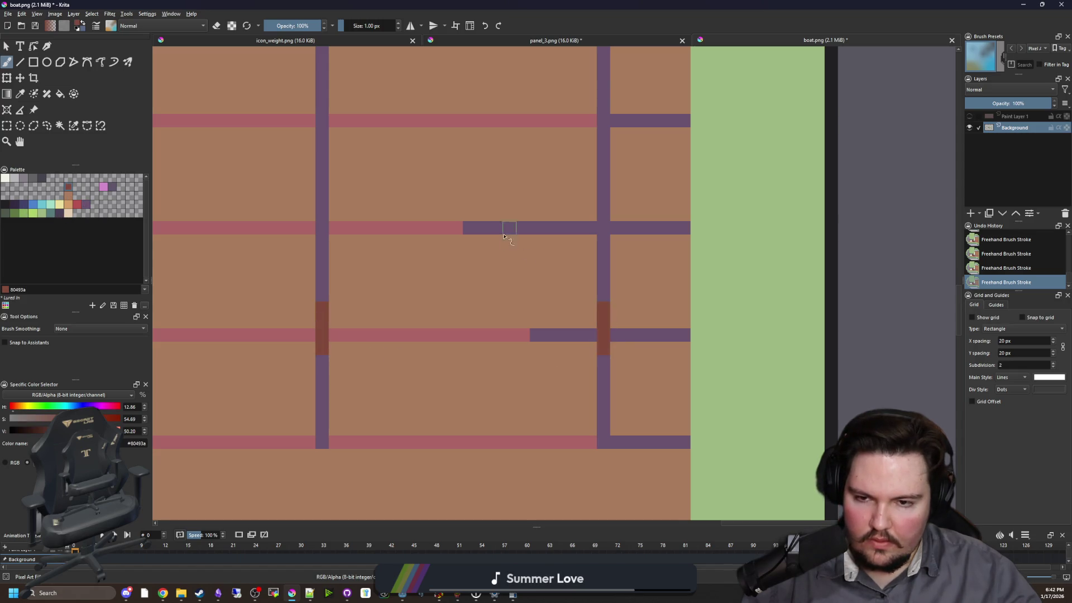
pyautogui.scroll(3, 504, 236)
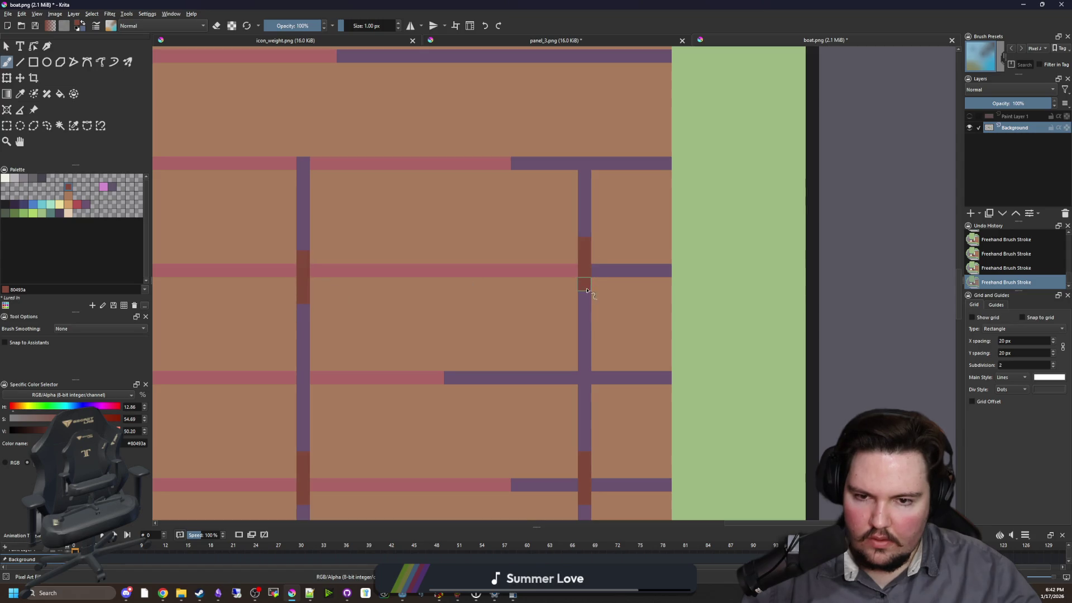
pyautogui.scroll(-3, 534, 268)
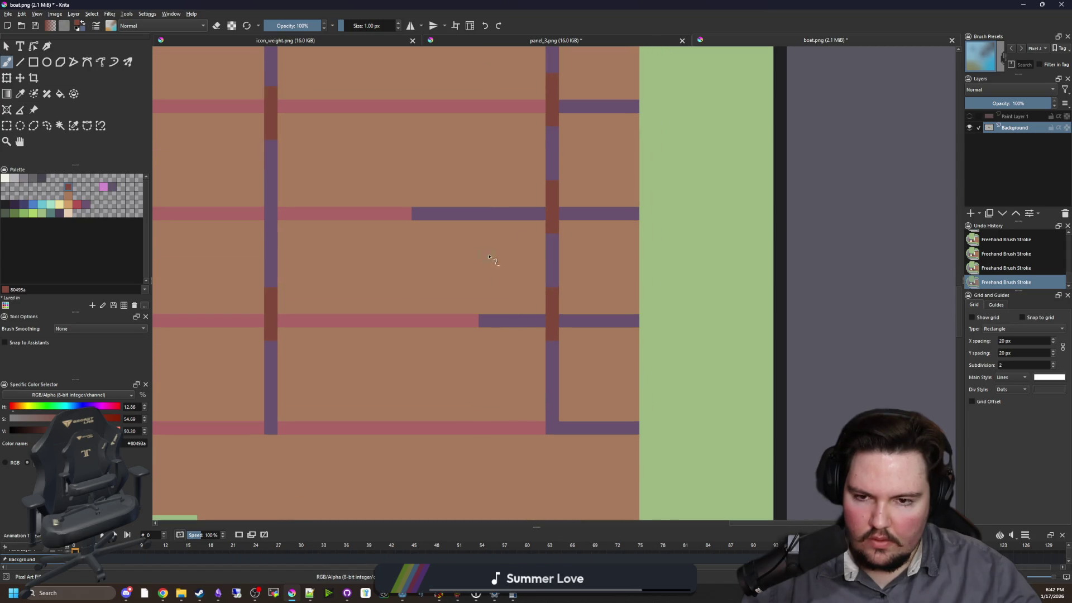
pyautogui.scroll(-1, 488, 257)
pyautogui.keyDown('ctrl'); pyautogui.click(527, 304); pyautogui.keyUp('ctrl')
pyautogui.scroll(-1, 532, 299)
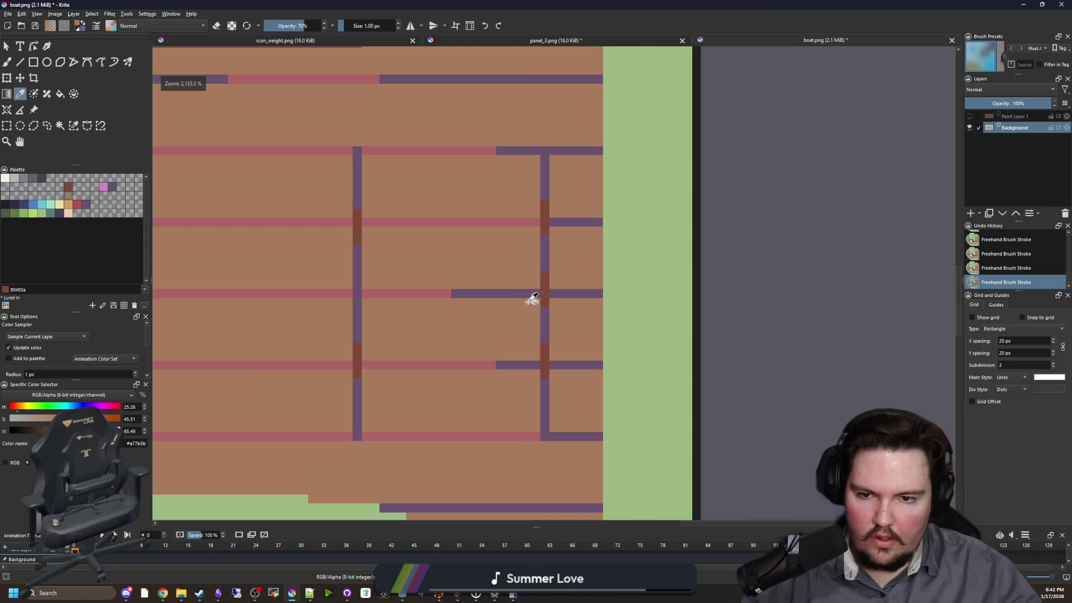
pyautogui.scroll(2, 533, 296)
pyautogui.moveTo(545, 293)
pyautogui.mouseDown()
pyautogui.moveTo(456, 292)
pyautogui.moveTo(436, 317)
pyautogui.moveTo(450, 344)
pyautogui.moveTo(541, 349)
pyautogui.mouseUp()
# - Paint a purple square frame on the stern deck and fill its centre with grey 868188
pyautogui.keyDown('ctrl'); pyautogui.click(436, 292); pyautogui.keyUp('ctrl')
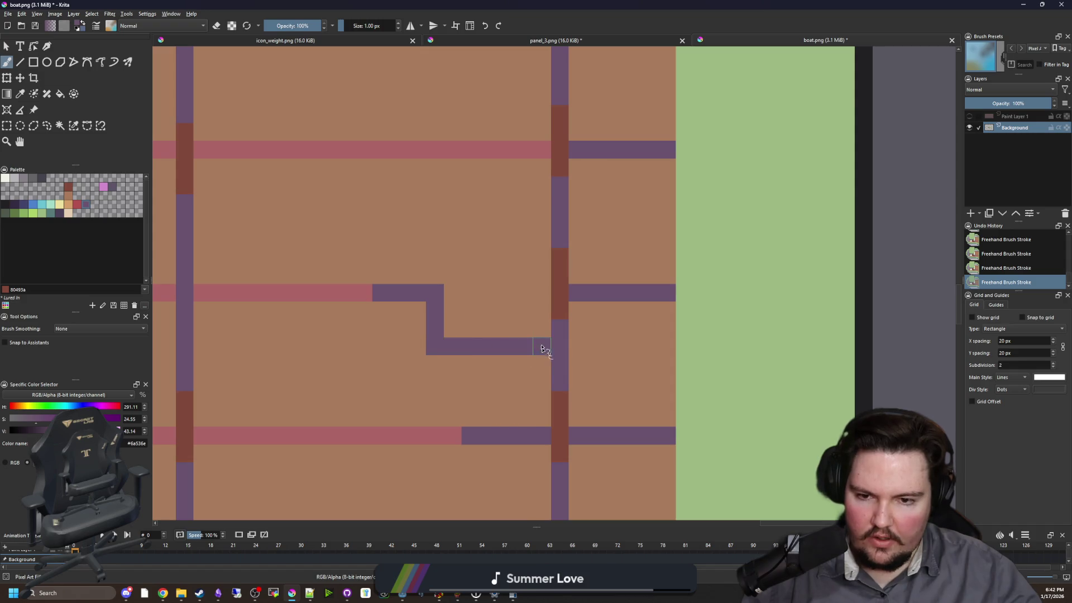
pyautogui.moveTo(540, 226)
pyautogui.mouseDown()
pyautogui.moveTo(433, 220)
pyautogui.moveTo(434, 290)
pyautogui.moveTo(373, 308)
pyautogui.mouseUp()
pyautogui.click(26, 178)
pyautogui.scroll(1, 359, 282)
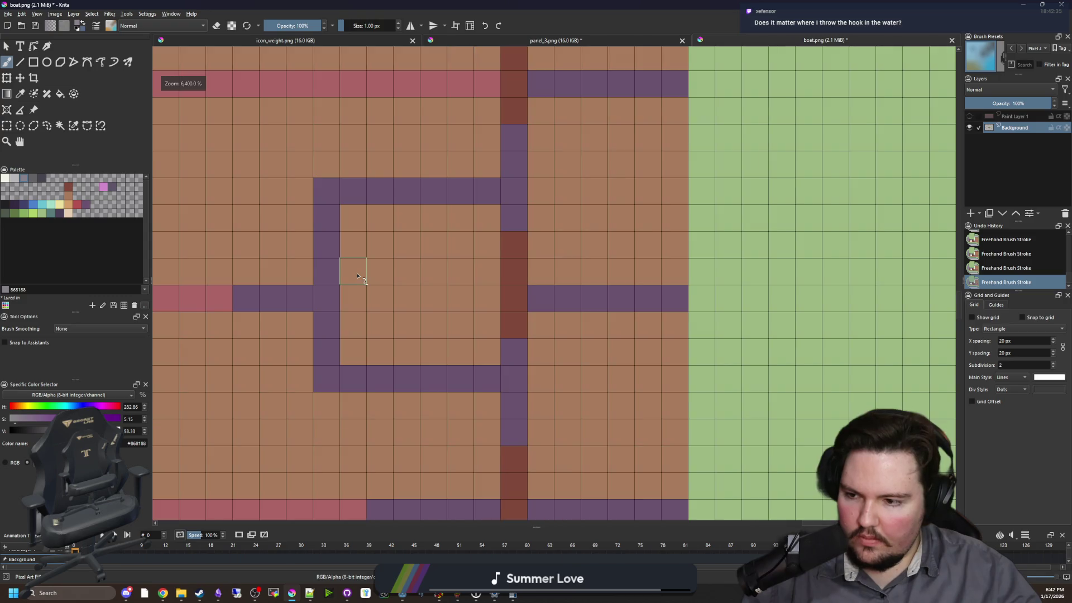
pyautogui.scroll(-2, 548, 324)
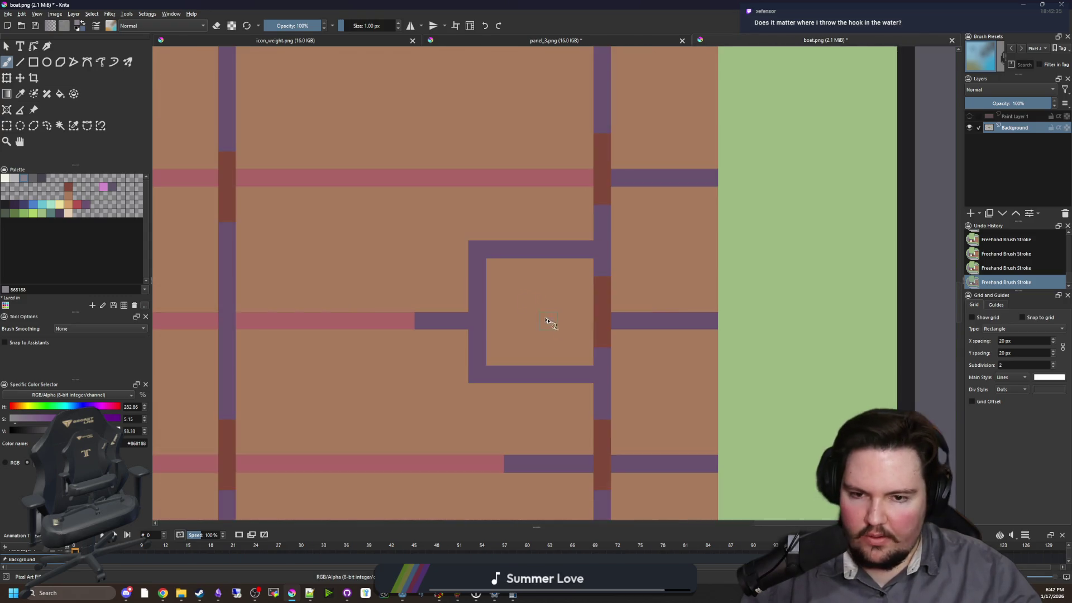
pyautogui.scroll(2, 550, 323)
pyautogui.moveTo(564, 344)
pyautogui.mouseDown()
pyautogui.moveTo(489, 346)
pyautogui.moveTo(560, 273)
pyautogui.moveTo(459, 316)
pyautogui.mouseUp()
# - Paint a light-grey b8b5b9 ring around the grey centre of the hatch
pyautogui.click(14, 178)
pyautogui.moveTo(432, 349)
pyautogui.mouseDown()
pyautogui.moveTo(484, 287)
pyautogui.moveTo(429, 304)
pyautogui.mouseUp()
pyautogui.scroll(-8, 464, 330)
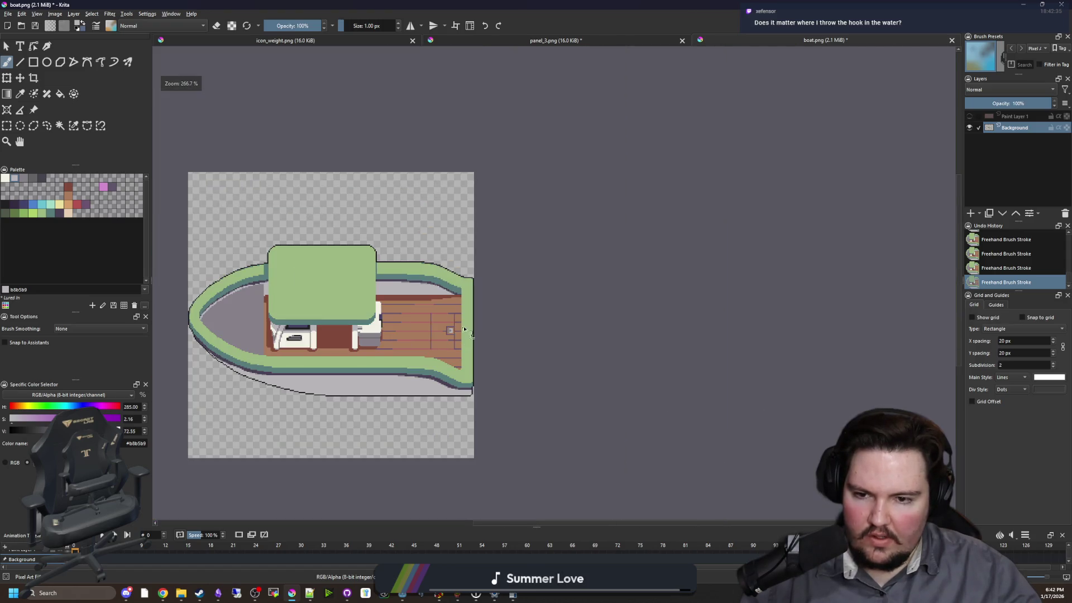
pyautogui.scroll(-1, 464, 330)
pyautogui.scroll(8, 510, 278)
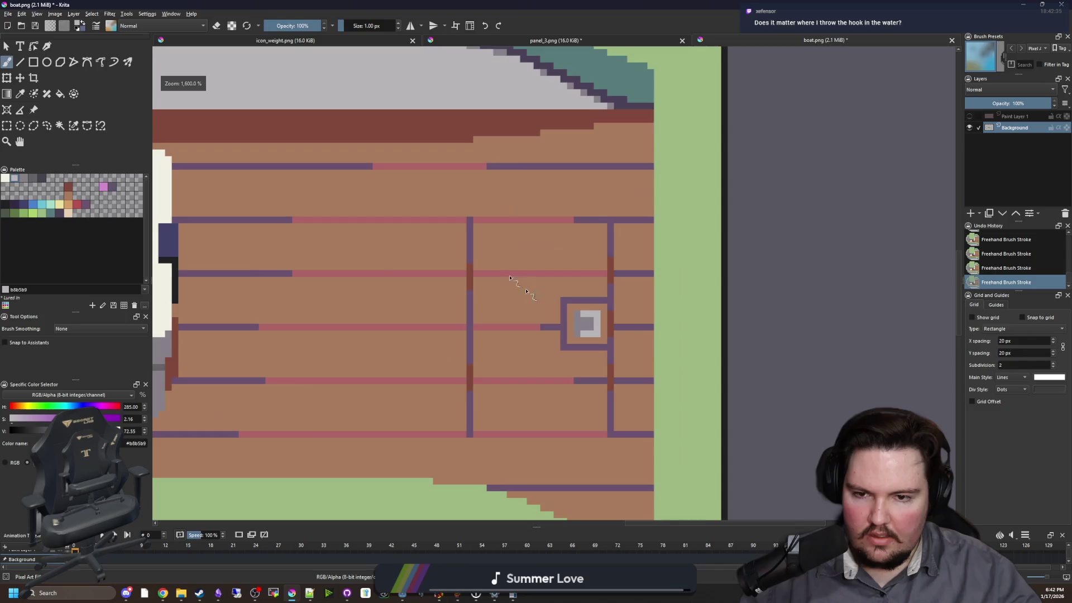
# - Sample the purple line colour and add purple notch pixels inside the deck frame's corners
pyautogui.scroll(3, 510, 277)
pyautogui.keyDown('ctrl'); pyautogui.click(397, 258); pyautogui.keyUp('ctrl')
pyautogui.click(400, 268)
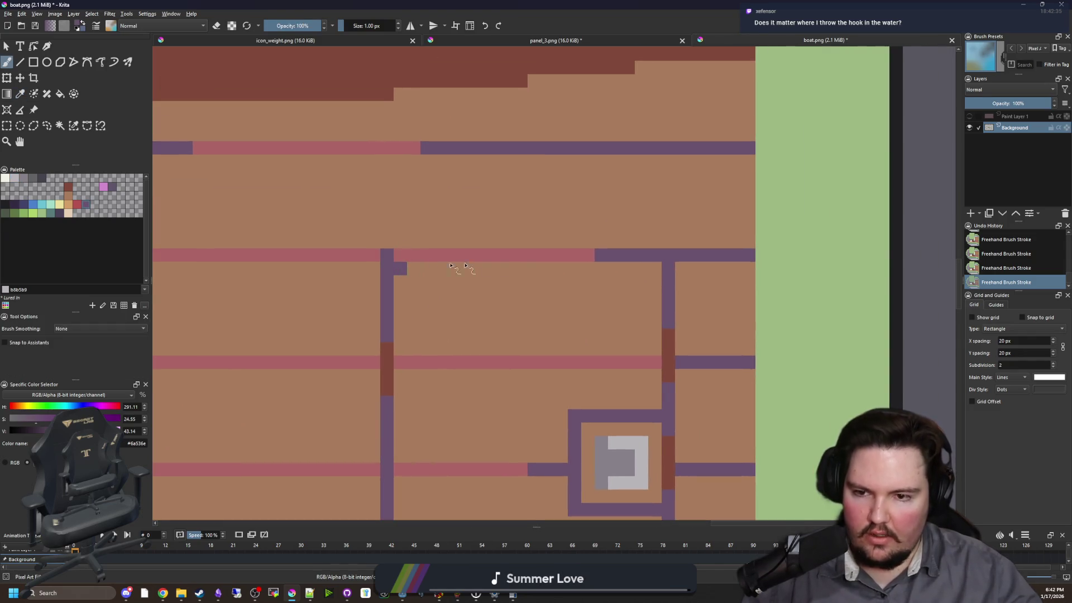
pyautogui.moveTo(473, 392); pyautogui.dragTo(438, 175)
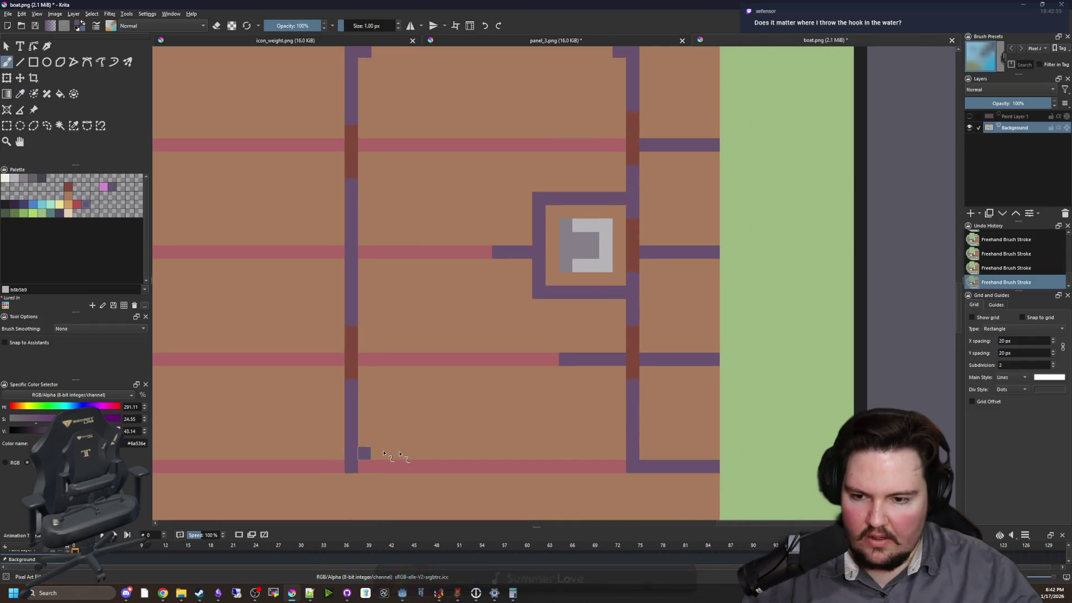
pyautogui.click(364, 452)
pyautogui.click(619, 452)
pyautogui.click(611, 472)
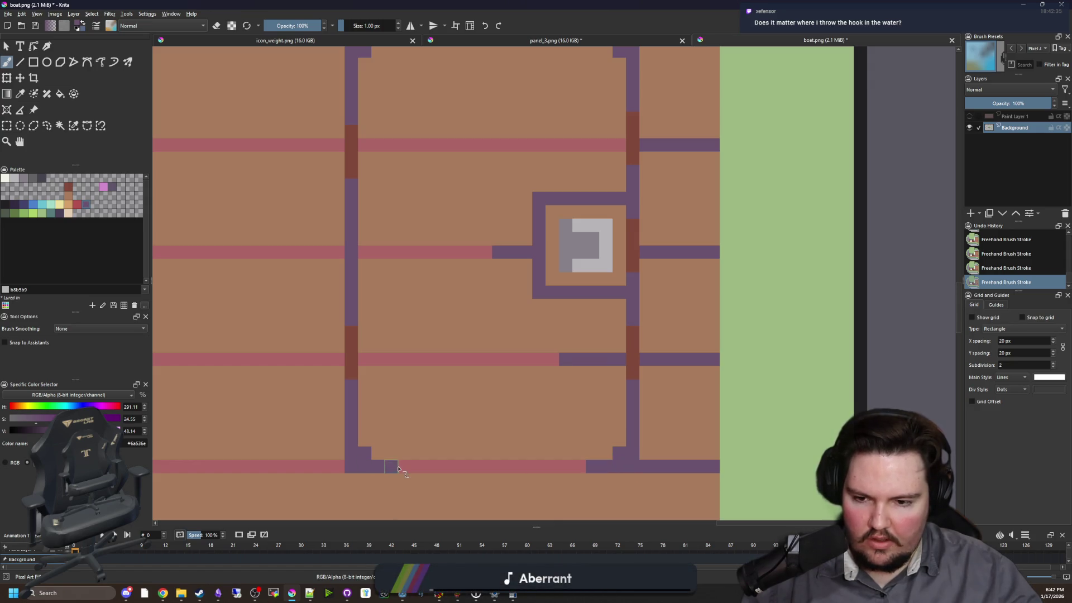
# - Sample the pink plank colour and add pink pixels at the frame's upper and lower corners
pyautogui.scroll(3, 491, 277)
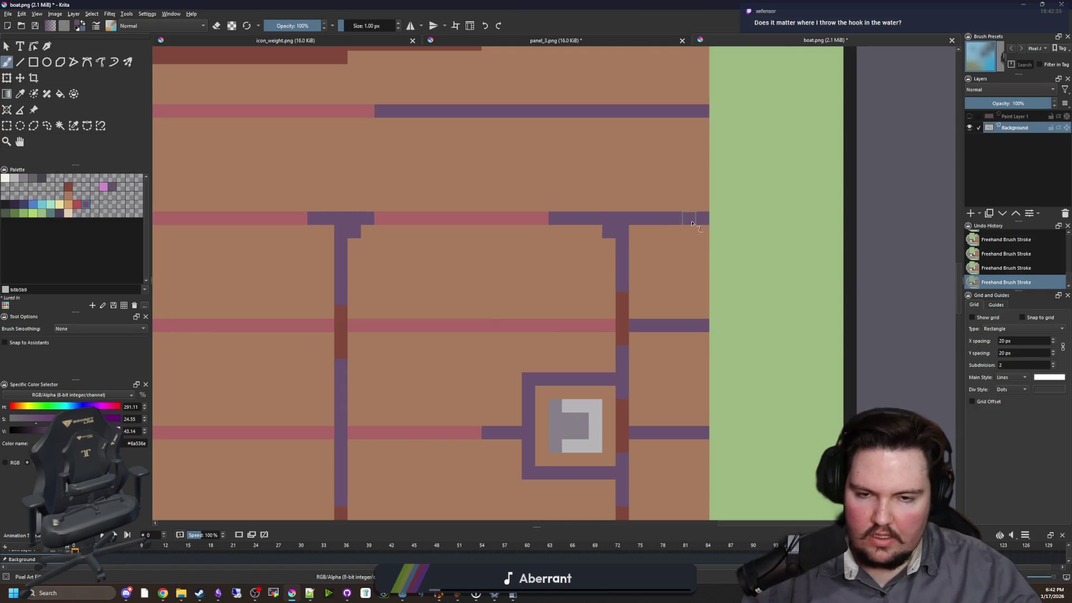
pyautogui.scroll(1, 404, 238)
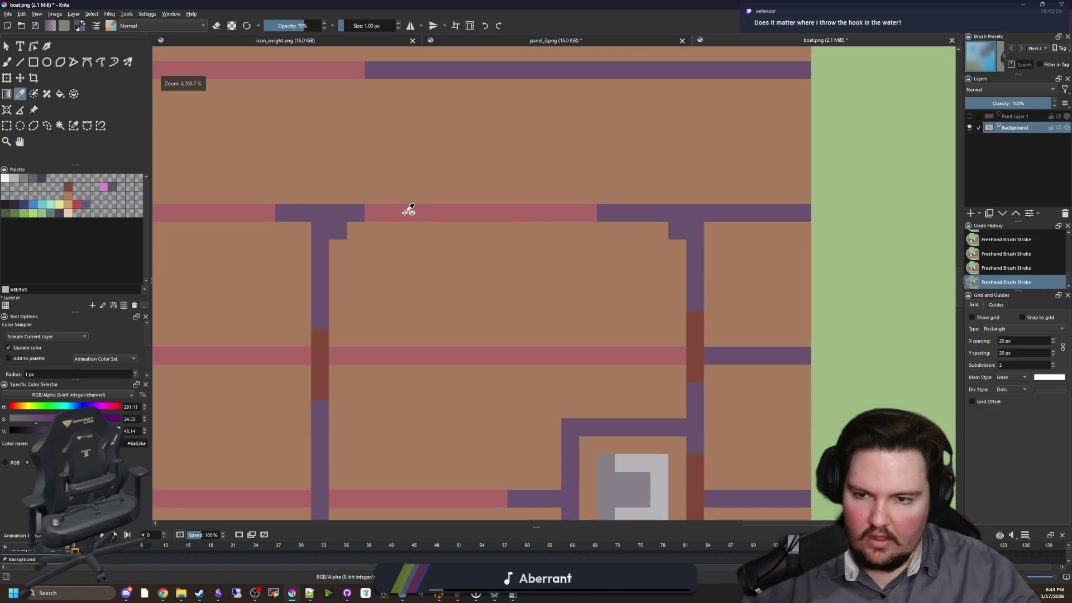
pyautogui.keyDown('ctrl'); pyautogui.click(409, 210); pyautogui.keyUp('ctrl')
pyautogui.click(337, 248)
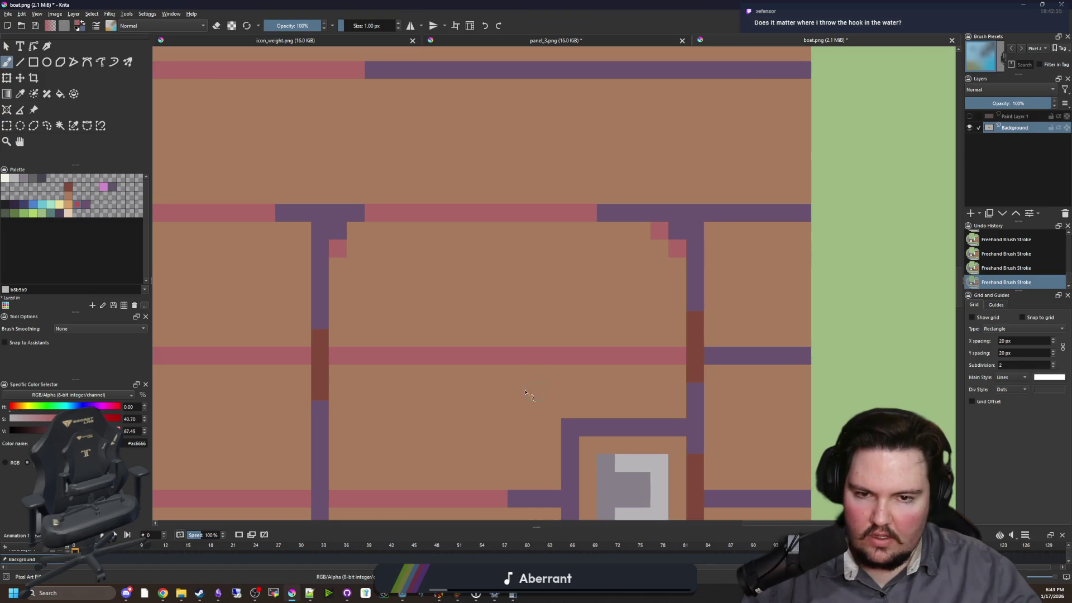
pyautogui.scroll(-7, 480, 363)
pyautogui.click(316, 329)
pyautogui.click(298, 312)
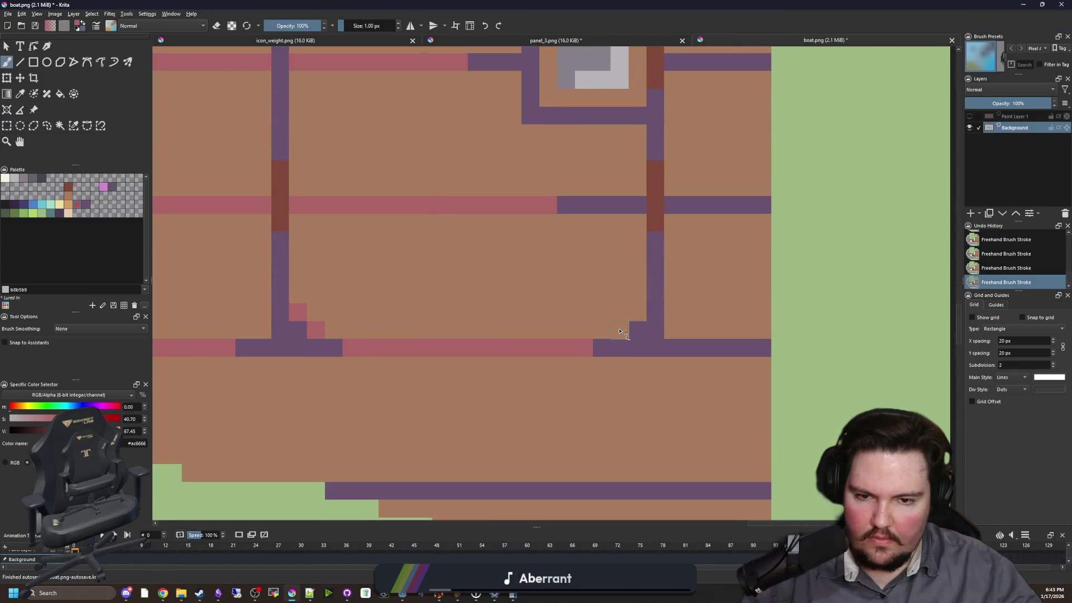
# - Sample the darker brown and paint a crossing where the post meets the rail
pyautogui.scroll(-8, 498, 348)
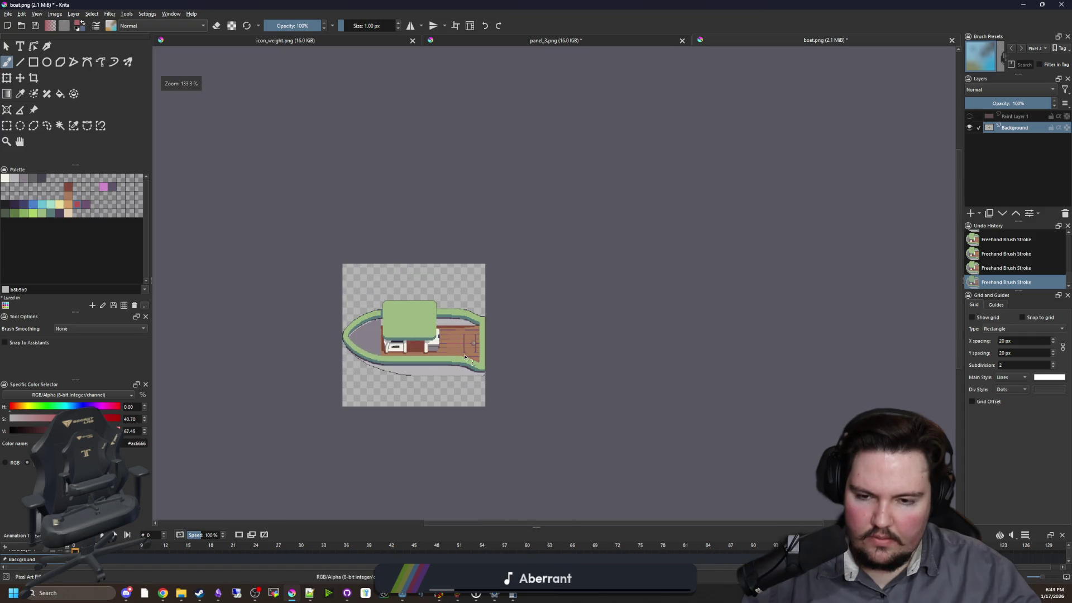
pyautogui.scroll(6, 461, 357)
pyautogui.scroll(2, 475, 350)
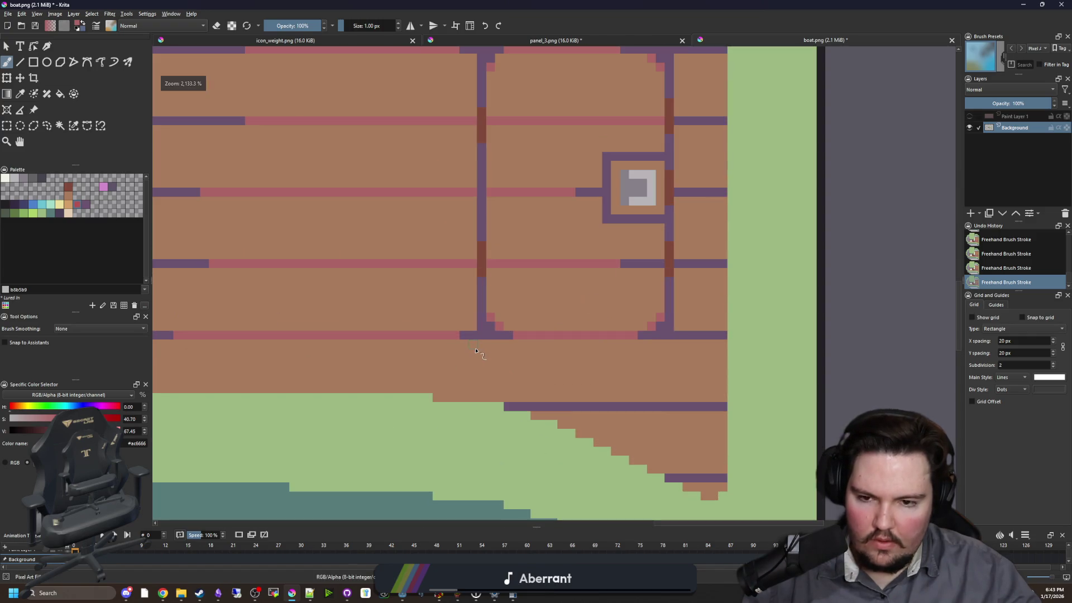
pyautogui.scroll(2, 479, 266)
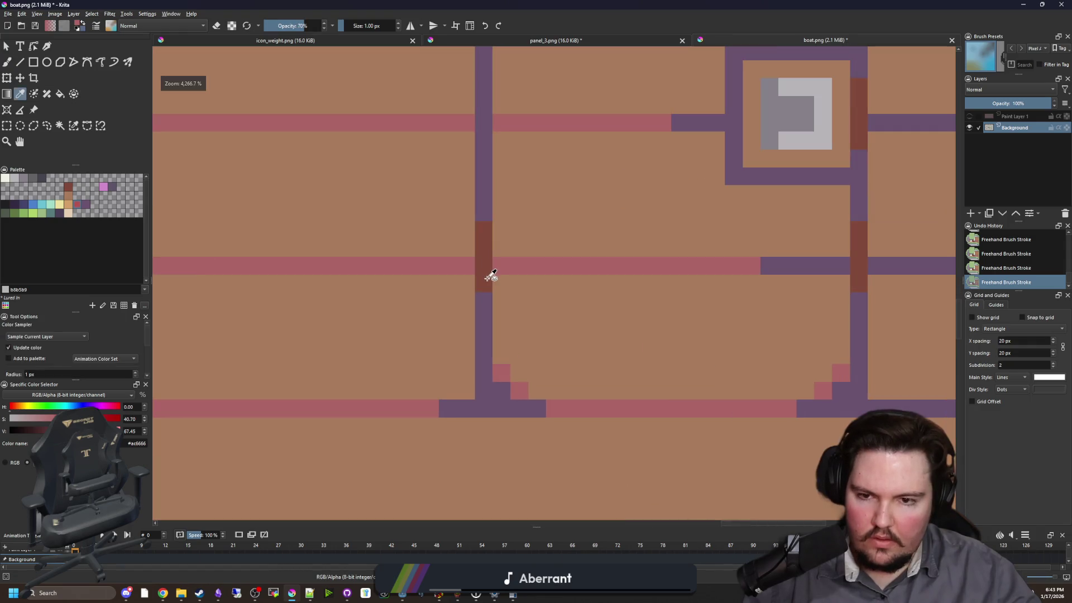
pyautogui.keyDown('ctrl'); pyautogui.click(476, 269); pyautogui.keyUp('ctrl')
pyautogui.moveTo(468, 268); pyautogui.dragTo(505, 268)
pyautogui.scroll(-1, 460, 347)
pyautogui.scroll(-6, 459, 347)
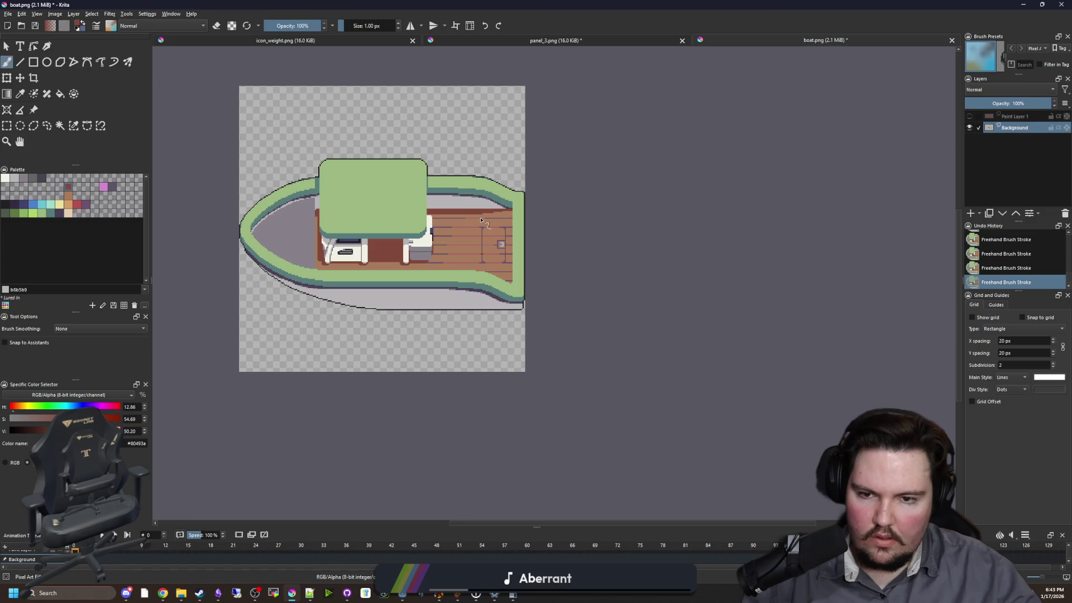
pyautogui.scroll(-2, 480, 220)
pyautogui.scroll(4, 455, 218)
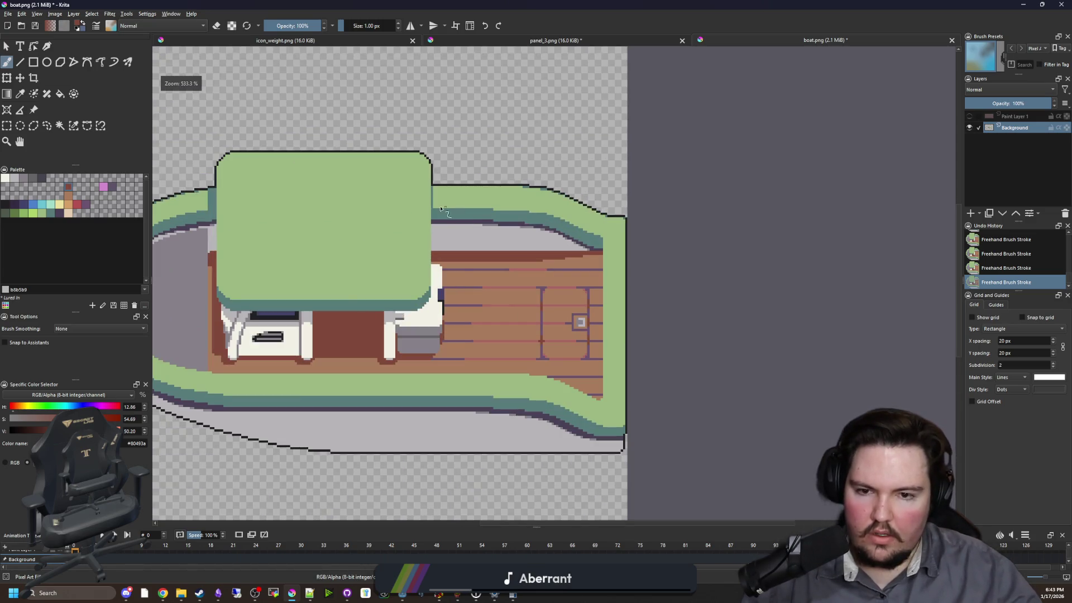
pyautogui.scroll(2, 549, 296)
pyautogui.scroll(-3, 462, 277)
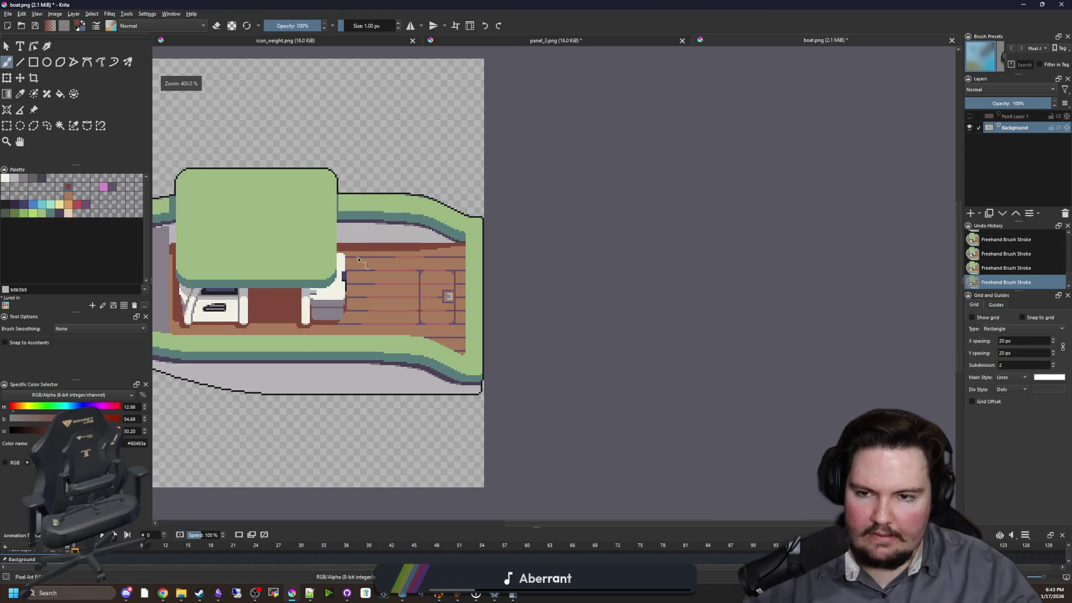
pyautogui.scroll(-2, 377, 295)
# - Save boat.png as a PNG and bring the Godot fishing scene to the front
pyautogui.hotkey('ctrl', 's')
pyautogui.press('Return')
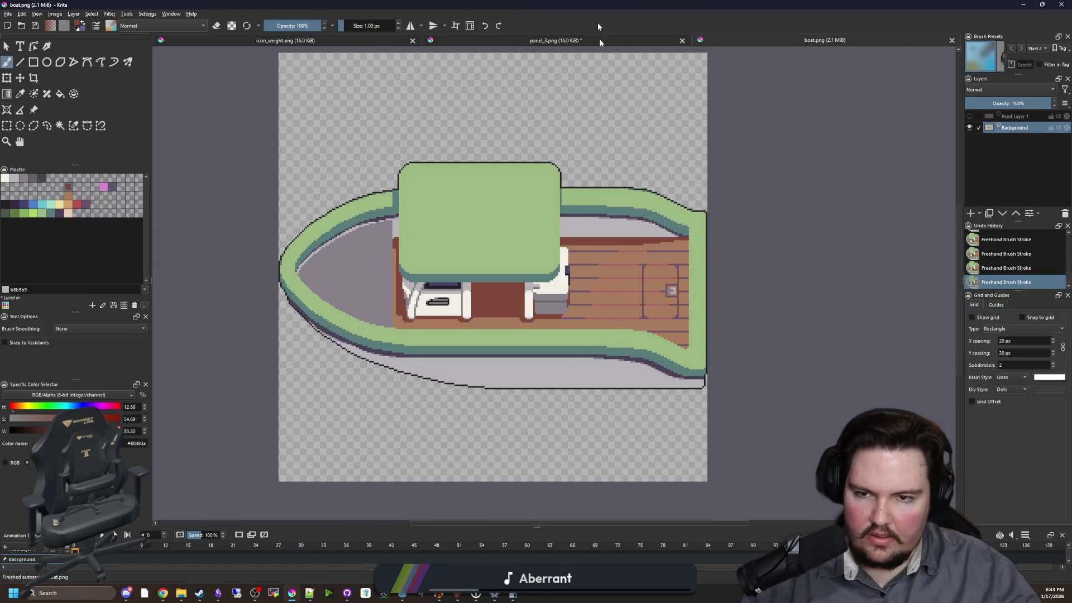
pyautogui.moveTo(598, 23); pyautogui.dragTo(546, 439)
pyautogui.click(745, 433)
pyautogui.moveTo(671, 324); pyautogui.dragTo(443, 345)
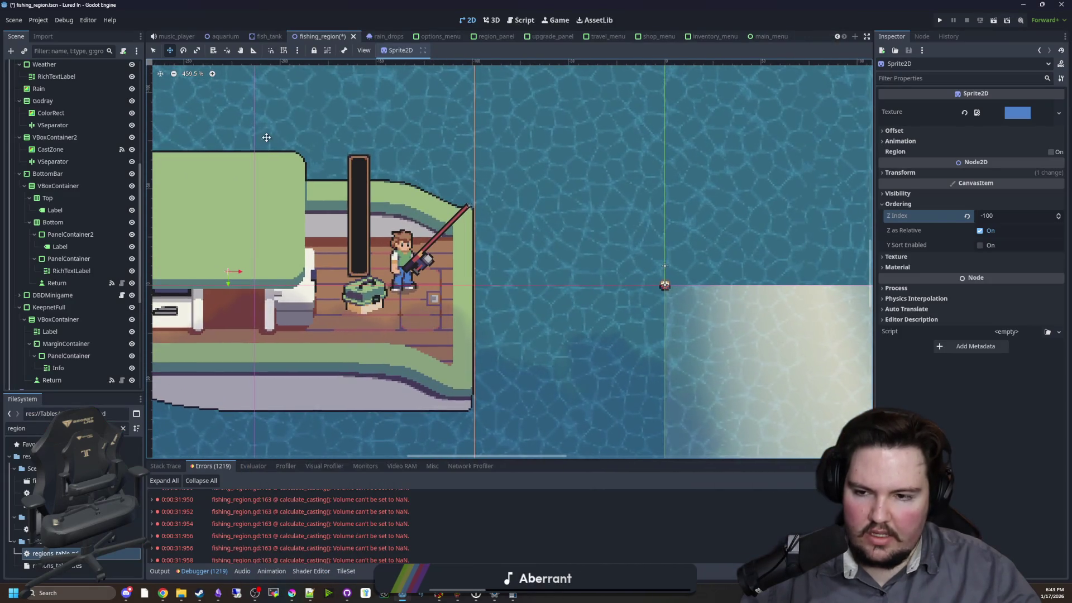
# - Zoom in on the reimported boat under the fisherman, then return to boat.png in Krita
pyautogui.scroll(3, 330, 272)
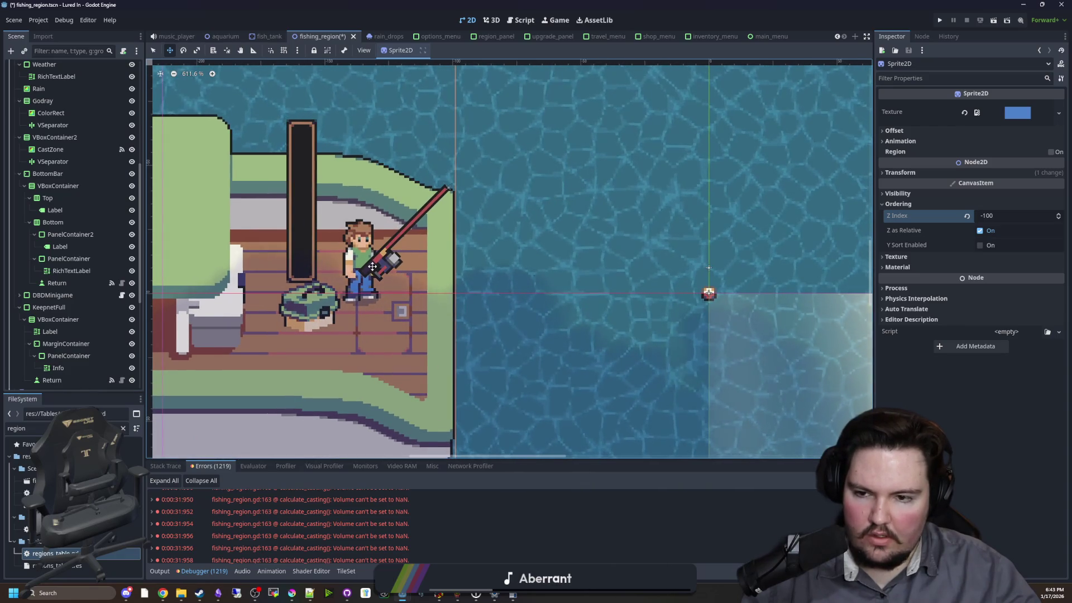
pyautogui.scroll(-1, 371, 266)
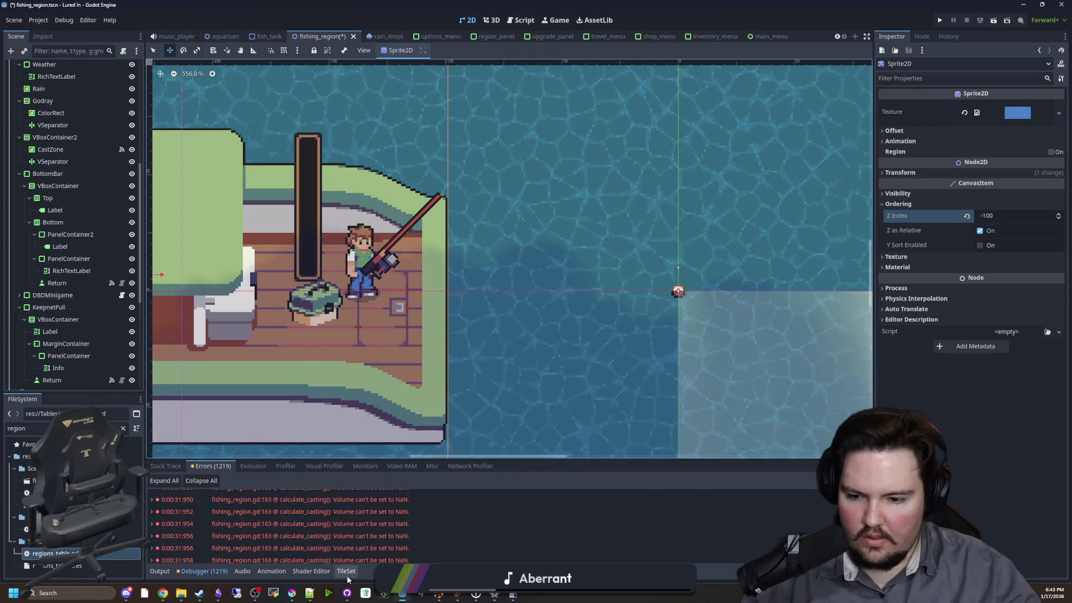
pyautogui.click(291, 592)
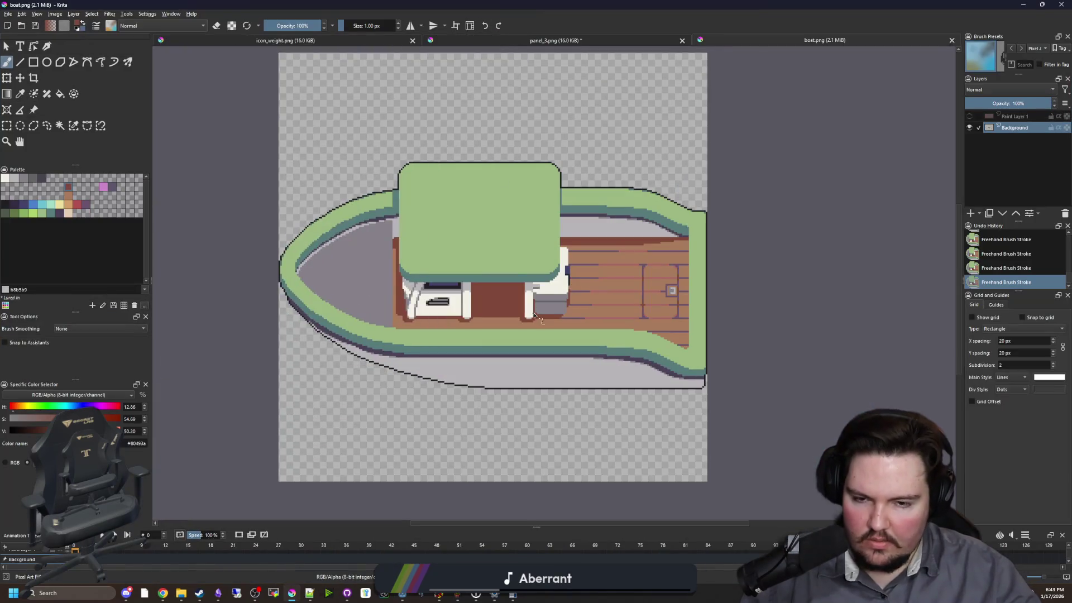
# - Sample the box's dark grey and paint a second stripe, undoing the misplaced stroke
pyautogui.scroll(5, 534, 316)
pyautogui.press('p')
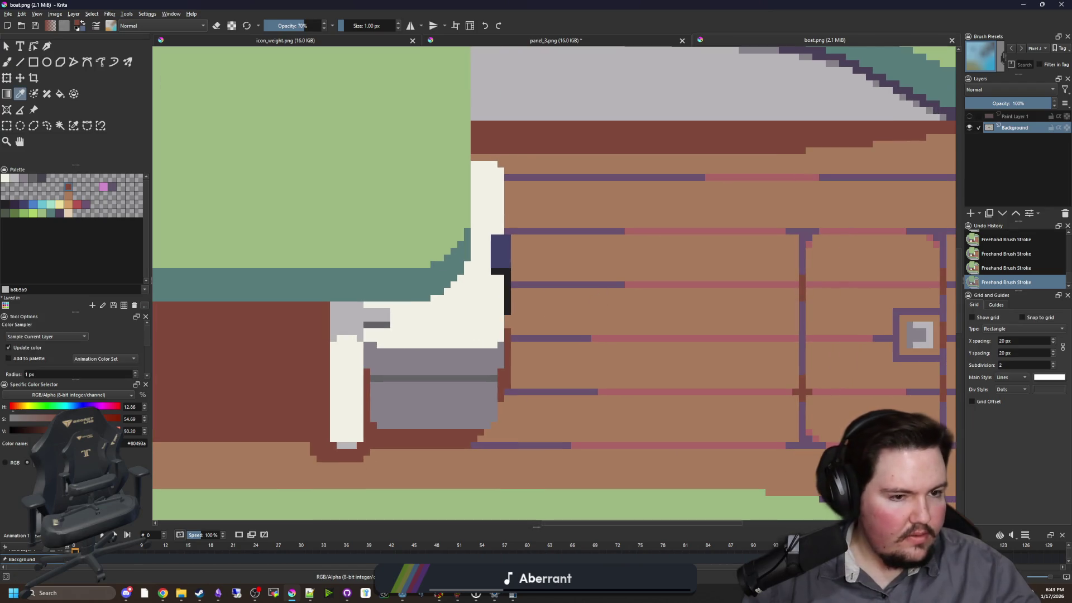
pyautogui.hotkey('alt', 'Tab')
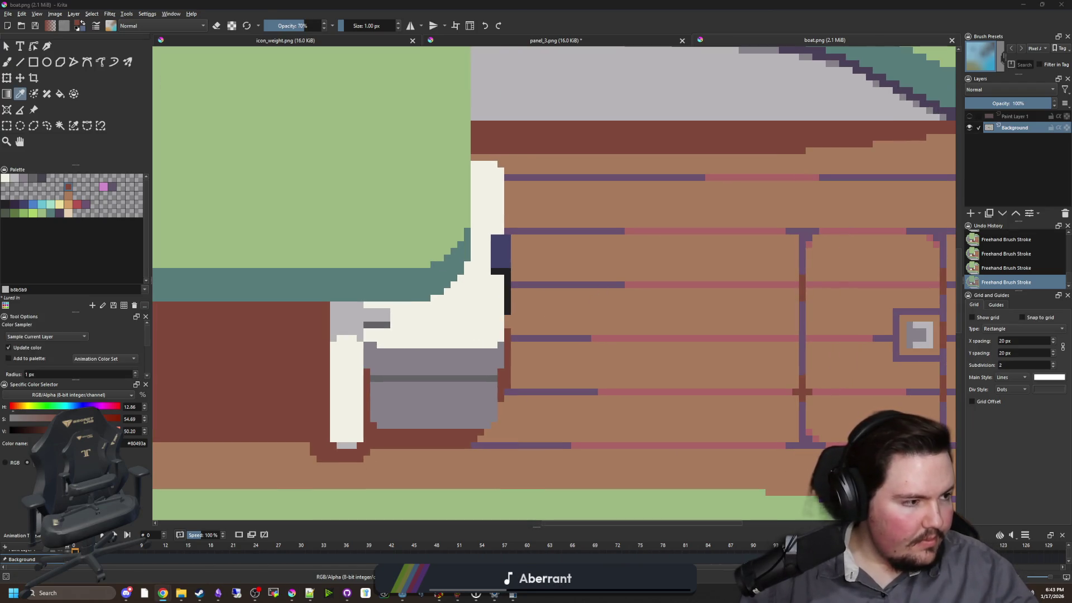
pyautogui.scroll(3, 452, 386)
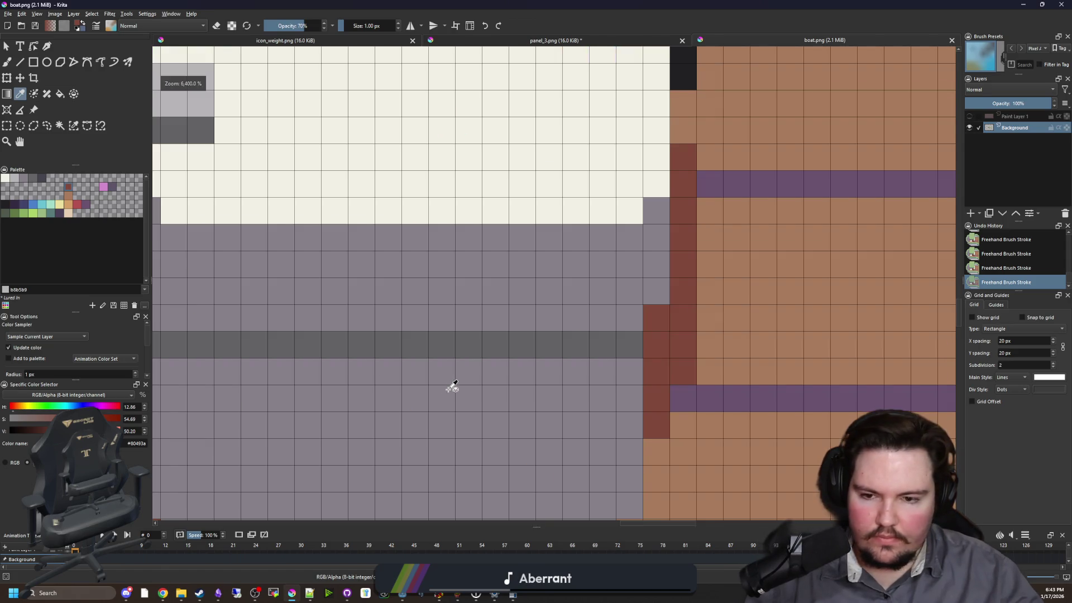
pyautogui.scroll(-3, 441, 387)
pyautogui.click(283, 336)
pyautogui.press('b')
pyautogui.moveTo(248, 365)
pyautogui.mouseDown()
pyautogui.moveTo(573, 375)
pyautogui.moveTo(254, 374)
pyautogui.mouseUp()
pyautogui.hotkey('ctrl', 'z')
# - Draw the black U-shaped handle in the near-black outline colour, redoing an overlong stroke
pyautogui.scroll(-1, 415, 378)
pyautogui.keyDown('ctrl'); pyautogui.click(612, 119); pyautogui.keyUp('ctrl')
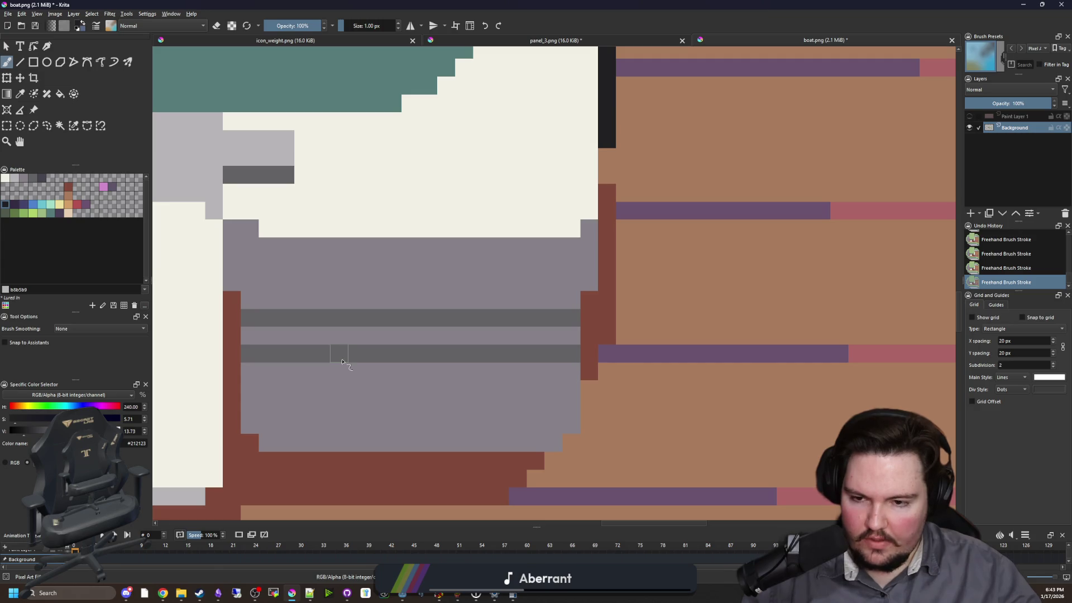
pyautogui.moveTo(342, 362)
pyautogui.mouseDown()
pyautogui.moveTo(342, 372)
pyautogui.moveTo(431, 391)
pyautogui.moveTo(357, 380)
pyautogui.moveTo(454, 386)
pyautogui.moveTo(464, 361)
pyautogui.mouseUp()
pyautogui.hotkey('ctrl', 'z')
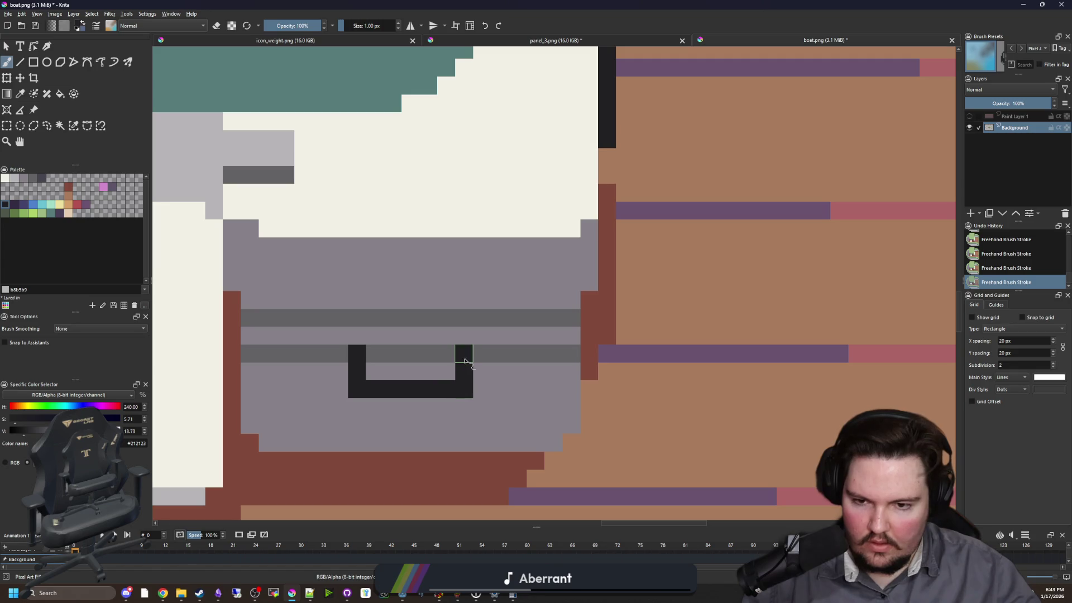
pyautogui.scroll(1, 383, 390)
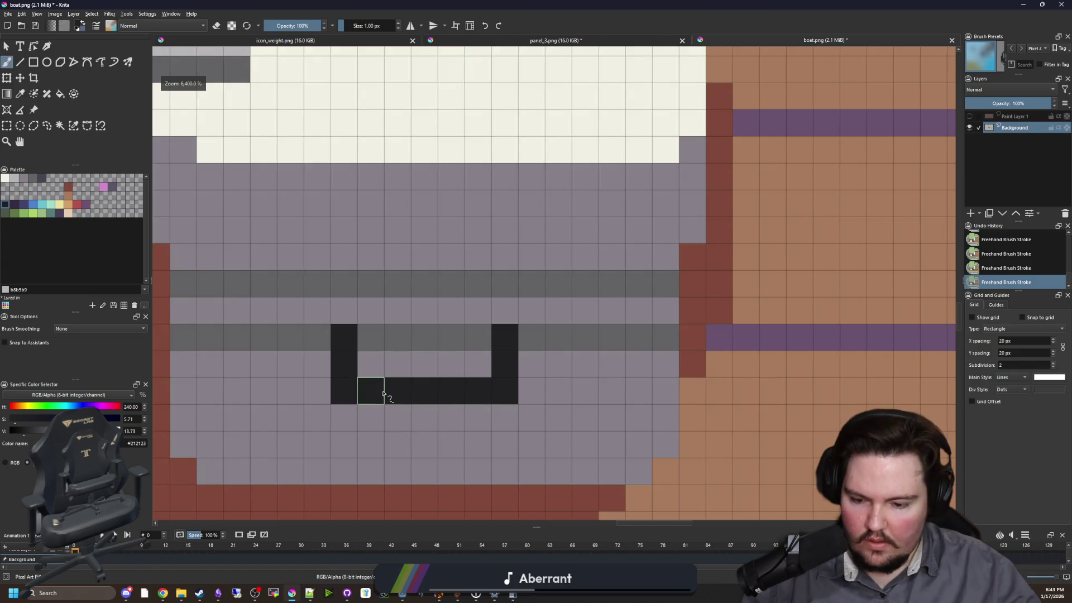
pyautogui.scroll(1, 383, 389)
pyautogui.moveTo(342, 385)
pyautogui.mouseDown()
pyautogui.moveTo(343, 402)
pyautogui.moveTo(452, 402)
pyautogui.mouseUp()
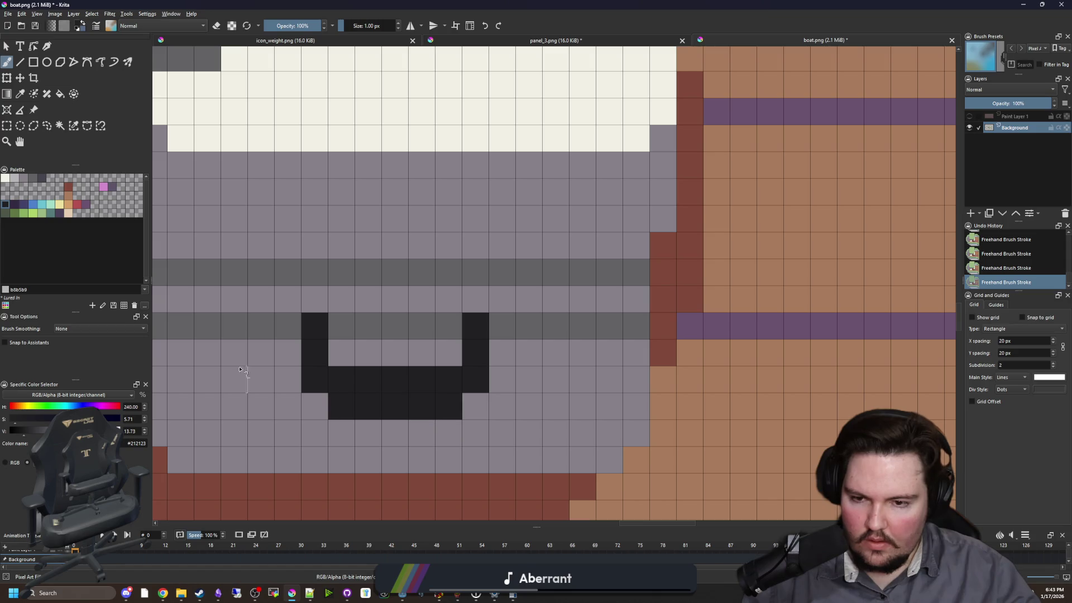
# - Fill the handle's inside dark blue and try a grey shadow row beneath, undoing it
pyautogui.click(28, 207)
pyautogui.moveTo(373, 372); pyautogui.dragTo(421, 378)
pyautogui.scroll(-3, 282, 402)
pyautogui.scroll(2, 347, 443)
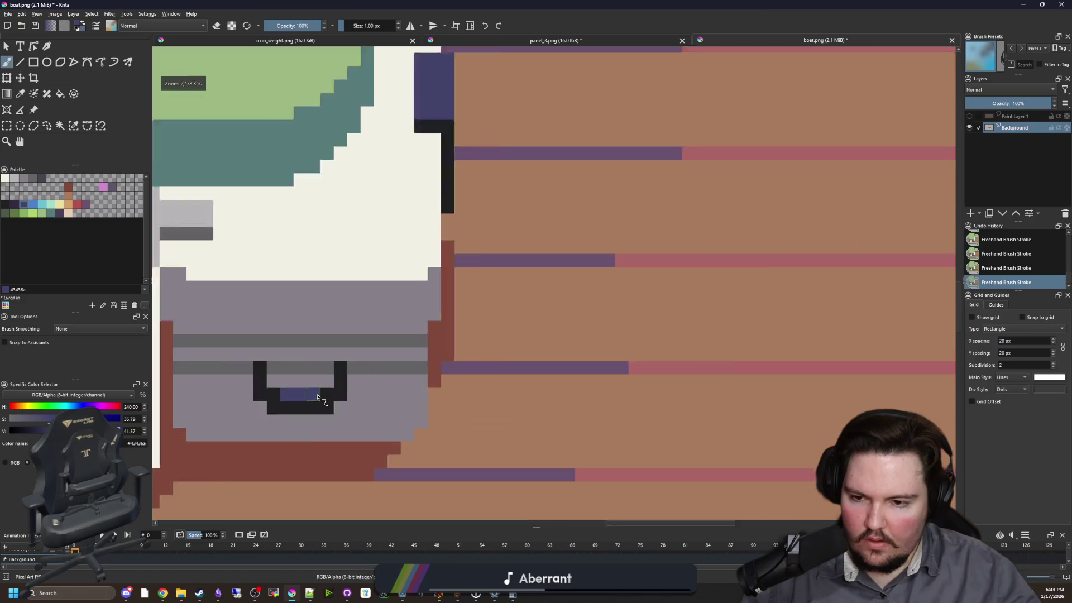
pyautogui.keyDown('ctrl'); pyautogui.click(288, 357); pyautogui.keyUp('ctrl')
pyautogui.moveTo(229, 408)
pyautogui.mouseDown()
pyautogui.moveTo(267, 430)
pyautogui.moveTo(335, 430)
pyautogui.moveTo(263, 435)
pyautogui.mouseUp()
pyautogui.scroll(-1, 313, 432)
pyautogui.hotkey('ctrl', 'z')
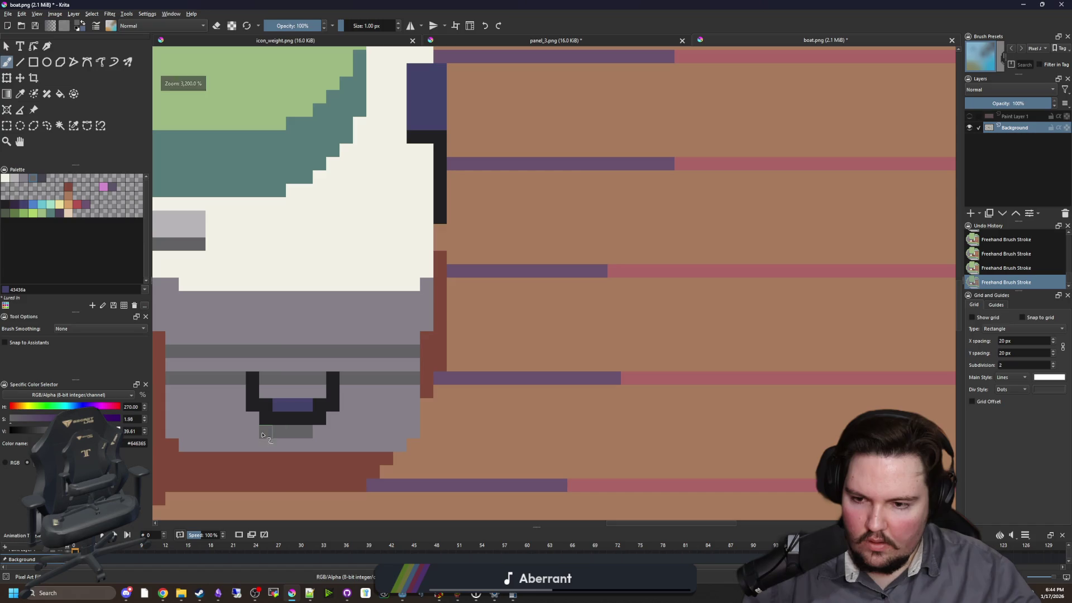
pyautogui.scroll(-5, 401, 407)
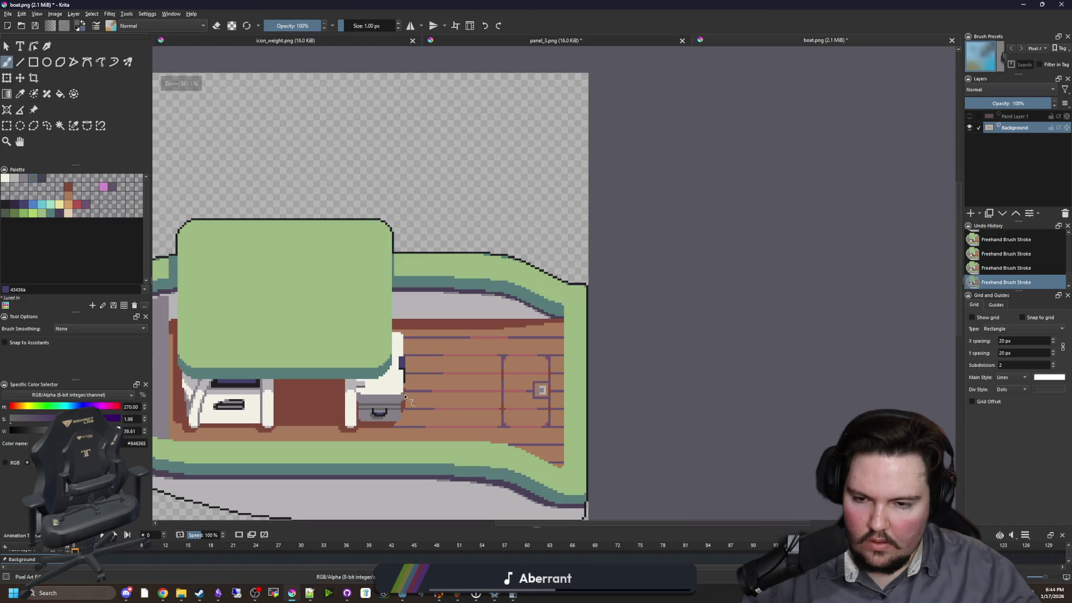
# - Touch up pixels along the counter's outline with light grey from the palette
pyautogui.scroll(8, 404, 397)
pyautogui.moveTo(493, 412); pyautogui.dragTo(519, 385)
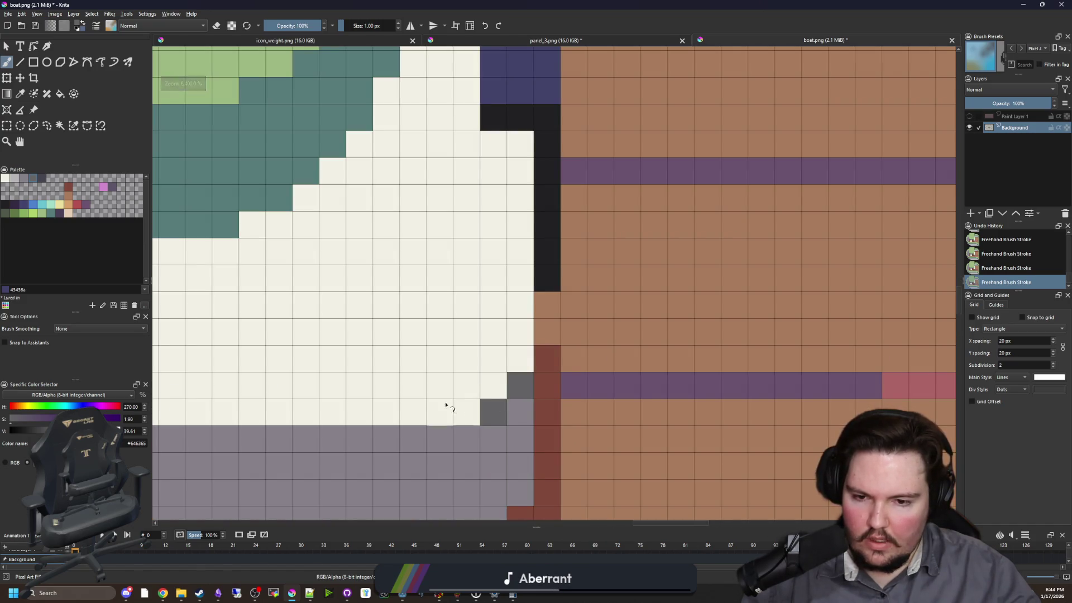
pyautogui.hotkey('ctrl', 'z')
pyautogui.hotkey('ctrl', 'z')
pyautogui.click(15, 180)
pyautogui.click(551, 390)
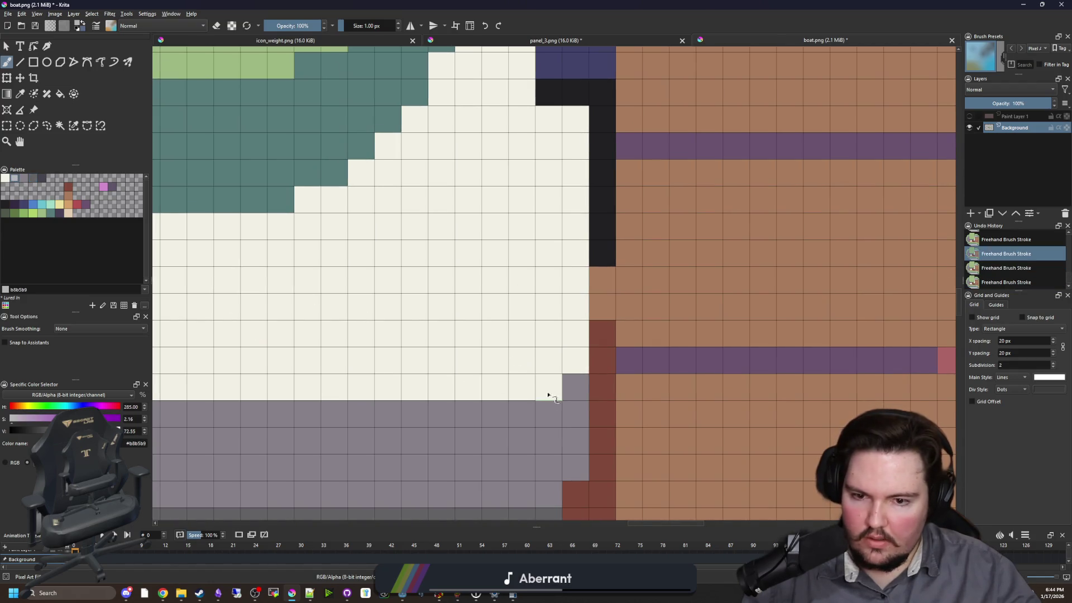
pyautogui.click(575, 360)
pyautogui.moveTo(168, 369)
pyautogui.mouseDown()
pyautogui.moveTo(282, 354)
pyautogui.moveTo(473, 407)
pyautogui.moveTo(449, 401)
pyautogui.mouseUp()
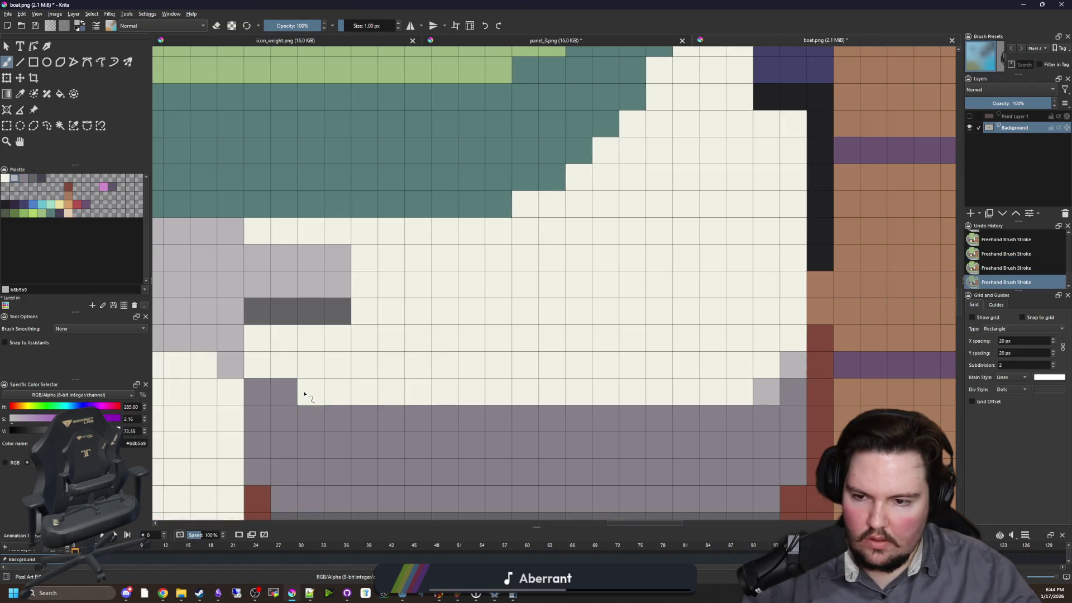
pyautogui.scroll(-3, 299, 364)
pyautogui.scroll(3, 446, 290)
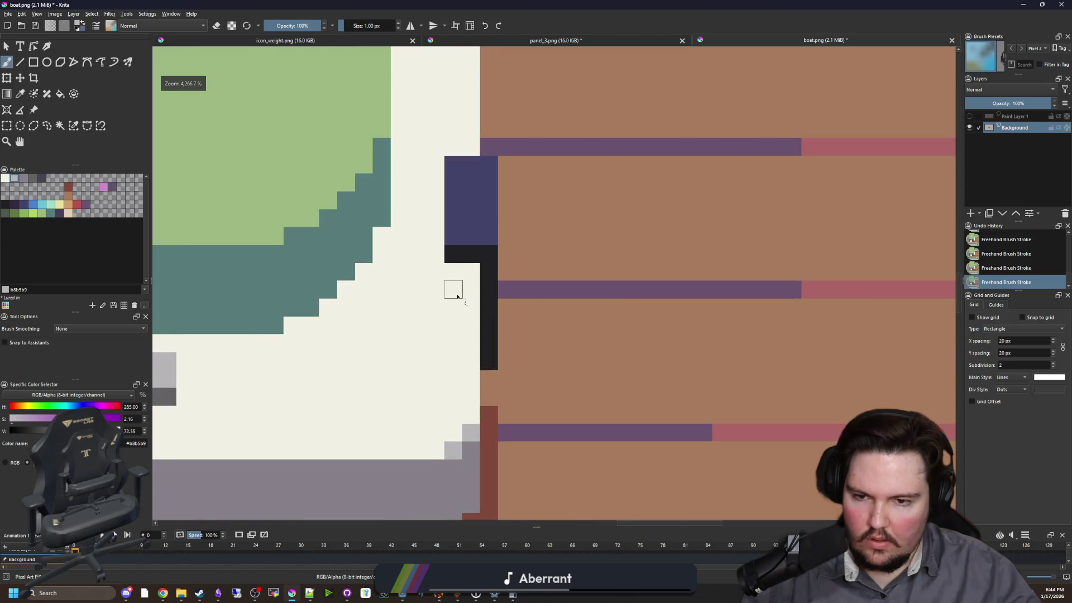
pyautogui.moveTo(455, 269)
pyautogui.mouseDown()
pyautogui.moveTo(426, 269)
pyautogui.moveTo(413, 132)
pyautogui.moveTo(430, 256)
pyautogui.moveTo(472, 263)
pyautogui.mouseUp()
pyautogui.hotkey('ctrl', 'z')
# - Contiguous-select the white counter, paint a divider, flood-fill it light grey and deselect
pyautogui.scroll(-3, 258, 370)
pyautogui.scroll(1, 259, 370)
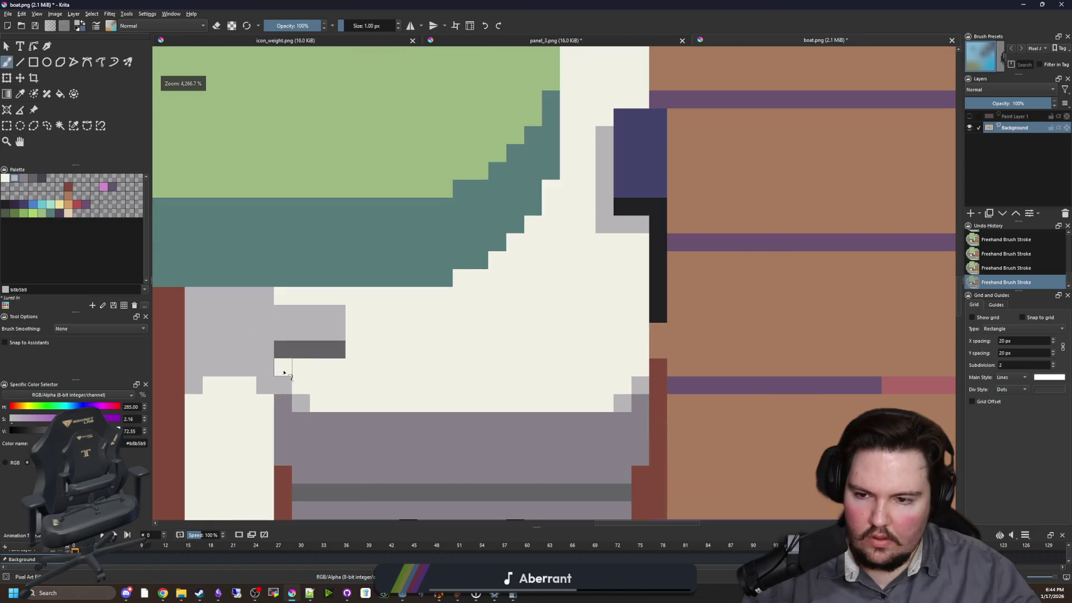
pyautogui.scroll(-3, 311, 363)
pyautogui.scroll(2, 335, 316)
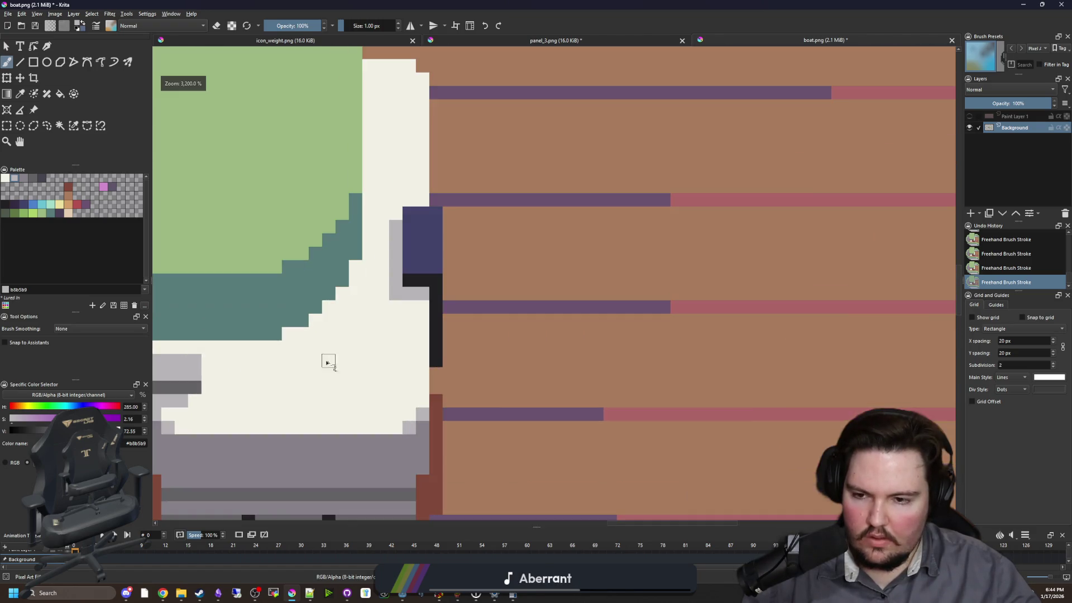
pyautogui.scroll(1, 366, 356)
pyautogui.click(60, 126)
pyautogui.click(395, 356)
pyautogui.scroll(-1, 421, 349)
pyautogui.scroll(1, 462, 366)
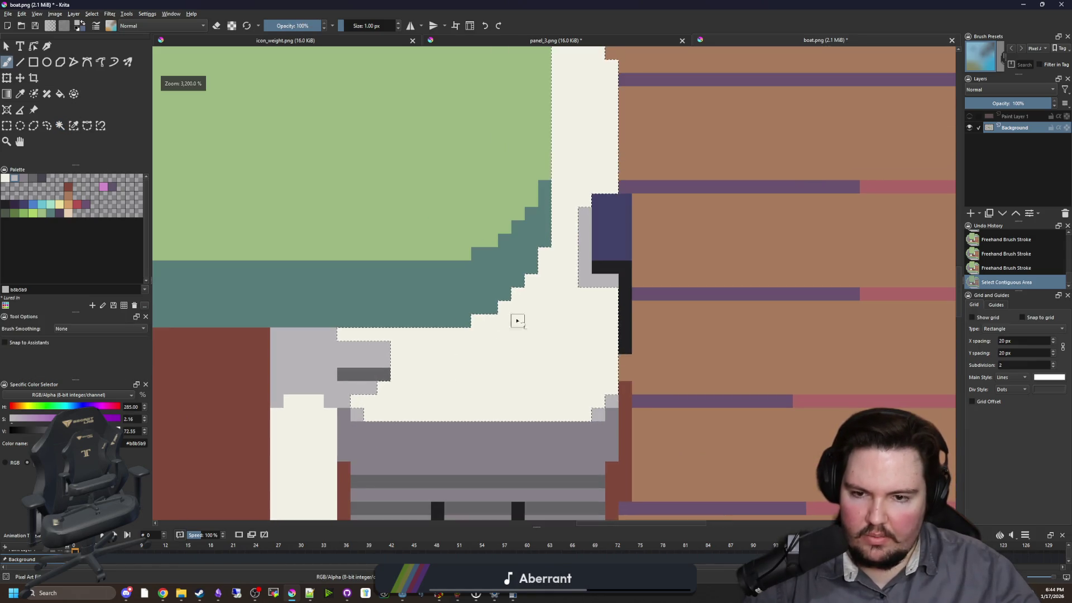
pyautogui.moveTo(505, 306); pyautogui.dragTo(502, 369)
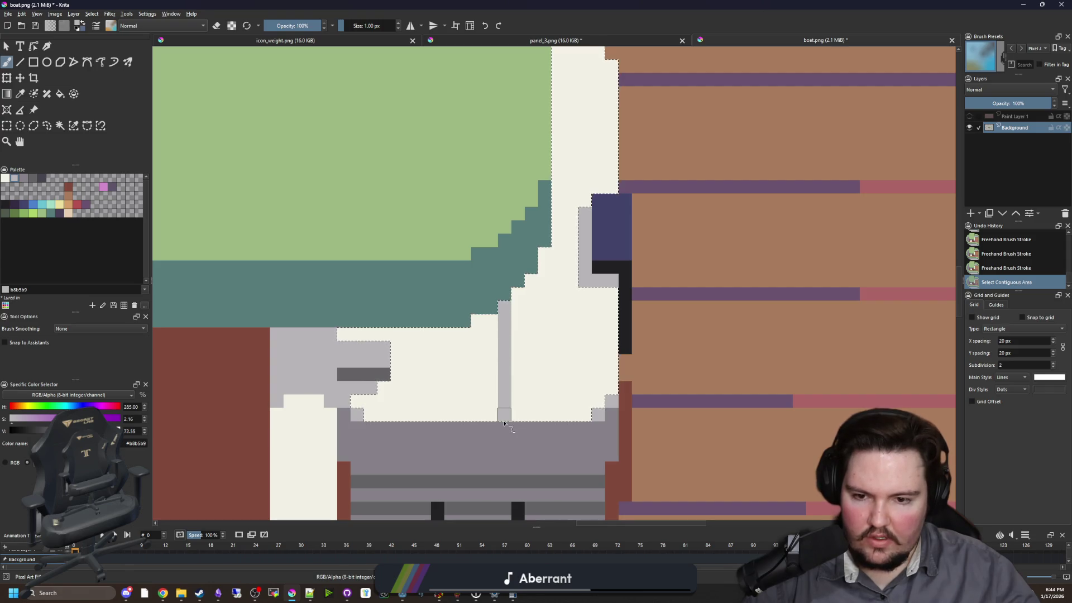
pyautogui.press('f')
pyautogui.click(426, 393)
pyautogui.hotkey('ctrl', 'shift', 'a')
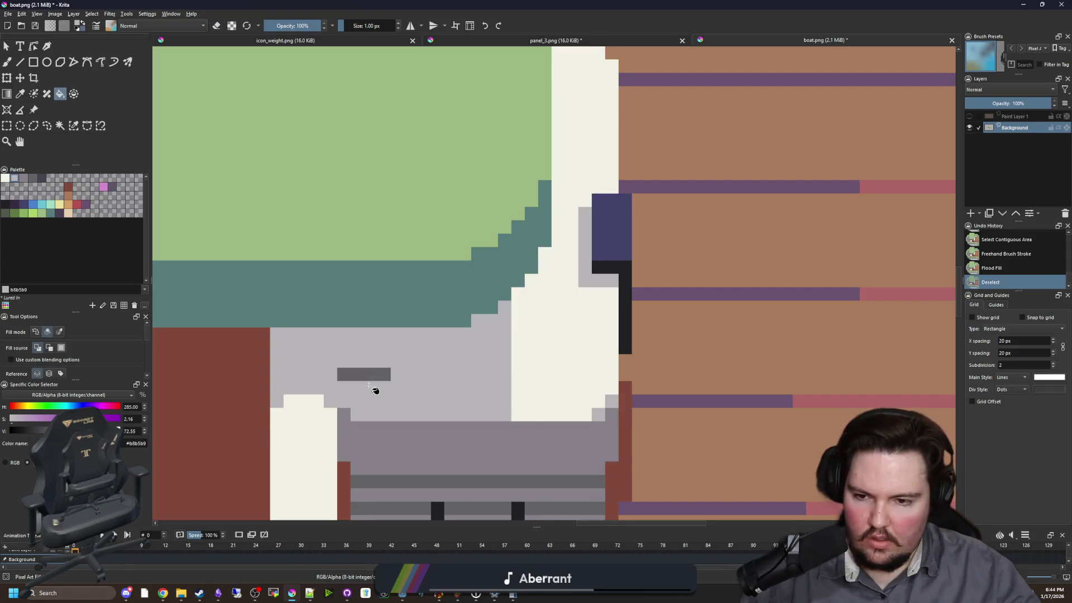
# - Pick up the purple-grey and paint cells above the dark bar
pyautogui.press('b')
pyautogui.keyDown('ctrl'); pyautogui.click(416, 441); pyautogui.keyUp('ctrl')
pyautogui.scroll(2, 378, 350)
pyautogui.moveTo(413, 360)
pyautogui.mouseDown()
pyautogui.moveTo(357, 361)
pyautogui.moveTo(415, 337)
pyautogui.mouseUp()
# - Extend the purple-grey #868188 block with a pixel above and two cells downward
pyautogui.click(415, 338)
pyautogui.scroll(-1, 337, 312)
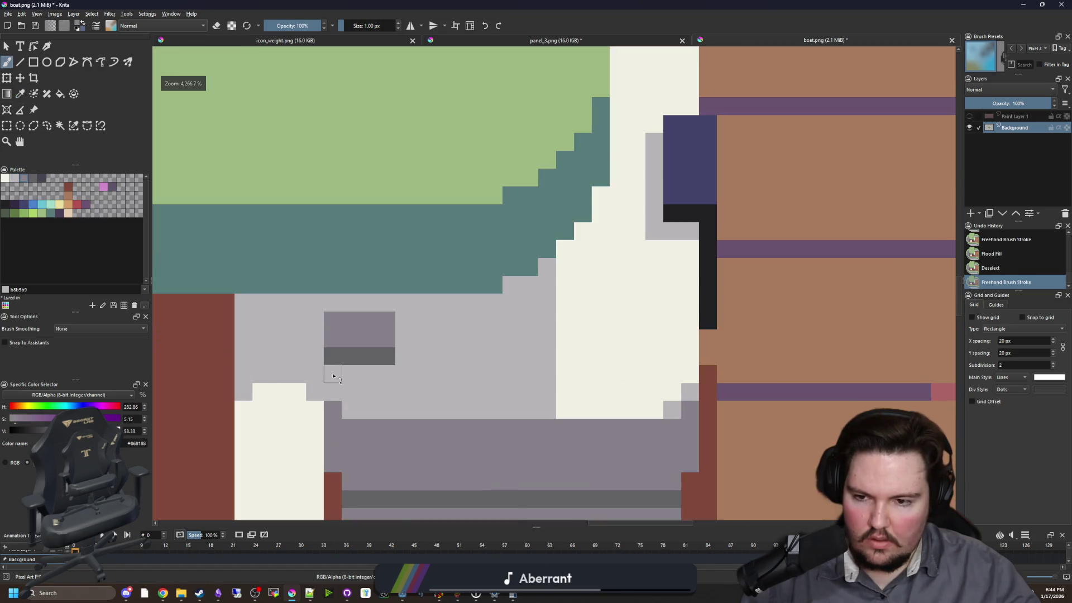
pyautogui.moveTo(332, 376); pyautogui.dragTo(333, 393)
pyautogui.scroll(-3, 335, 385)
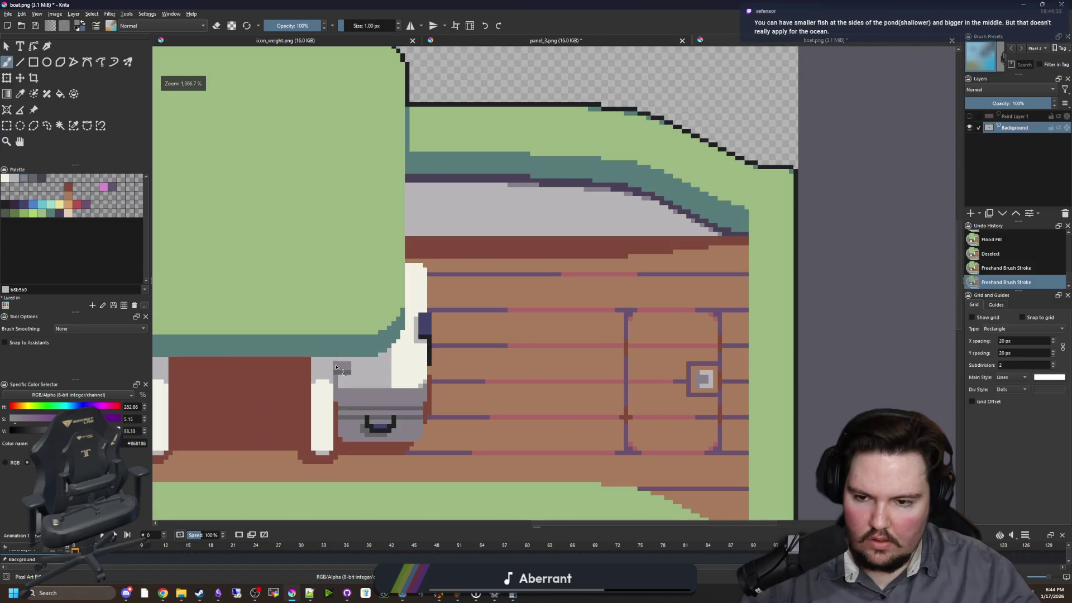
pyautogui.scroll(3, 341, 352)
pyautogui.click(337, 334)
pyautogui.scroll(-3, 340, 357)
pyautogui.scroll(4, 345, 374)
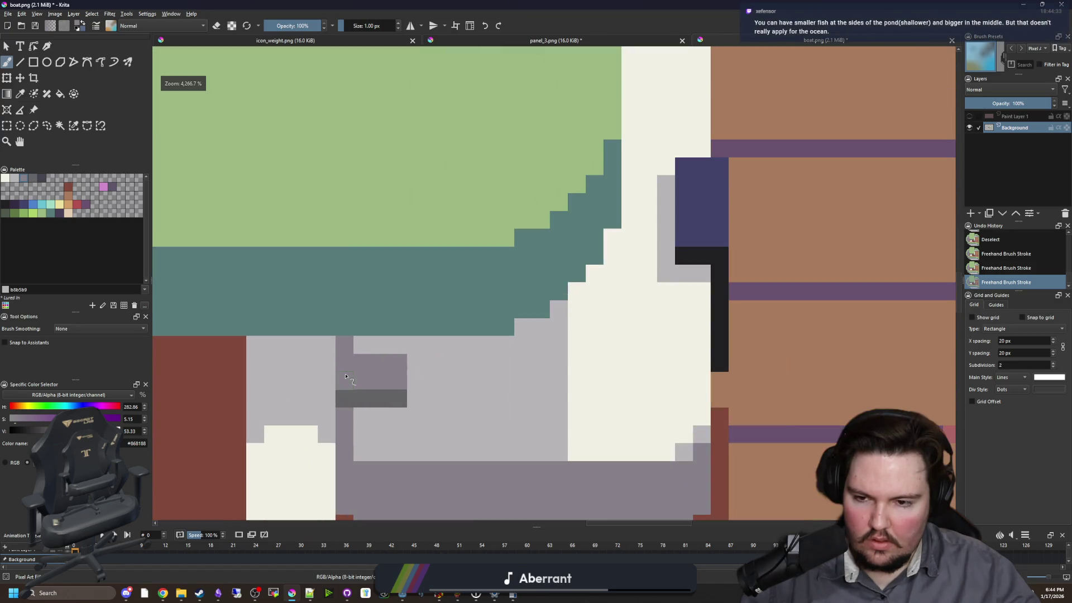
# - Pick up the bar's dark grey #646365 and darken the pixel above the block's corner
pyautogui.keyDown('ctrl'); pyautogui.click(384, 418); pyautogui.keyUp('ctrl')
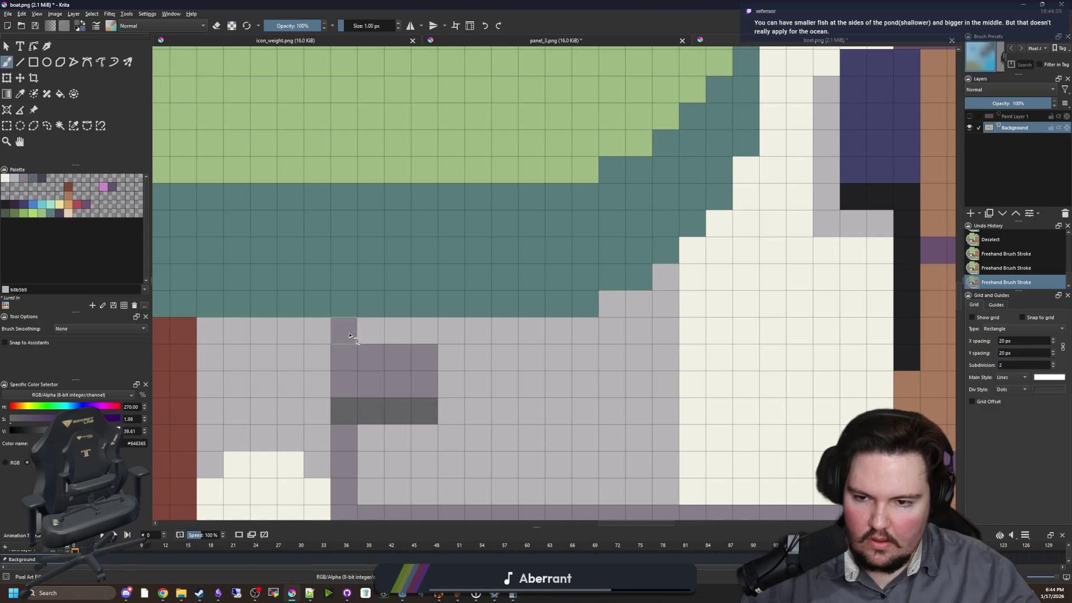
pyautogui.click(344, 331)
pyautogui.scroll(-3, 343, 370)
pyautogui.scroll(-3, 342, 369)
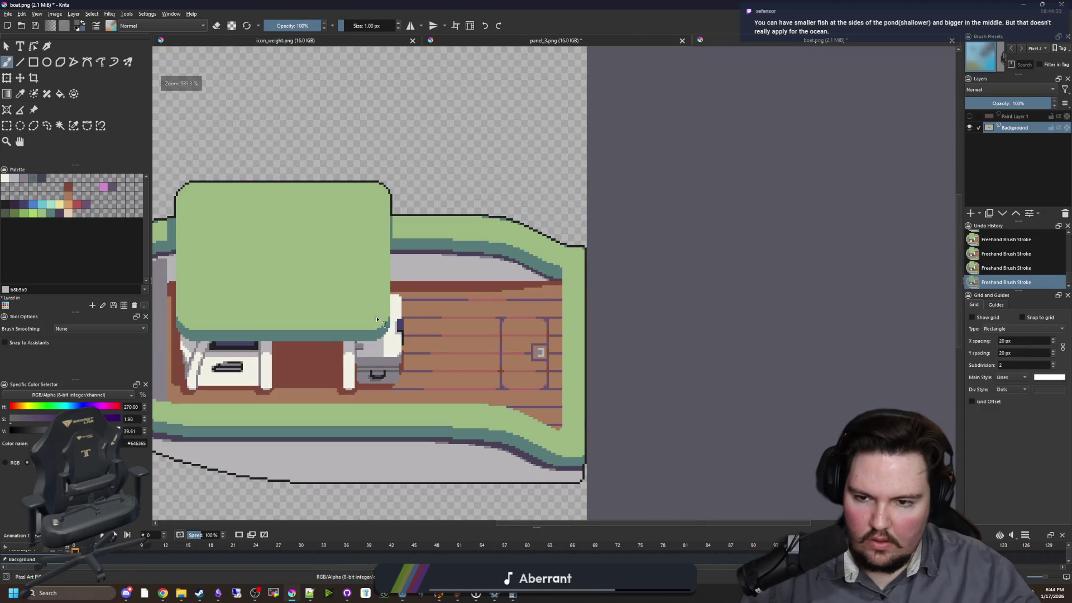
pyautogui.scroll(5, 391, 357)
pyautogui.scroll(-2, 384, 353)
pyautogui.scroll(1, 384, 353)
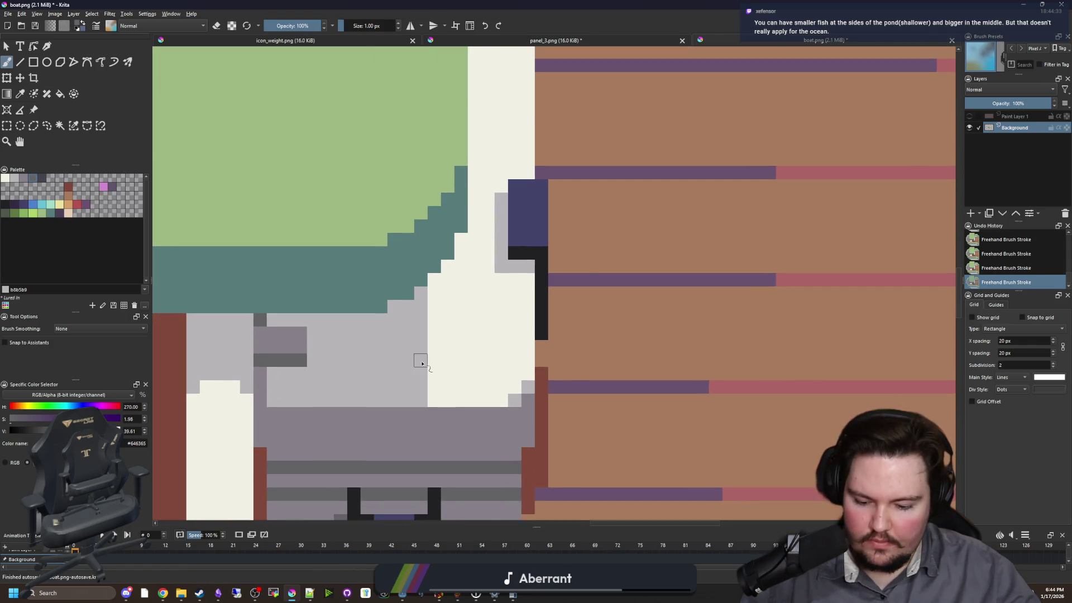
pyautogui.scroll(1, 524, 353)
# - Re-sample the purple-grey and paint an L-shaped stroke and a bar across the counter
pyautogui.press('p')
pyautogui.click(563, 407)
pyautogui.press('b')
pyautogui.moveTo(587, 357)
pyautogui.mouseDown()
pyautogui.moveTo(408, 357)
pyautogui.moveTo(487, 342)
pyautogui.moveTo(567, 344)
pyautogui.mouseUp()
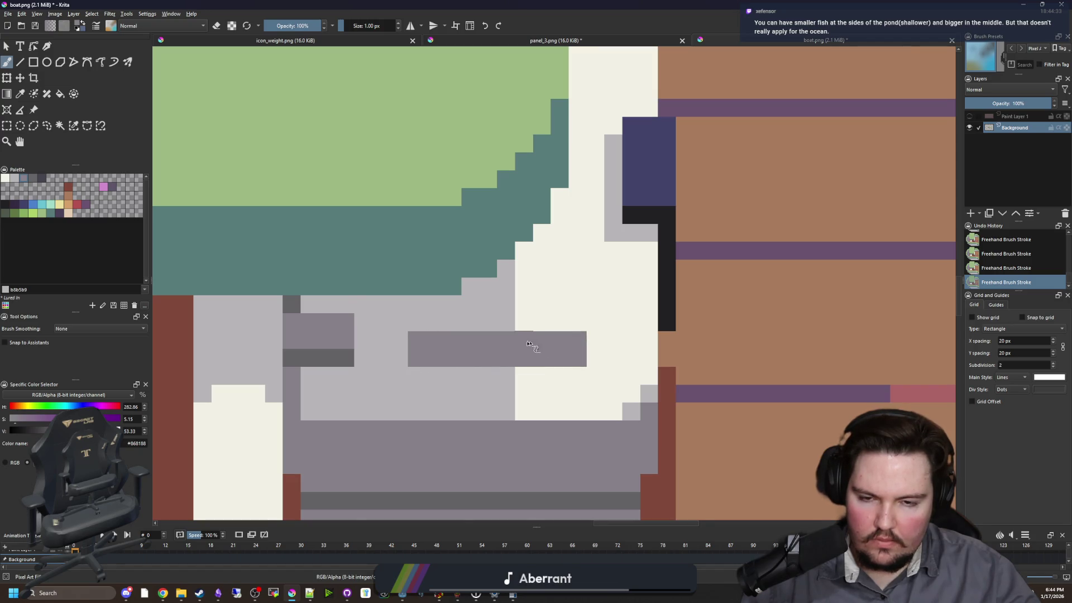
pyautogui.scroll(-2, 528, 344)
pyautogui.scroll(3, 557, 268)
pyautogui.moveTo(562, 242)
pyautogui.mouseDown()
pyautogui.moveTo(528, 221)
pyautogui.moveTo(560, 205)
pyautogui.mouseUp()
pyautogui.scroll(-3, 442, 262)
pyautogui.scroll(4, 443, 266)
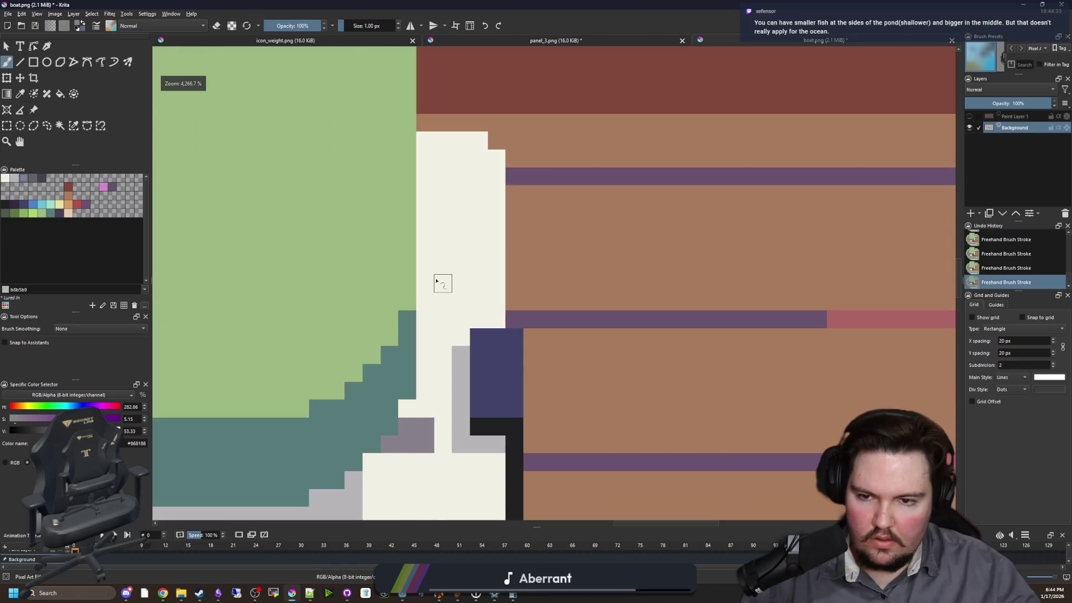
# - Add a light grey pixel on the counter and choose the dark grey palette swatch
pyautogui.scroll(-5, 427, 265)
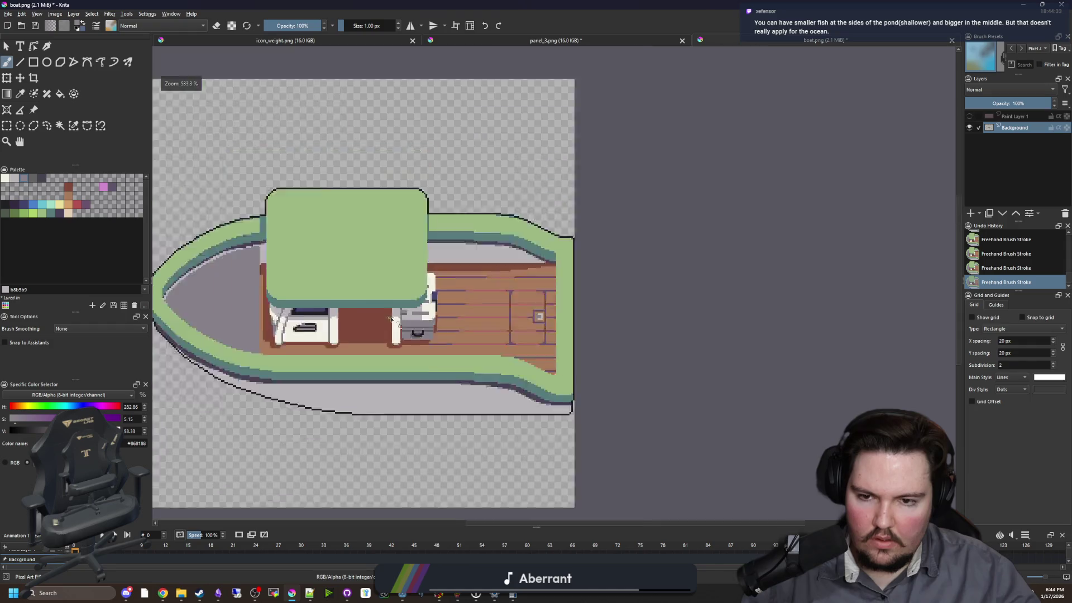
pyautogui.scroll(-2, 391, 319)
pyautogui.scroll(3, 405, 327)
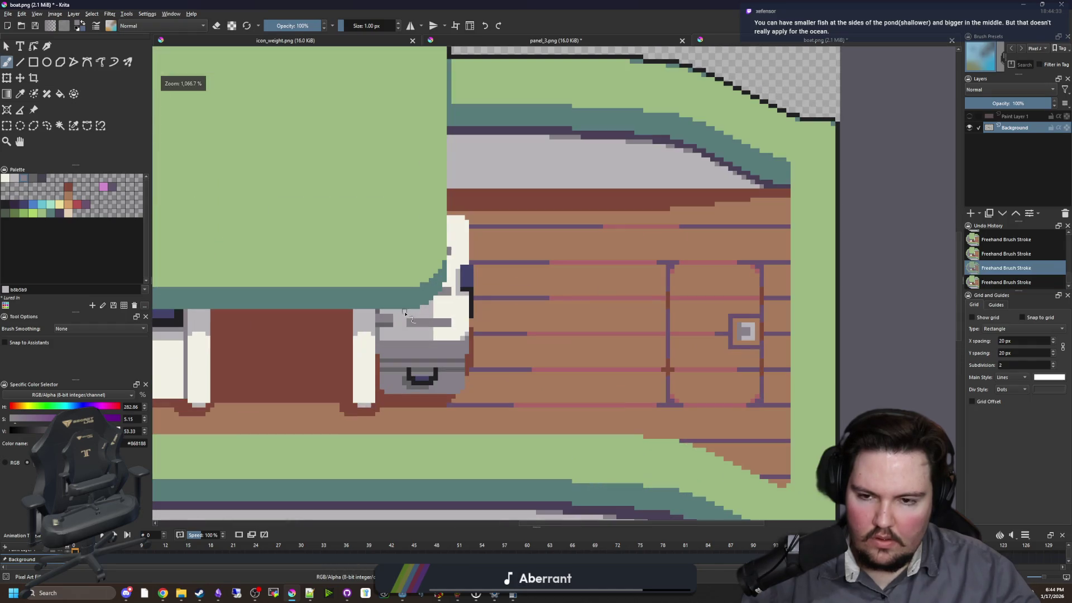
pyautogui.scroll(1, 433, 334)
pyautogui.scroll(2, 434, 334)
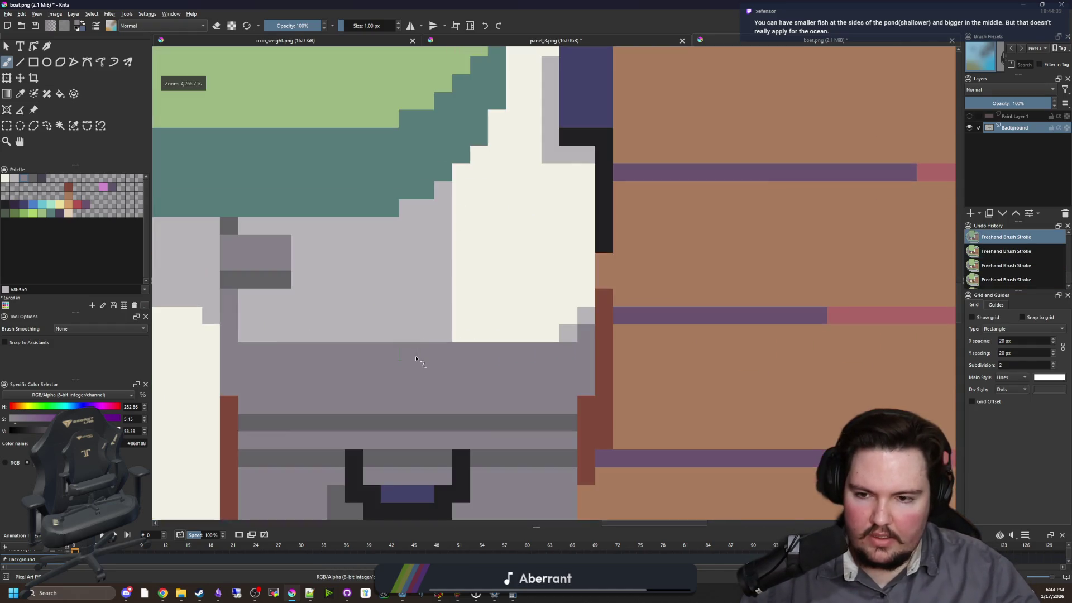
pyautogui.click(223, 316)
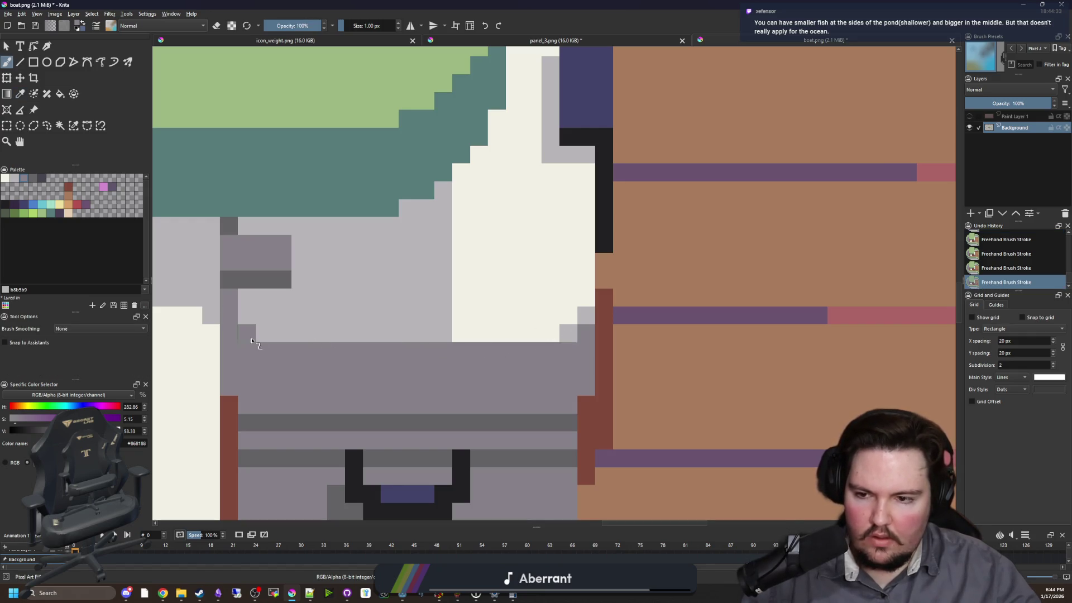
pyautogui.scroll(-2, 313, 373)
pyautogui.scroll(2, 292, 398)
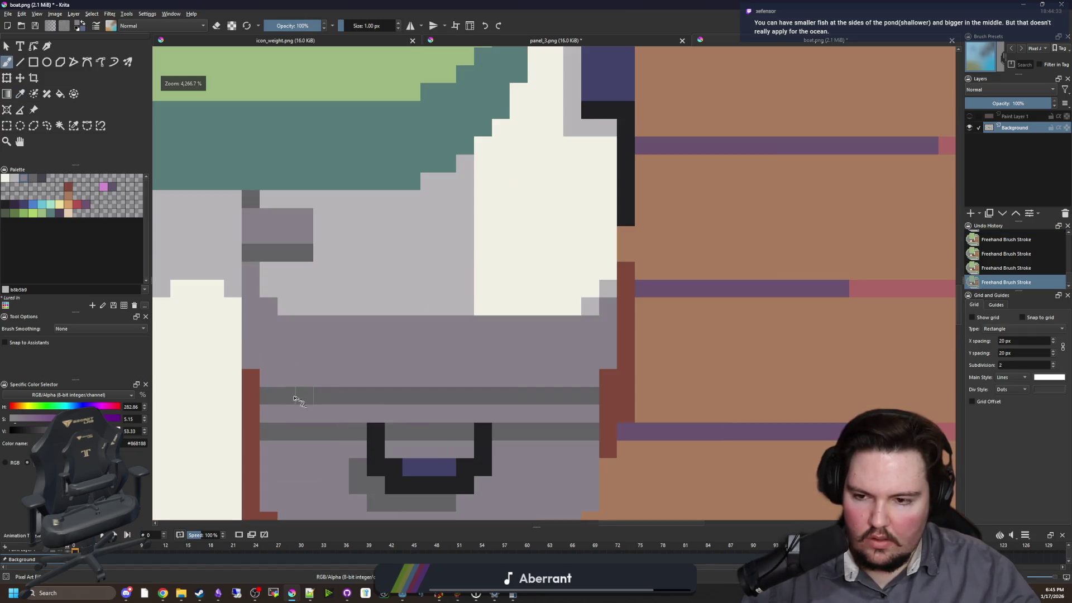
pyautogui.moveTo(292, 397); pyautogui.dragTo(282, 385)
pyautogui.press('p')
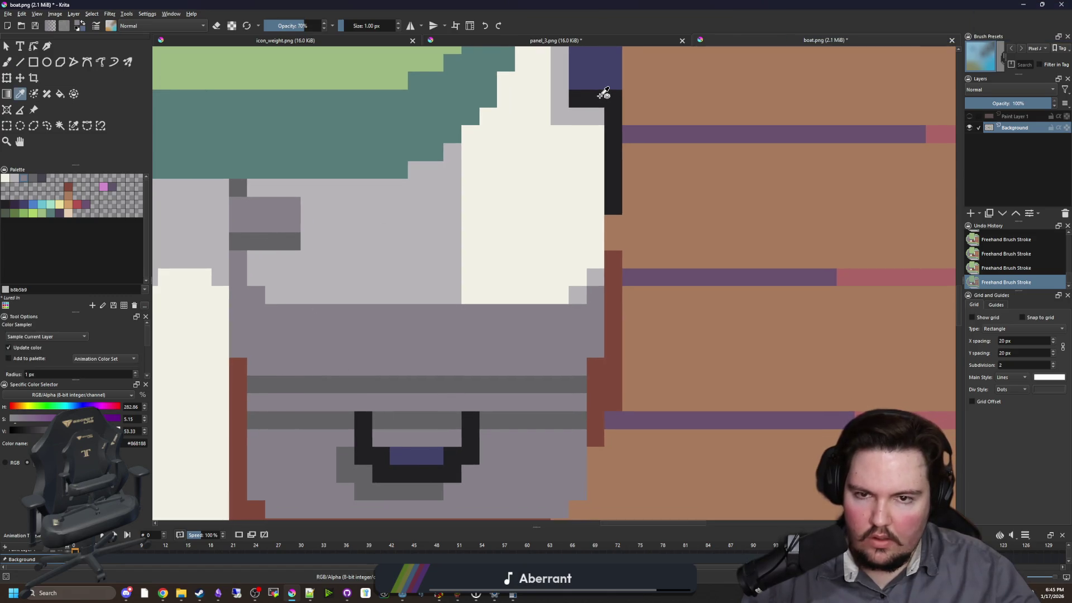
pyautogui.click(42, 178)
# - Darken the grey bar across the cabinet and paint a row of grey pixels along its base
pyautogui.press('b')
pyautogui.moveTo(578, 390); pyautogui.dragTo(318, 385)
pyautogui.scroll(-6, 259, 323)
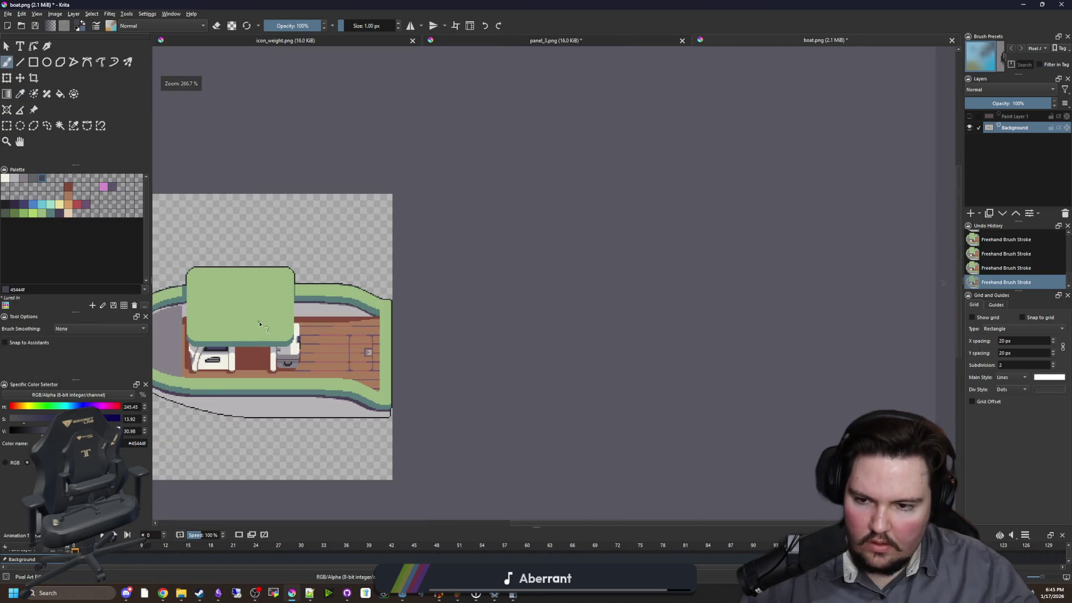
pyautogui.scroll(5, 295, 334)
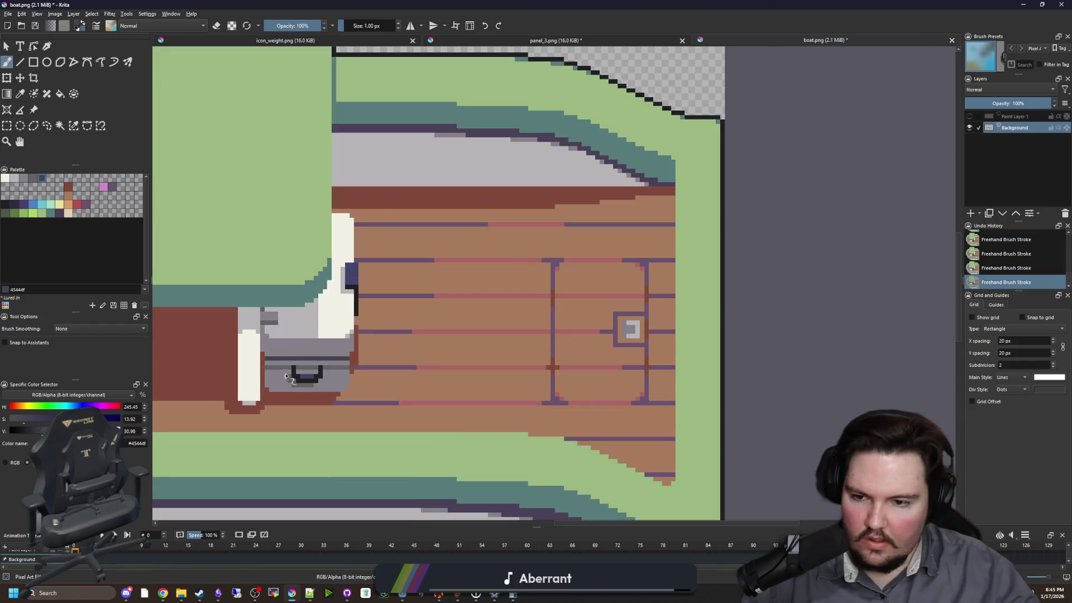
pyautogui.scroll(4, 286, 377)
pyautogui.keyDown('ctrl'); pyautogui.click(299, 358); pyautogui.keyUp('ctrl')
pyautogui.moveTo(222, 416); pyautogui.dragTo(269, 418)
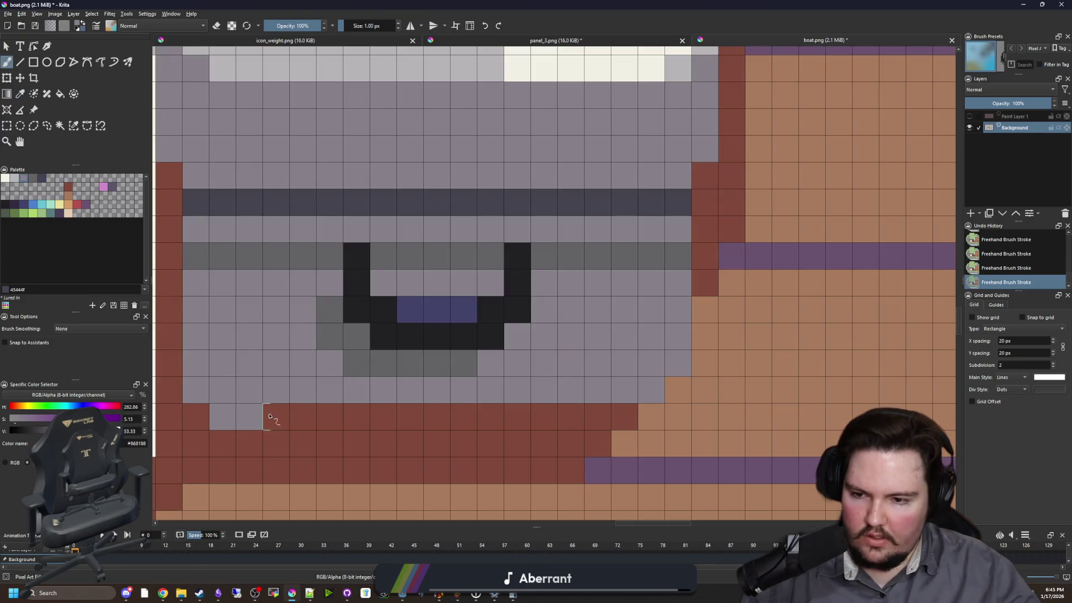
pyautogui.click(269, 417)
pyautogui.moveTo(653, 416); pyautogui.dragTo(560, 419)
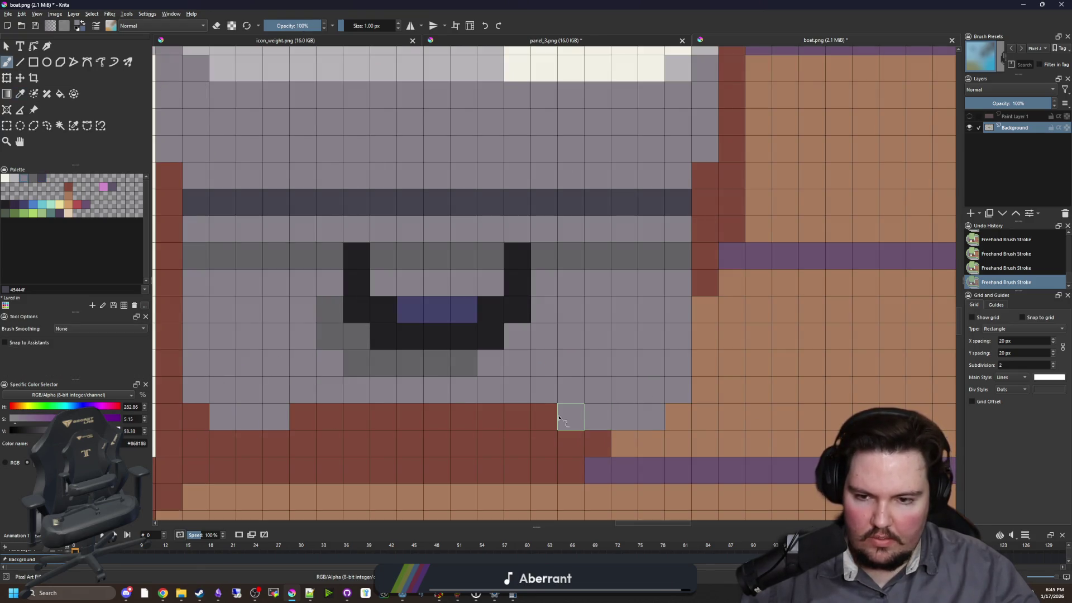
pyautogui.scroll(-5, 560, 418)
pyautogui.scroll(6, 397, 402)
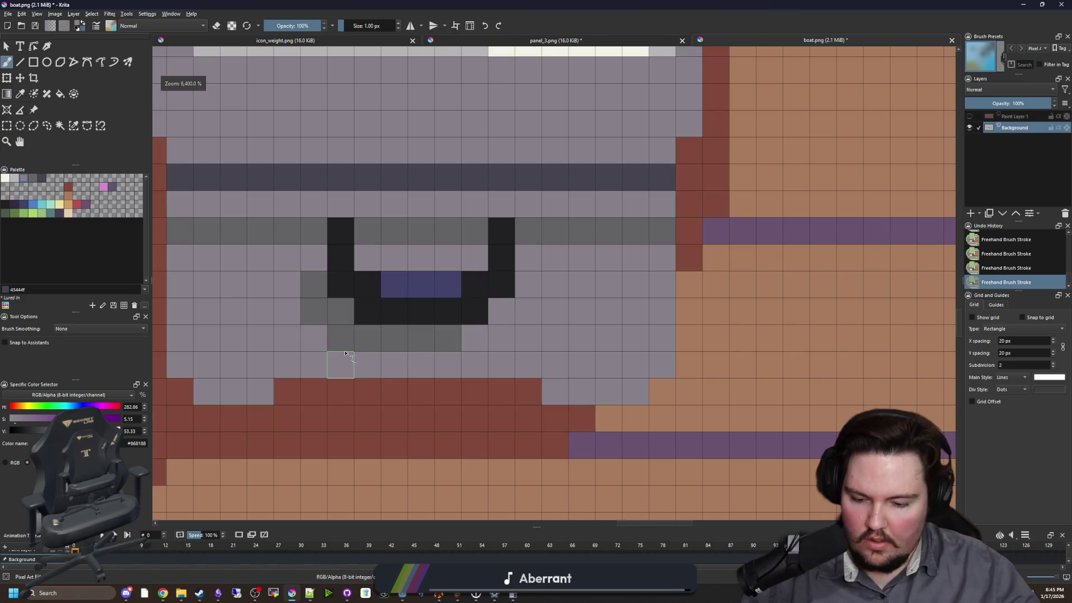
# - Shade below the cabinet handle and the lower area with darker grey pixels
pyautogui.keyDown('ctrl'); pyautogui.click(343, 341); pyautogui.keyUp('ctrl')
pyautogui.moveTo(296, 359); pyautogui.dragTo(288, 330)
pyautogui.moveTo(423, 359)
pyautogui.mouseDown()
pyautogui.moveTo(521, 335)
pyautogui.moveTo(474, 364)
pyautogui.moveTo(311, 335)
pyautogui.moveTo(415, 379)
pyautogui.mouseUp()
pyautogui.scroll(-5, 415, 380)
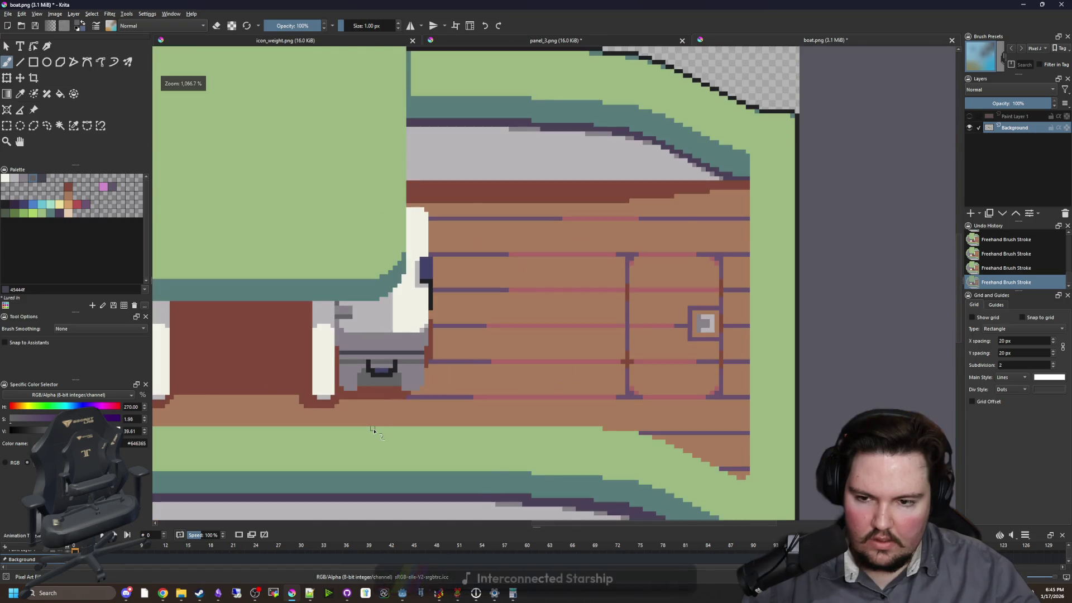
pyautogui.scroll(3, 382, 413)
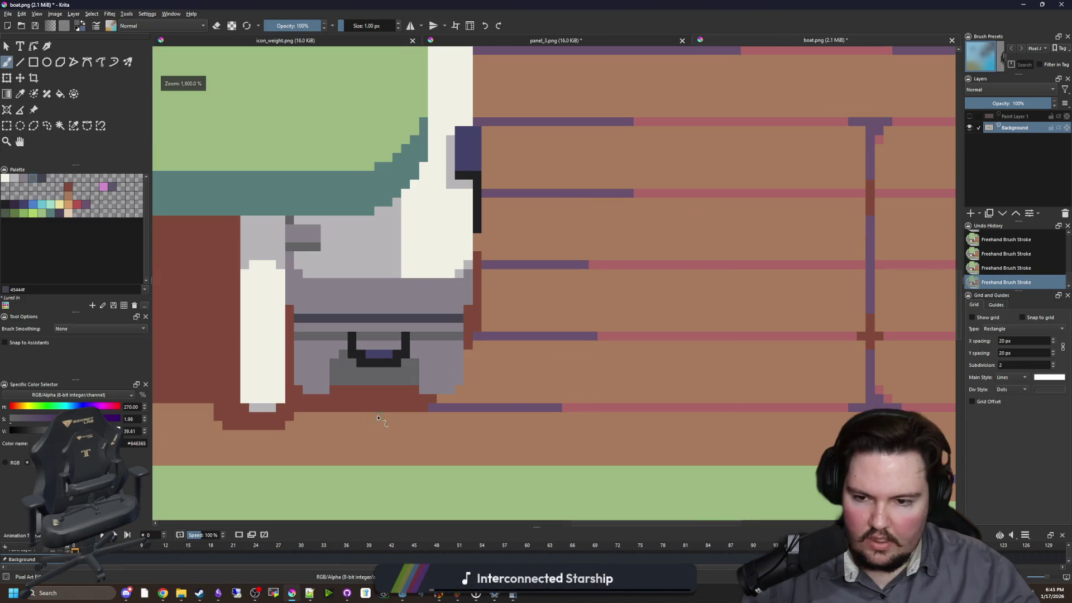
pyautogui.scroll(2, 409, 403)
# - Sample the red-brown deck colour from the canvas for painting
pyautogui.press('p')
pyautogui.click(437, 399)
pyautogui.press('b')
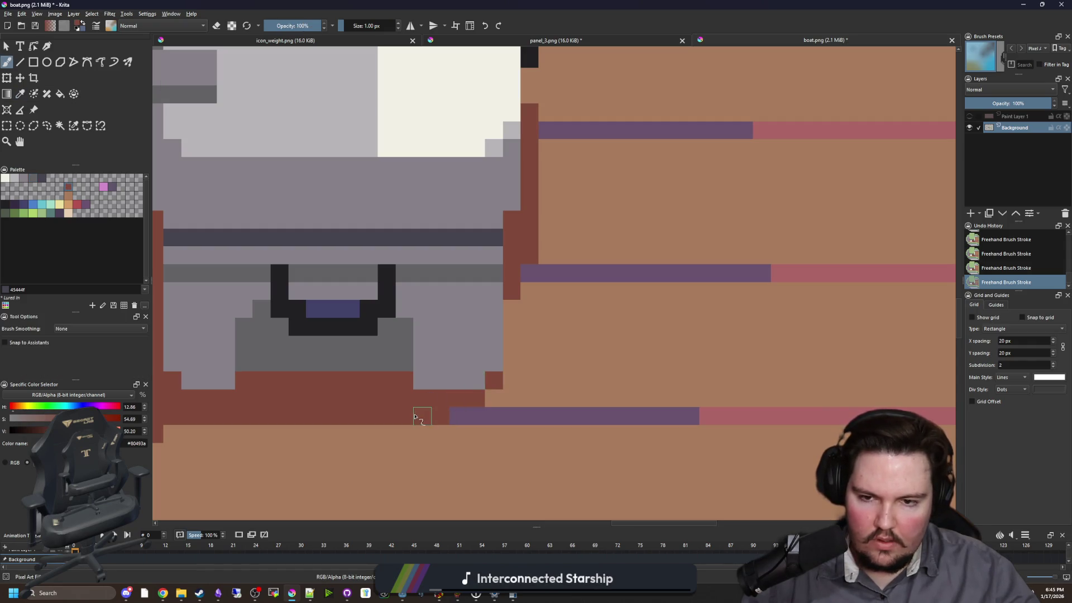
pyautogui.scroll(-5, 415, 416)
pyautogui.scroll(3, 407, 393)
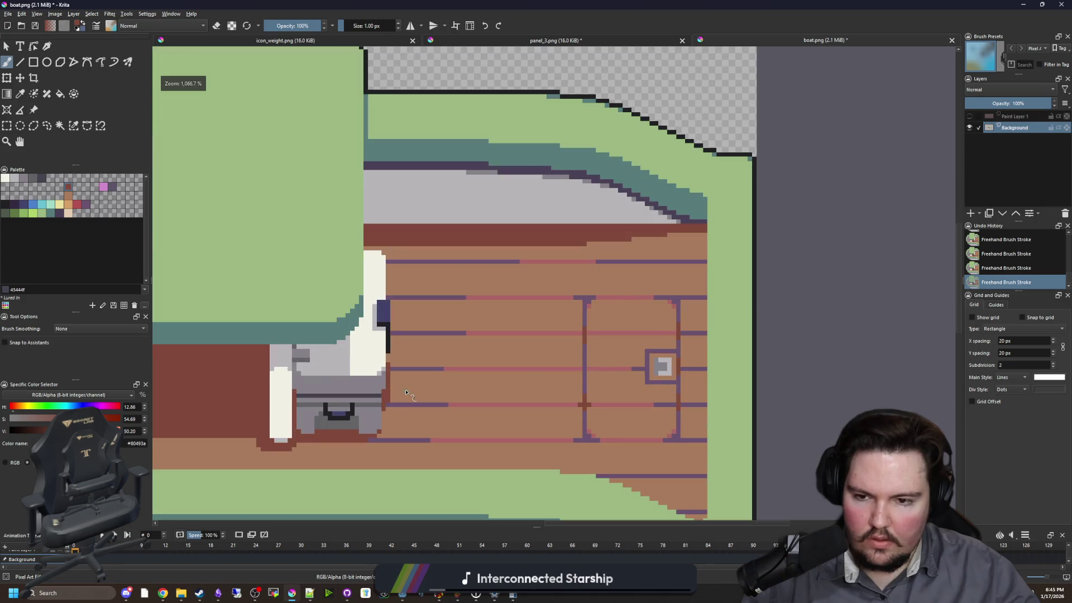
pyautogui.scroll(1, 358, 310)
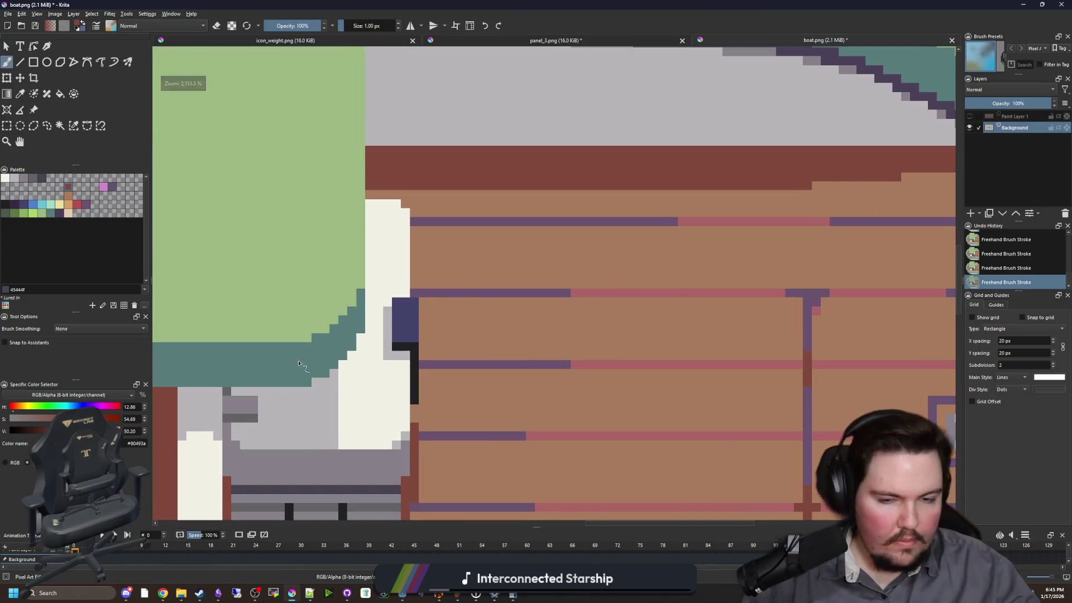
# - Pick the mid green from the palette and fill one hull rim section darker green
pyautogui.scroll(-2, 276, 370)
pyautogui.scroll(-3, 423, 402)
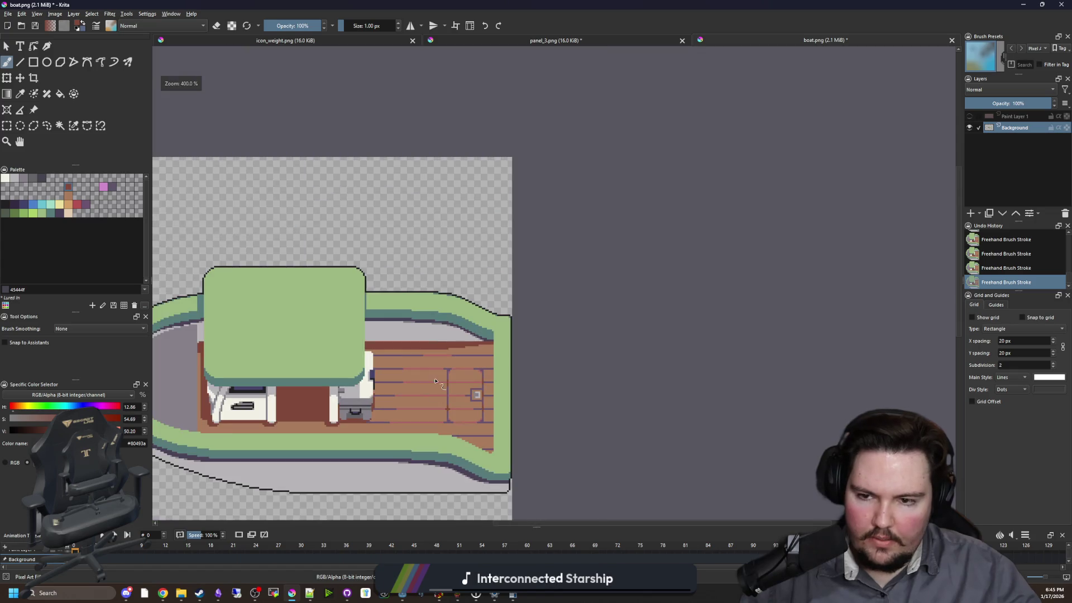
pyautogui.scroll(2, 422, 363)
pyautogui.scroll(2, 500, 414)
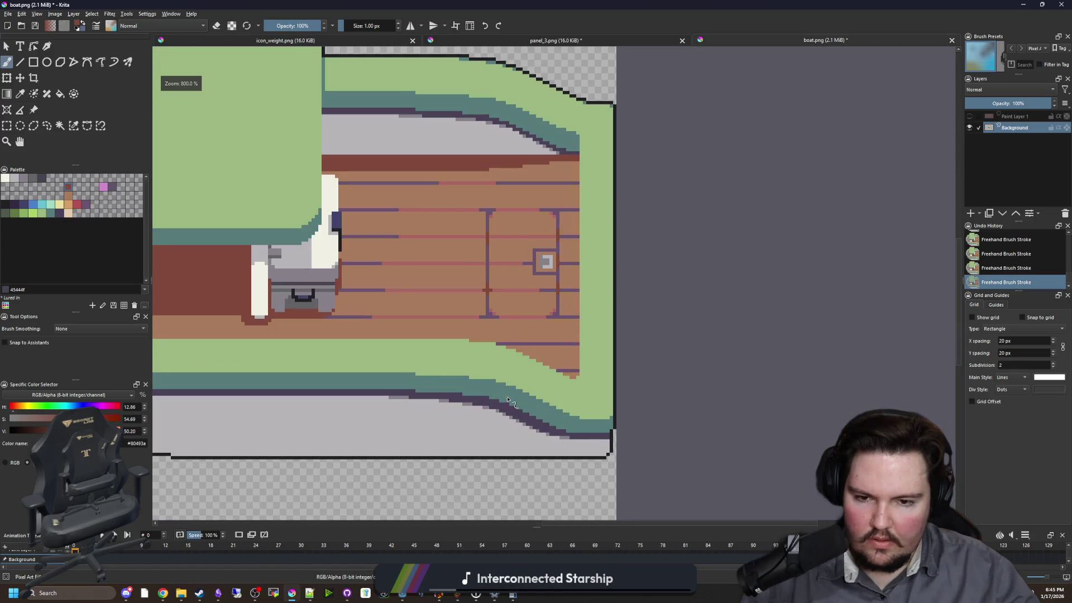
pyautogui.scroll(4, 614, 399)
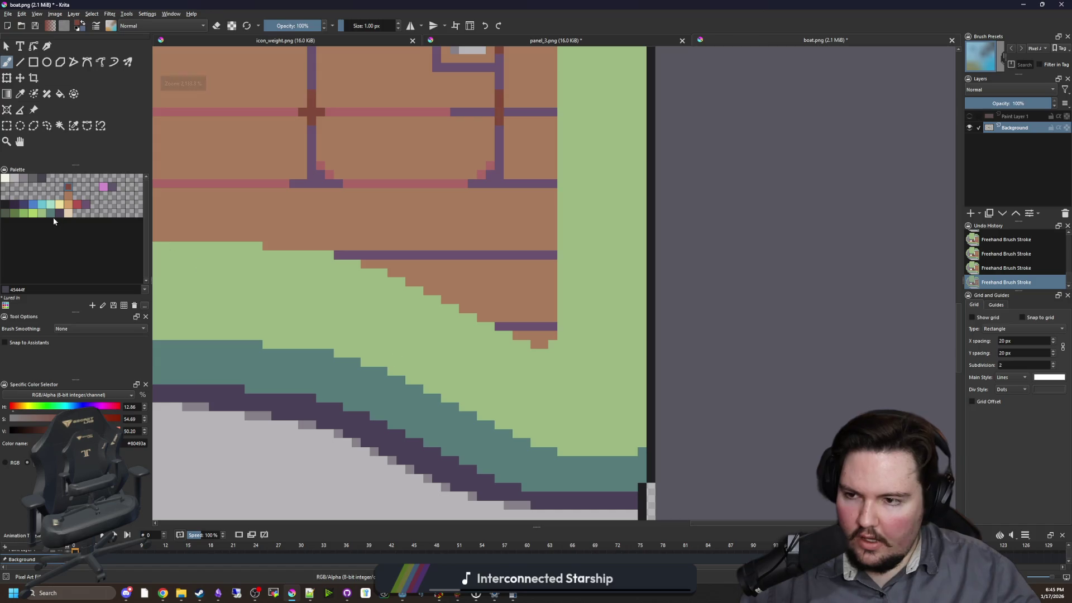
pyautogui.click(29, 215)
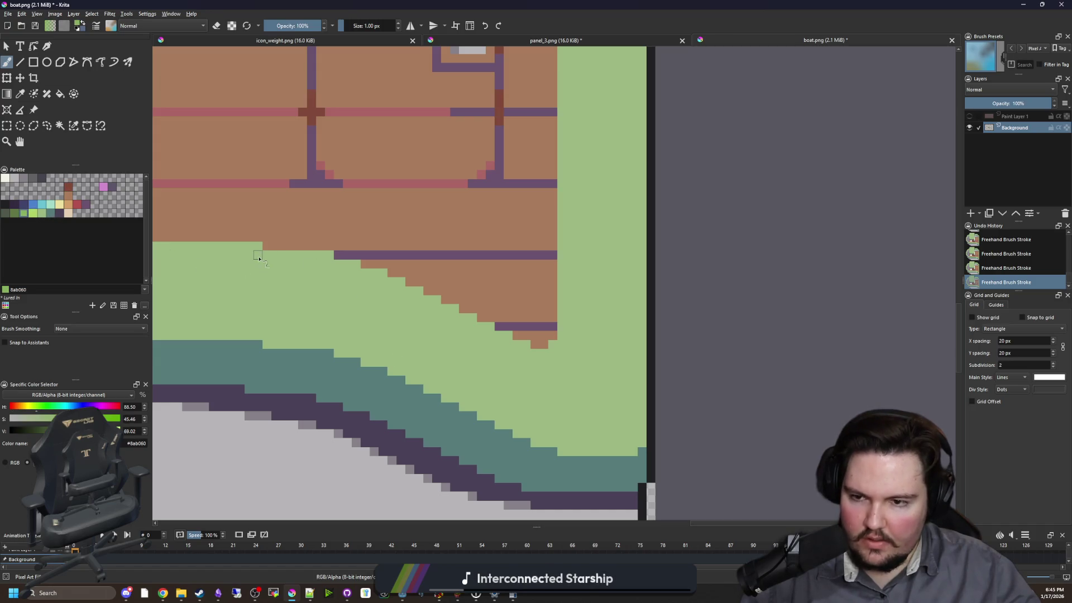
pyautogui.click(525, 353)
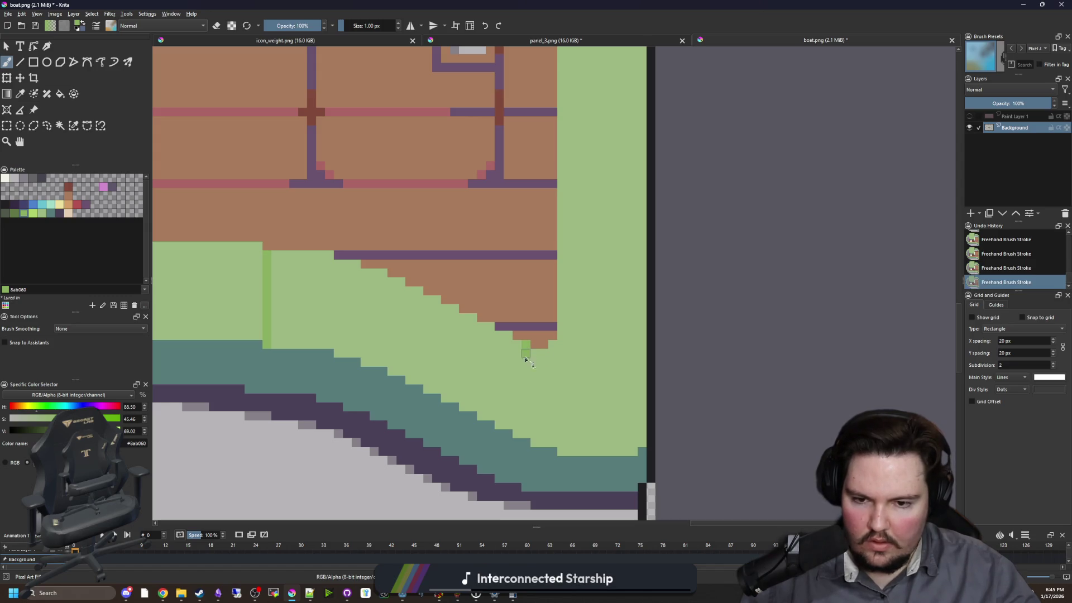
pyautogui.press('f')
pyautogui.click(494, 394)
pyautogui.scroll(-8, 446, 374)
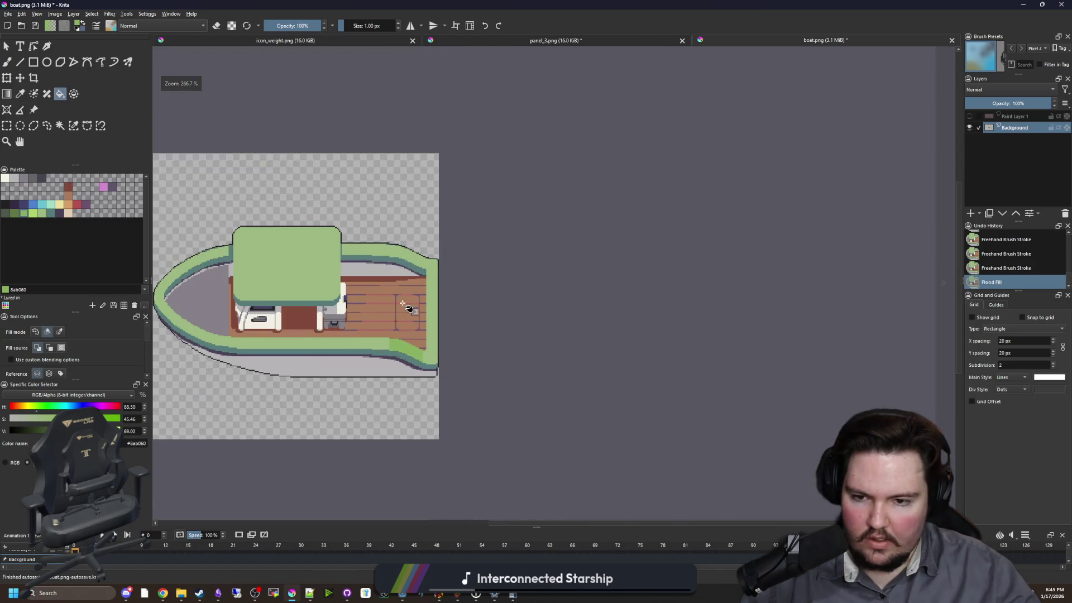
pyautogui.scroll(10, 385, 263)
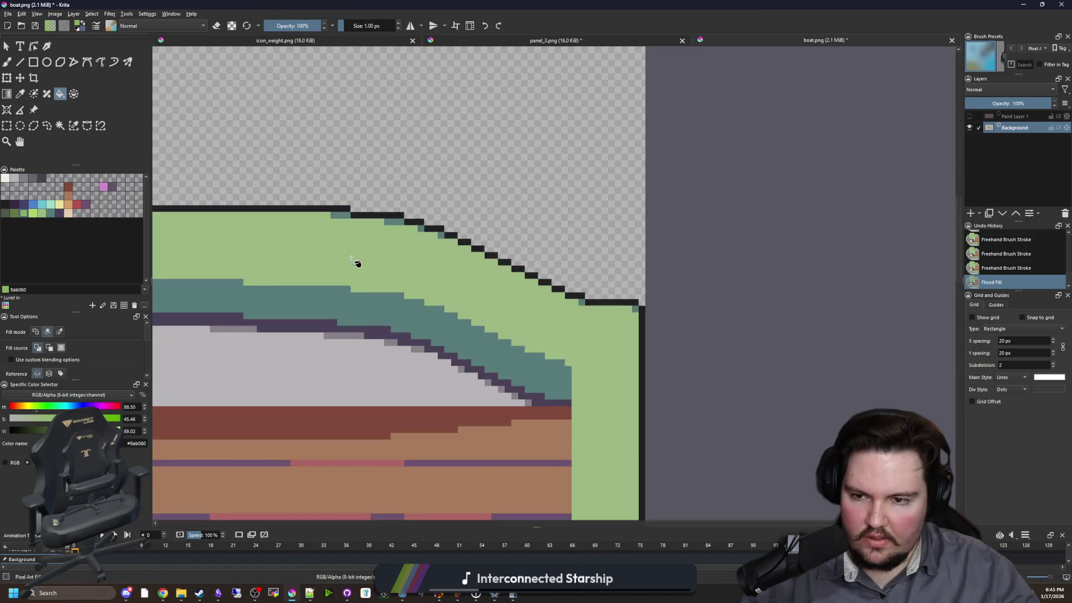
# - Paint vertical dividers across the rim and fill the upper rim section darker green
pyautogui.press('b')
pyautogui.moveTo(357, 317); pyautogui.dragTo(357, 179)
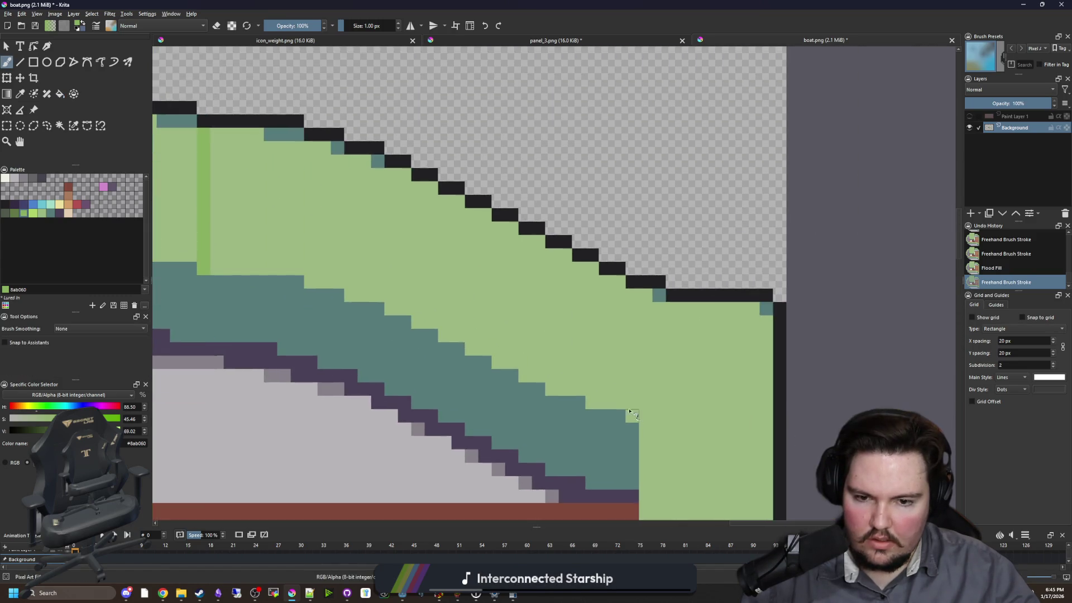
pyautogui.moveTo(548, 381)
pyautogui.mouseDown()
pyautogui.moveTo(526, 319)
pyautogui.moveTo(541, 244)
pyautogui.mouseUp()
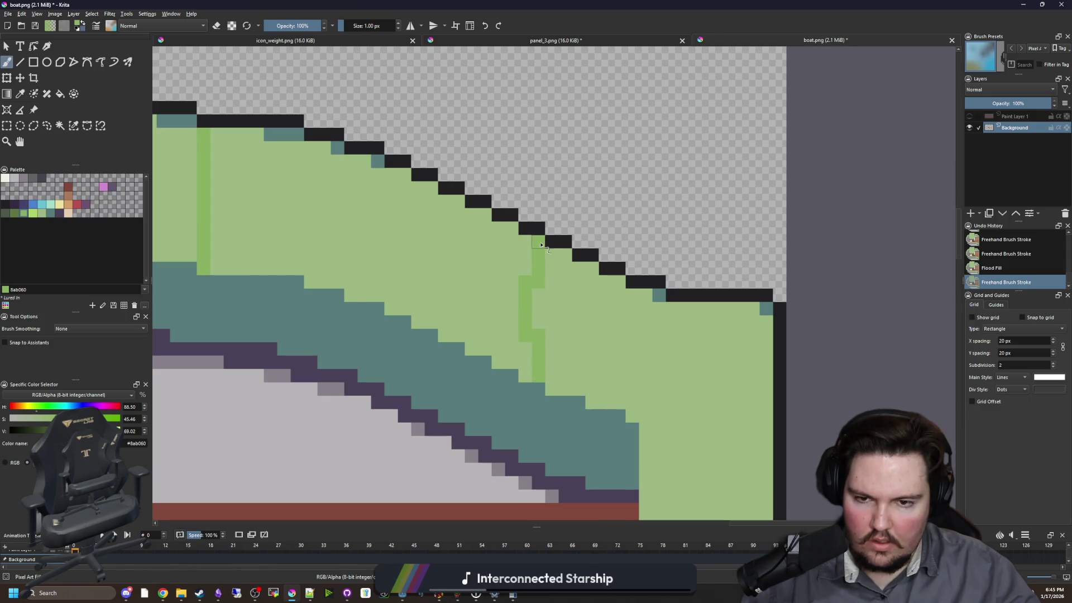
pyautogui.press('f')
pyautogui.scroll(-5, 502, 290)
pyautogui.click(428, 305)
pyautogui.scroll(5, 430, 290)
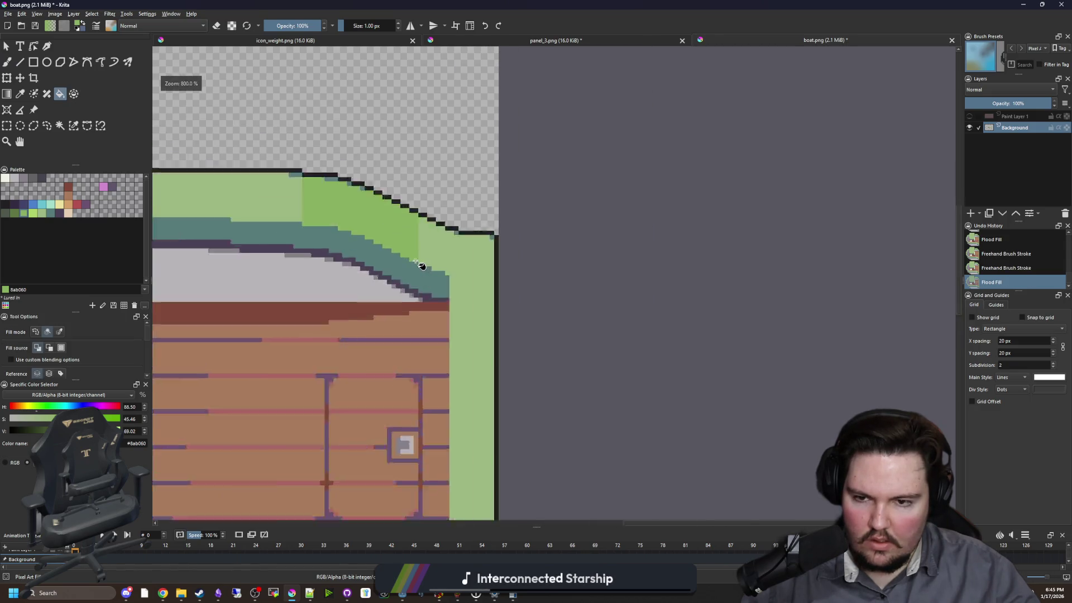
pyautogui.press('b')
pyautogui.moveTo(430, 273)
pyautogui.mouseDown()
pyautogui.moveTo(433, 141)
pyautogui.moveTo(442, 275)
pyautogui.mouseUp()
pyautogui.scroll(-8, 447, 335)
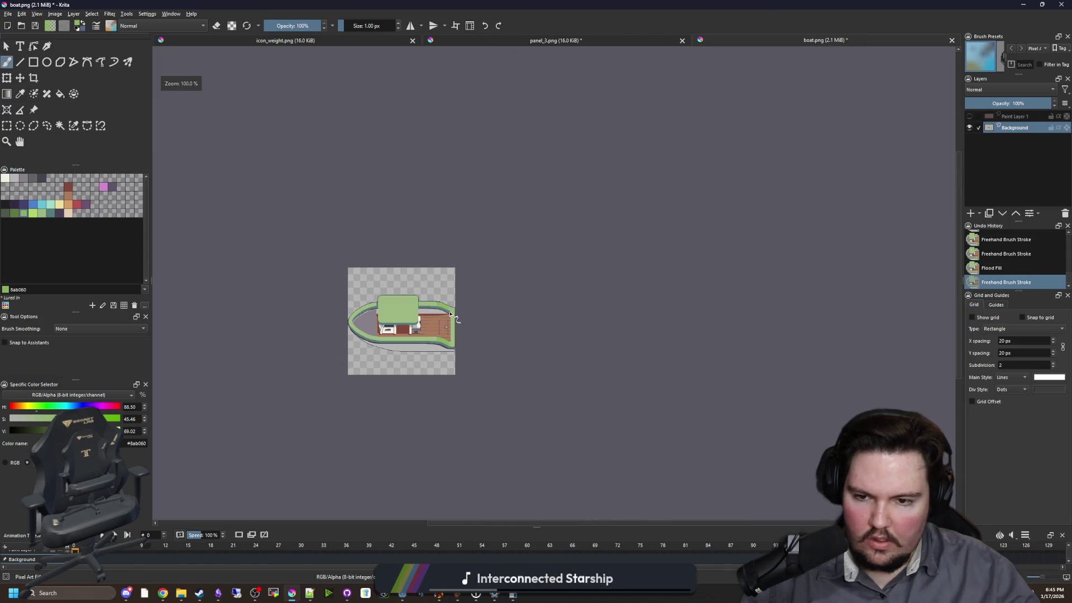
pyautogui.scroll(6, 445, 339)
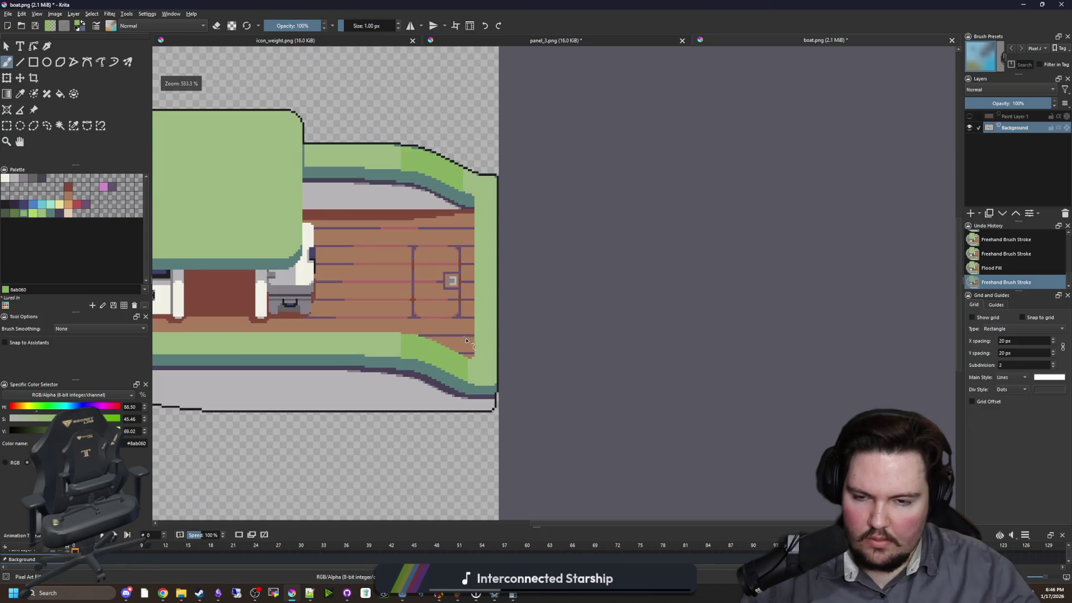
pyautogui.scroll(-3, 475, 254)
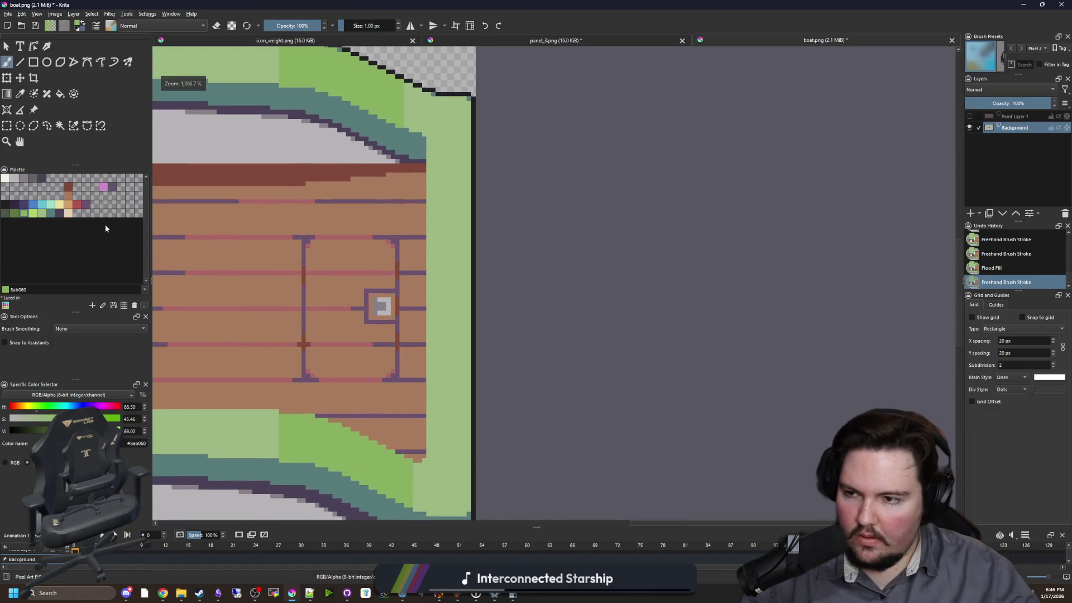
# - Try a light yellow rectangle on the stern's rim, then undo it
pyautogui.click(59, 205)
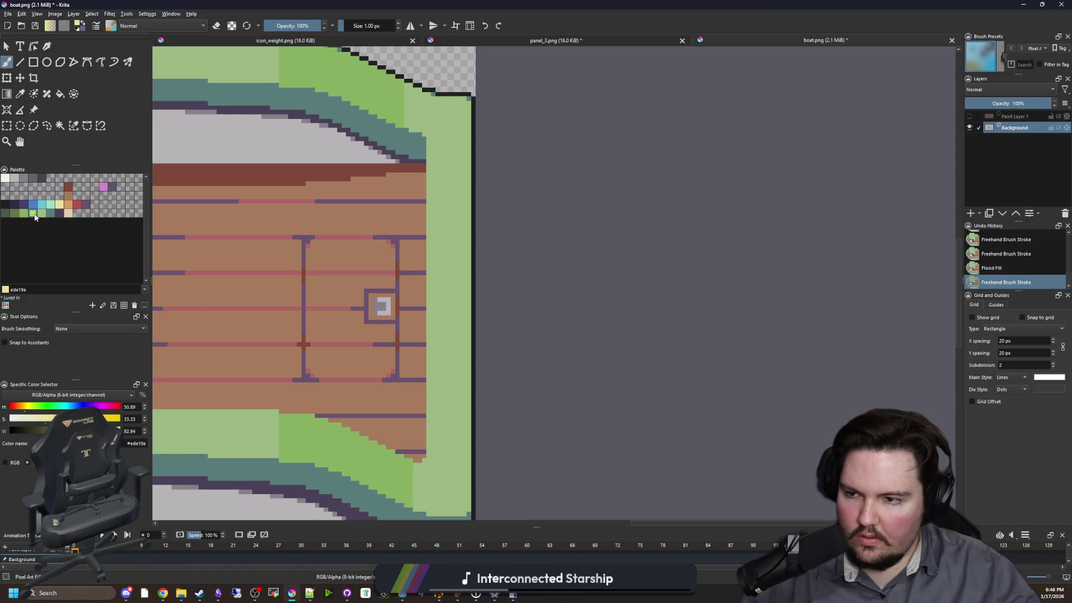
pyautogui.click(33, 62)
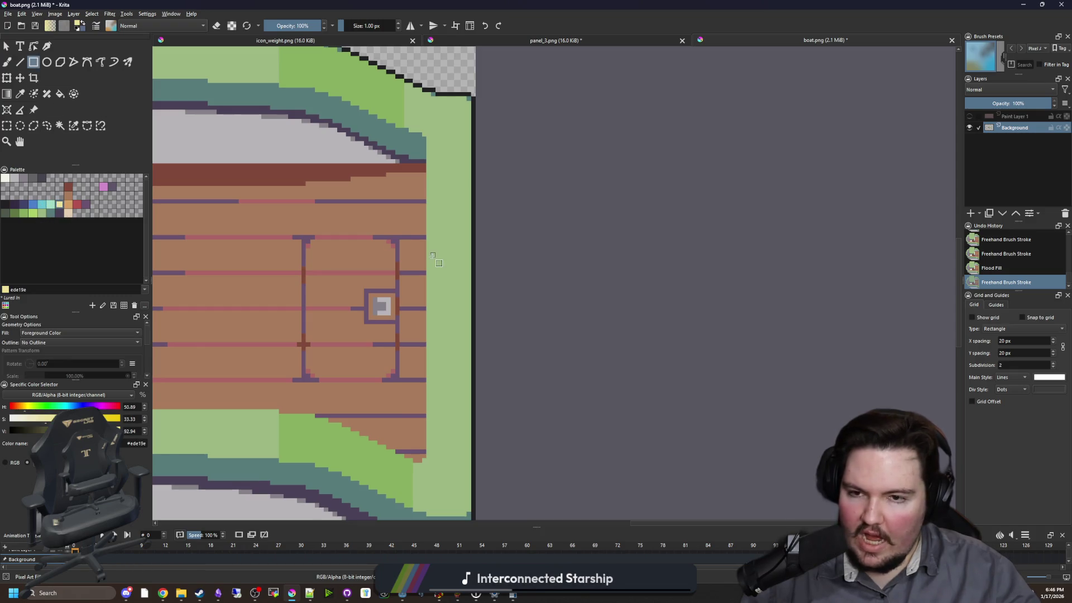
pyautogui.moveTo(427, 218); pyautogui.dragTo(472, 365)
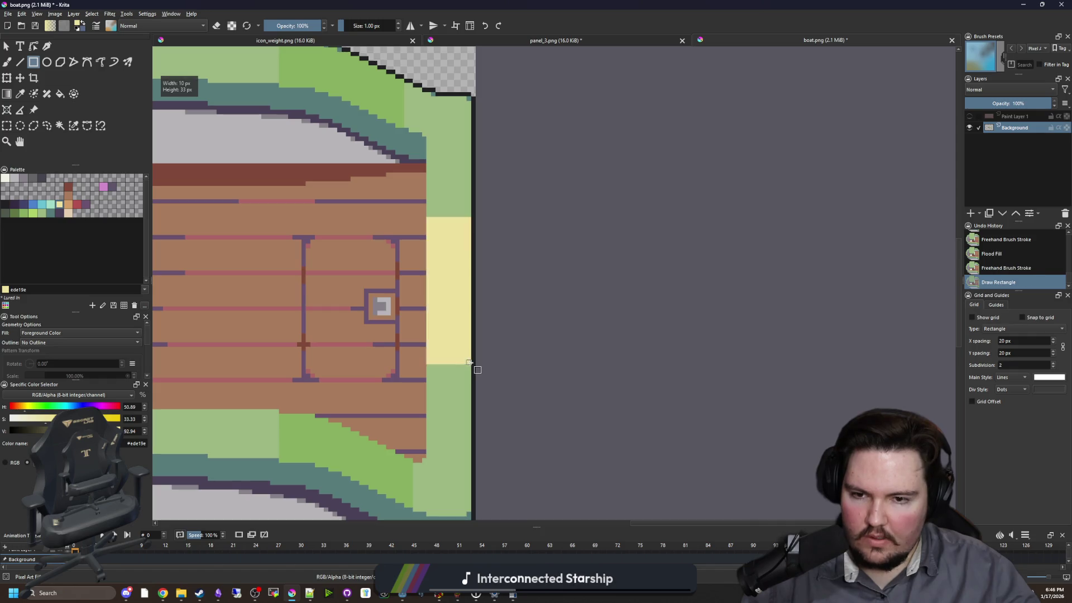
pyautogui.scroll(-4, 491, 368)
pyautogui.hotkey('ctrl', 'z')
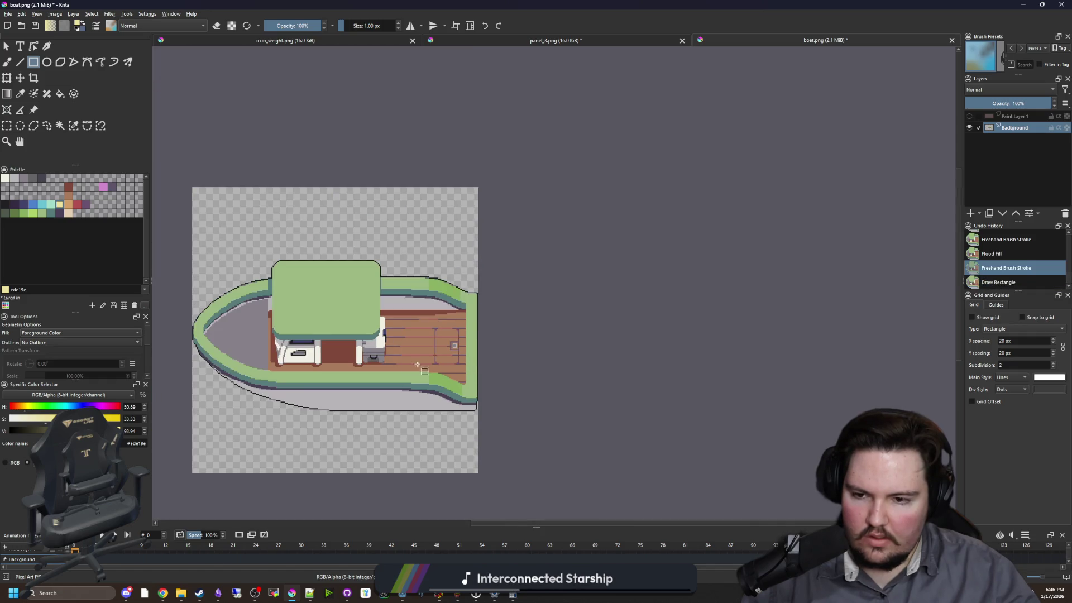
pyautogui.scroll(2, 244, 318)
pyautogui.scroll(1, 190, 347)
pyautogui.scroll(1, 228, 335)
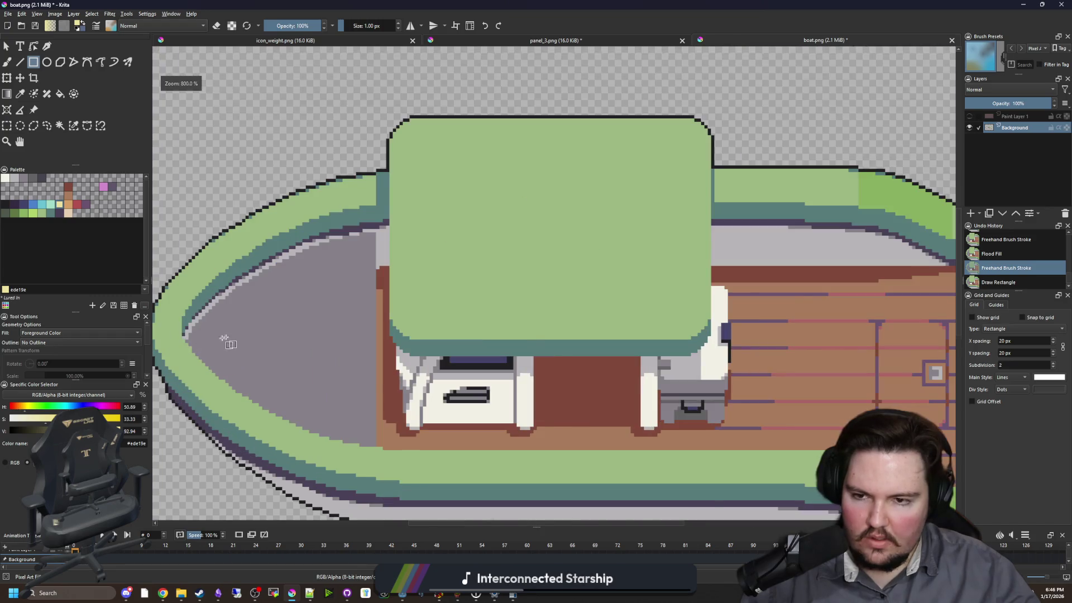
# - Try a purple plank line under the cabinet, then undo it
pyautogui.scroll(-2, 634, 342)
pyautogui.scroll(3, 547, 379)
pyautogui.scroll(2, 271, 380)
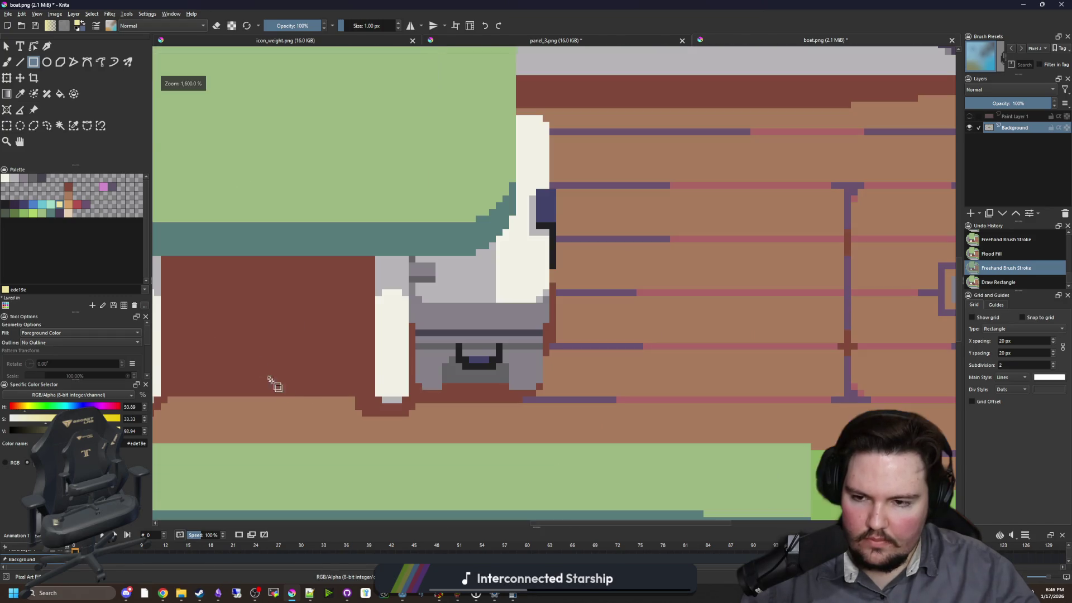
pyautogui.moveTo(283, 391); pyautogui.dragTo(517, 399)
pyautogui.press('b')
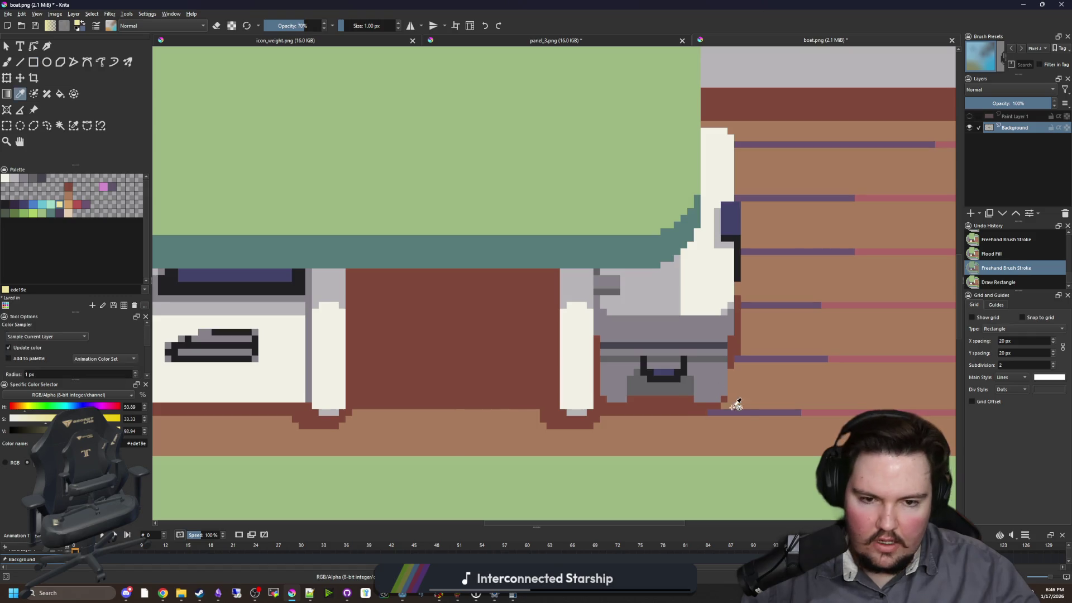
pyautogui.keyDown('ctrl'); pyautogui.click(746, 410); pyautogui.keyUp('ctrl')
pyautogui.scroll(2, 538, 370)
pyautogui.moveTo(620, 385); pyautogui.dragTo(371, 385)
pyautogui.moveTo(556, 349)
pyautogui.mouseDown()
pyautogui.moveTo(567, 350)
pyautogui.moveTo(450, 340)
pyautogui.mouseUp()
pyautogui.hotkey('ctrl', 'z')
# - Paint the red-brown floor strip under the cabin further left
pyautogui.keyDown('ctrl'); pyautogui.click(450, 381); pyautogui.keyUp('ctrl')
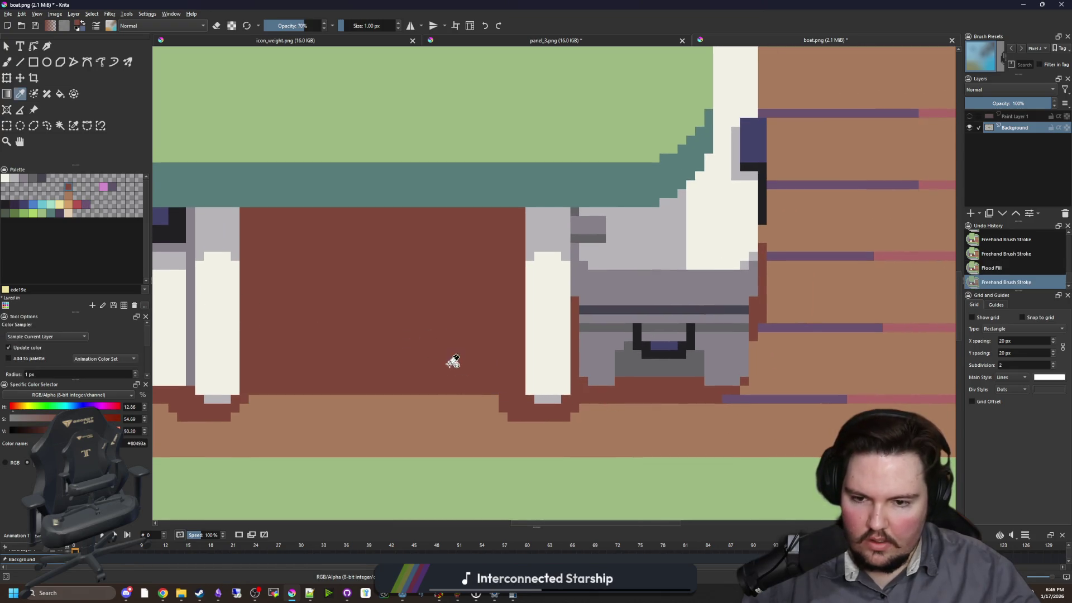
pyautogui.moveTo(506, 399); pyautogui.dragTo(456, 399)
pyautogui.moveTo(350, 399); pyautogui.dragTo(252, 399)
pyautogui.scroll(1, 349, 332)
pyautogui.moveTo(438, 340); pyautogui.dragTo(285, 342)
# - Draw straight purple lines across the cabinet with the Line tool, undoing the last one
pyautogui.keyDown('ctrl'); pyautogui.click(849, 328); pyautogui.keyUp('ctrl')
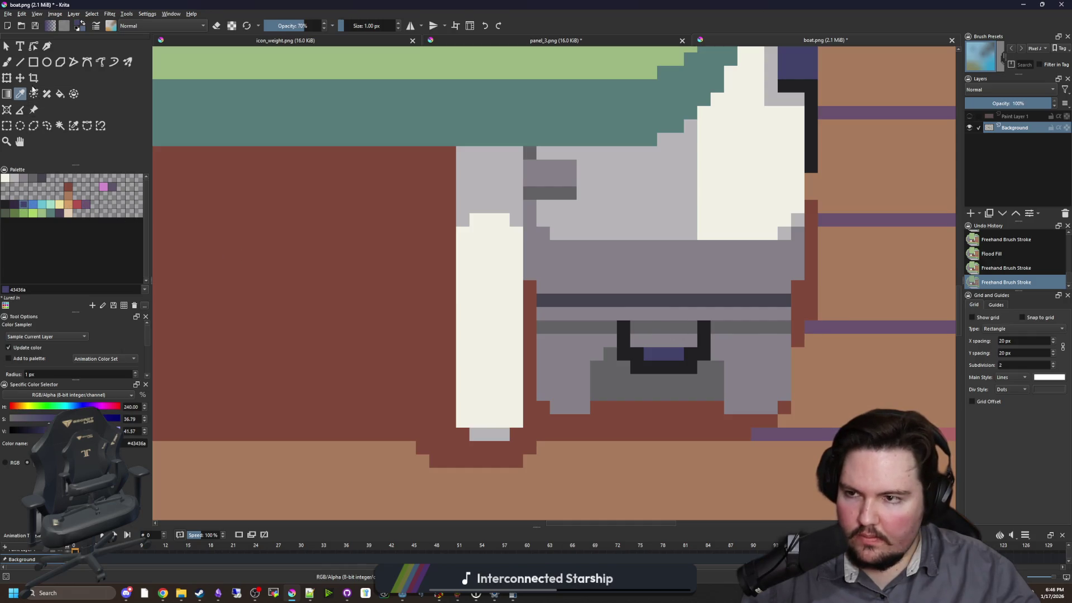
pyautogui.click(19, 62)
pyautogui.moveTo(798, 327); pyautogui.dragTo(375, 327)
pyautogui.moveTo(503, 344)
pyautogui.mouseDown()
pyautogui.moveTo(662, 350)
pyautogui.moveTo(690, 330)
pyautogui.moveTo(275, 328)
pyautogui.mouseUp()
pyautogui.hotkey('ctrl', 'z')
# - Draw the second purple plank line across the cabin floor, replacing a misplaced attempt
pyautogui.hscroll(5, 540, 311)
pyautogui.moveTo(828, 236); pyautogui.dragTo(366, 232)
pyautogui.hscroll(-5, 608, 263)
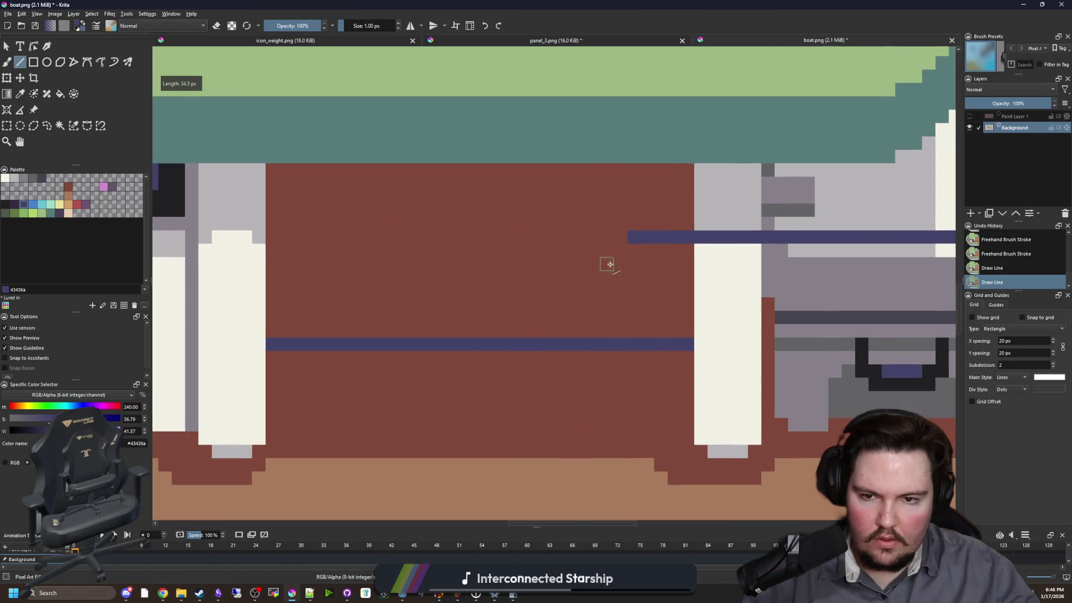
pyautogui.hotkey('ctrl', 'z')
pyautogui.moveTo(690, 236); pyautogui.dragTo(275, 232)
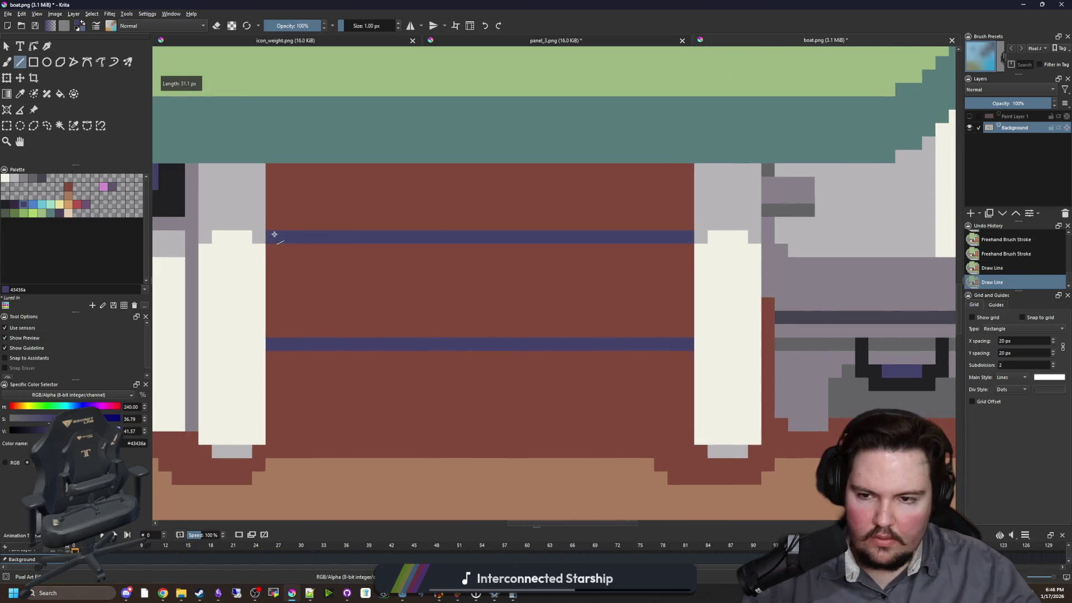
pyautogui.scroll(-2, 423, 388)
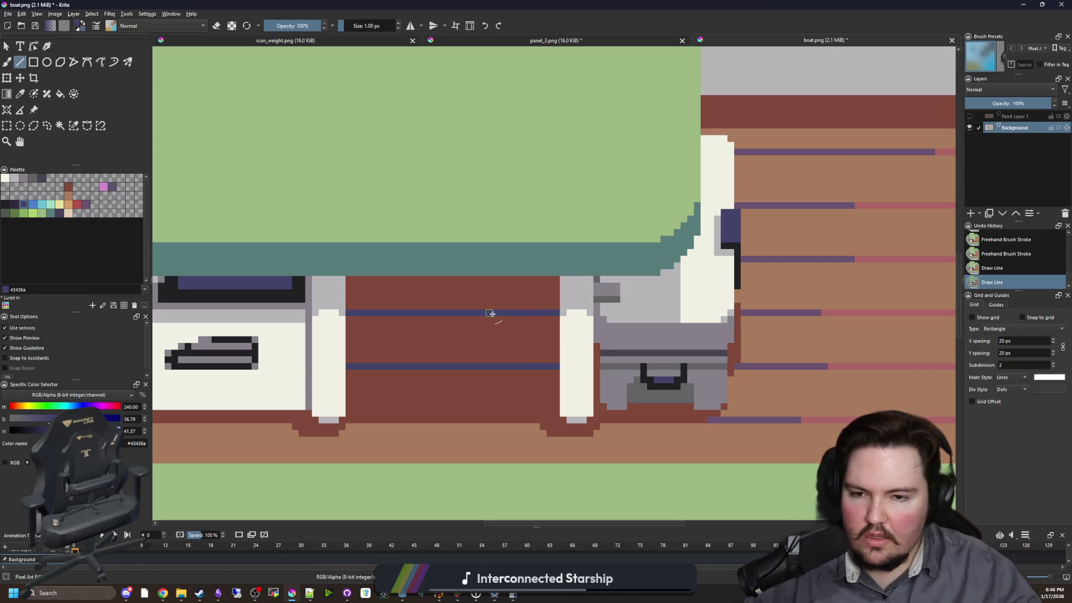
pyautogui.scroll(-3, 371, 294)
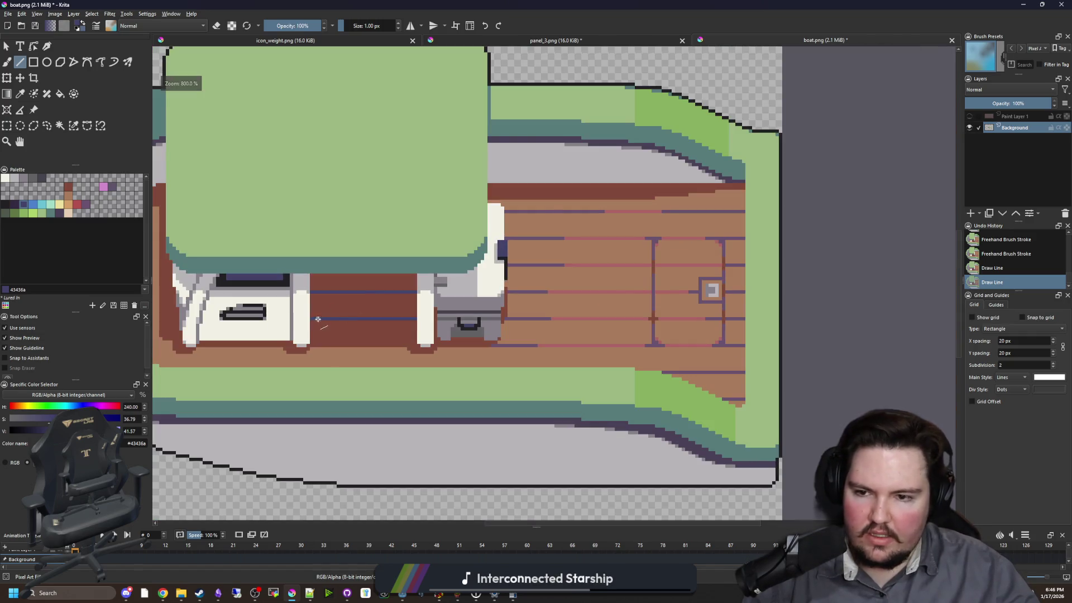
pyautogui.scroll(4, 340, 300)
# - Darken the left and right ends of both purple lines with #352b42
pyautogui.keyDown('ctrl'); pyautogui.click(290, 256); pyautogui.keyUp('ctrl')
pyautogui.scroll(2, 305, 254)
pyautogui.press('b')
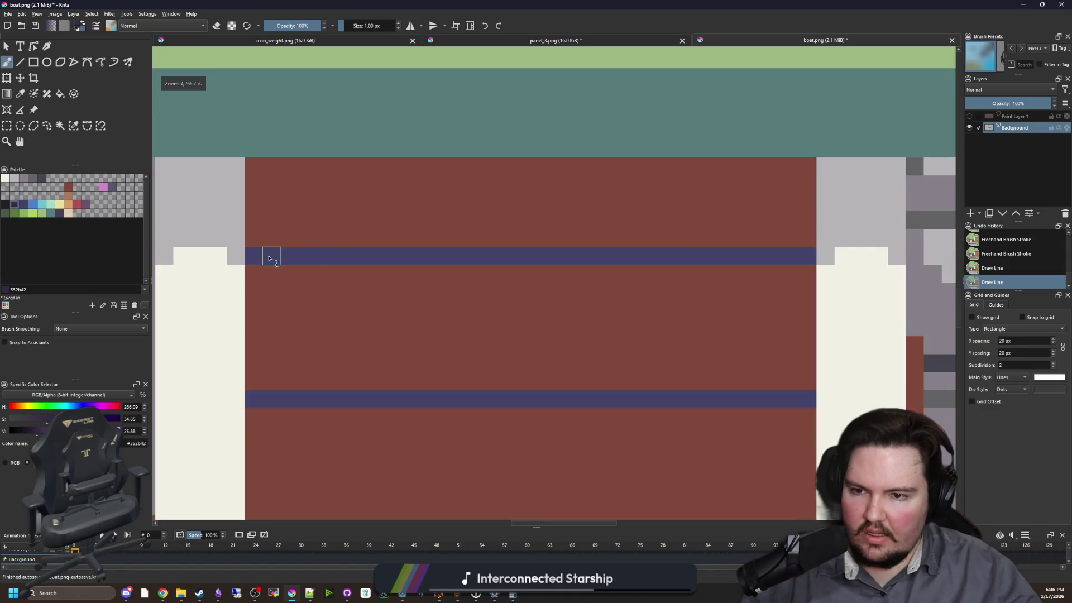
pyautogui.moveTo(278, 258); pyautogui.dragTo(292, 257)
pyautogui.moveTo(270, 400); pyautogui.dragTo(309, 400)
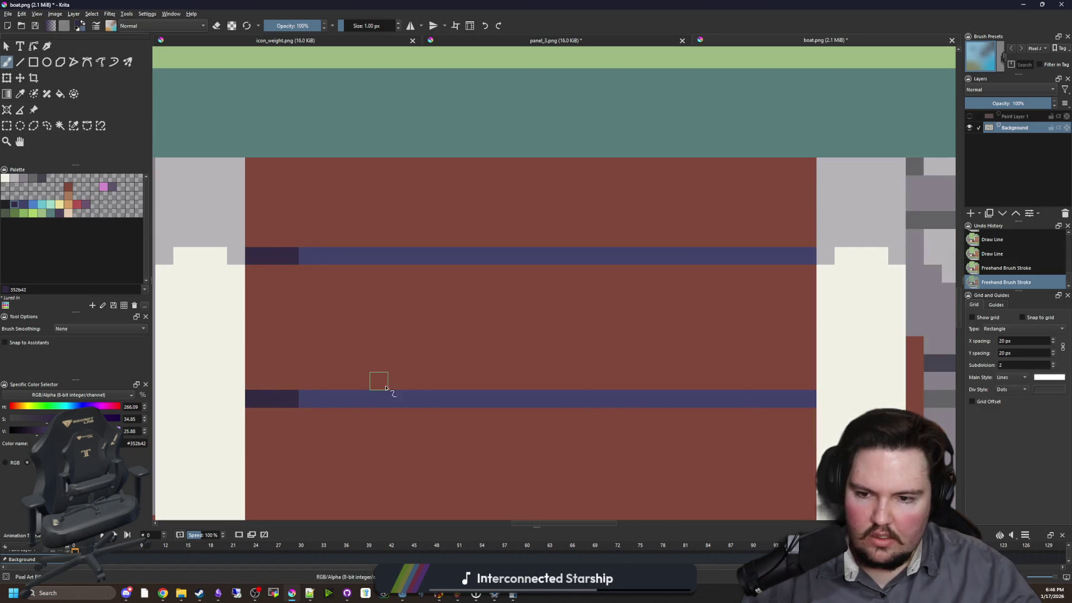
pyautogui.moveTo(806, 254); pyautogui.dragTo(769, 256)
pyautogui.moveTo(806, 398); pyautogui.dragTo(745, 398)
pyautogui.scroll(-7, 463, 330)
pyautogui.scroll(-2, 471, 296)
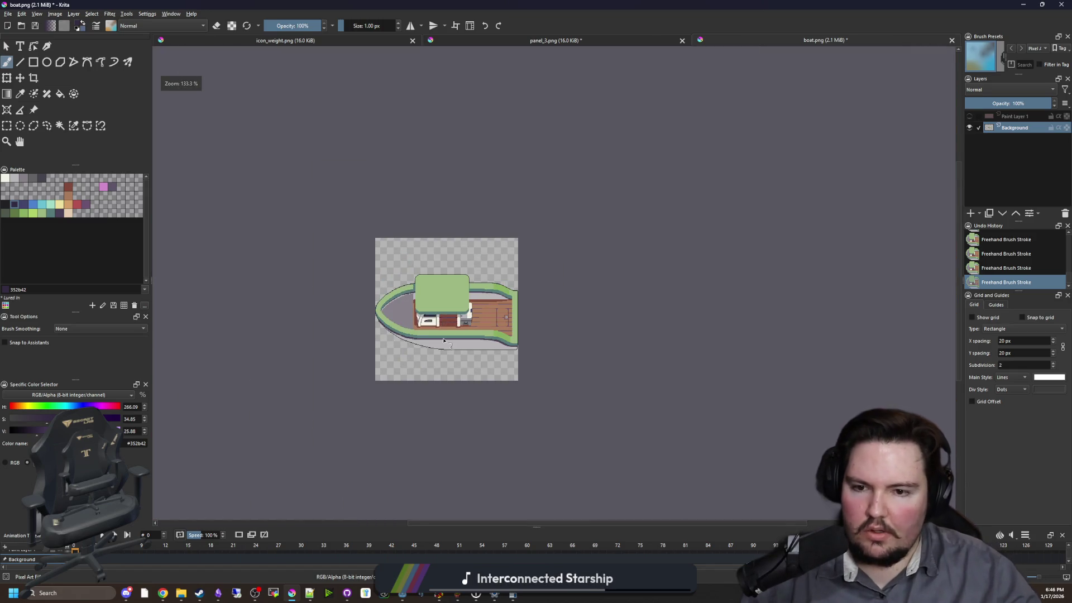
pyautogui.scroll(4, 461, 279)
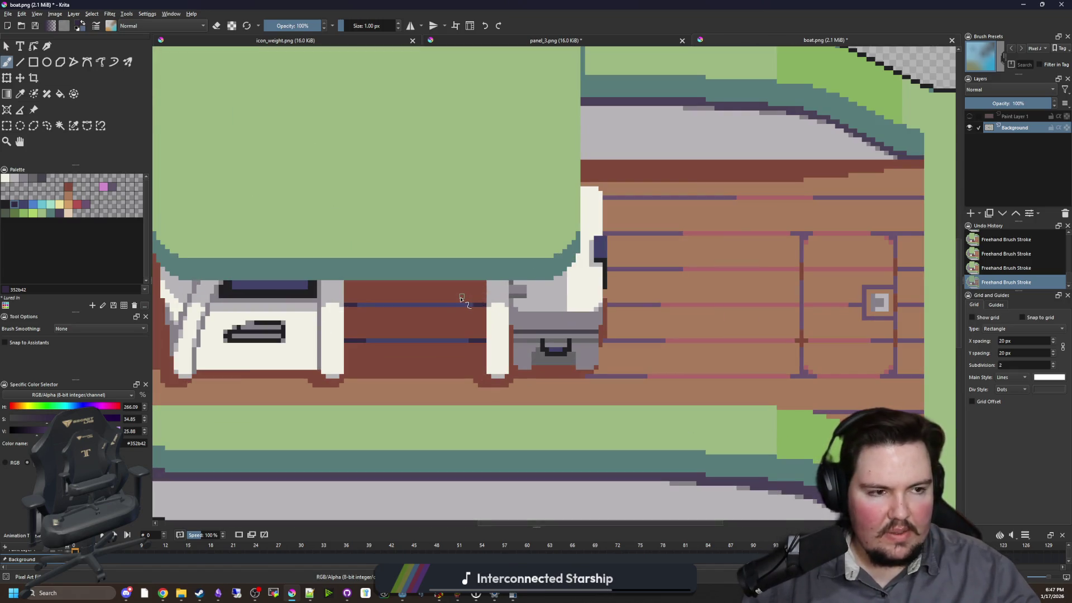
pyautogui.hotkey('alt', 'Tab')
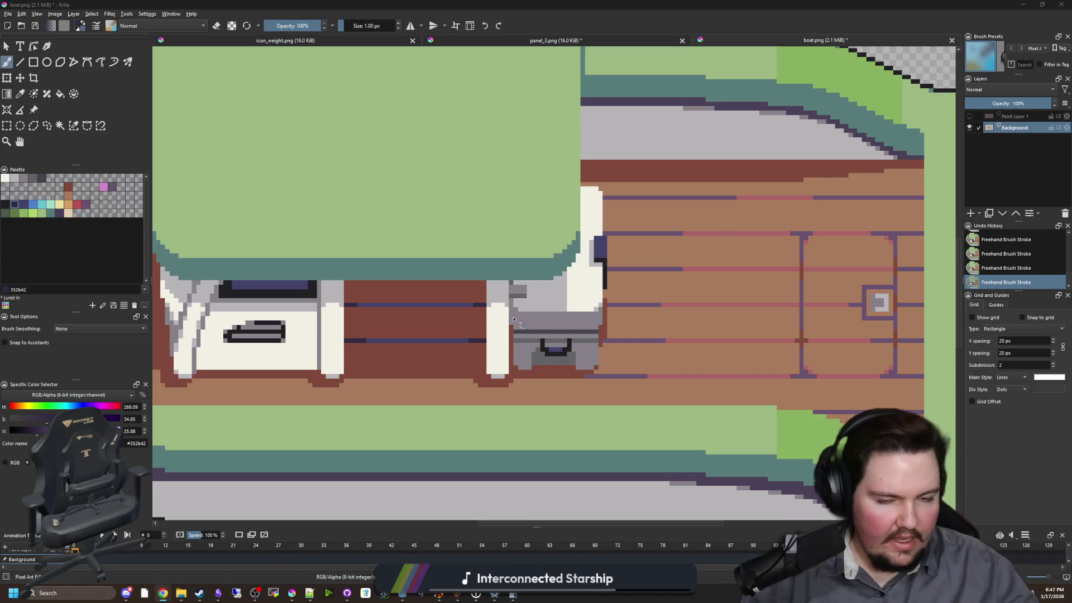
pyautogui.moveTo(485, 317); pyautogui.dragTo(389, 345)
pyautogui.moveTo(690, 251); pyautogui.dragTo(525, 265)
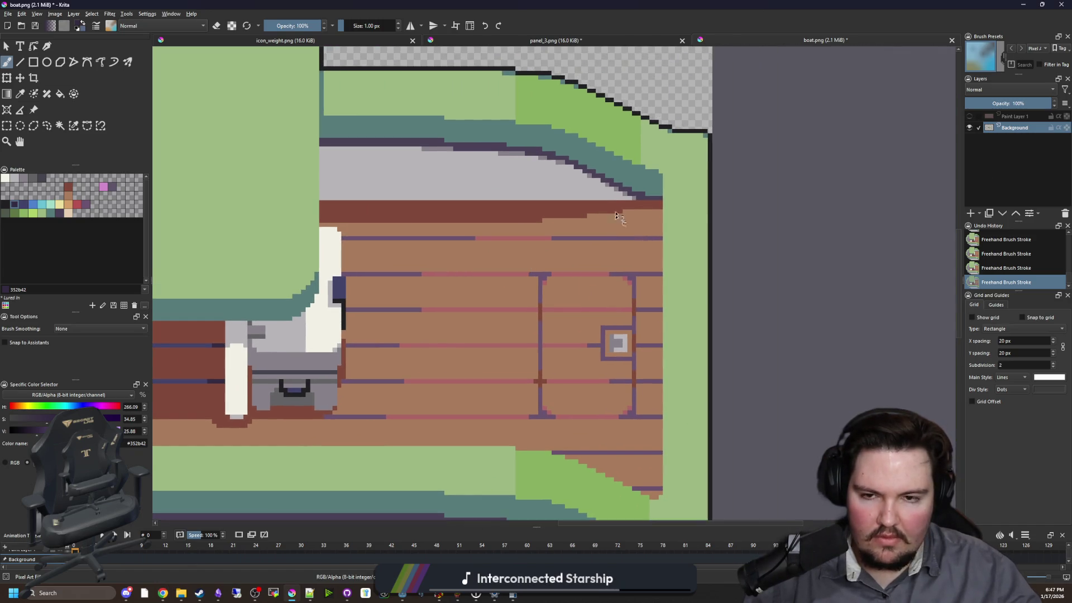
pyautogui.scroll(3, 599, 205)
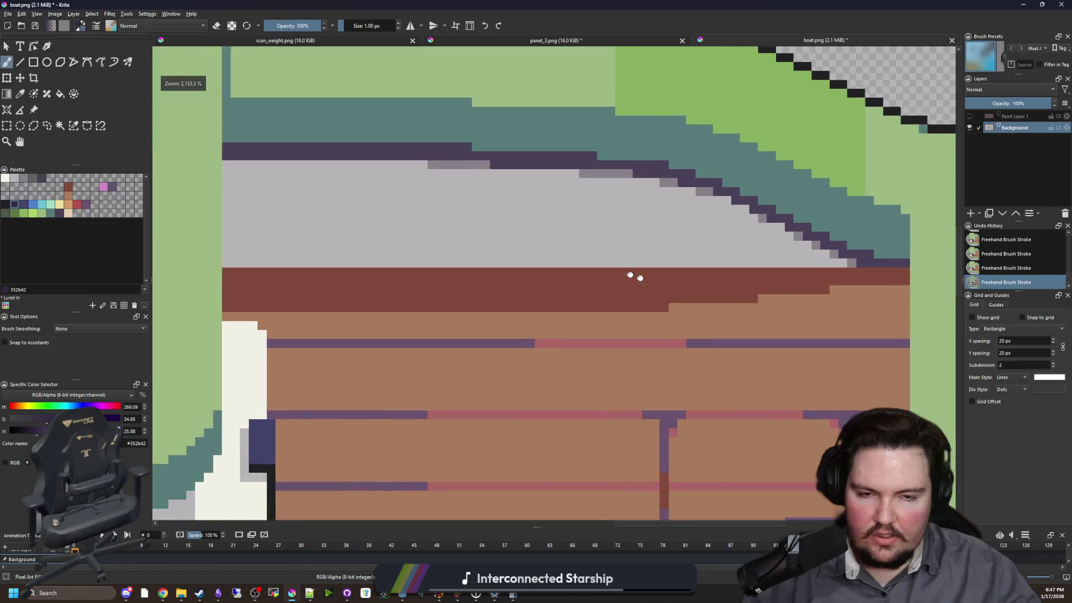
pyautogui.moveTo(598, 262); pyautogui.dragTo(539, 254)
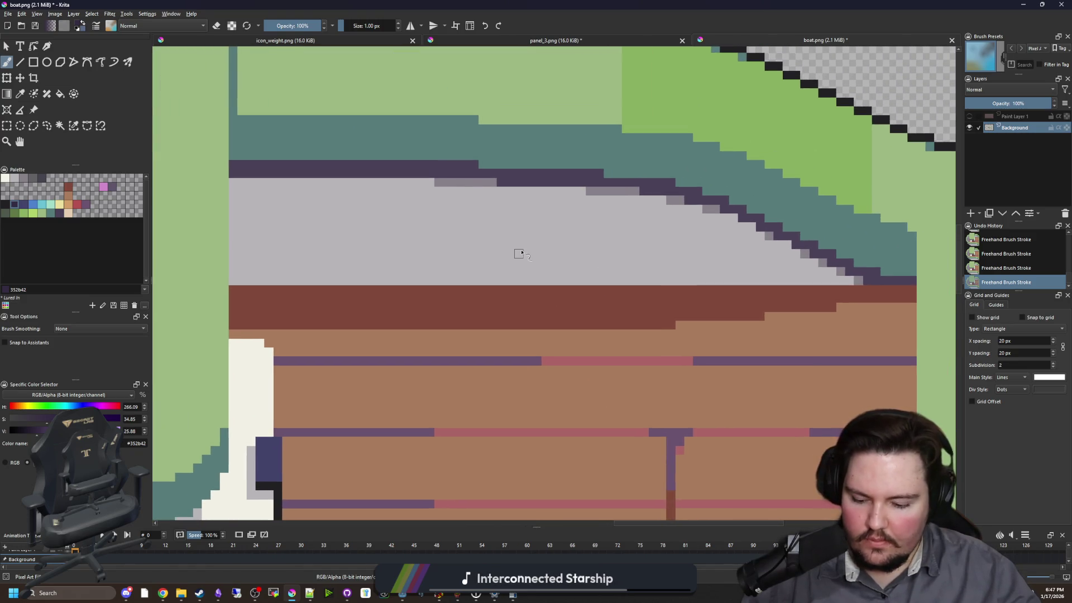
pyautogui.press('p')
pyautogui.click(6, 178)
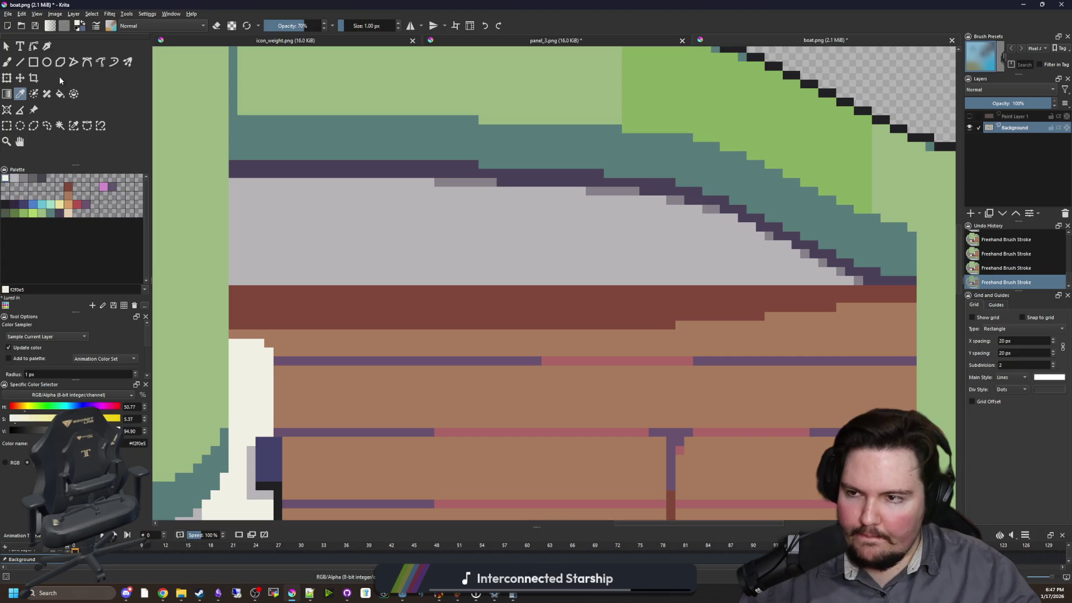
pyautogui.click(33, 62)
pyautogui.moveTo(239, 295)
pyautogui.mouseDown()
pyautogui.moveTo(173, 259)
pyautogui.moveTo(665, 258)
pyautogui.mouseUp()
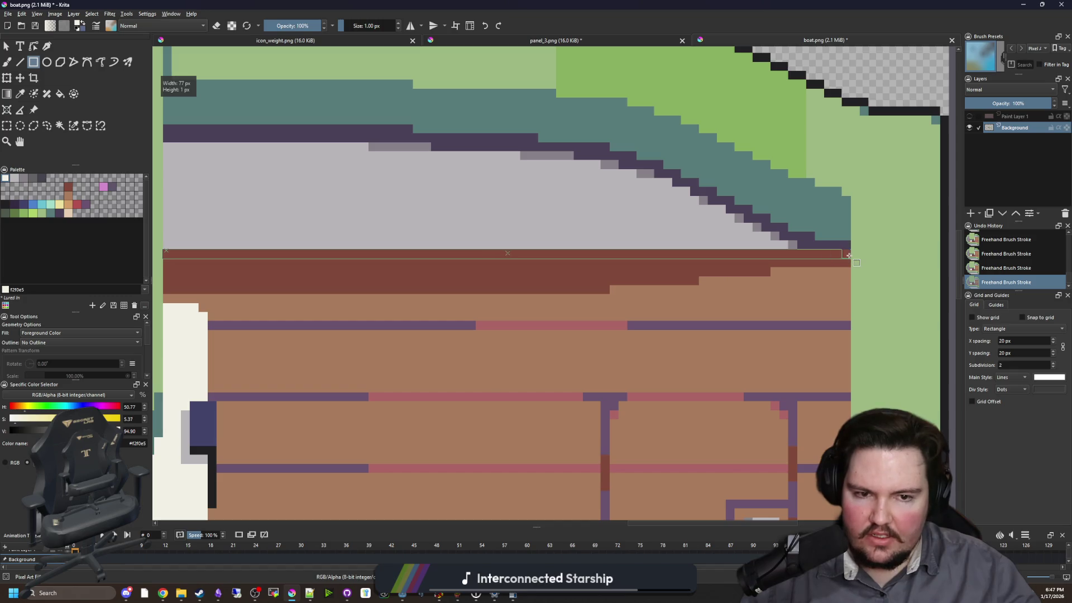
pyautogui.moveTo(848, 255); pyautogui.dragTo(849, 256)
pyautogui.press('p')
pyautogui.click(794, 243)
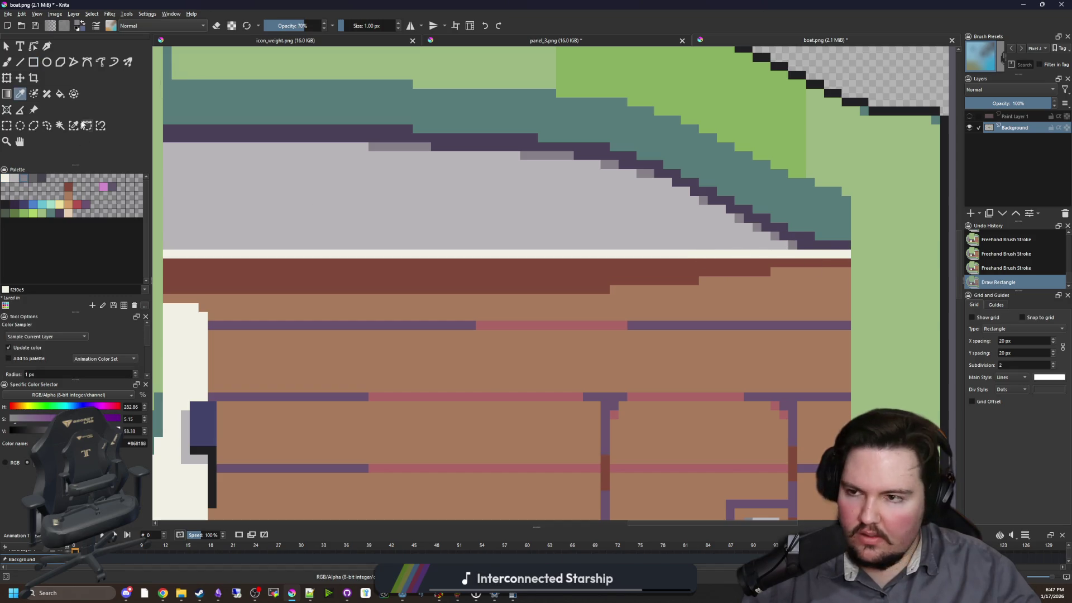
pyautogui.click(35, 63)
pyautogui.moveTo(164, 258); pyautogui.dragTo(851, 262)
pyautogui.scroll(-3, 463, 219)
pyautogui.scroll(-2, 463, 220)
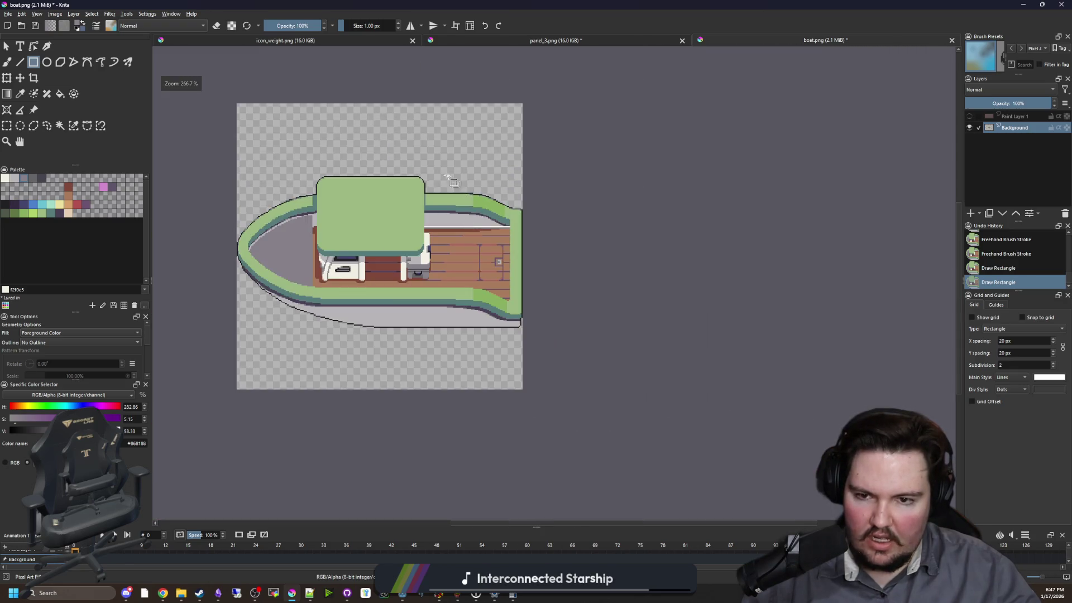
pyautogui.scroll(-2, 406, 161)
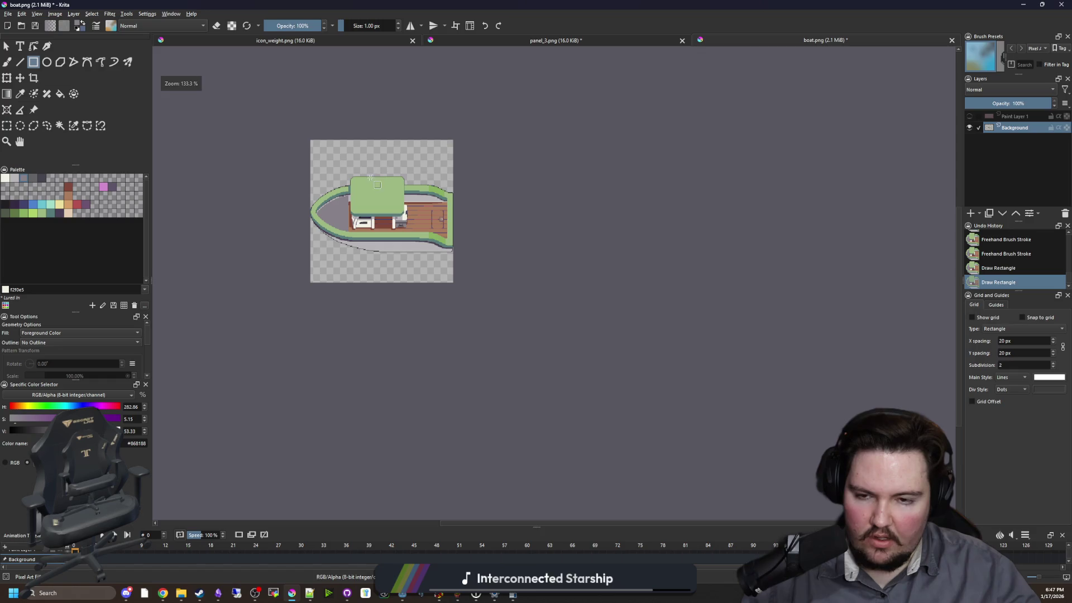
pyautogui.scroll(4, 371, 178)
pyautogui.scroll(1, 491, 201)
pyautogui.hotkey('ctrl', 'z')
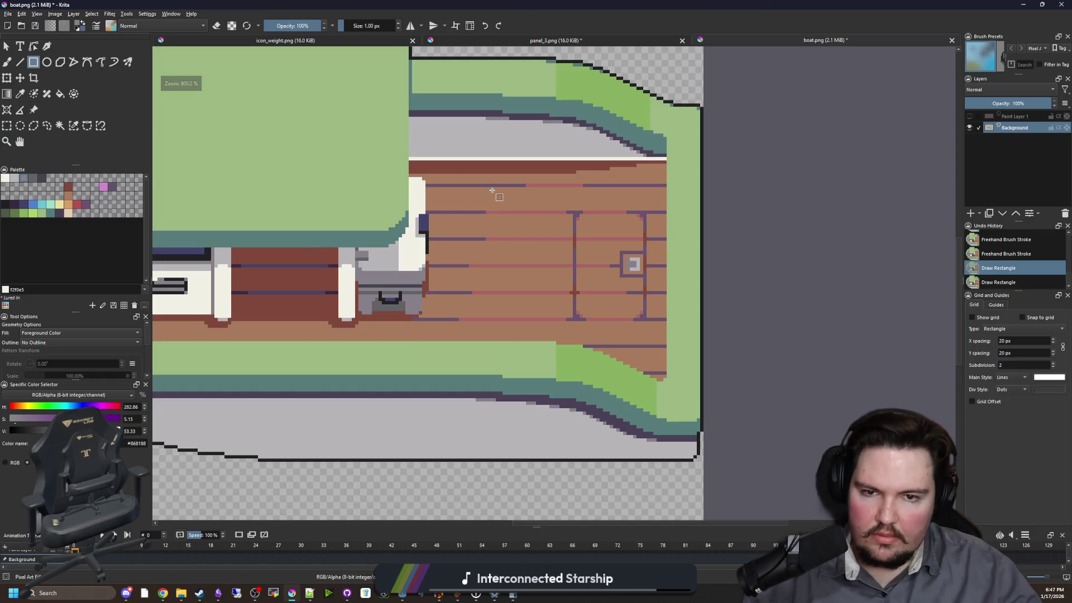
pyautogui.hotkey('ctrl', 'z')
pyautogui.scroll(2, 506, 126)
pyautogui.scroll(-2, 667, 188)
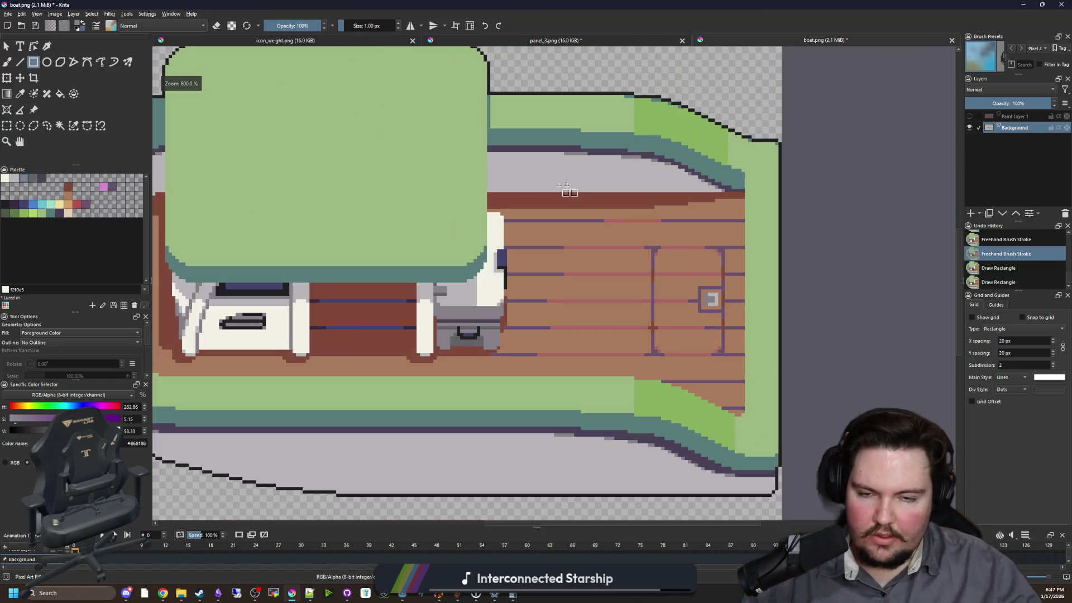
pyautogui.scroll(-2, 761, 281)
pyautogui.scroll(2, 488, 242)
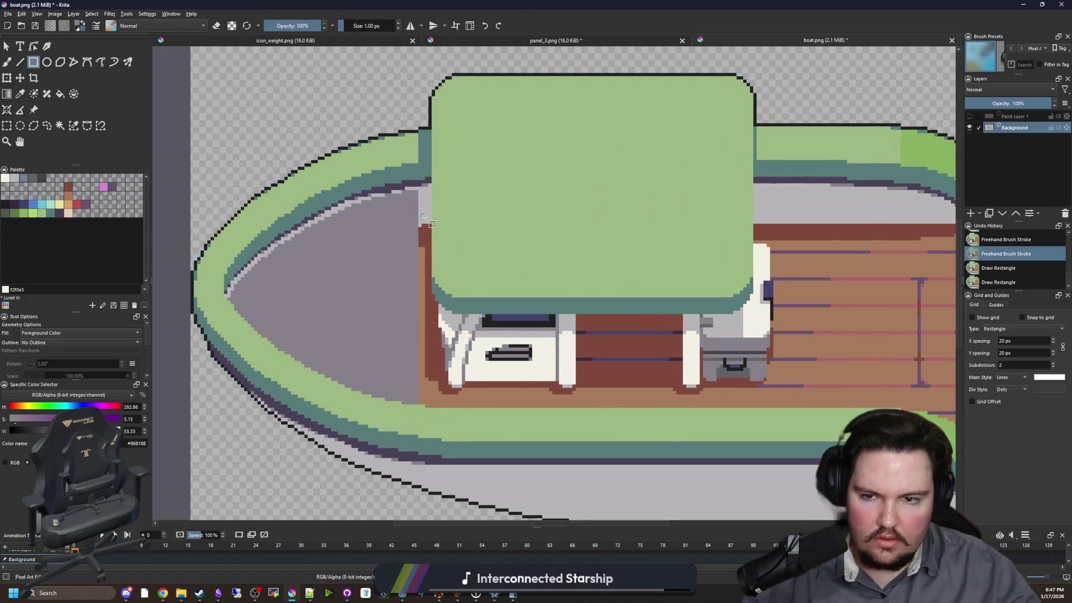
pyautogui.scroll(-1, 424, 216)
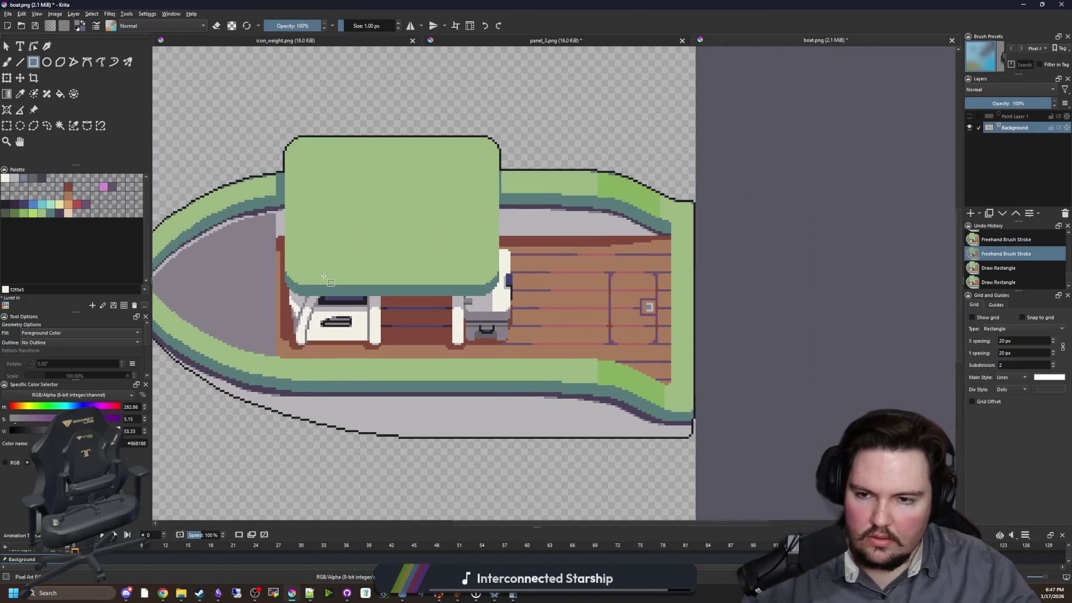
pyautogui.scroll(-1, 324, 275)
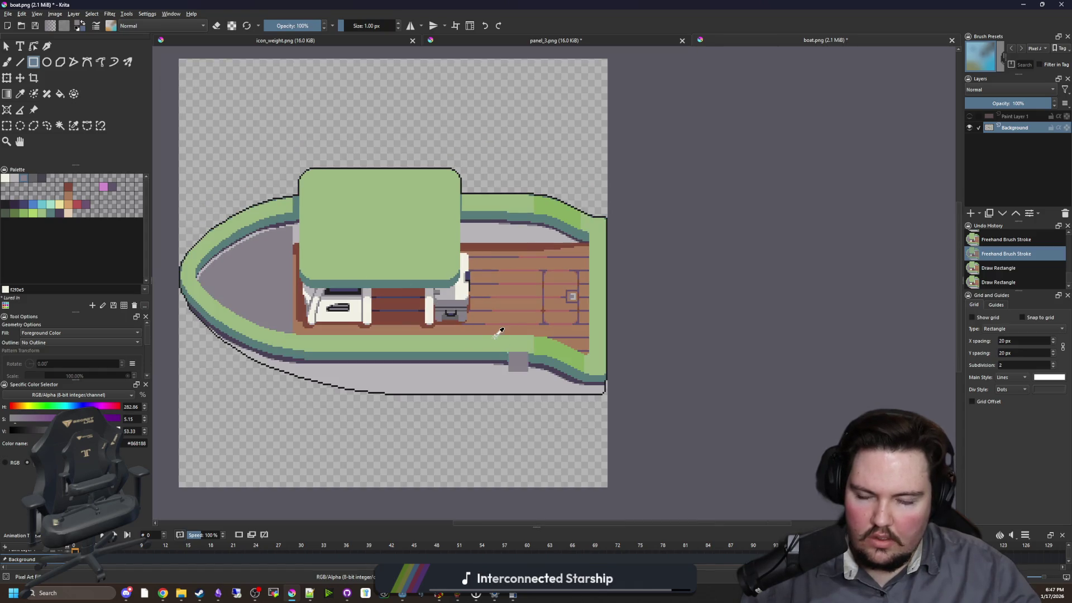
pyautogui.hotkey('ctrl', 's')
# - Save boat.png, check the boat in Godot's fishing_region scene, and return to Krita
pyautogui.click(579, 389)
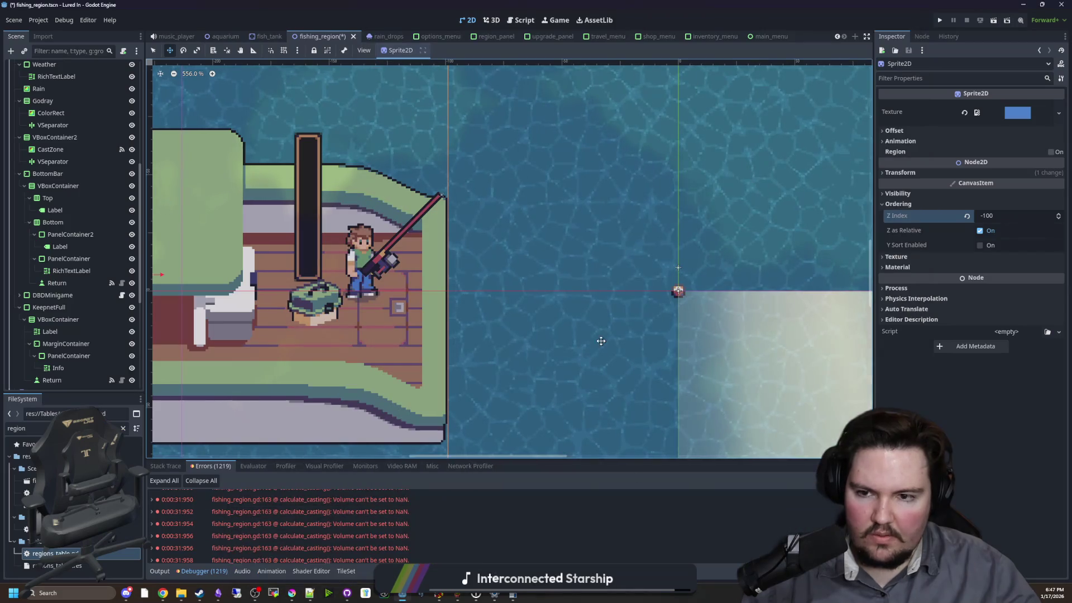
pyautogui.scroll(1, 394, 278)
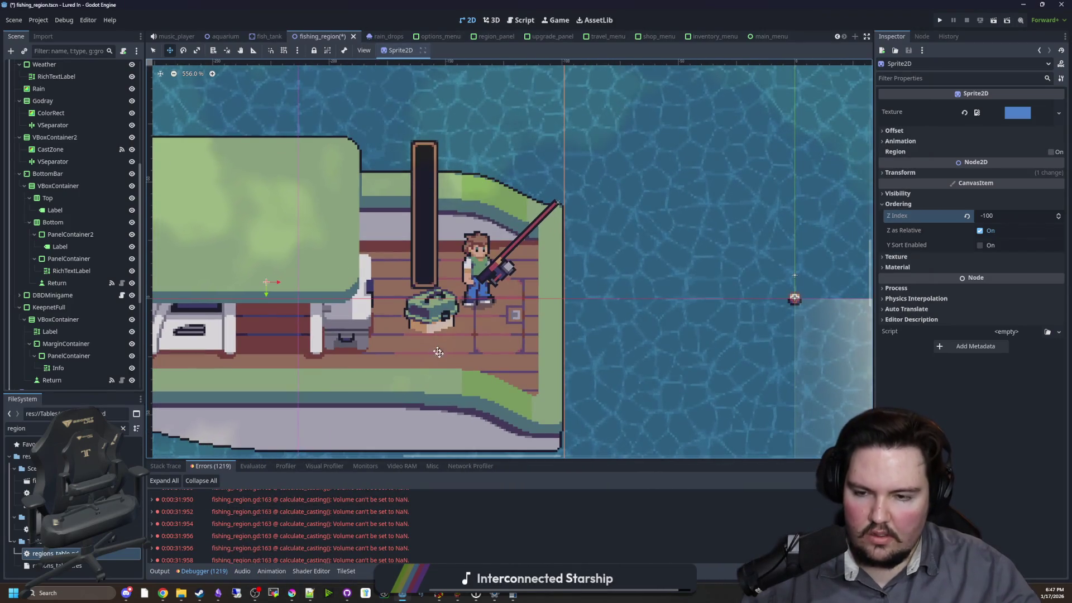
pyautogui.scroll(1, 465, 358)
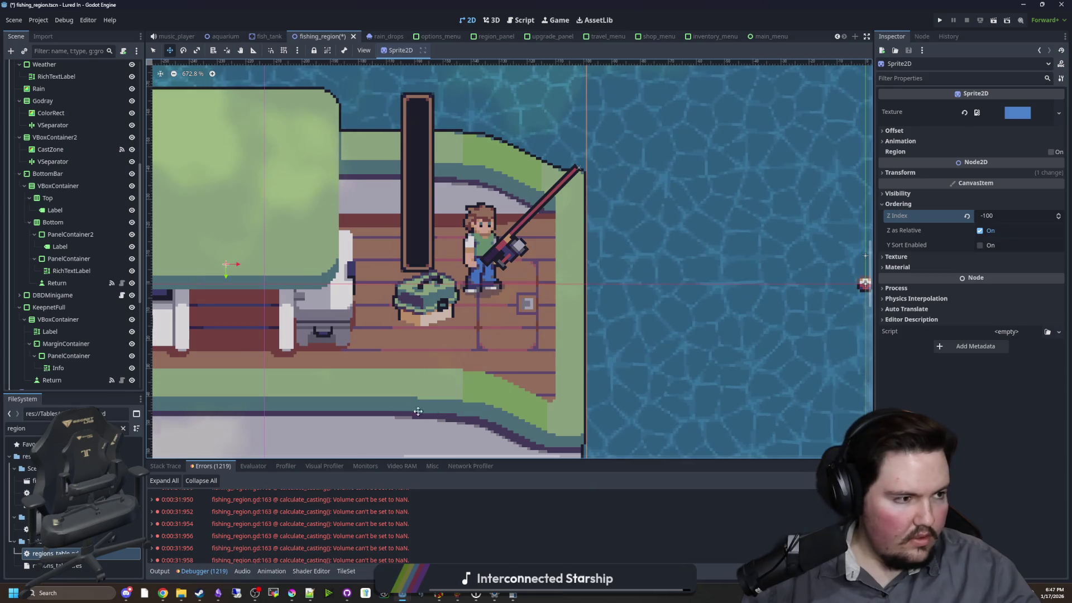
pyautogui.moveTo(292, 593)
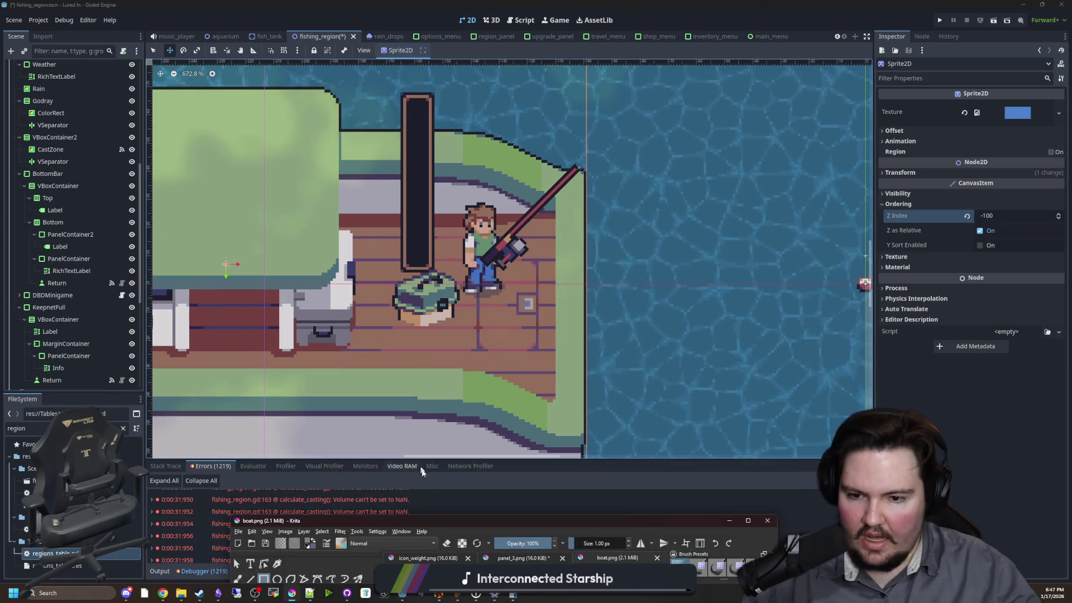
pyautogui.click(233, 558)
# - Draw a teal #567b79 square on the cabin's green roof
pyautogui.scroll(2, 445, 218)
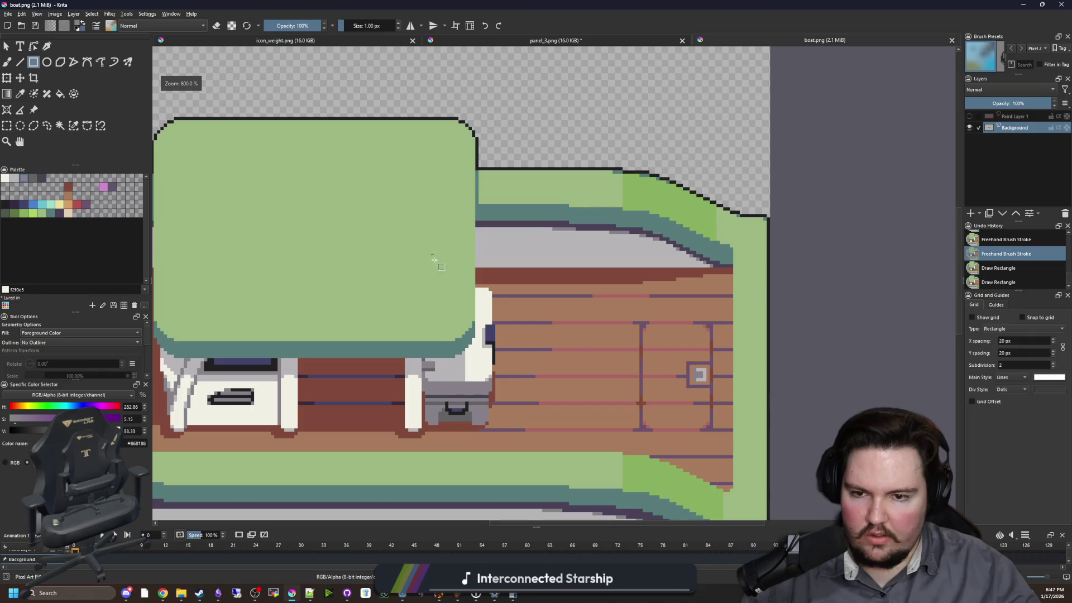
pyautogui.scroll(2, 435, 260)
pyautogui.press('p')
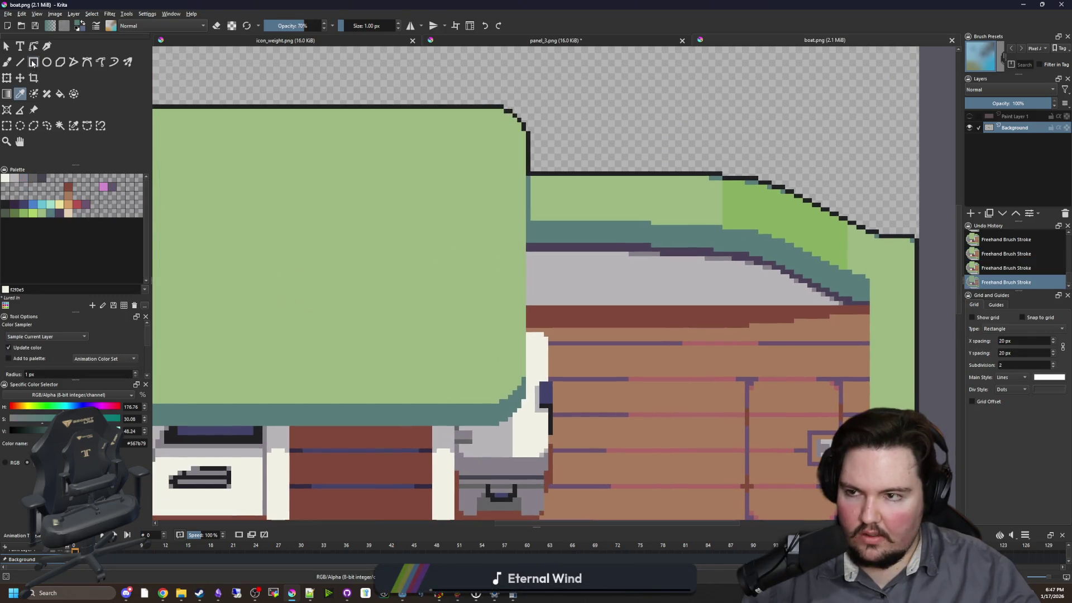
pyautogui.click(33, 62)
pyautogui.moveTo(489, 302)
pyautogui.mouseDown()
pyautogui.moveTo(394, 230)
pyautogui.moveTo(278, 204)
pyautogui.moveTo(355, 189)
pyautogui.moveTo(556, 377)
pyautogui.mouseUp()
pyautogui.scroll(1, 355, 189)
pyautogui.scroll(-2, 431, 307)
pyautogui.scroll(2, 492, 338)
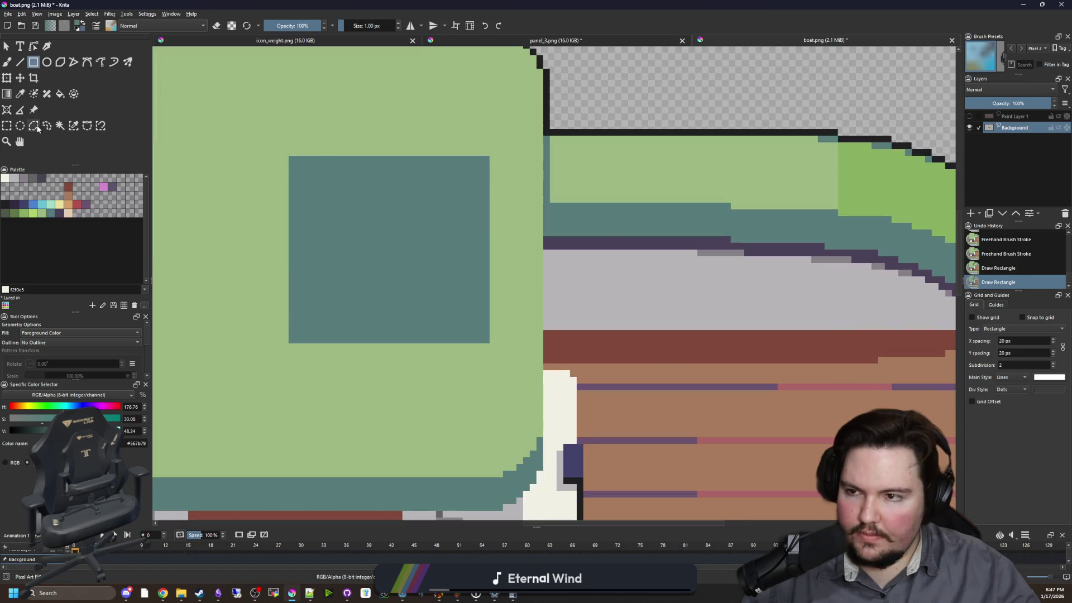
# - Select 1 px columns beside the teal square's edges, then clear the selection
pyautogui.click(6, 126)
pyautogui.scroll(1, 361, 287)
pyautogui.moveTo(371, 281)
pyautogui.mouseDown()
pyautogui.moveTo(375, 112)
pyautogui.moveTo(380, 120)
pyautogui.mouseUp()
pyautogui.scroll(-2, 434, 286)
pyautogui.scroll(2, 387, 246)
pyautogui.moveTo(388, 245); pyautogui.dragTo(398, 418)
pyautogui.click(399, 342)
# - Add a teal corner pixel and a 30×3 px teal strip to the square
pyautogui.press('b')
pyautogui.click(345, 248)
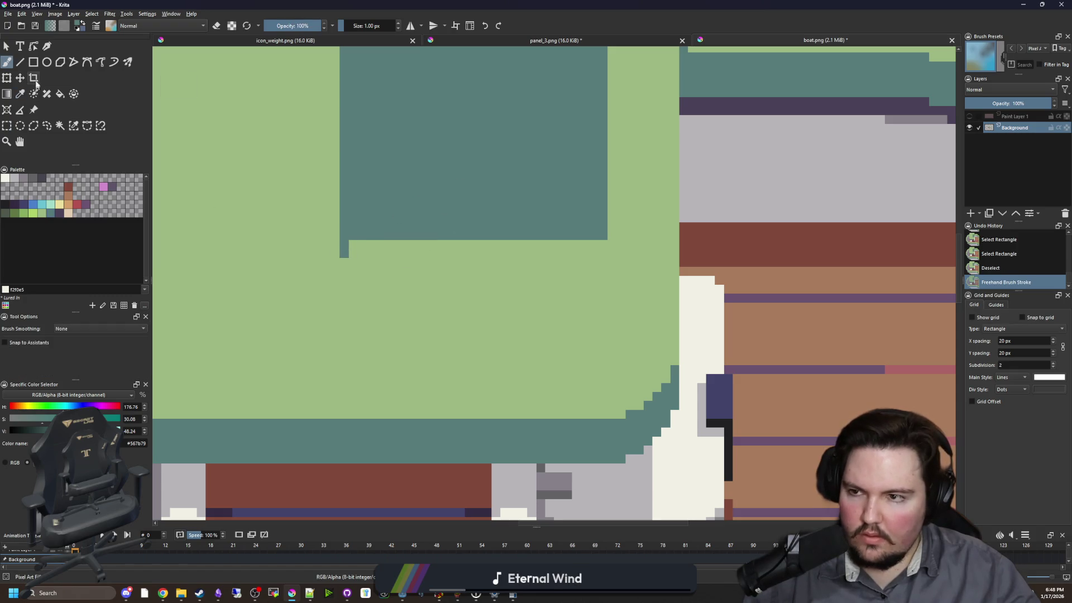
pyautogui.click(34, 62)
pyautogui.moveTo(340, 257); pyautogui.dragTo(601, 233)
pyautogui.scroll(2, 600, 397)
# - Notch the square's lower-left, lower-right and top-left corners with green pixels
pyautogui.press('b')
pyautogui.scroll(2, 603, 359)
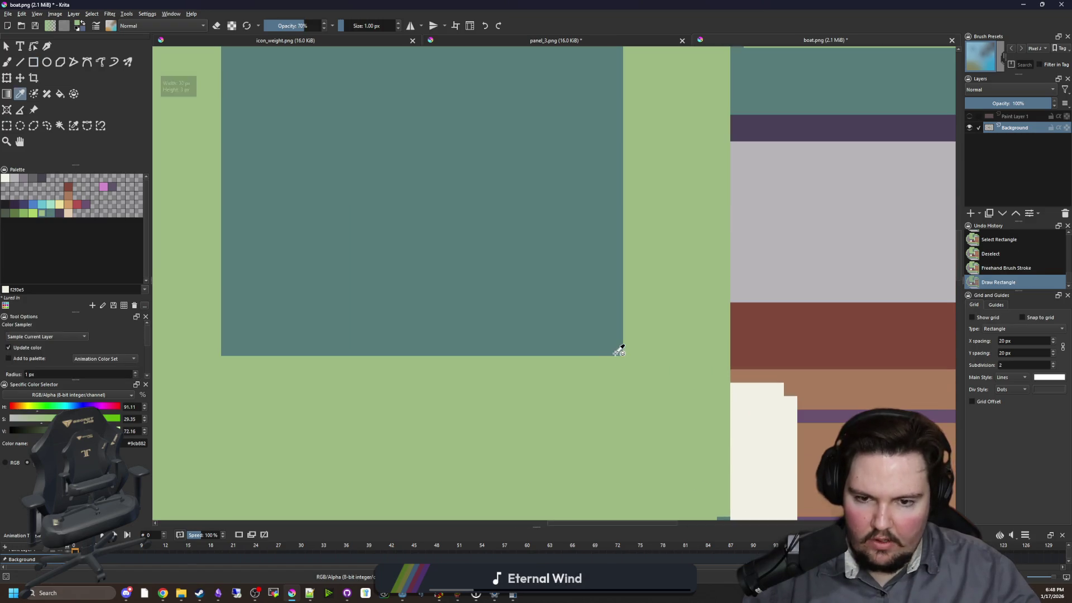
pyautogui.click(617, 352)
pyautogui.click(223, 353)
pyautogui.scroll(3, 268, 246)
pyautogui.click(251, 167)
pyautogui.scroll(-2, 366, 268)
pyautogui.click(34, 62)
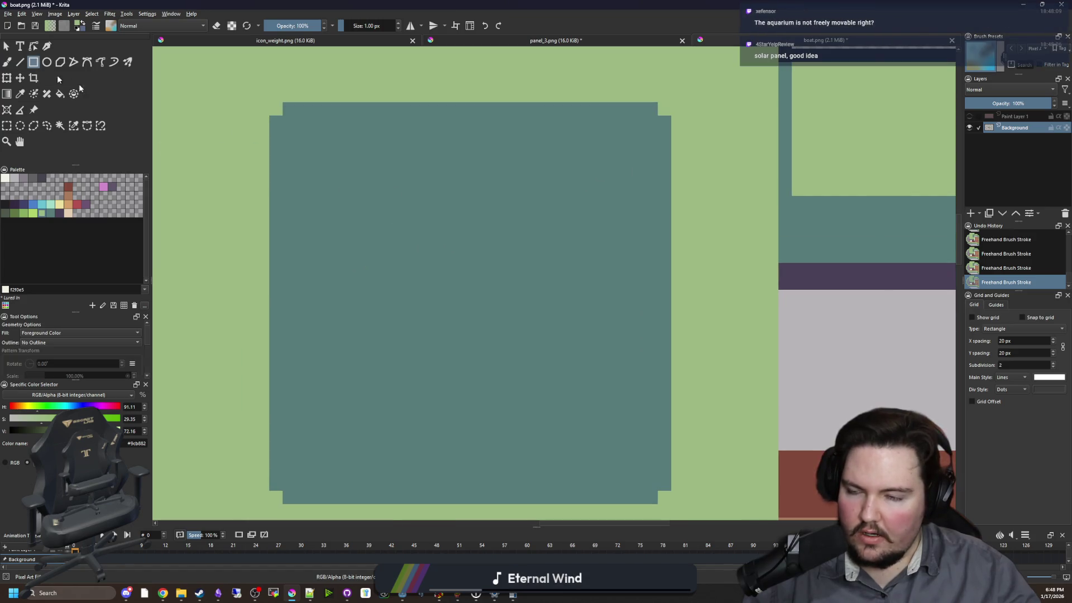
# - Finish the square hatch rectangle and paint a dark purple vertical bar for the handle
pyautogui.moveTo(288, 119); pyautogui.dragTo(616, 454)
pyautogui.moveTo(655, 488); pyautogui.dragTo(656, 488)
pyautogui.hscroll(3, 360, 378)
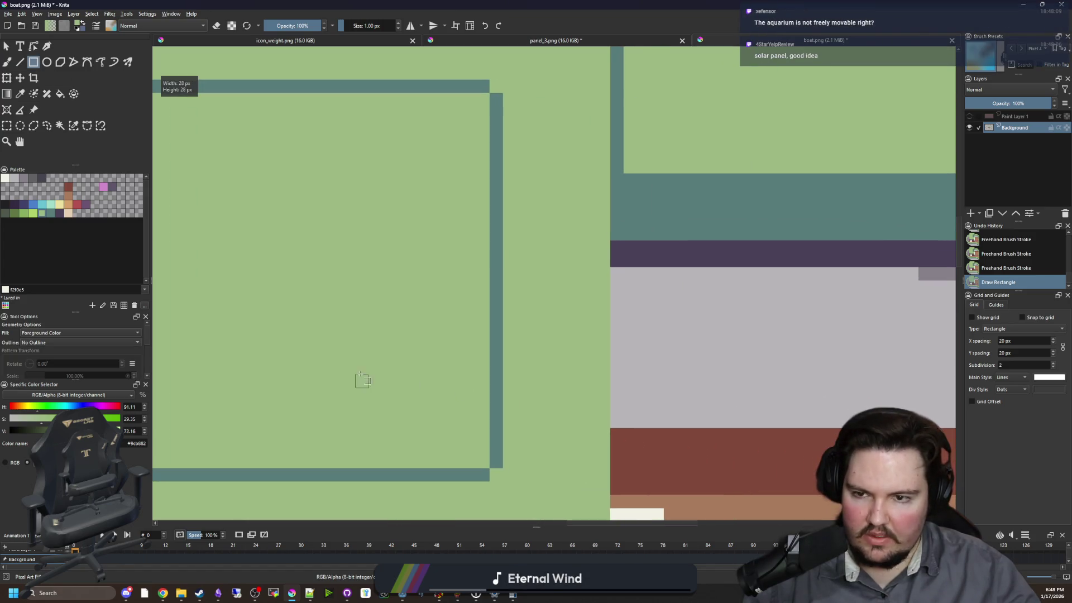
pyautogui.click(11, 207)
pyautogui.press('b')
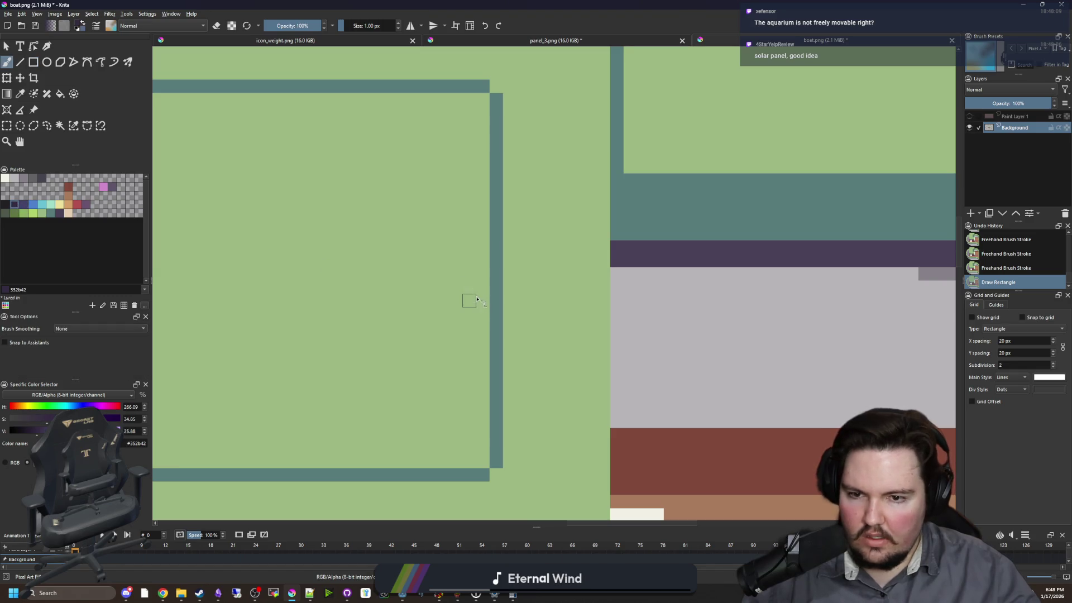
pyautogui.moveTo(465, 304); pyautogui.dragTo(480, 94)
# - Trim a thin strip of the handle bar using a rectangular selection
pyautogui.click(6, 125)
pyautogui.click(462, 327)
pyautogui.moveTo(468, 428); pyautogui.dragTo(472, 465)
pyautogui.click(472, 465)
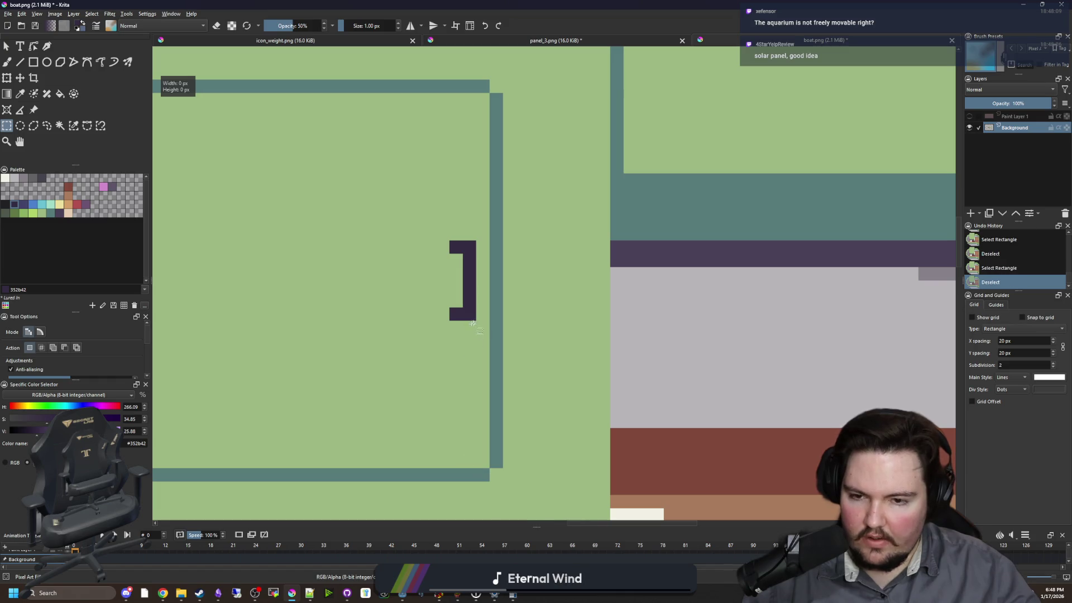
pyautogui.press('+')
# - Turn two handle pixels teal and add dark pixels left of the handle's top and bottom
pyautogui.click(51, 214)
pyautogui.press('b')
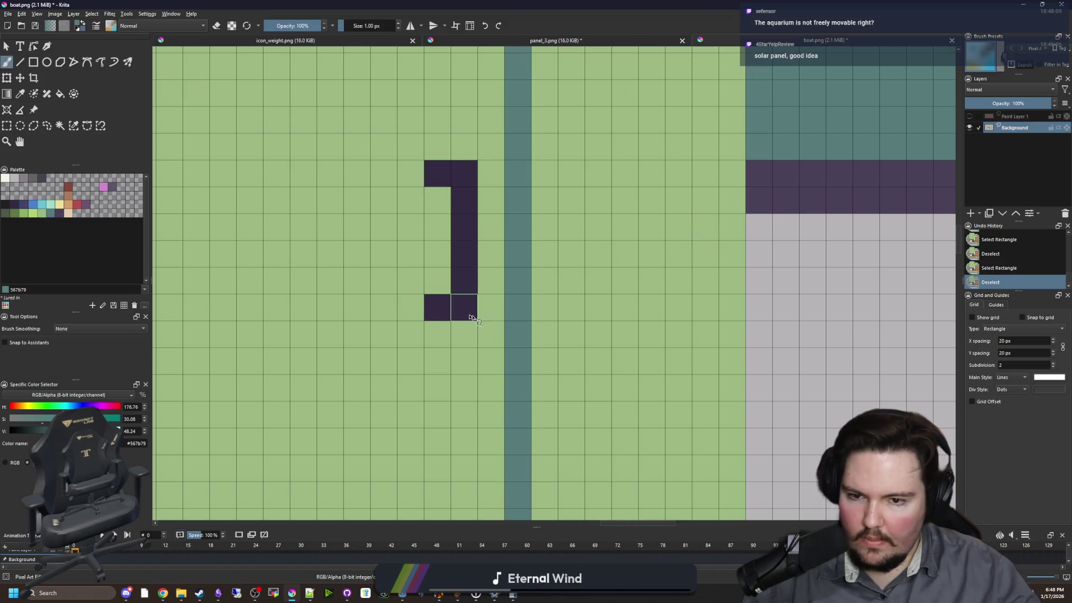
pyautogui.click(471, 307)
pyautogui.click(463, 173)
pyautogui.press('p')
pyautogui.press('b')
pyautogui.click(410, 173)
pyautogui.click(411, 307)
pyautogui.scroll(-5, 420, 299)
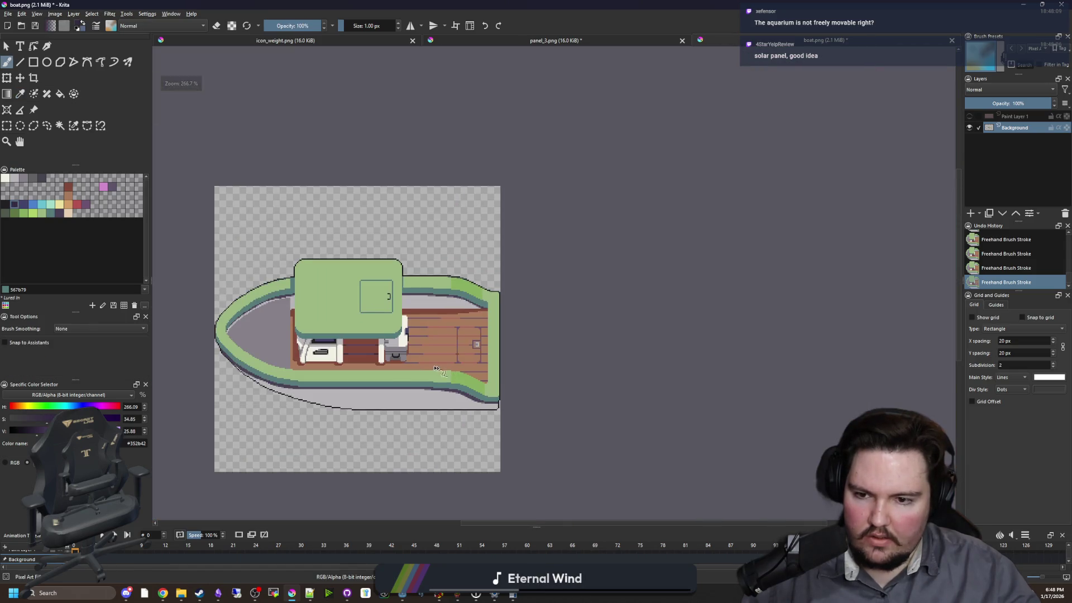
pyautogui.scroll(1, 435, 368)
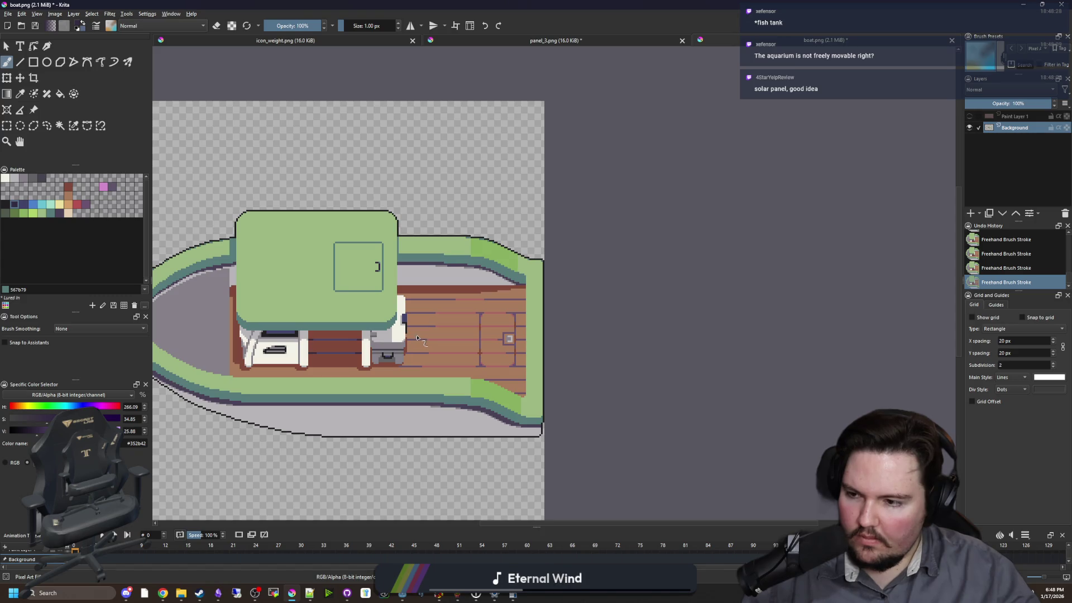
pyautogui.scroll(3, 374, 276)
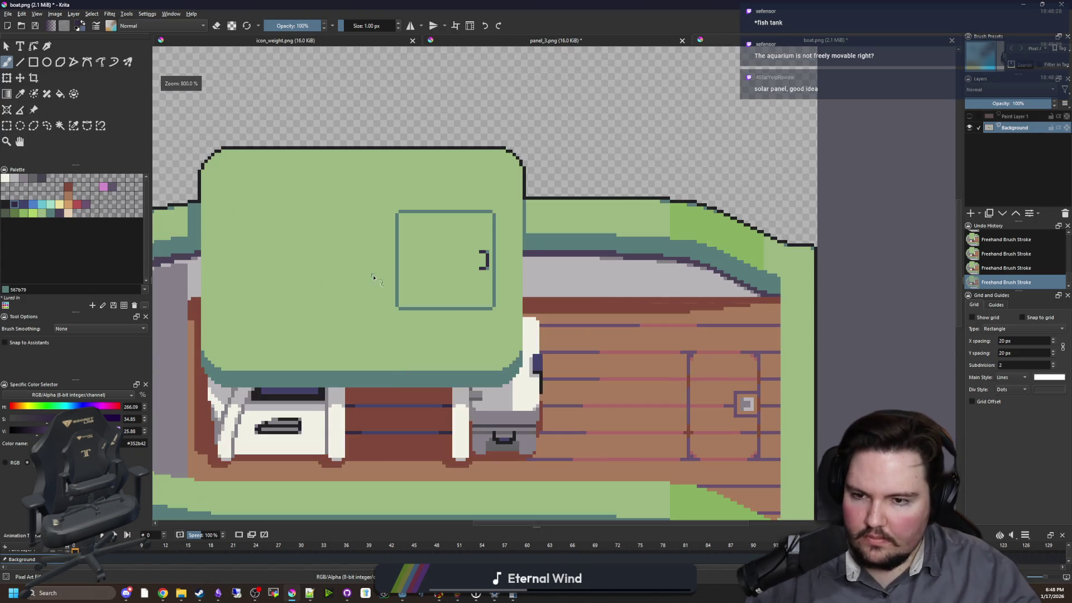
# - Save boat.png as PNG, then cover the hatch's left edge with a green roof-colour strip
pyautogui.hotkey('ctrl', 's')
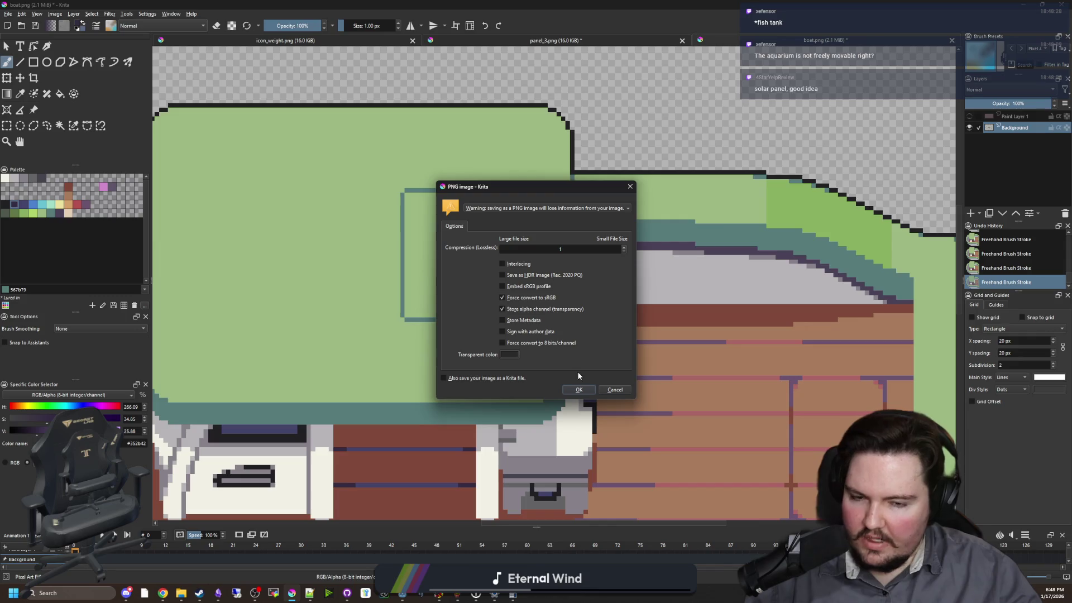
pyautogui.click(579, 389)
pyautogui.press('p')
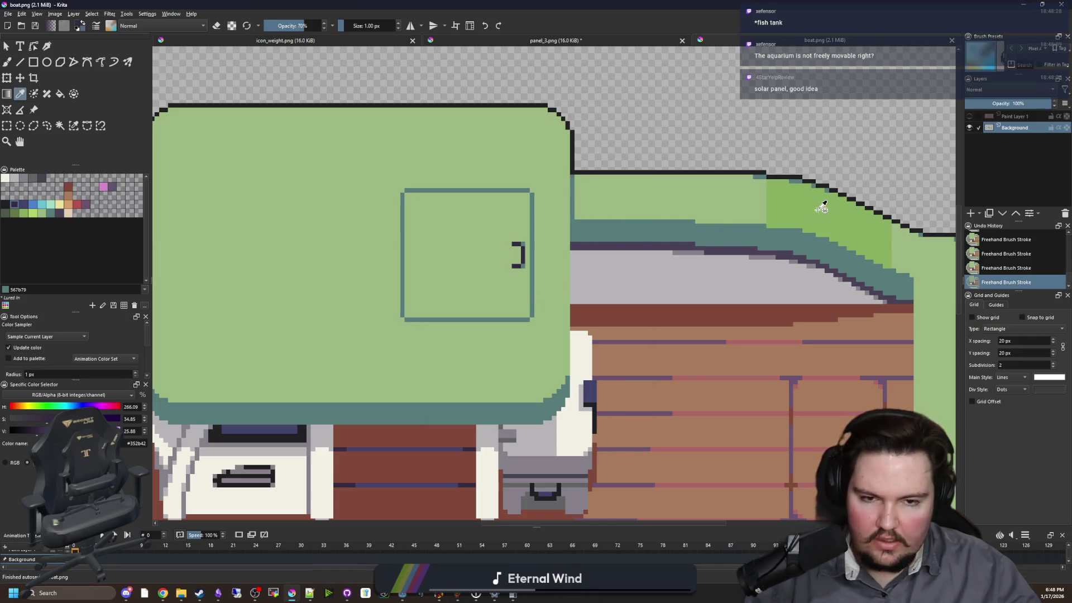
pyautogui.click(821, 204)
pyautogui.scroll(1, 471, 229)
pyautogui.click(34, 62)
pyautogui.scroll(1, 347, 209)
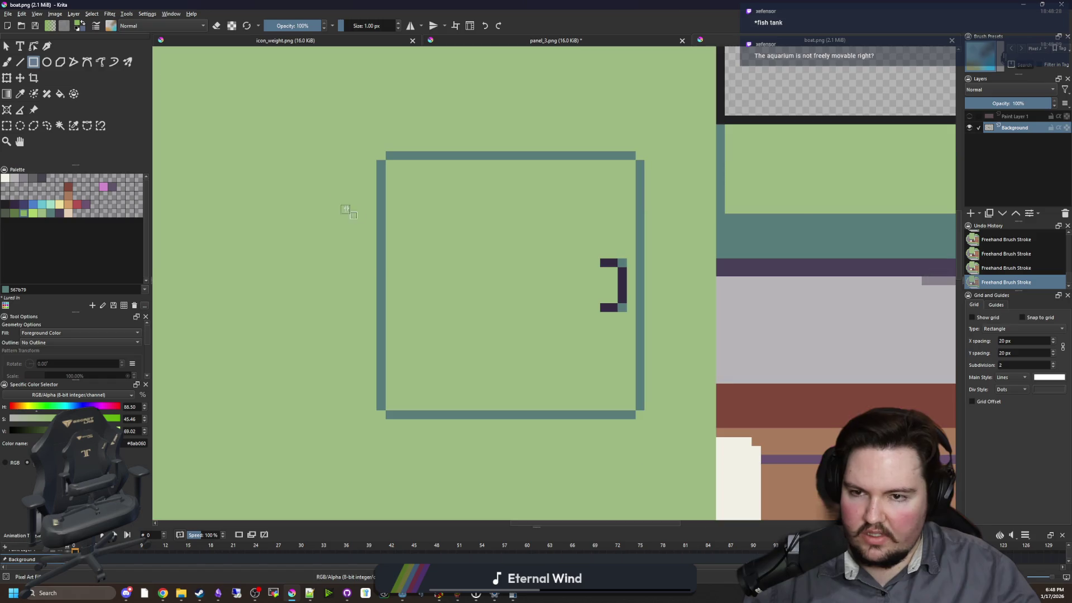
pyautogui.moveTo(381, 364); pyautogui.dragTo(381, 358)
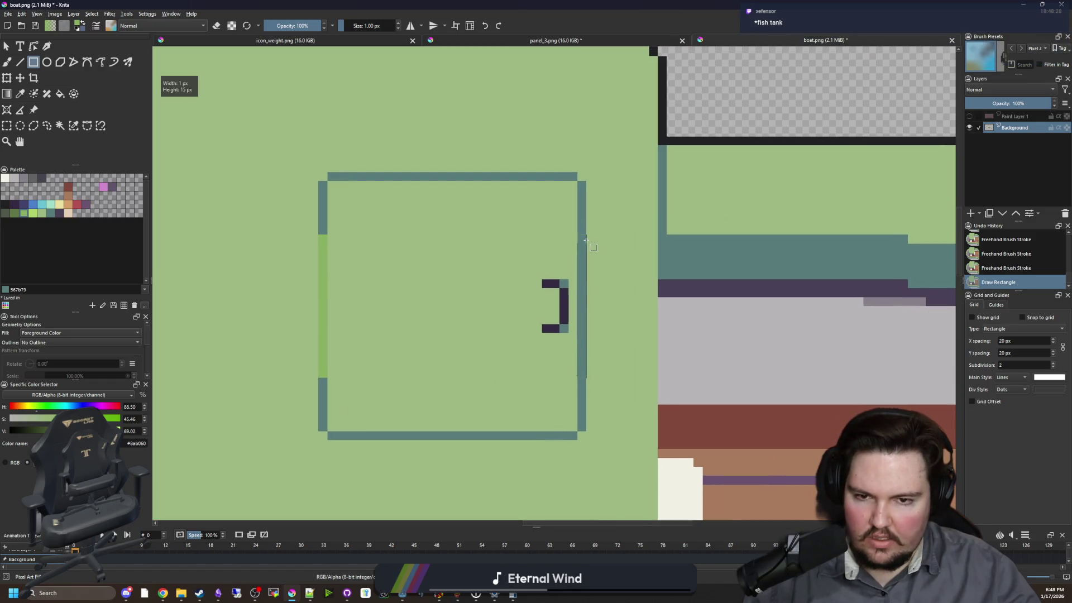
pyautogui.scroll(-6, 430, 247)
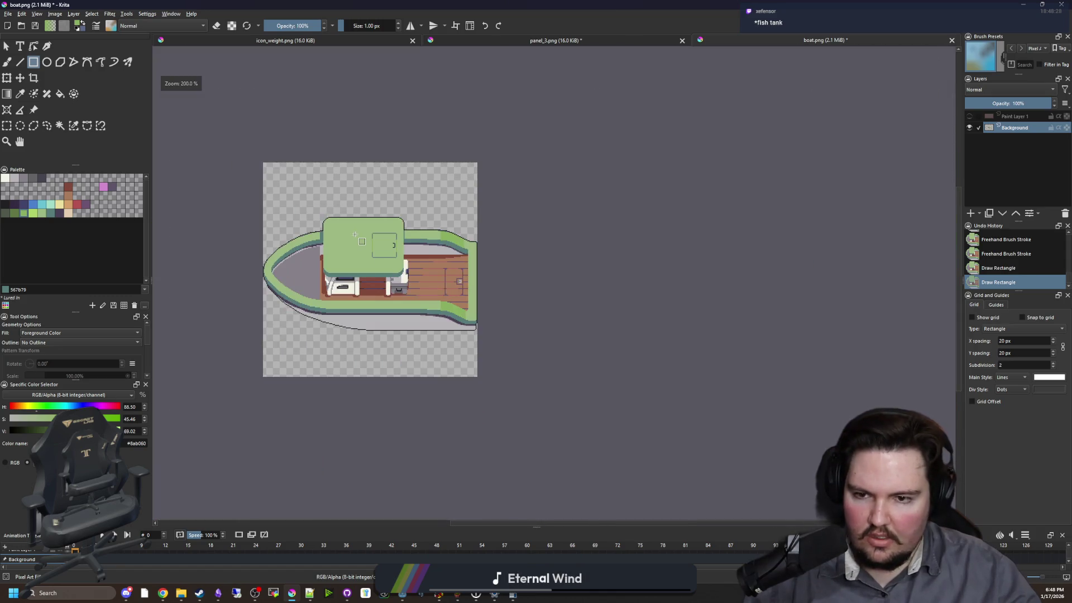
pyautogui.scroll(3, 338, 240)
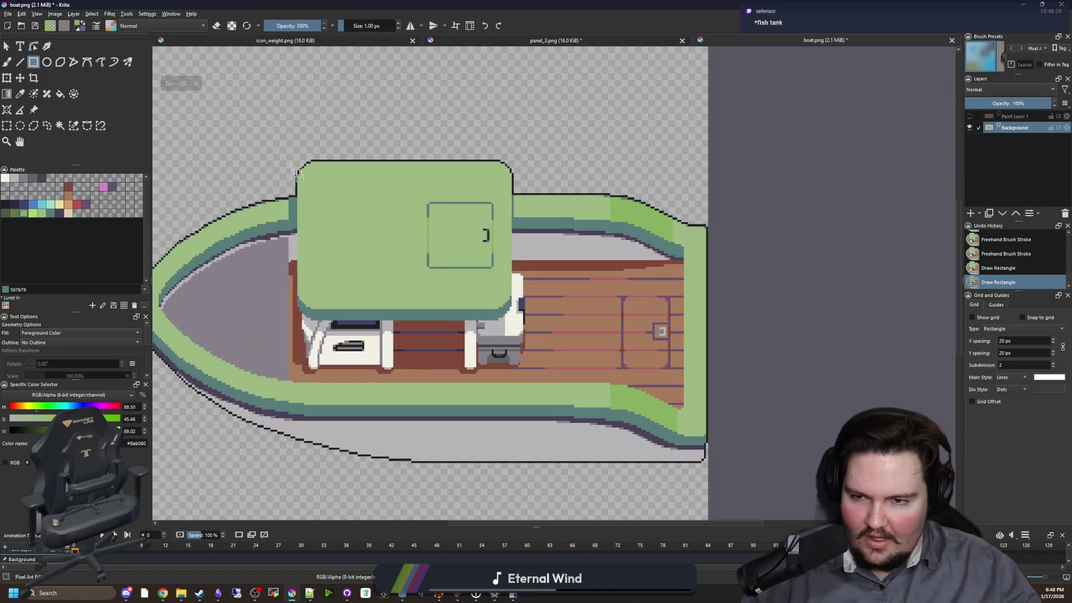
pyautogui.scroll(3, 291, 167)
# - Paint a teal shading pixel at the cabin roof's right corner
pyautogui.press('b')
pyautogui.scroll(2, 294, 328)
pyautogui.keyDown('ctrl'); pyautogui.click(294, 327); pyautogui.keyUp('ctrl')
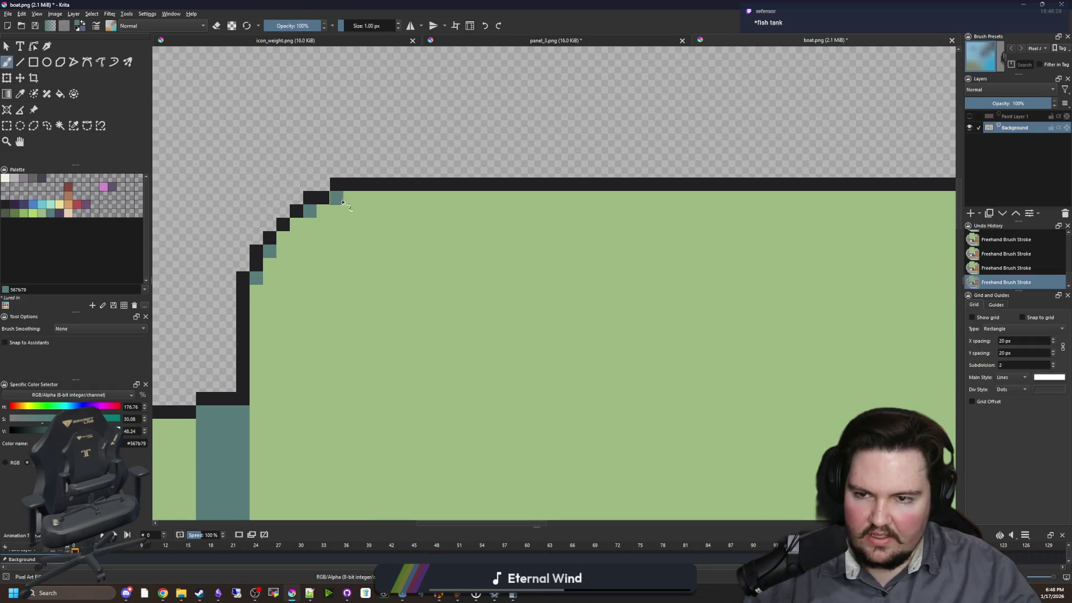
pyautogui.hscroll(10, 737, 247)
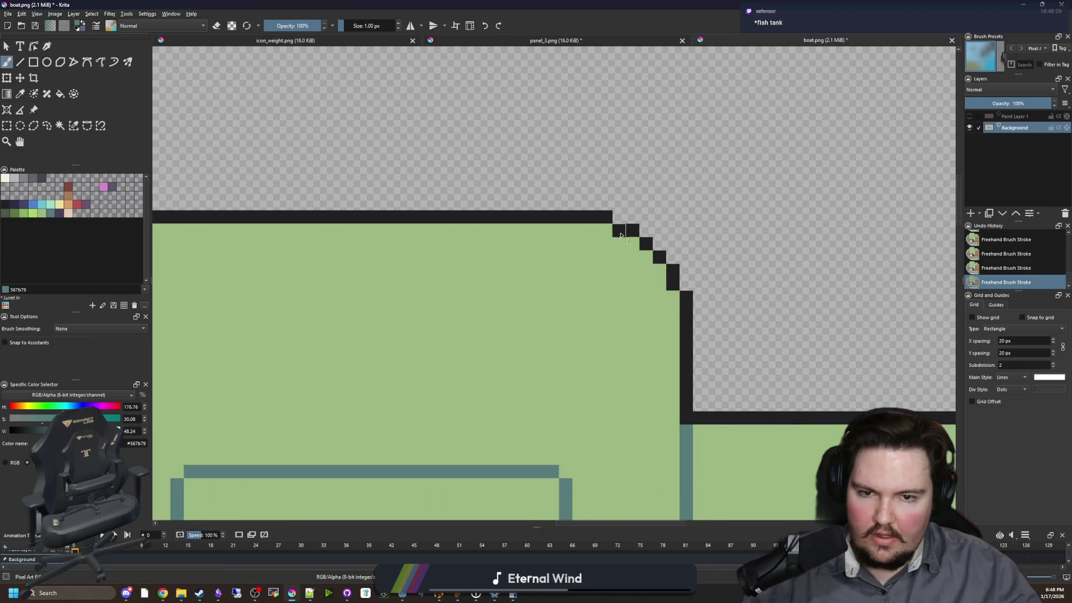
pyautogui.scroll(1, 581, 227)
pyautogui.click(584, 228)
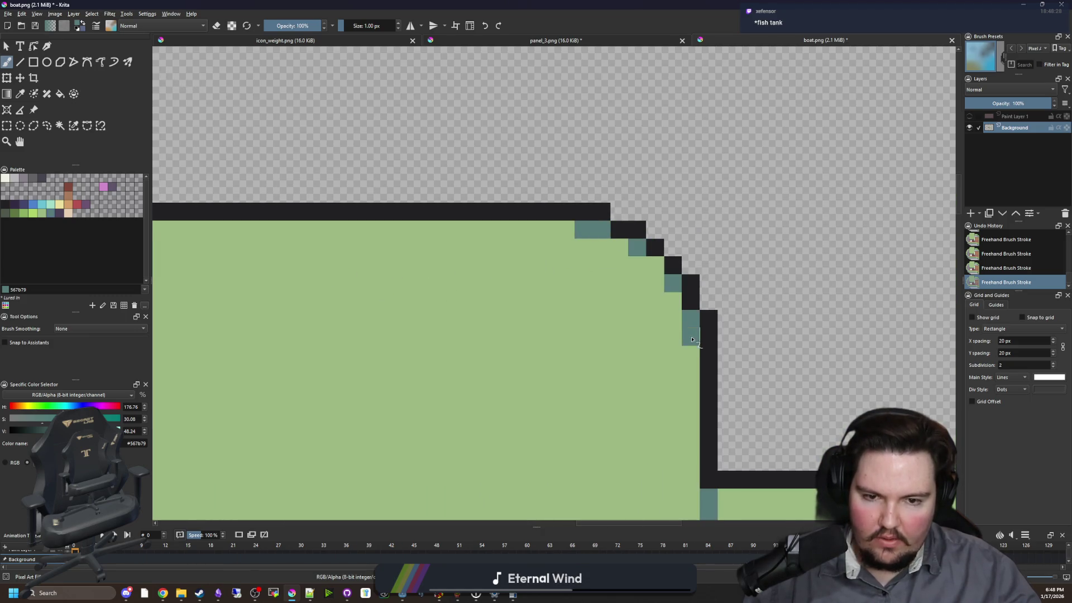
pyautogui.scroll(-5, 580, 242)
pyautogui.scroll(3, 377, 386)
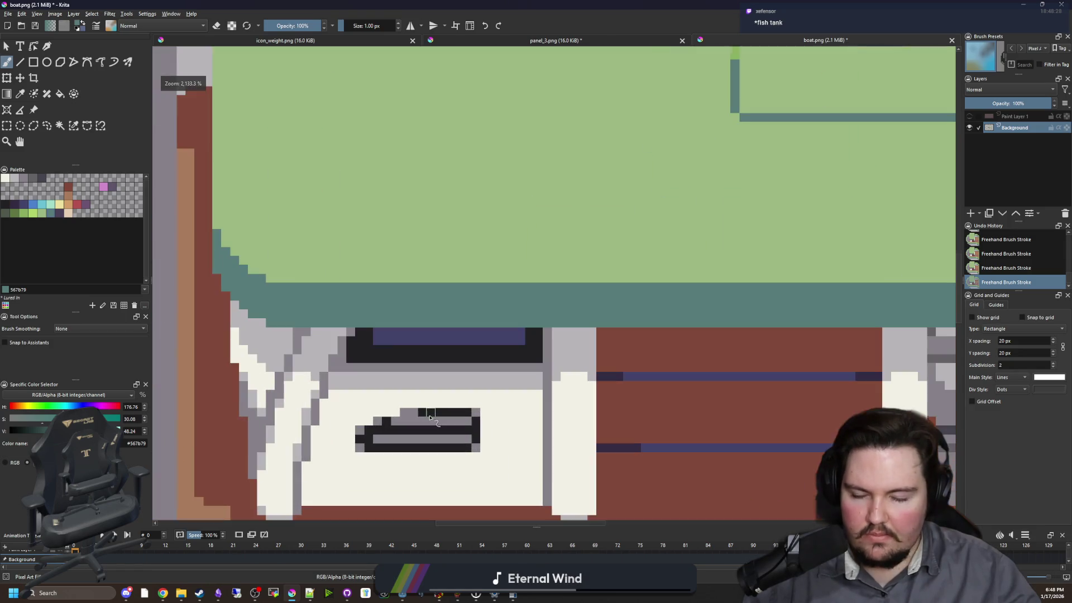
pyautogui.scroll(-4, 360, 305)
pyautogui.scroll(8, 351, 310)
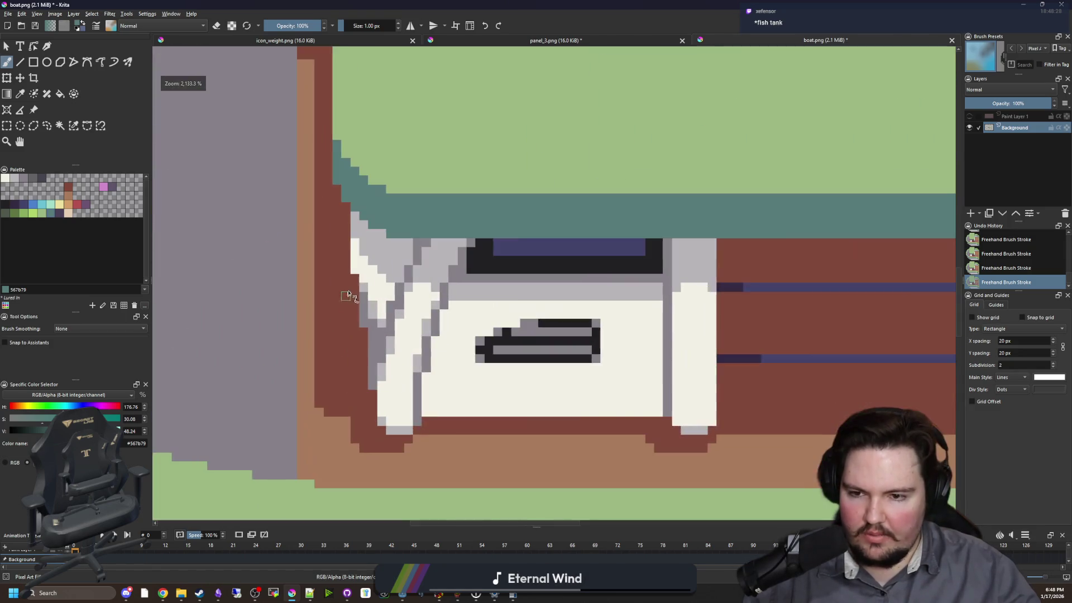
# - Paint a cream cabinet pixel light grey, then undo that change
pyautogui.keyDown('ctrl'); pyautogui.click(379, 317); pyautogui.keyUp('ctrl')
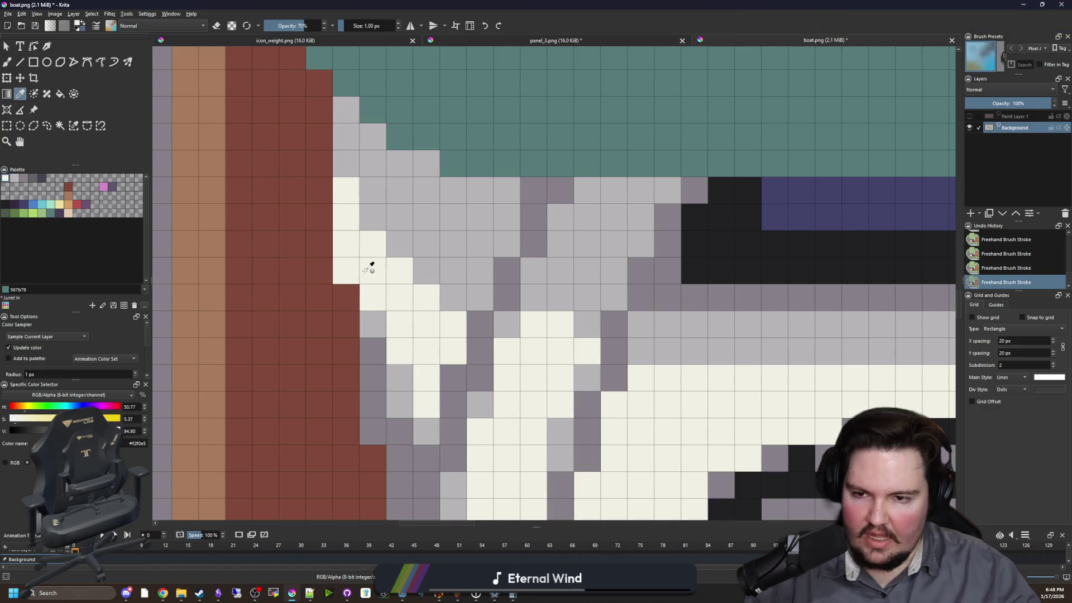
pyautogui.click(347, 282)
pyautogui.scroll(-5, 276, 342)
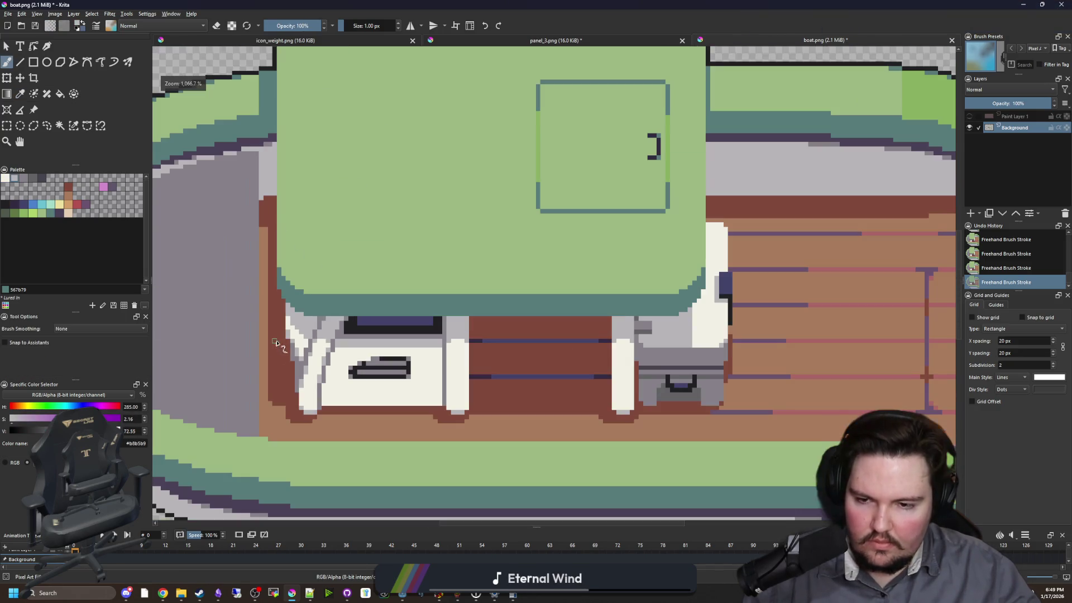
pyautogui.scroll(3, 276, 342)
pyautogui.hotkey('ctrl', 'z')
pyautogui.scroll(-8, 290, 352)
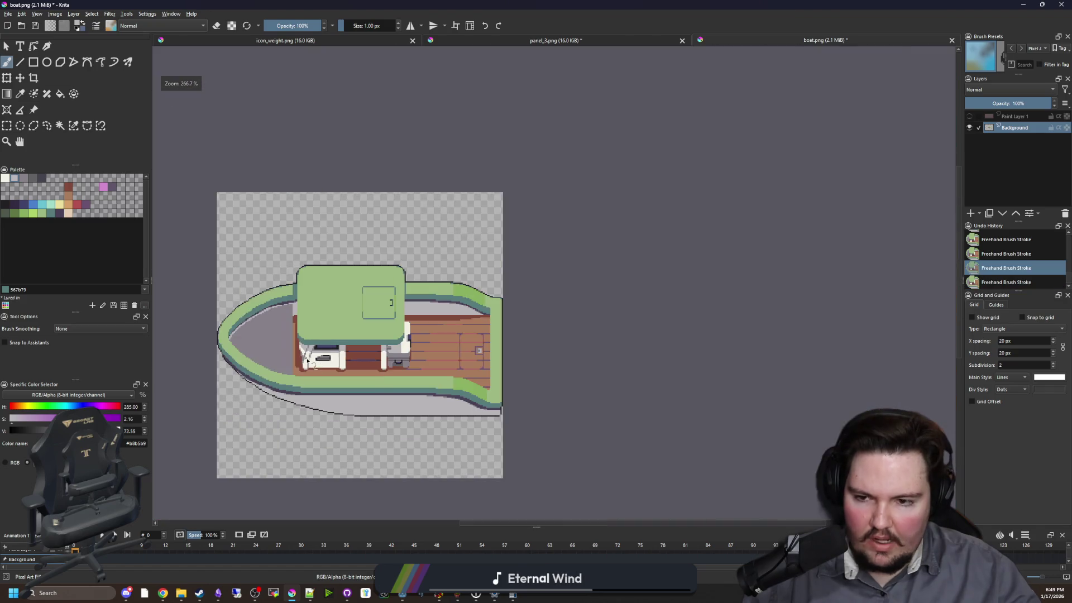
pyautogui.scroll(8, 313, 346)
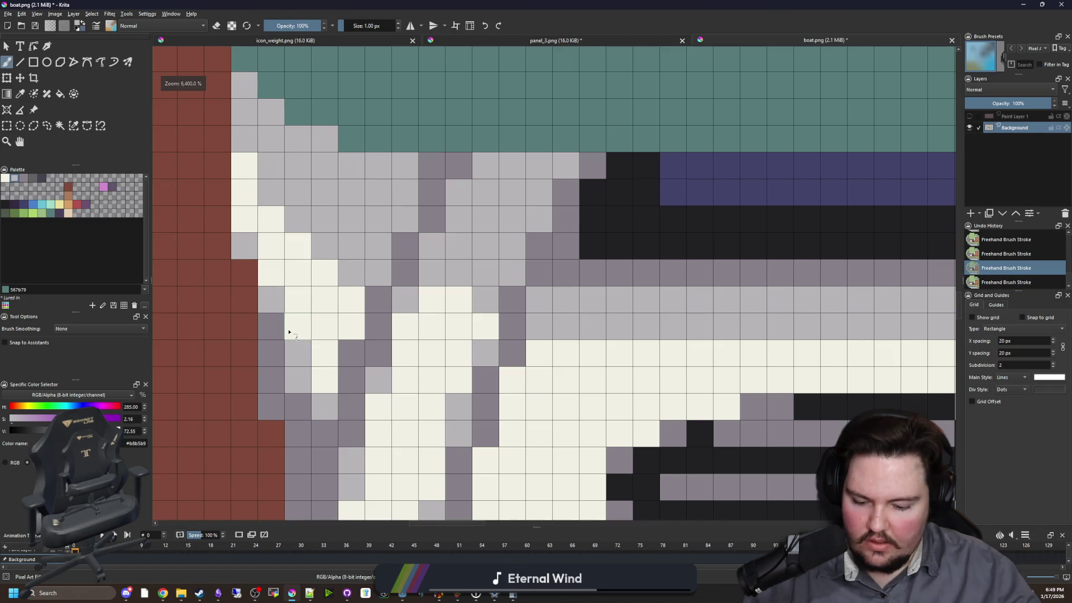
# - Repaint a grey cabinet pixel cream and lighten two grey cabinet pixels
pyautogui.press('p')
pyautogui.click(283, 304)
pyautogui.hotkey('ctrl', 'shift', 'z')
pyautogui.press('b')
pyautogui.click(282, 305)
pyautogui.keyDown('ctrl'); pyautogui.click(311, 371); pyautogui.keyUp('ctrl')
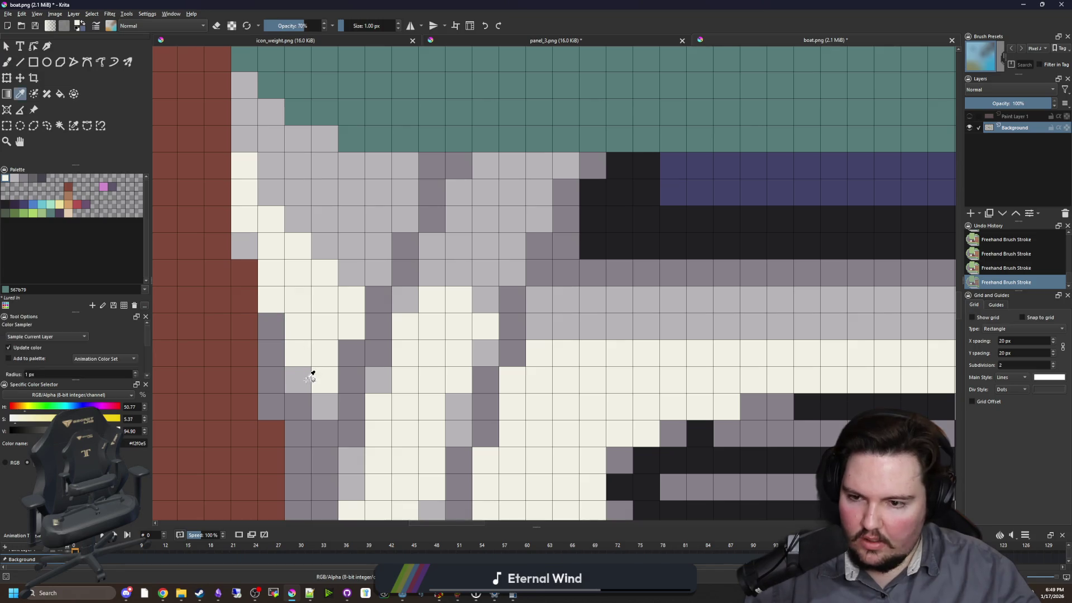
pyautogui.moveTo(271, 326); pyautogui.dragTo(271, 353)
pyautogui.scroll(-5, 296, 391)
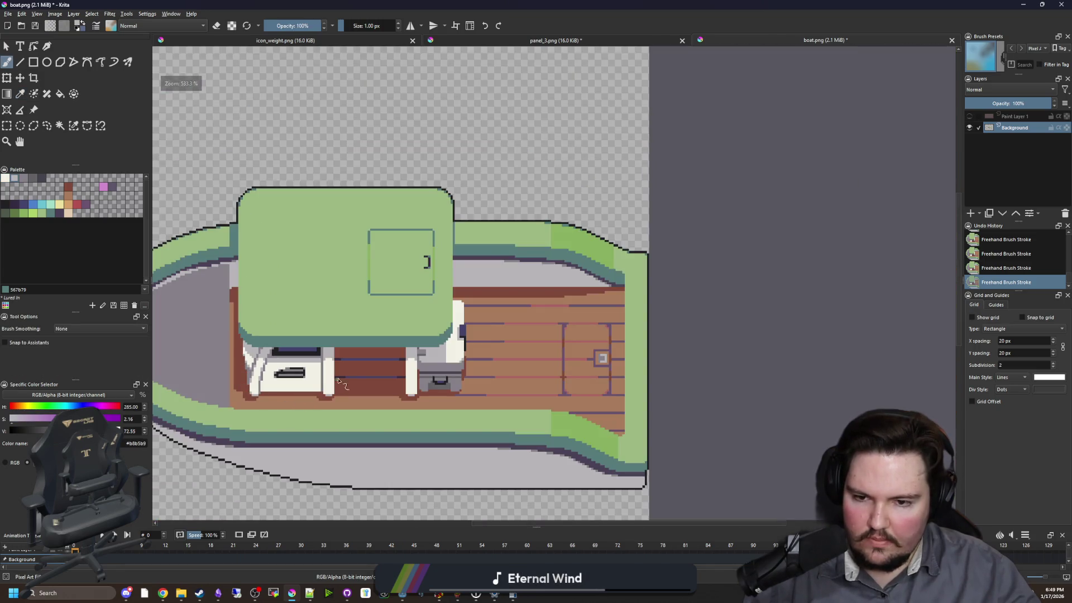
pyautogui.scroll(4, 468, 335)
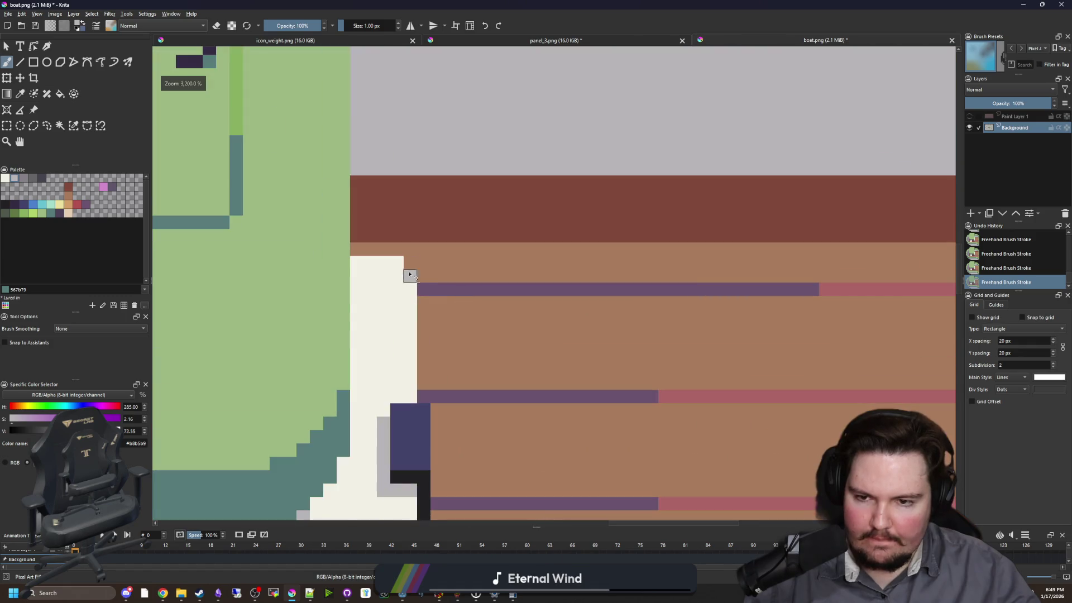
pyautogui.scroll(-5, 341, 335)
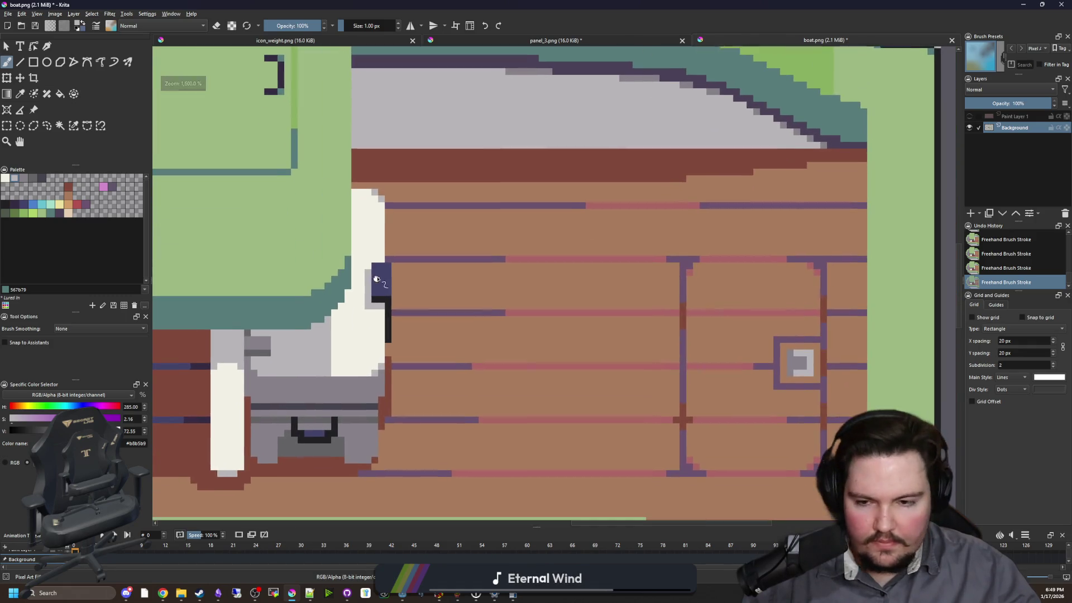
pyautogui.scroll(2, 329, 380)
pyautogui.scroll(-2, 329, 380)
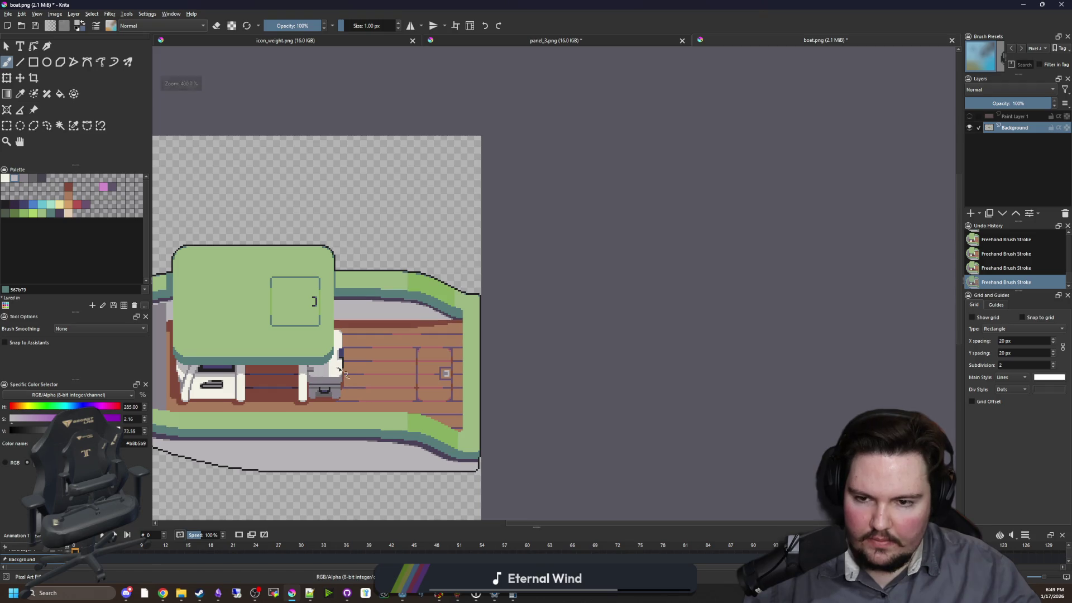
pyautogui.moveTo(339, 367); pyautogui.dragTo(415, 333)
# - Re-save boat.png as PNG, sample the teal trim and select the dark outline by similar colour
pyautogui.hotkey('ctrl', 's')
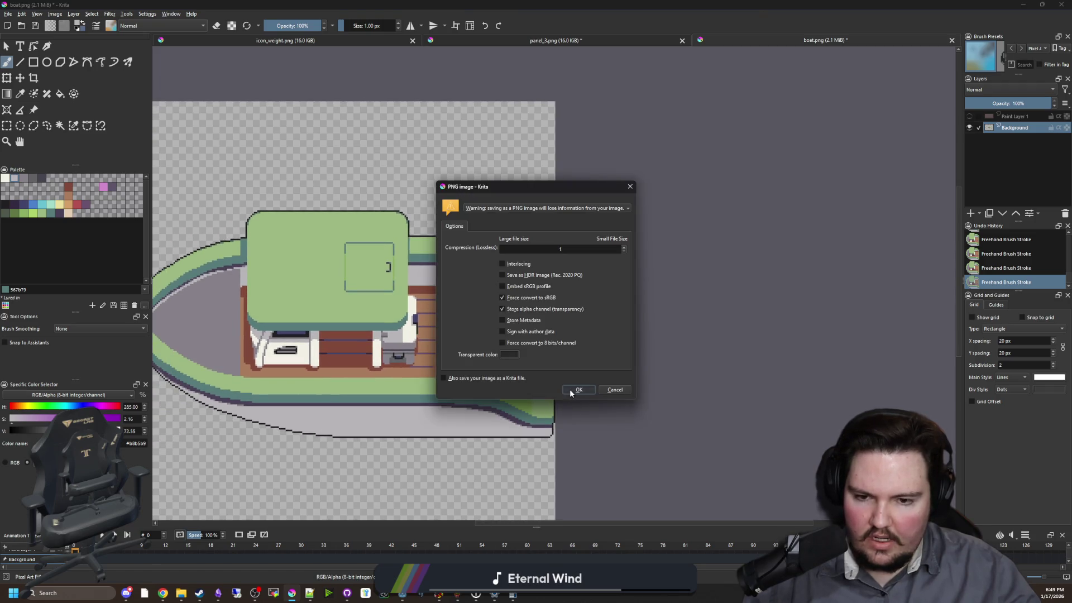
pyautogui.click(577, 390)
pyautogui.scroll(4, 495, 215)
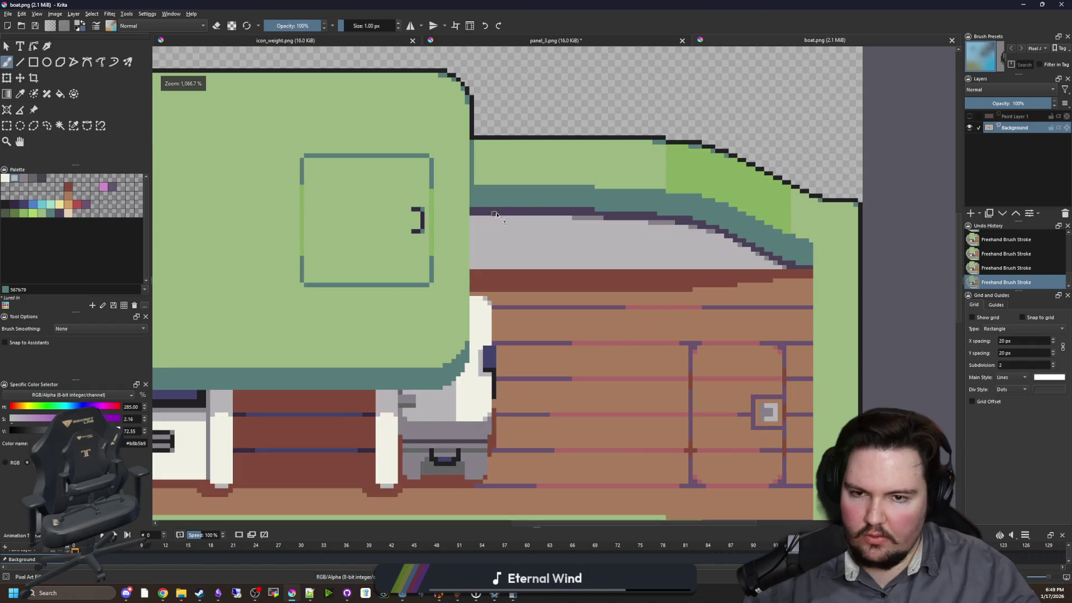
pyautogui.scroll(2, 496, 215)
pyautogui.press('p')
pyautogui.click(495, 211)
pyautogui.scroll(2, 520, 328)
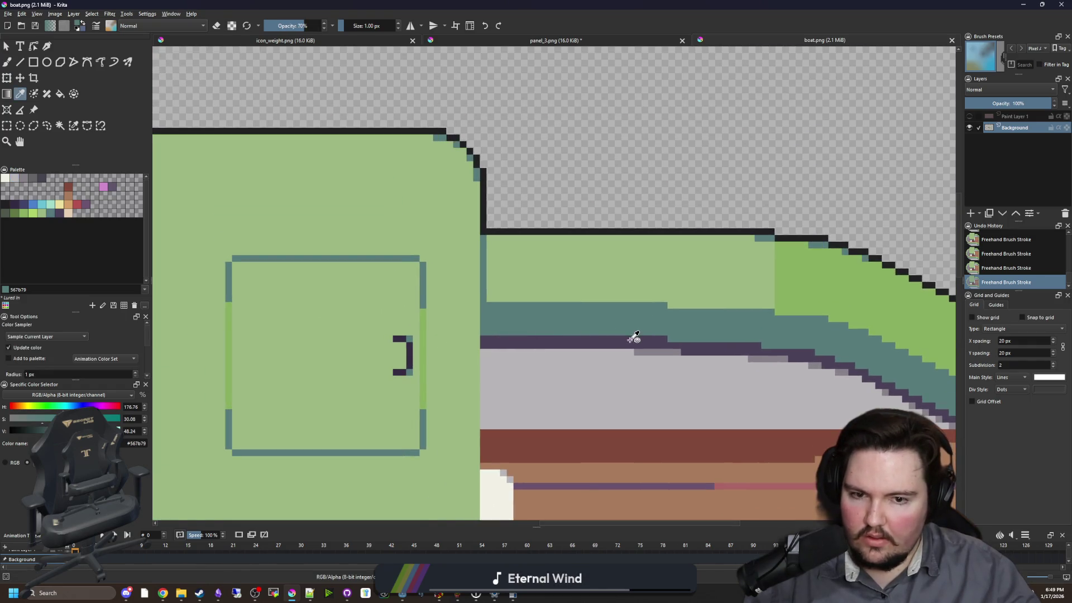
pyautogui.click(74, 125)
pyautogui.click(427, 131)
pyautogui.scroll(-2, 427, 131)
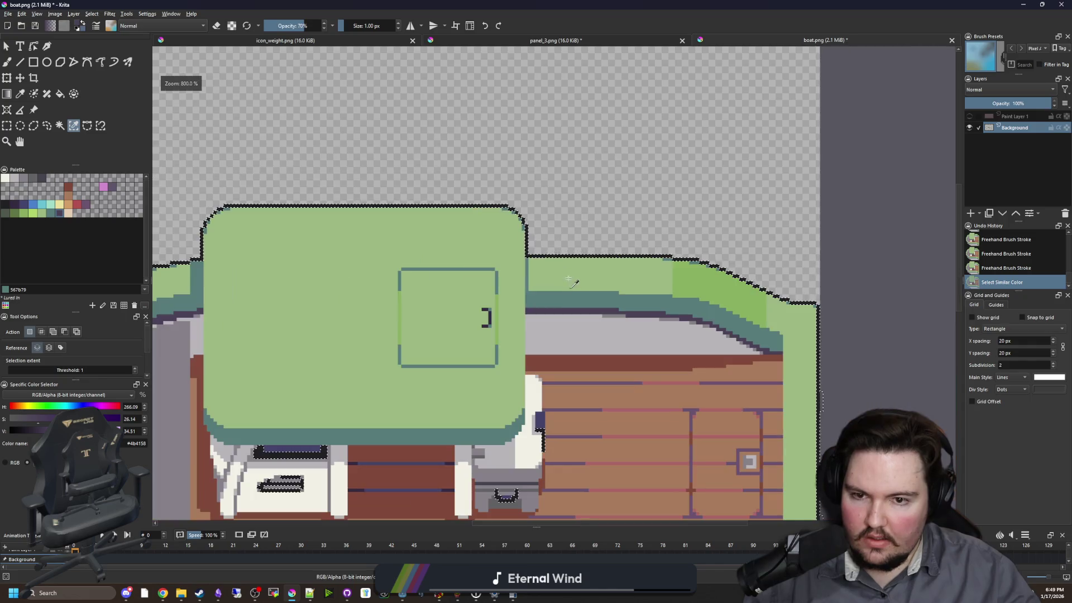
# - With a 12 px freehand brush, touch up the green side strip and the bow edge
pyautogui.press('b')
pyautogui.press(']')
pyautogui.press(']')
pyautogui.press(']')
pyautogui.moveTo(478, 232)
pyautogui.mouseDown()
pyautogui.moveTo(454, 191)
pyautogui.moveTo(283, 192)
pyautogui.moveTo(548, 265)
pyautogui.moveTo(617, 263)
pyautogui.mouseUp()
pyautogui.scroll(-3, 670, 268)
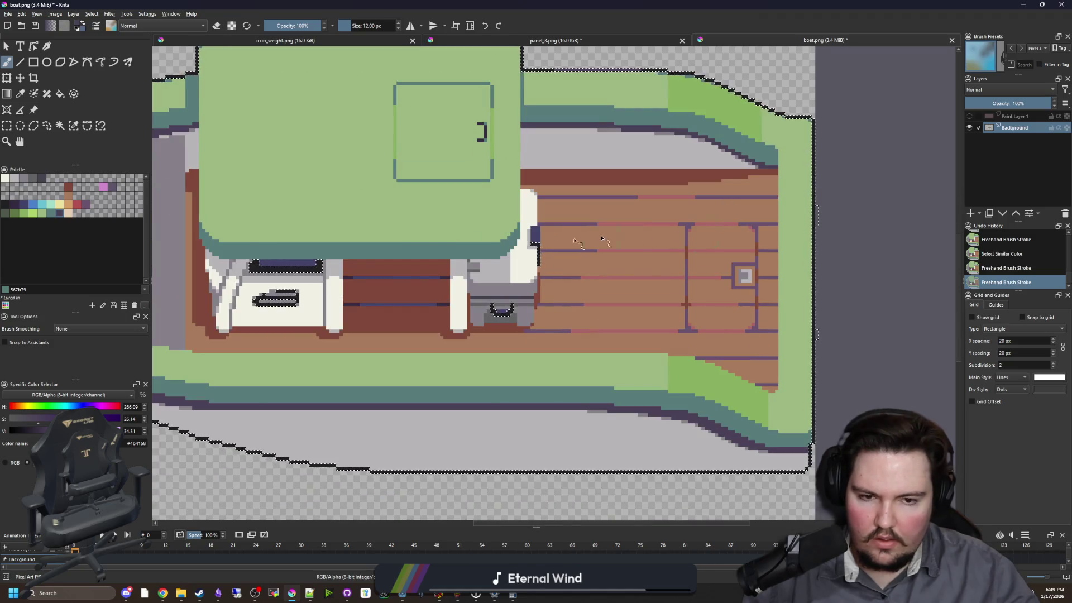
pyautogui.hscroll(-4, 398, 129)
pyautogui.scroll(1, 398, 129)
pyautogui.moveTo(398, 129); pyautogui.dragTo(235, 234)
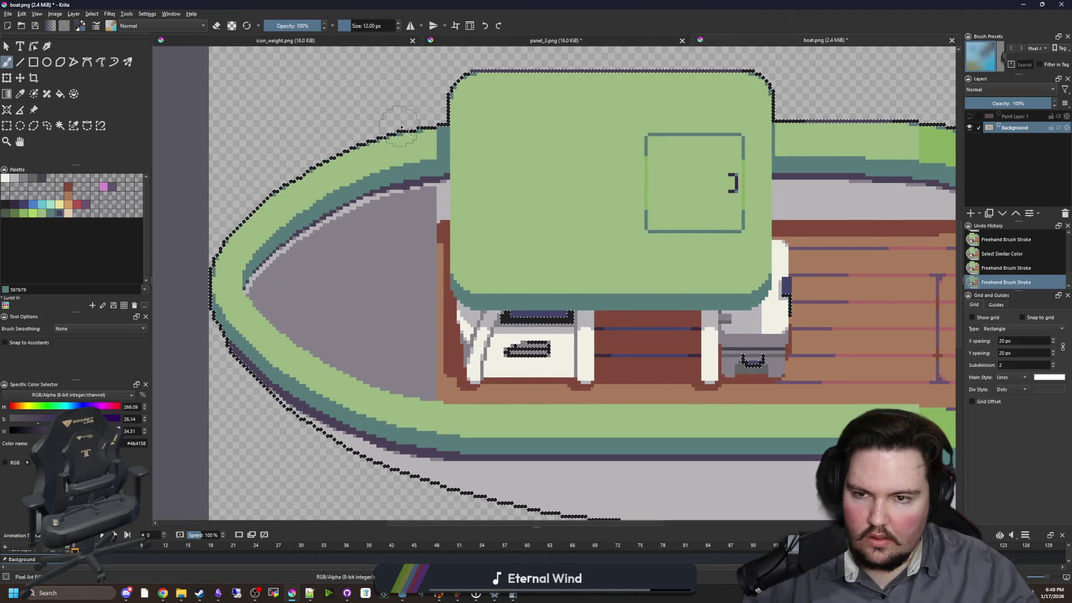
pyautogui.hscroll(7, 543, 379)
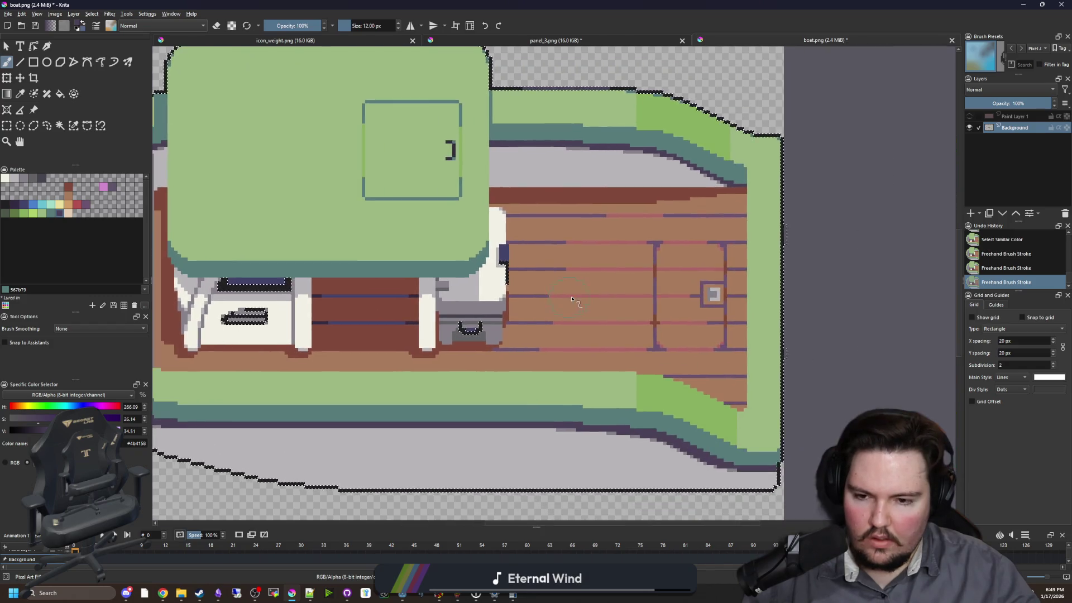
pyautogui.scroll(-3, 532, 328)
# - Pick the grey 646365, then return to the teal colour 567b79
pyautogui.click(33, 178)
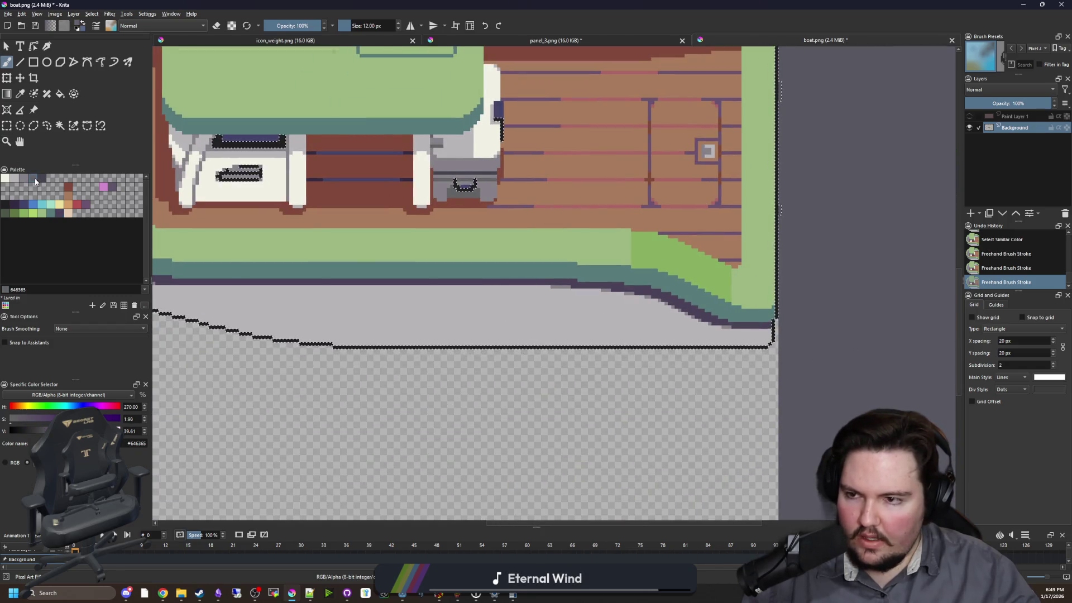
pyautogui.hscroll(-4, 443, 335)
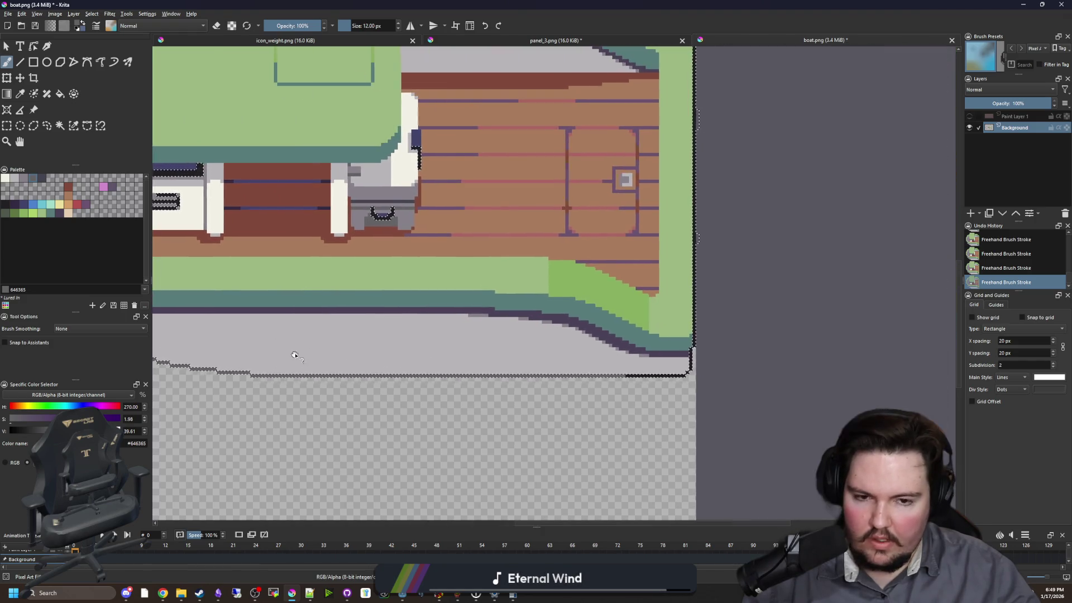
pyautogui.scroll(-3, 250, 281)
pyautogui.scroll(4, 378, 349)
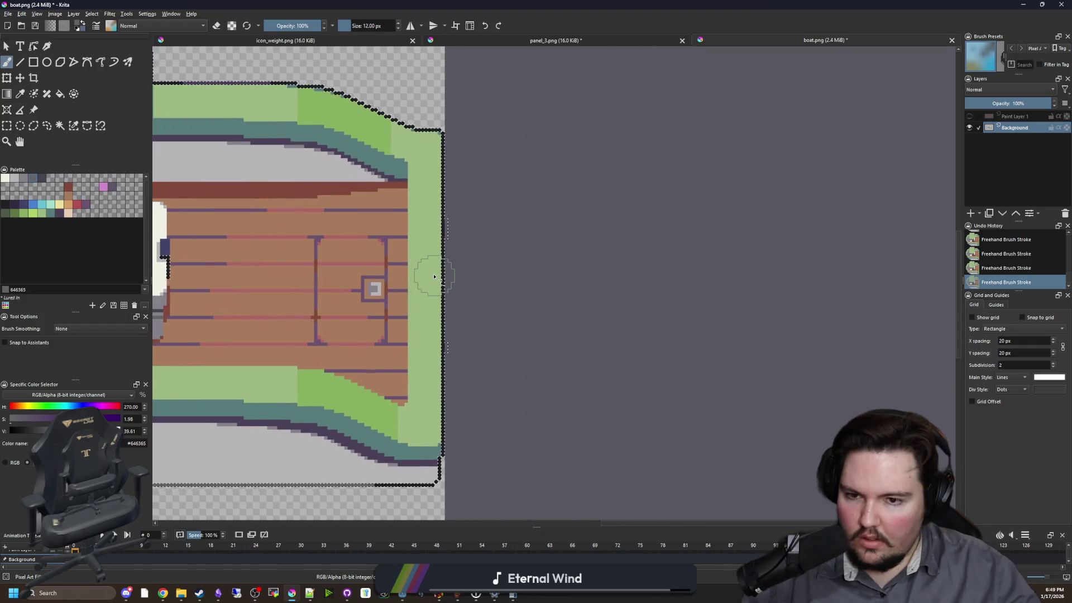
pyautogui.keyDown('ctrl'); pyautogui.click(415, 203); pyautogui.keyUp('ctrl')
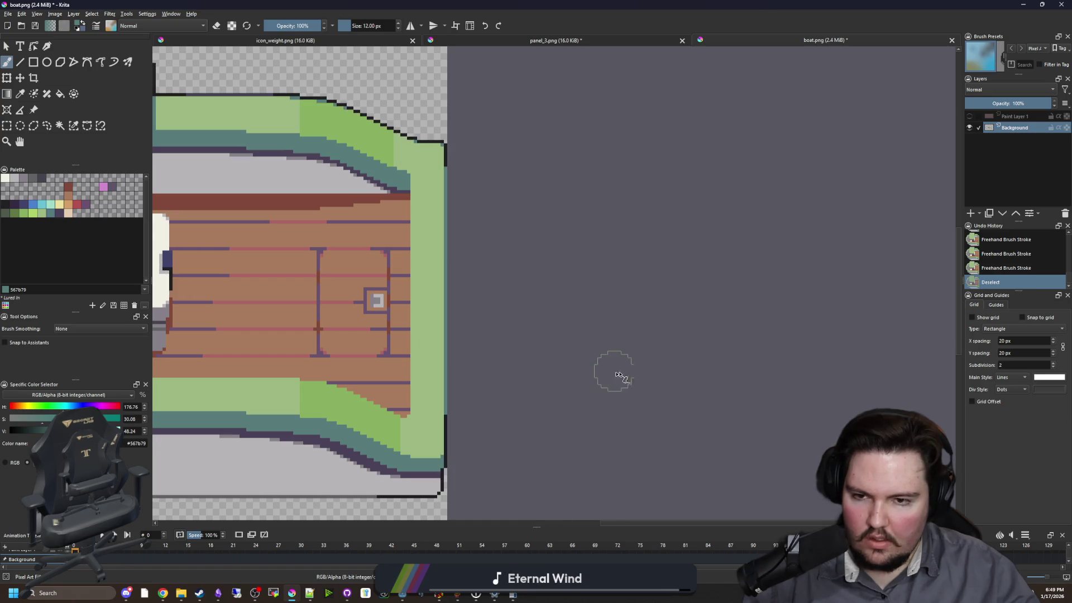
pyautogui.scroll(-2, 620, 374)
pyautogui.scroll(-1, 399, 349)
# - Export the sprite as boat.png with the PNG settings confirmed and switch to Godot
pyautogui.hotkey('ctrl', 's')
pyautogui.press('Return')
pyautogui.hotkey('alt', 'Tab')
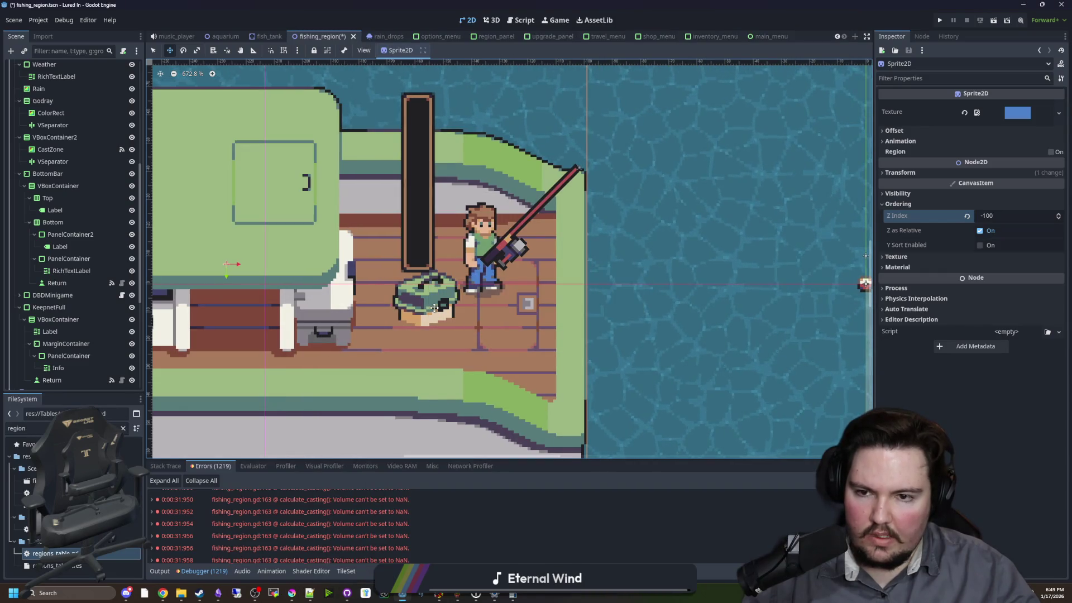
# - Zoom in on the reimported boat, save fishing_region, and select the Ocean tile layer
pyautogui.scroll(-3, 419, 310)
pyautogui.scroll(-2, 419, 310)
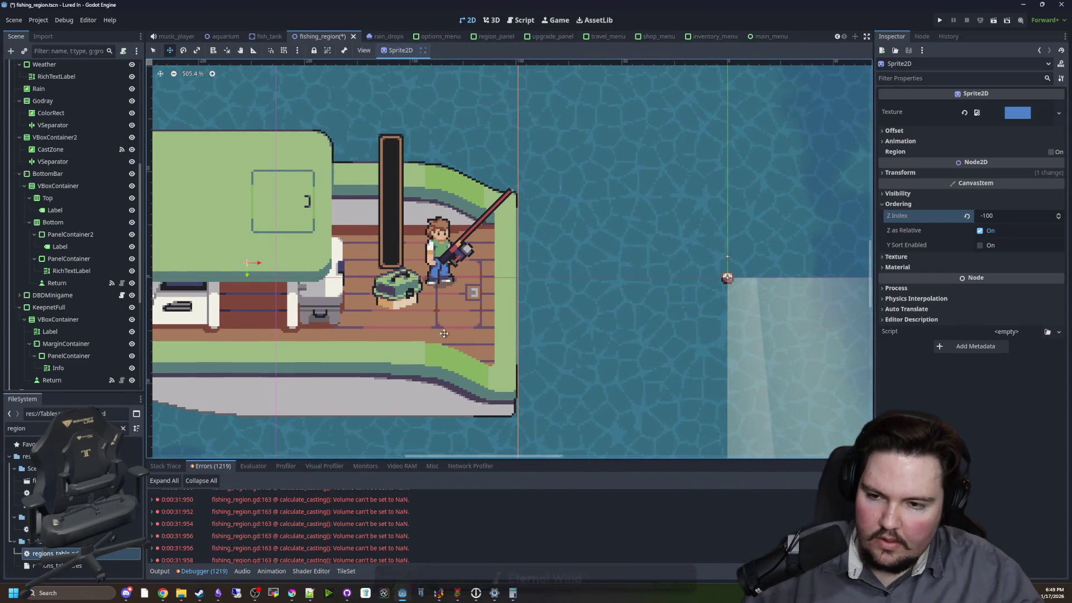
pyautogui.scroll(-1, 430, 346)
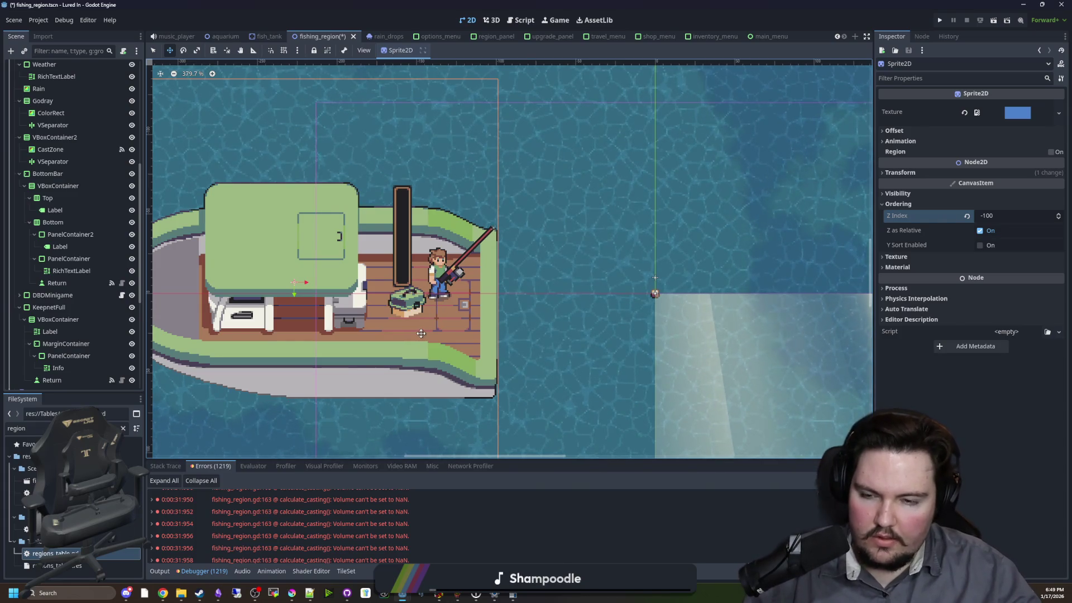
pyautogui.scroll(-7, 339, 288)
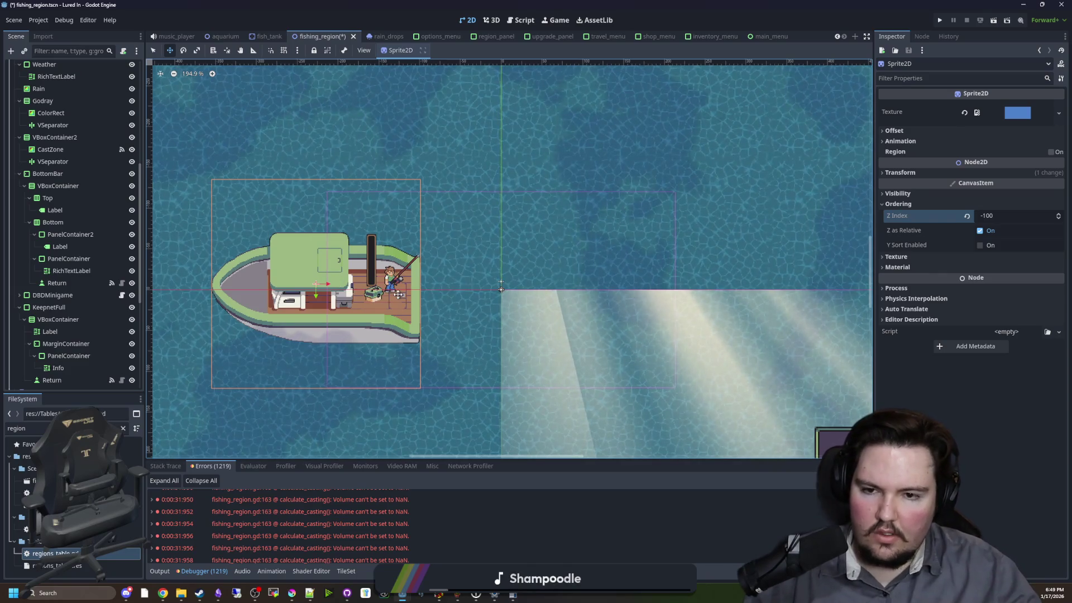
pyautogui.hotkey('ctrl', 's')
pyautogui.scroll(9, 426, 299)
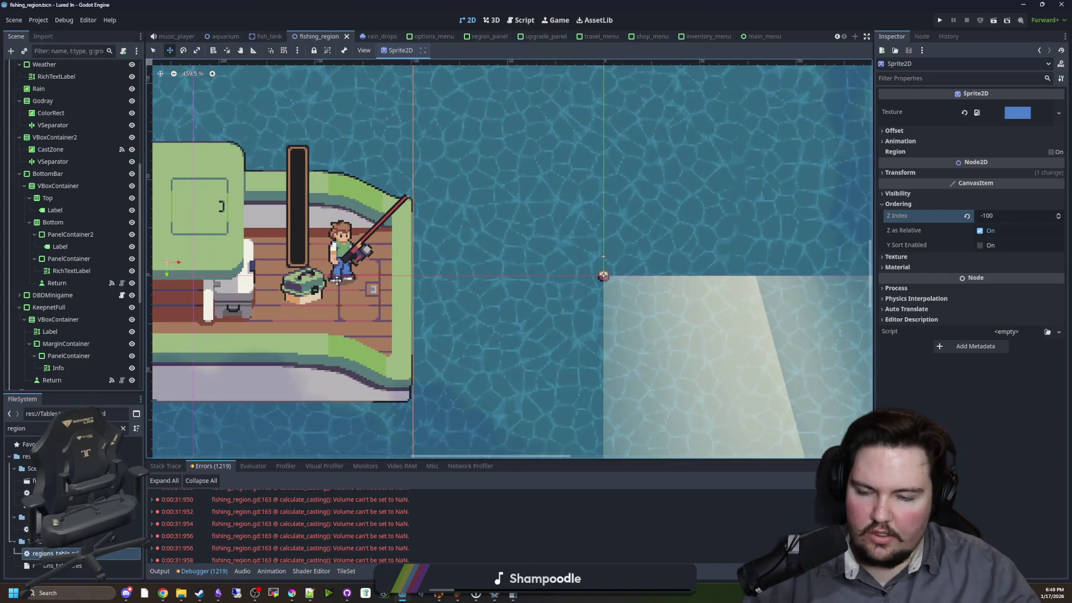
pyautogui.scroll(2, 364, 276)
pyautogui.scroll(5, 100, 245)
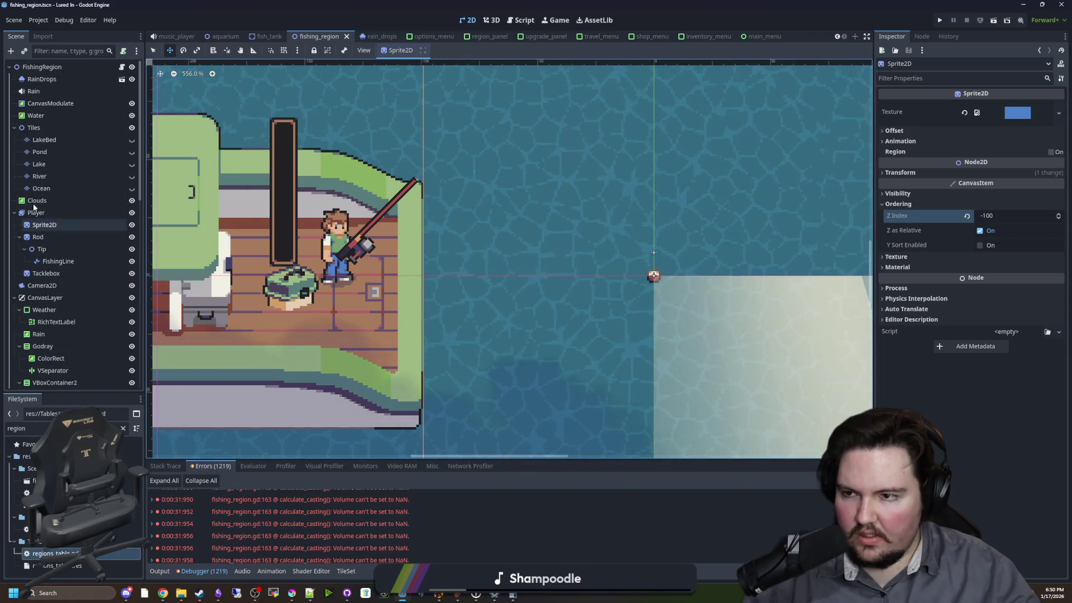
pyautogui.click(53, 188)
# - Reparent the boat Sprite2D node under the Ocean tile layer in the Scene dock
pyautogui.click(321, 325)
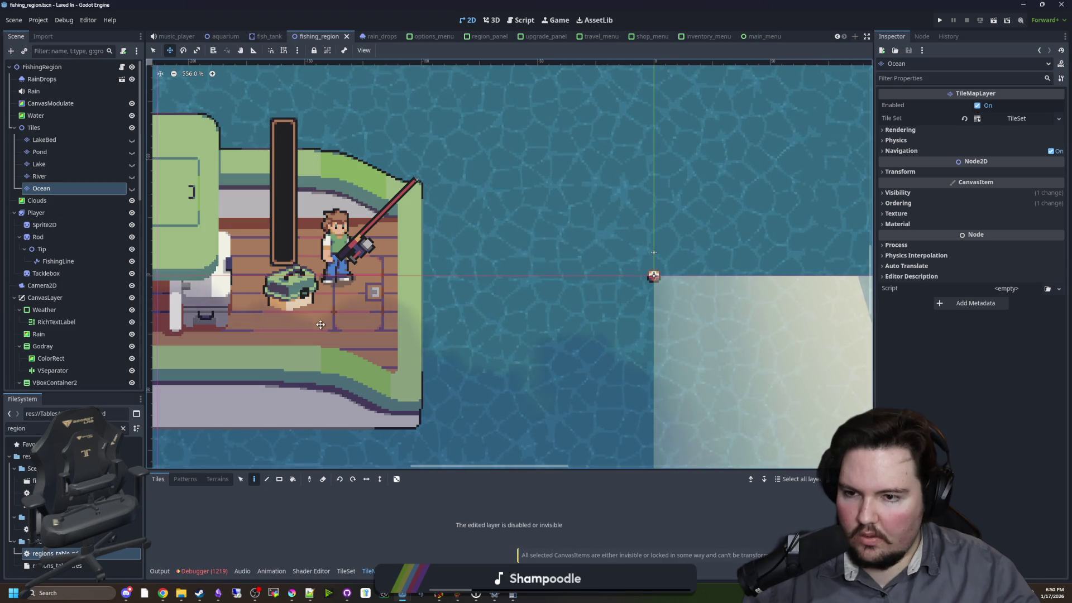
pyautogui.click(271, 261)
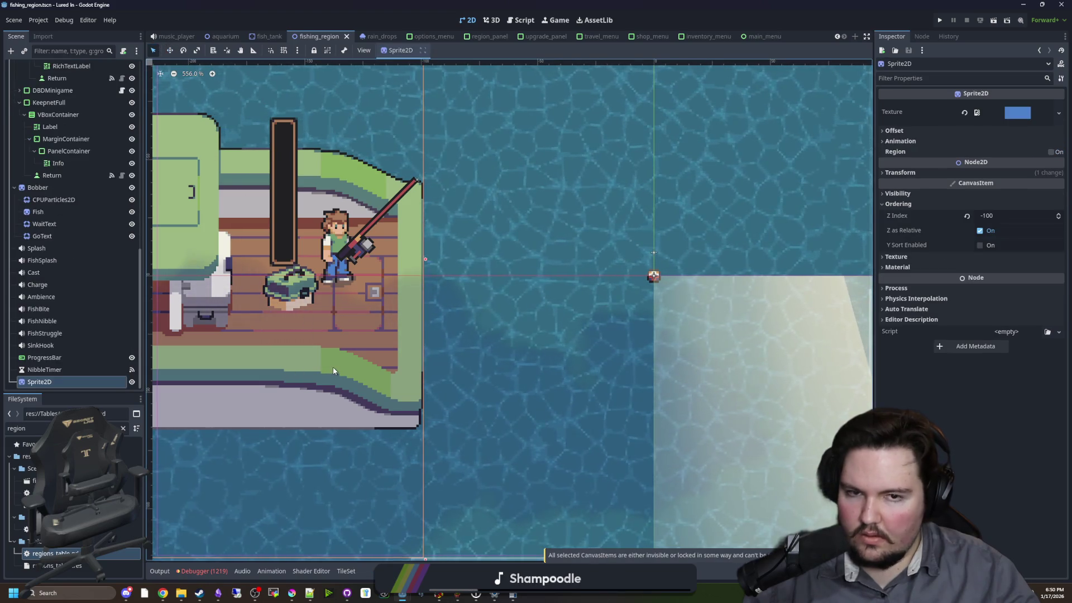
pyautogui.moveTo(41, 382)
pyautogui.mouseDown()
pyautogui.moveTo(84, 268)
pyautogui.moveTo(62, 72)
pyautogui.moveTo(58, 201)
pyautogui.moveTo(55, 190)
pyautogui.mouseUp()
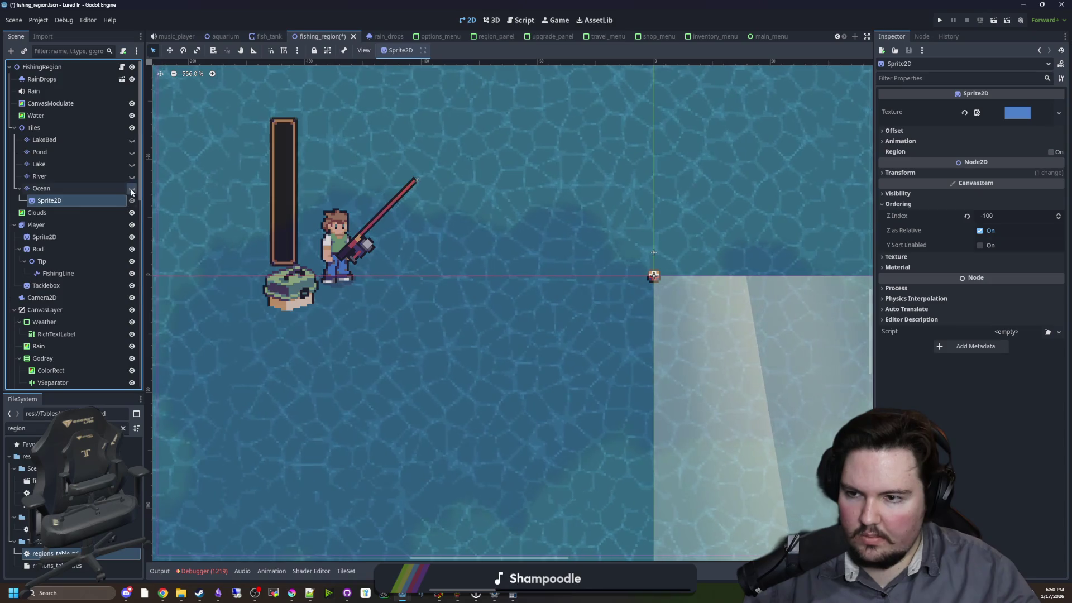
pyautogui.click(92, 211)
pyautogui.click(98, 187)
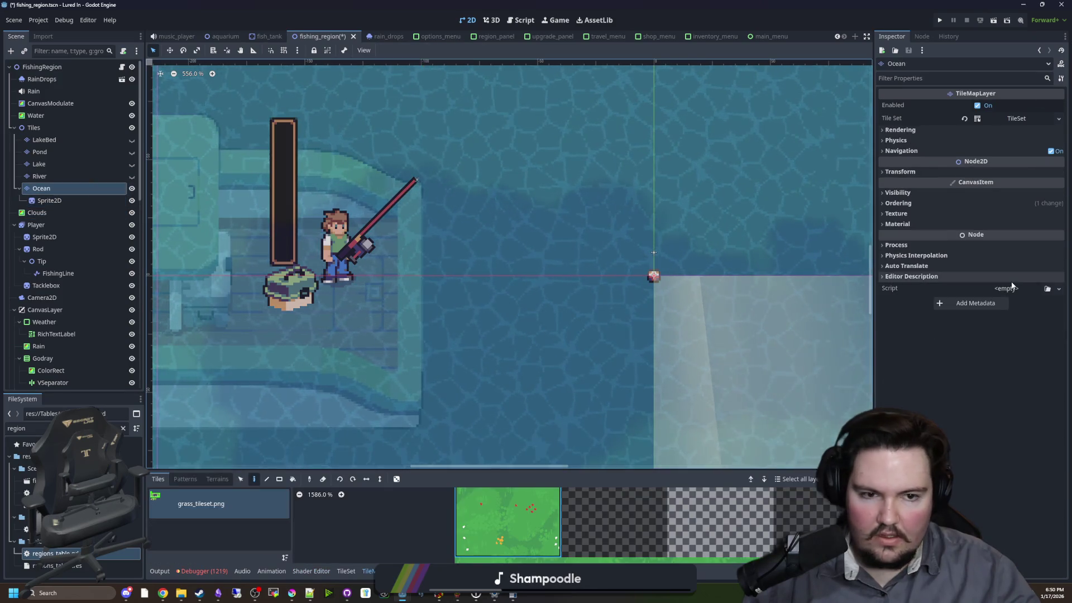
pyautogui.click(45, 189)
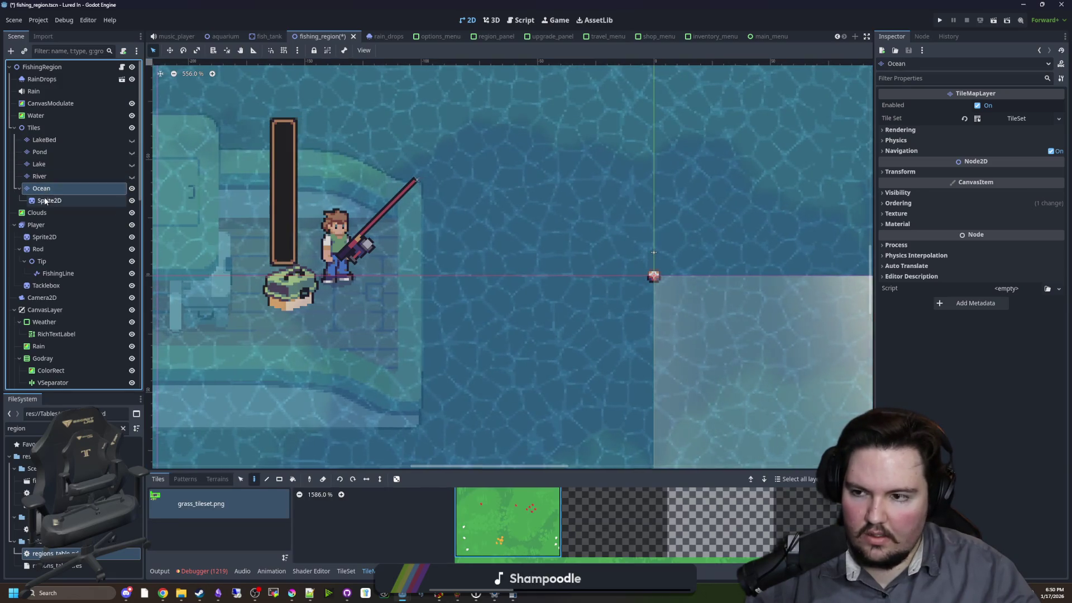
pyautogui.click(45, 201)
# - Inspect the sprite's visibility settings and the Ocean layer's ordering settings
pyautogui.scroll(-4, 505, 353)
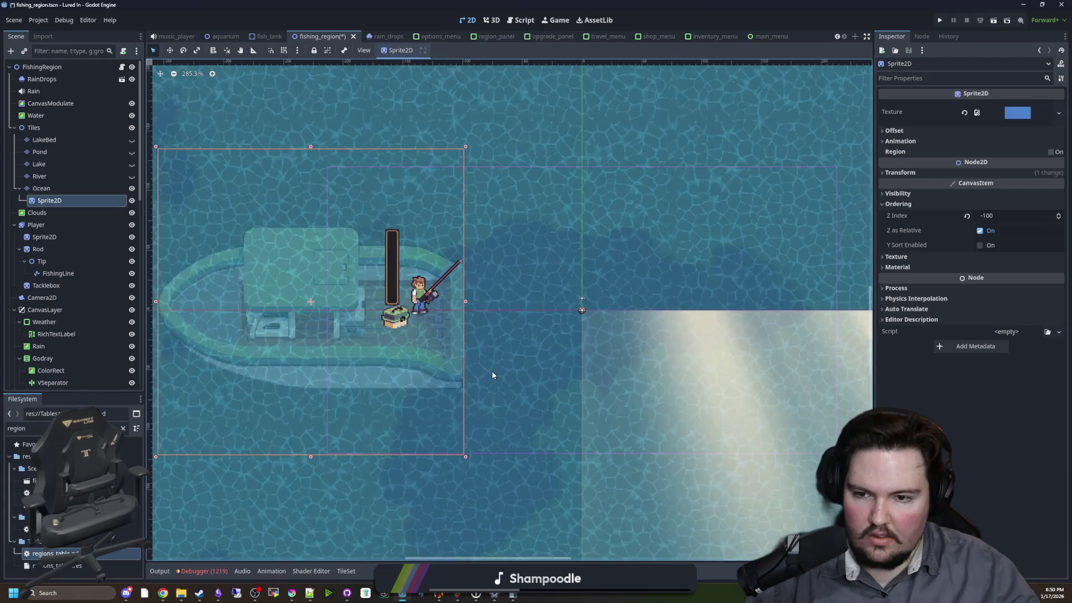
pyautogui.click(913, 194)
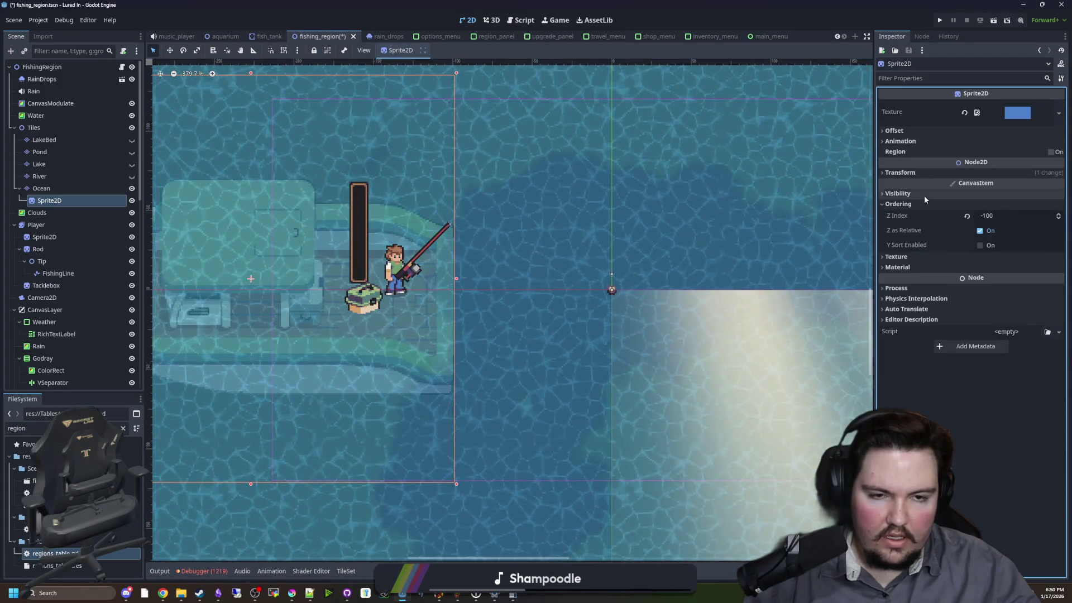
pyautogui.scroll(-7, 250, 324)
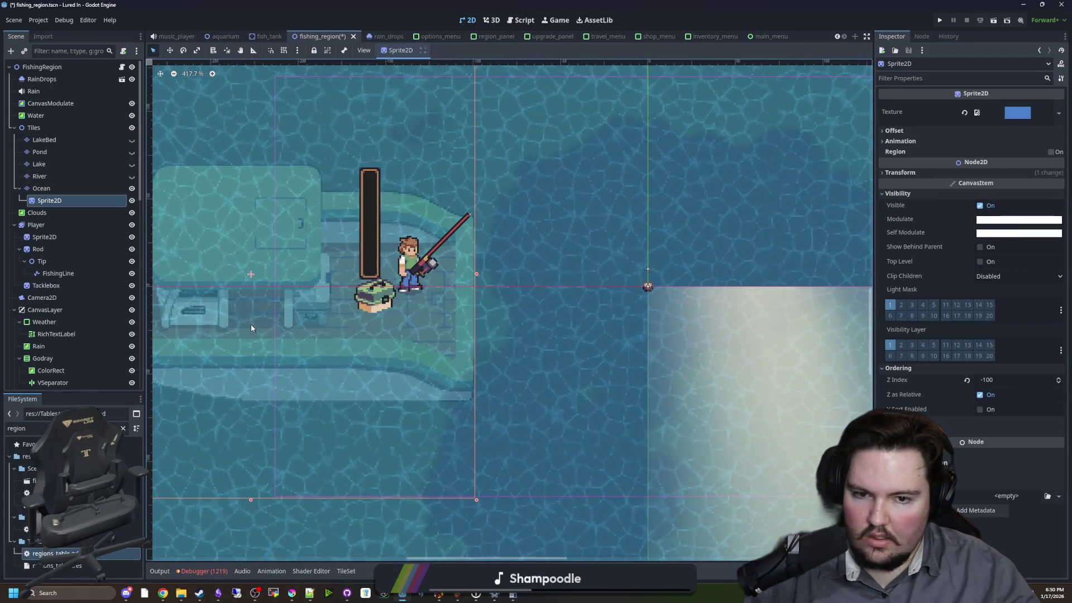
pyautogui.scroll(5, 250, 323)
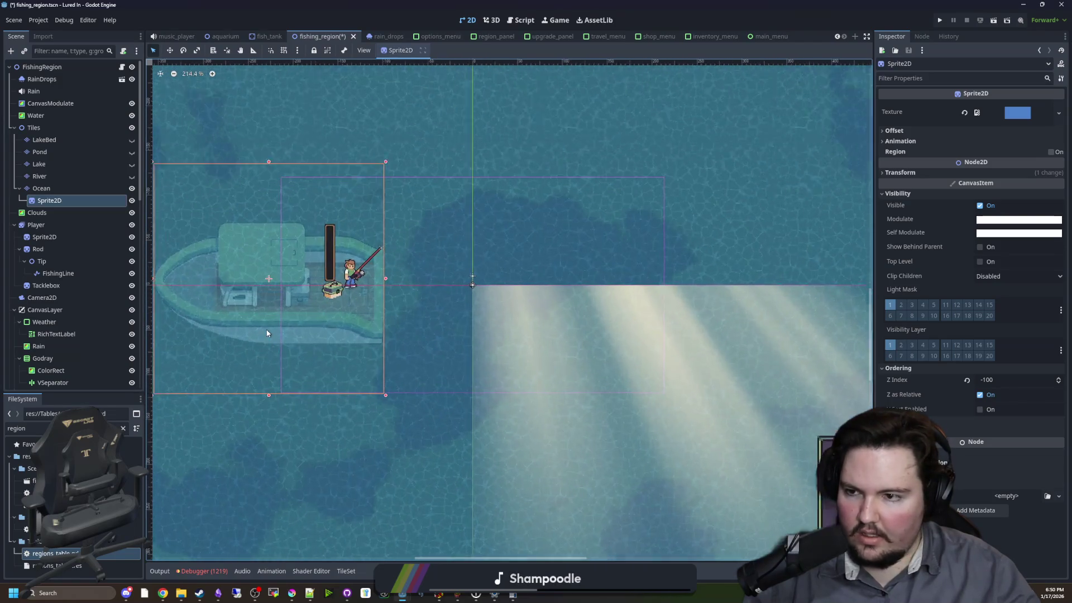
pyautogui.click(35, 188)
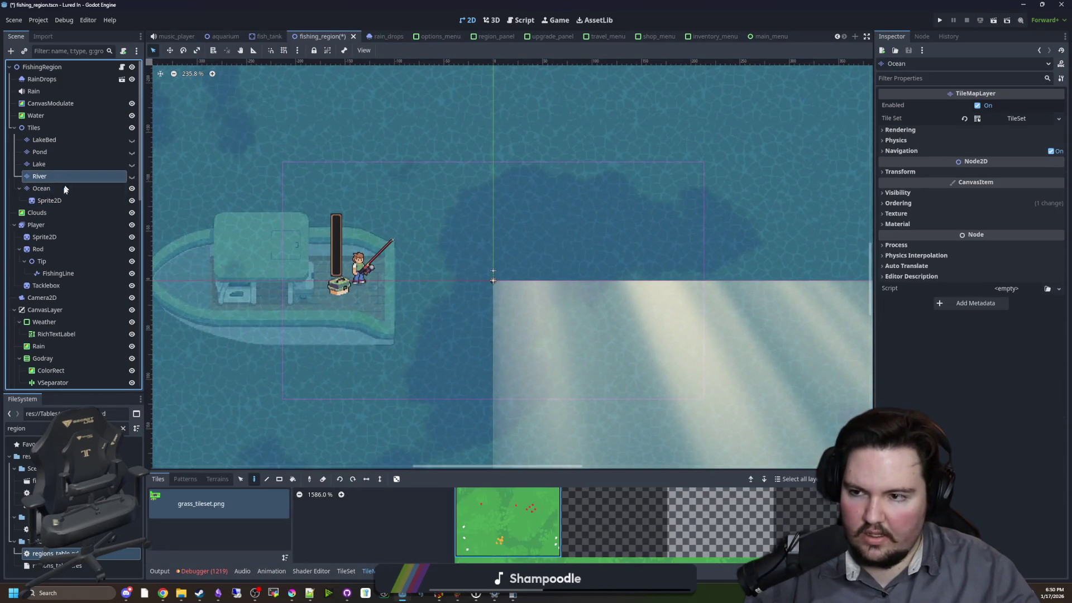
pyautogui.click(889, 204)
pyautogui.click(889, 204)
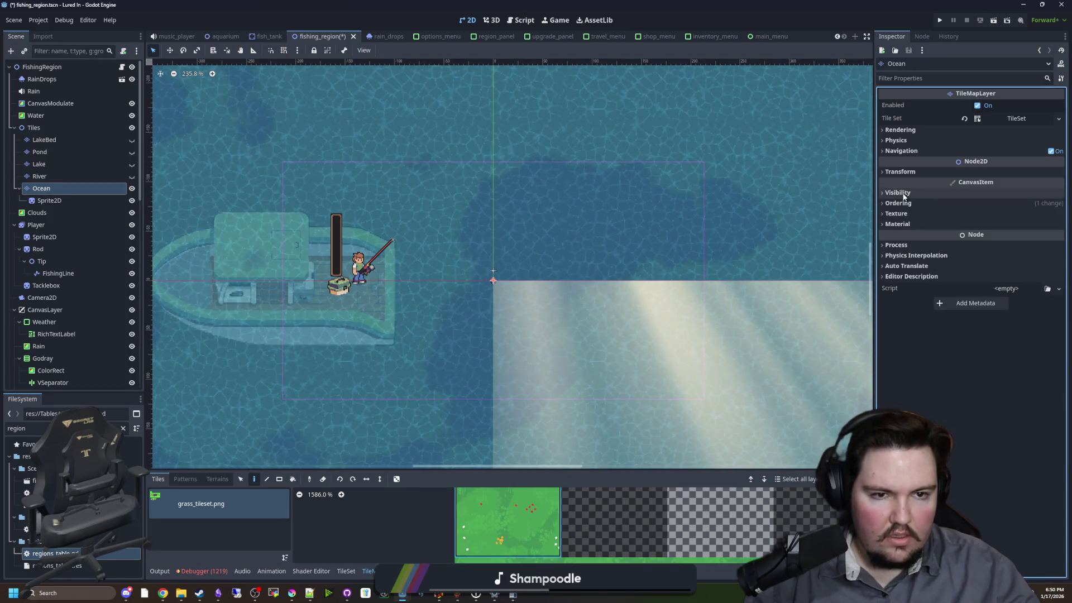
pyautogui.scroll(1, 214, 287)
pyautogui.click(214, 287)
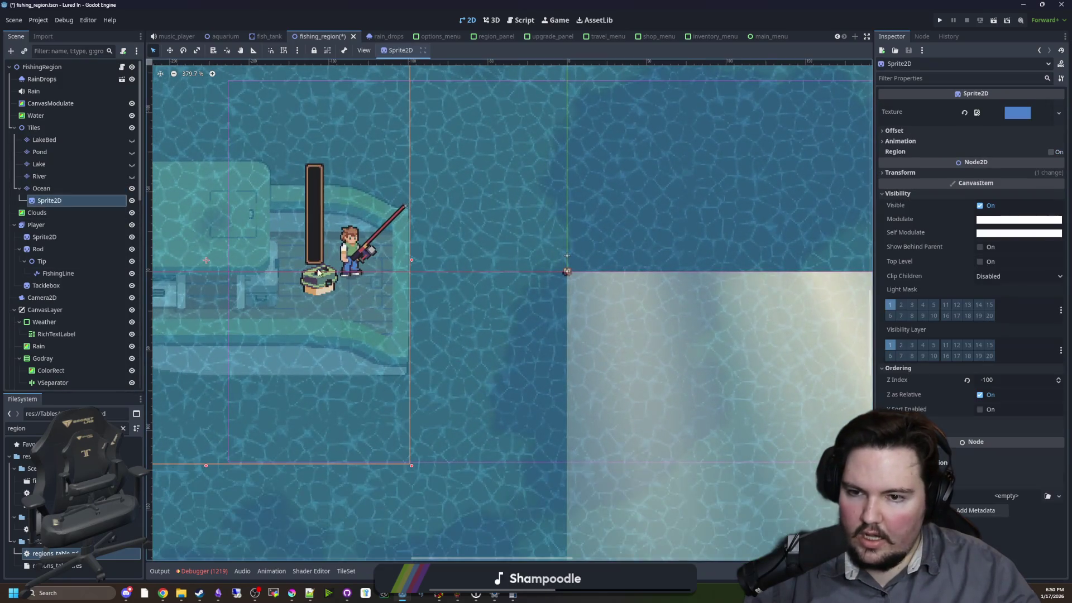
# - Nudge the boat sprite 13 px left and 7 px up under the fisherman and save the scene
pyautogui.scroll(3, 226, 260)
pyautogui.click(170, 50)
pyautogui.scroll(2, 343, 288)
pyautogui.moveTo(395, 314); pyautogui.dragTo(345, 290)
pyautogui.hotkey('ctrl', 's')
pyautogui.scroll(-7, 423, 285)
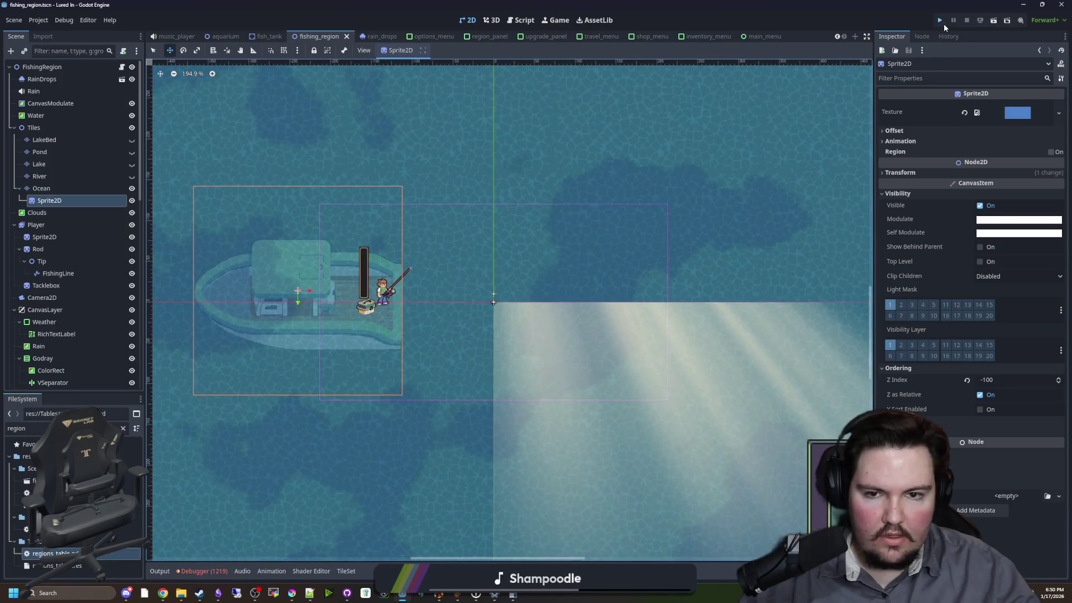
pyautogui.click(943, 23)
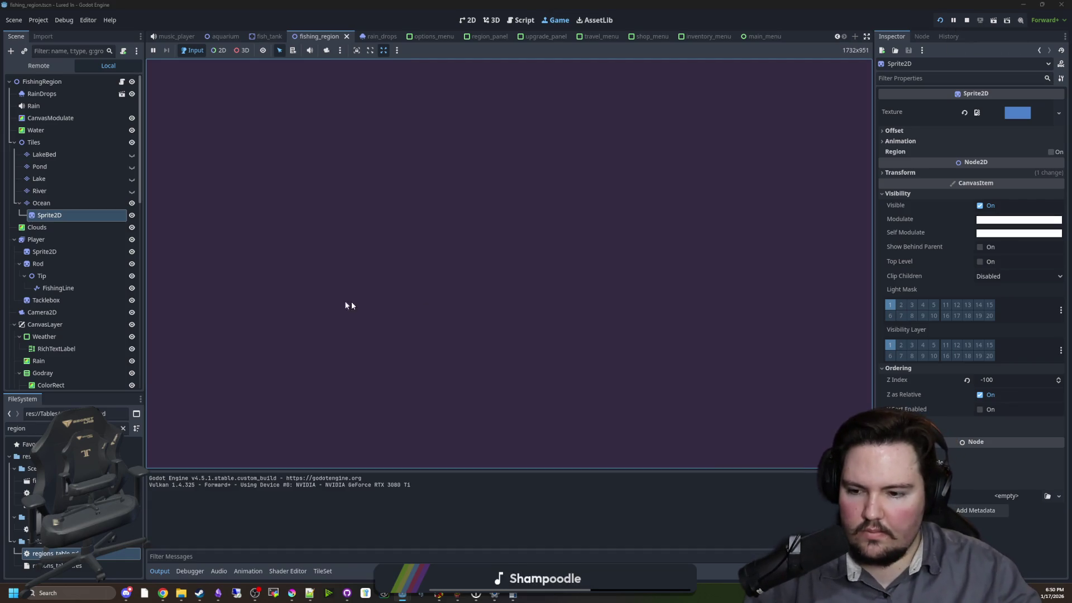
pyautogui.click(282, 266)
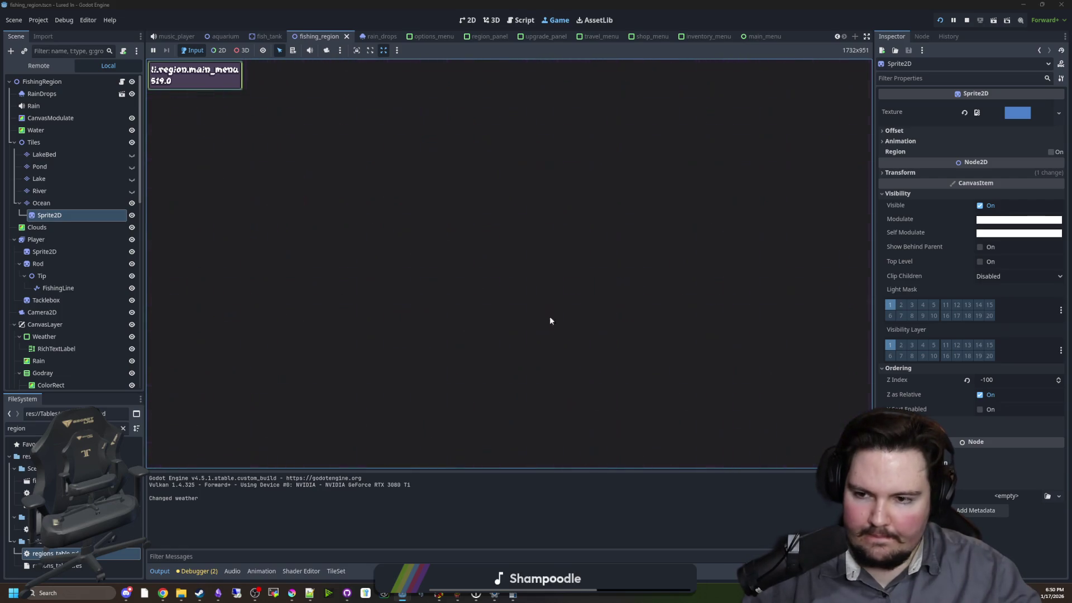
pyautogui.click(774, 455)
pyautogui.click(643, 360)
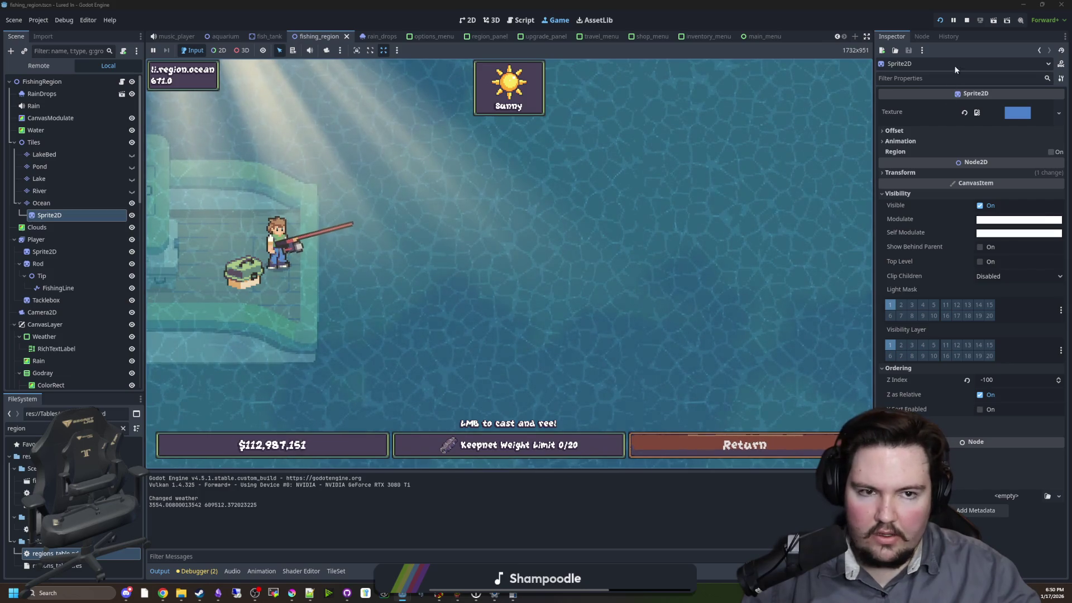
pyautogui.click(966, 21)
pyautogui.hotkey('ctrl', 's')
pyautogui.scroll(3, 355, 356)
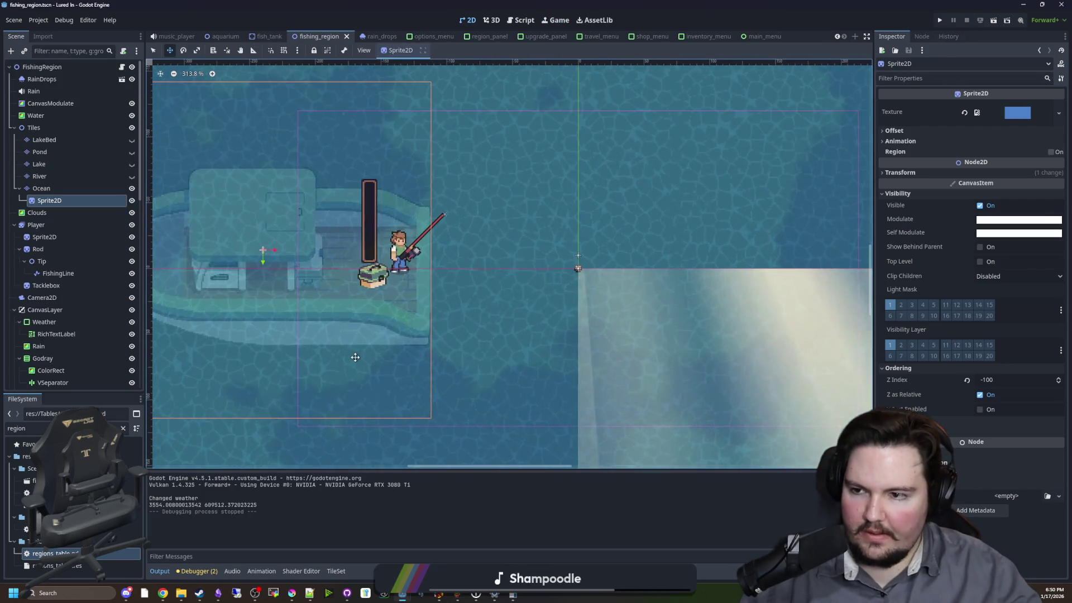
# - Give the boat sprite Z Index -80 with Z as Relative unchecked, then save and run with F5
pyautogui.moveTo(978, 382); pyautogui.dragTo(1007, 382)
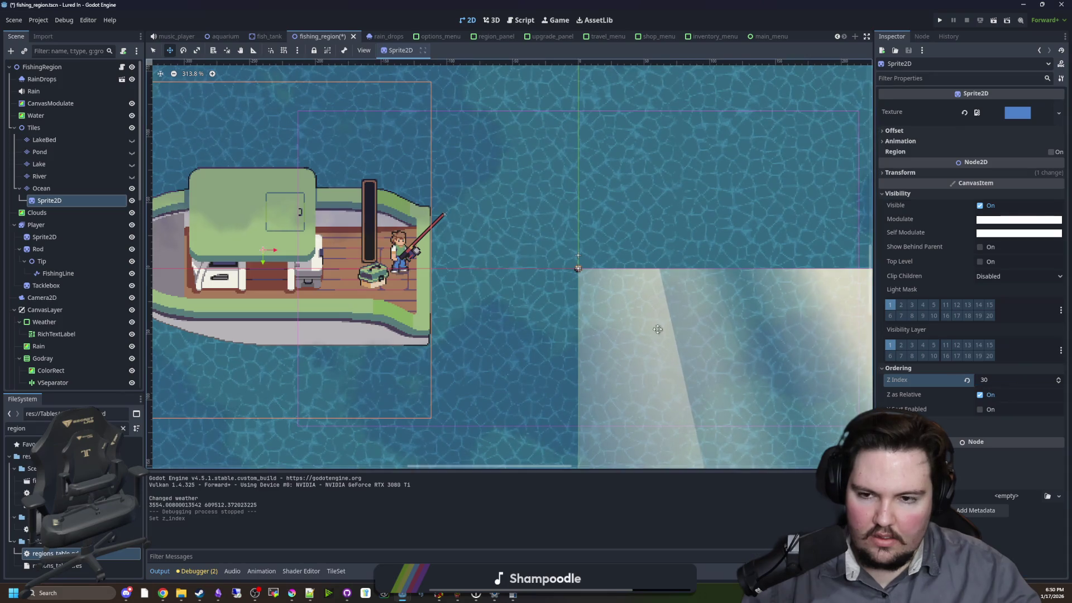
pyautogui.scroll(2, 314, 261)
pyautogui.moveTo(1005, 379)
pyautogui.mouseDown()
pyautogui.moveTo(982, 380)
pyautogui.moveTo(996, 383)
pyautogui.mouseUp()
pyautogui.click(979, 394)
pyautogui.scroll(3, 363, 251)
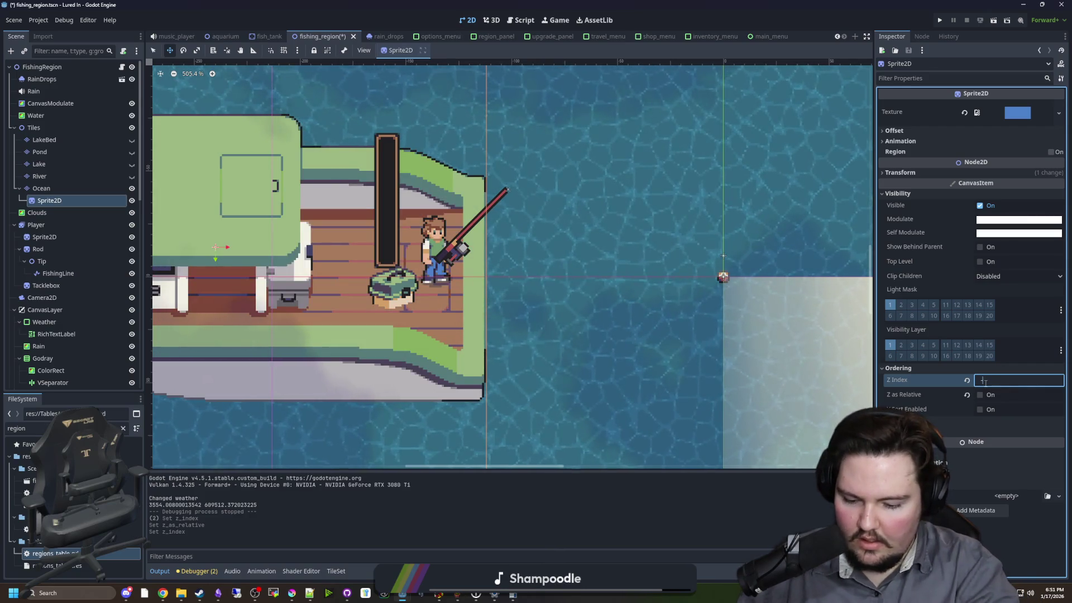
pyautogui.write('-80')
pyautogui.press('Return')
pyautogui.hotkey('ctrl', 's')
pyautogui.press('F5')
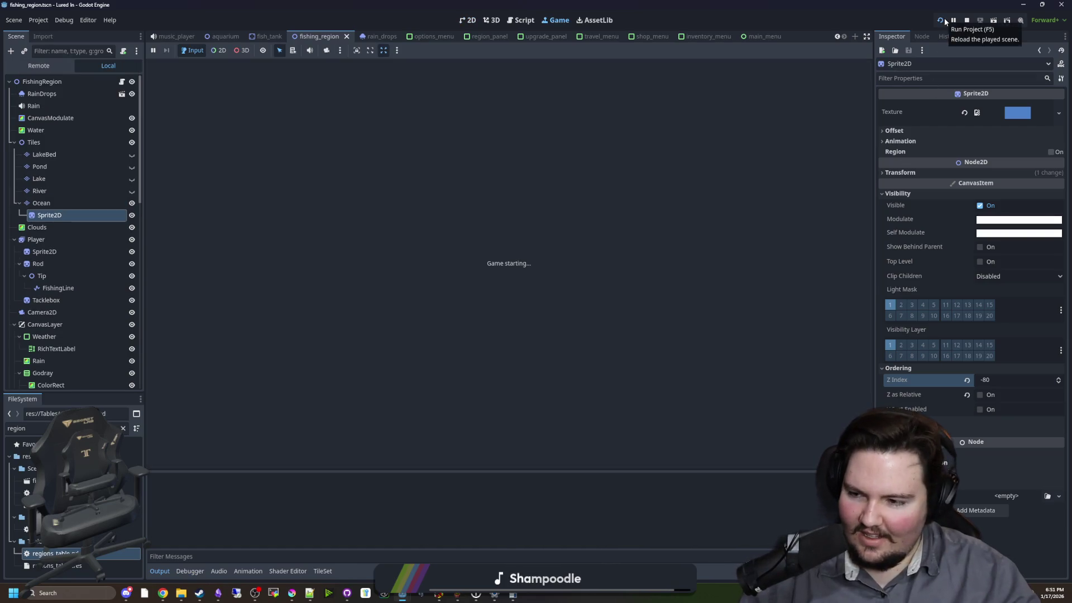
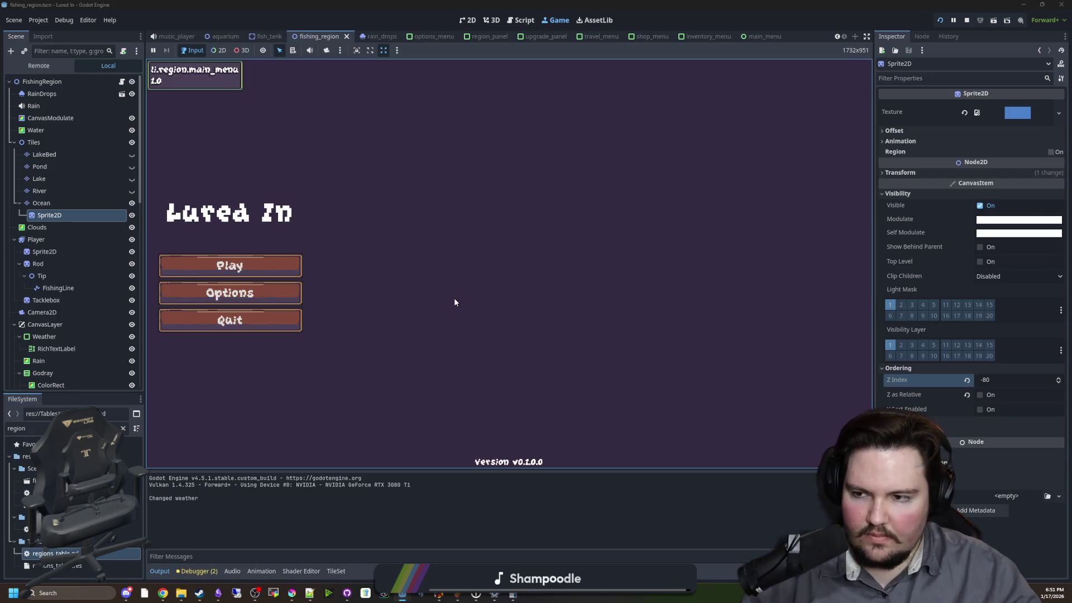
# - Start the game, dismiss the welcome back message, and travel to the Ocean region
pyautogui.click(267, 258)
pyautogui.click(508, 307)
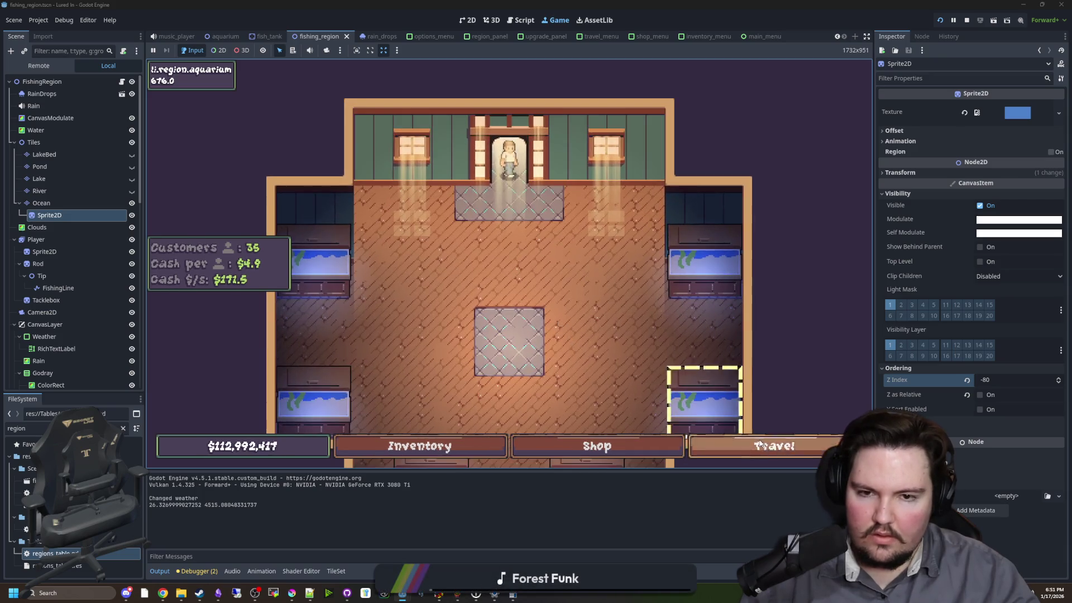
pyautogui.click(759, 444)
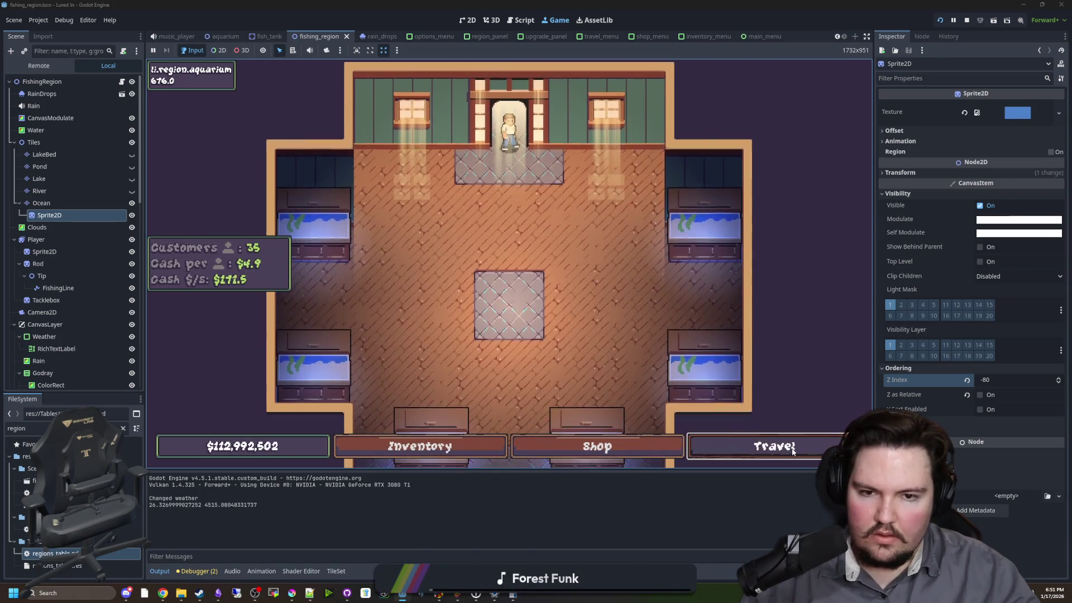
pyautogui.click(664, 362)
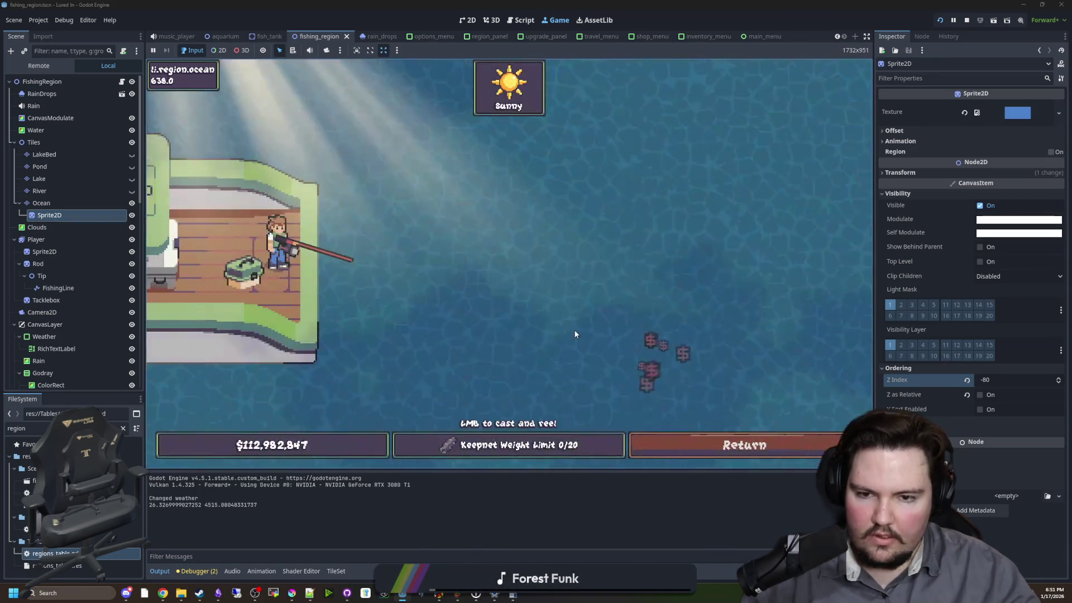
# - Cast and recast the line several times to retrigger the 'wait!' label, then stop the game
pyautogui.click(390, 181)
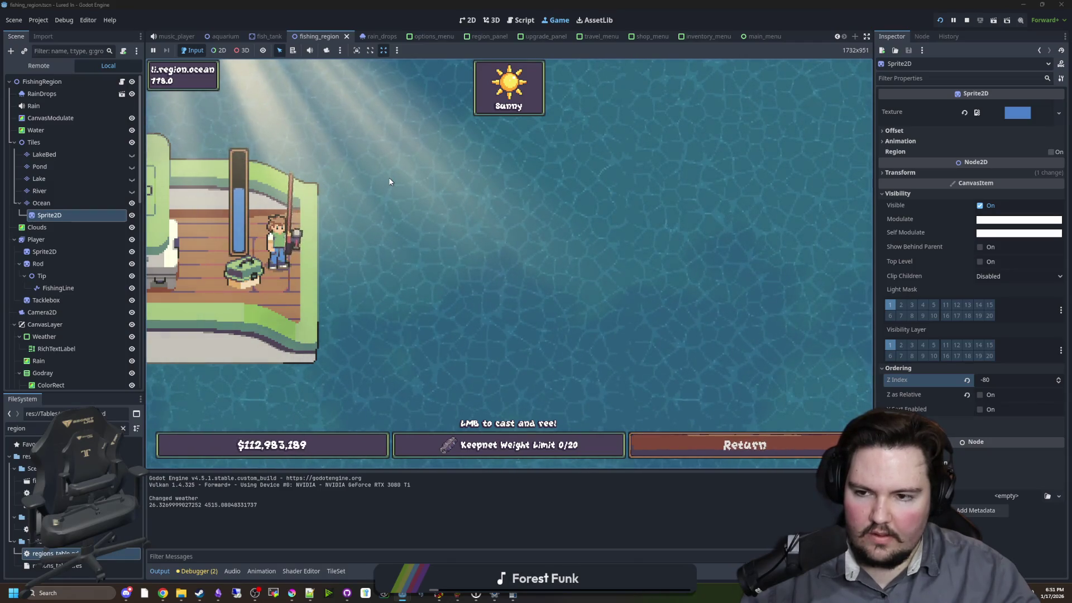
pyautogui.click(389, 182)
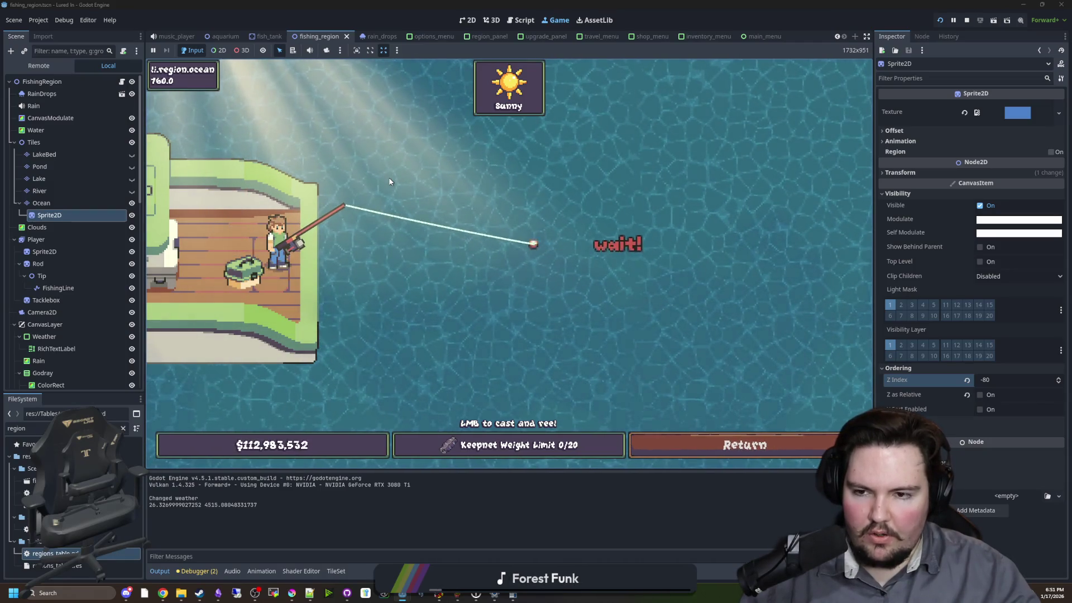
pyautogui.click(390, 181)
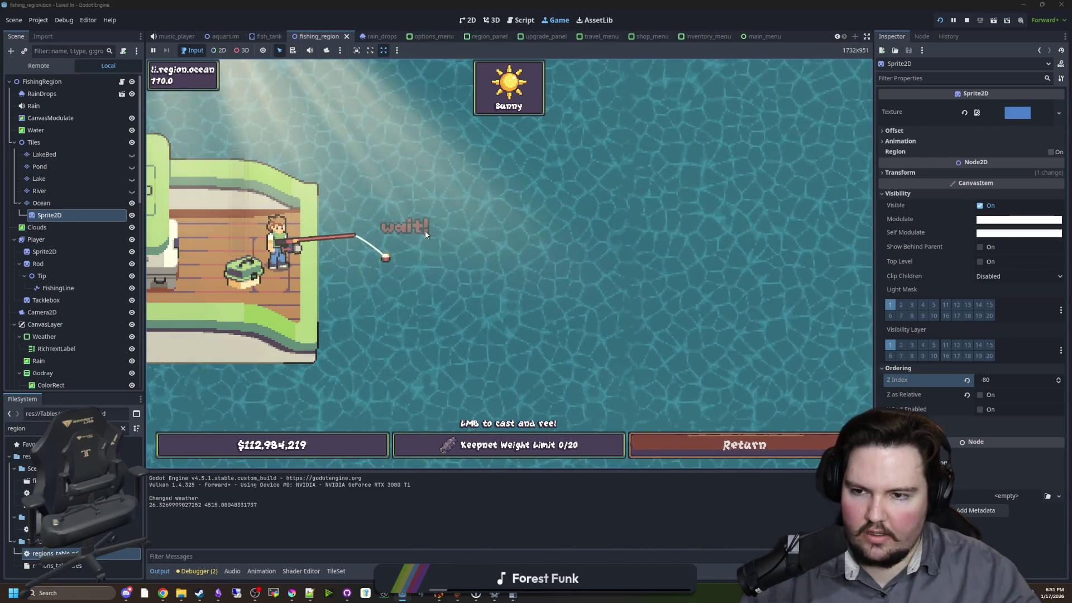
pyautogui.click(424, 230)
pyautogui.click(424, 230)
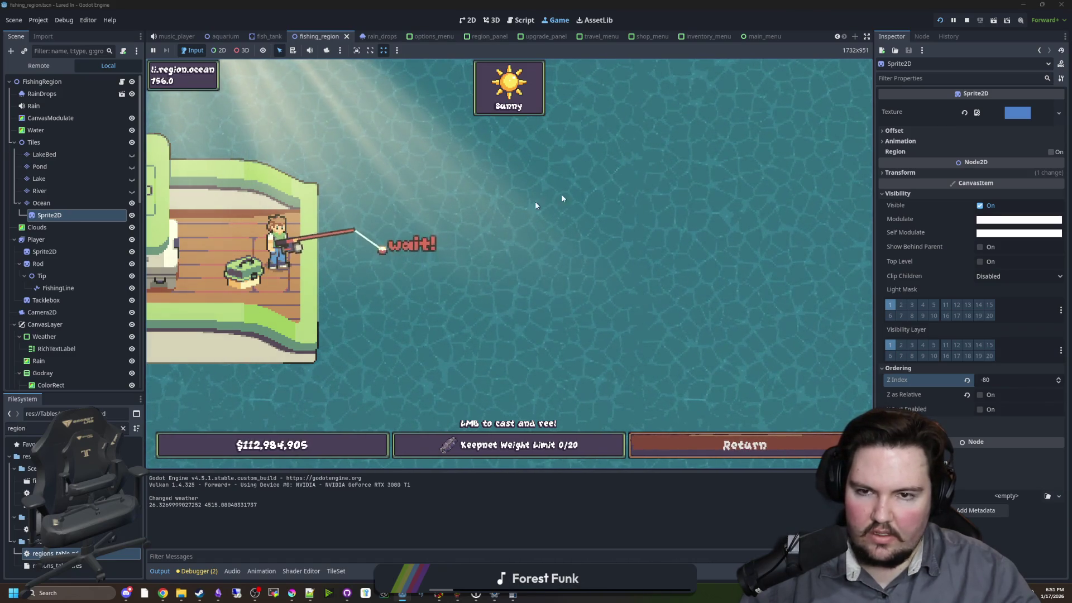
pyautogui.press('F8')
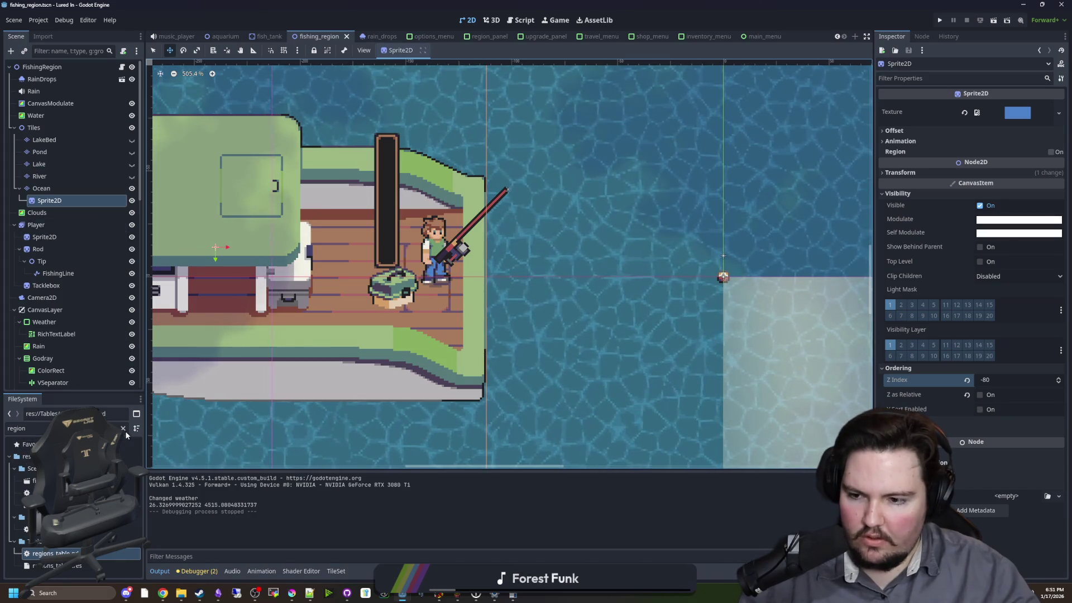
# - Filter the FileSystem for 'regi' and open regions_table.gd
pyautogui.click(124, 429)
pyautogui.write('regi')
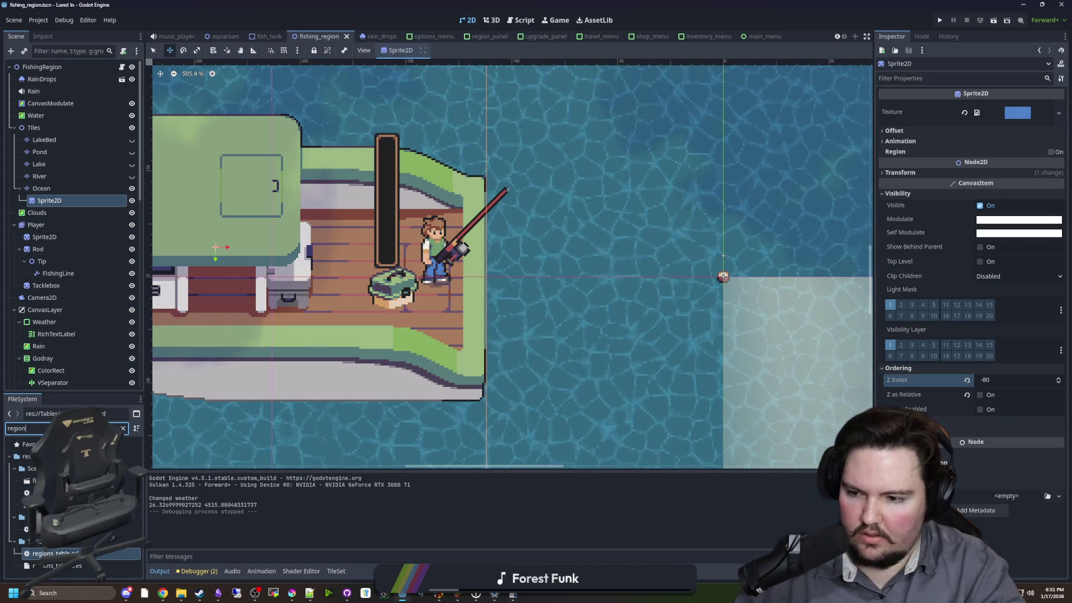
pyautogui.press('Return')
# - Check the Ocean entry's CastRange value on line 78, then run the project again
pyautogui.scroll(-1, 480, 324)
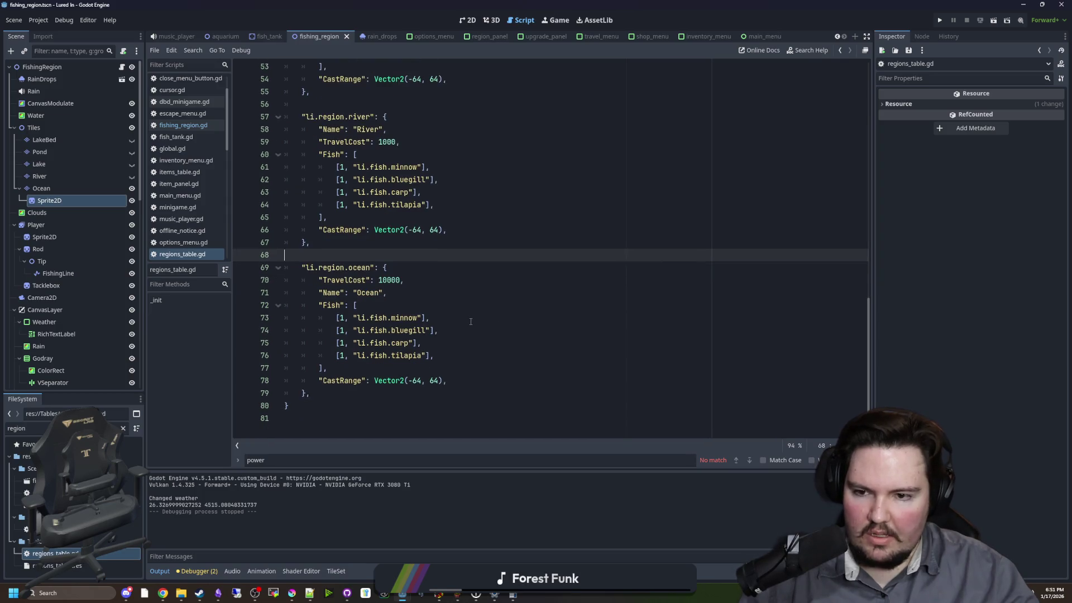
pyautogui.click(457, 291)
pyautogui.click(422, 380)
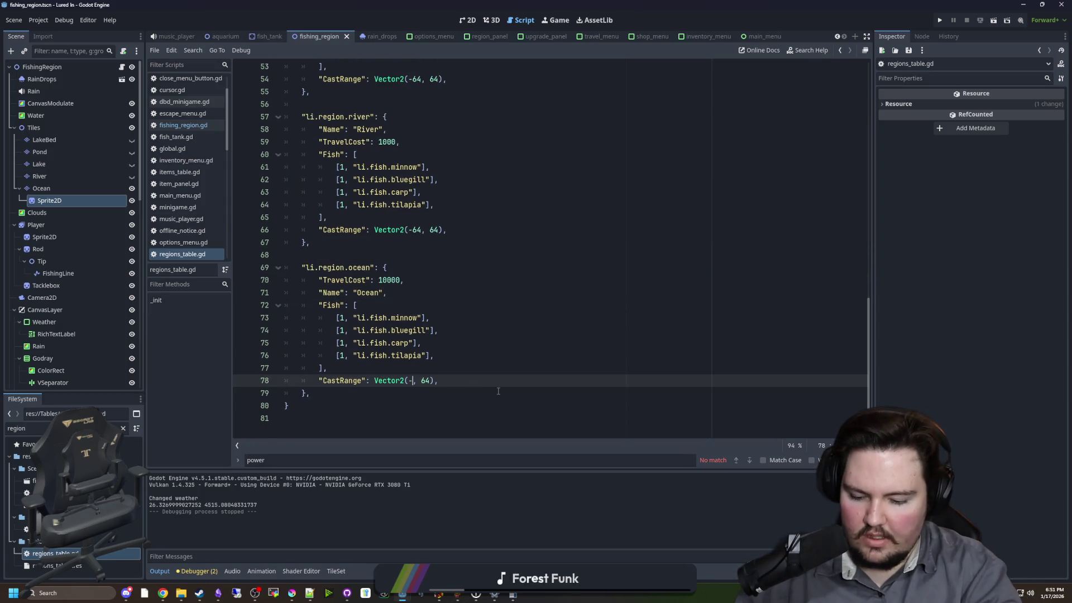
pyautogui.write('96')
pyautogui.click(943, 21)
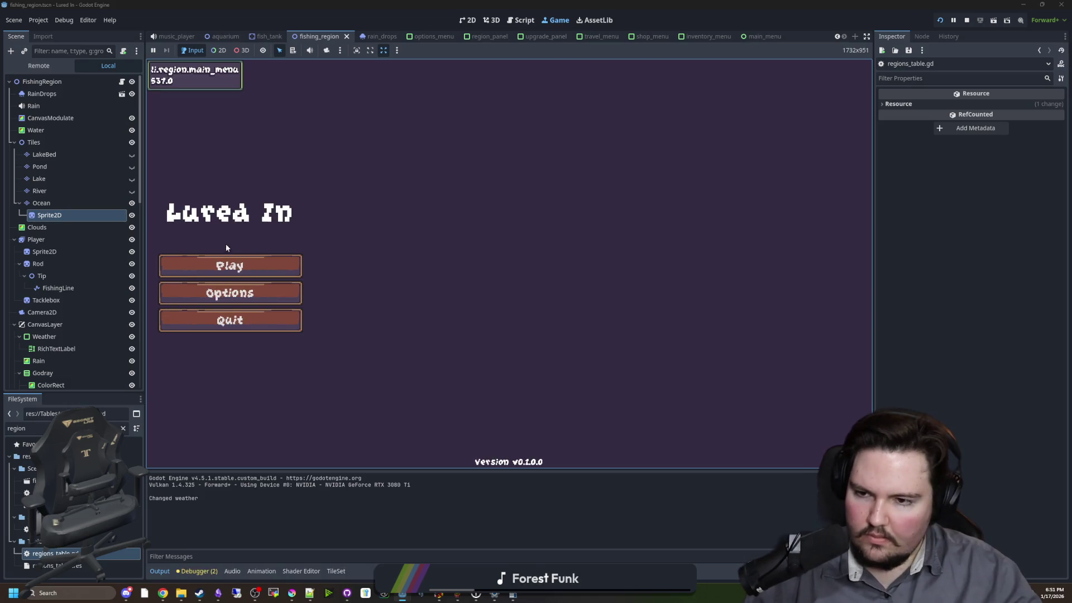
# - Start the game, dismiss the welcome back message, and travel to the Ocean
pyautogui.click(229, 266)
pyautogui.click(748, 446)
pyautogui.click(678, 360)
# - Cast, reel in, recast, then hook the fish and hit the timing targets to catch it
pyautogui.moveTo(487, 264); pyautogui.dragTo(431, 255)
pyautogui.click(408, 242)
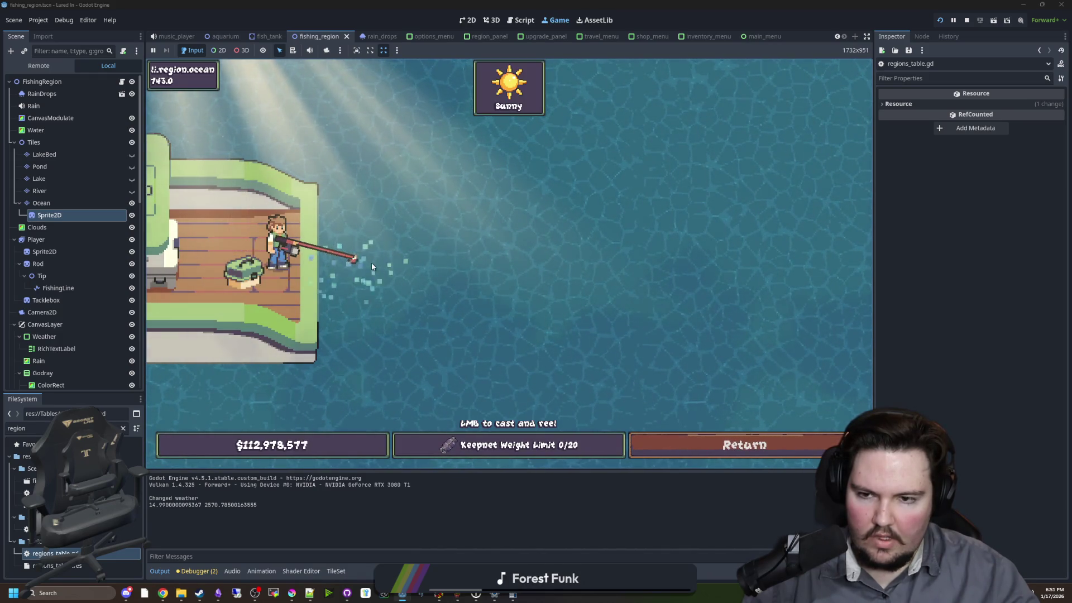
pyautogui.moveTo(367, 134); pyautogui.dragTo(366, 131)
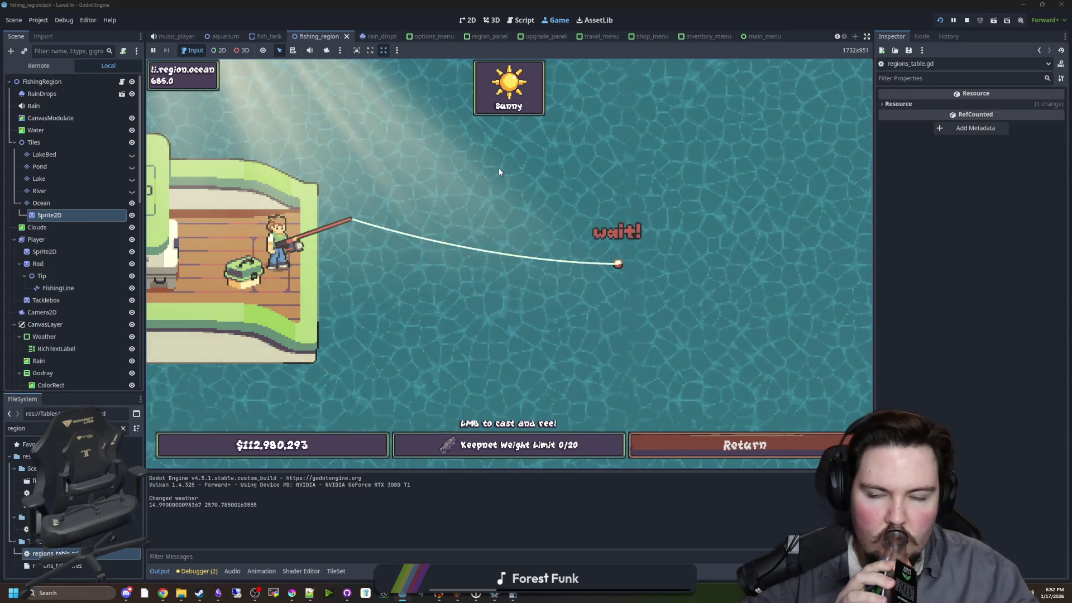
pyautogui.click(595, 178)
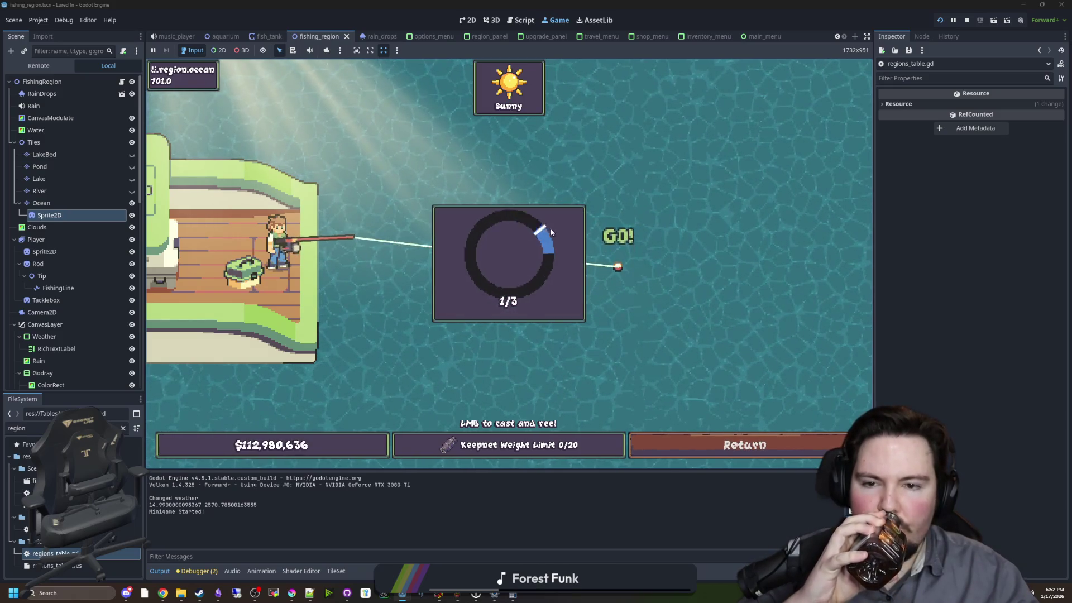
pyautogui.click(575, 222)
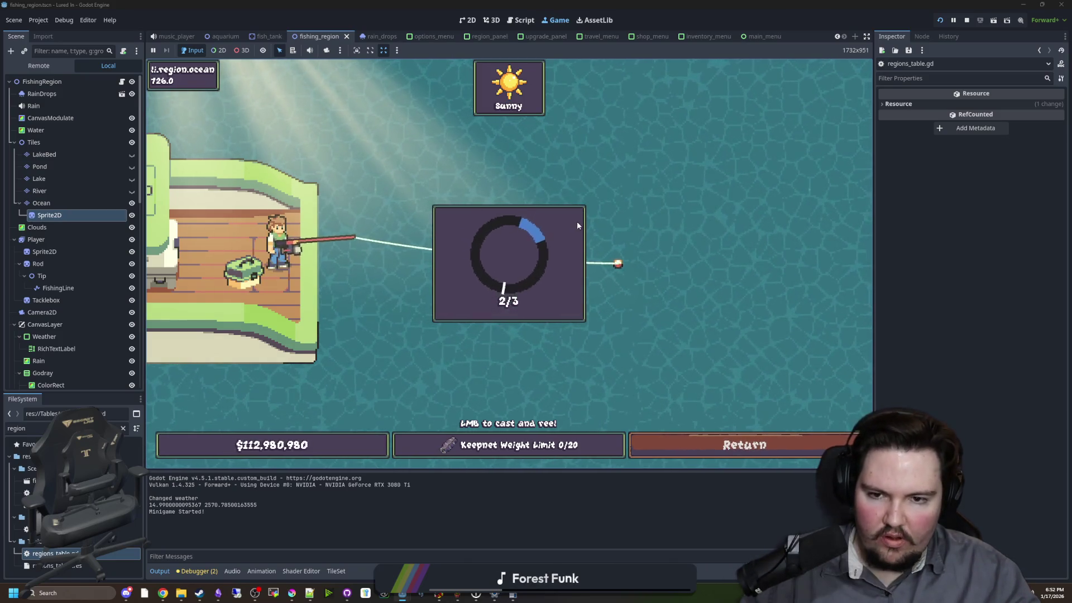
pyautogui.click(581, 221)
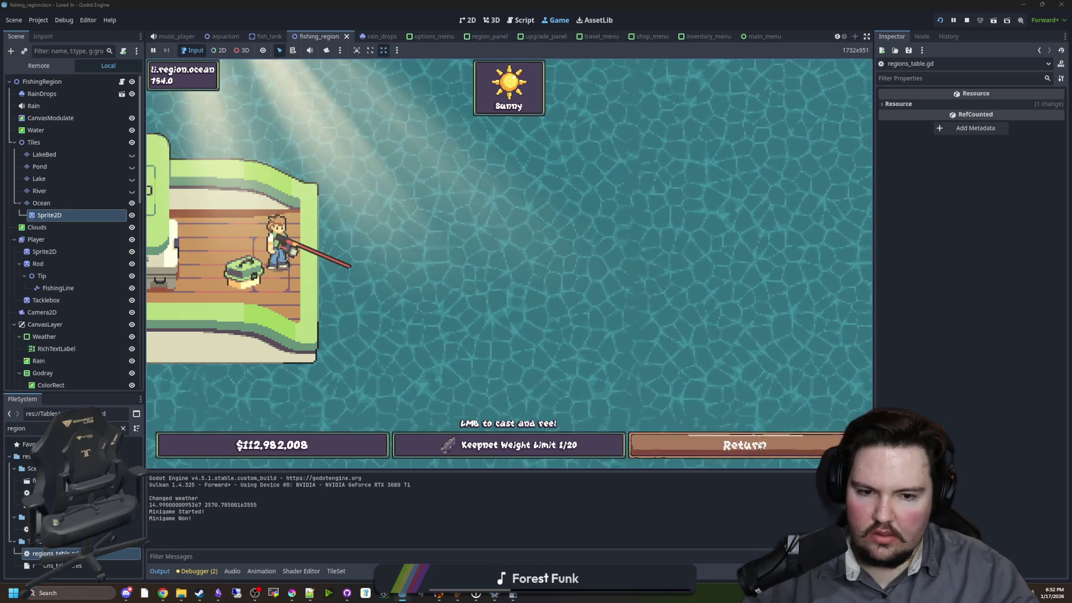
# - Return to the aquarium with its 35 customers, then switch over to Discord
pyautogui.click(737, 445)
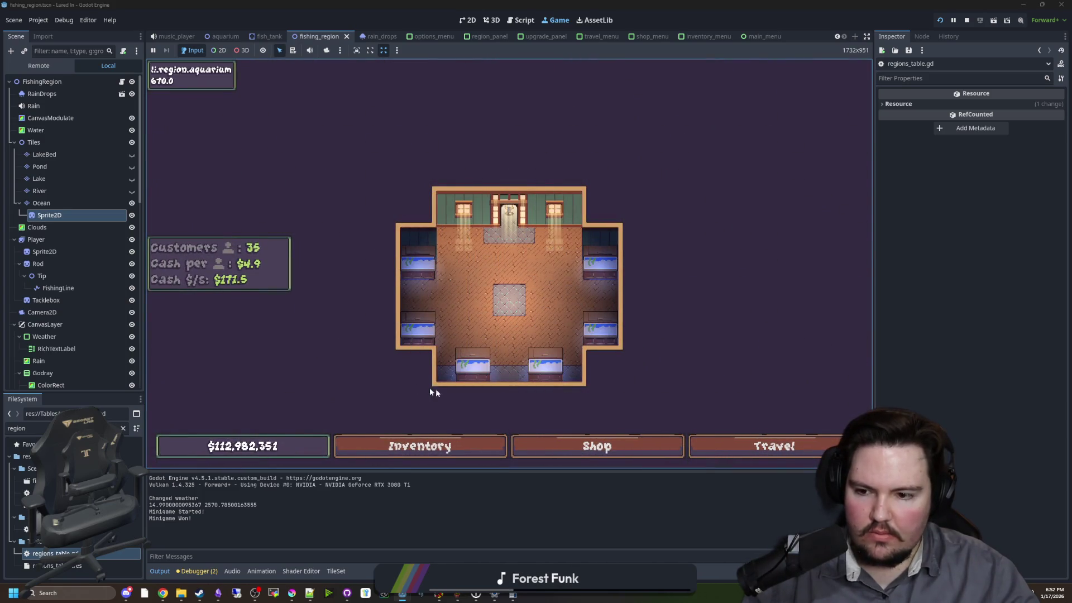
pyautogui.scroll(3, 589, 380)
pyautogui.scroll(2, 564, 340)
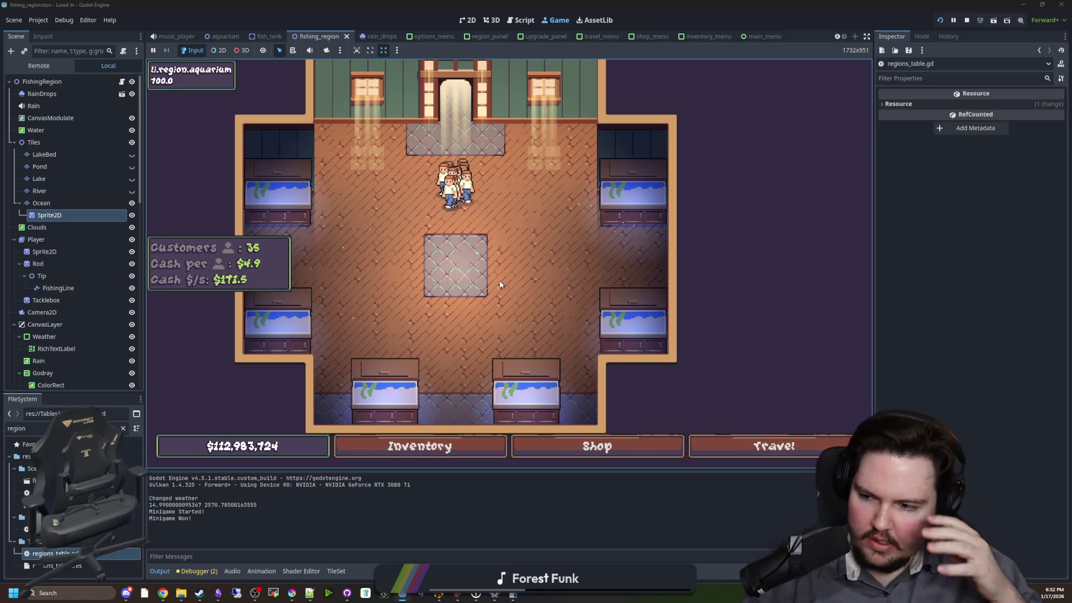
pyautogui.scroll(-1, 374, 228)
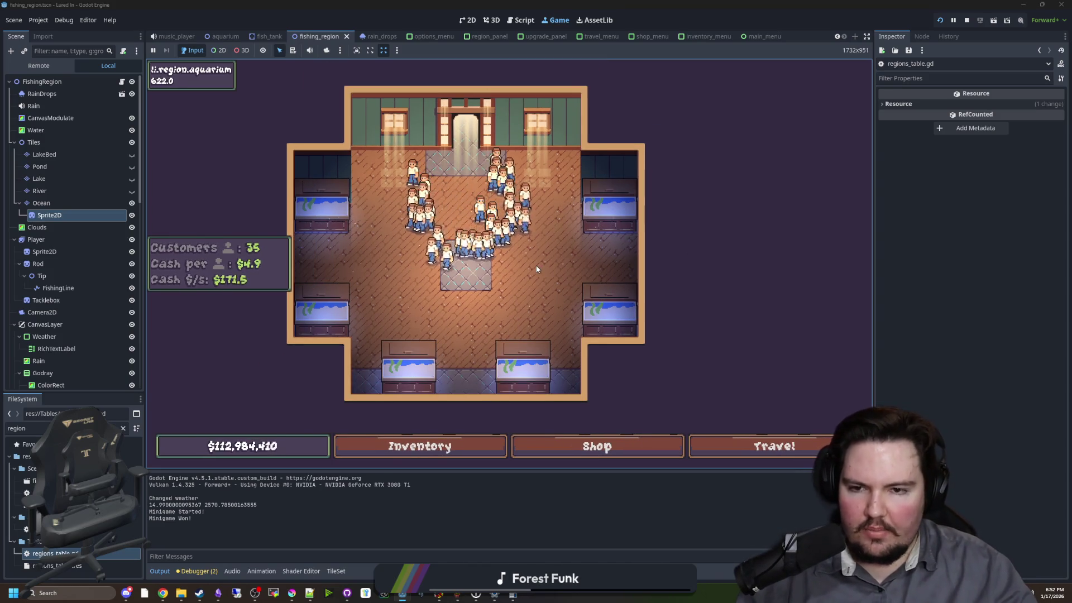
pyautogui.scroll(1, 537, 306)
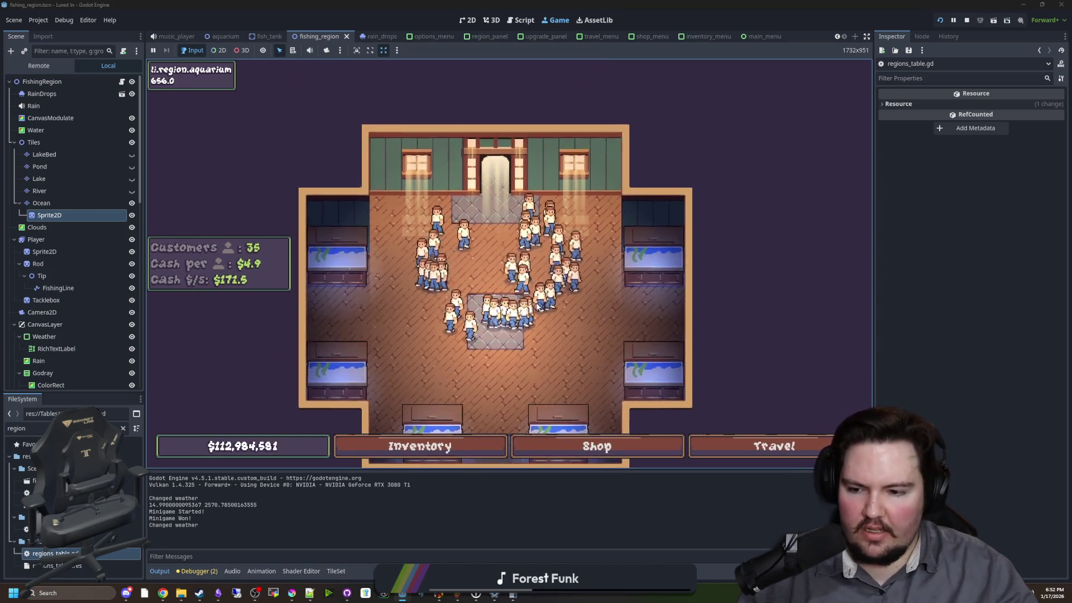
pyautogui.scroll(1, 533, 307)
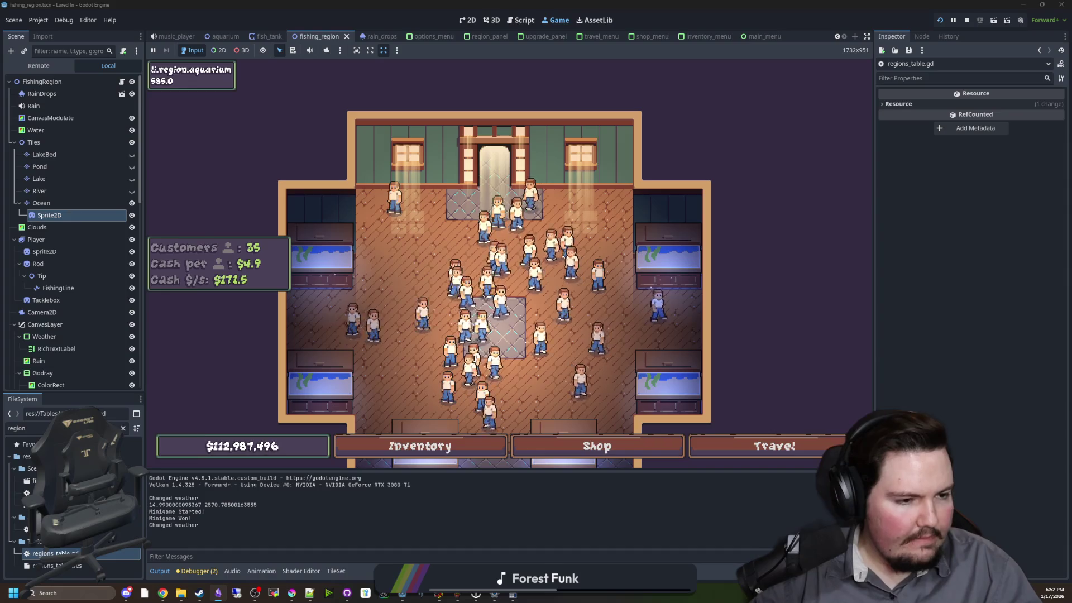
pyautogui.hotkey('alt', 'Tab')
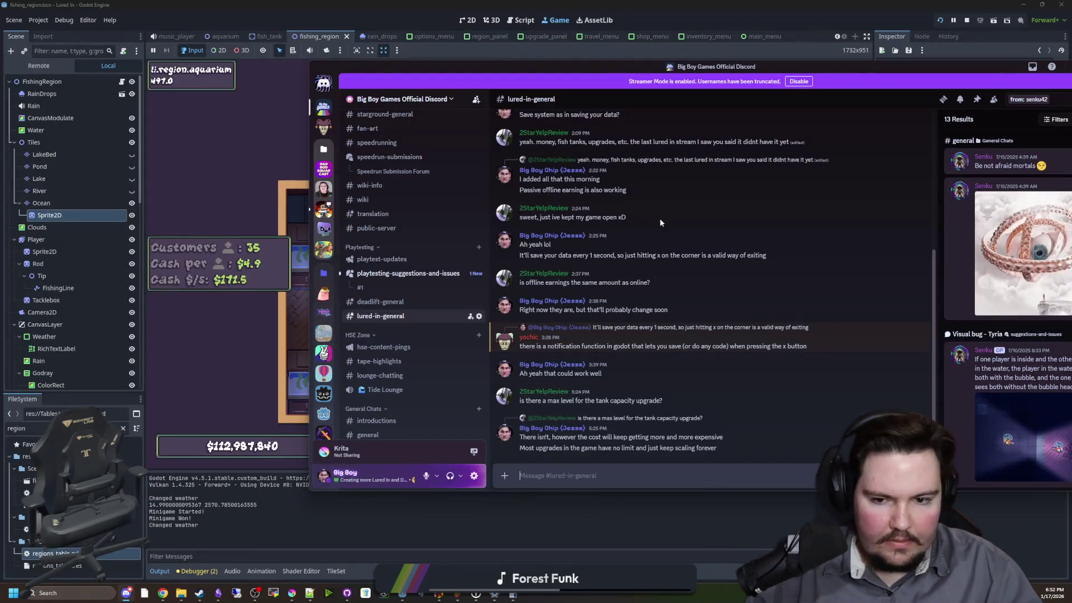
# - Open #playtesting-suggestions-and-issues to list posts like Visitor Bugs and Fishing bugs
pyautogui.click(408, 272)
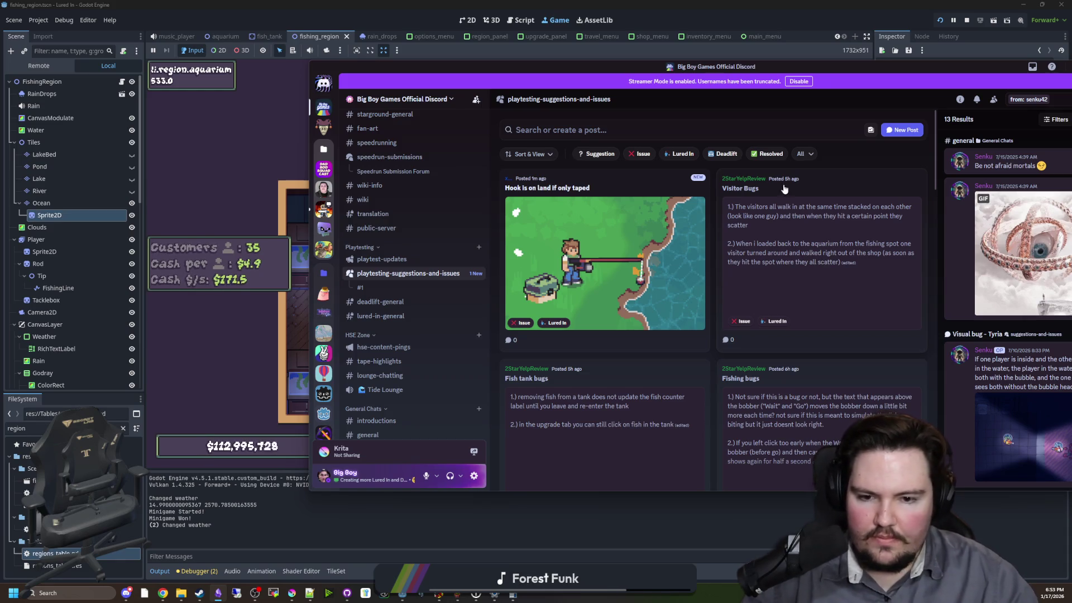
# - Open the Fish tank bugs post, move the Discord window left, and skim its text
pyautogui.scroll(-1, 608, 374)
pyautogui.click(607, 374)
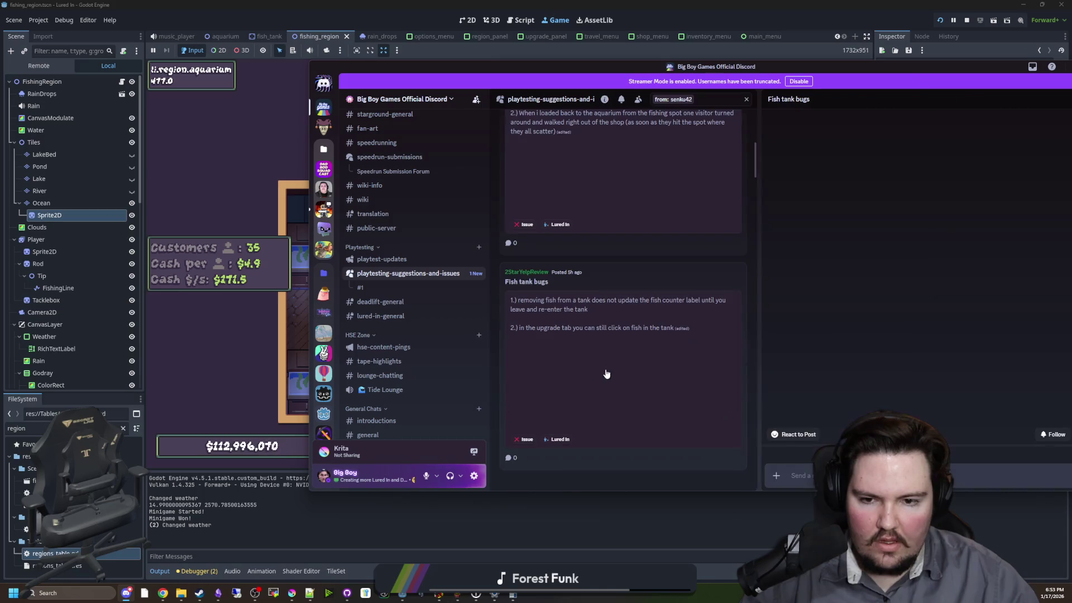
pyautogui.moveTo(745, 75)
pyautogui.mouseDown()
pyautogui.moveTo(543, 43)
pyautogui.moveTo(516, 83)
pyautogui.mouseUp()
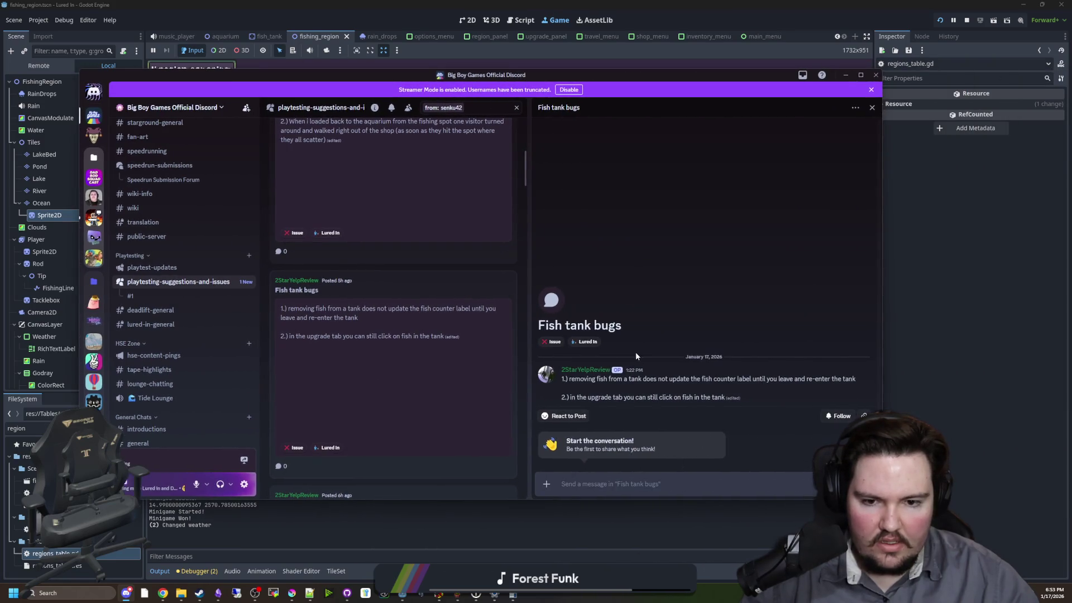
pyautogui.moveTo(804, 377); pyautogui.dragTo(820, 379)
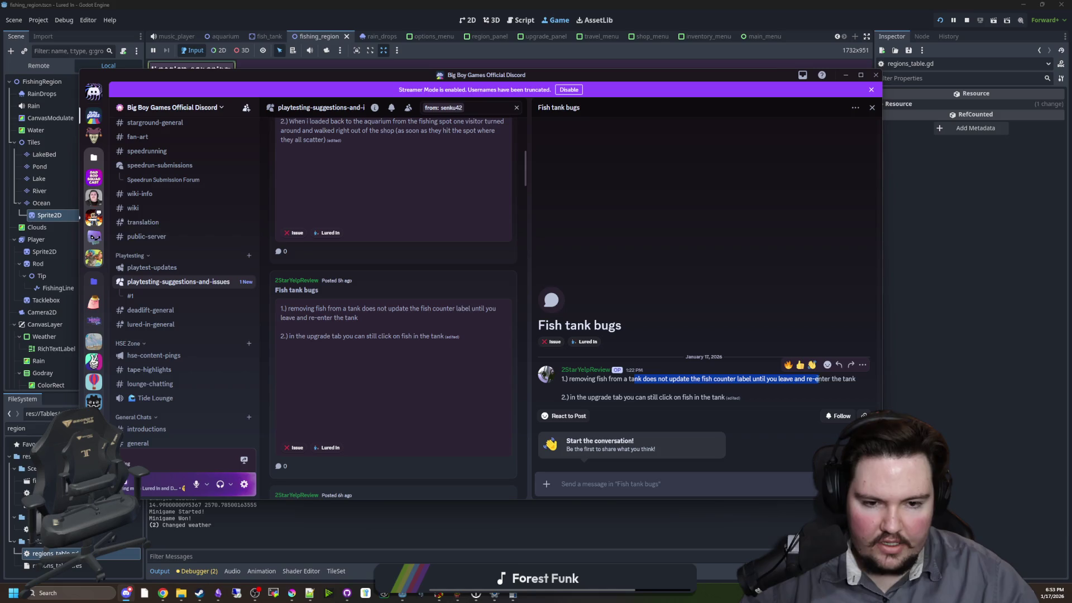
pyautogui.click(820, 385)
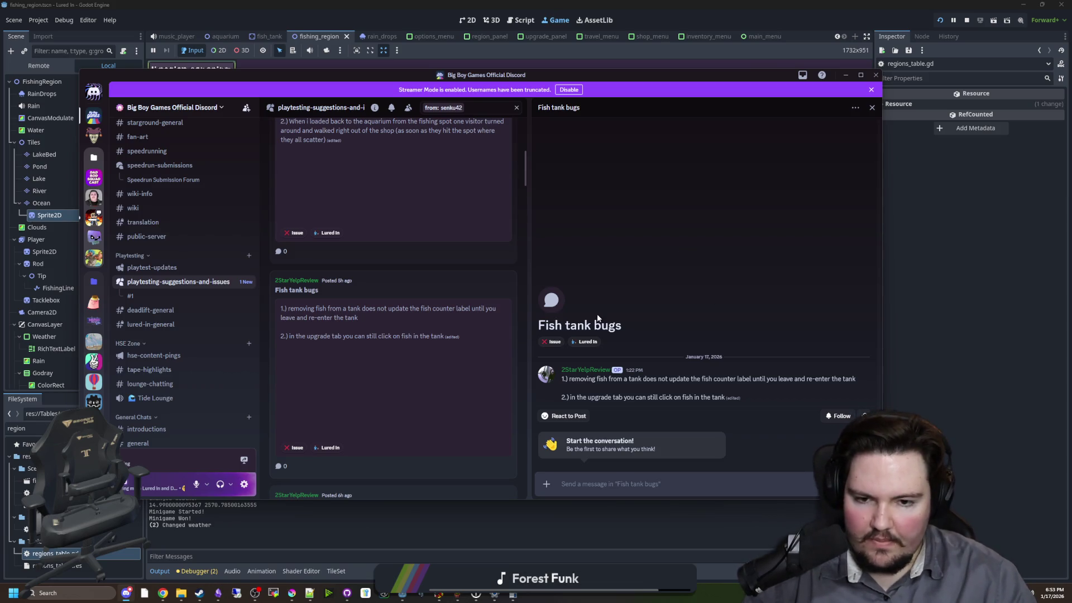
# - Open the Fishing bugs report, highlight the Wait-text-reappearing sentence, then return to the game
pyautogui.scroll(-4, 431, 316)
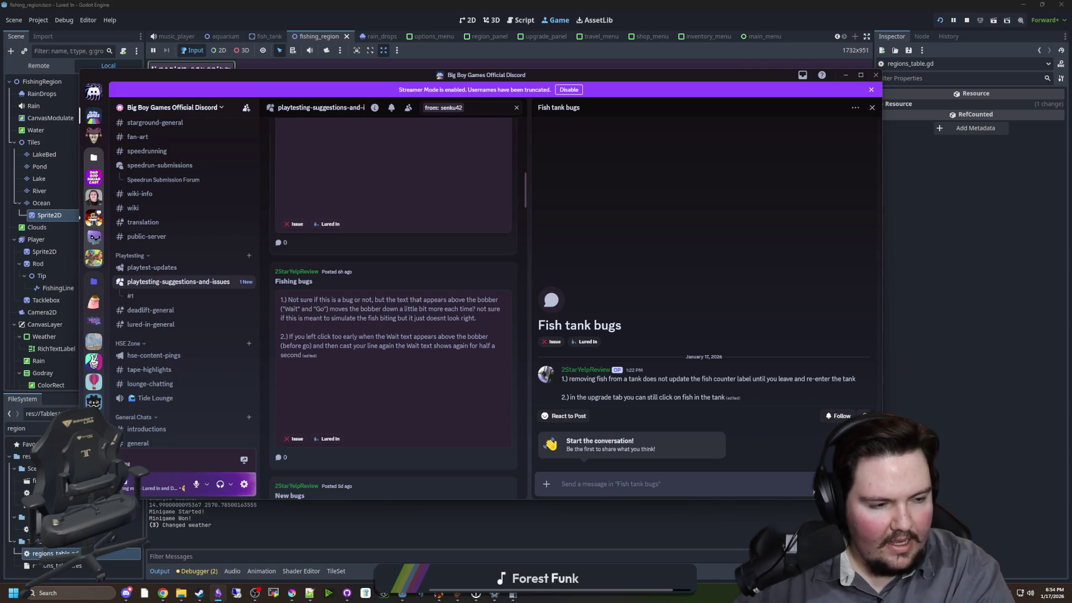
pyautogui.scroll(-3, 362, 262)
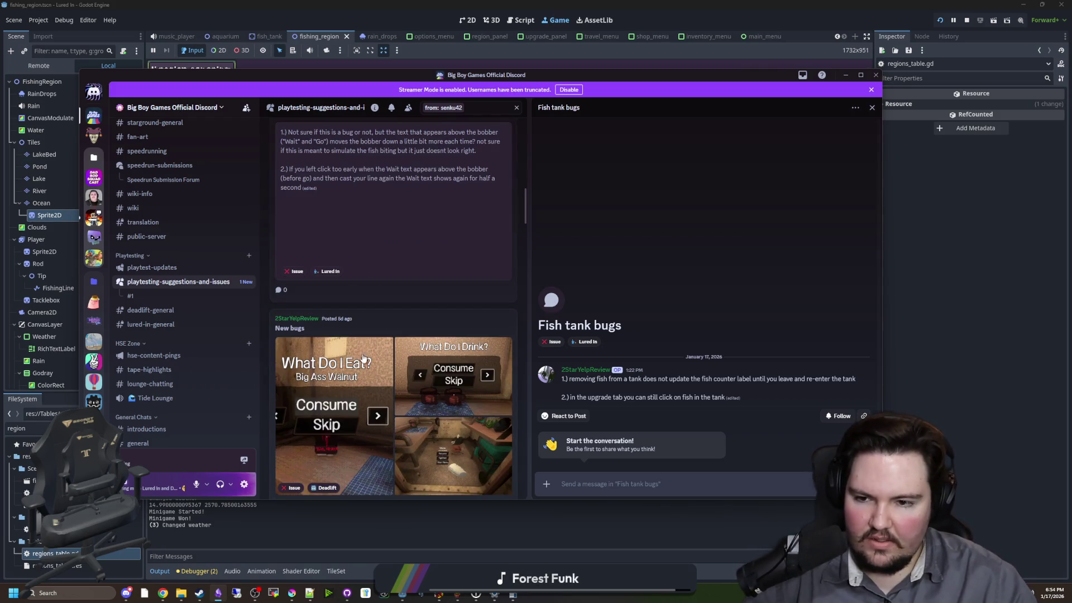
pyautogui.scroll(5, 363, 357)
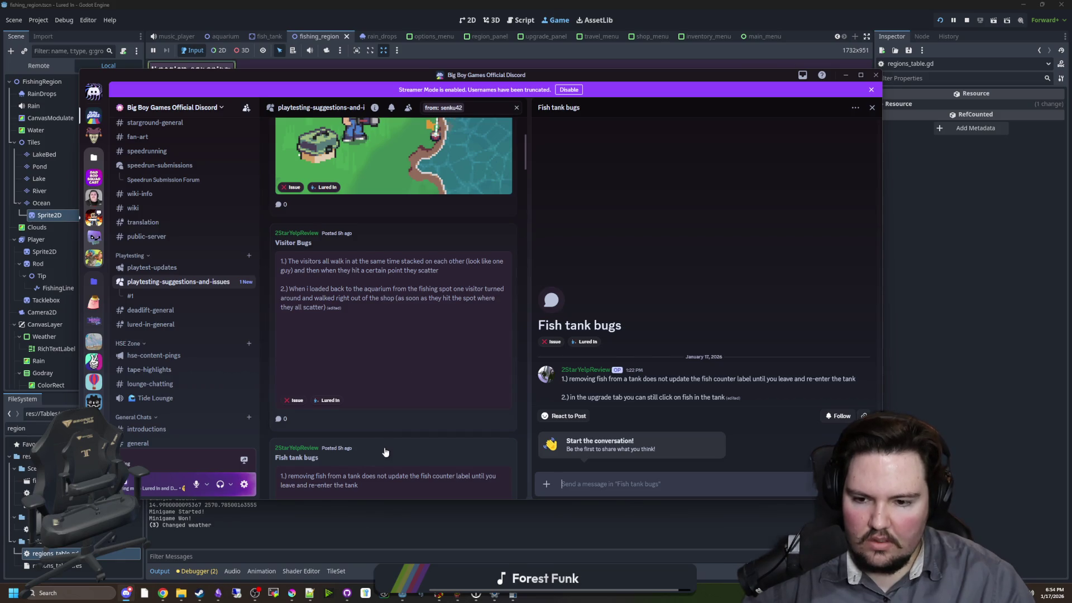
pyautogui.scroll(-8, 402, 413)
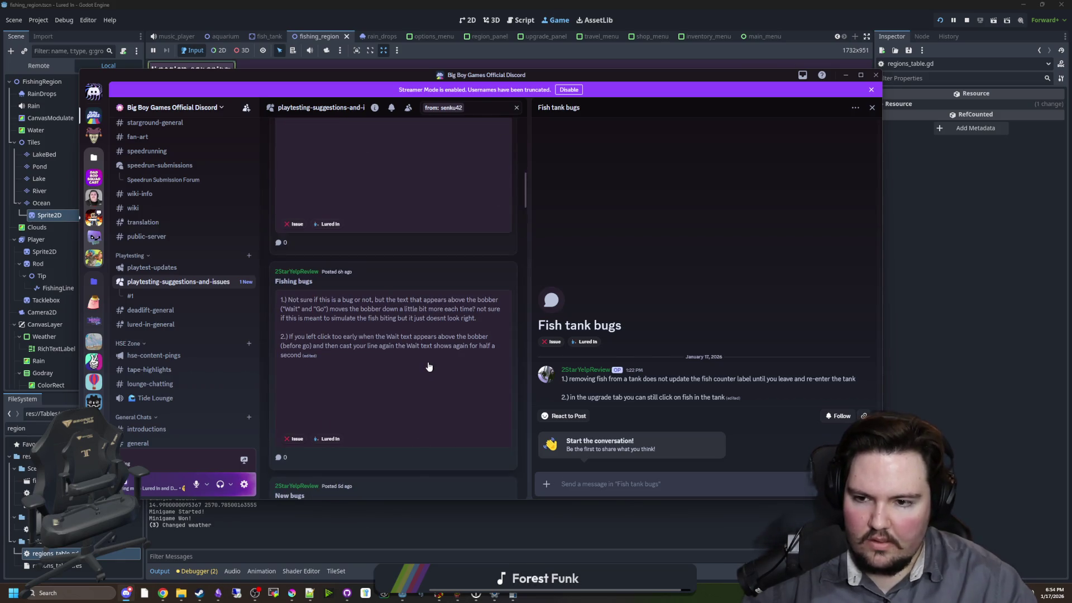
pyautogui.click(450, 288)
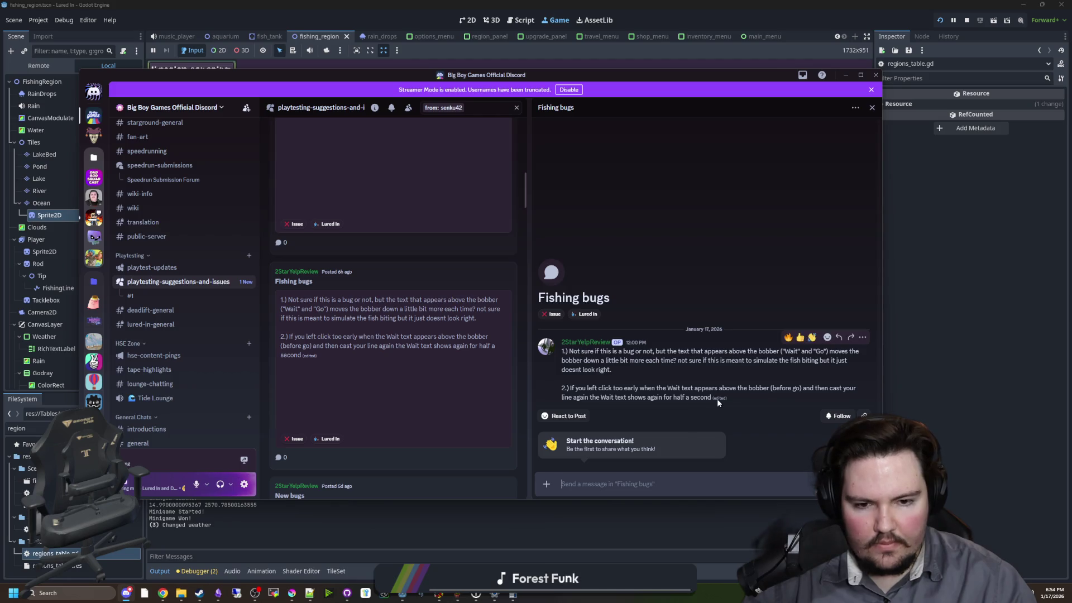
pyautogui.moveTo(715, 398); pyautogui.dragTo(570, 388)
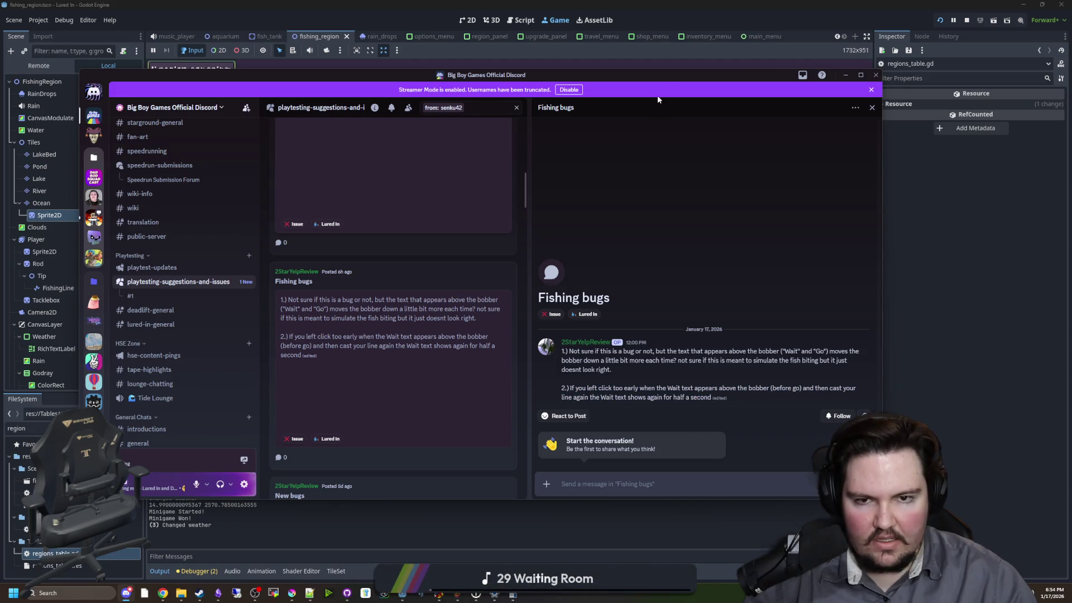
pyautogui.click(845, 75)
pyautogui.click(757, 439)
# - Travel to the Pond, cast and reel early repeatedly to reproduce 'wait!', then open fishing_region.gd
pyautogui.click(671, 179)
pyautogui.click(579, 267)
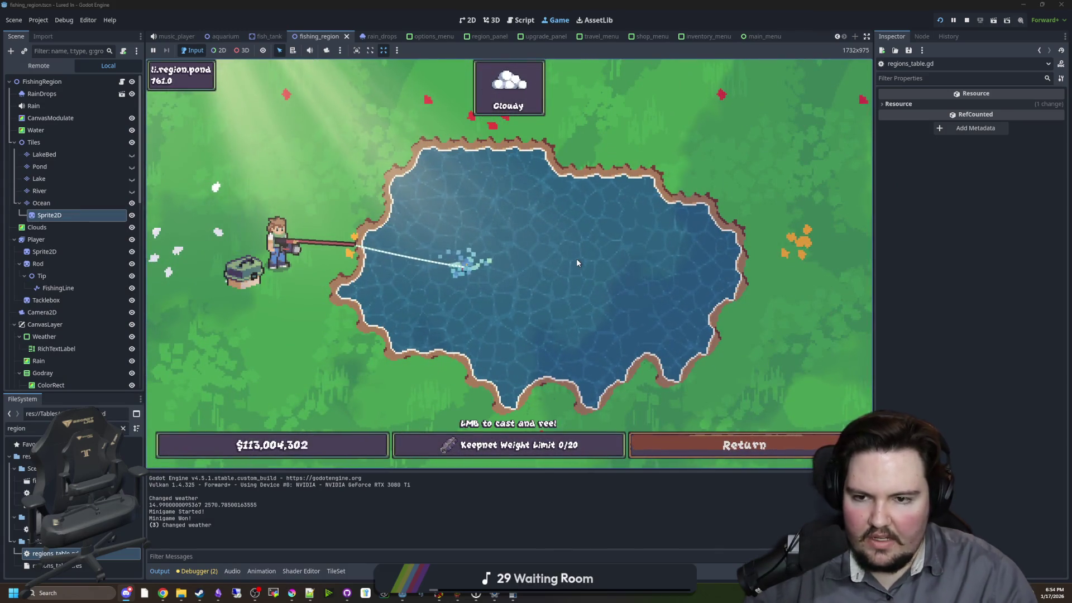
pyautogui.click(576, 259)
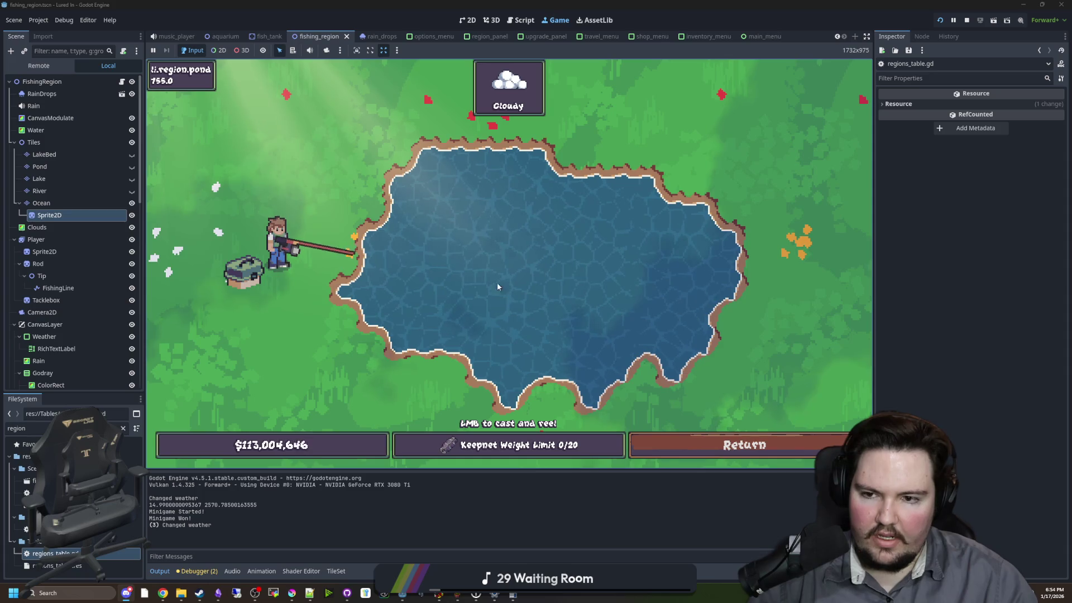
pyautogui.click(500, 172)
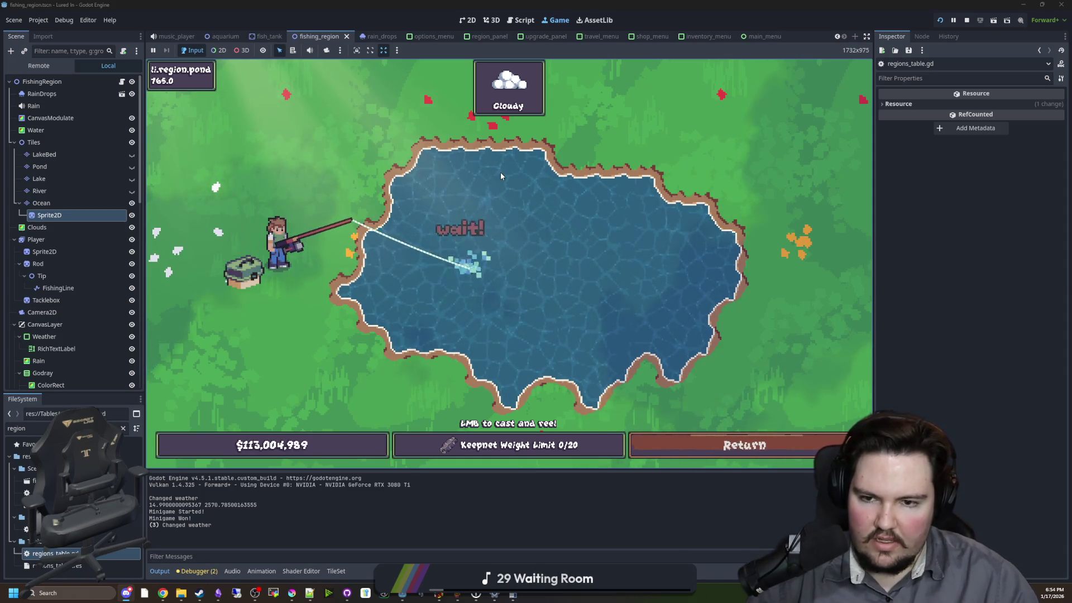
pyautogui.click(460, 213)
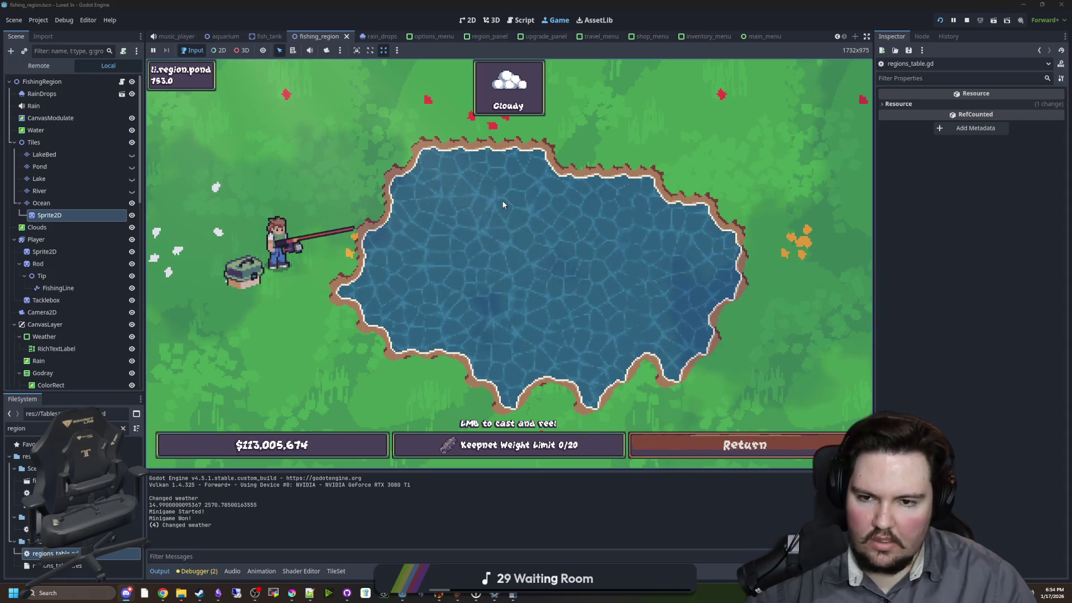
pyautogui.click(484, 165)
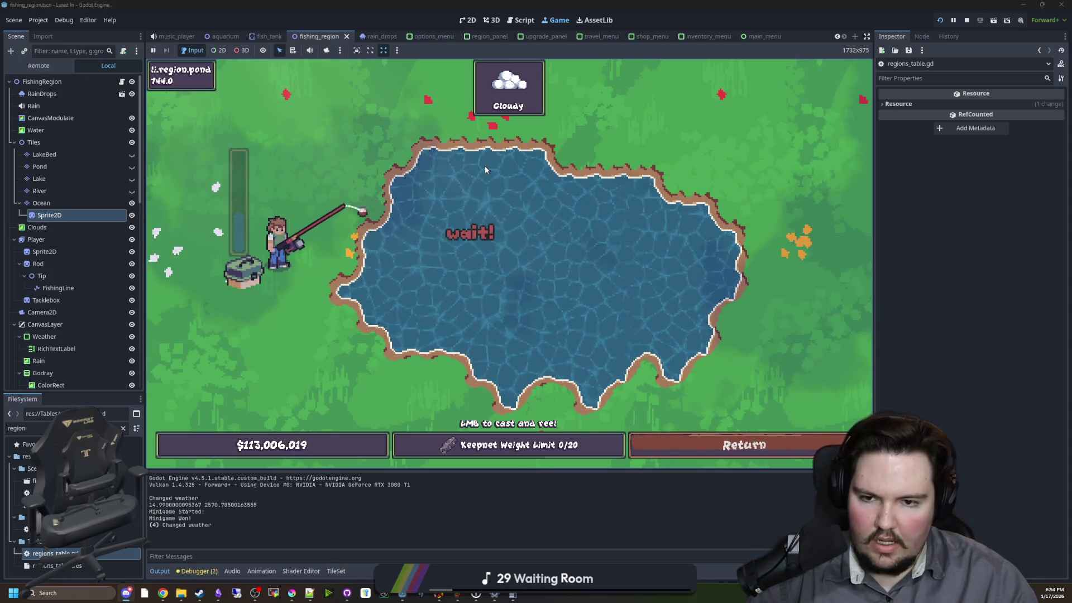
pyautogui.click(485, 165)
pyautogui.click(475, 196)
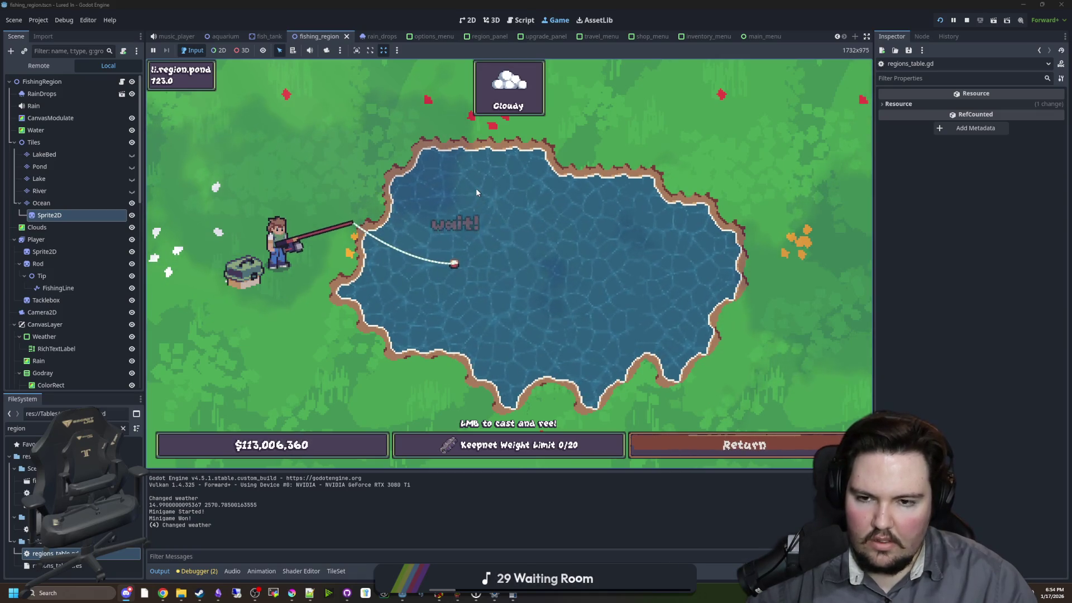
pyautogui.click(122, 82)
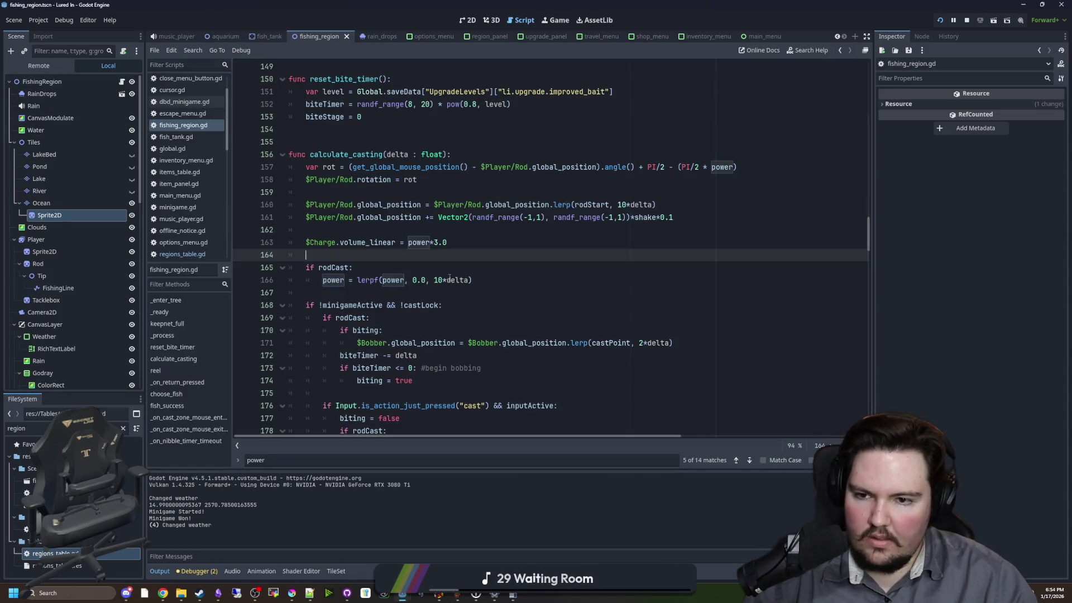
pyautogui.scroll(-5, 738, 294)
pyautogui.scroll(-4, 738, 294)
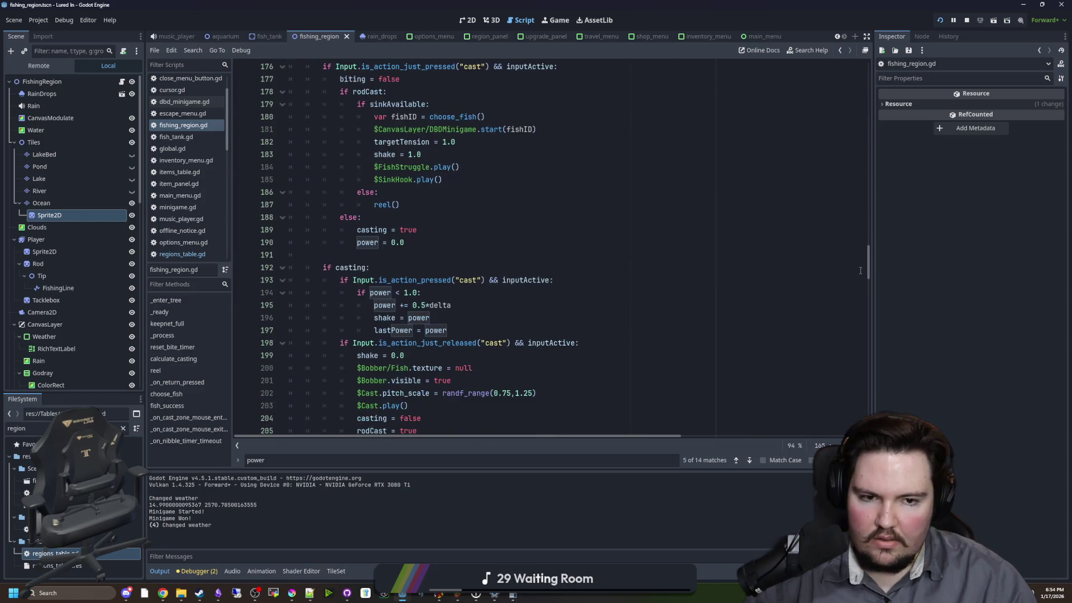
pyautogui.moveTo(869, 270); pyautogui.dragTo(855, 408)
pyautogui.click(480, 343)
pyautogui.scroll(3, 437, 317)
pyautogui.click(344, 267)
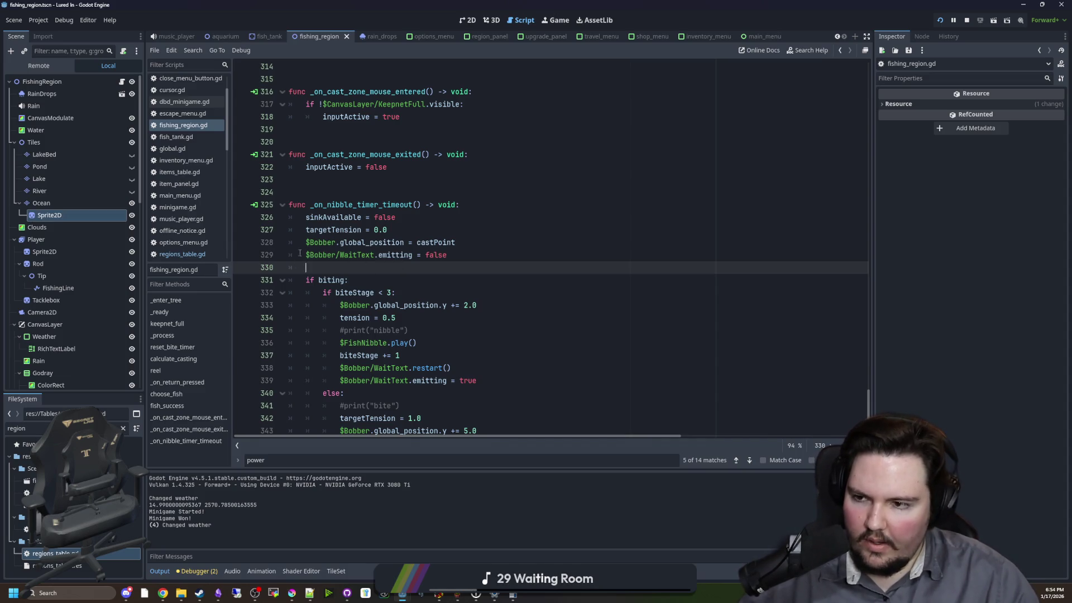
pyautogui.scroll(-3, 62, 263)
pyautogui.scroll(-10, 61, 263)
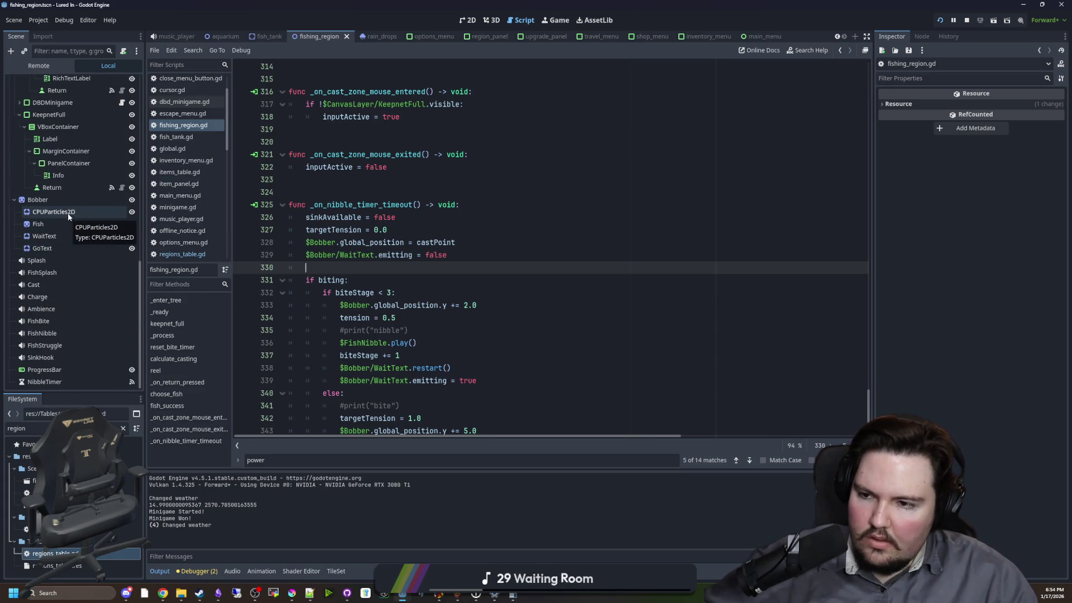
pyautogui.scroll(-1, 407, 257)
pyautogui.scroll(-2, 406, 257)
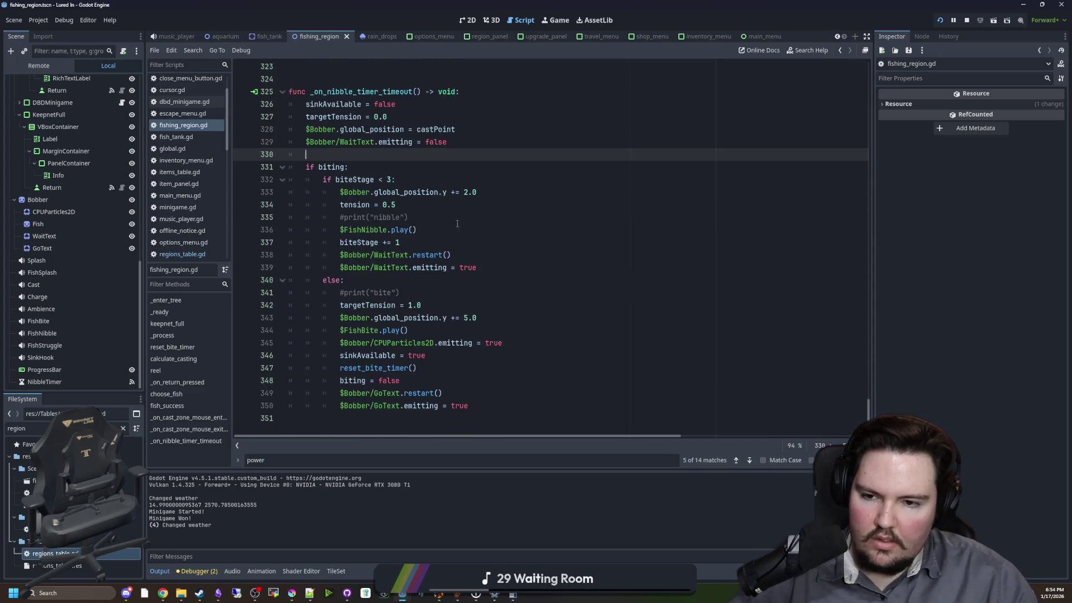
pyautogui.scroll(11, 494, 328)
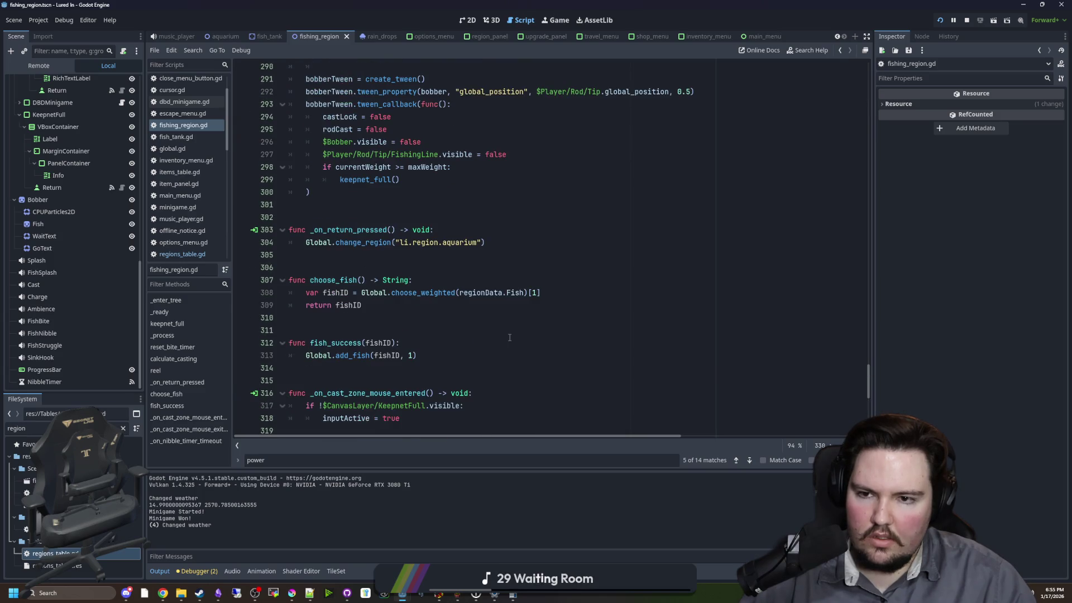
pyautogui.scroll(6, 509, 337)
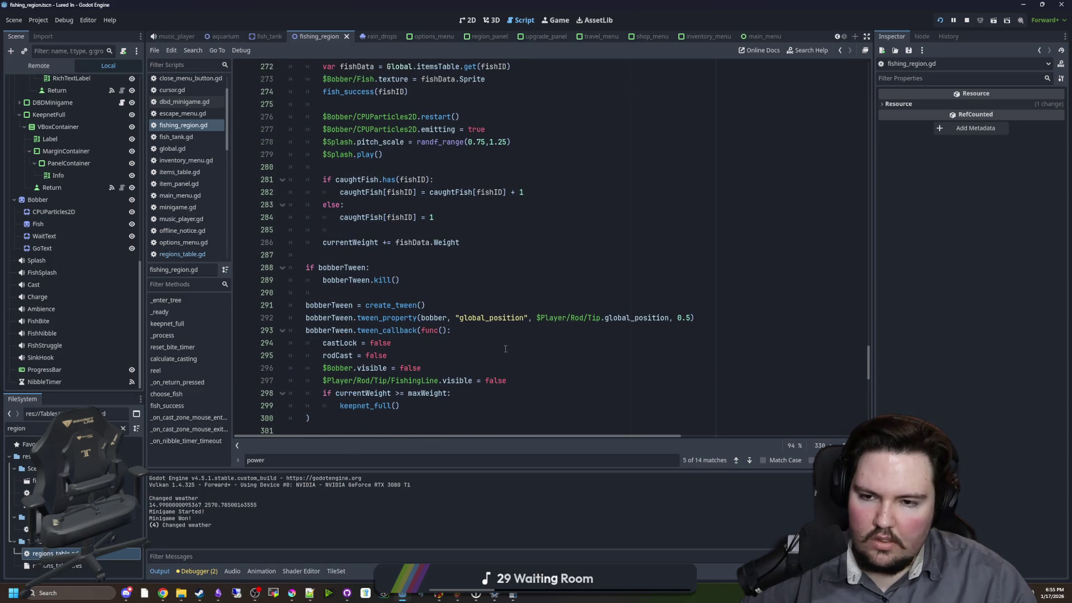
pyautogui.click(559, 21)
# - Cast the line far across the pond so 'wait!' shows again, then stop the game
pyautogui.click(539, 200)
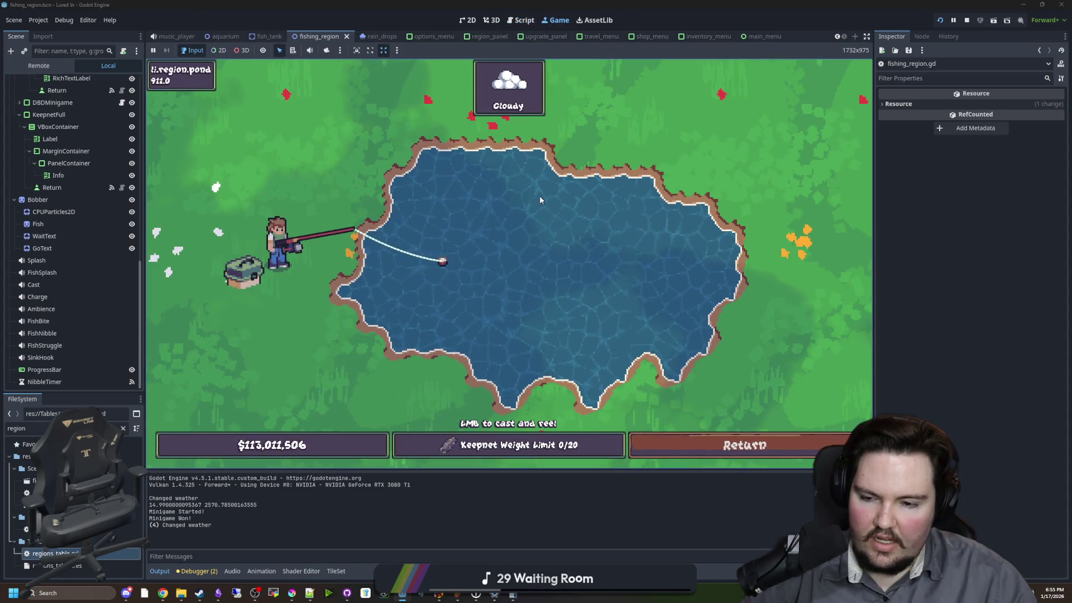
pyautogui.moveTo(397, 156); pyautogui.dragTo(419, 173)
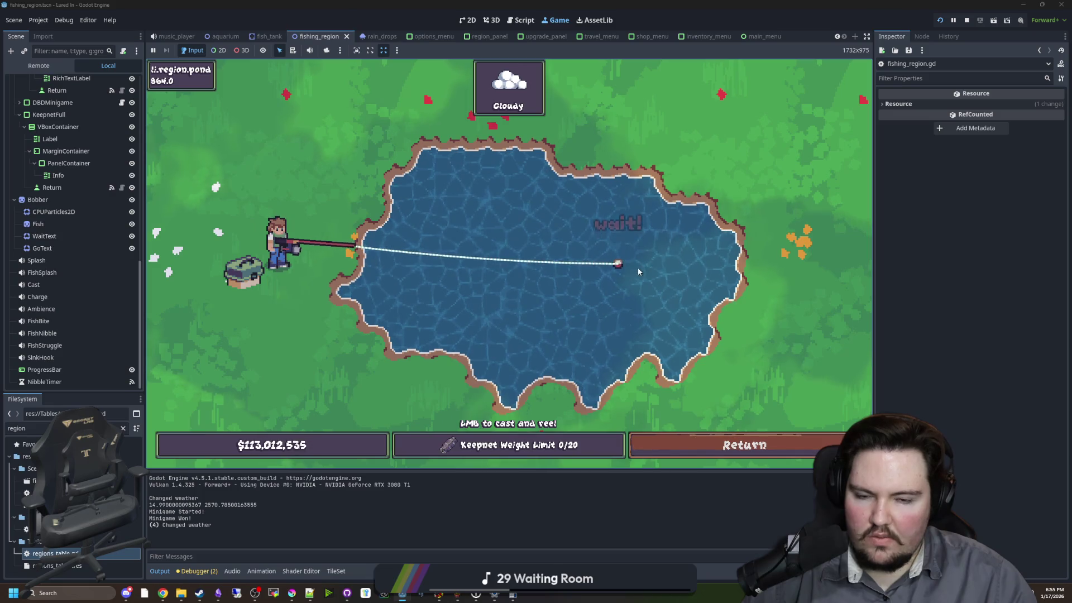
pyautogui.click(969, 21)
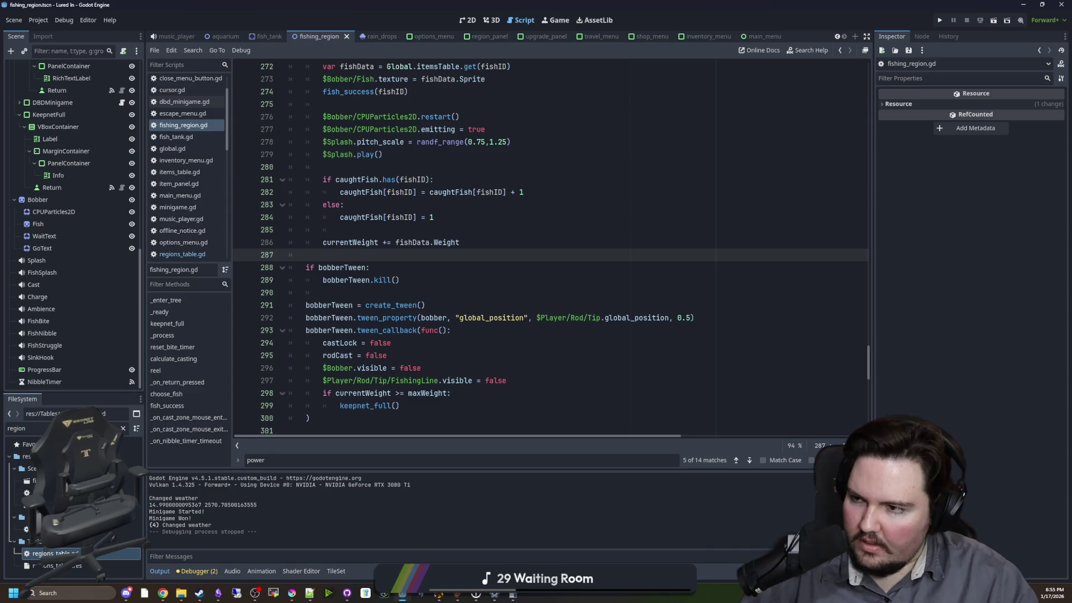
# - Review the cast input code around lines 275–287, including the castLock = true and casting = false lines
pyautogui.click(480, 242)
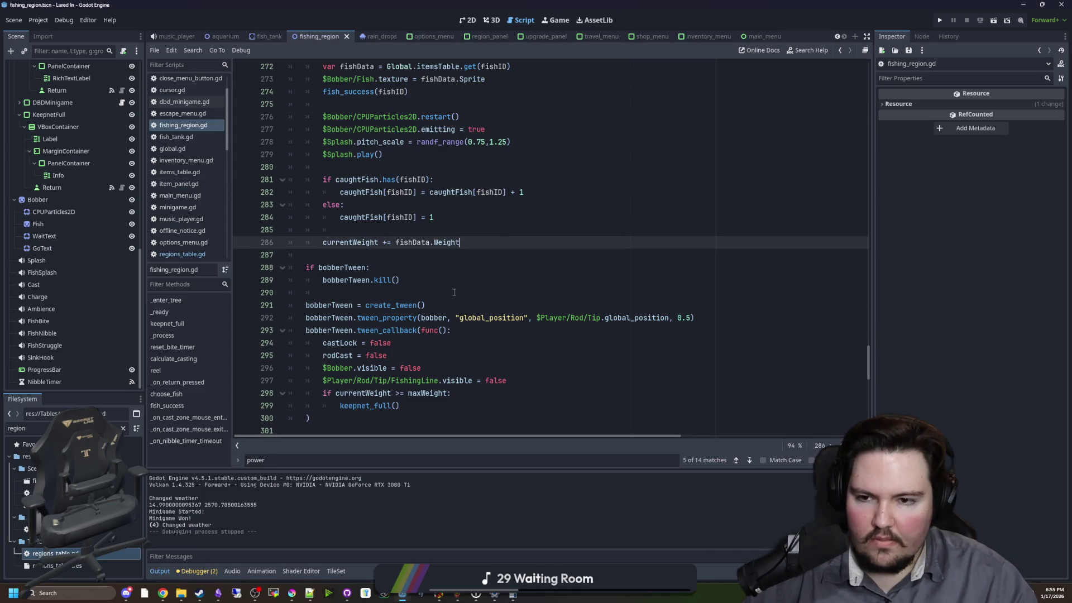
pyautogui.click(466, 259)
pyautogui.scroll(5, 462, 274)
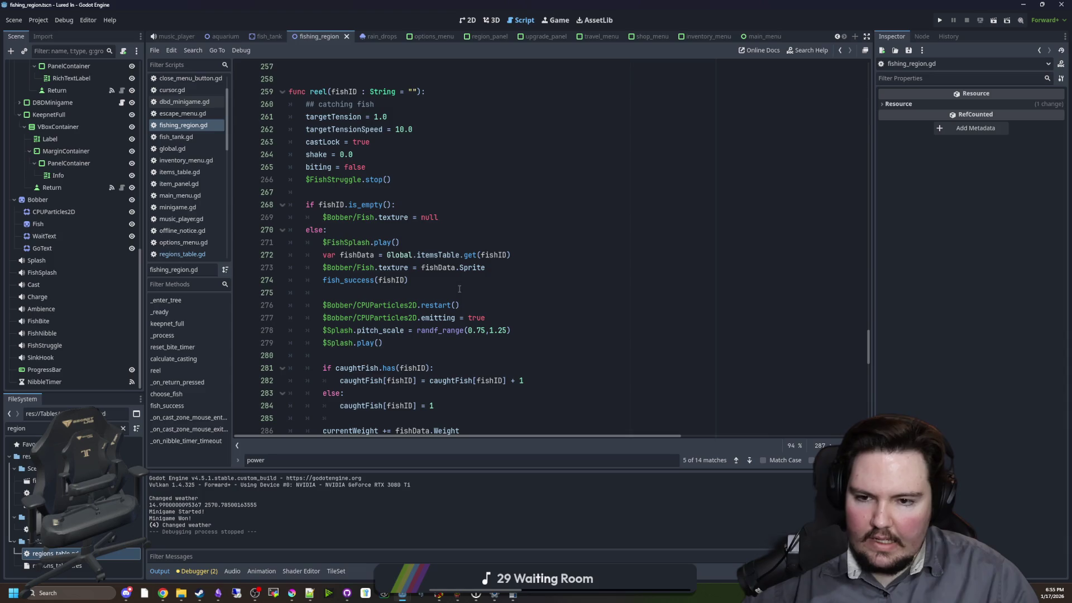
pyautogui.click(447, 289)
pyautogui.scroll(3, 449, 279)
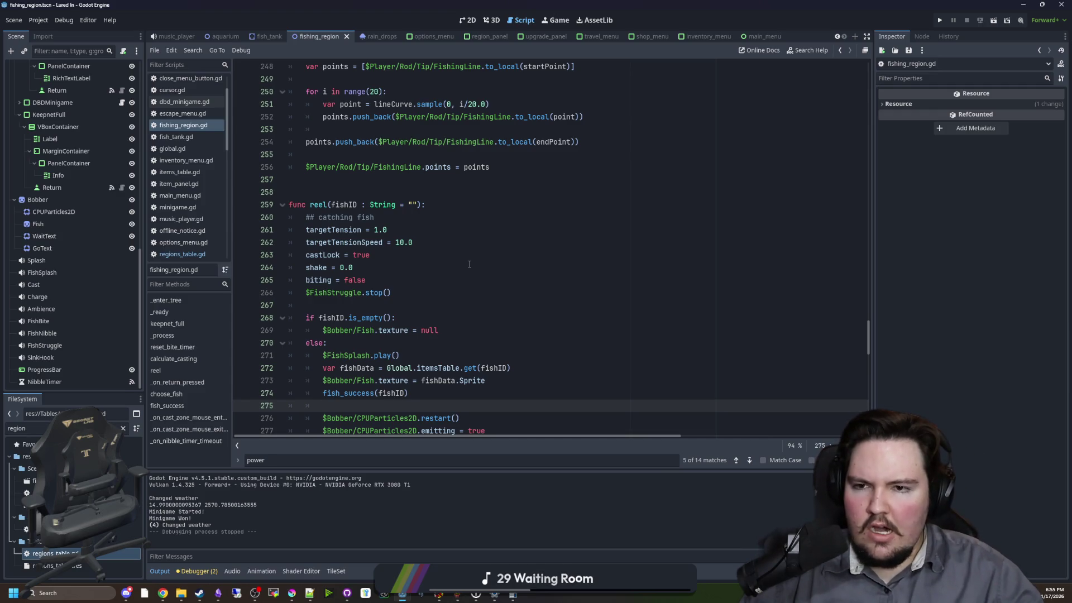
pyautogui.scroll(7, 469, 264)
pyautogui.scroll(6, 469, 264)
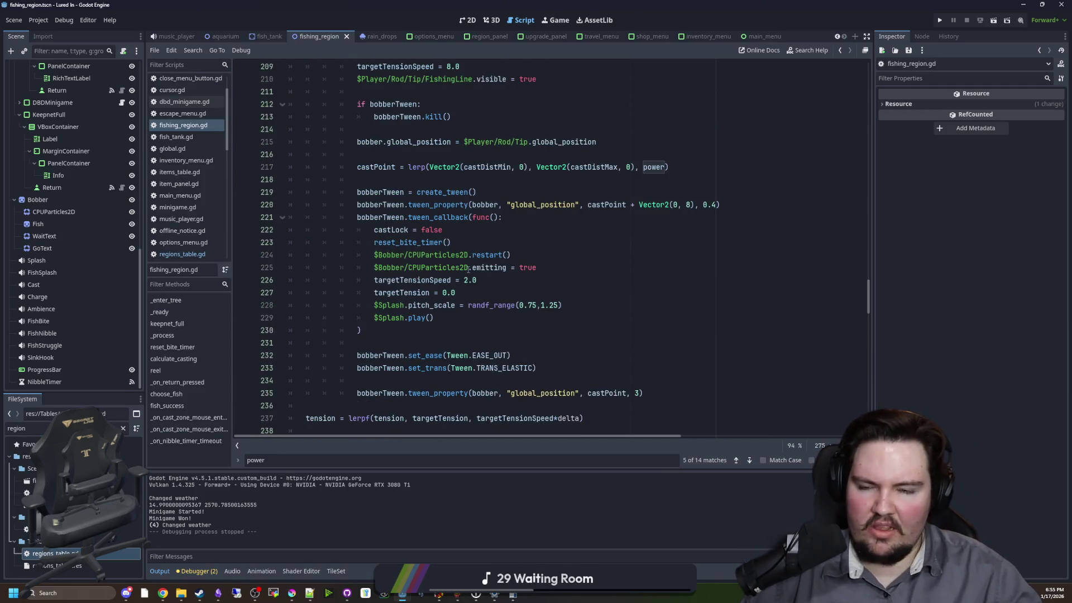
pyautogui.scroll(7, 469, 268)
pyautogui.click(466, 292)
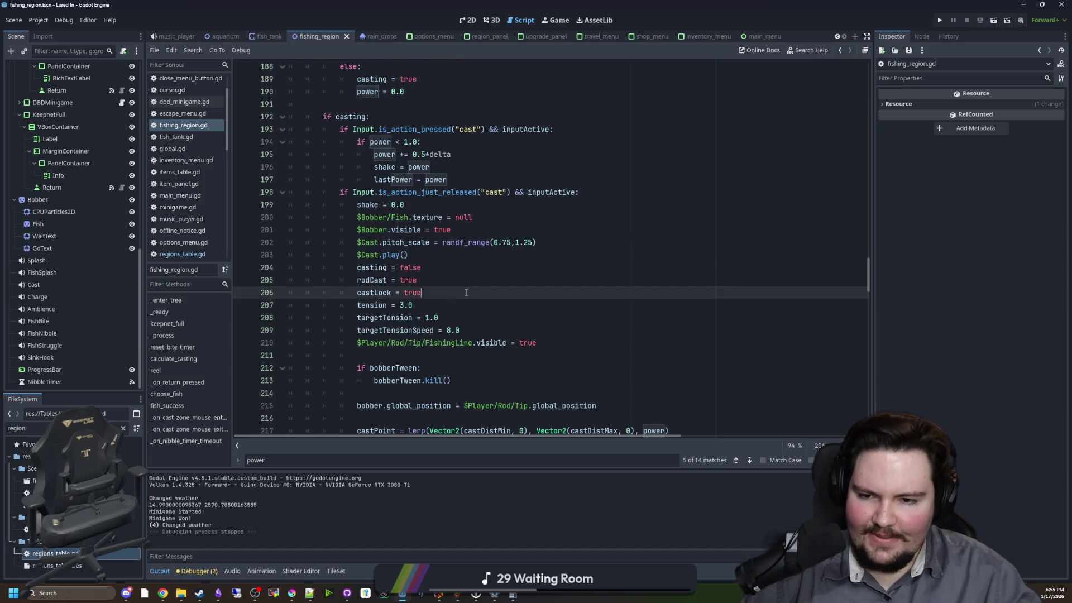
pyautogui.click(465, 267)
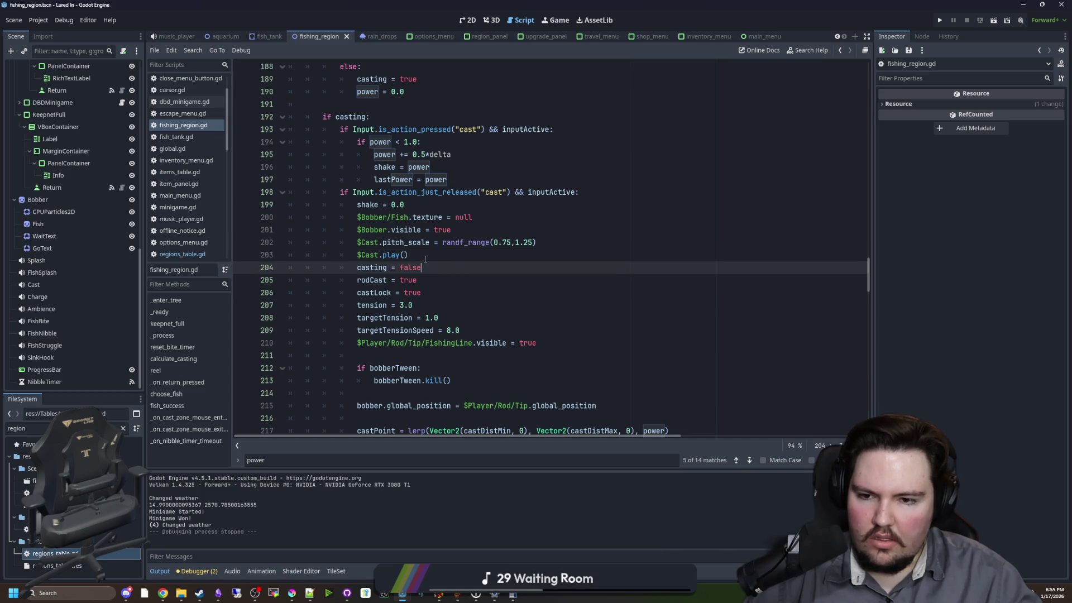
# - Inspect the biting block on lines 331–339 and the biting = false line at 347
pyautogui.scroll(4, 418, 265)
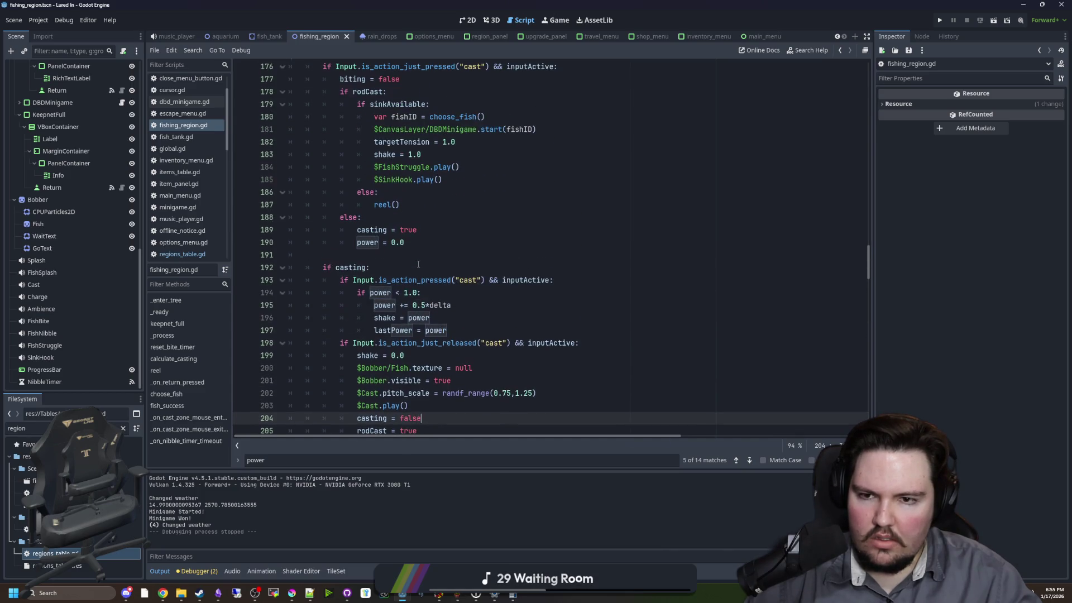
pyautogui.scroll(3, 418, 265)
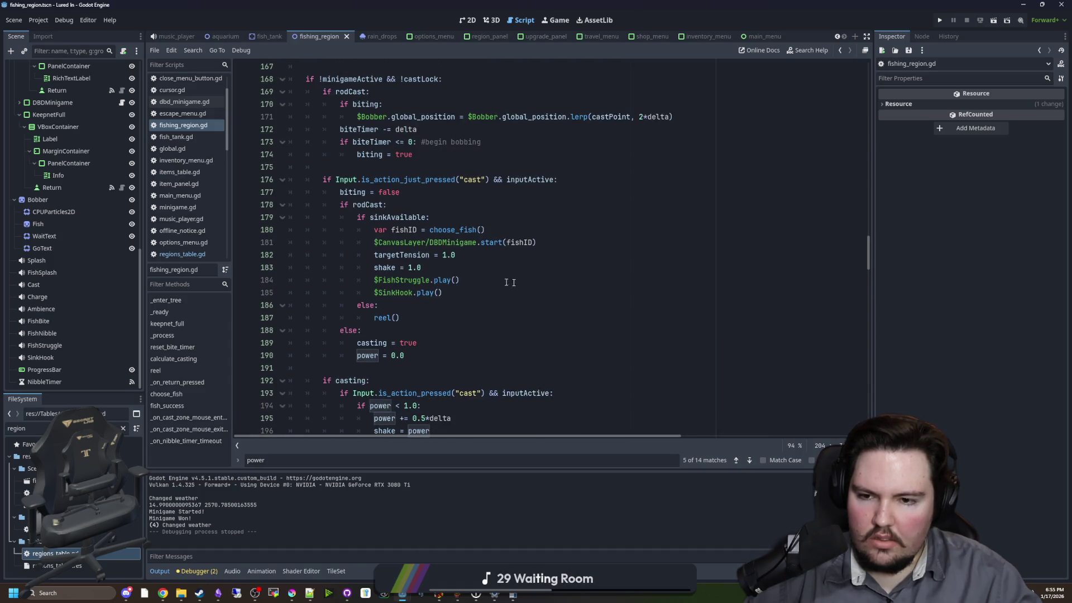
pyautogui.scroll(-20, 507, 282)
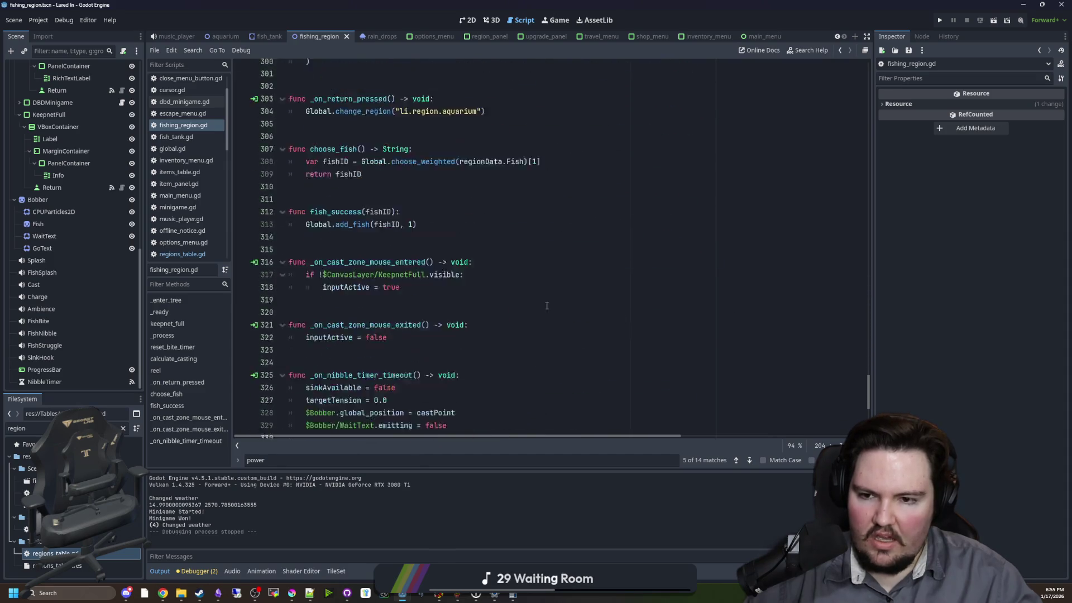
pyautogui.scroll(-8, 547, 305)
pyautogui.moveTo(479, 269); pyautogui.dragTo(287, 168)
pyautogui.click(353, 144)
pyautogui.doubleClick(329, 166)
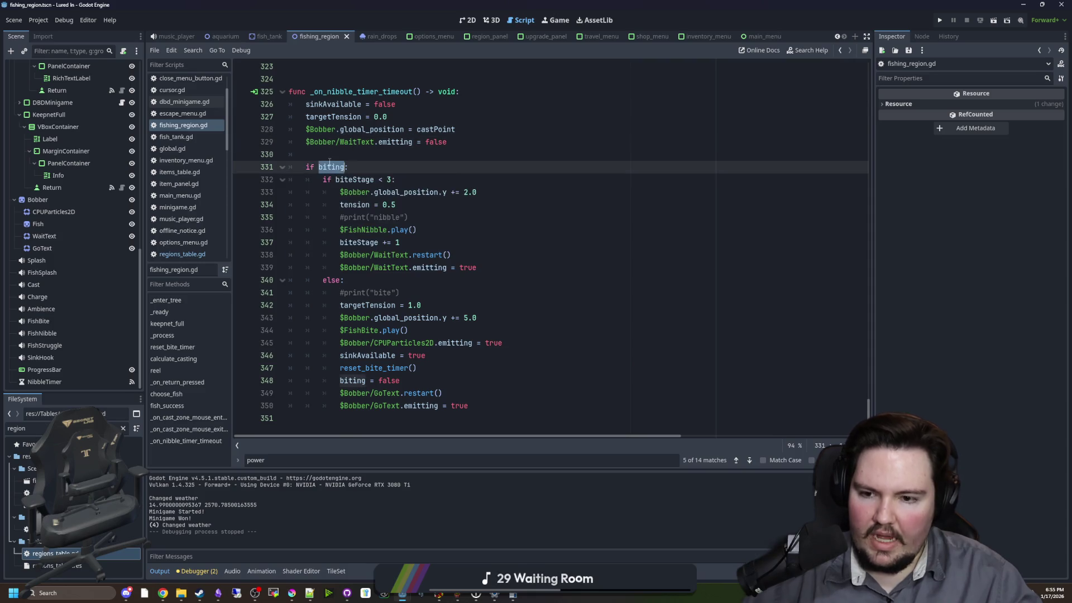
pyautogui.click(400, 369)
pyautogui.moveTo(415, 380); pyautogui.dragTo(335, 384)
pyautogui.moveTo(870, 411)
pyautogui.mouseDown()
pyautogui.moveTo(885, 154)
pyautogui.moveTo(885, 235)
pyautogui.mouseUp()
pyautogui.click(664, 245)
# - Search for 'reel', jump to the reel function, and move its biting = false line up
pyautogui.hotkey('ctrl', 'f')
pyautogui.write('re')
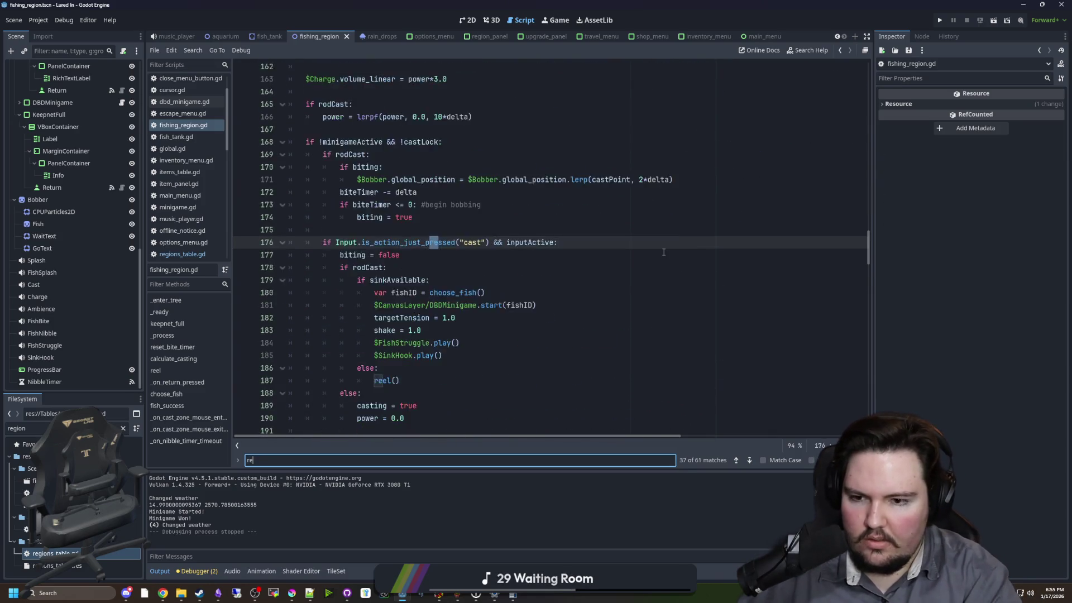
pyautogui.write('el')
pyautogui.keyDown('ctrl'); pyautogui.click(385, 306); pyautogui.keyUp('ctrl')
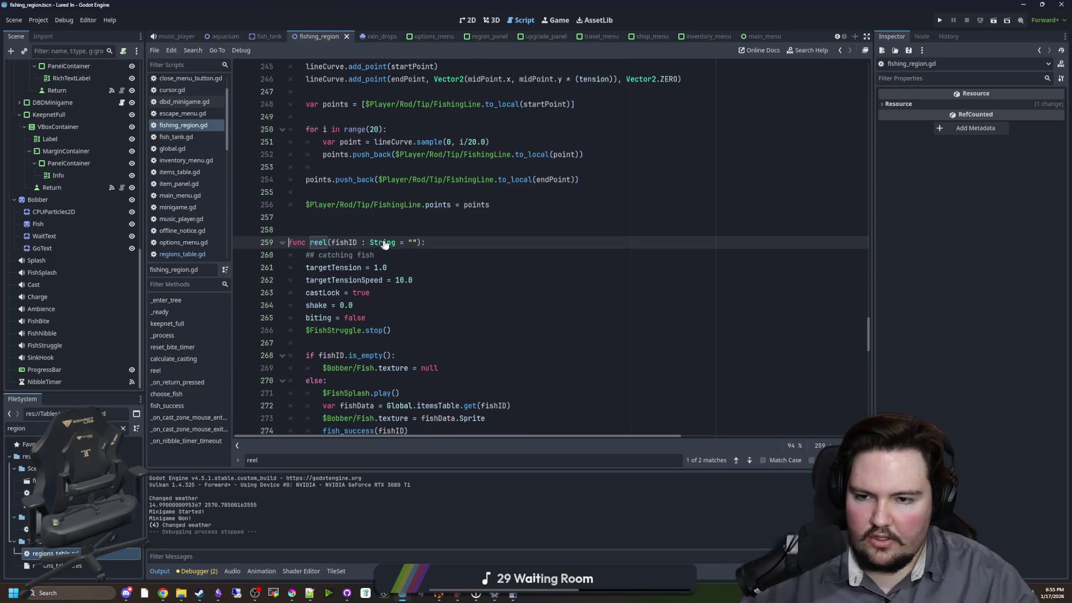
pyautogui.moveTo(366, 318); pyautogui.dragTo(320, 319)
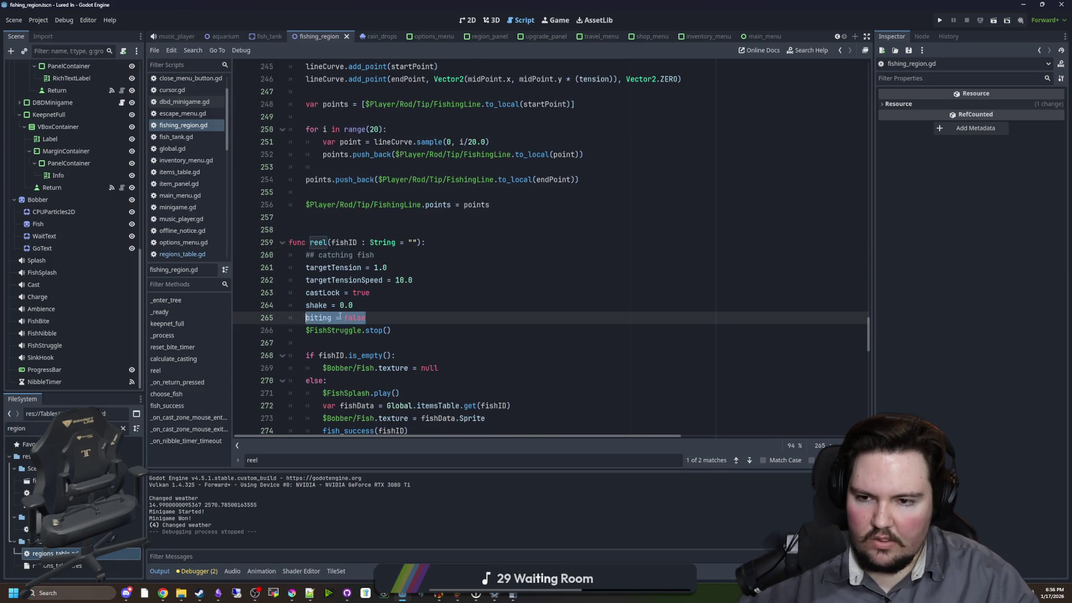
pyautogui.hotkey('alt', 'Up')
# - Add a print("hjaaaa") line below the WaitText emitting line in the nibble timeout handler
pyautogui.scroll(-15, 391, 318)
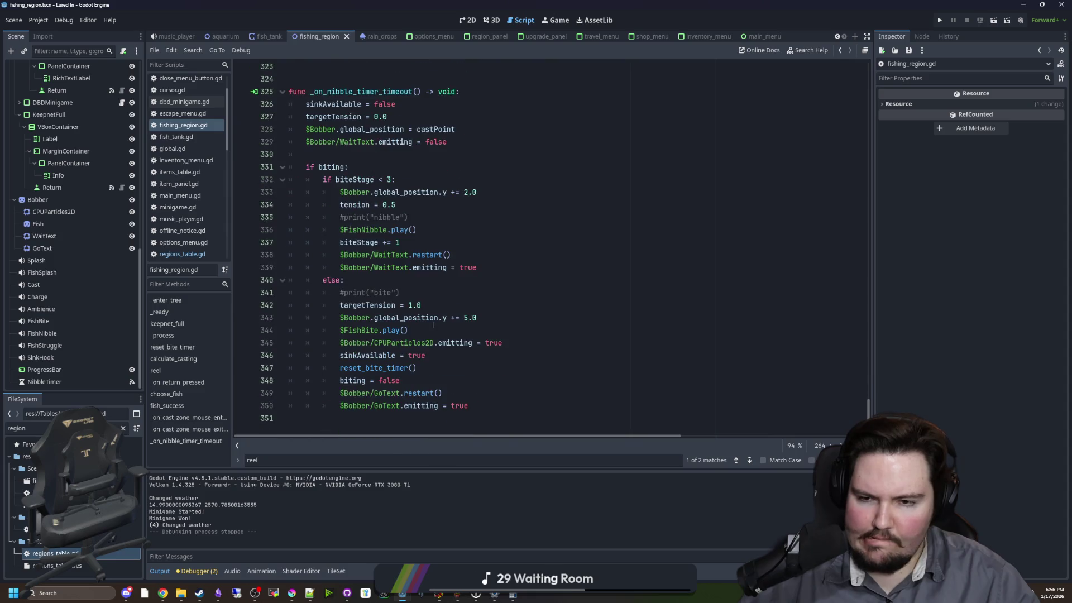
pyautogui.click(502, 266)
pyautogui.press('Return')
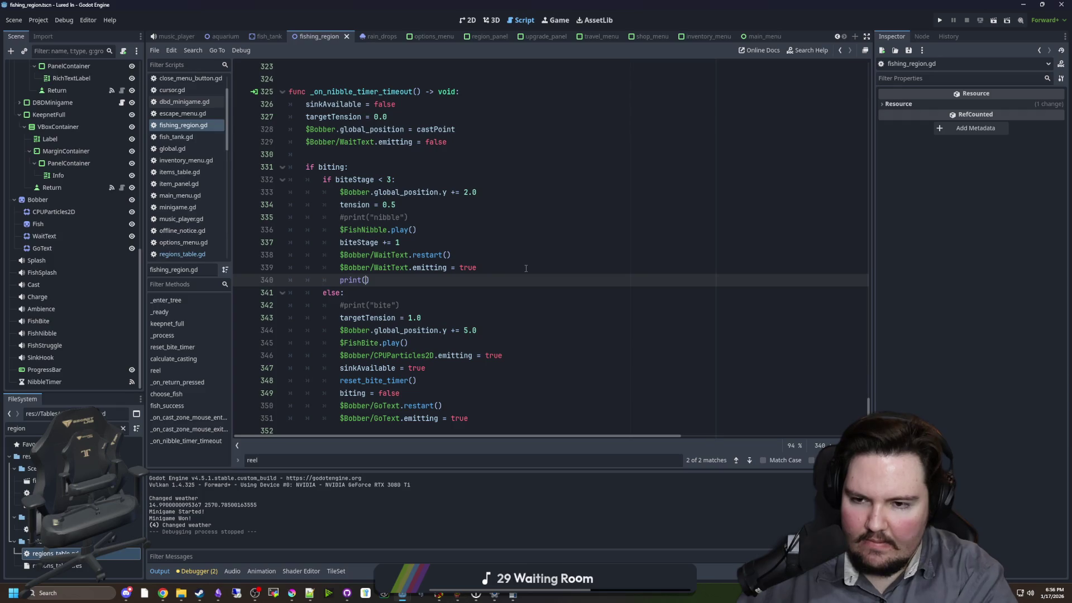
pyautogui.write('hjaaaa"')
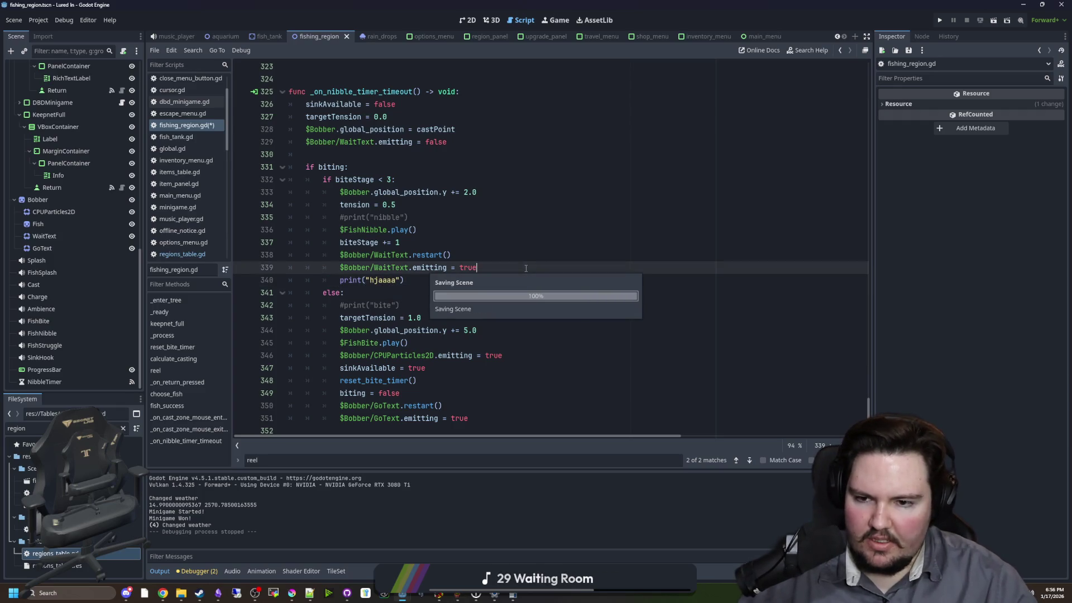
pyautogui.click(556, 20)
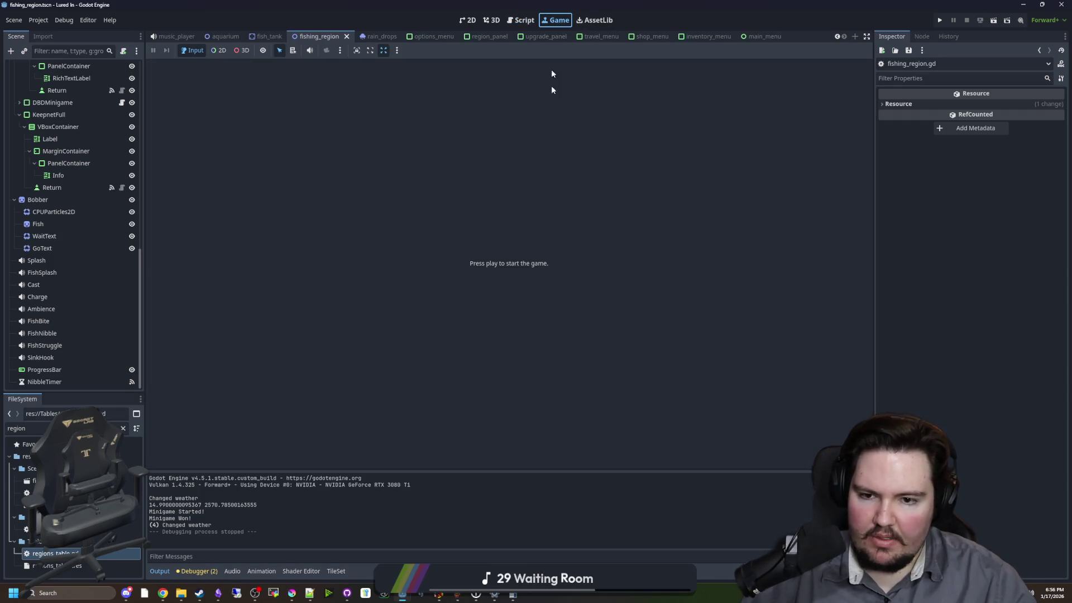
# - Run the project, start playing, and travel to the Pond region
pyautogui.click(941, 20)
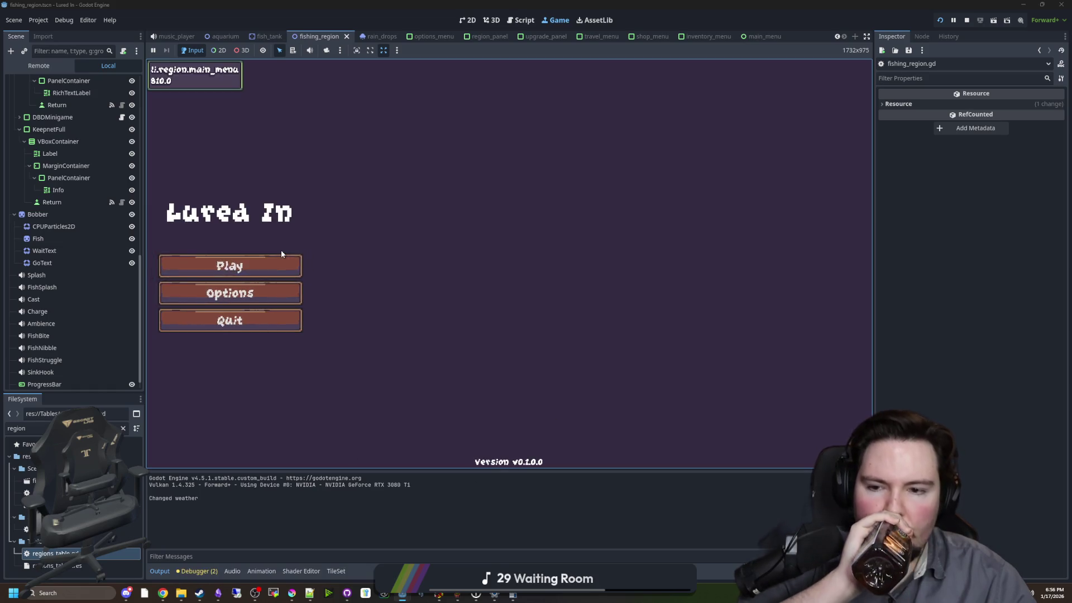
pyautogui.click(279, 260)
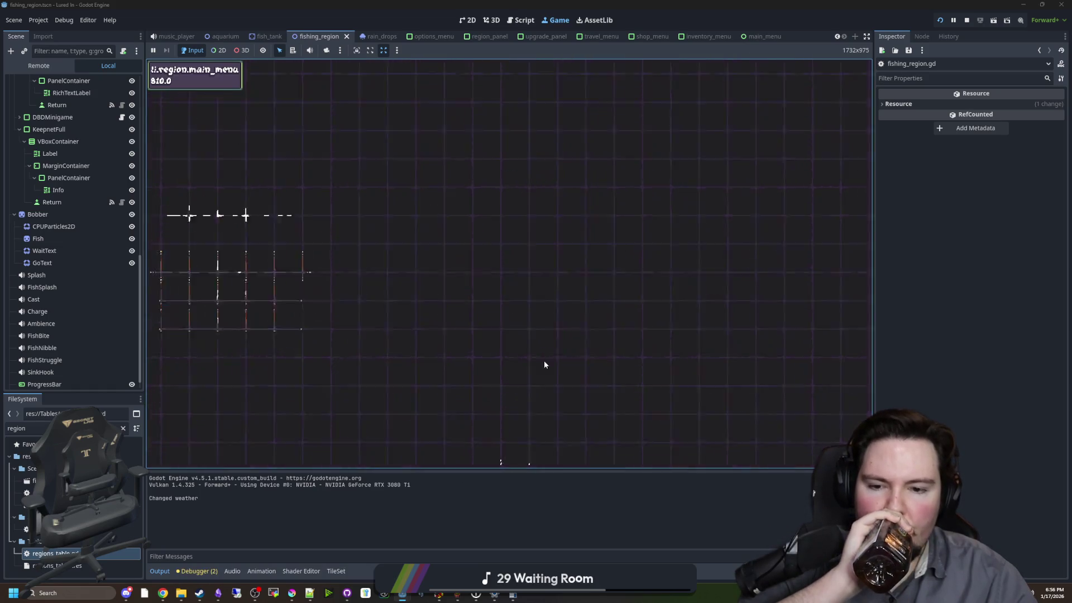
pyautogui.click(767, 447)
pyautogui.click(325, 135)
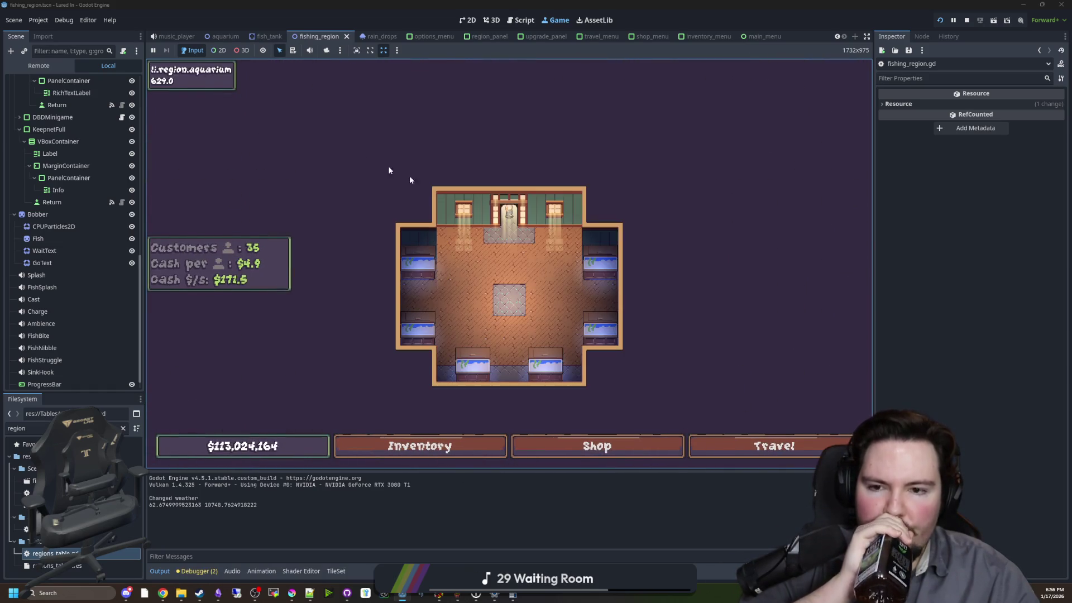
pyautogui.click(774, 446)
pyautogui.click(647, 181)
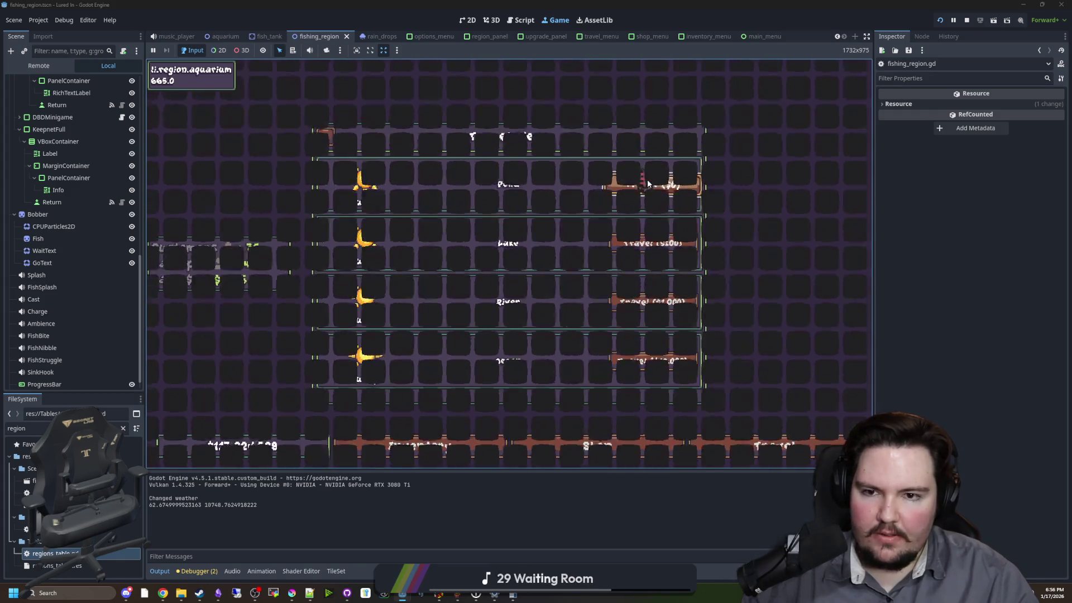
# - Cast, reel in, and cast again to log "hjaaaa" three times, then stop the game
pyautogui.moveTo(476, 192); pyautogui.dragTo(437, 191)
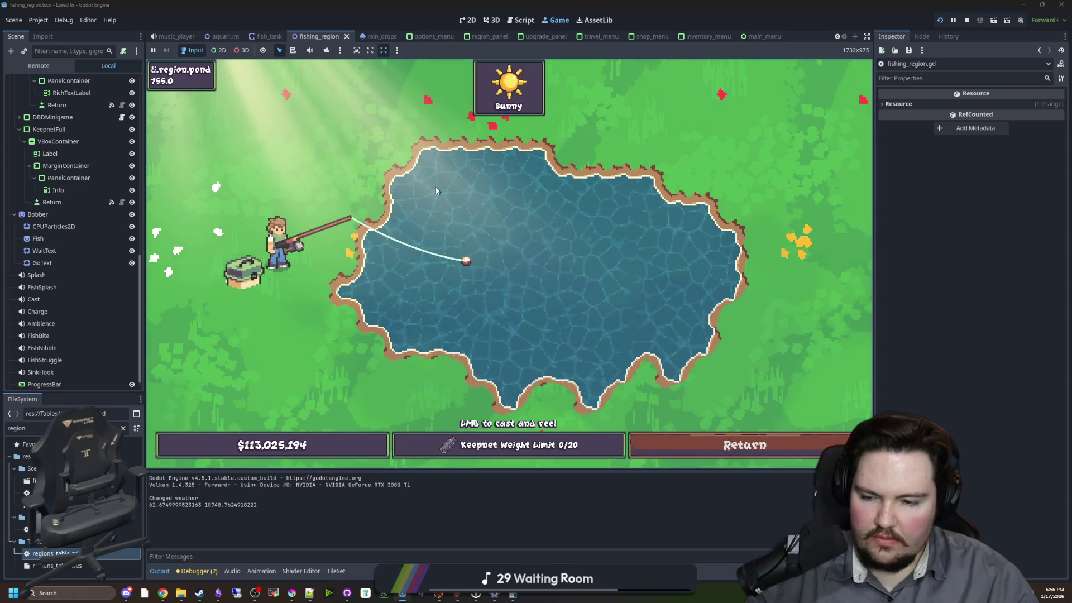
pyautogui.click(436, 190)
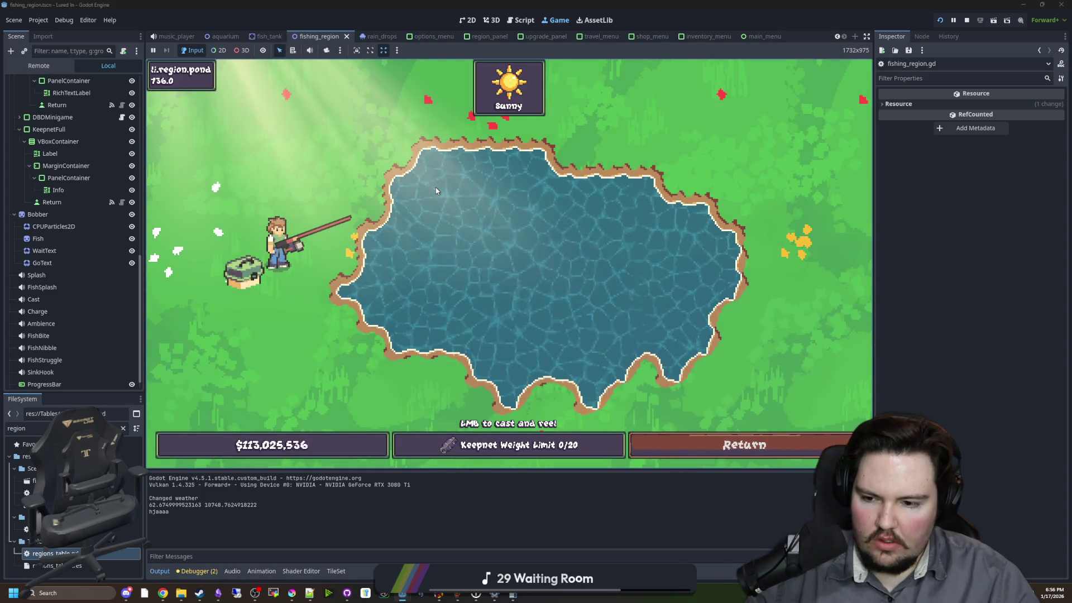
pyautogui.moveTo(436, 190); pyautogui.dragTo(436, 191)
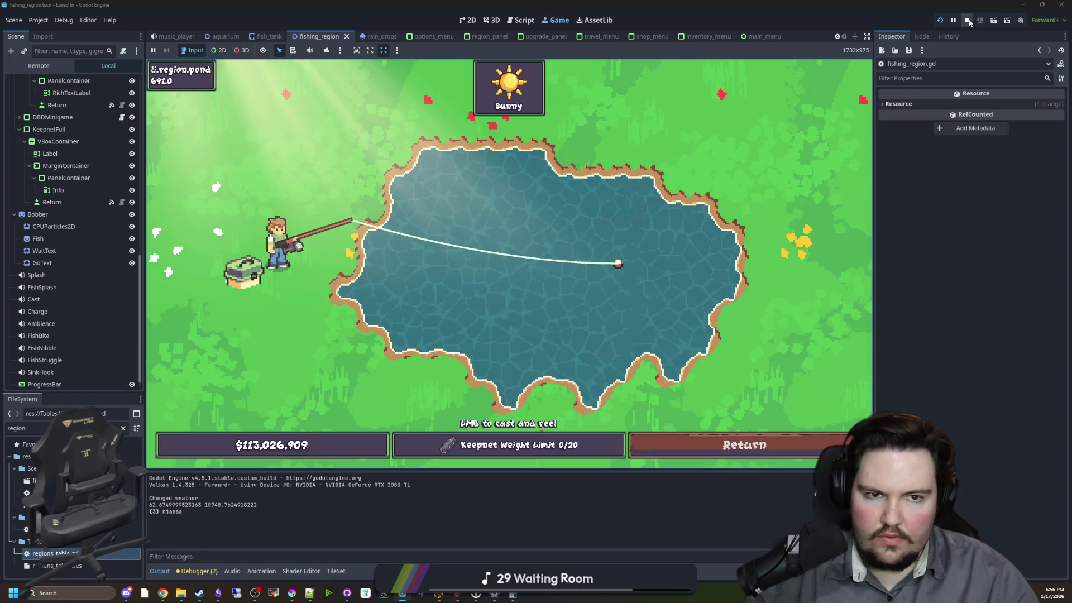
pyautogui.press('F8')
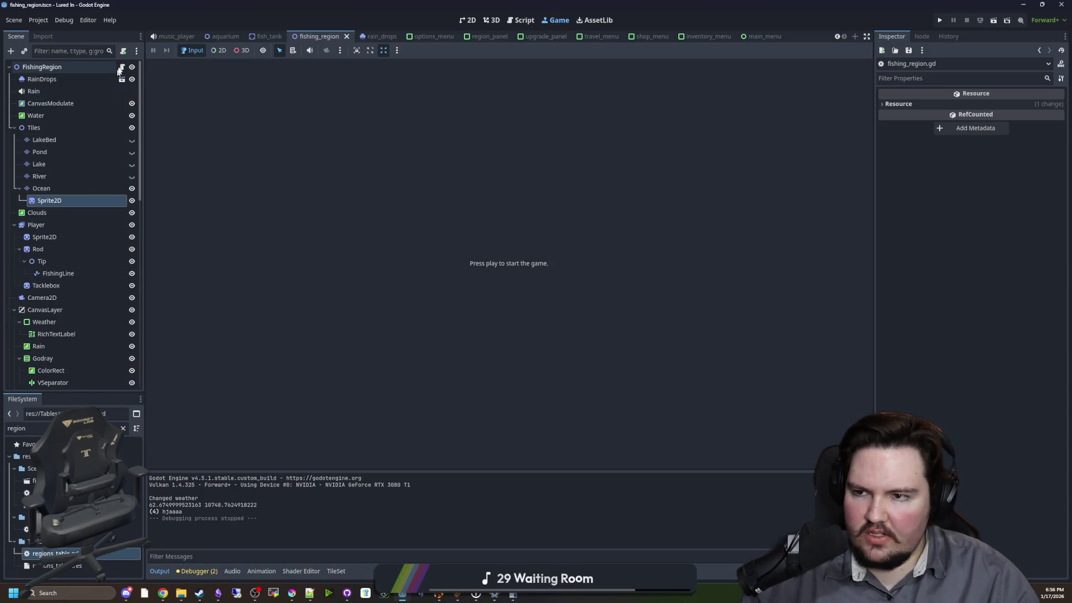
# - Delete the 'hjaaaa' debug print line from the nibble timeout handler
pyautogui.tripleClick(401, 268)
pyautogui.press('BackSpace')
pyautogui.press('BackSpace')
pyautogui.click(491, 231)
pyautogui.scroll(1, 490, 232)
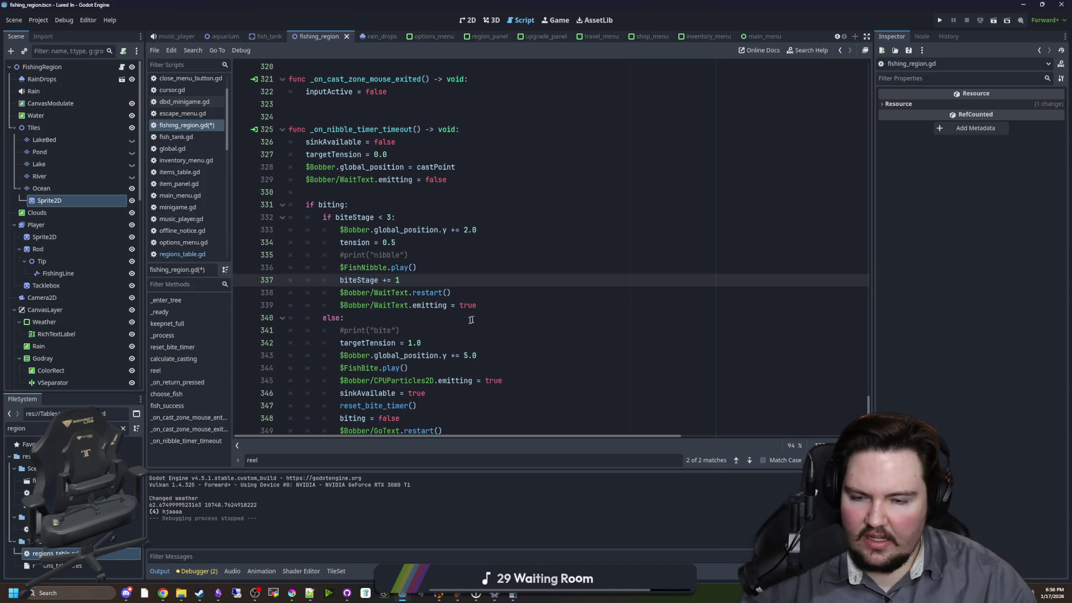
# - Select the WaitText restart call on line 338 and inspect the bobber's CPUParticles2D node
pyautogui.moveTo(455, 294); pyautogui.dragTo(351, 294)
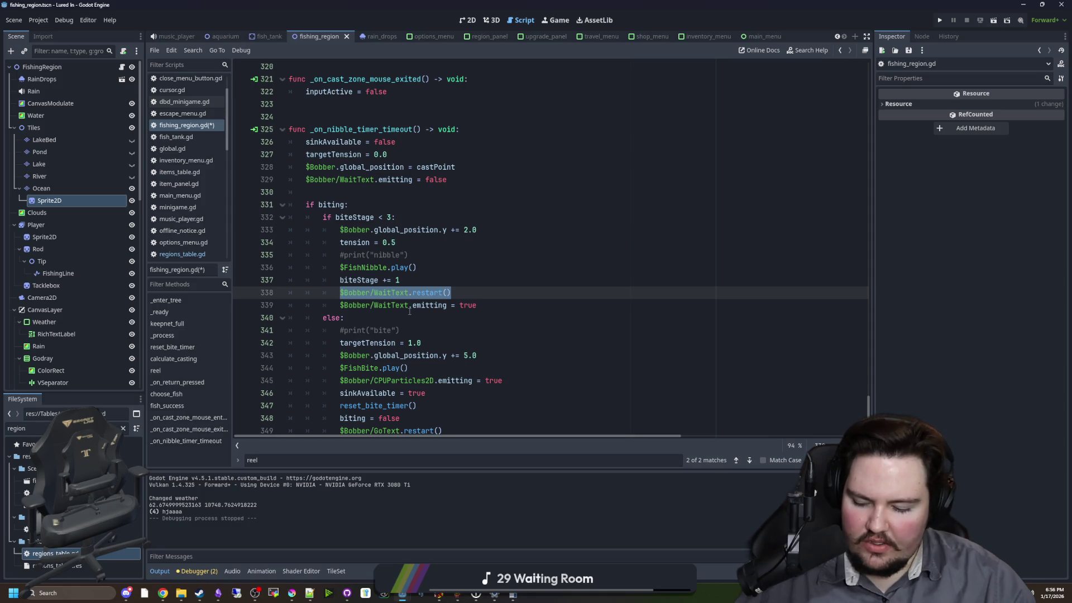
pyautogui.scroll(6, 409, 311)
pyautogui.click(568, 278)
pyautogui.scroll(-5, 540, 283)
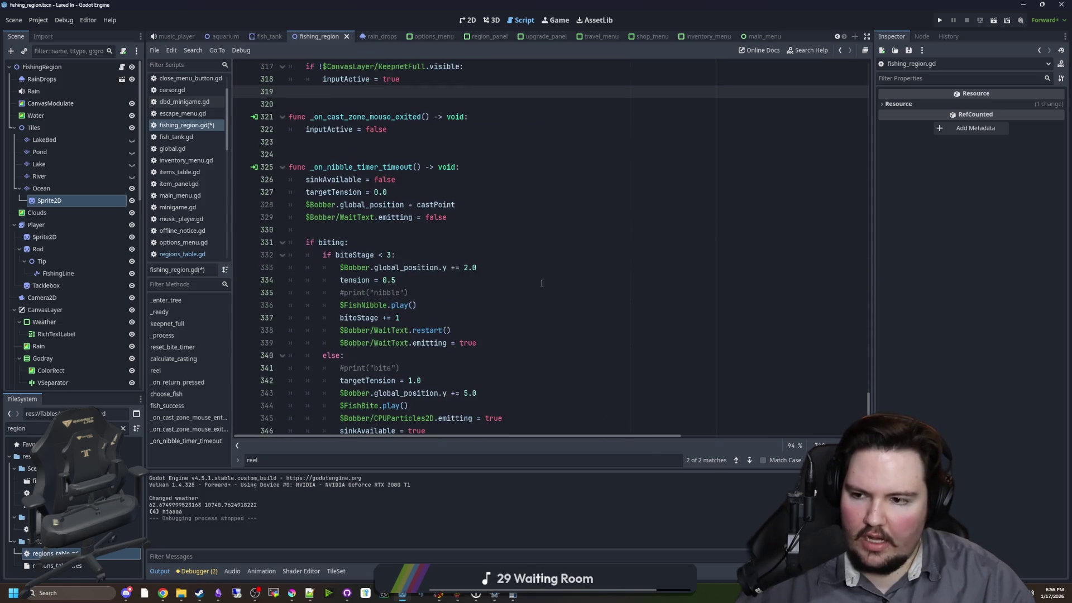
pyautogui.scroll(-10, 80, 301)
pyautogui.click(74, 338)
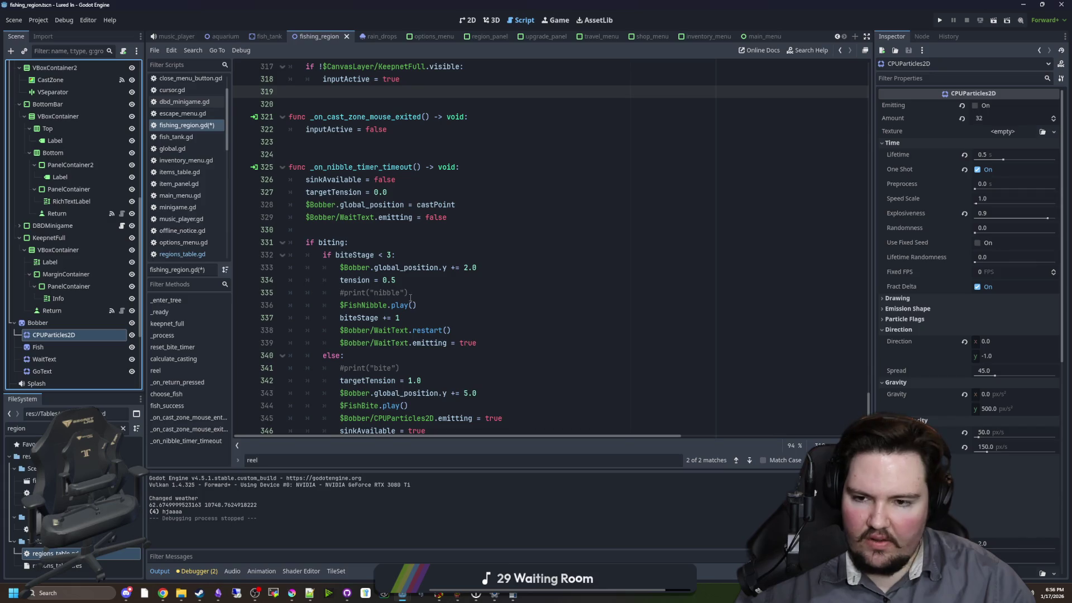
# - Read the restart() entry in the CPUParticles2D documentation, then return to fishing_region.gd
pyautogui.click(400, 368)
pyautogui.moveTo(409, 329); pyautogui.dragTo(335, 329)
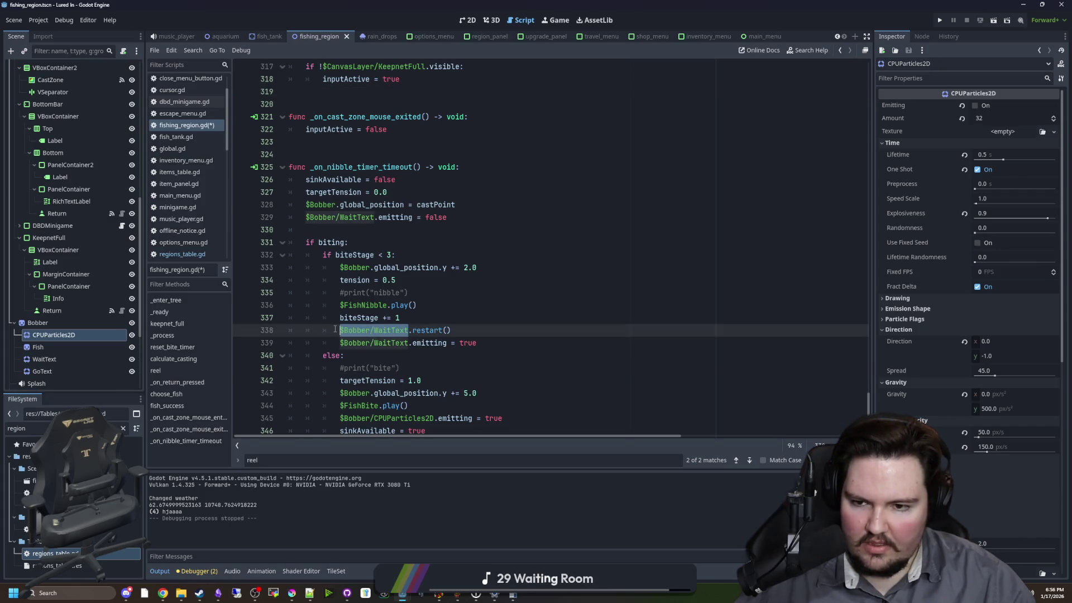
pyautogui.click(443, 330)
pyautogui.keyDown('ctrl'); pyautogui.click(423, 330); pyautogui.keyUp('ctrl')
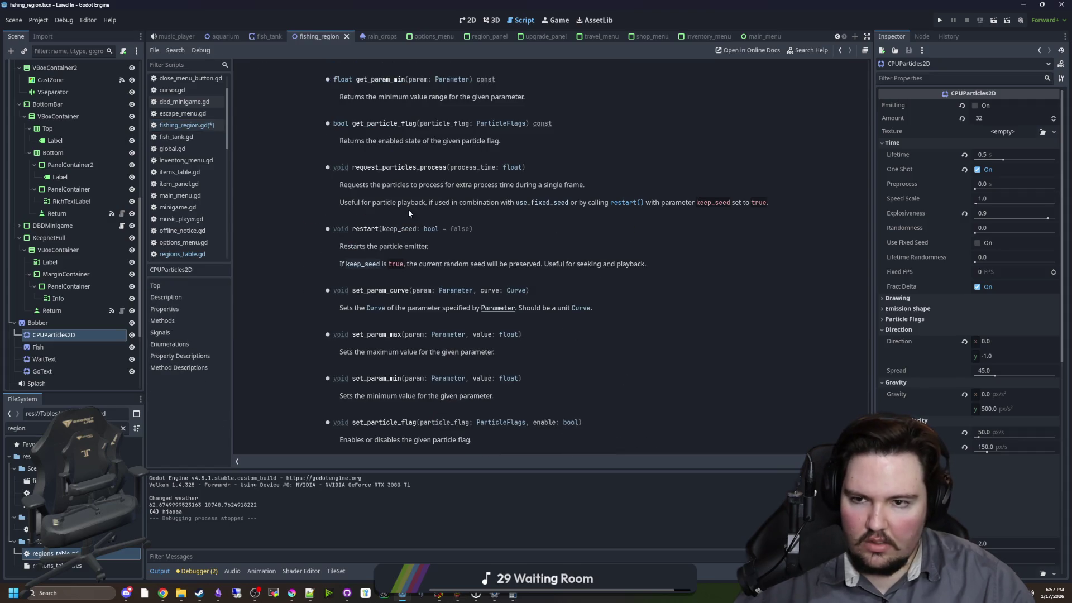
pyautogui.scroll(5, 435, 234)
pyautogui.scroll(15, 466, 260)
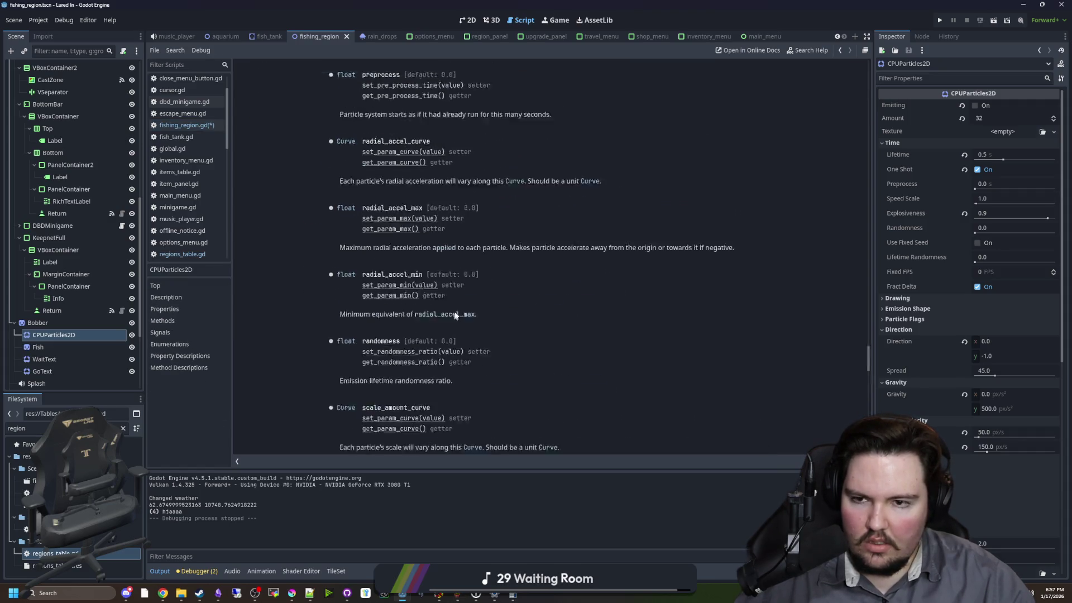
pyautogui.scroll(-15, 441, 290)
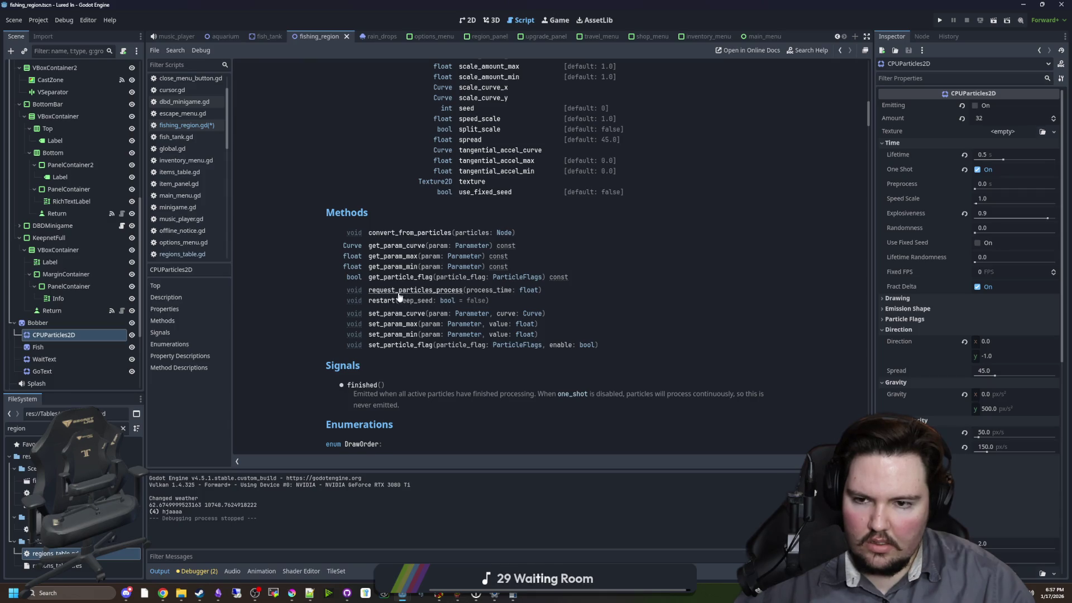
pyautogui.hotkey('alt', 'Left')
pyautogui.scroll(10, 759, 318)
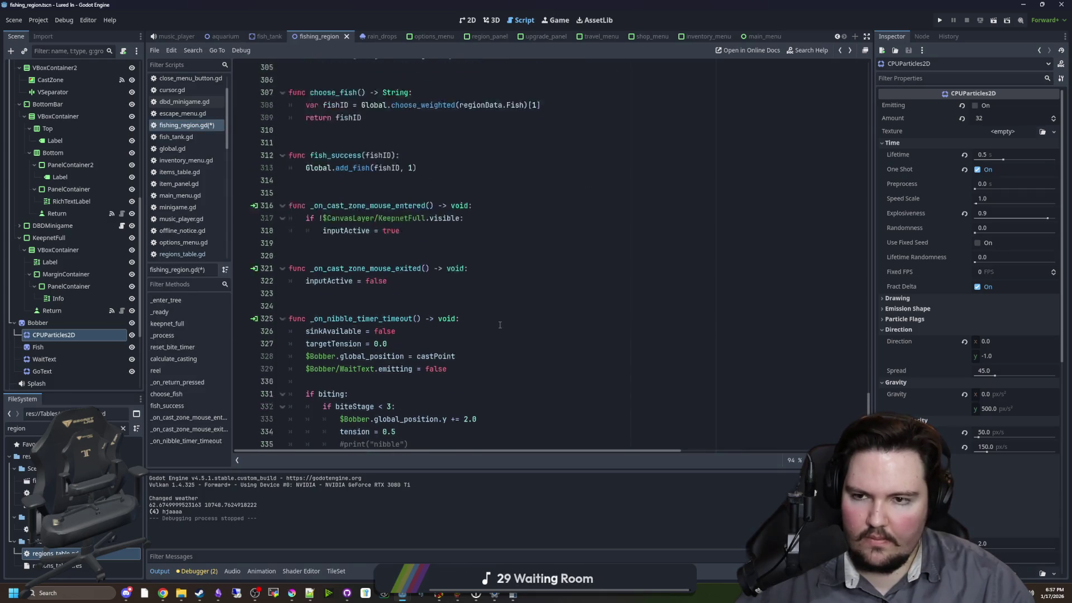
# - Paste $Bobber/WaitText.restart() on a new line below FishingLine.visible = true, then show the Game view
pyautogui.scroll(20, 759, 319)
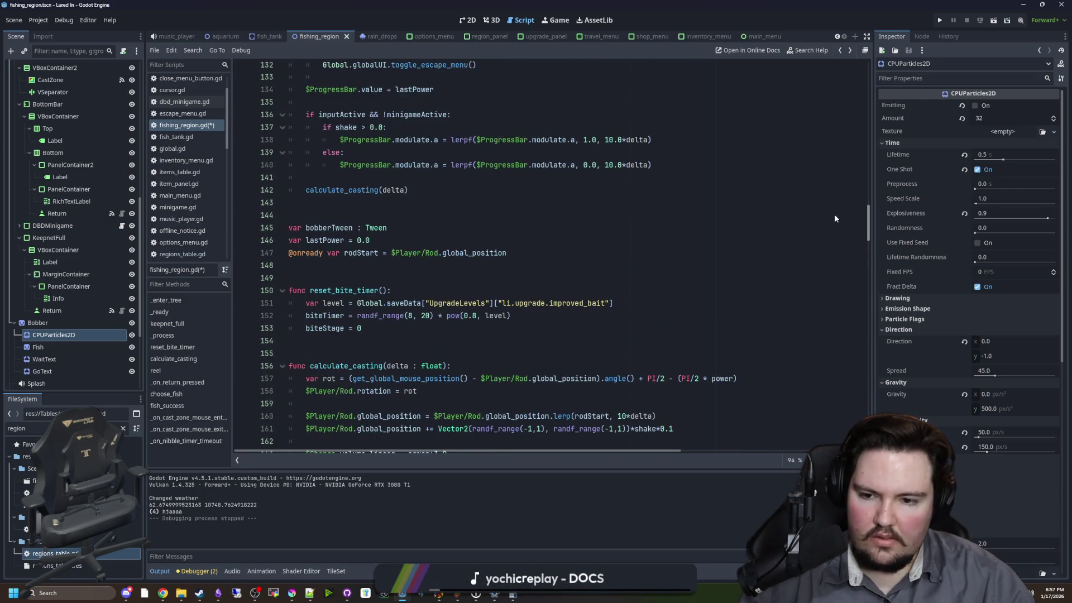
pyautogui.scroll(17, 833, 213)
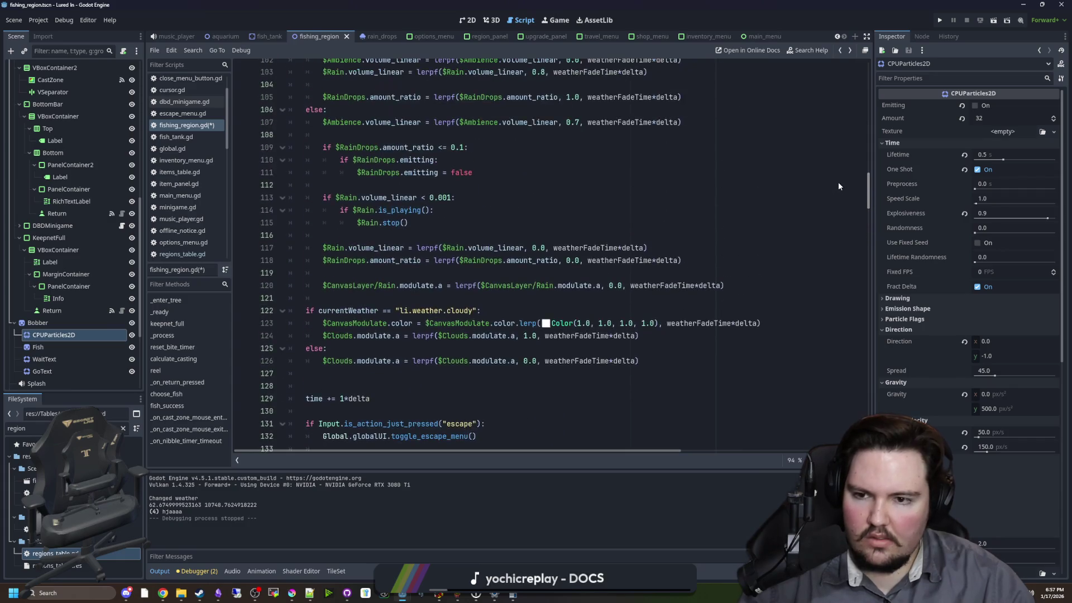
pyautogui.scroll(4, 844, 159)
pyautogui.scroll(-3, 844, 151)
pyautogui.scroll(-20, 847, 165)
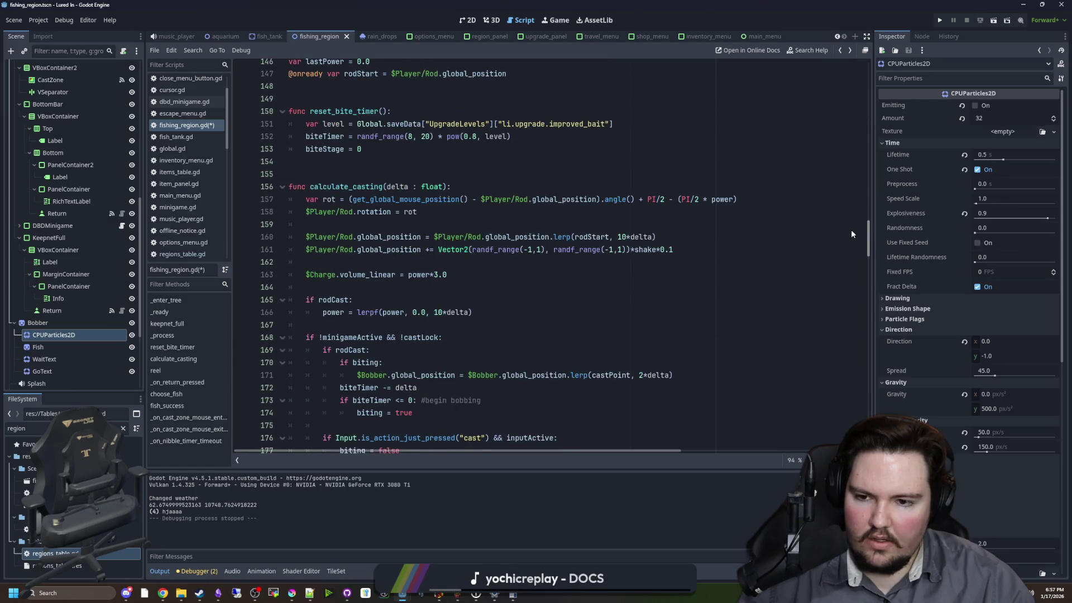
pyautogui.scroll(-4, 851, 240)
pyautogui.scroll(-3, 852, 249)
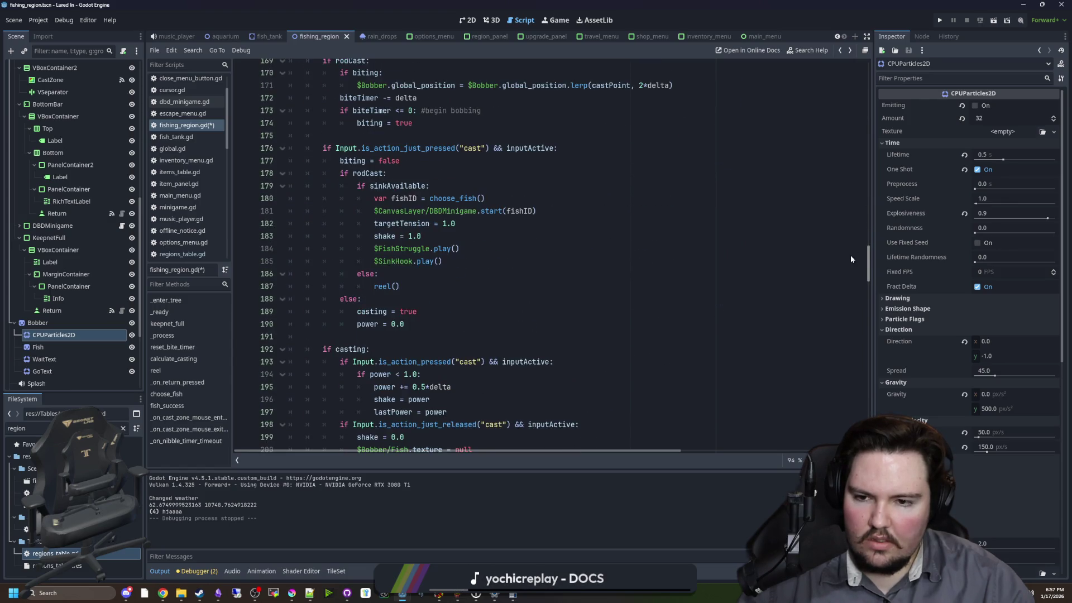
pyautogui.scroll(-5, 851, 258)
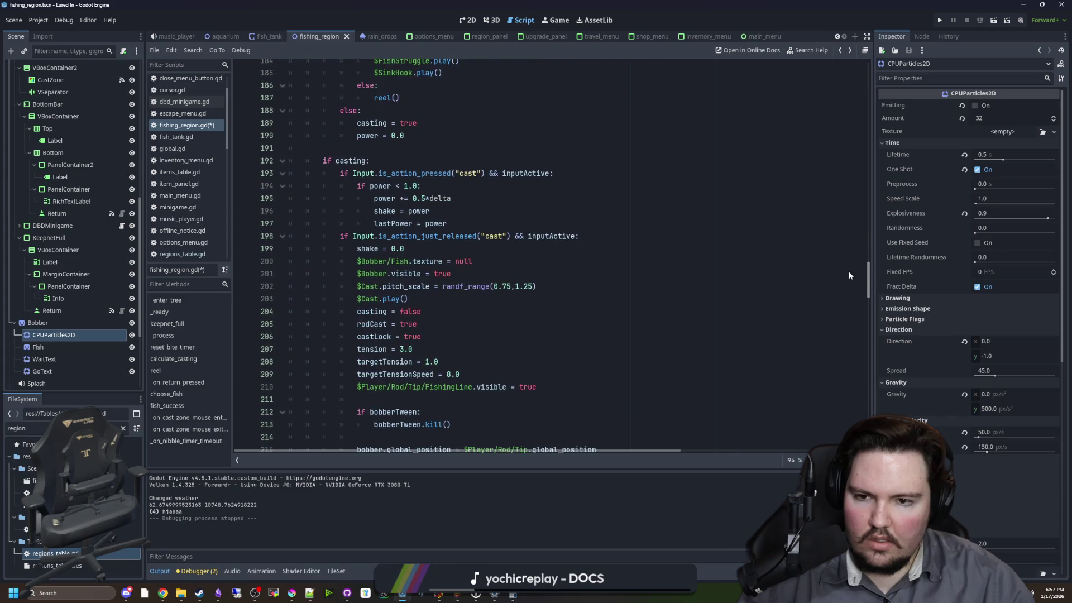
pyautogui.scroll(-2, 799, 261)
pyautogui.click(561, 314)
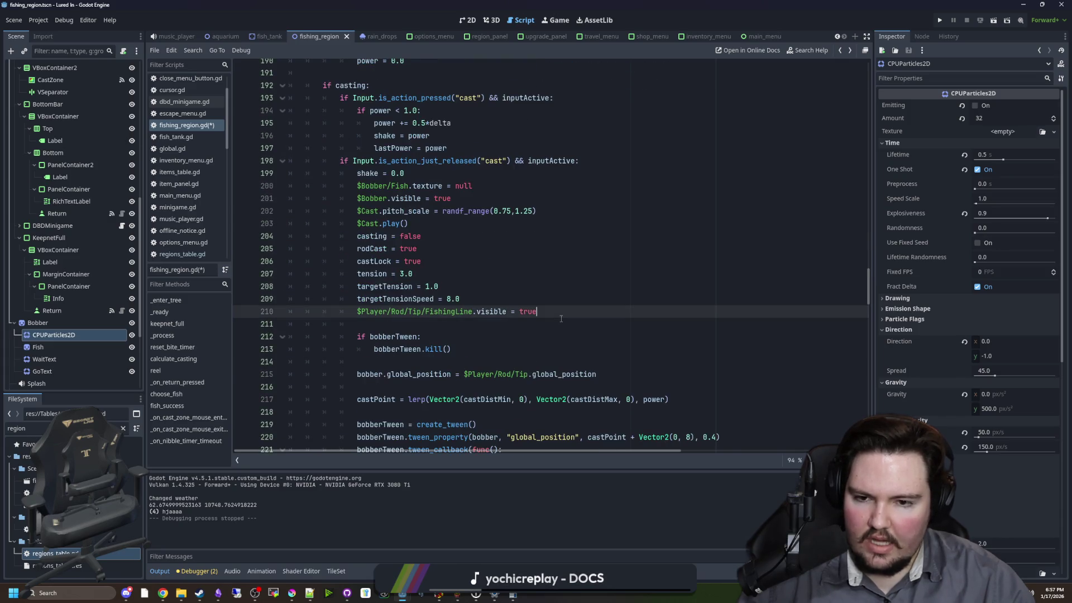
pyautogui.press('Return')
pyautogui.write('$Bobber/WaitText.restart()')
pyautogui.click(558, 299)
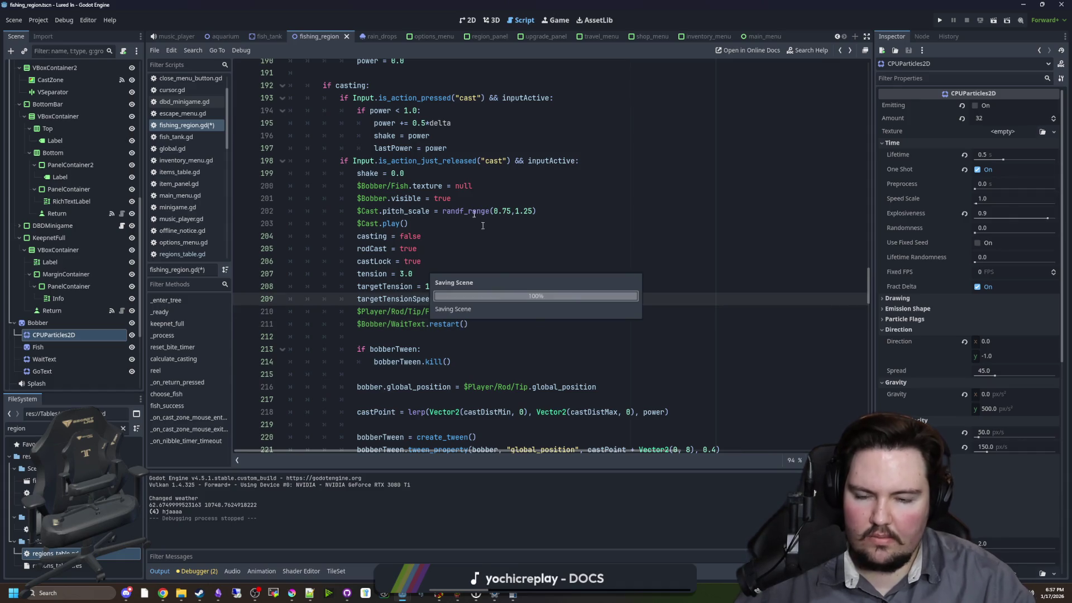
pyautogui.click(555, 20)
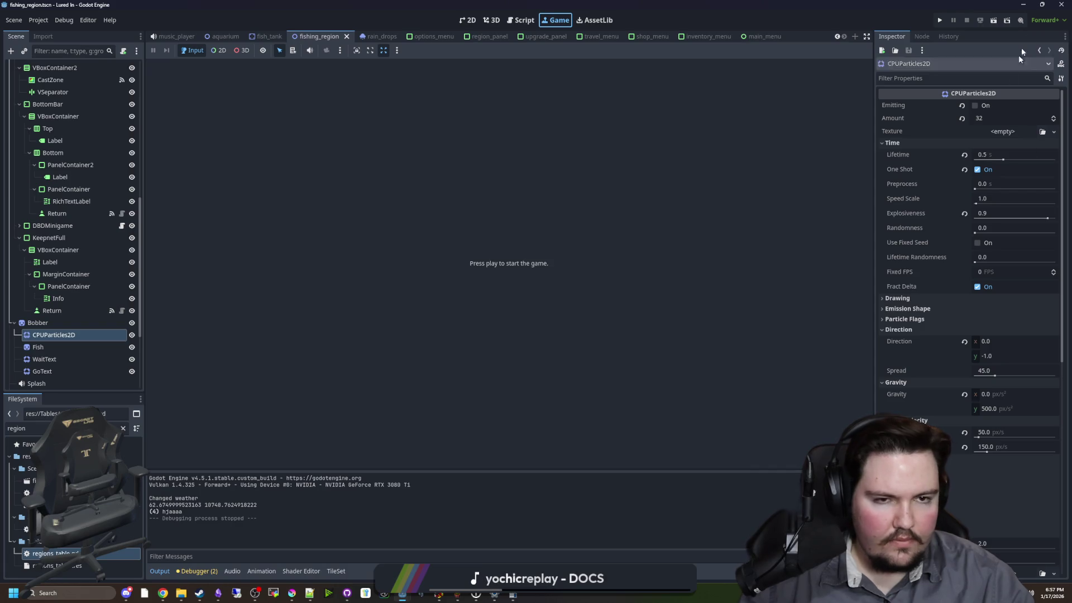
# - Run the game, start from the main menu, dismiss the offline earnings popup, and travel to the Pond
pyautogui.press('F5')
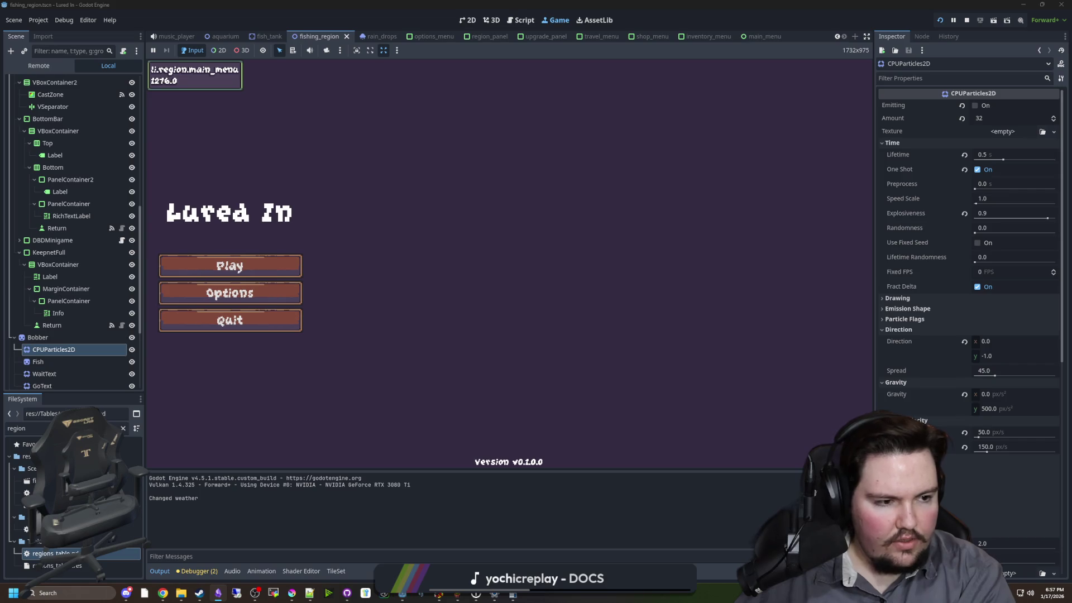
pyautogui.click(279, 266)
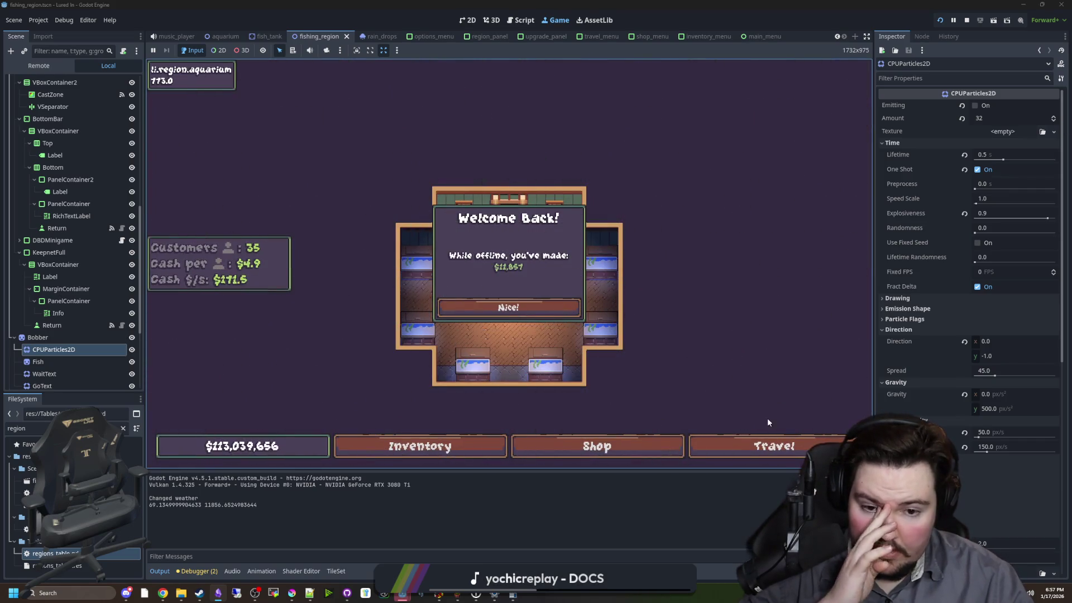
pyautogui.click(517, 308)
pyautogui.click(774, 446)
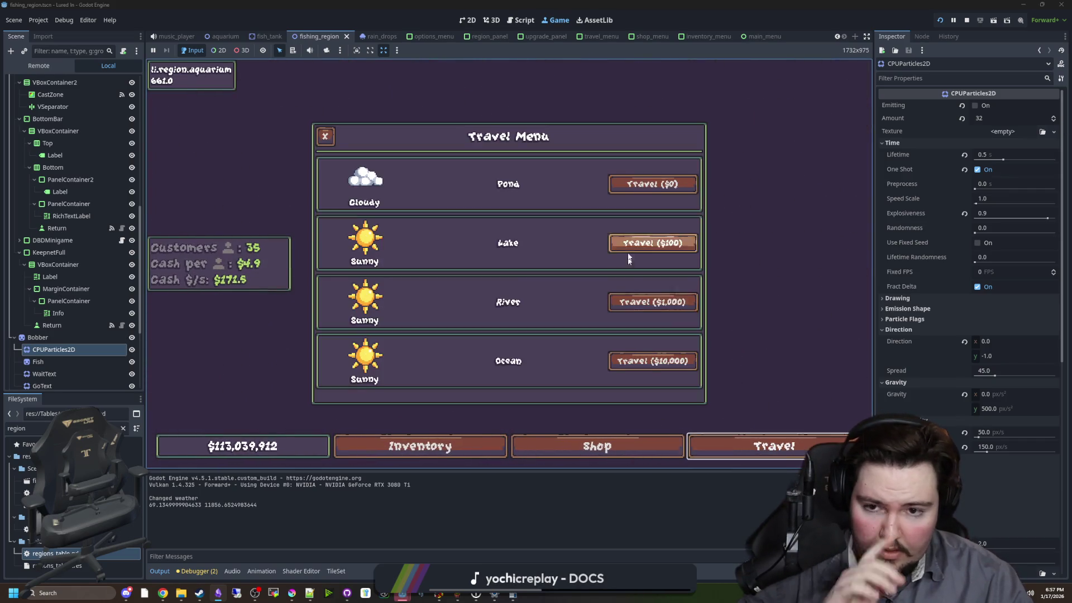
pyautogui.click(641, 188)
# - Cast and reel in repeatedly at the Pond to watch the 'wait!' text, then reopen fishing_region.gd
pyautogui.moveTo(602, 189); pyautogui.dragTo(519, 208)
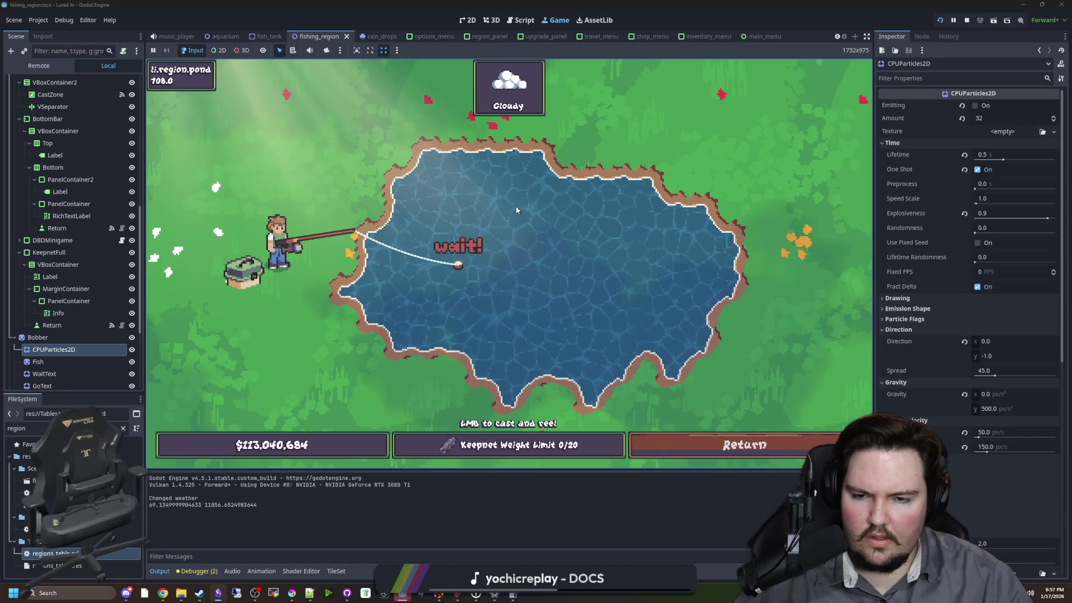
pyautogui.click(516, 210)
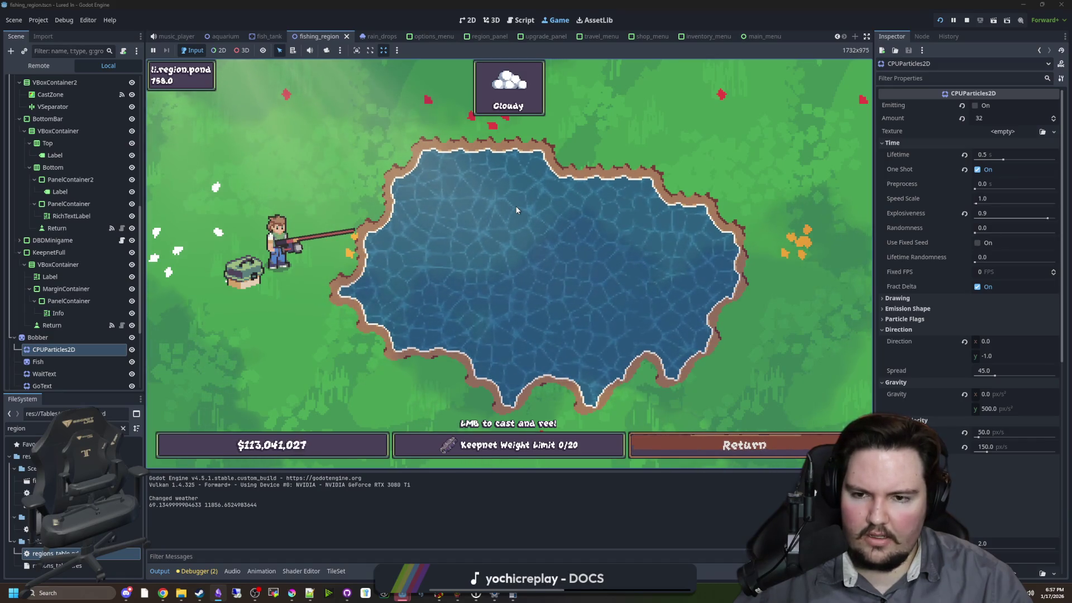
pyautogui.moveTo(507, 207); pyautogui.dragTo(506, 209)
pyautogui.click(506, 207)
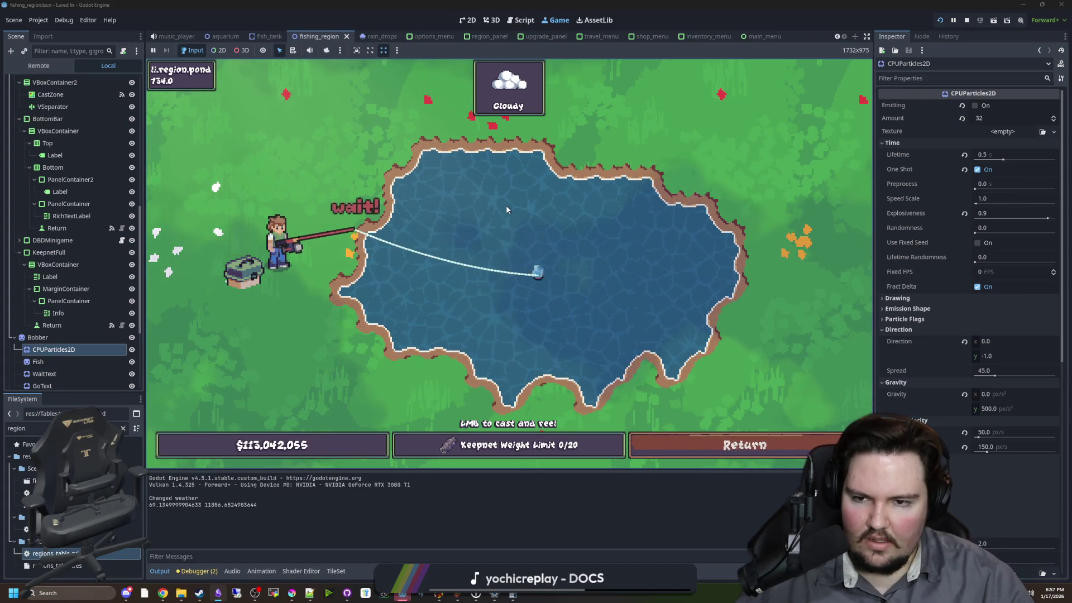
pyautogui.click(506, 205)
pyautogui.moveTo(396, 179); pyautogui.dragTo(396, 179)
pyautogui.click(331, 208)
pyautogui.scroll(10, 120, 87)
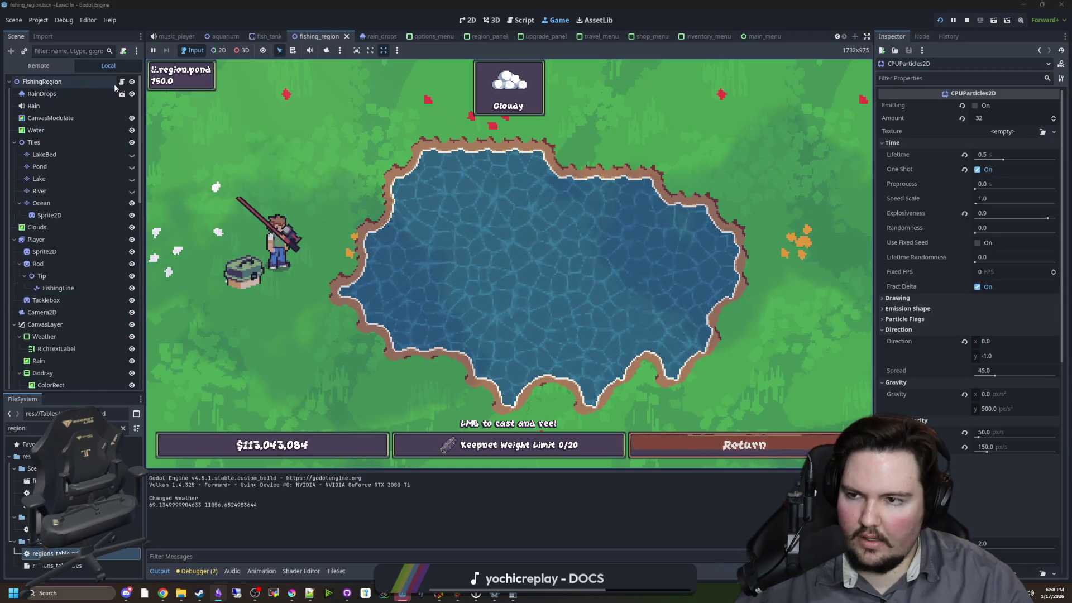
pyautogui.click(121, 82)
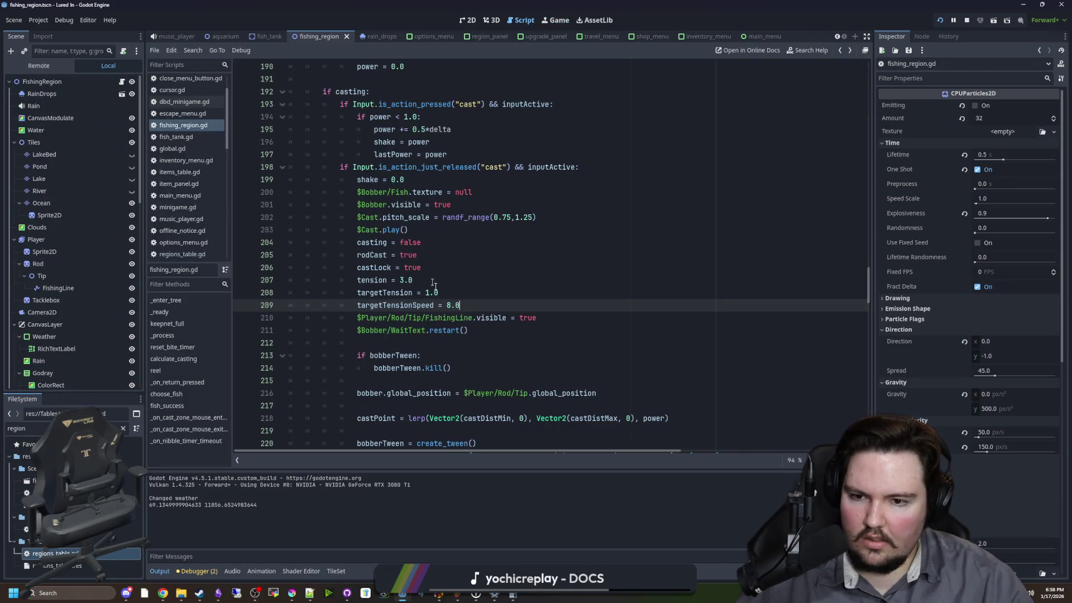
# - Type CPU on line 212, complete it to CPUParticles2D, and browse that class's documentation
pyautogui.click(394, 343)
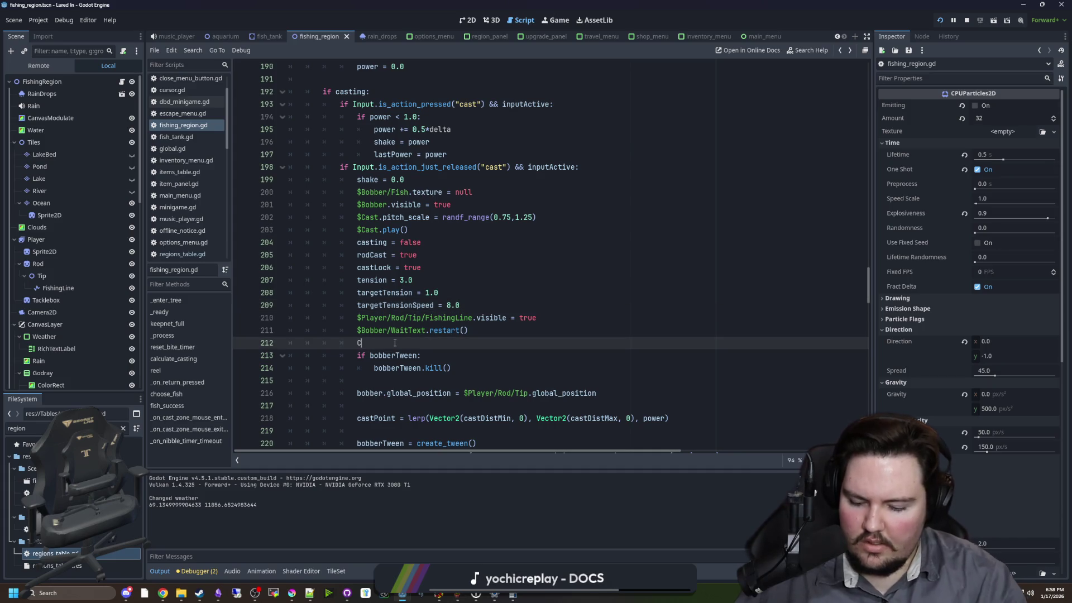
pyautogui.write('CPU')
pyautogui.press('Return')
pyautogui.keyDown('ctrl'); pyautogui.click(395, 343); pyautogui.keyUp('ctrl')
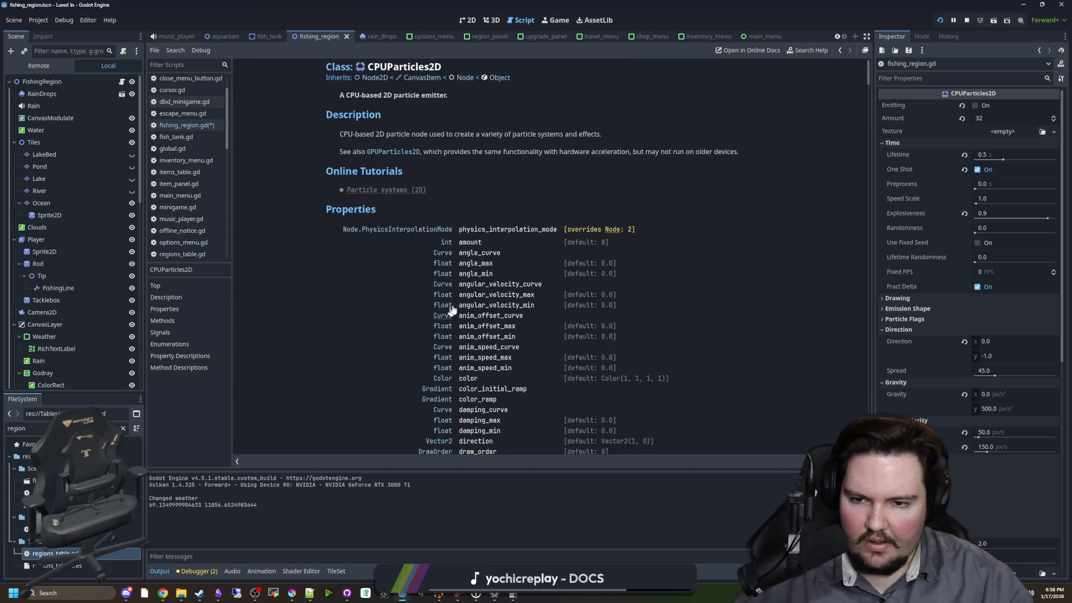
pyautogui.scroll(-9, 374, 268)
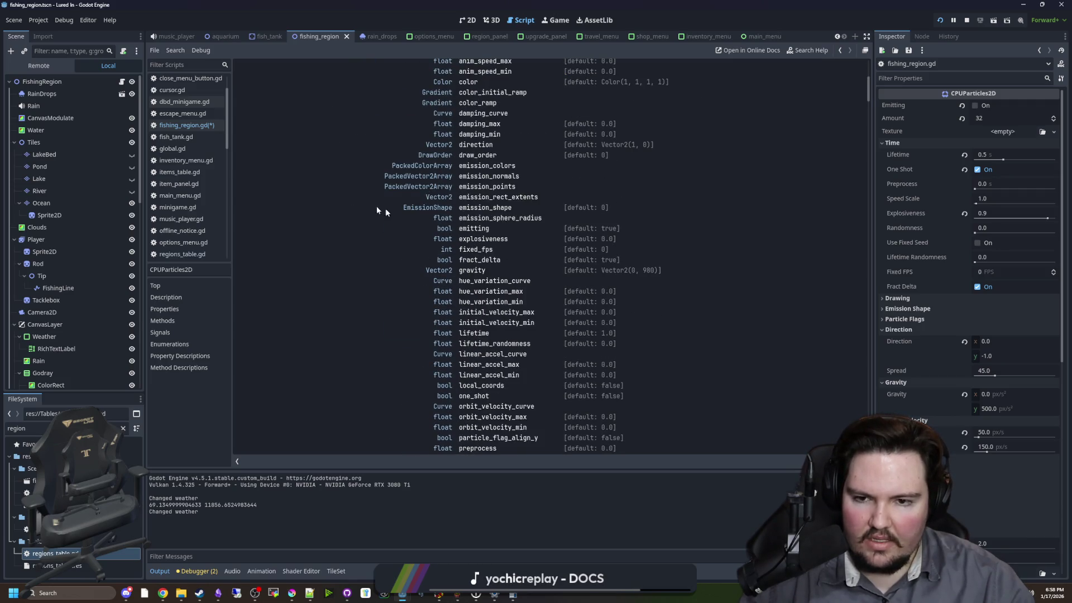
pyautogui.scroll(-9, 364, 208)
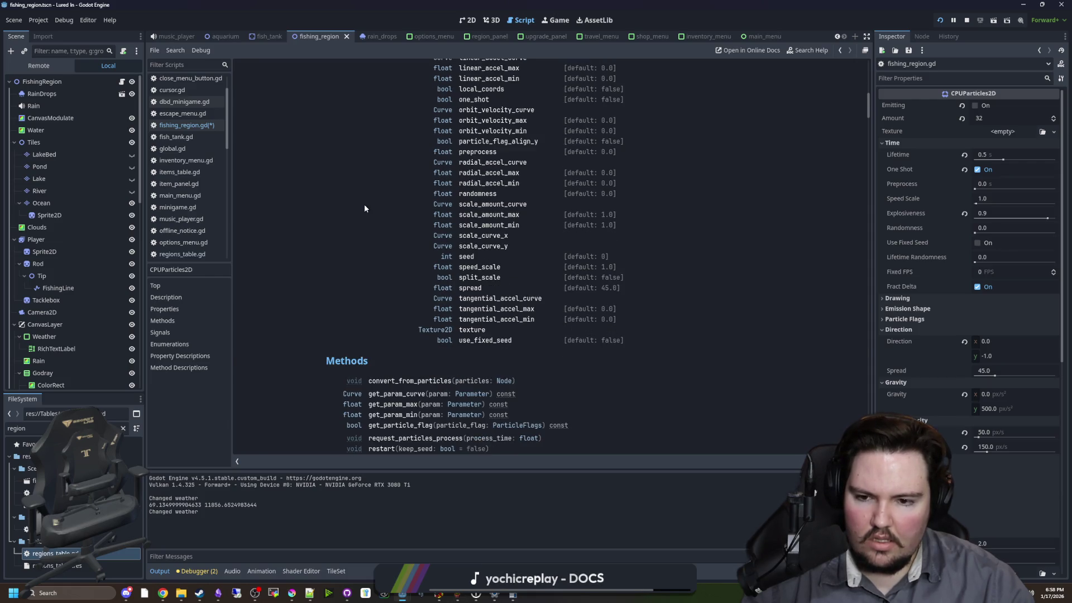
pyautogui.hotkey('alt', 'Left')
# - Review the WaitText emitting = false statement in the nibble code and start a script search
pyautogui.scroll(-20, 358, 342)
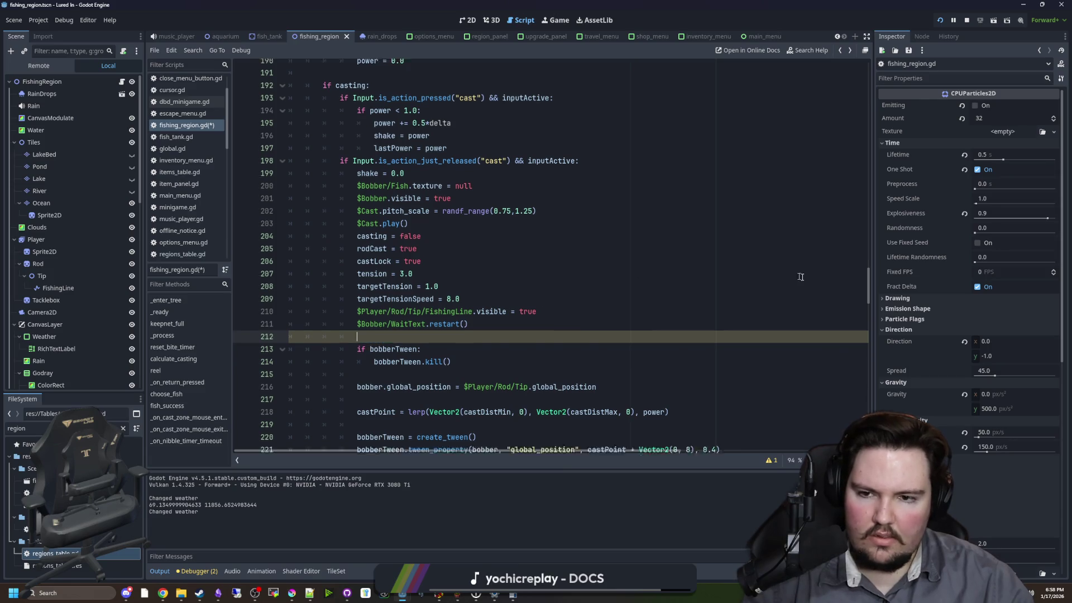
pyautogui.click(474, 294)
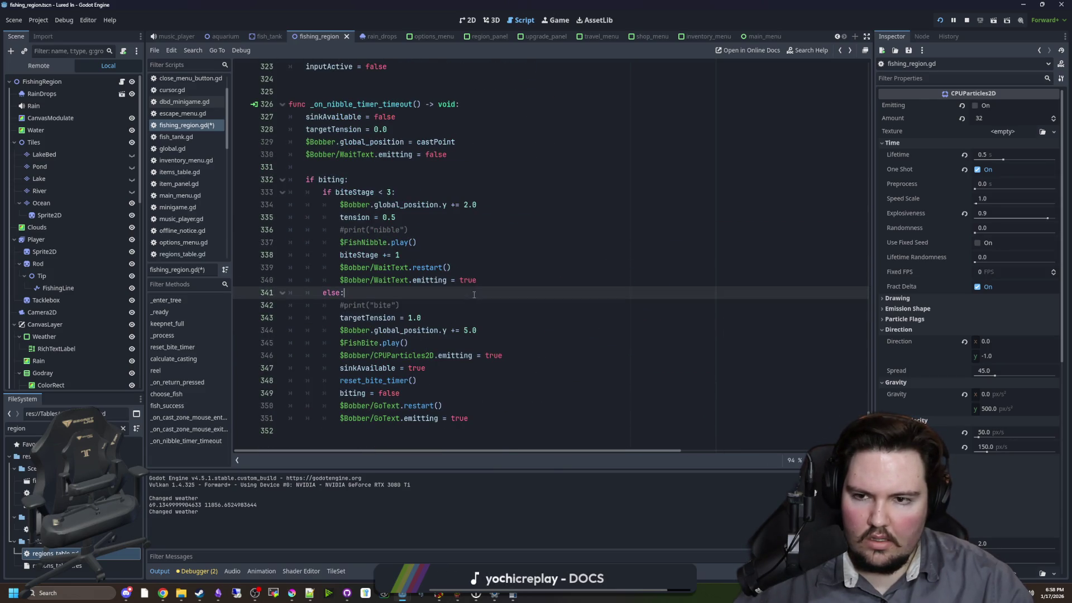
pyautogui.moveTo(468, 152); pyautogui.dragTo(302, 155)
pyautogui.click(541, 271)
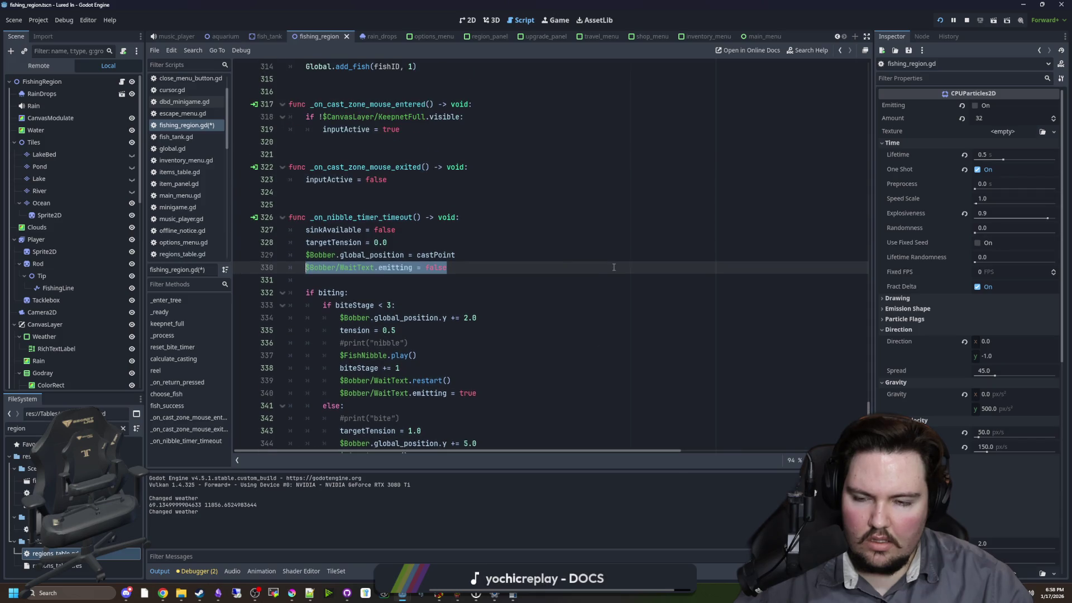
pyautogui.hotkey('ctrl', 'f')
# - Search for 'rele', reel in and recast once more in the game, then stop it and return to the script
pyautogui.write('rele')
pyautogui.hotkey('ctrl', 'F4')
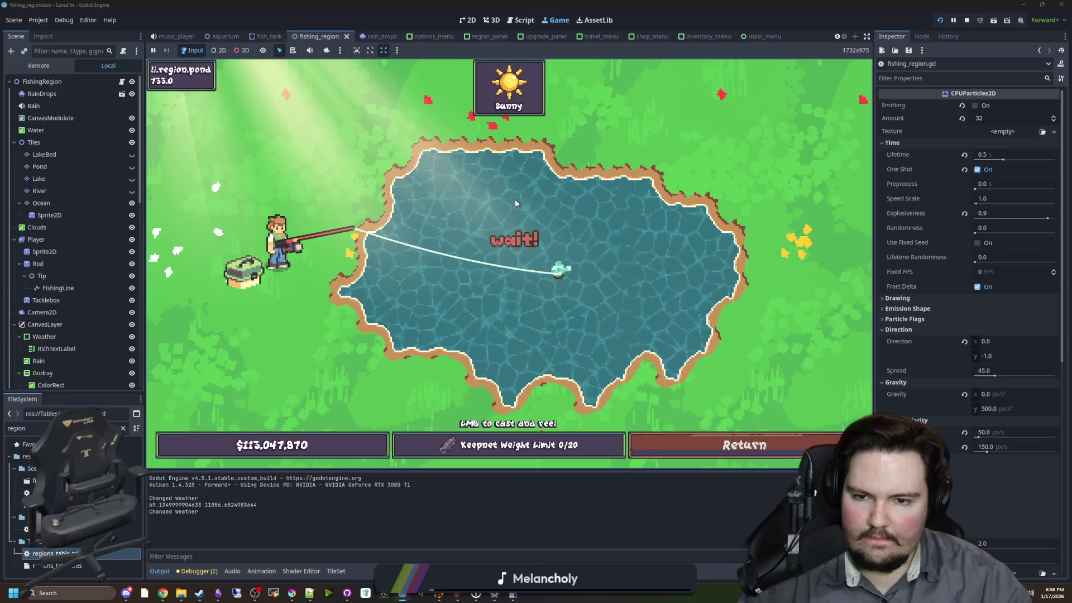
pyautogui.click(516, 215)
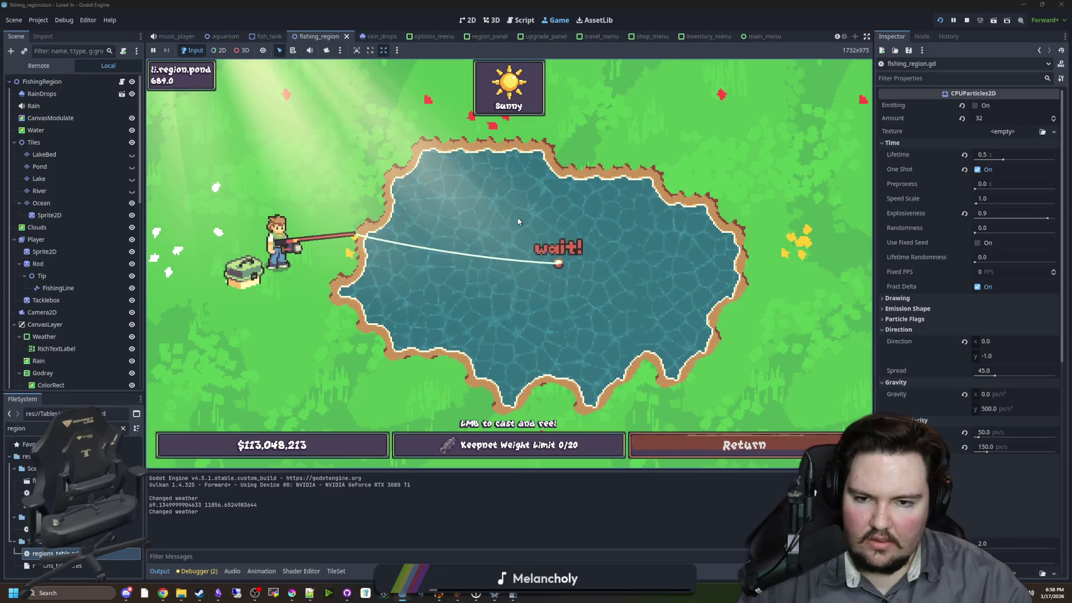
pyautogui.moveTo(517, 218); pyautogui.dragTo(518, 221)
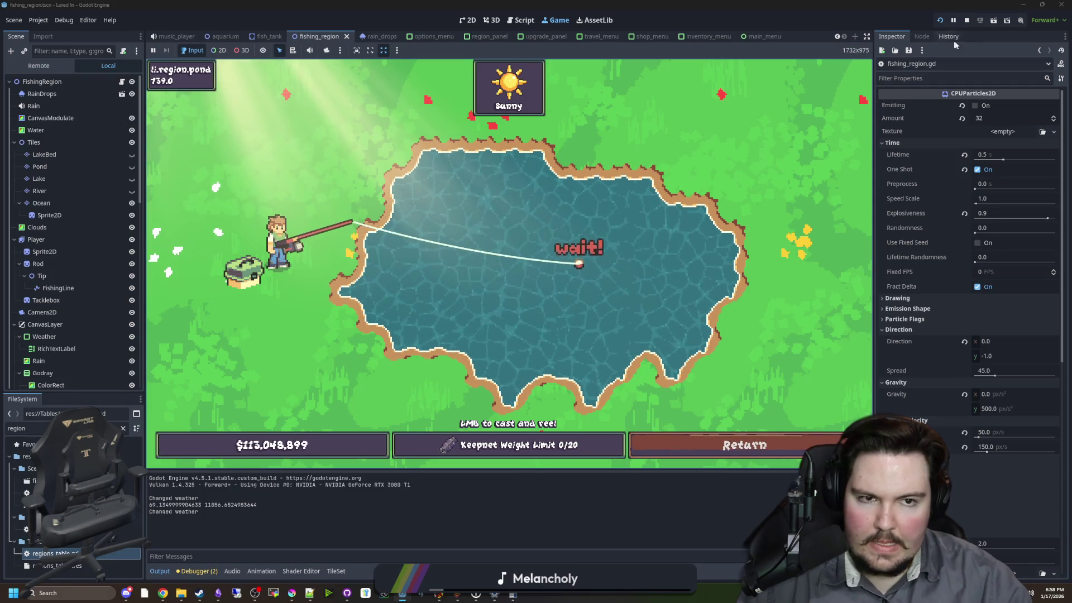
pyautogui.click(966, 20)
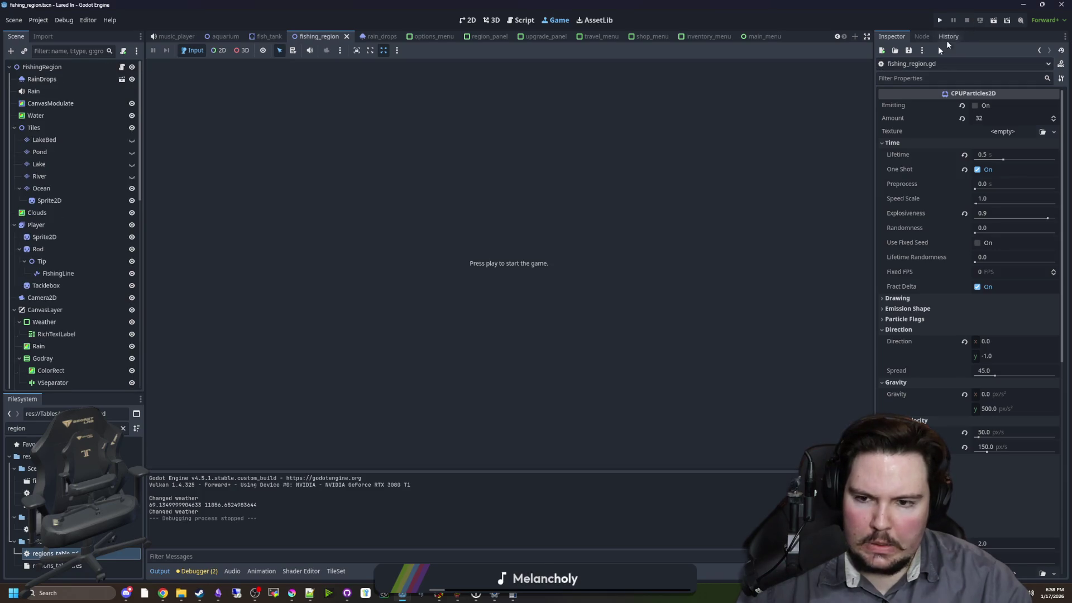
pyautogui.click(122, 67)
pyautogui.click(492, 339)
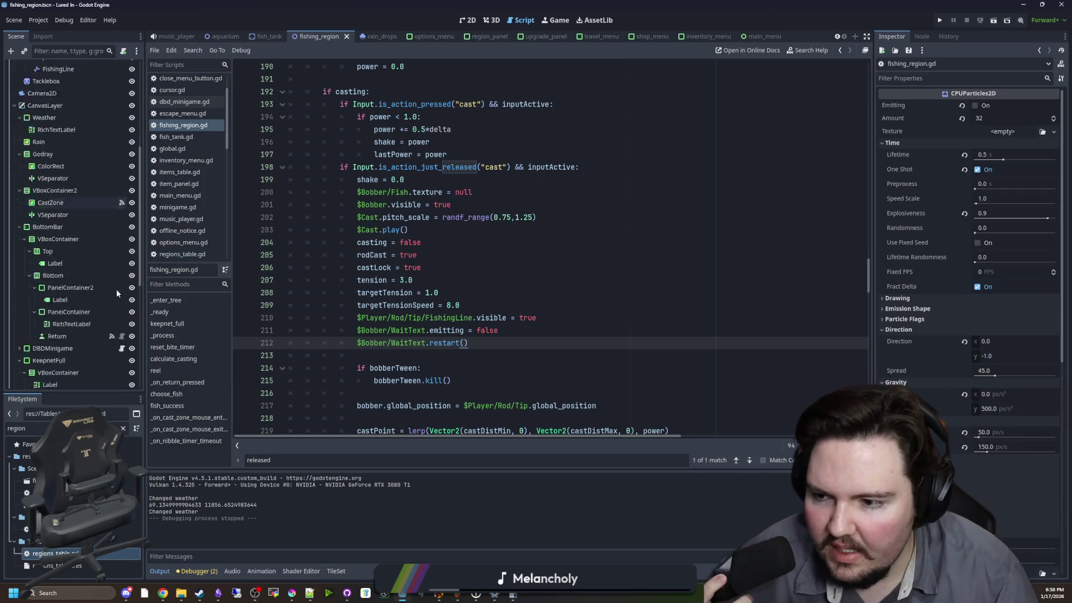
# - Inspect the CPUParticles2D node's properties in the Inspector
pyautogui.scroll(-10, 107, 273)
pyautogui.click(75, 217)
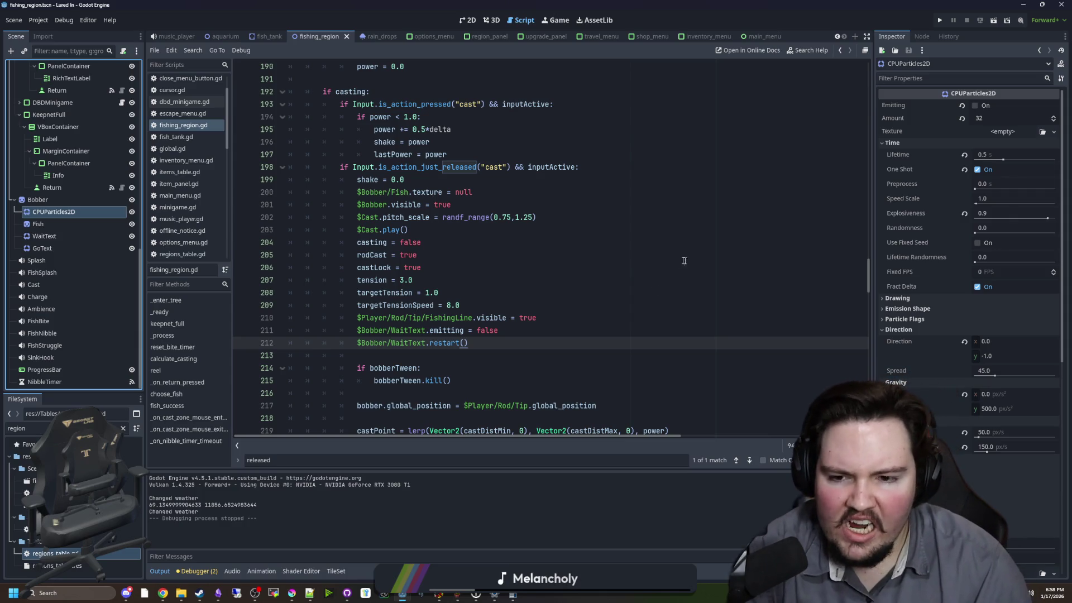
pyautogui.scroll(-20, 769, 255)
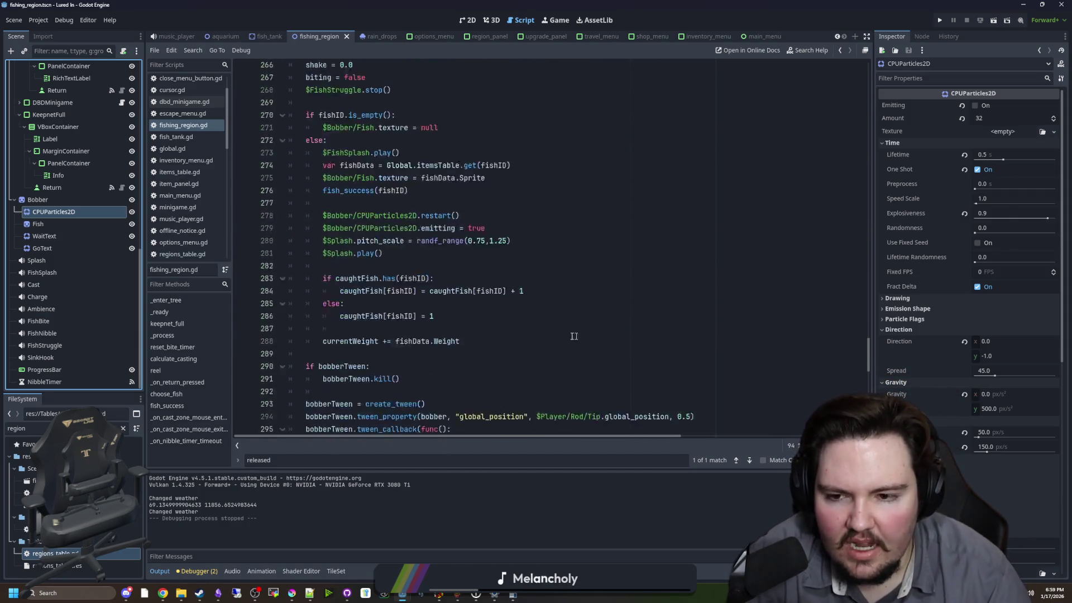
pyautogui.scroll(-5, 486, 331)
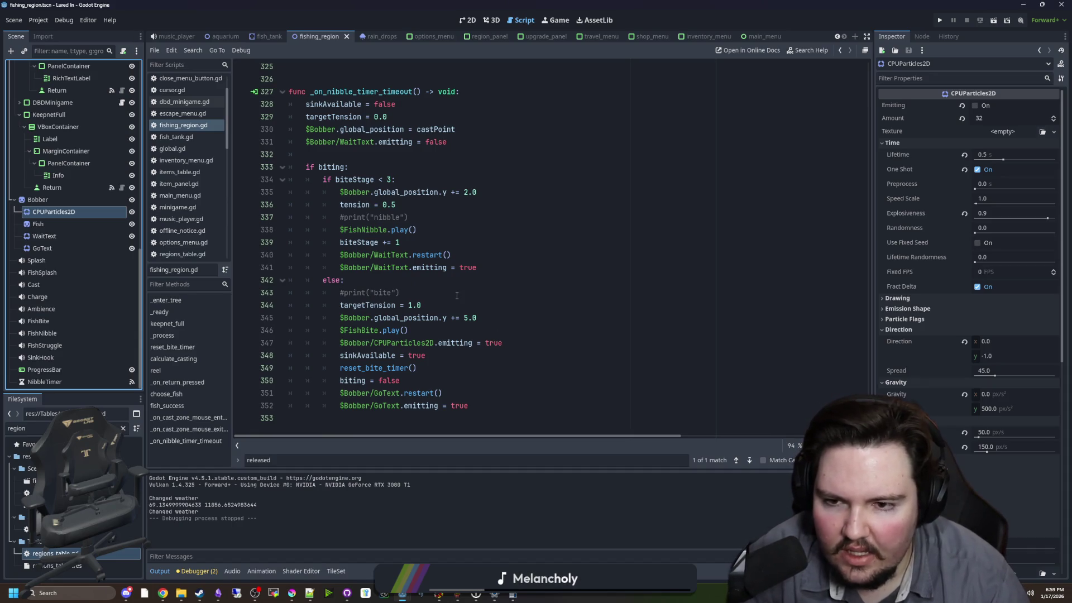
pyautogui.scroll(2, 427, 282)
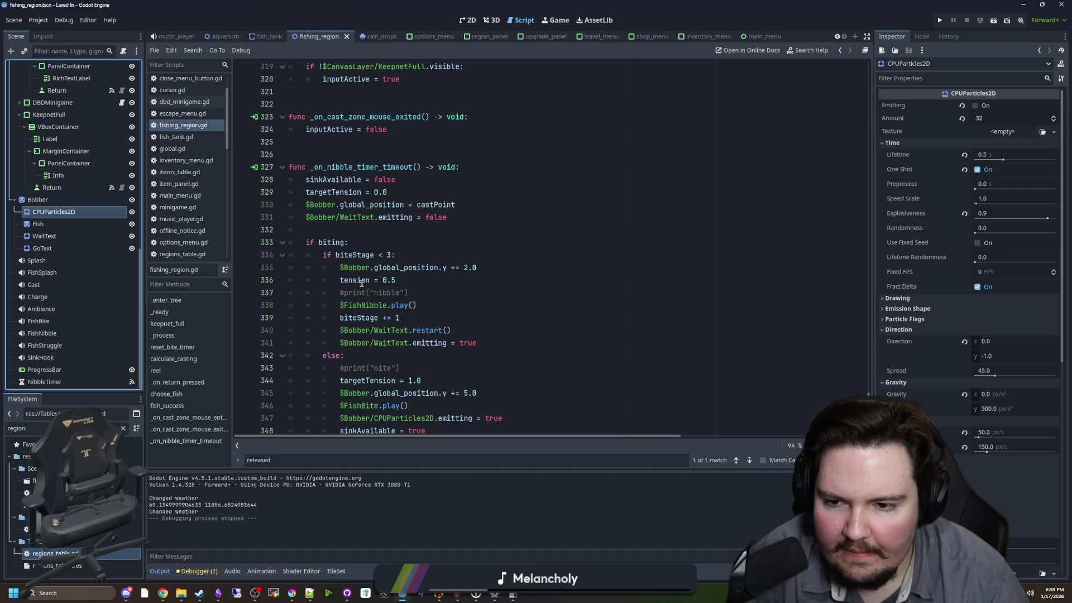
# - Delete the WaitText emitting = false line from the nibble code
pyautogui.moveTo(355, 285)
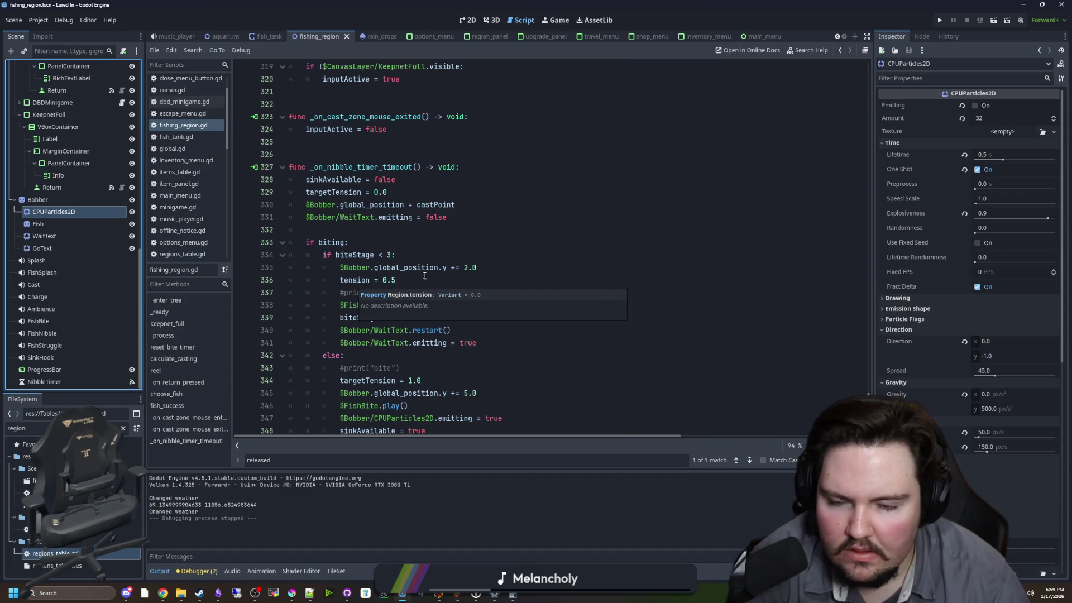
pyautogui.click(433, 251)
pyautogui.click(434, 244)
pyautogui.click(434, 235)
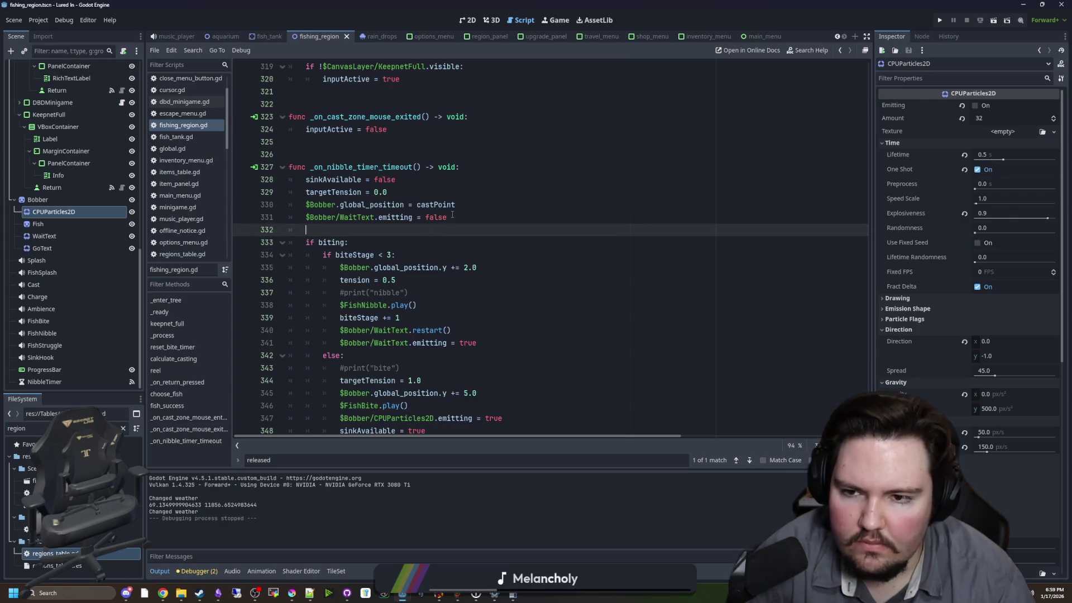
pyautogui.moveTo(455, 215); pyautogui.dragTo(266, 217)
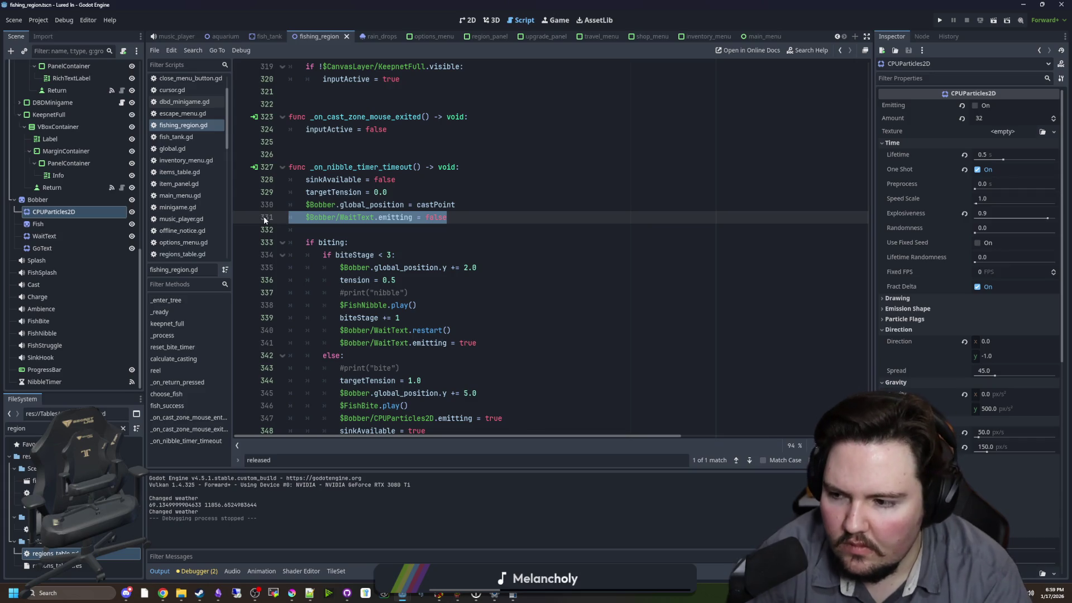
pyautogui.press('BackSpace')
pyautogui.press('BackSpace')
# - Insert an empty line after the FishingLine visible line 210 and open restart()'s help page
pyautogui.scroll(-2, 442, 223)
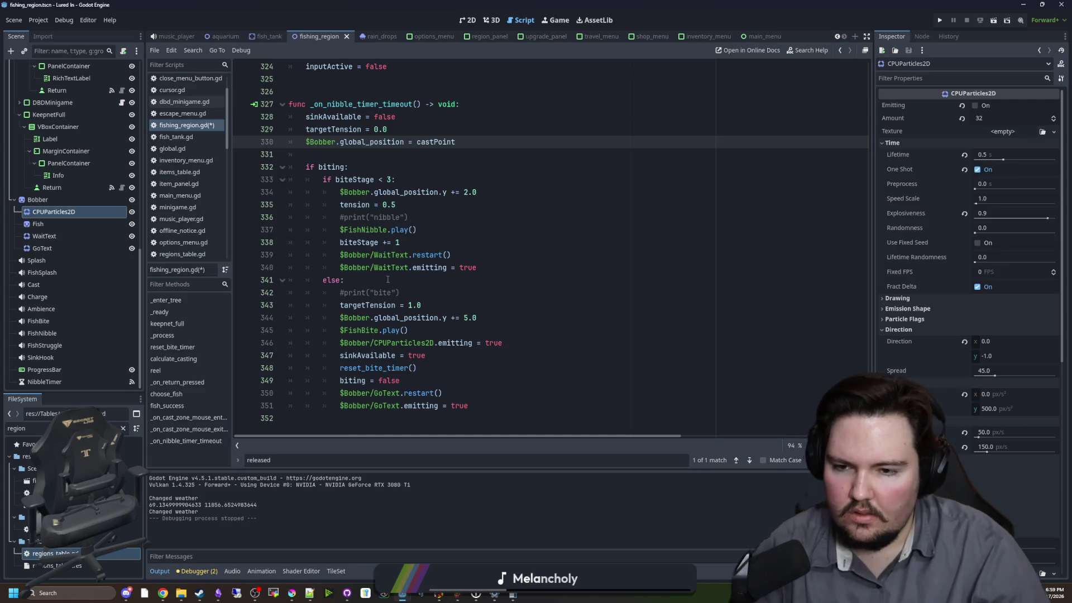
pyautogui.click(389, 280)
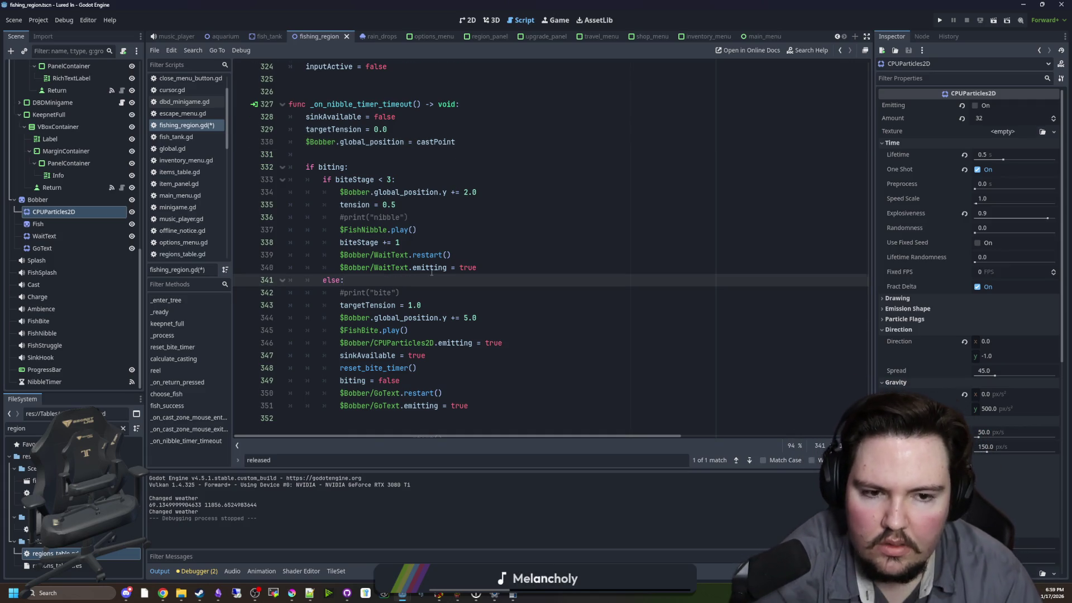
pyautogui.scroll(15, 431, 272)
pyautogui.scroll(8, 497, 248)
pyautogui.scroll(15, 498, 248)
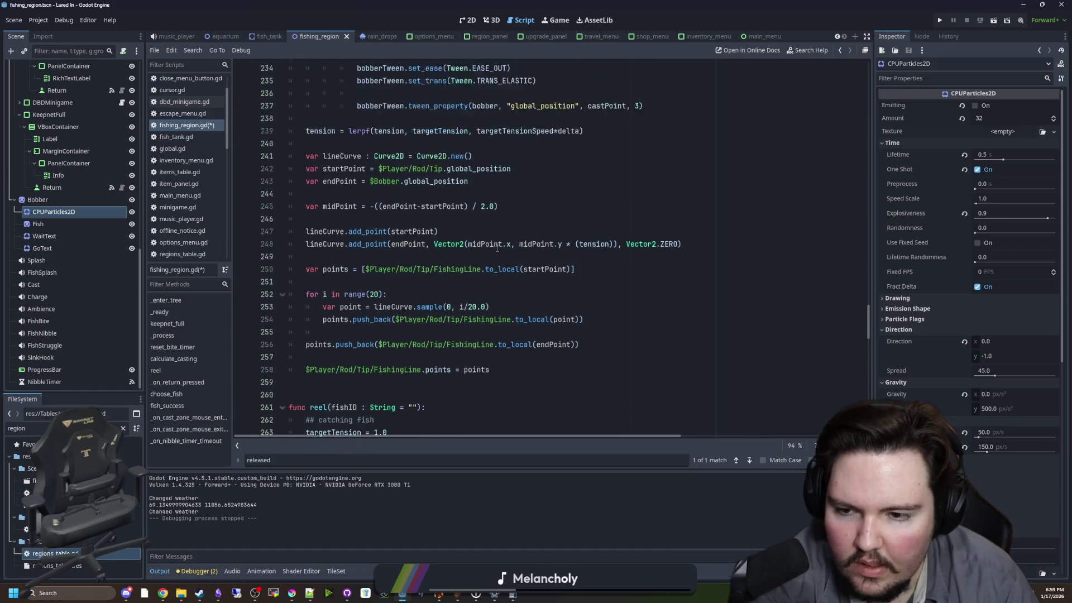
pyautogui.scroll(-5, 498, 245)
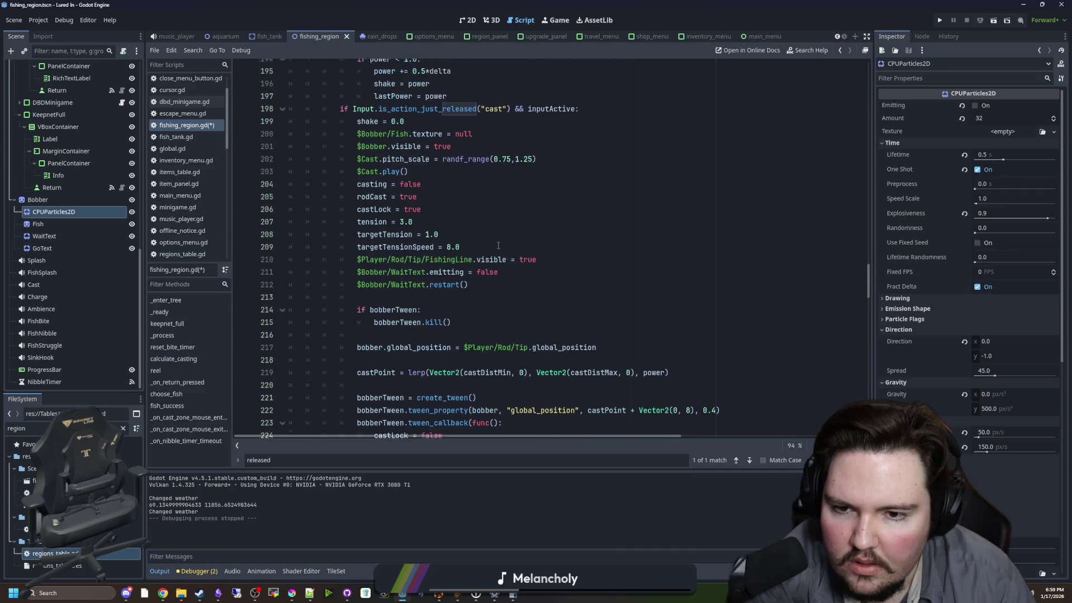
pyautogui.click(464, 291)
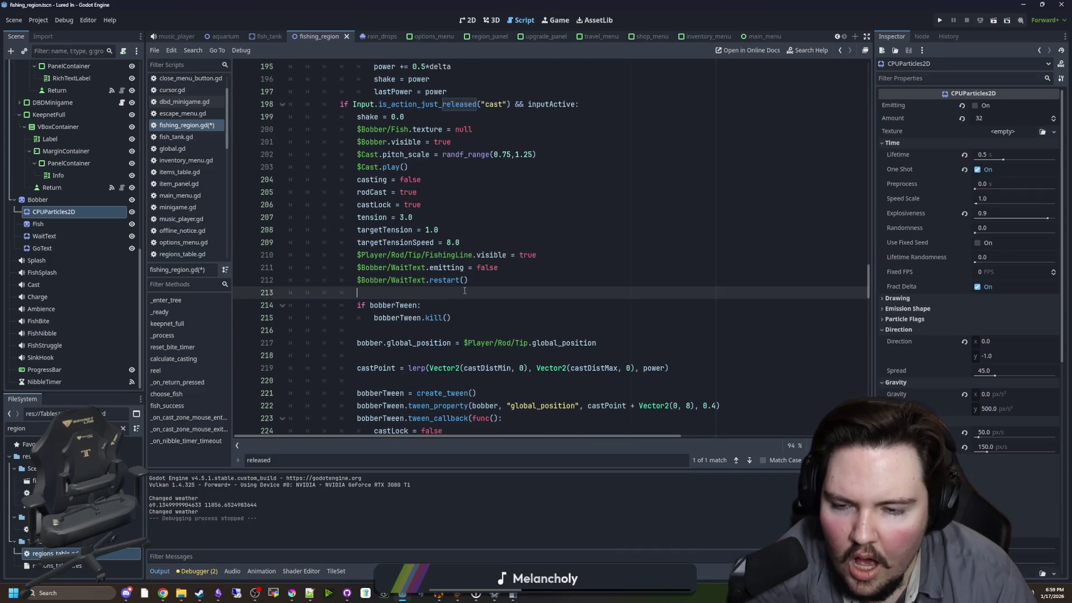
pyautogui.click(544, 256)
pyautogui.press('Return')
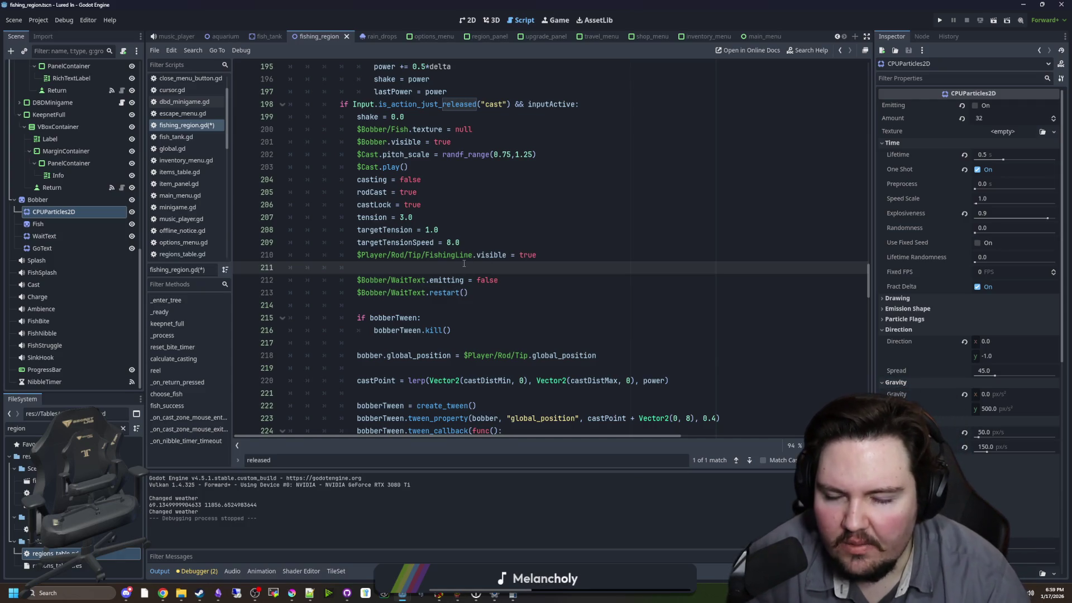
pyautogui.moveTo(451, 292)
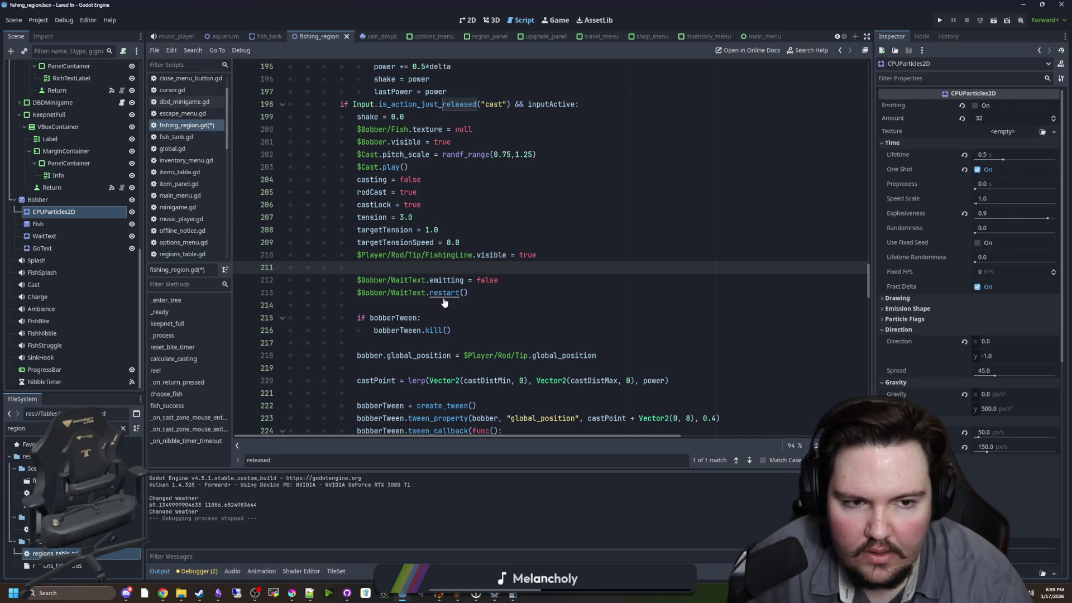
pyautogui.keyDown('ctrl'); pyautogui.click(444, 299); pyautogui.keyUp('ctrl')
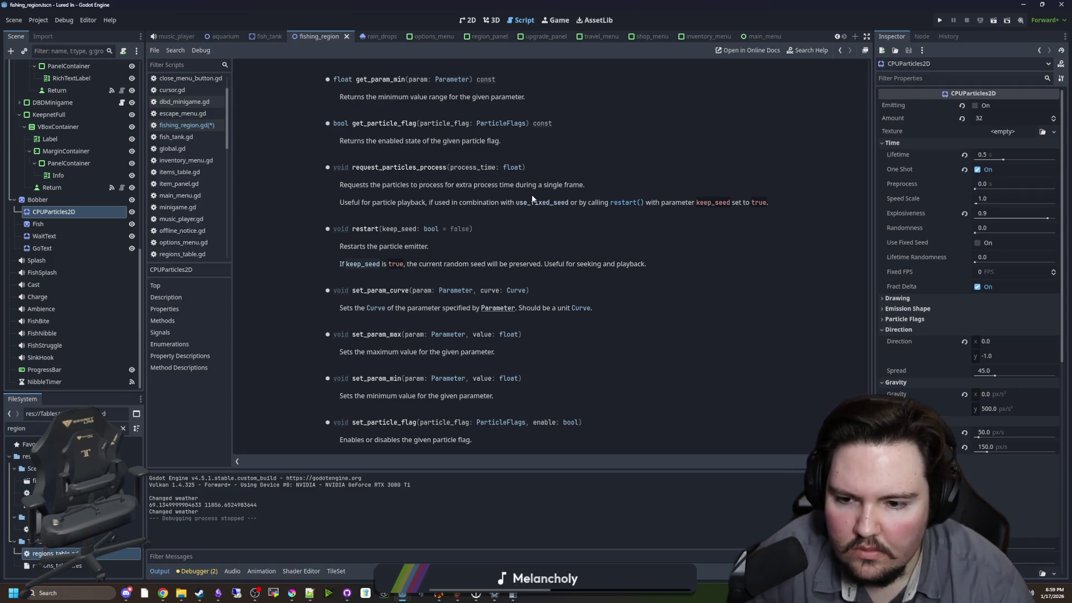
# - Browse the CPUParticles2D reference, go back to fishing_region.gd, and select the WaitText node
pyautogui.scroll(20, 497, 230)
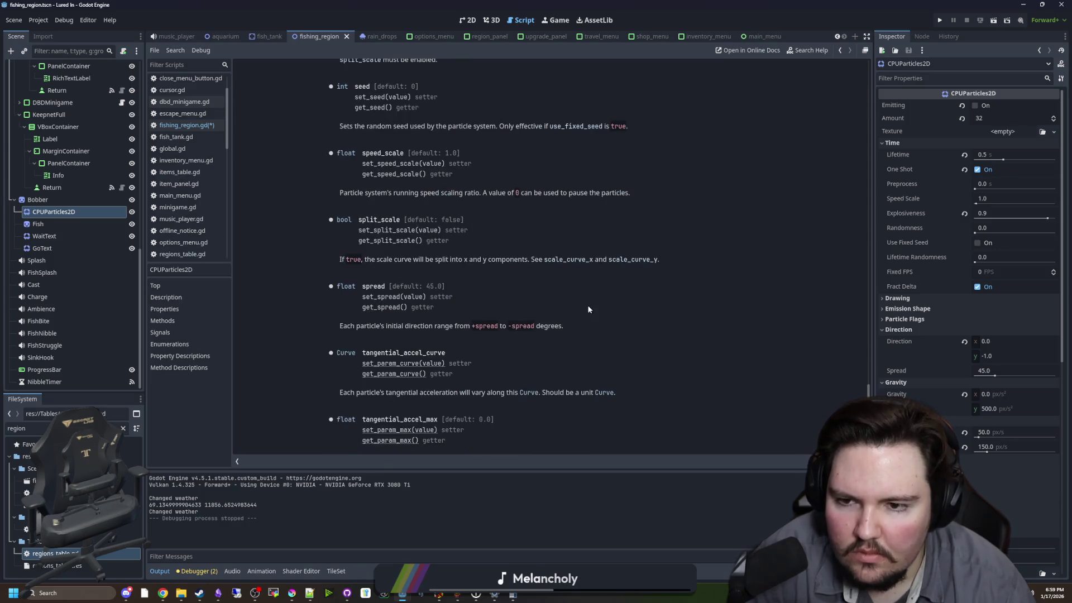
pyautogui.scroll(15, 586, 309)
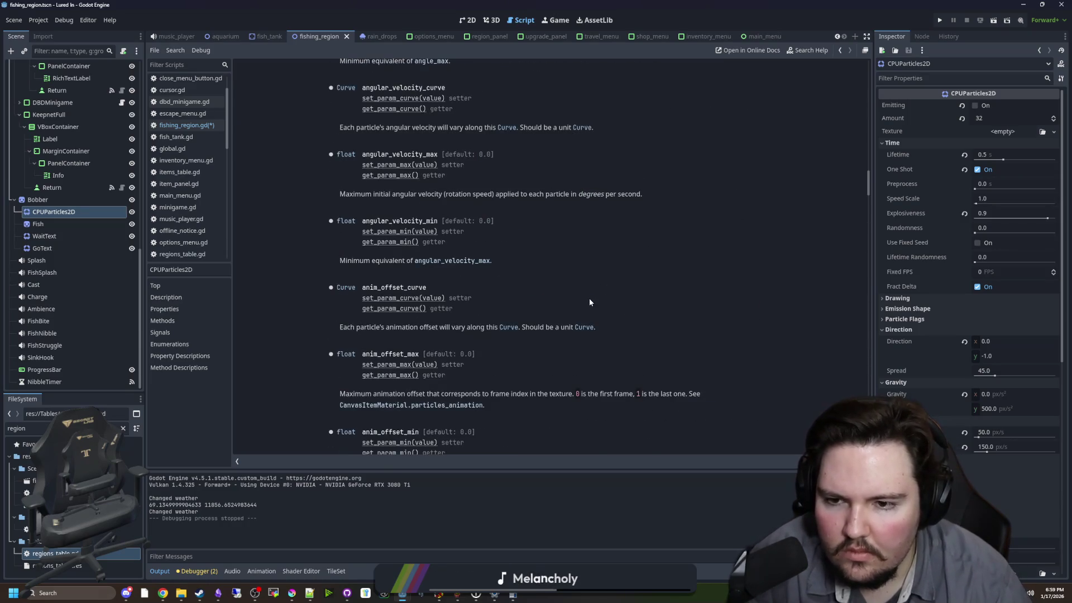
pyautogui.scroll(-10, 589, 302)
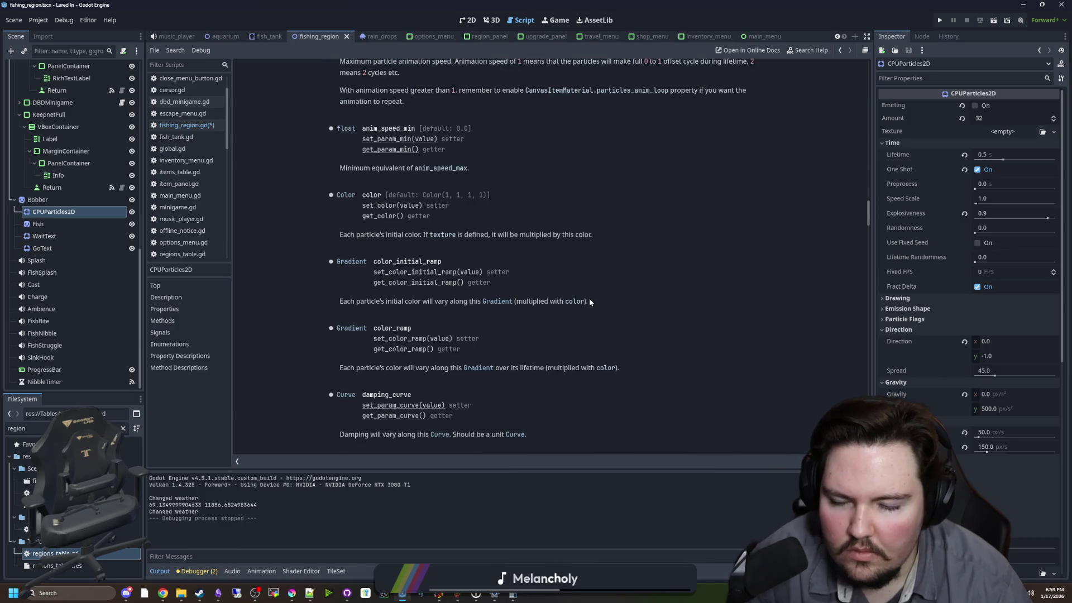
pyautogui.hotkey('alt', 'Left')
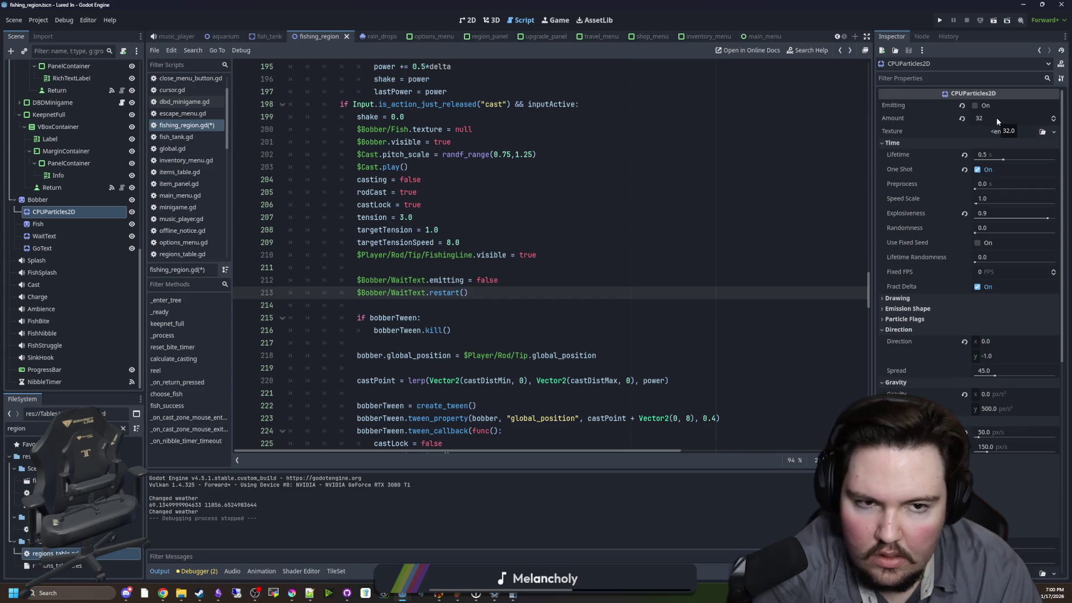
pyautogui.click(44, 236)
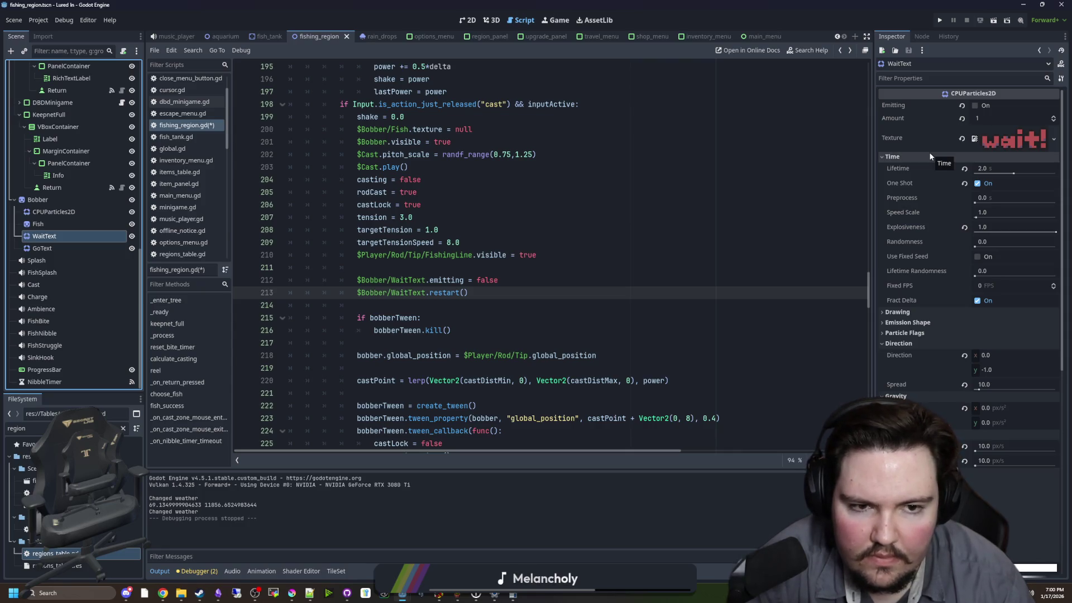
# - Review WaitText's settings (one-shot, amount 1, lifetime 2.0 s), check lines 210-215, and run the project
pyautogui.scroll(-5, 930, 224)
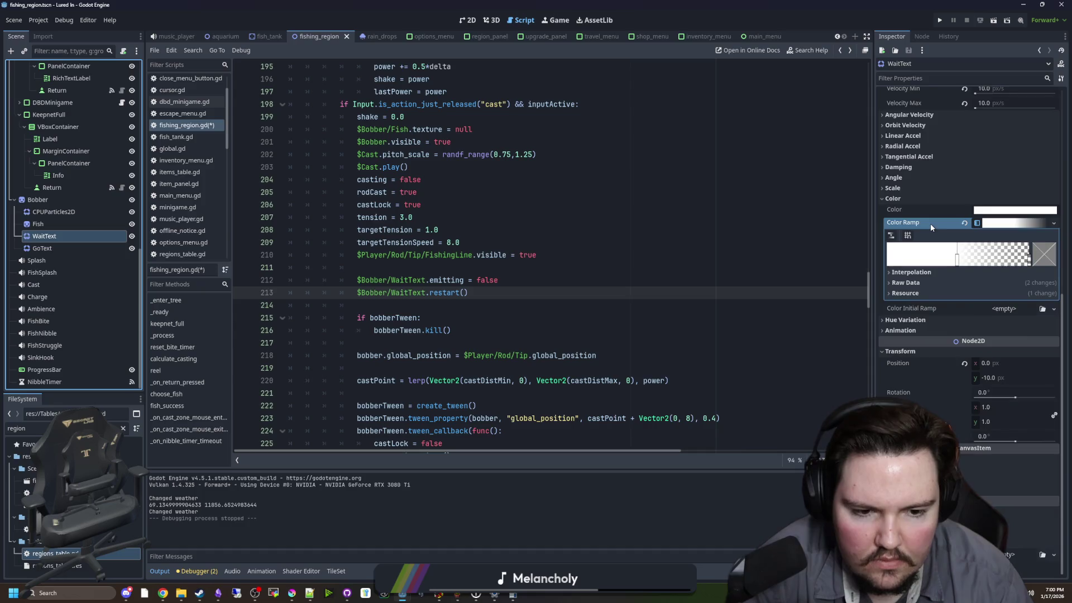
pyautogui.scroll(5, 930, 223)
pyautogui.click(555, 260)
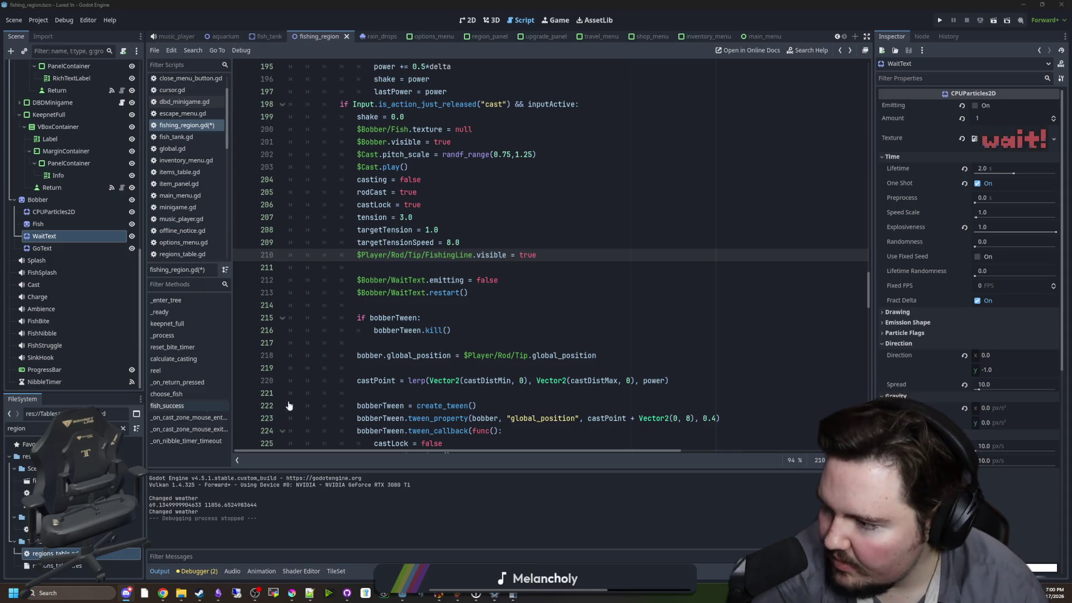
pyautogui.click(599, 322)
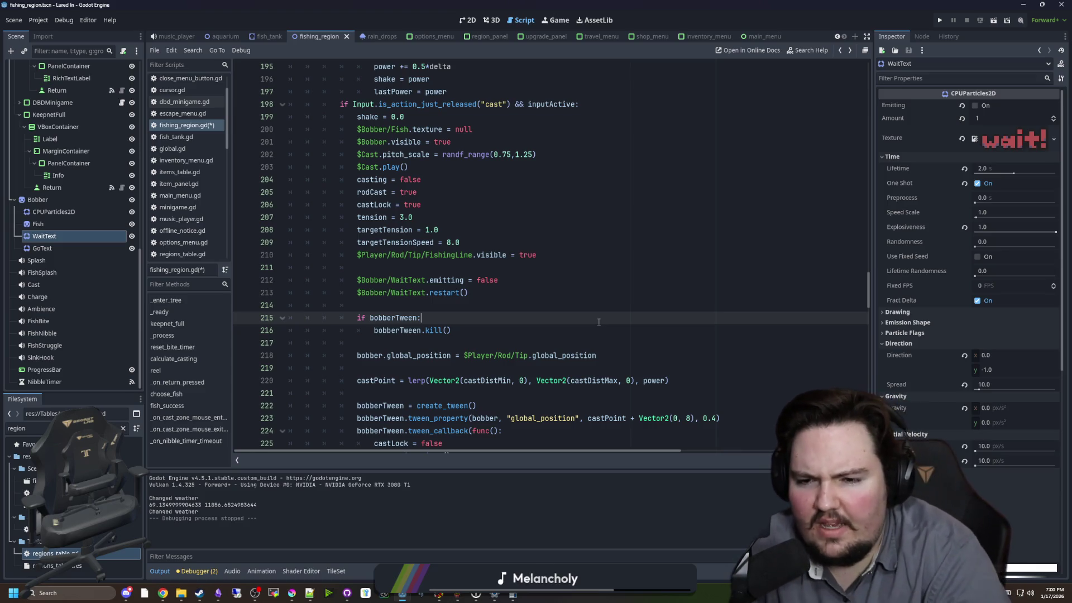
pyautogui.click(938, 20)
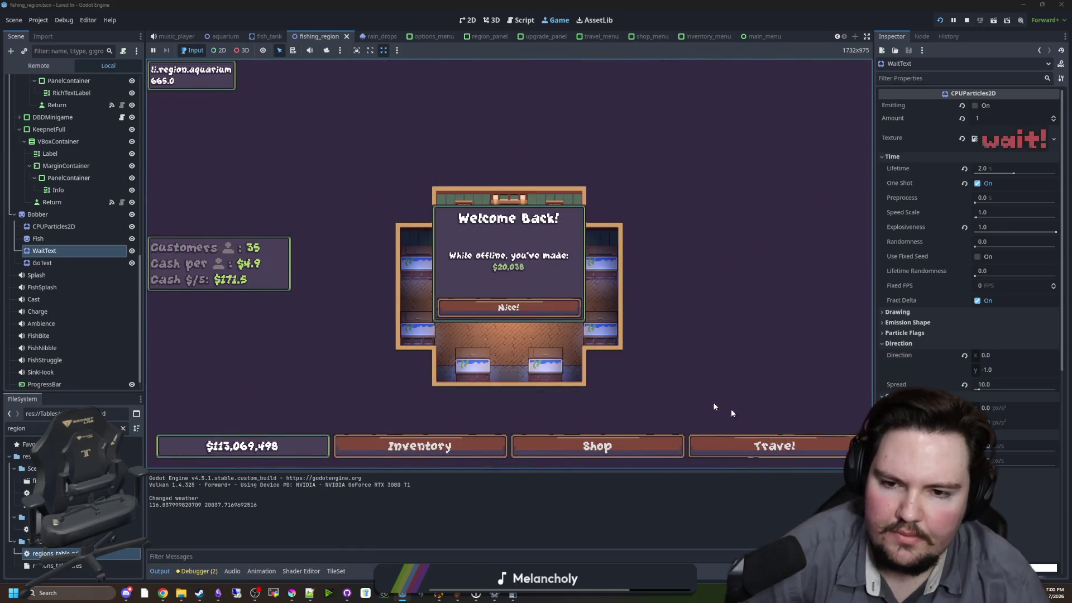
# - Dismiss Welcome Back, travel to the Pond, cast twice, and reel the line in
pyautogui.click(745, 444)
pyautogui.click(652, 184)
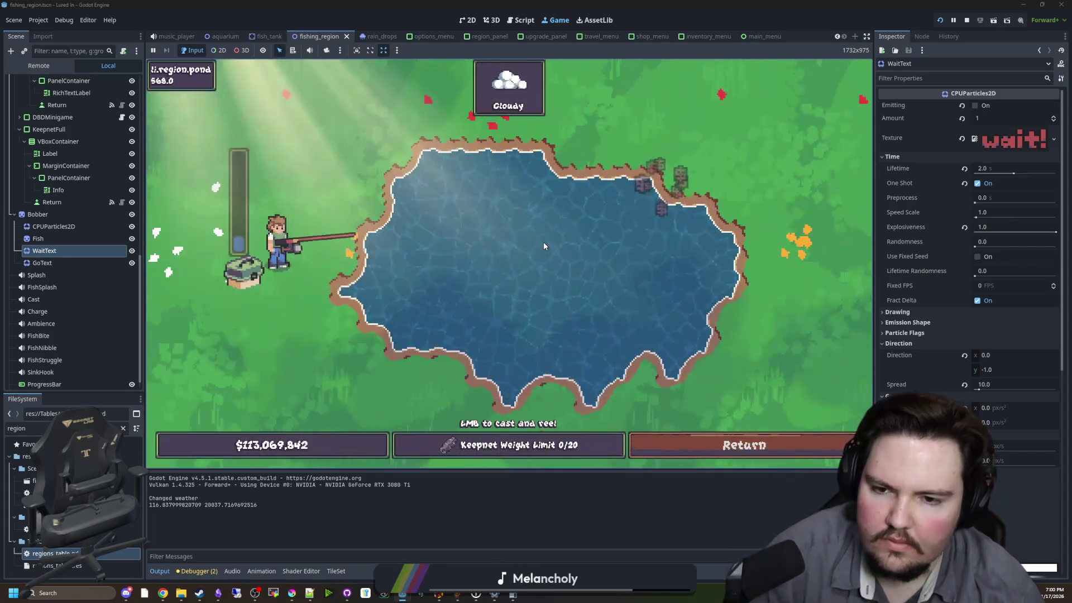
pyautogui.click(544, 246)
pyautogui.click(543, 243)
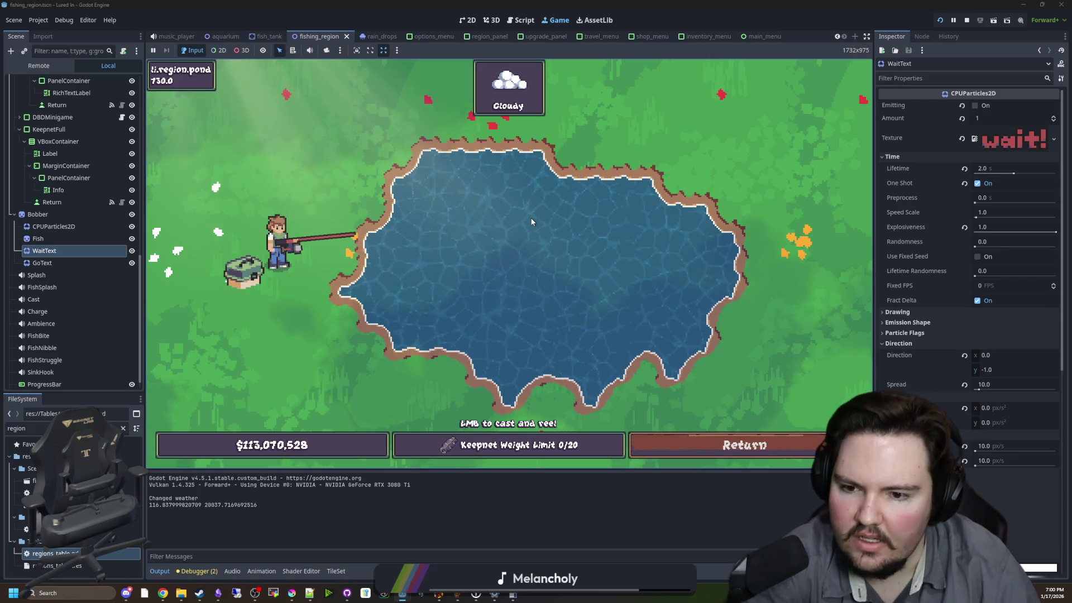
pyautogui.click(186, 138)
# - Select the GoText node and then the WaitText node in the Scene dock
pyautogui.scroll(5, 83, 115)
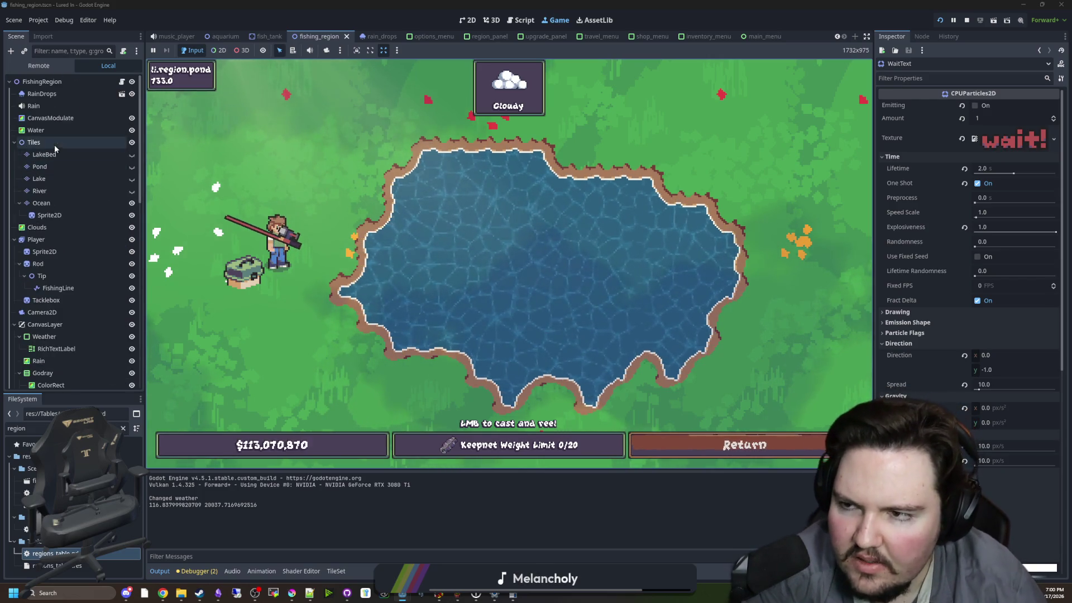
pyautogui.scroll(-4, 82, 115)
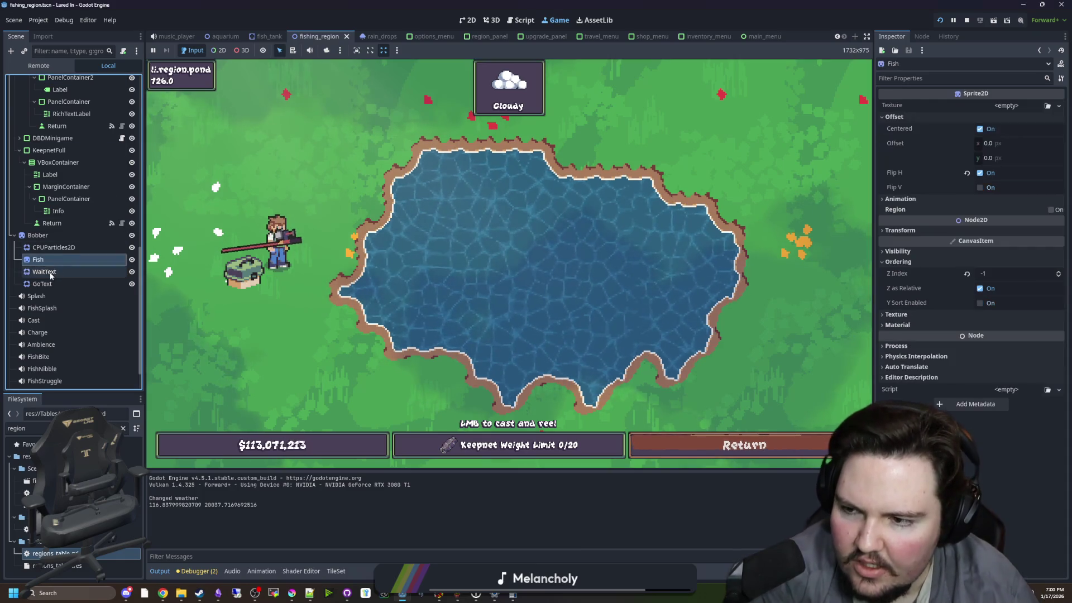
pyautogui.click(63, 283)
pyautogui.click(70, 273)
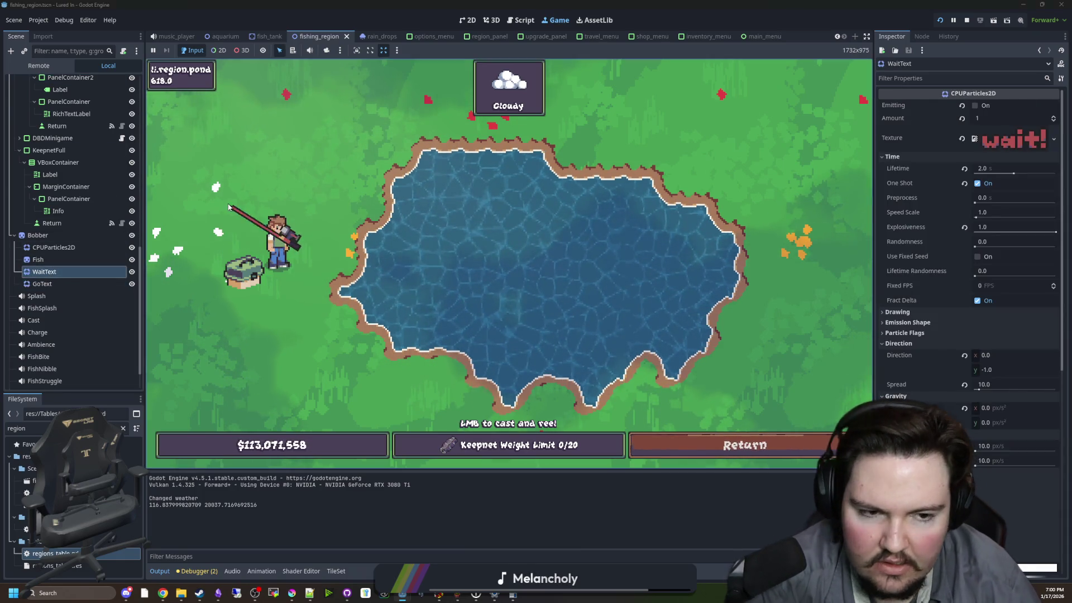
pyautogui.scroll(-1, 100, 91)
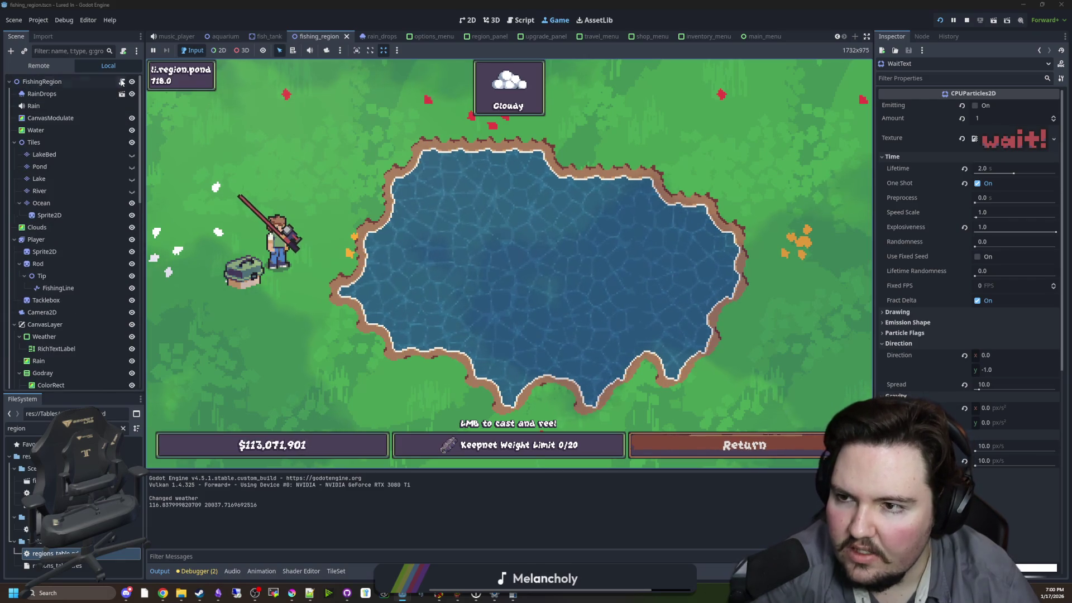
# - Search the script for 'emitt' and then 'waitText', stepping through each match
pyautogui.hotkey('ctrl', 'F3')
pyautogui.click(632, 250)
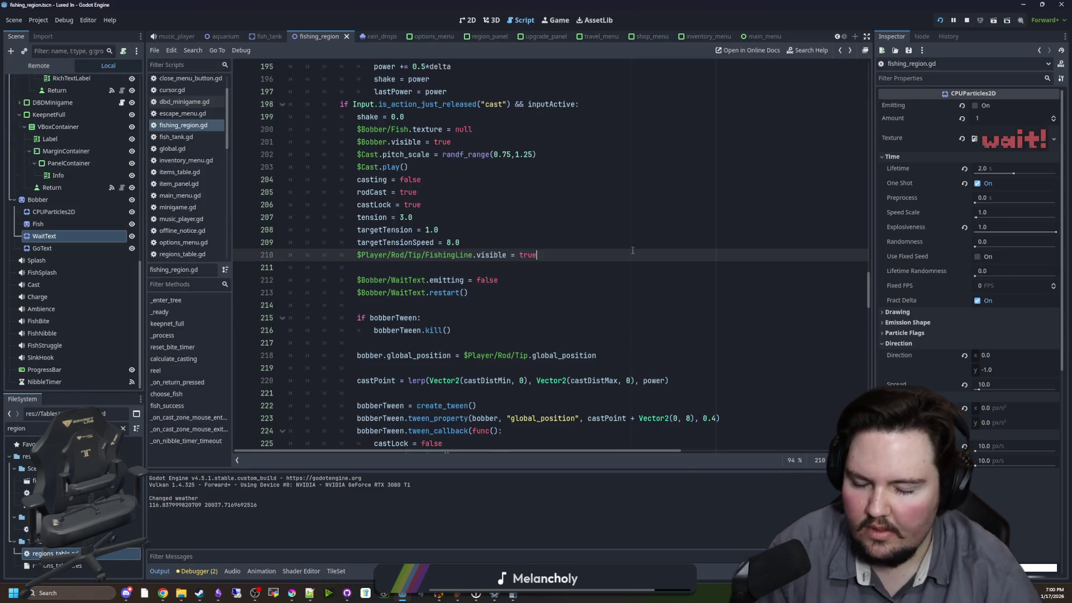
pyautogui.hotkey('ctrl', 'f')
pyautogui.write('emitt')
pyautogui.press('Return')
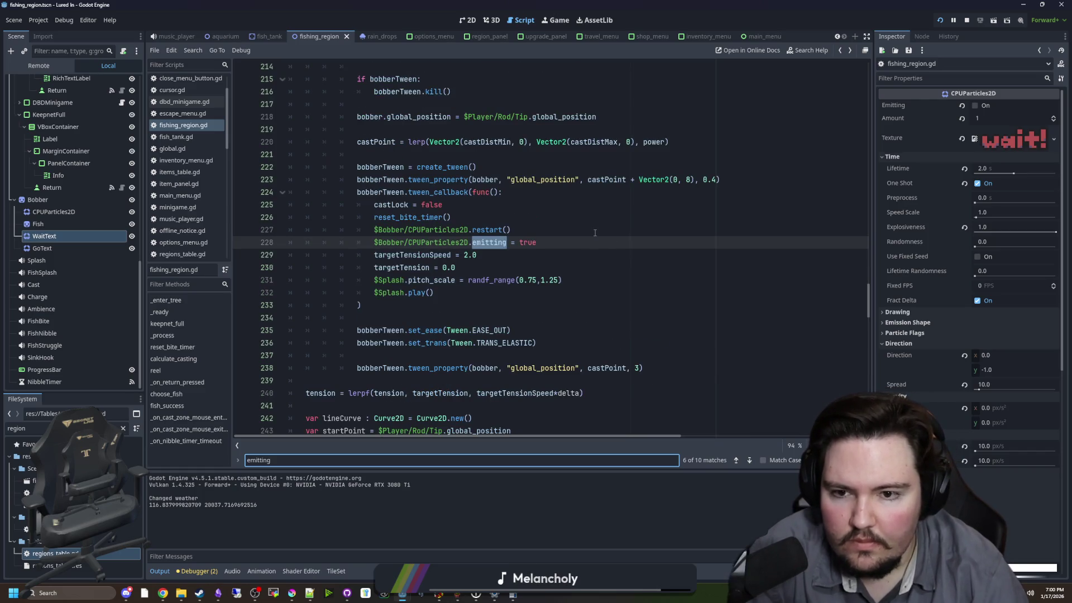
pyautogui.press('Return')
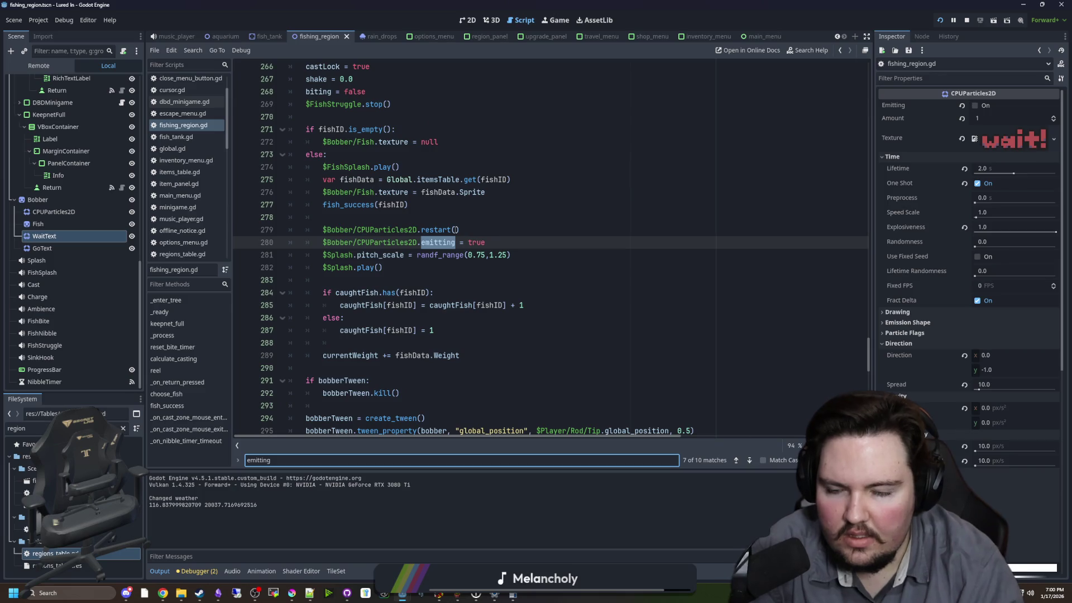
pyautogui.press('Return')
pyautogui.press('Return')
pyautogui.press('Return')
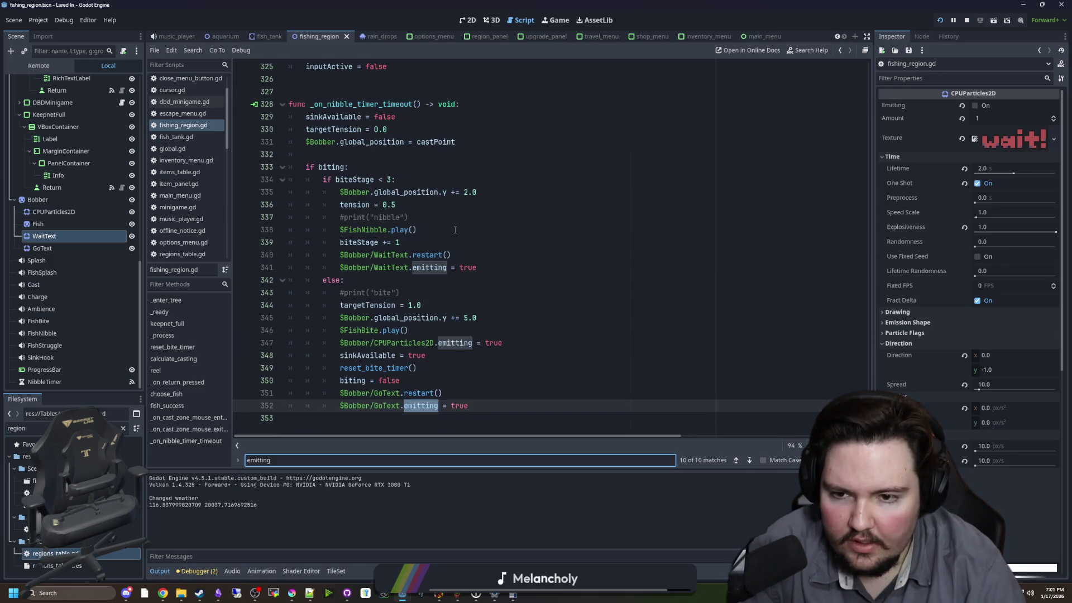
pyautogui.hotkey('ctrl', 'a')
pyautogui.write('waitText')
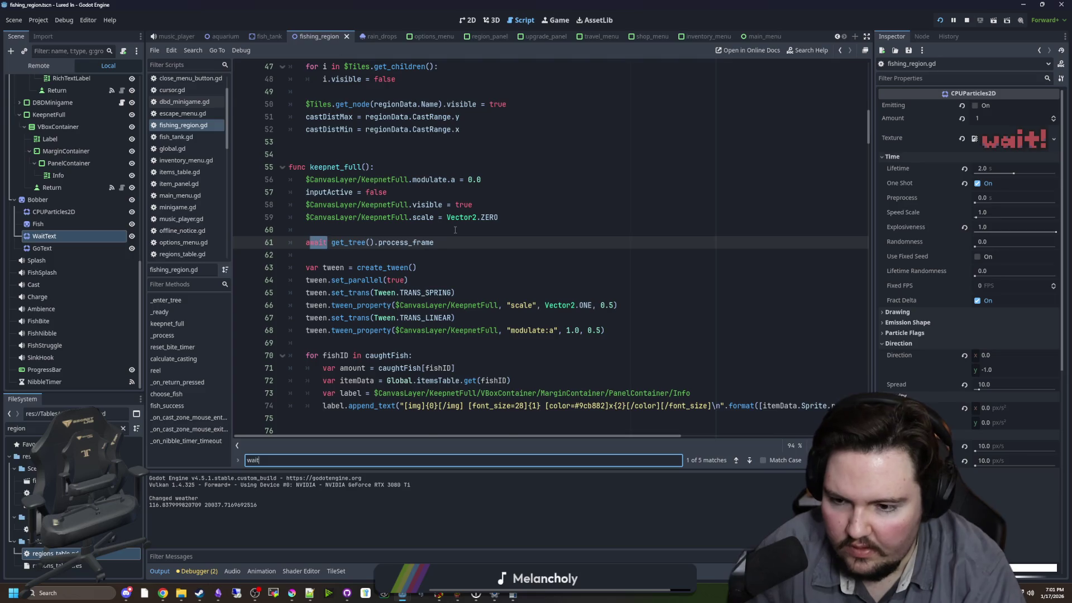
pyautogui.press('Return')
pyautogui.press('Return')
pyautogui.press('Return')
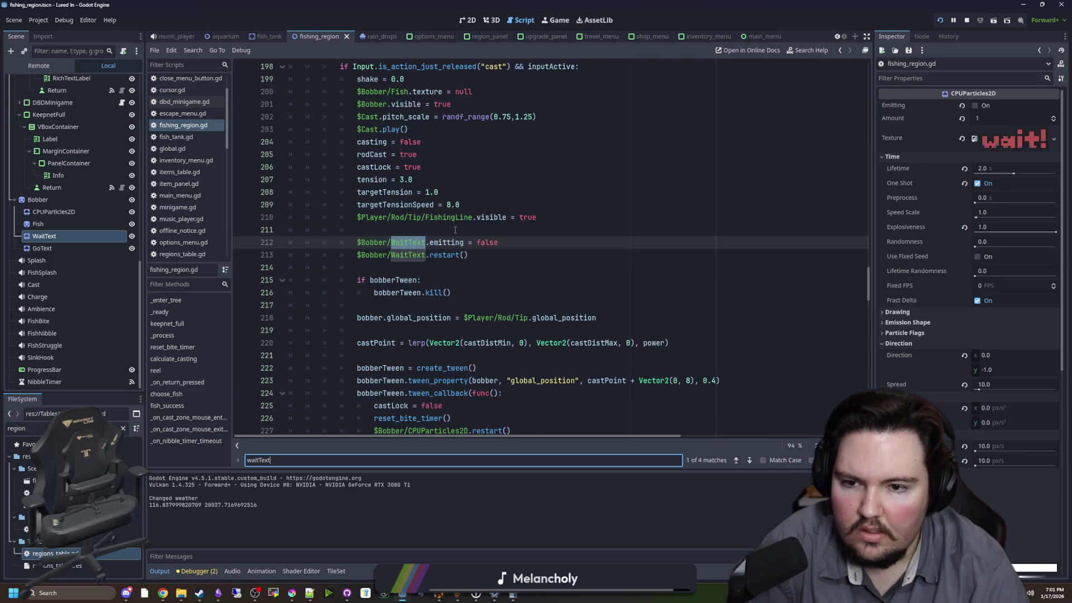
pyautogui.press('Return')
pyautogui.press('Return')
pyautogui.press('Return')
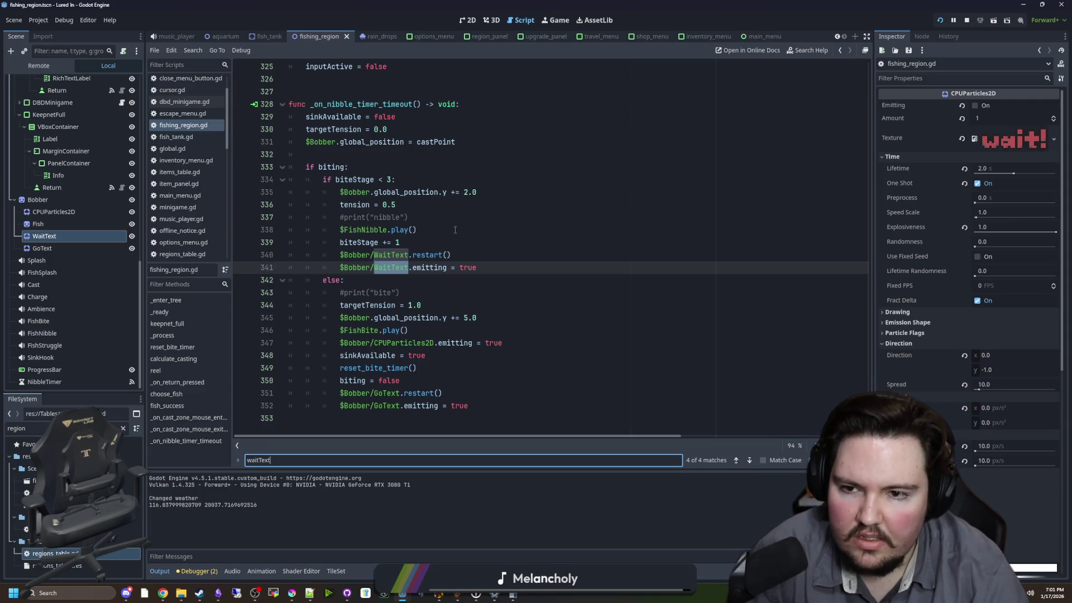
pyautogui.press('Return')
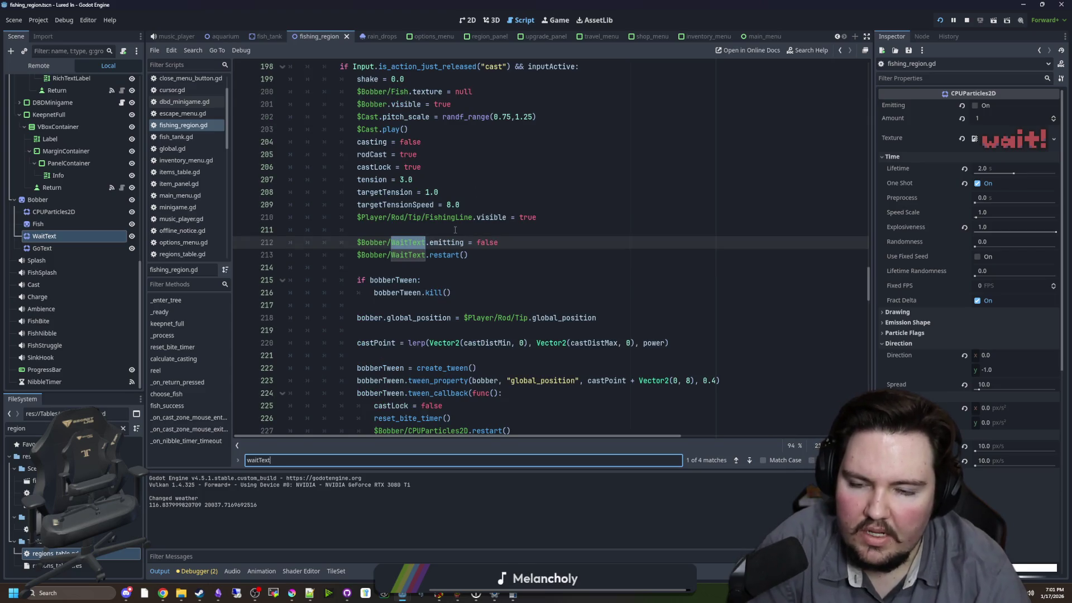
# - Move WaitText.emitting = false below the restart() call, remove the blank line, and run with F6
pyautogui.moveTo(500, 244); pyautogui.dragTo(349, 240)
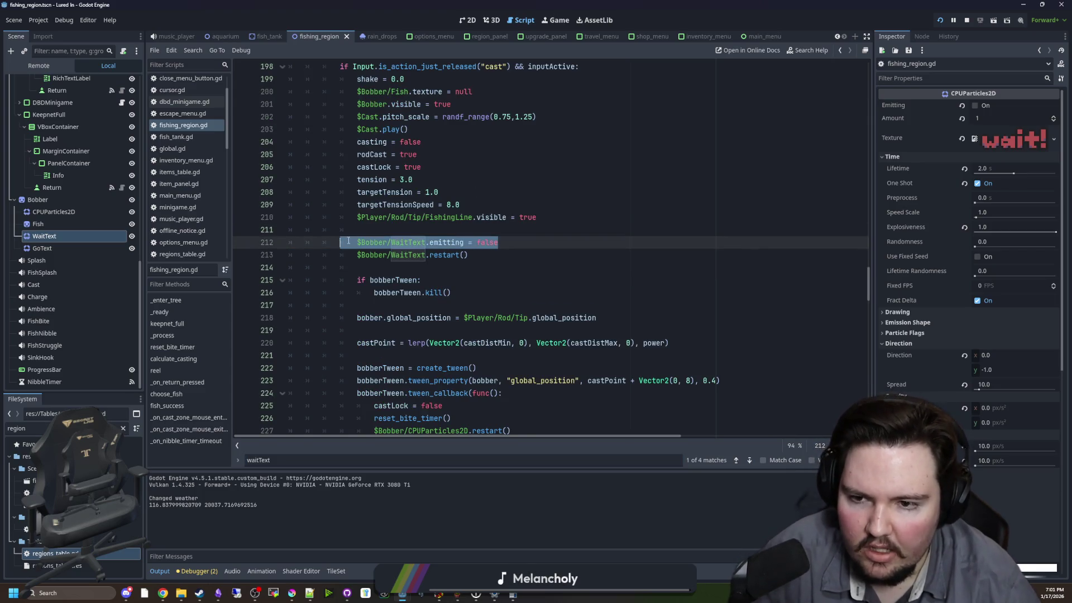
pyautogui.hotkey('ctrl', 'x')
pyautogui.click(473, 254)
pyautogui.press('Return')
pyautogui.hotkey('ctrl', 'v')
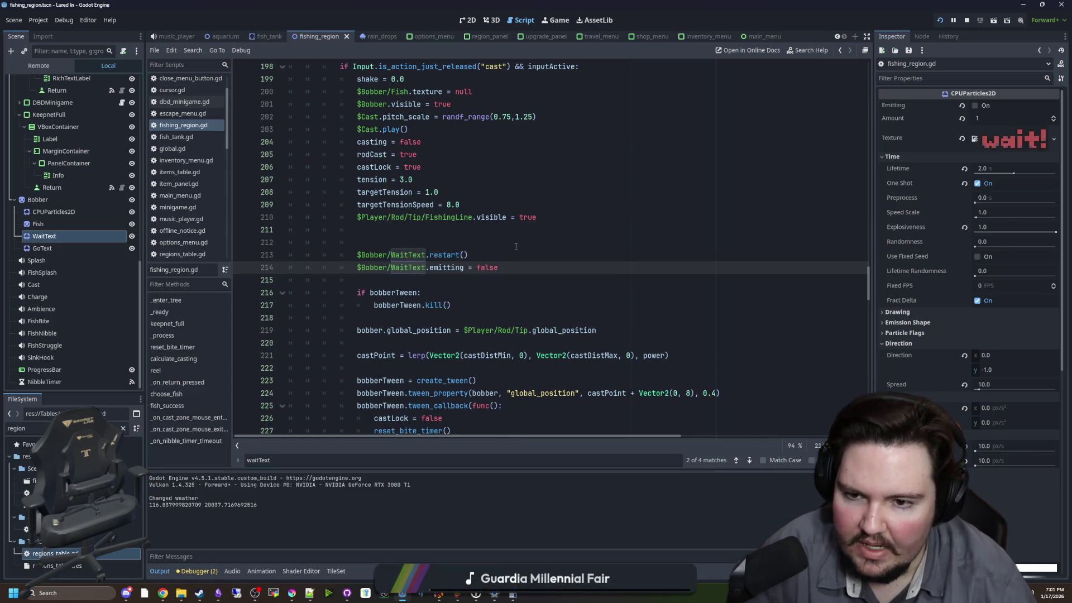
pyautogui.click(475, 241)
pyautogui.press('BackSpace')
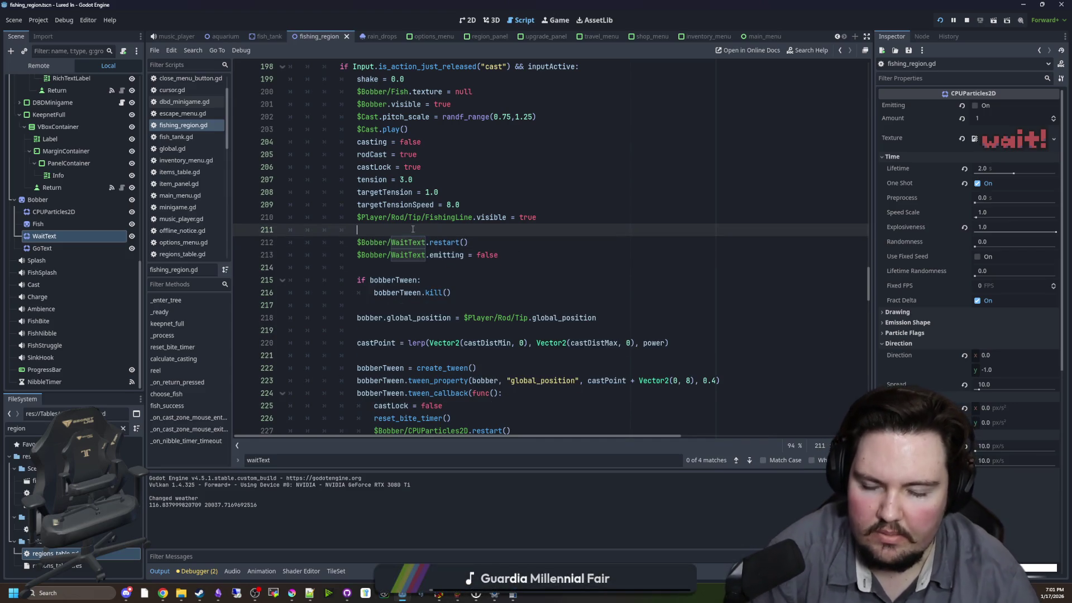
pyautogui.press('F6')
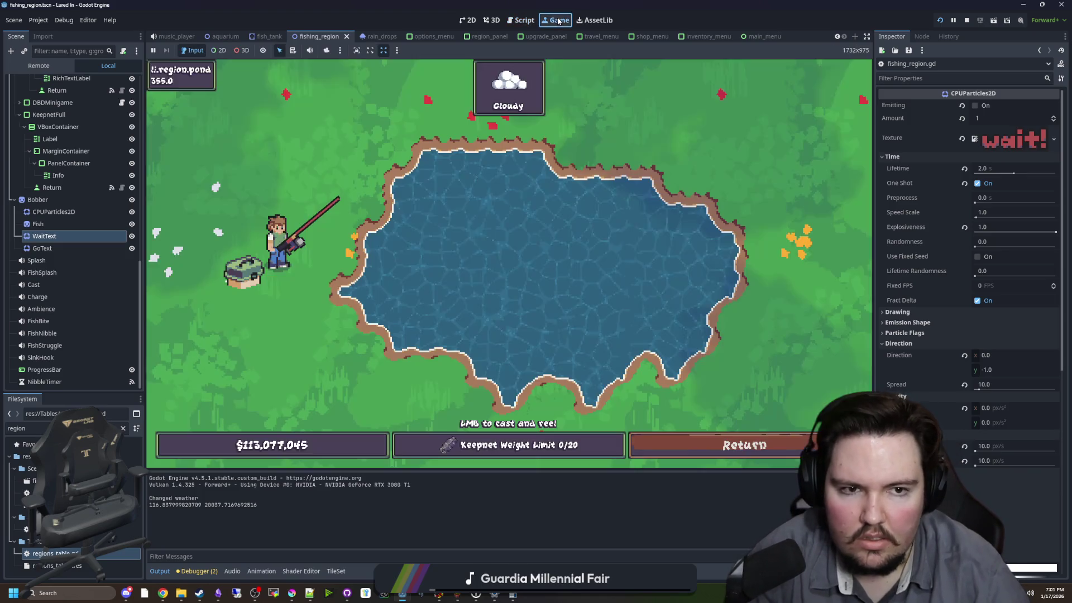
# - After a test cast, comment out the two WaitText lines (212–213) in fishing_region.gd's cast code
pyautogui.moveTo(583, 178); pyautogui.dragTo(565, 177)
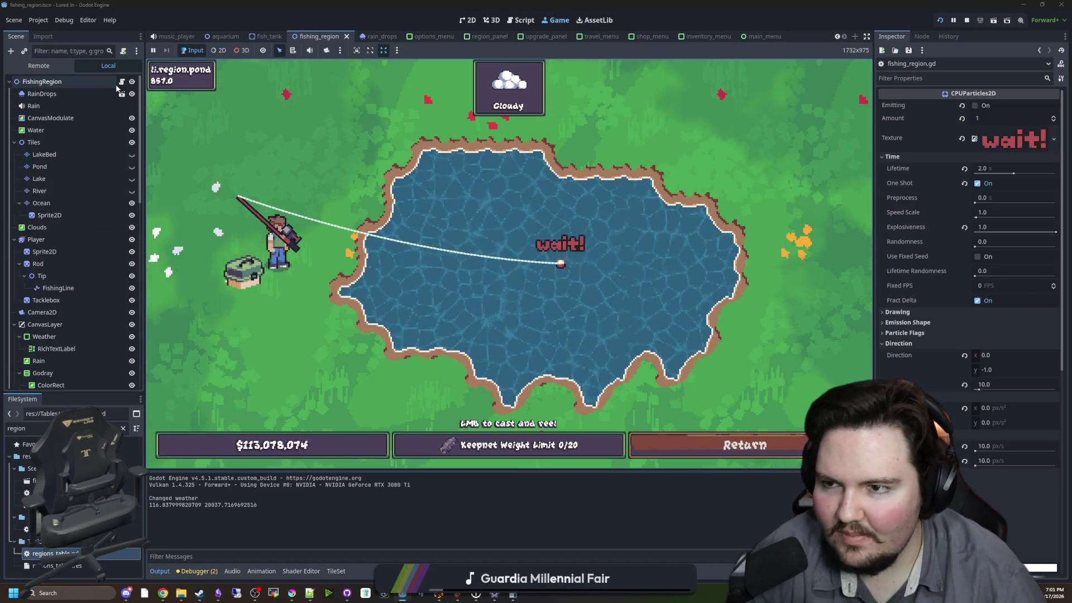
pyautogui.scroll(10, 119, 86)
pyautogui.click(121, 82)
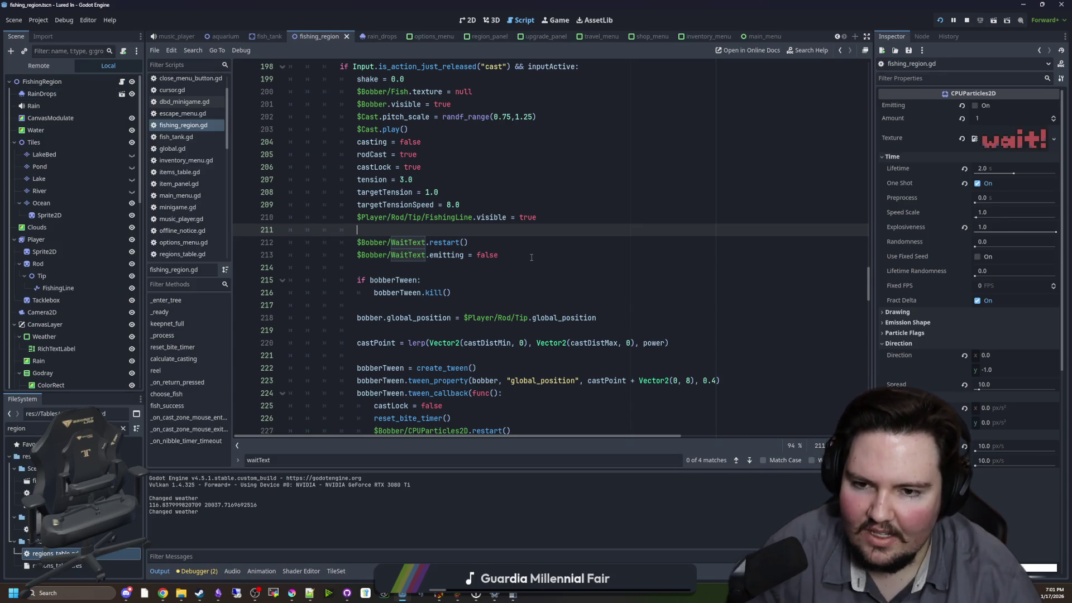
pyautogui.moveTo(531, 258); pyautogui.dragTo(242, 241)
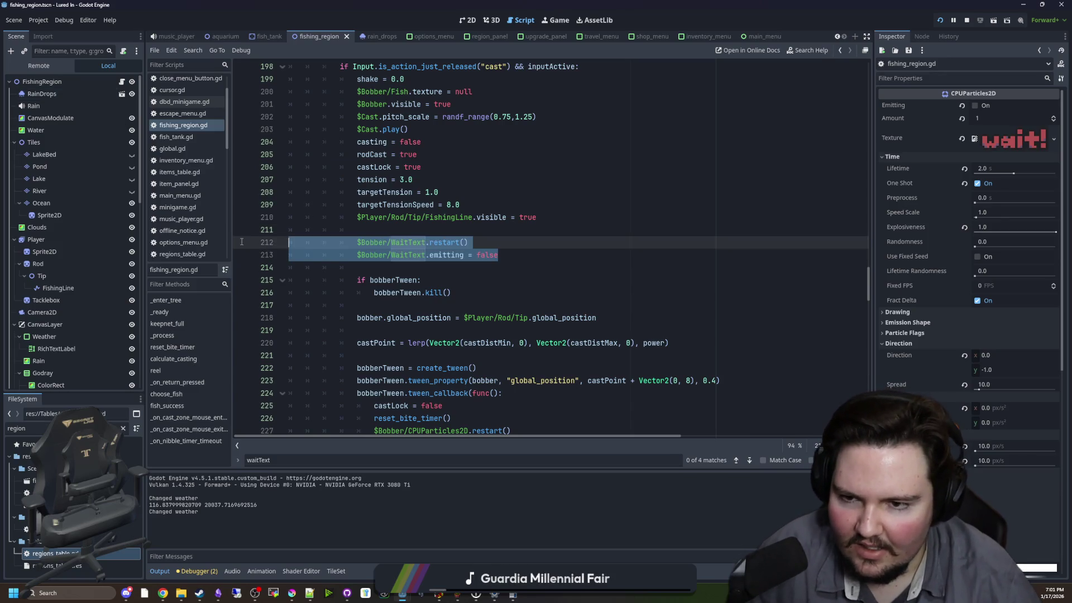
pyautogui.click(333, 222)
# - Add a print("hhahaa") debug line after line 341 in _on_nibble_timer_timeout
pyautogui.scroll(-20, 623, 302)
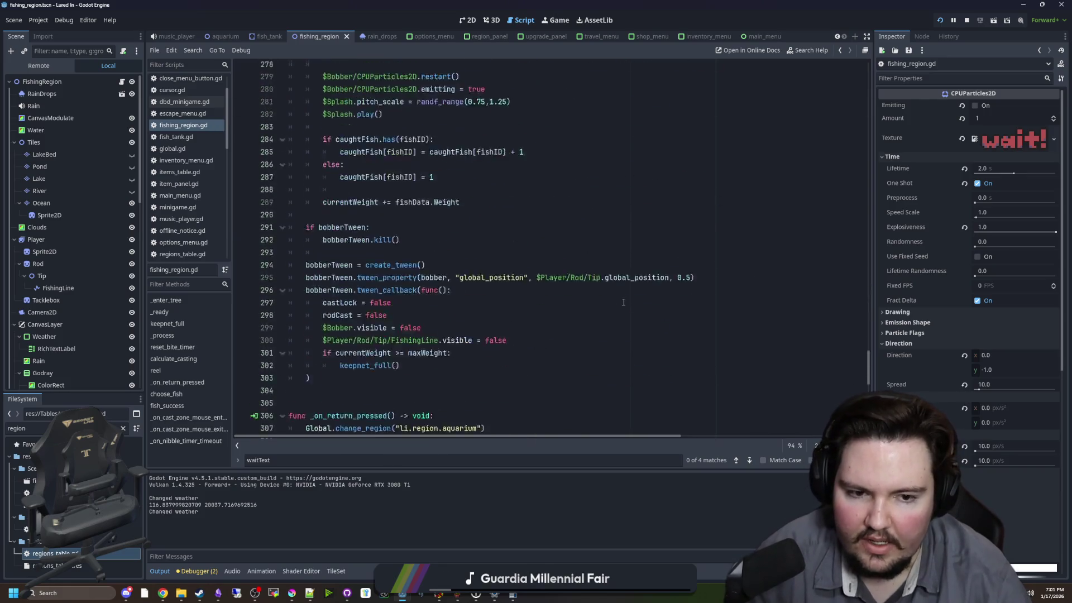
pyautogui.scroll(-12, 623, 302)
pyautogui.click(359, 154)
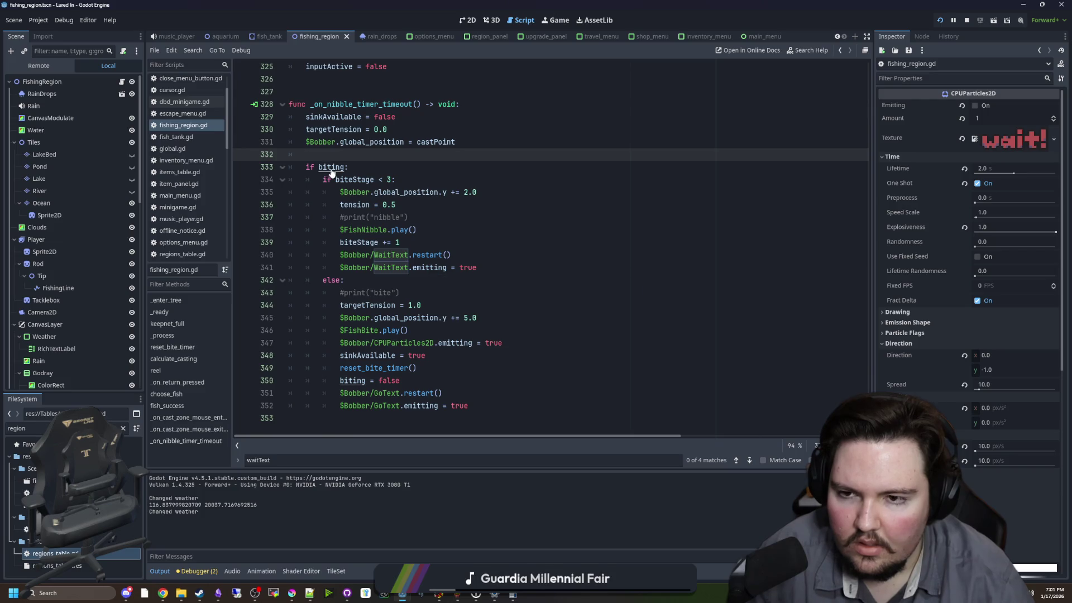
pyautogui.click(485, 280)
pyautogui.click(494, 264)
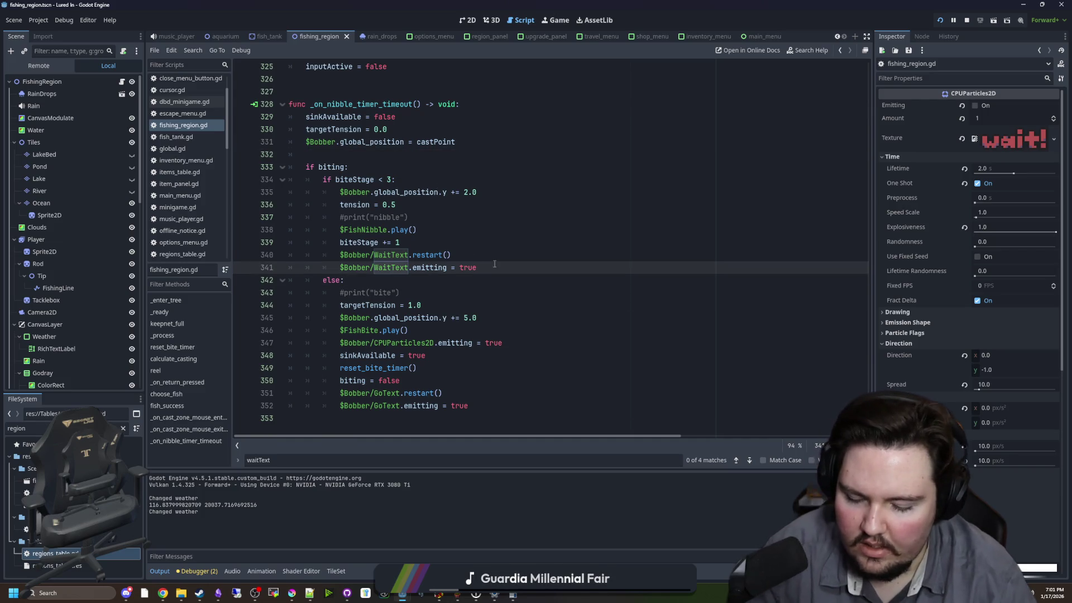
pyautogui.press('Return')
pyautogui.write('print("hhahaa')
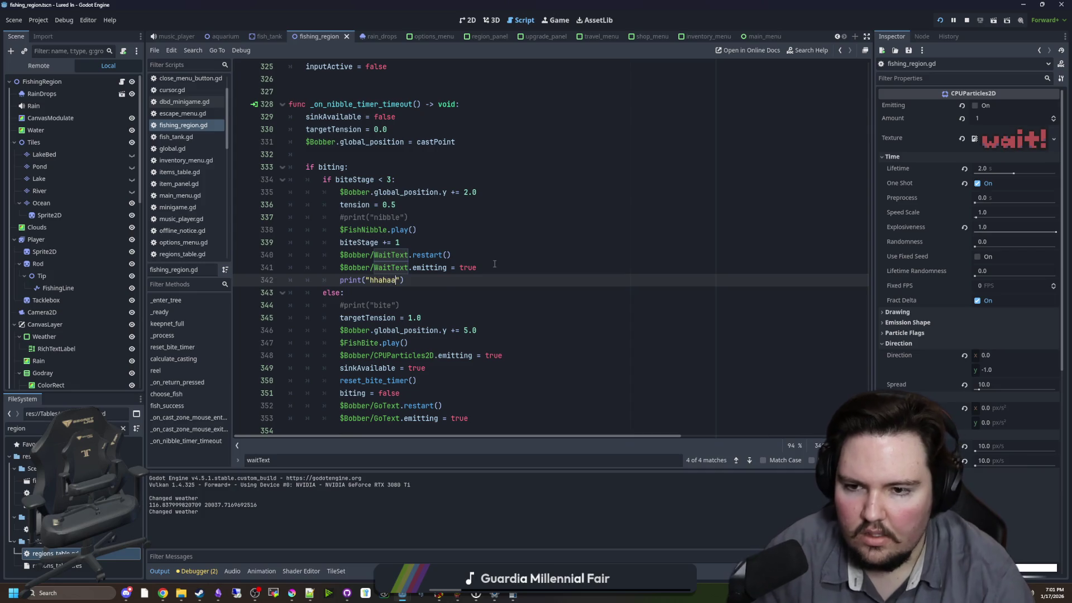
# - Launch the game and reel in to charge a new cast
pyautogui.press('F6')
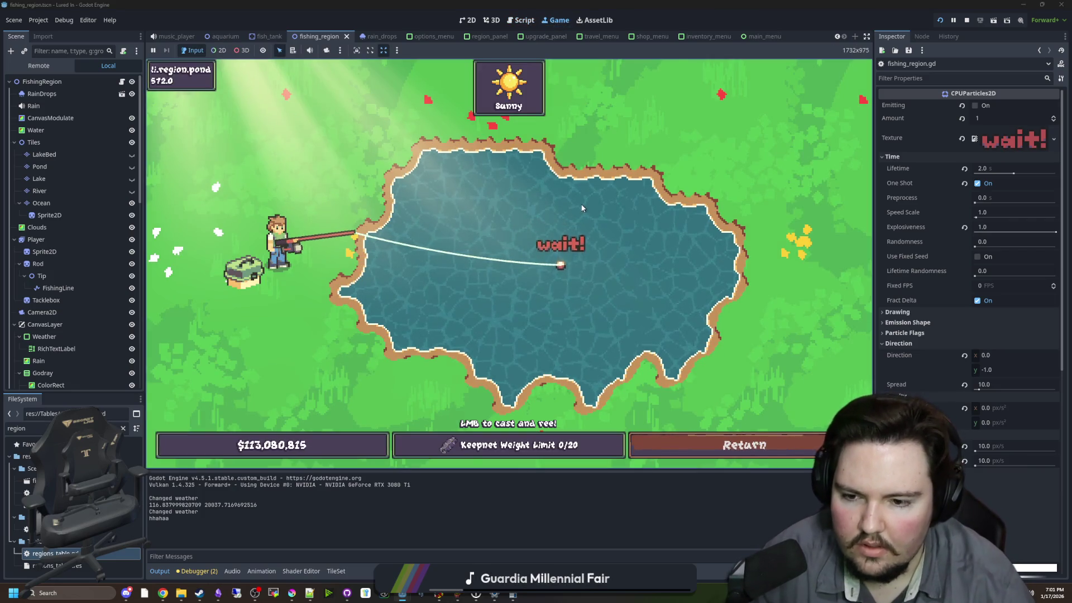
pyautogui.click(575, 203)
pyautogui.click(554, 191)
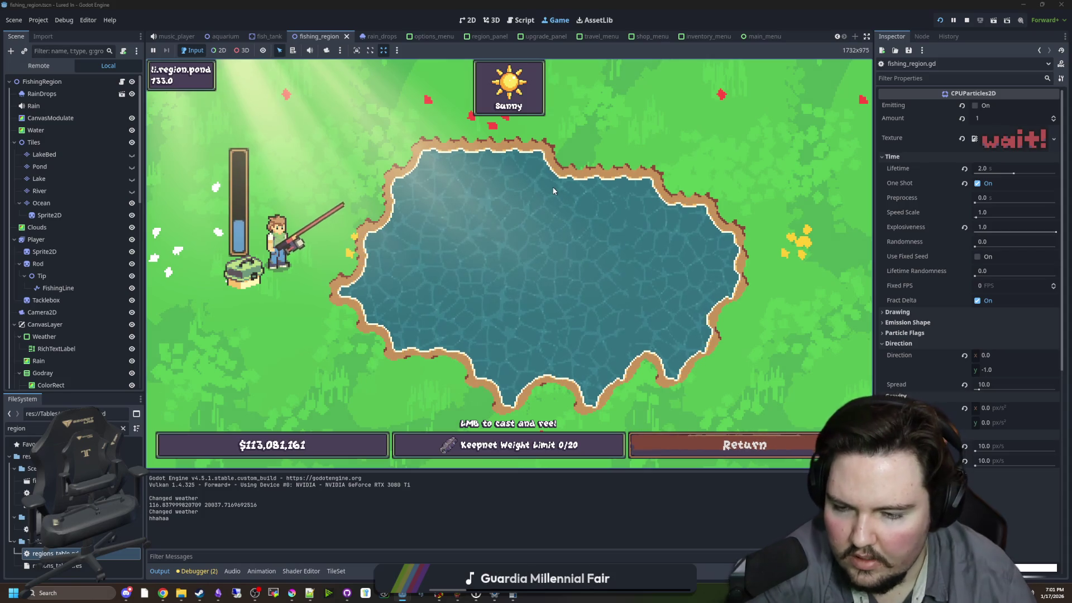
# - Cast and reel in twice at the pond to watch the wait! text and debug print
pyautogui.click(555, 191)
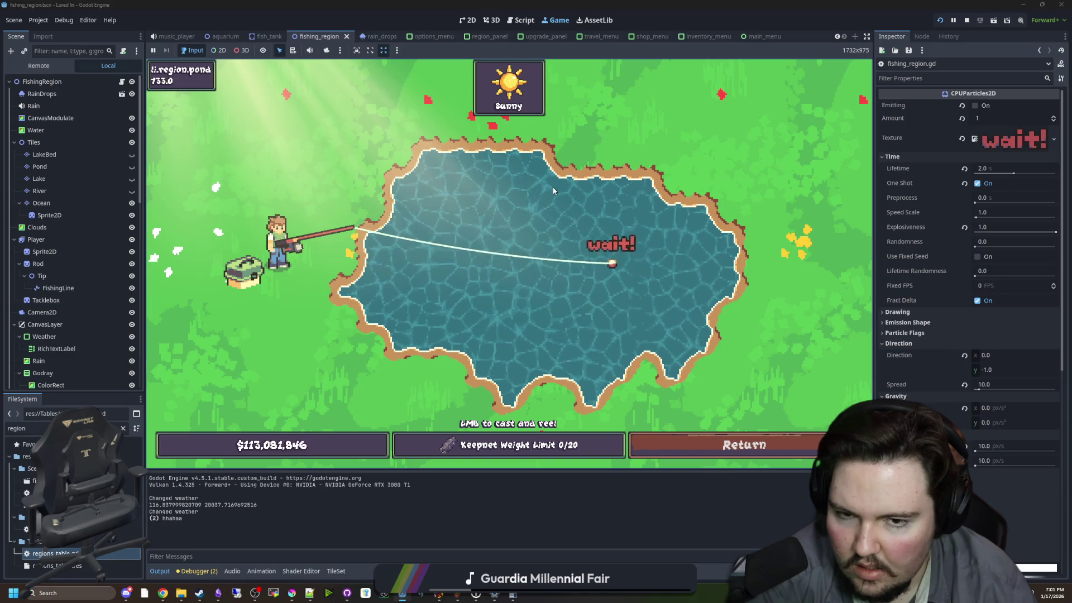
pyautogui.click(552, 190)
pyautogui.click(529, 188)
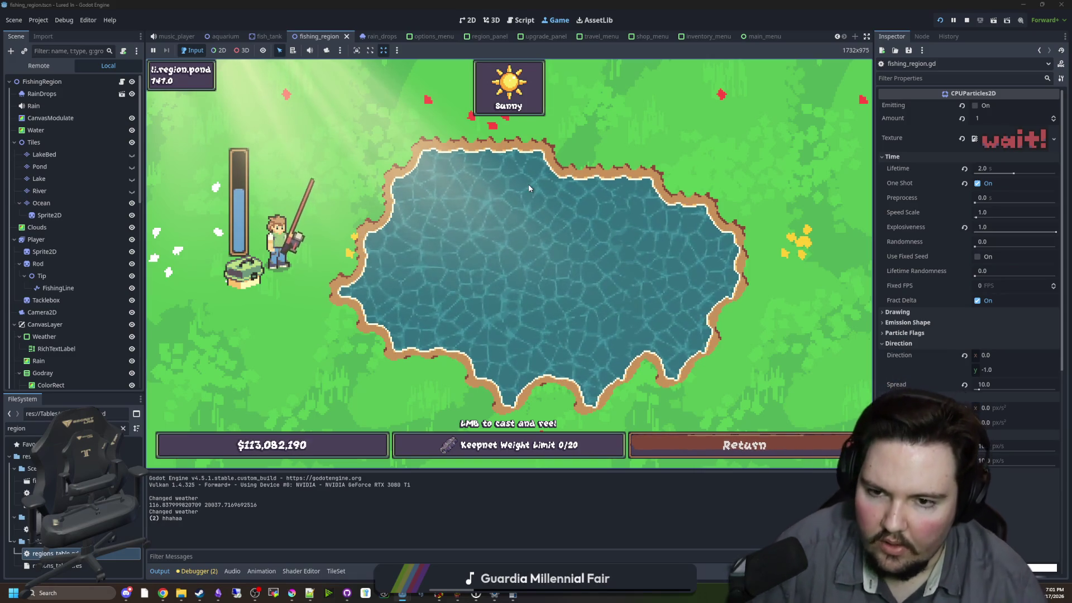
pyautogui.click(528, 186)
pyautogui.click(521, 208)
# - Cast and reel in two more times, then go back to the print line in fishing_region.gd
pyautogui.click(435, 196)
pyautogui.click(441, 195)
pyautogui.click(464, 194)
pyautogui.click(476, 195)
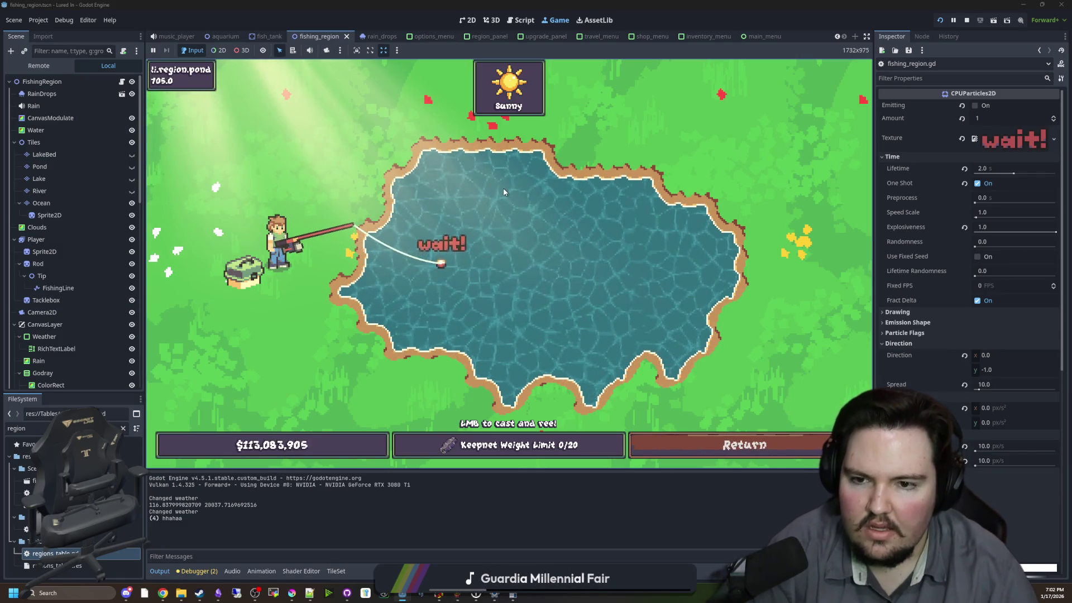
pyautogui.click(443, 238)
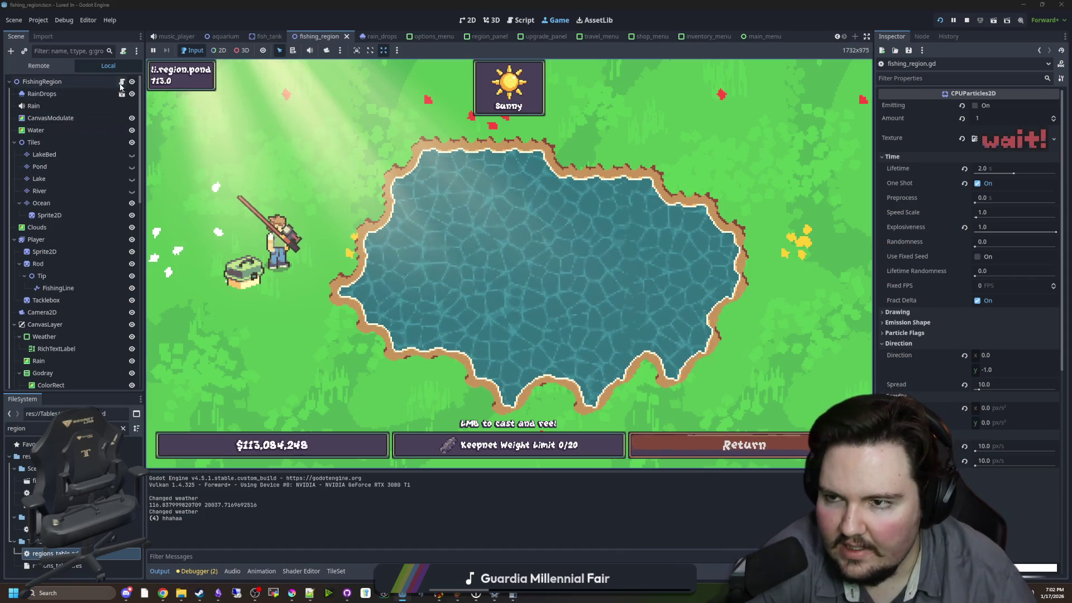
pyautogui.hotkey('ctrl', 'F3')
pyautogui.click(432, 279)
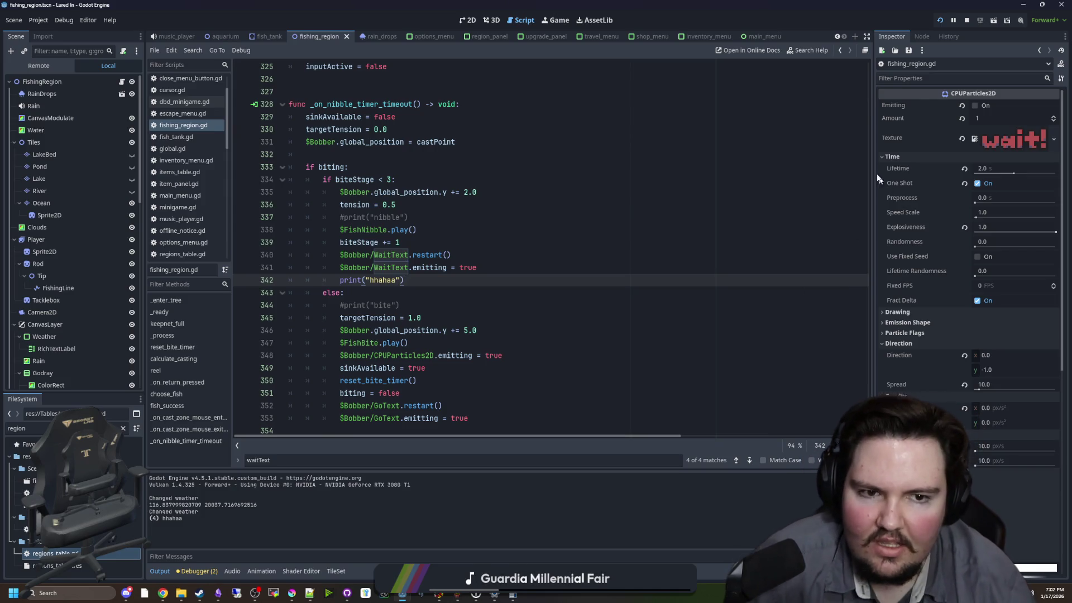
# - Check the particle node's signals, then delete the print("hhahaa") debug line
pyautogui.click(929, 35)
pyautogui.click(906, 38)
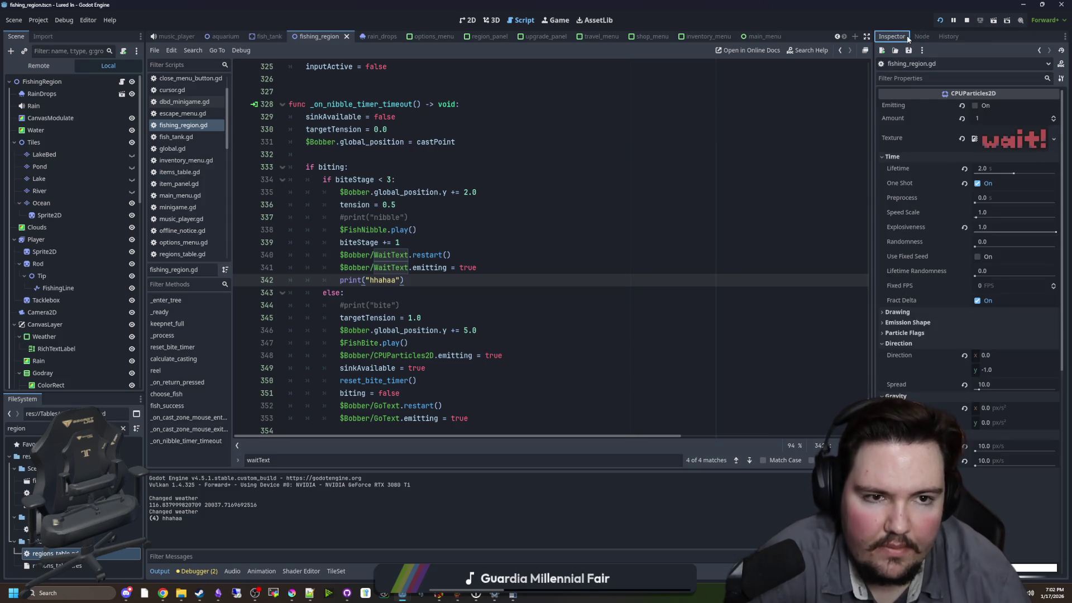
pyautogui.hotkey('shift', 'Home')
pyautogui.press('BackSpace')
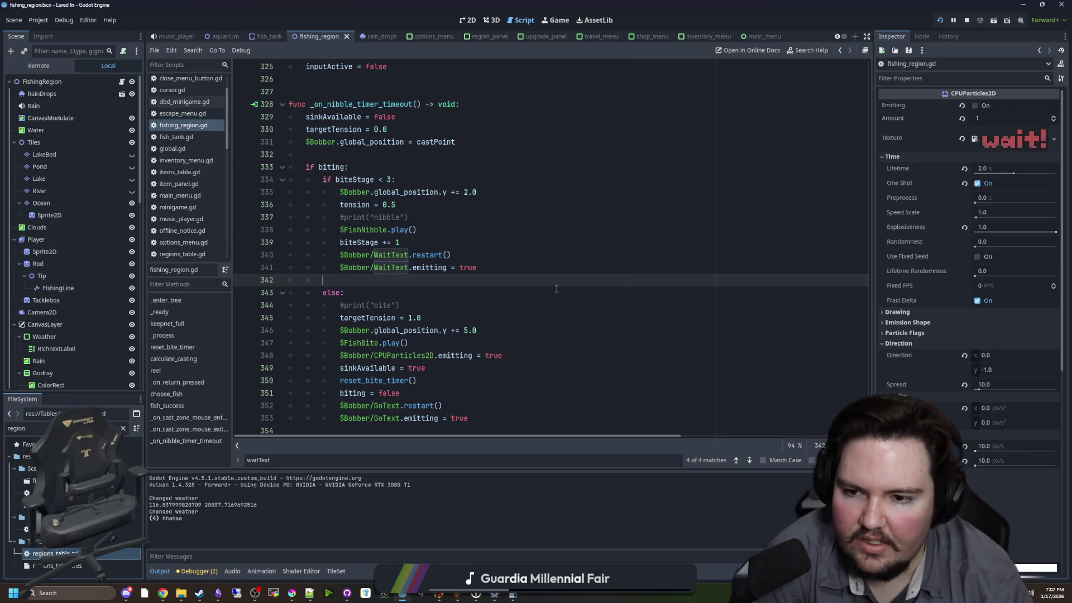
pyautogui.press('BackSpace')
pyautogui.press('BackSpace')
pyautogui.press('BackSpace')
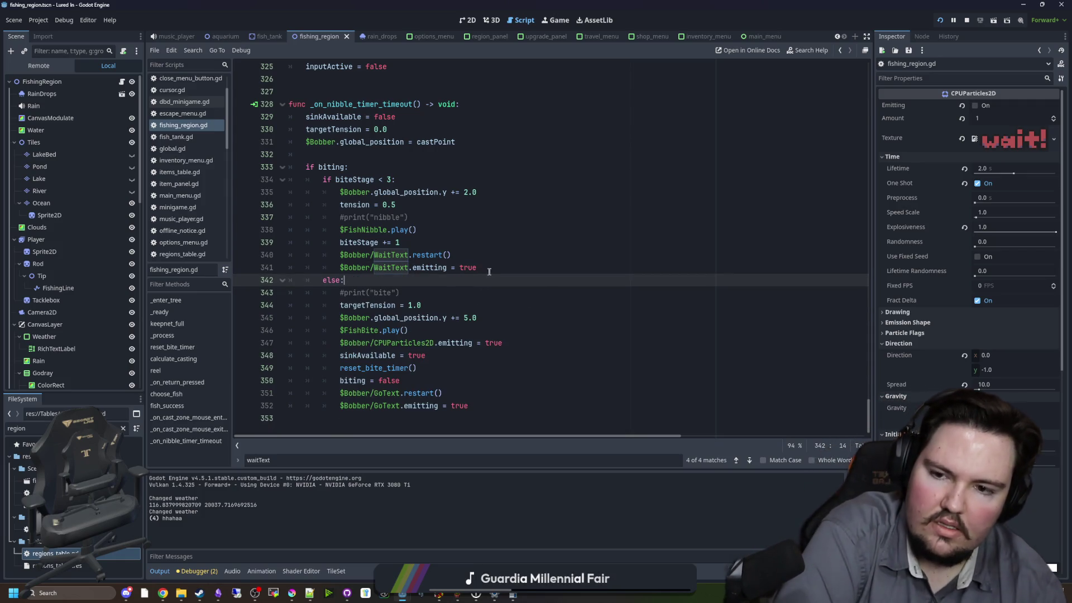
# - Copy the two WaitText restart and emitting lines and start a search for the cast-release code
pyautogui.hotkey('shift', 'Up')
pyautogui.hotkey('shift', 'Home')
pyautogui.hotkey('shift', 'Home')
pyautogui.hotkey('ctrl', 'c')
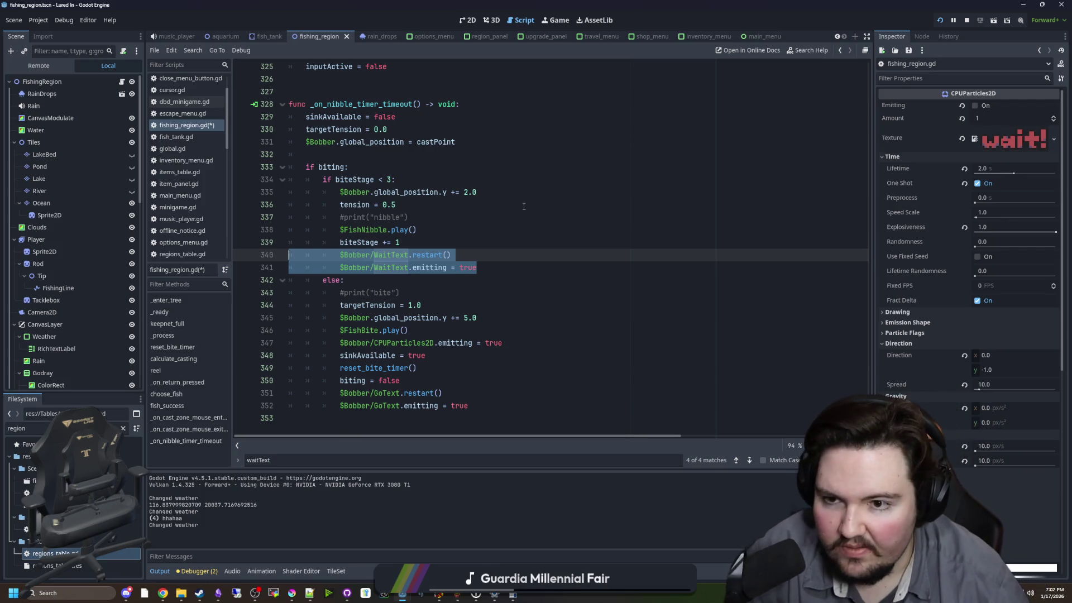
pyautogui.scroll(11, 523, 207)
pyautogui.click(617, 293)
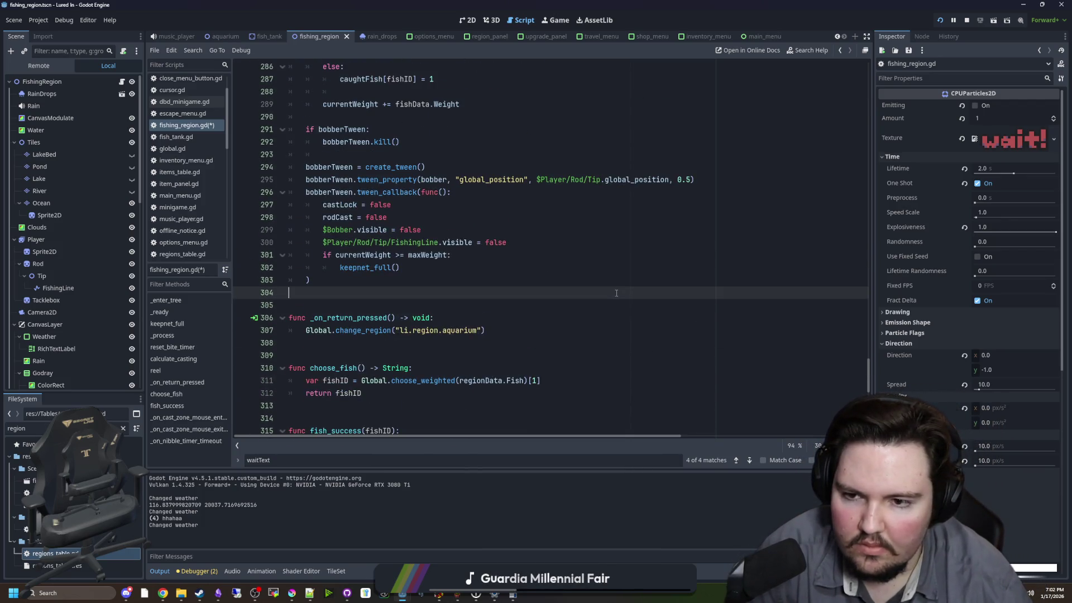
pyautogui.hotkey('ctrl', 'f')
# - Find the _released cast code and add await get_tree().process_frame after the bobber visible line
pyautogui.write('_')
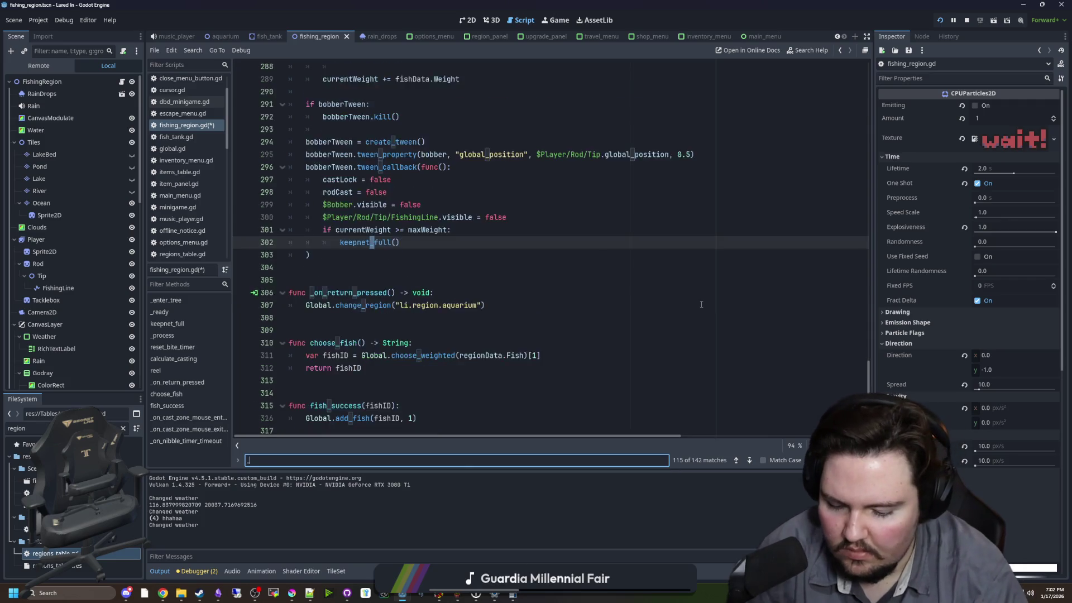
pyautogui.write('released')
pyautogui.scroll(-5, 524, 292)
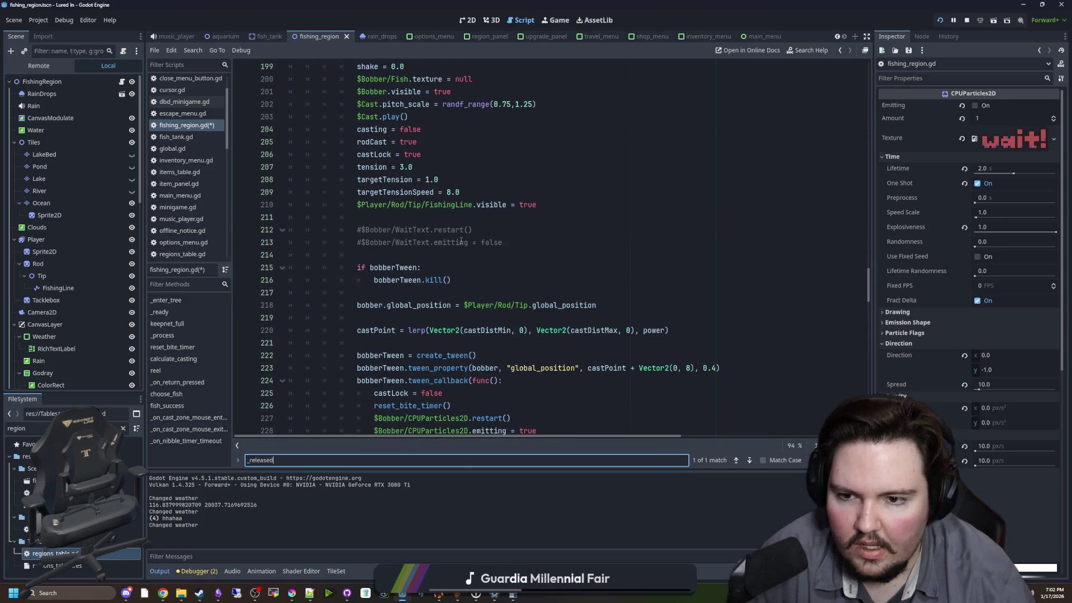
pyautogui.scroll(3, 461, 241)
pyautogui.click(428, 180)
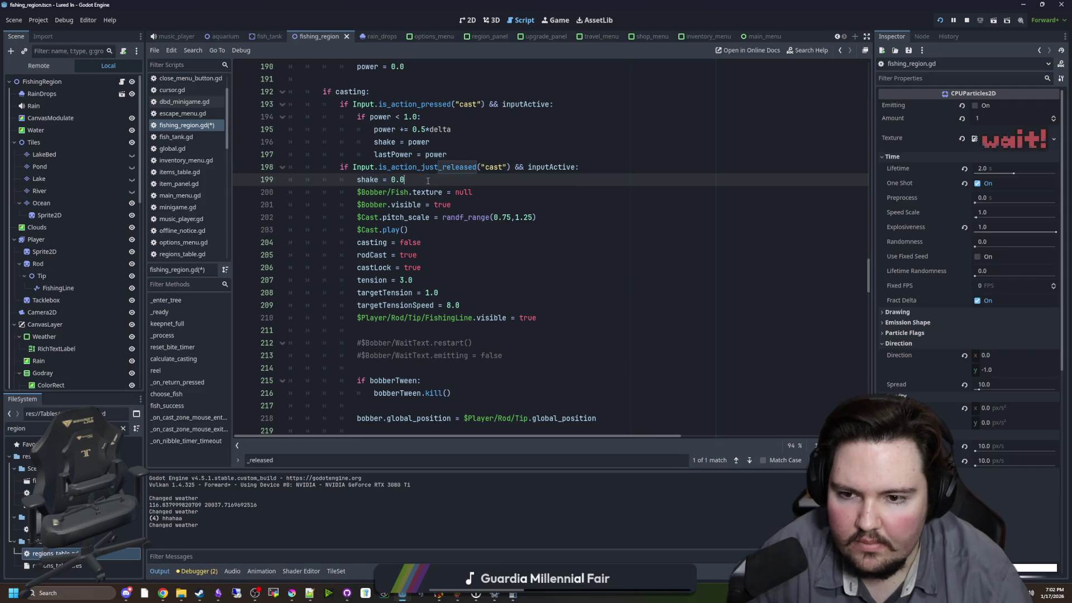
pyautogui.click(461, 204)
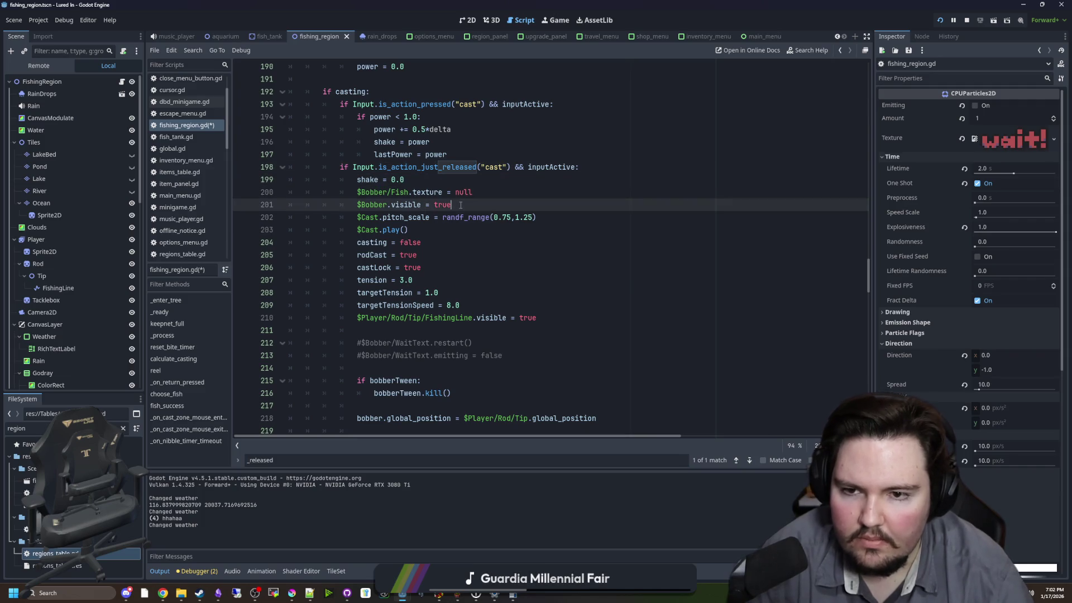
pyautogui.press('Return')
pyautogui.press('Return')
pyautogui.press('Return')
pyautogui.press('Up')
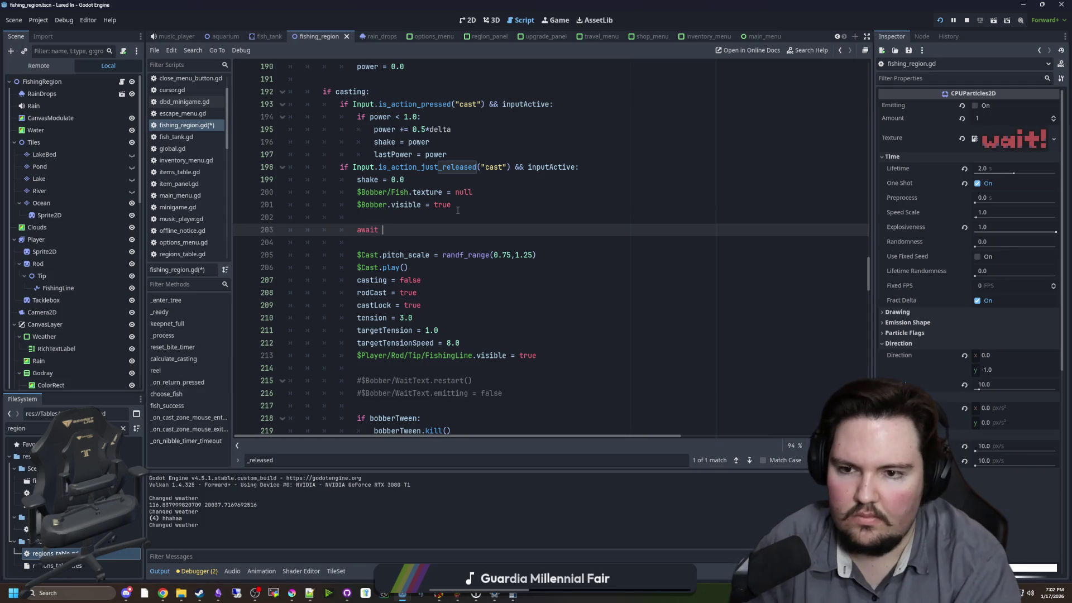
pyautogui.write('get_tree().')
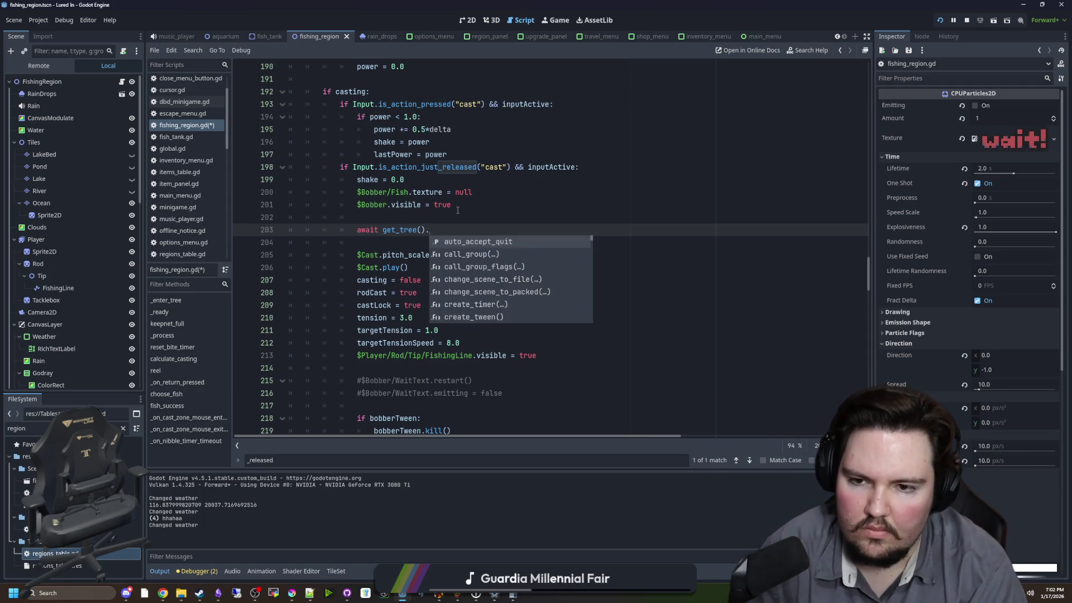
pyautogui.write('pro')
pyautogui.press('Return')
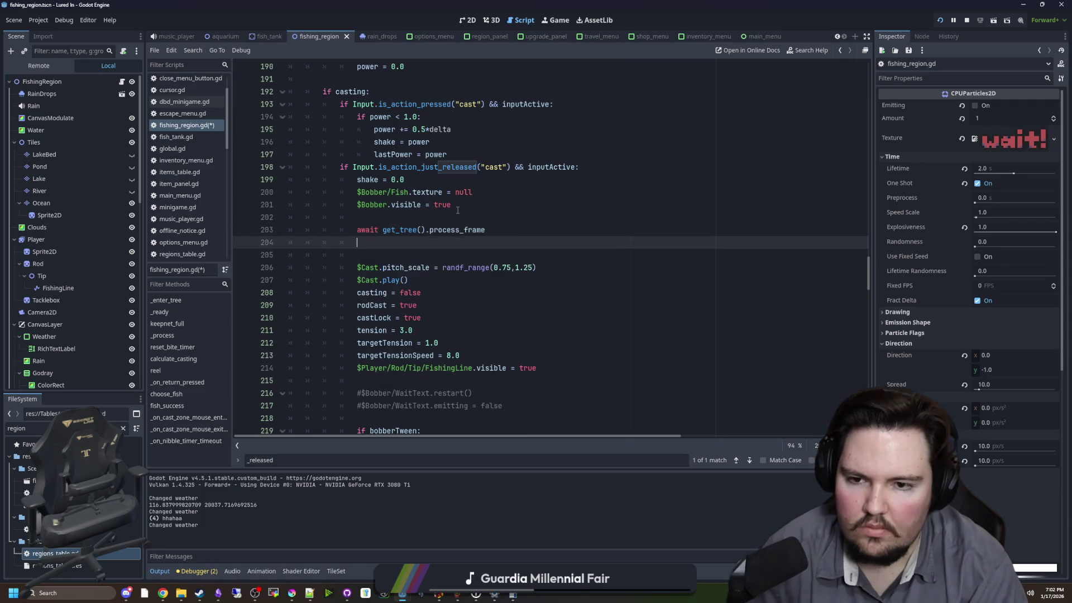
# - Paste the WaitText restart call below, fix the get_tree typo, remove the emitting line, and save
pyautogui.press('Return')
pyautogui.hotkey('ctrl', 'v')
pyautogui.click(405, 229)
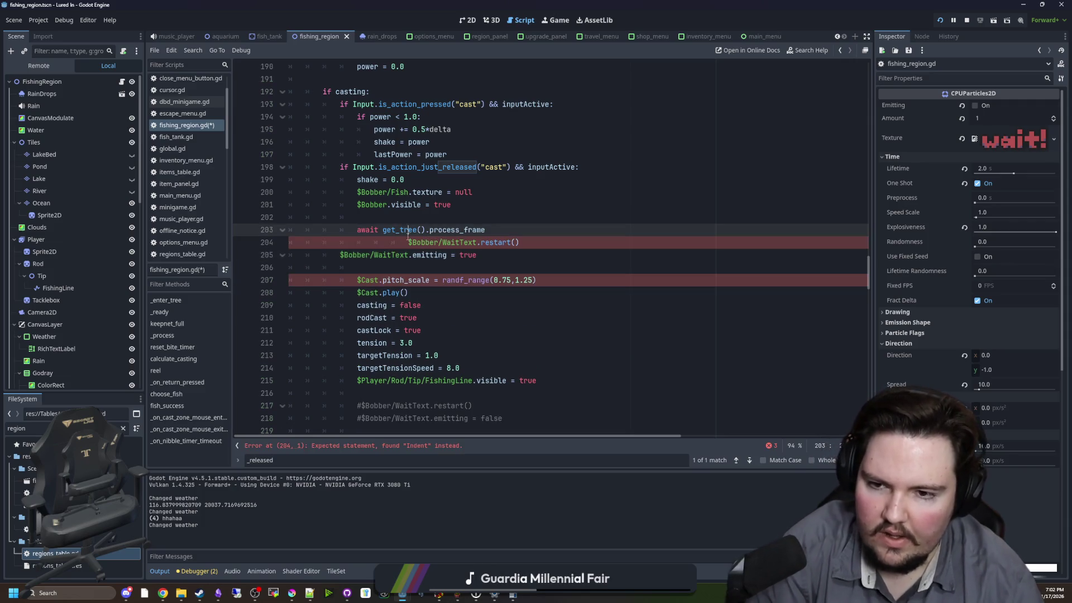
pyautogui.write('r')
pyautogui.click(406, 242)
pyautogui.press('BackSpace')
pyautogui.press('BackSpace')
pyautogui.press('BackSpace')
pyautogui.moveTo(476, 255)
pyautogui.mouseDown()
pyautogui.moveTo(285, 254)
pyautogui.moveTo(337, 260)
pyautogui.mouseUp()
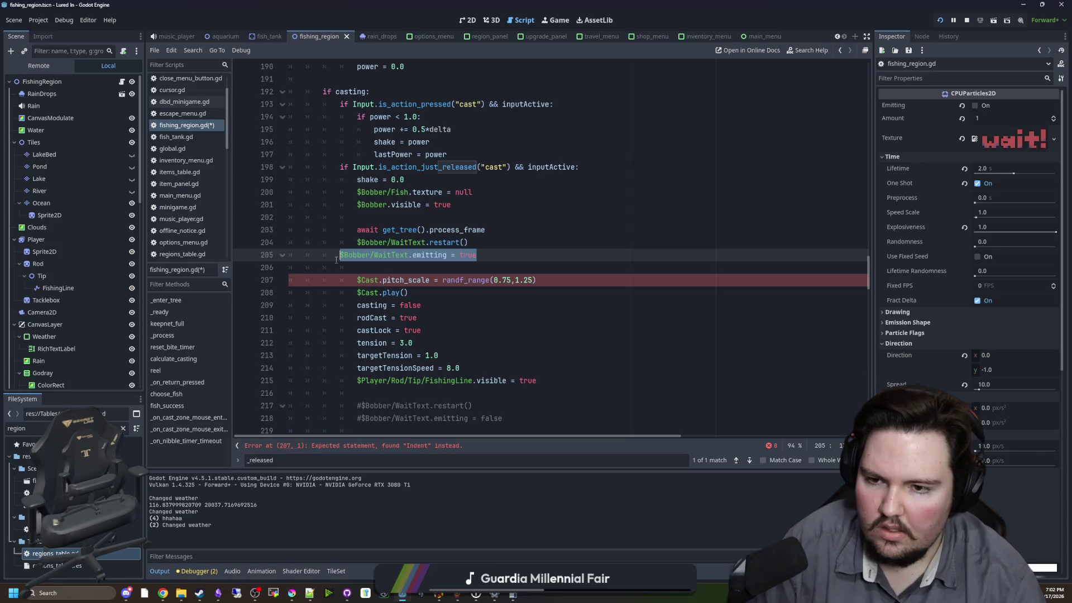
pyautogui.hotkey('ctrl', 'x')
pyautogui.press('BackSpace')
pyautogui.press('BackSpace')
pyautogui.press('BackSpace')
pyautogui.hotkey('ctrl', 's')
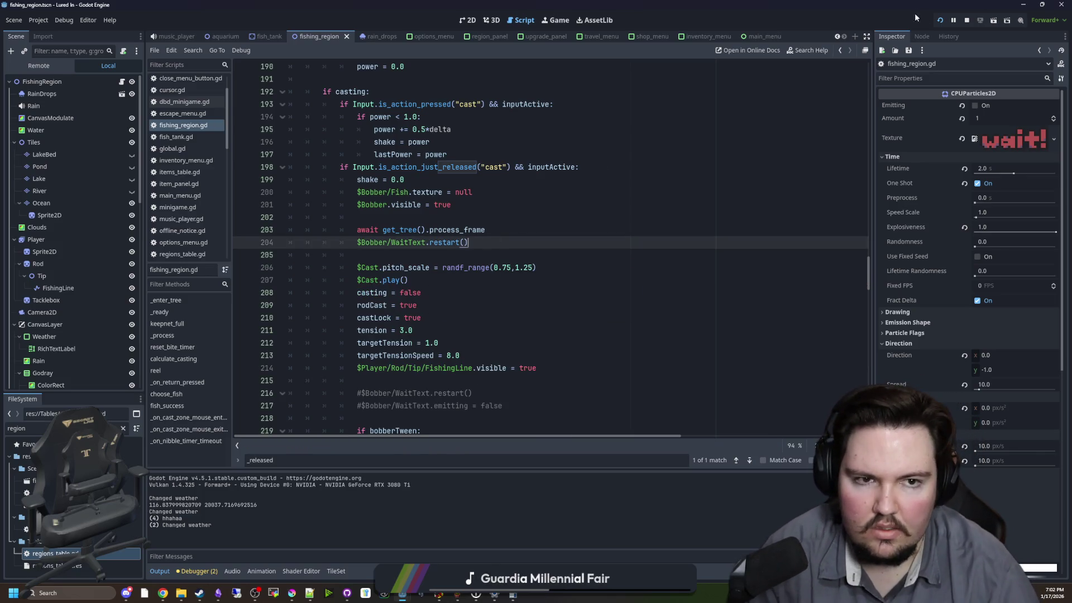
# - Run the game, cast and reel in once, then stop and return to the restart line
pyautogui.click(555, 20)
pyautogui.moveTo(440, 149); pyautogui.dragTo(450, 162)
pyautogui.click(450, 158)
pyautogui.press('F8')
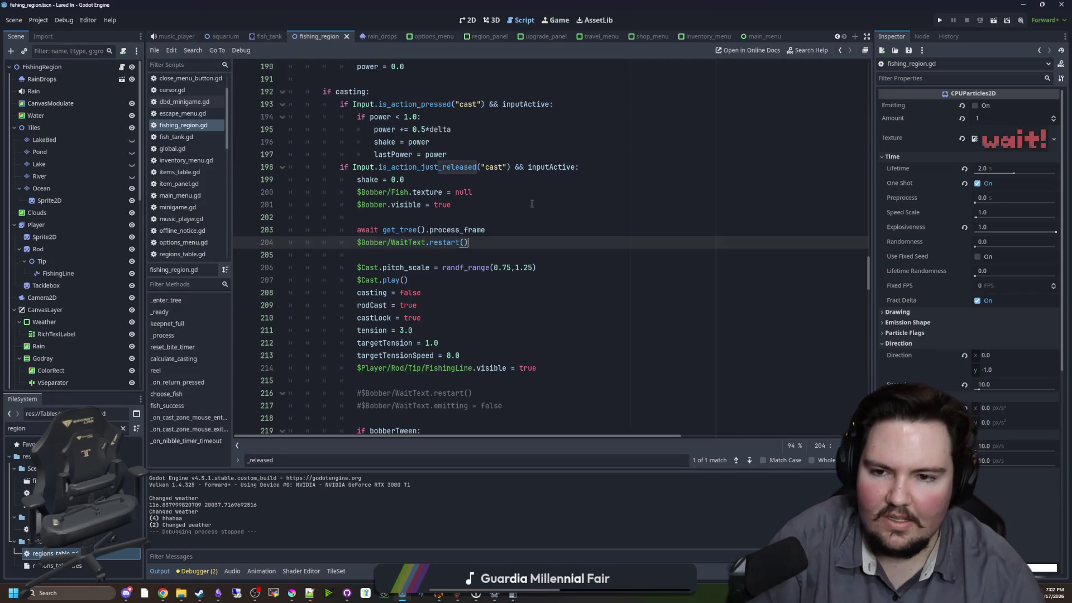
pyautogui.click(374, 252)
pyautogui.moveTo(469, 243); pyautogui.dragTo(357, 242)
pyautogui.click(374, 252)
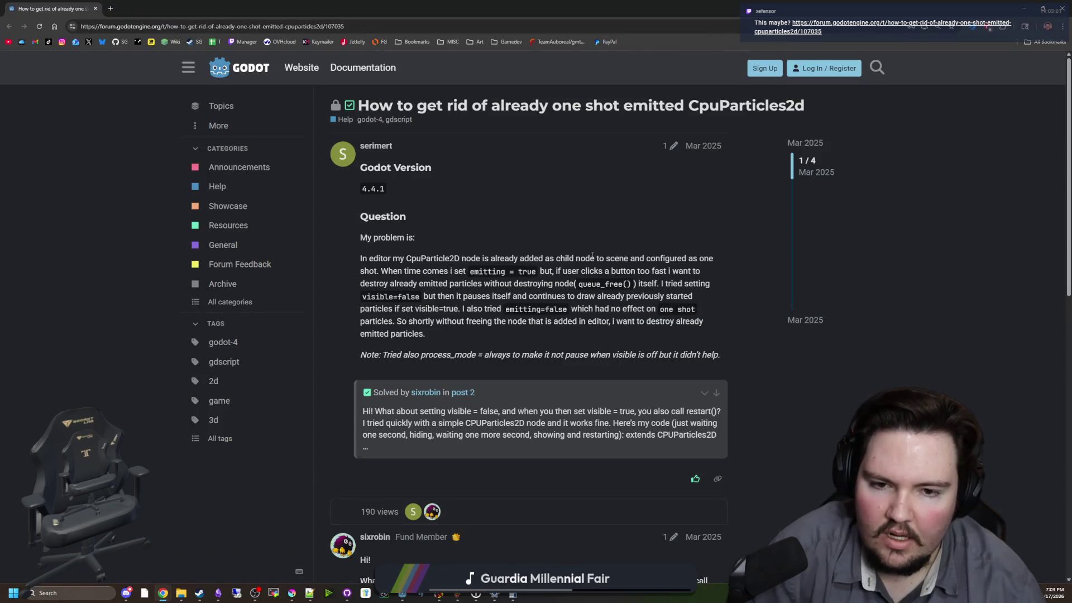
pyautogui.scroll(-4, 566, 269)
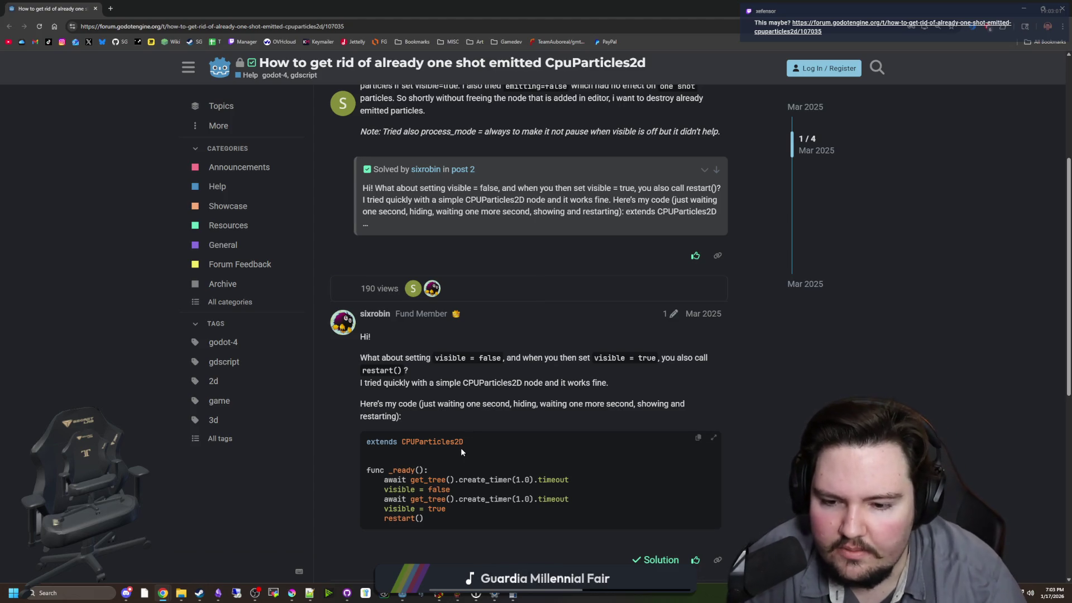
pyautogui.scroll(-4, 460, 448)
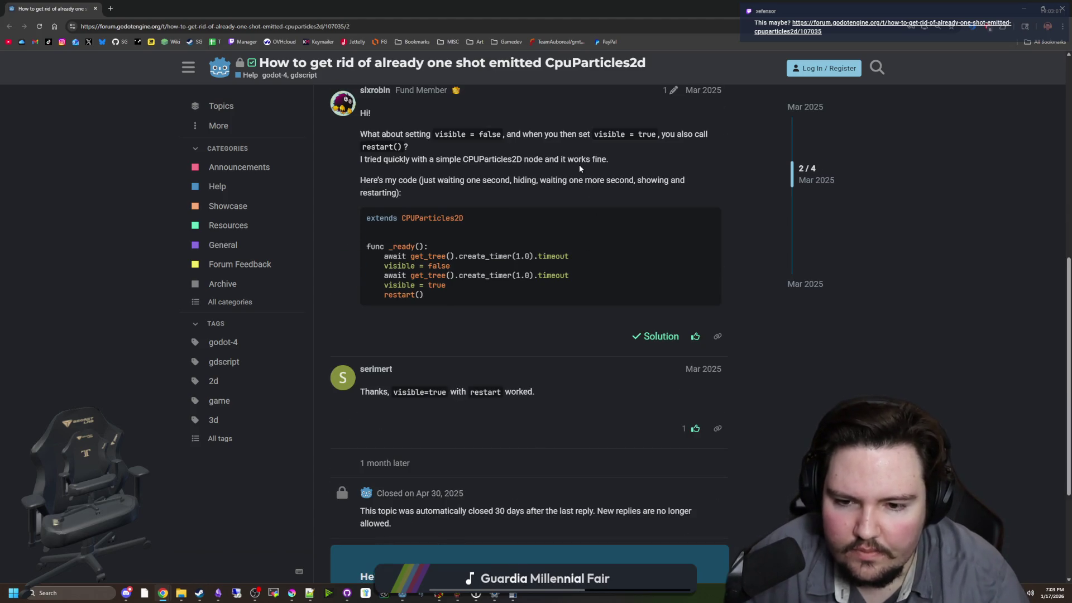
pyautogui.hotkey('alt', 'Tab')
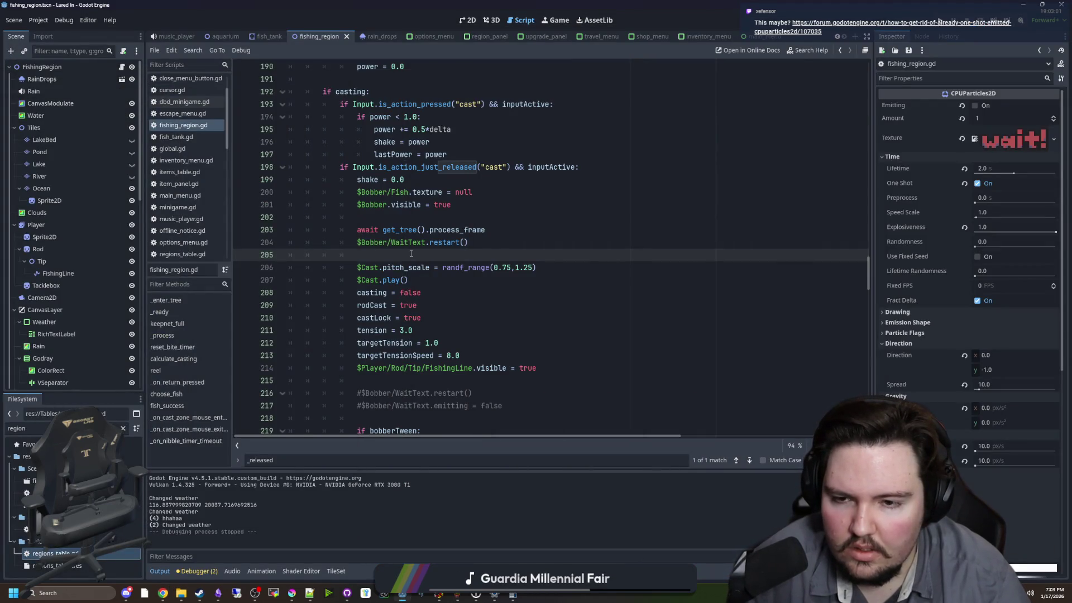
# - Look up the restart() documentation from line 204, then return to fishing_region.gd
pyautogui.click(355, 207)
pyautogui.press('End')
pyautogui.moveTo(350, 249); pyautogui.dragTo(468, 243)
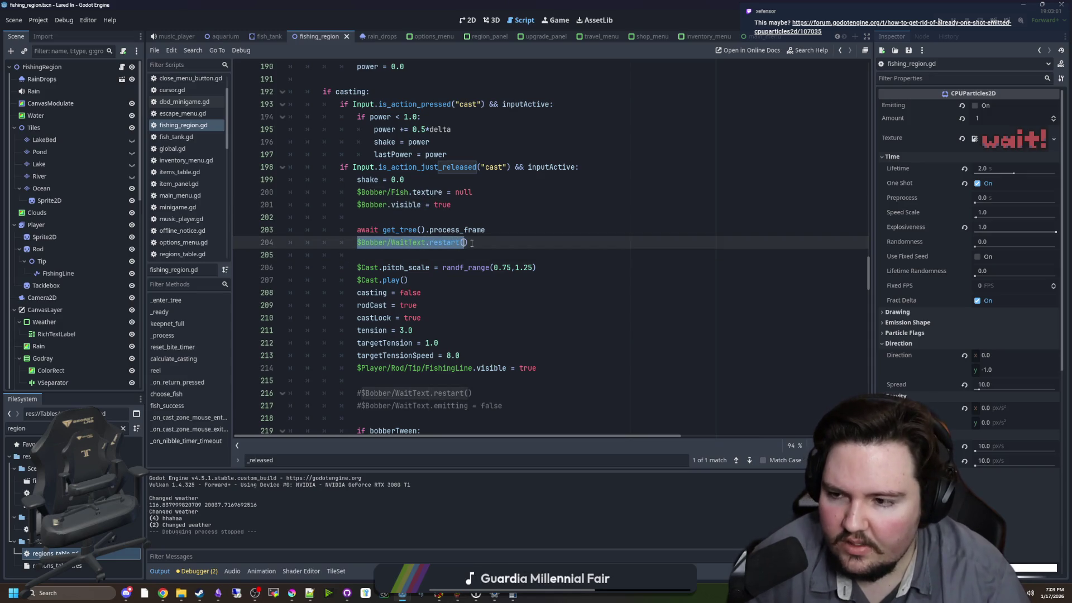
pyautogui.press('End')
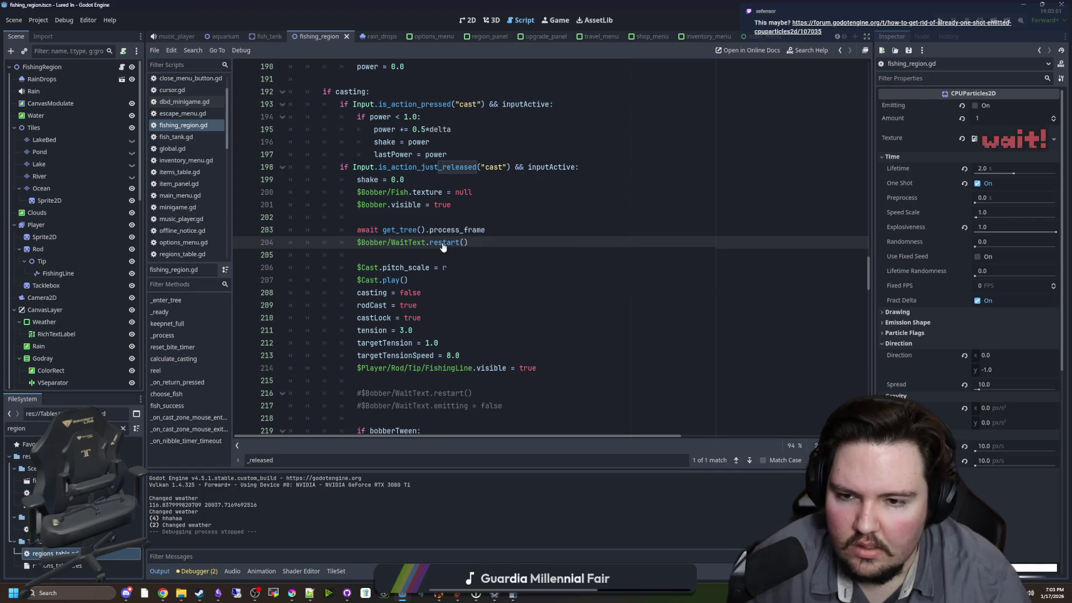
pyautogui.click(430, 249)
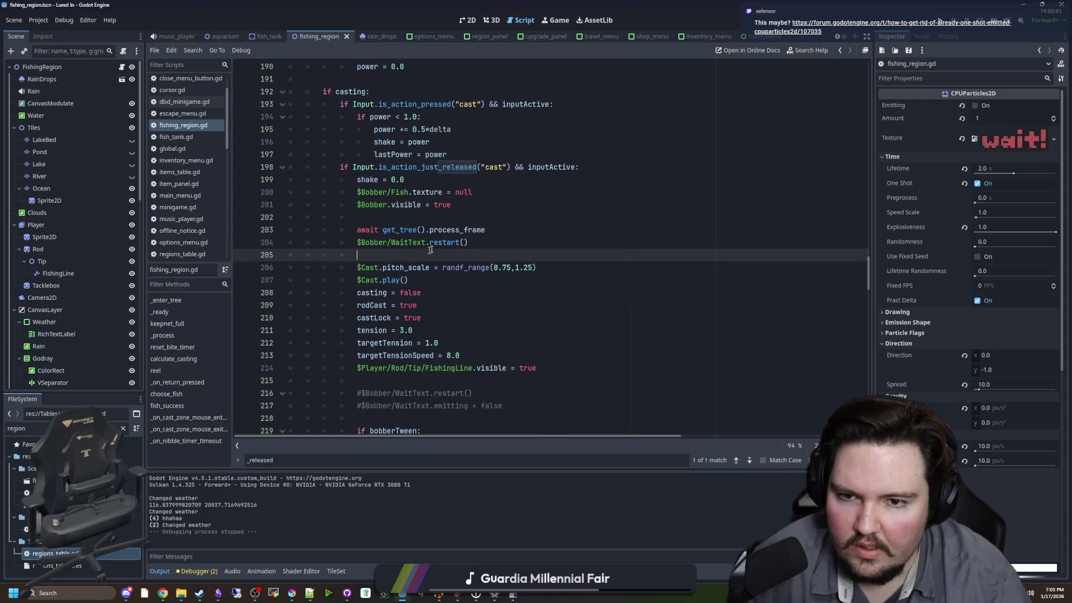
pyautogui.click(483, 242)
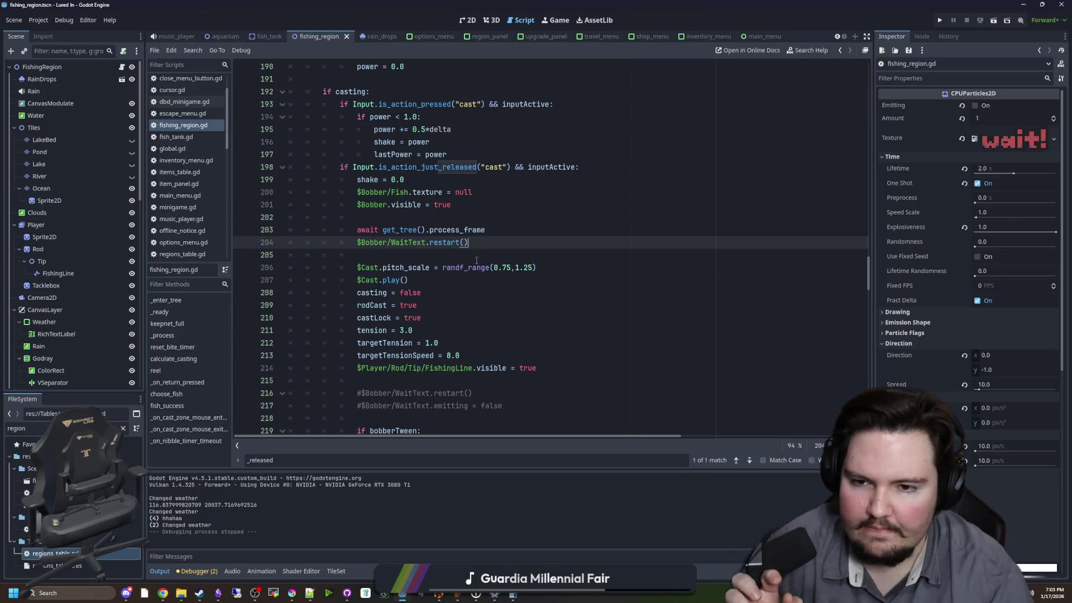
pyautogui.press('Down')
pyautogui.keyDown('ctrl'); pyautogui.click(446, 242); pyautogui.keyUp('ctrl')
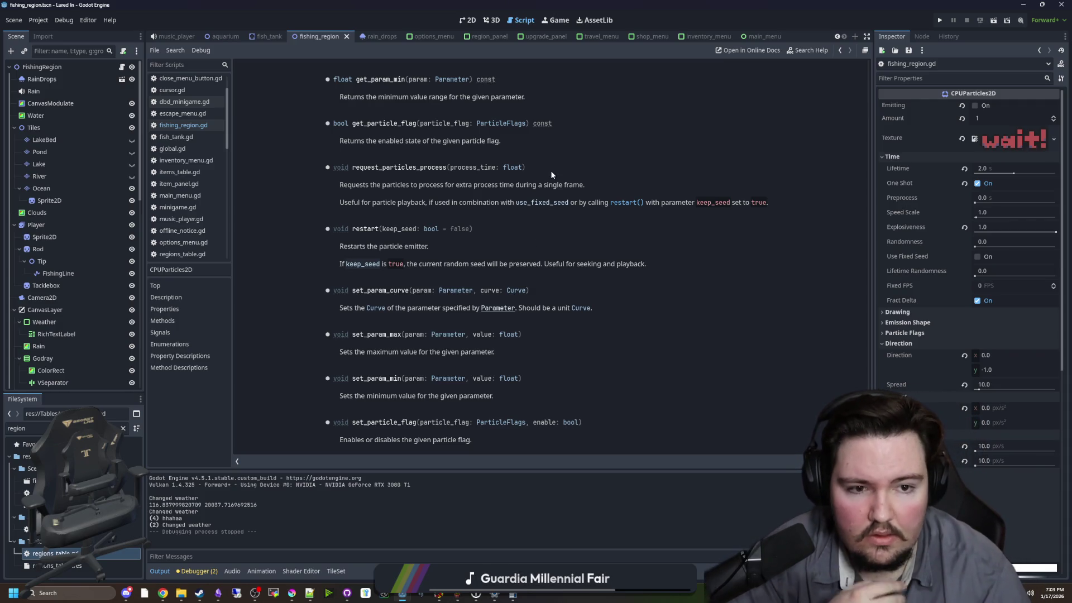
pyautogui.hotkey('alt', 'Left')
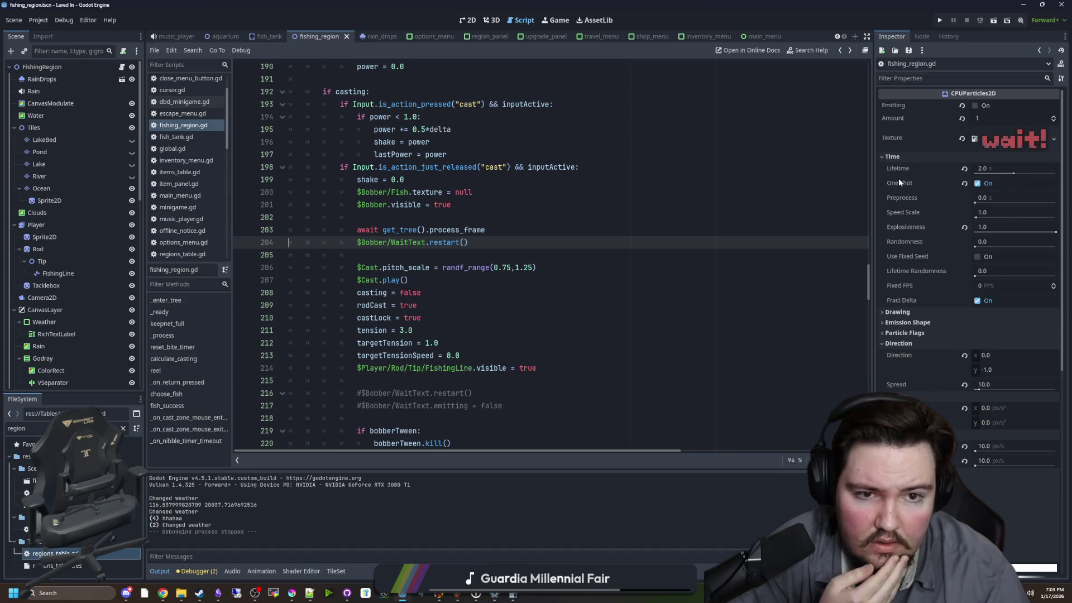
# - Add '$Bobber/WaitText.emitting = false' on line 202, save, and run the project
pyautogui.moveTo(899, 179)
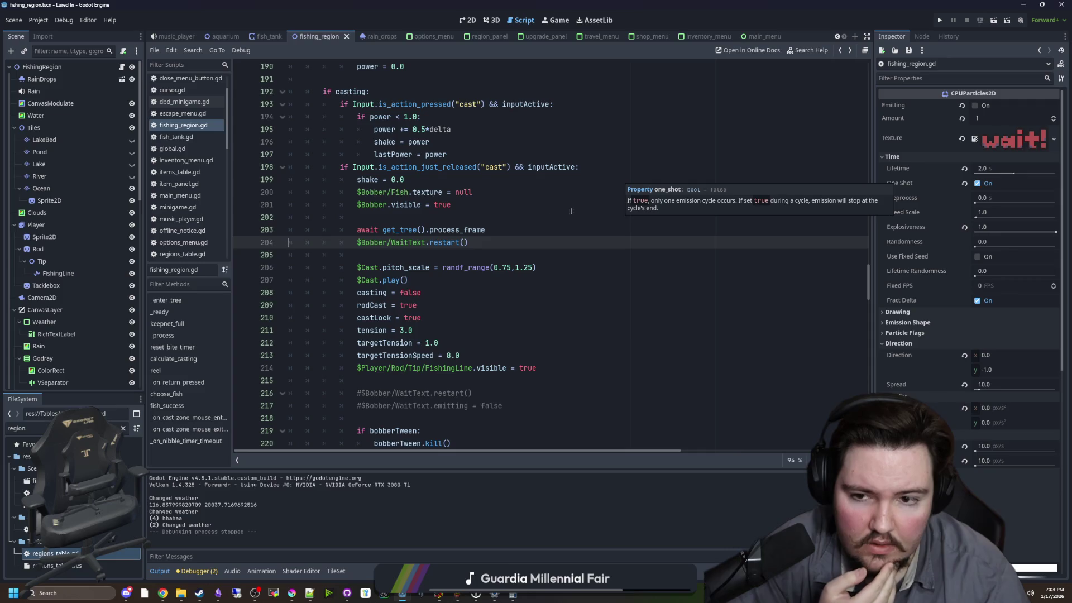
pyautogui.click(401, 215)
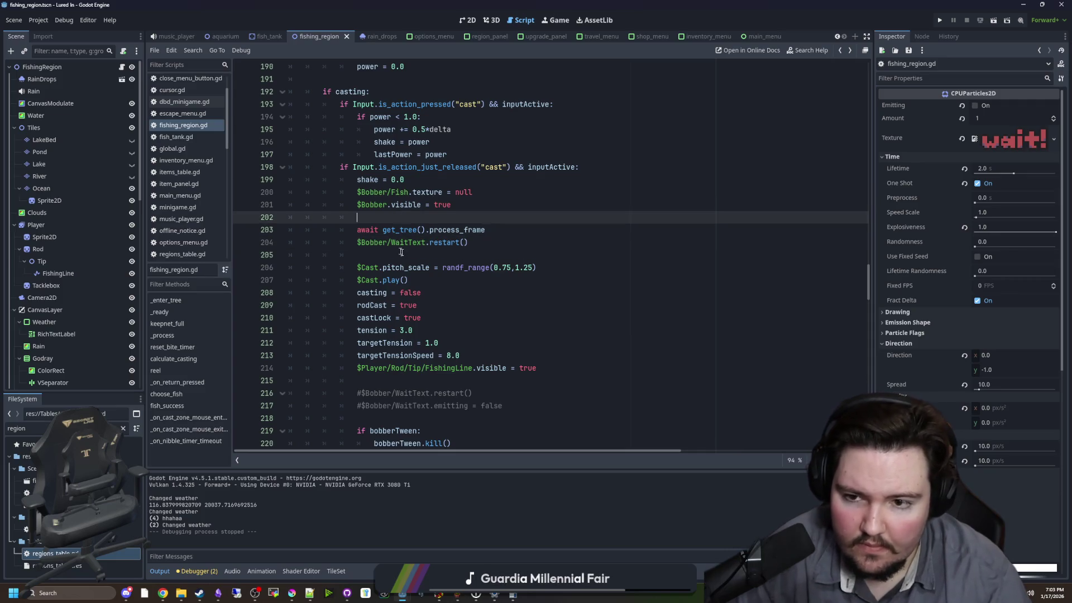
pyautogui.moveTo(426, 242); pyautogui.dragTo(358, 242)
pyautogui.hotkey('ctrl', 'c')
pyautogui.click(486, 217)
pyautogui.hotkey('ctrl', 'v')
pyautogui.write('.emitting = false')
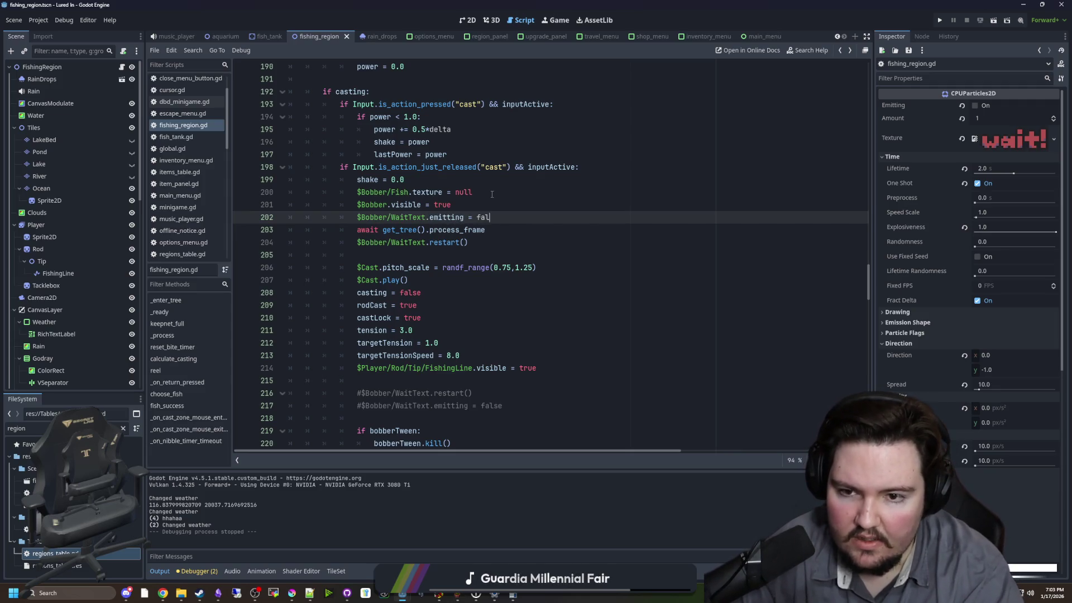
pyautogui.press('Return')
pyautogui.hotkey('ctrl', 's')
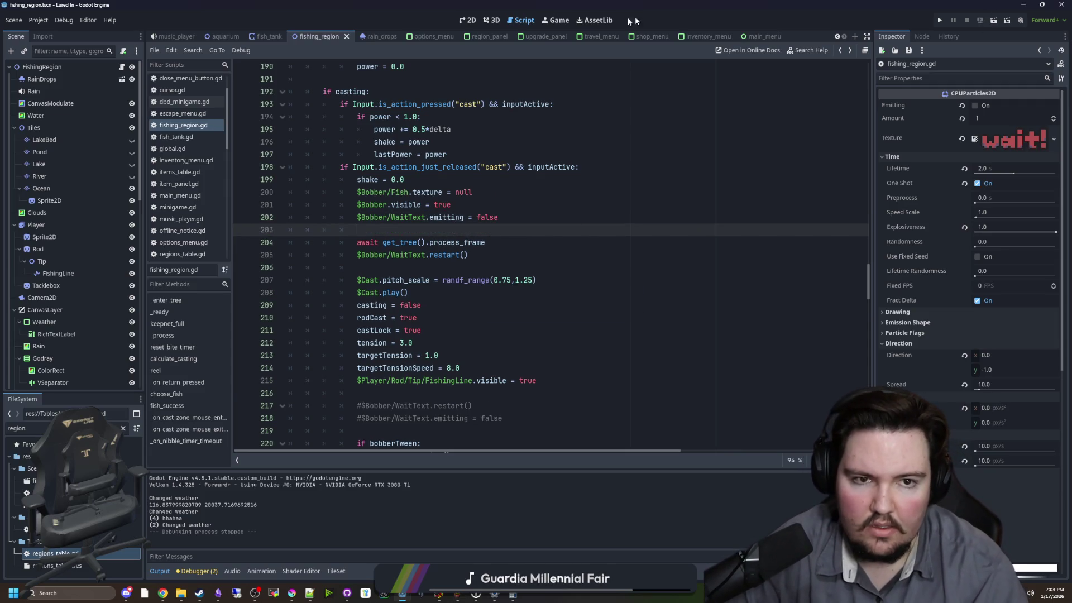
pyautogui.click(558, 20)
pyautogui.click(937, 21)
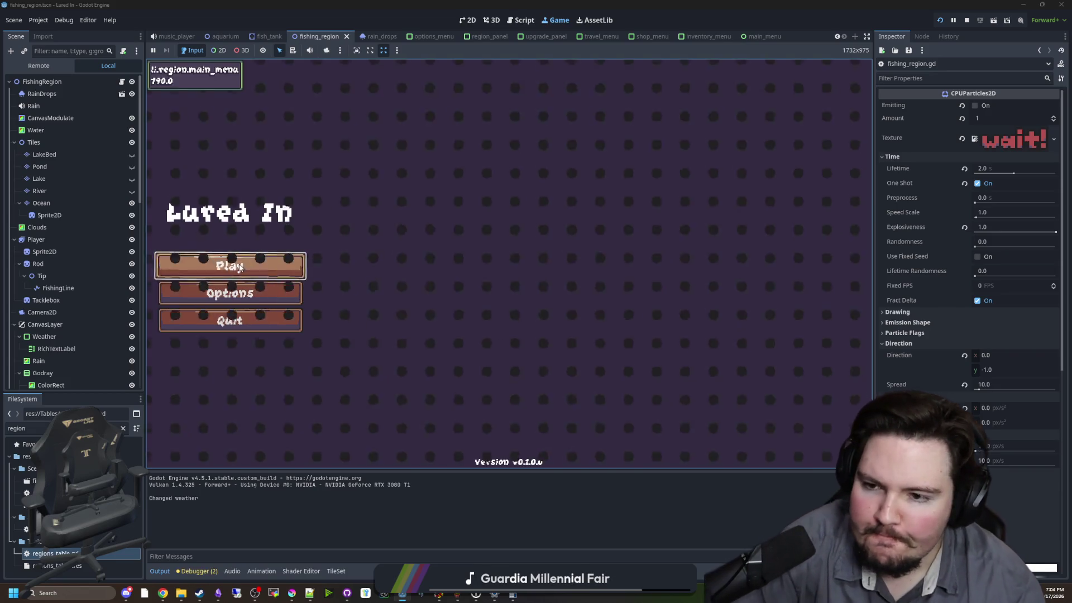
pyautogui.click(231, 264)
pyautogui.click(828, 447)
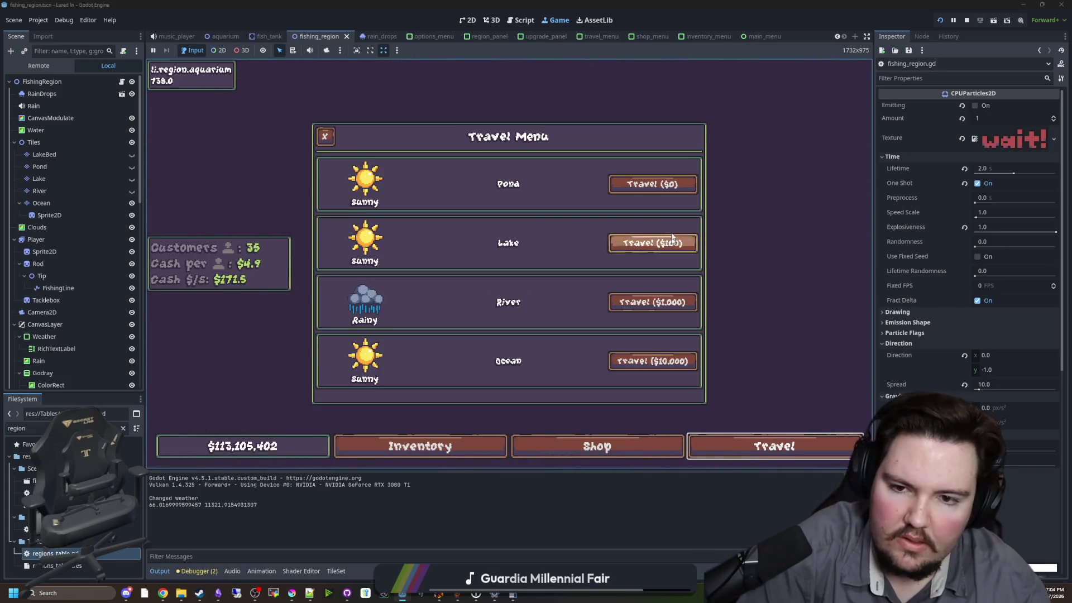
pyautogui.click(672, 189)
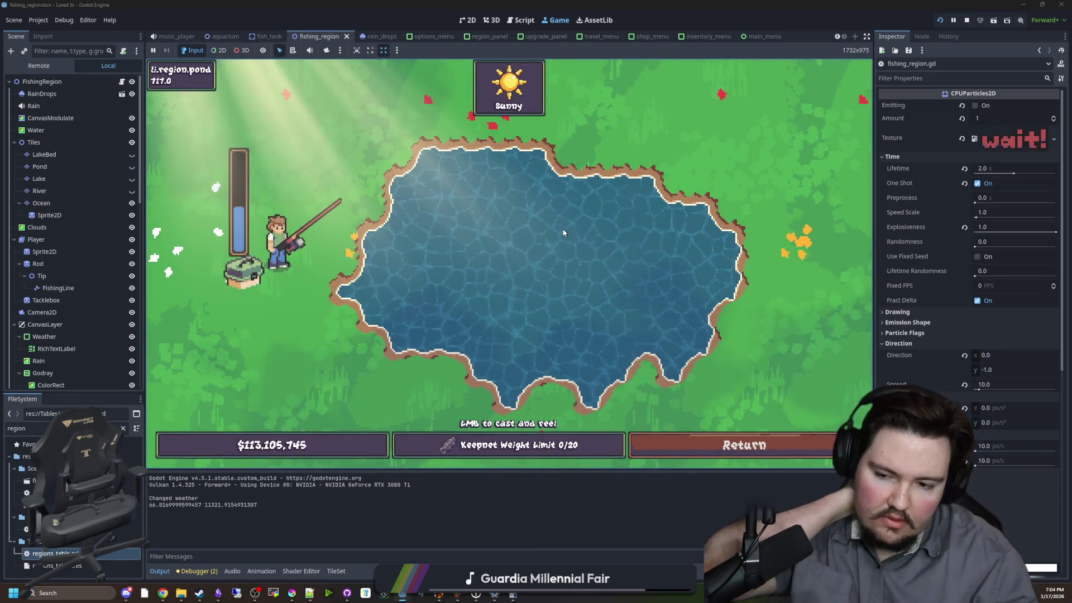
pyautogui.click(563, 233)
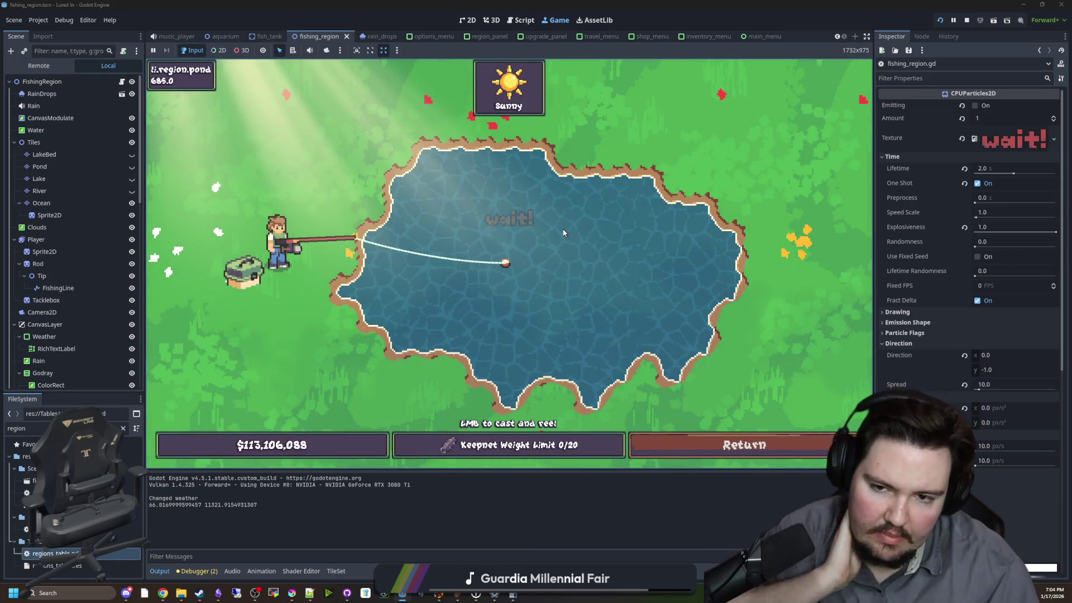
pyautogui.click(563, 233)
pyautogui.click(563, 233)
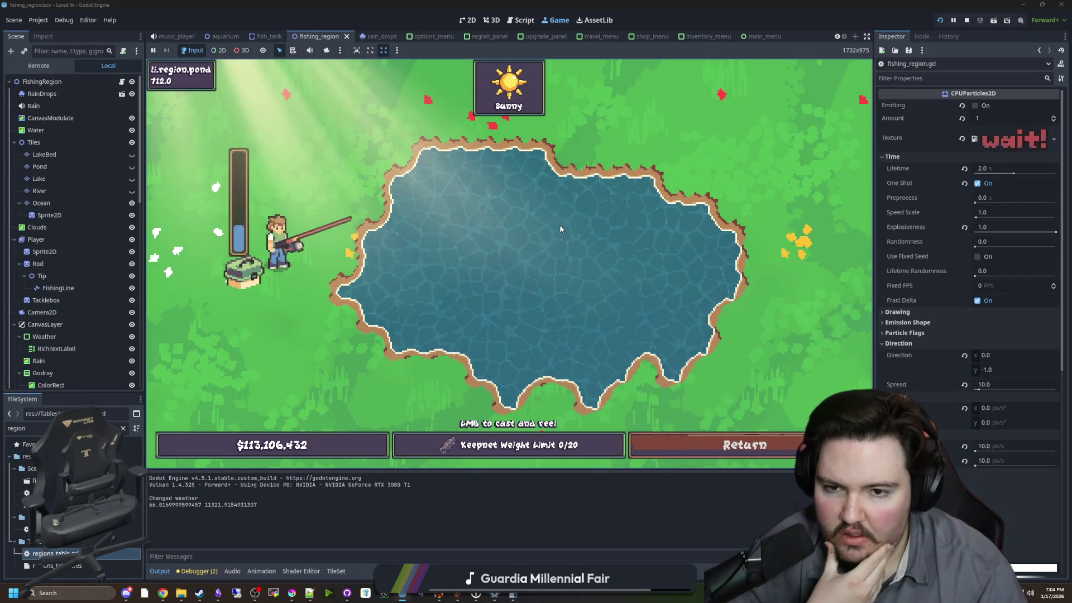
pyautogui.click(967, 20)
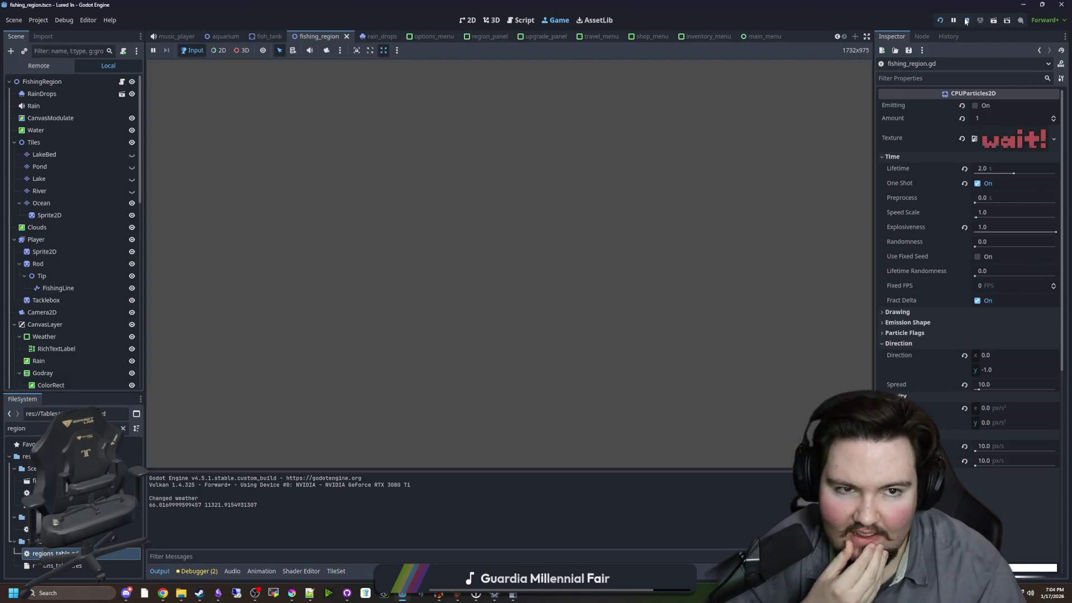
pyautogui.click(122, 68)
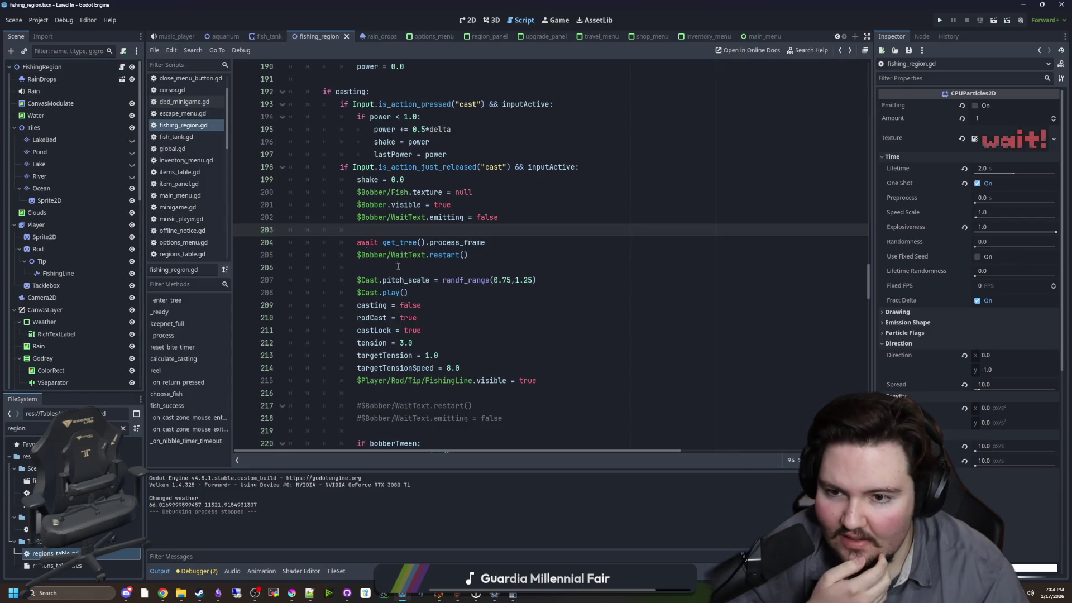
# - Delete the await get_tree().process_frame line, add a blank line above the emitting statement, and select a Bobber child
pyautogui.moveTo(485, 242)
pyautogui.mouseDown()
pyautogui.moveTo(466, 242)
pyautogui.moveTo(466, 223)
pyautogui.mouseUp()
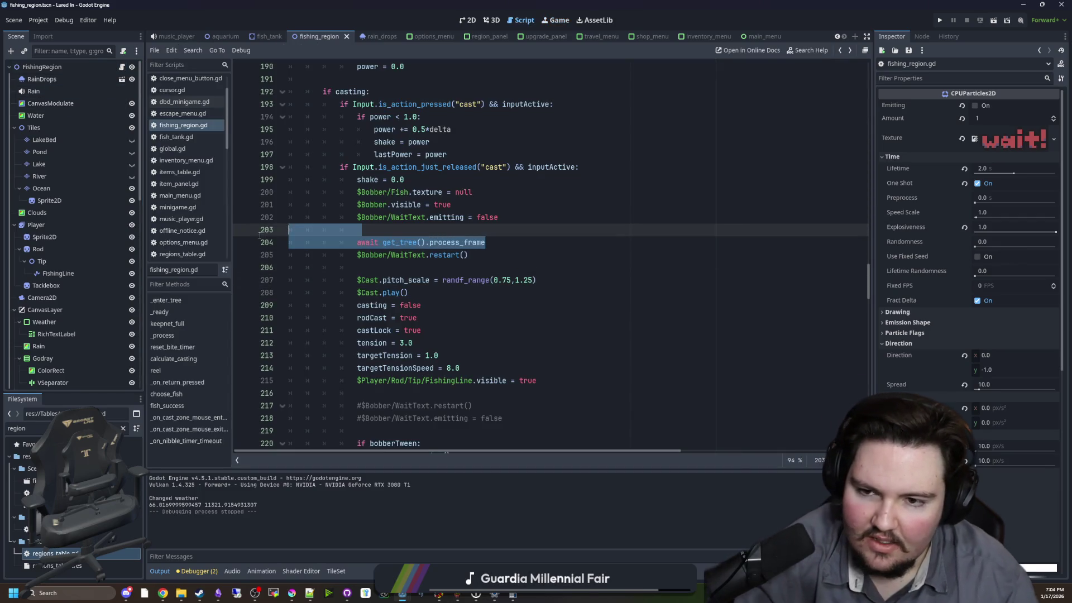
pyautogui.press('BackSpace')
pyautogui.click(467, 211)
pyautogui.press('Return')
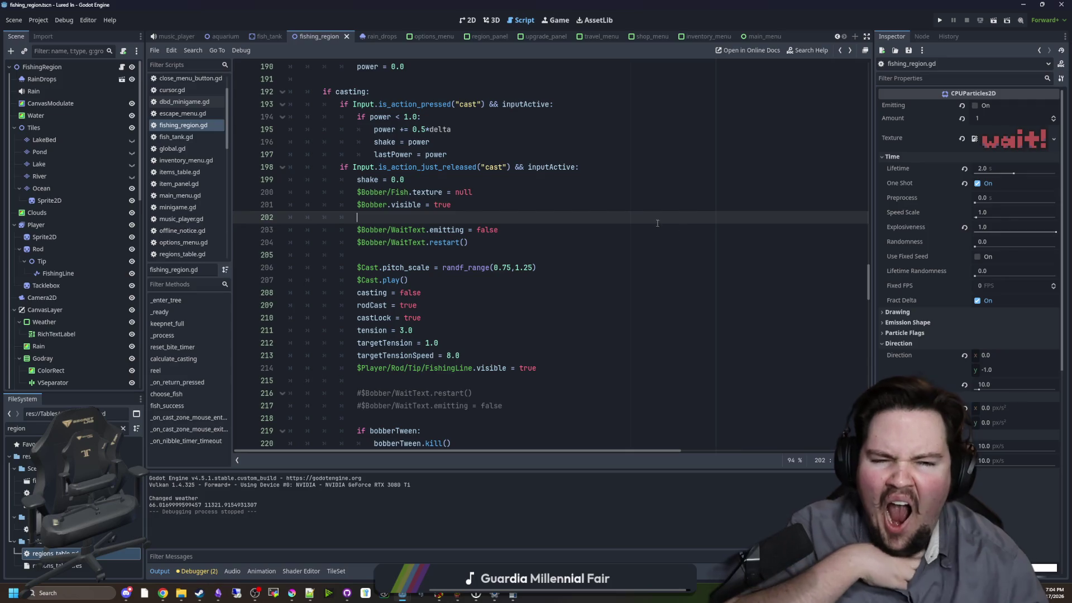
pyautogui.scroll(-10, 73, 251)
pyautogui.click(45, 224)
# - Select the WaitText node, check its signals, and open the CPUParticles2D documentation
pyautogui.click(47, 236)
pyautogui.click(922, 37)
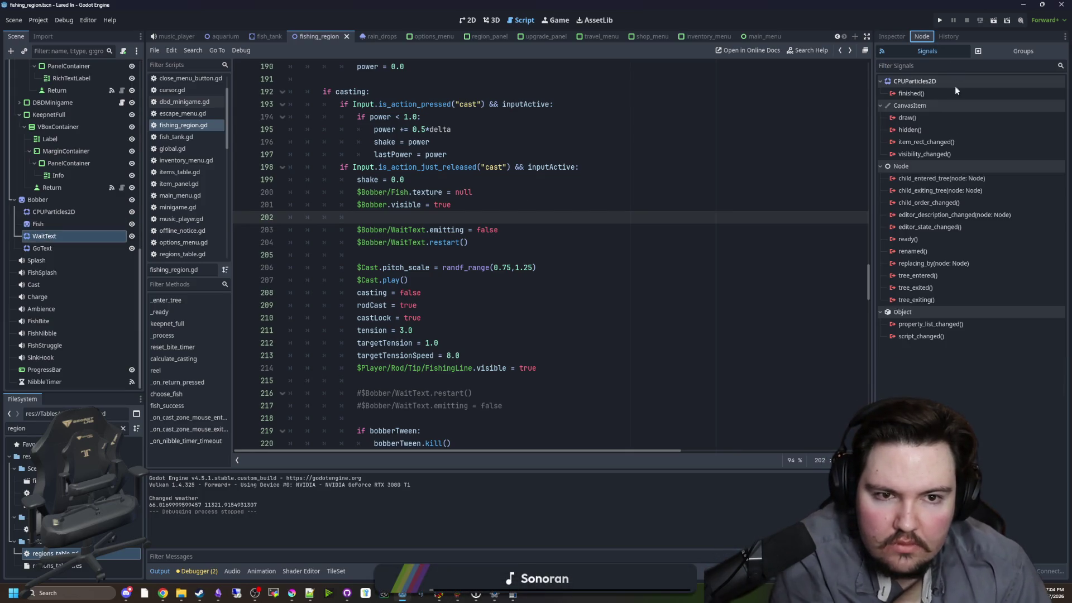
pyautogui.click(891, 36)
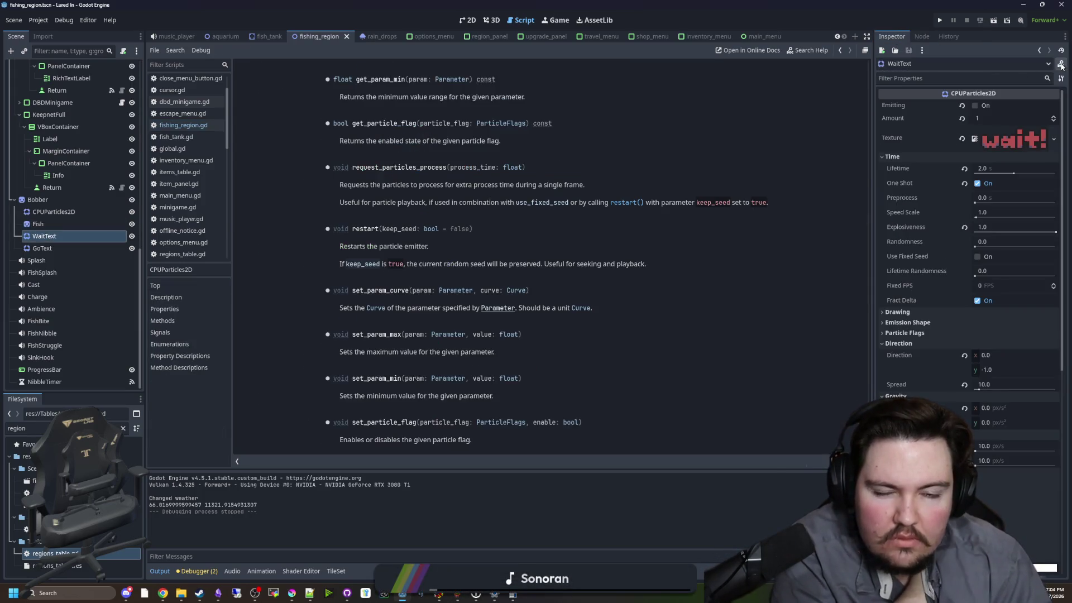
pyautogui.keyDown('ctrl'); pyautogui.click(450, 242); pyautogui.keyUp('ctrl')
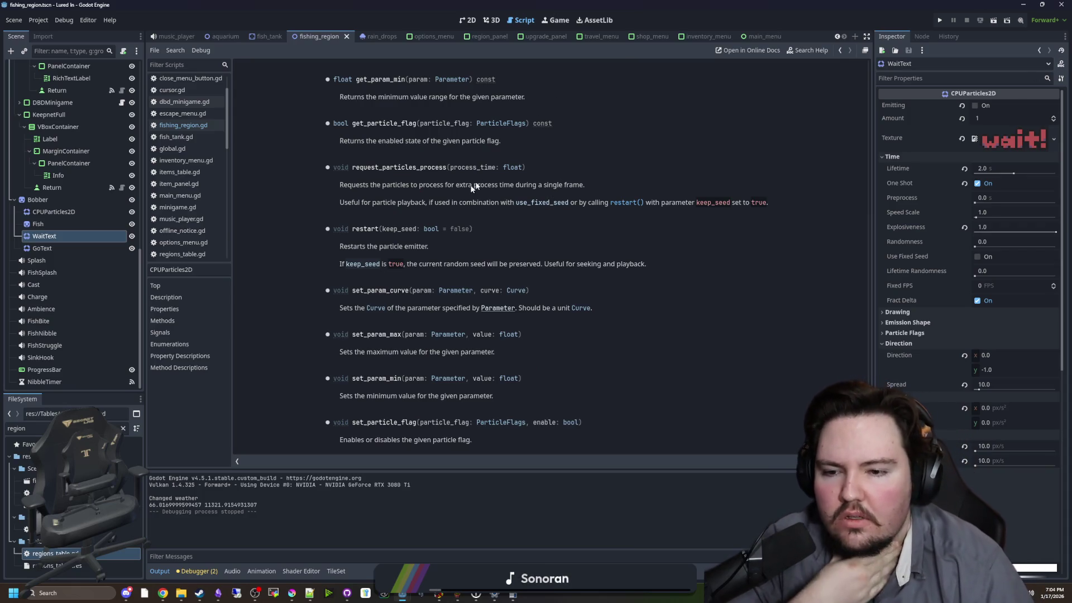
# - Browse the CPUParticles2D class reference, including its finished signal, then return to fishing_region.gd
pyautogui.scroll(20, 420, 284)
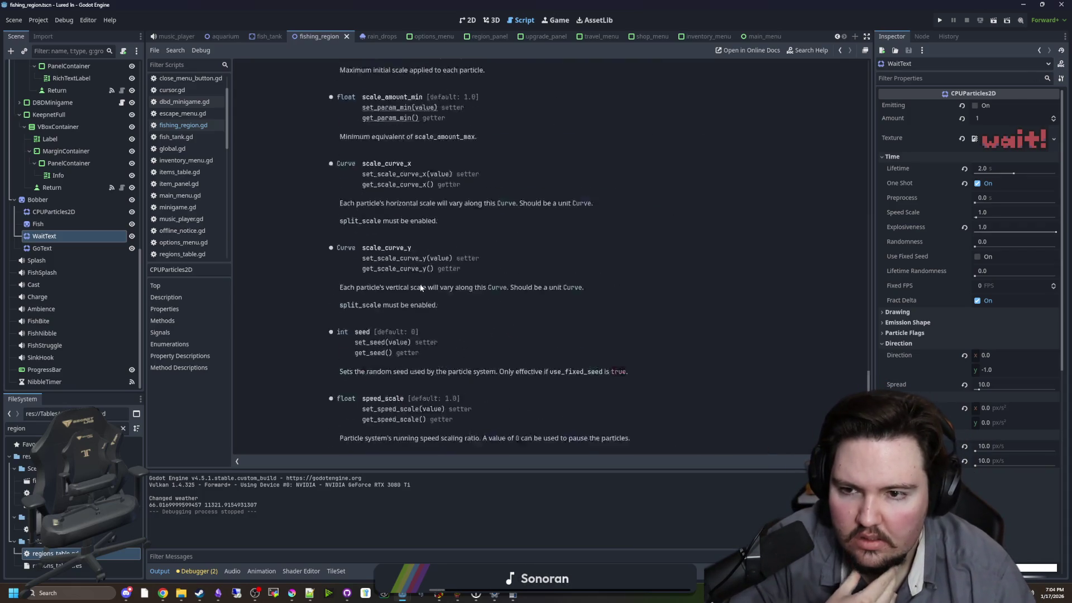
pyautogui.scroll(20, 433, 310)
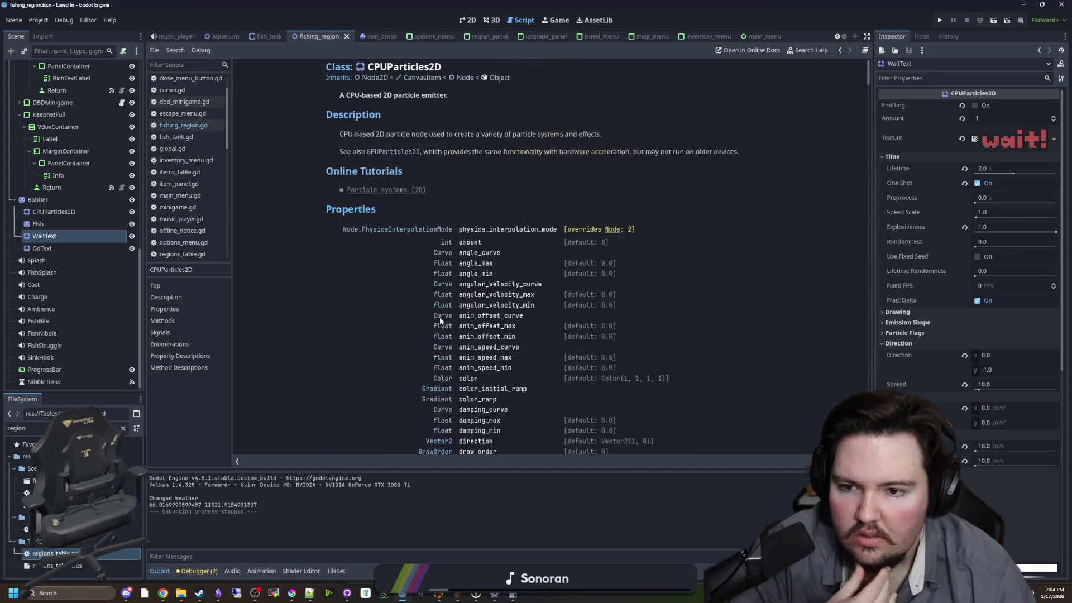
pyautogui.scroll(-6, 380, 315)
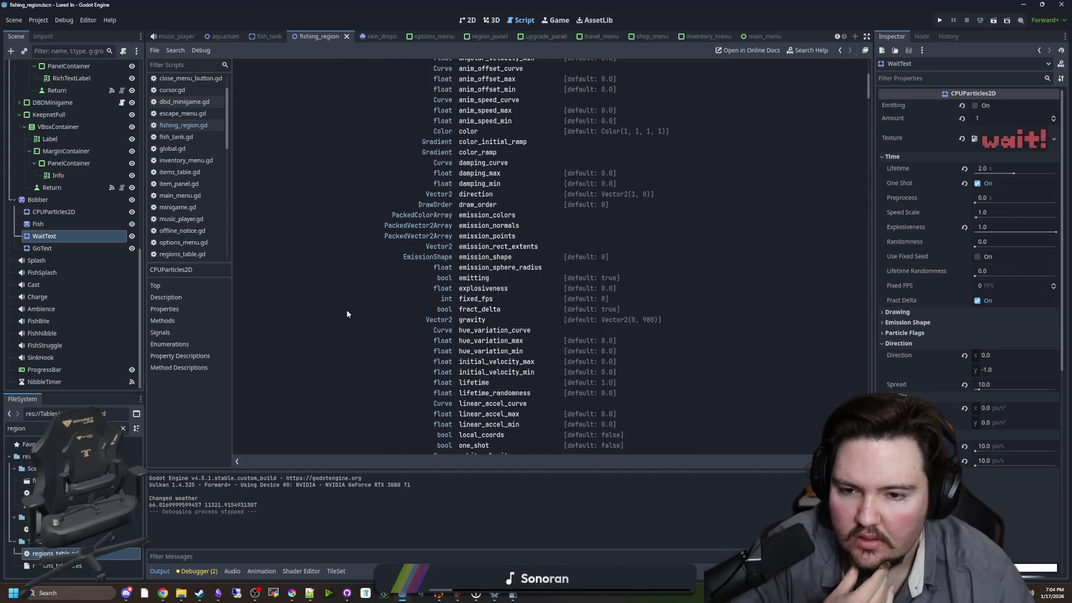
pyautogui.scroll(-3, 347, 314)
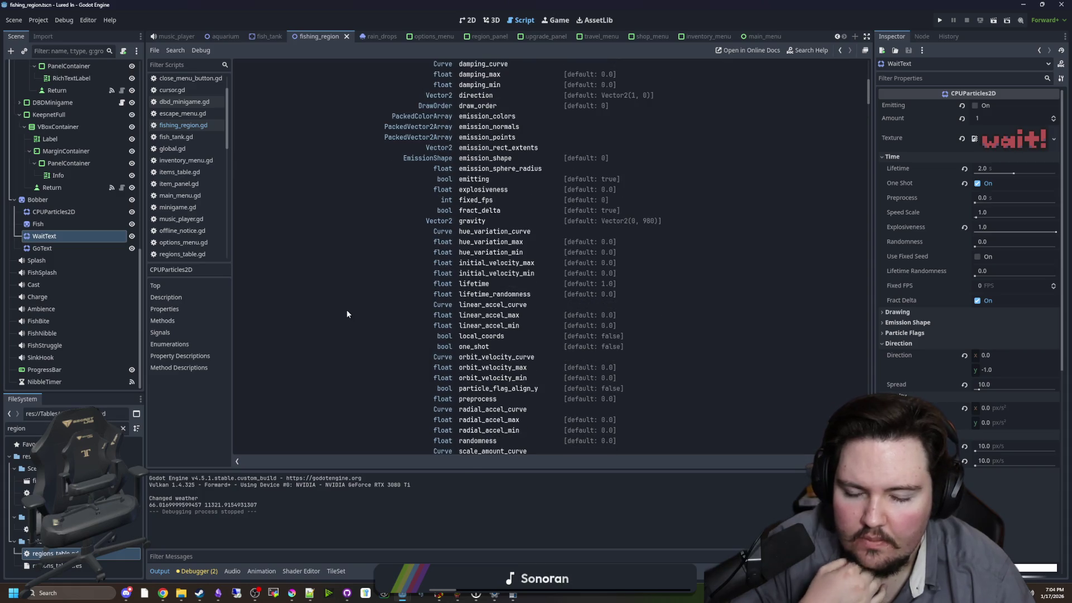
pyautogui.scroll(-2, 347, 314)
pyautogui.scroll(-3, 346, 309)
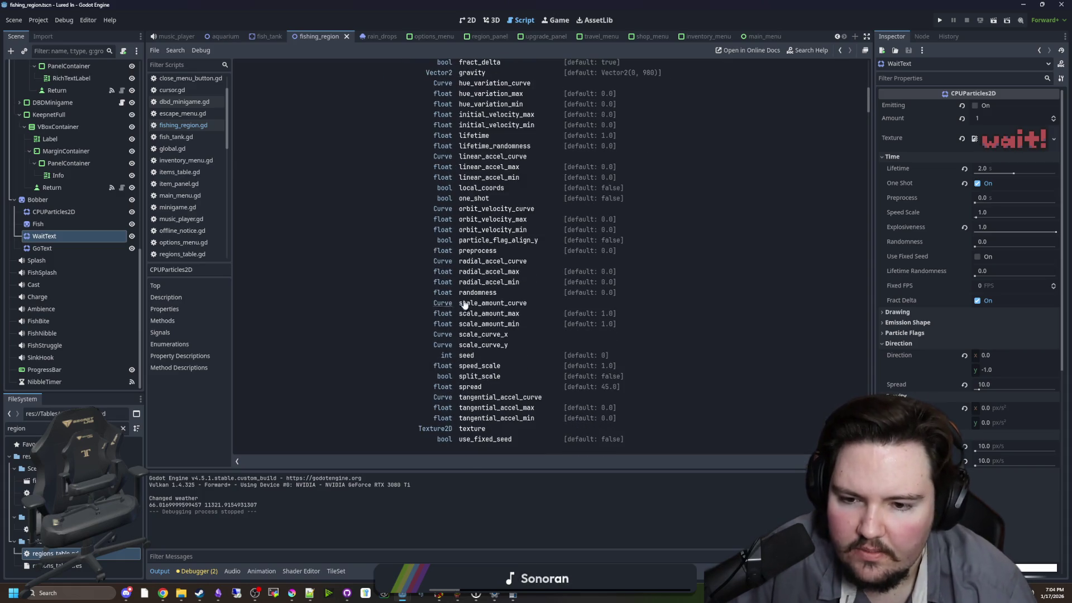
pyautogui.scroll(-2, 378, 230)
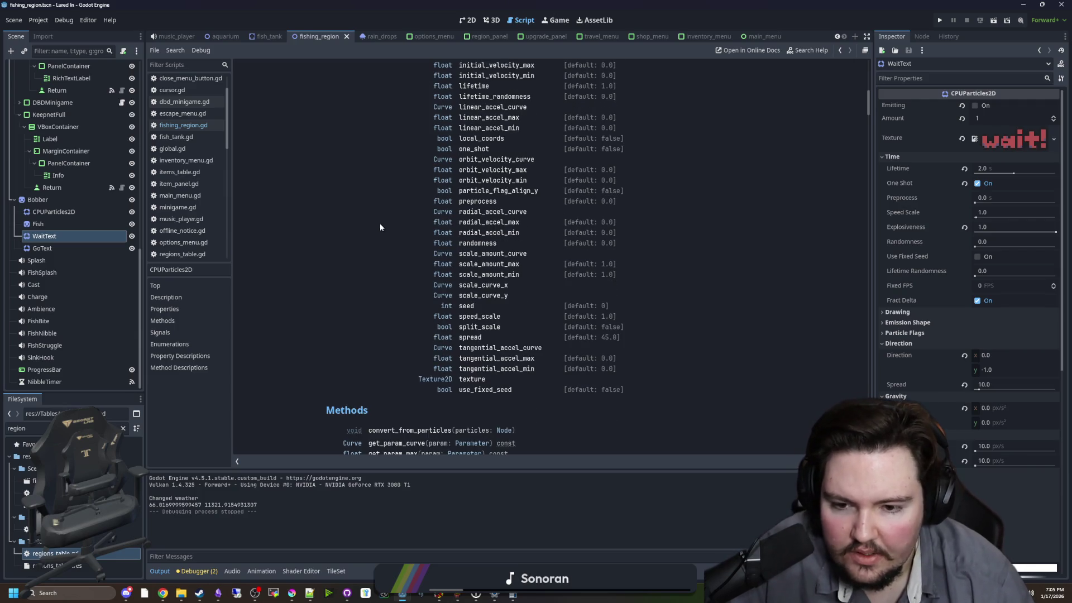
pyautogui.scroll(6, 433, 324)
pyautogui.scroll(-4, 433, 323)
pyautogui.scroll(-8, 433, 324)
pyautogui.scroll(3, 434, 324)
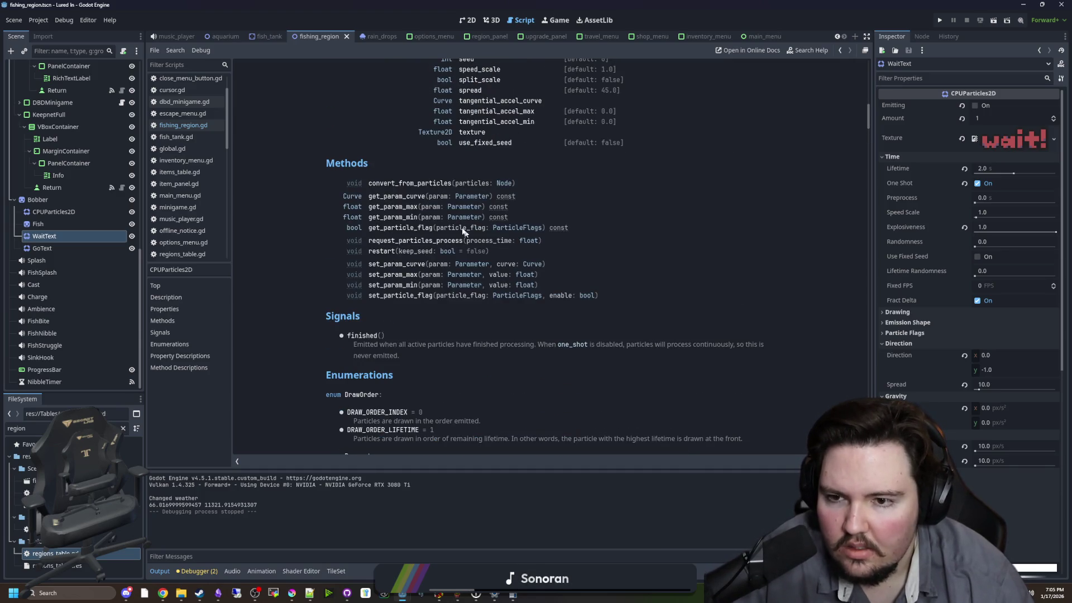
pyautogui.scroll(15, 396, 335)
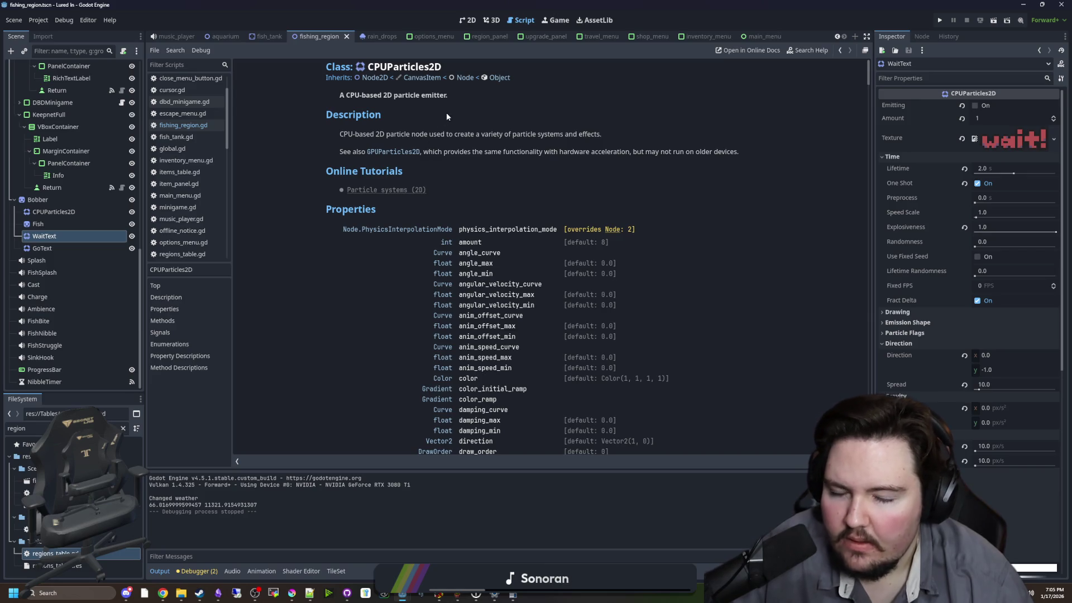
pyautogui.hotkey('alt', 'Left')
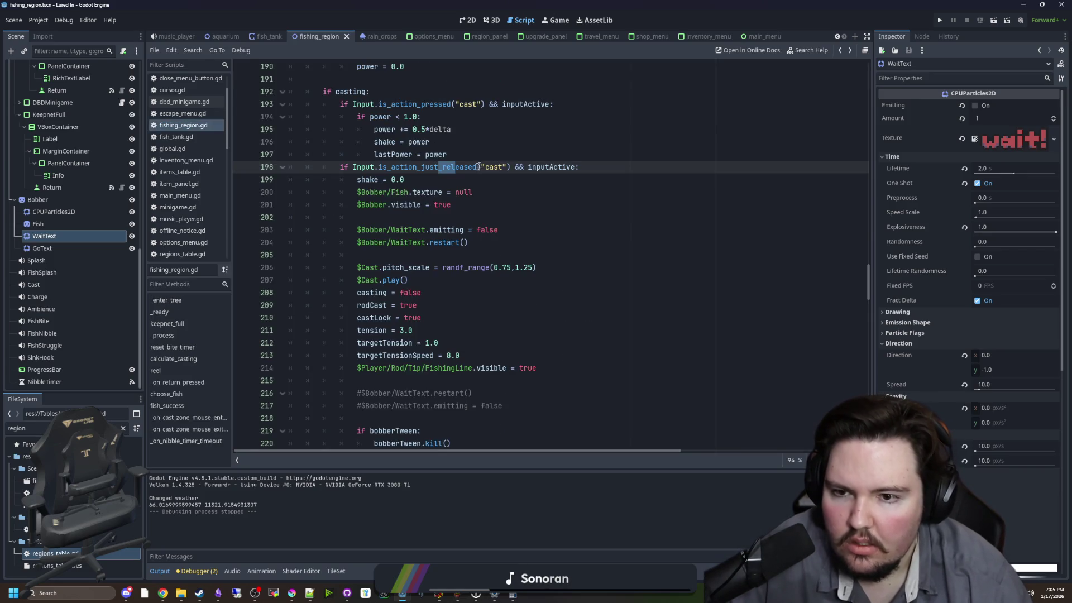
# - Copy the $Bobber/WaitText path and insert '$Bobber/WaitText.visible = true' above the emitting = false line
pyautogui.click(467, 183)
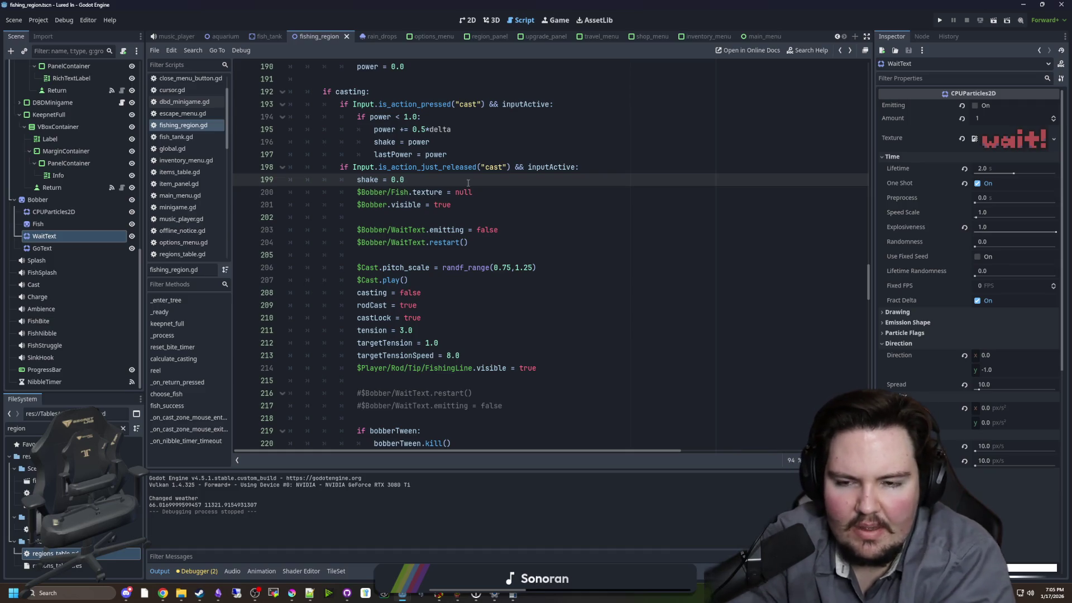
pyautogui.moveTo(427, 242); pyautogui.dragTo(357, 241)
pyautogui.hotkey('ctrl', 'c')
pyautogui.click(381, 216)
pyautogui.press('Return')
pyautogui.hotkey('ctrl', 'v')
pyautogui.write('.visible = true')
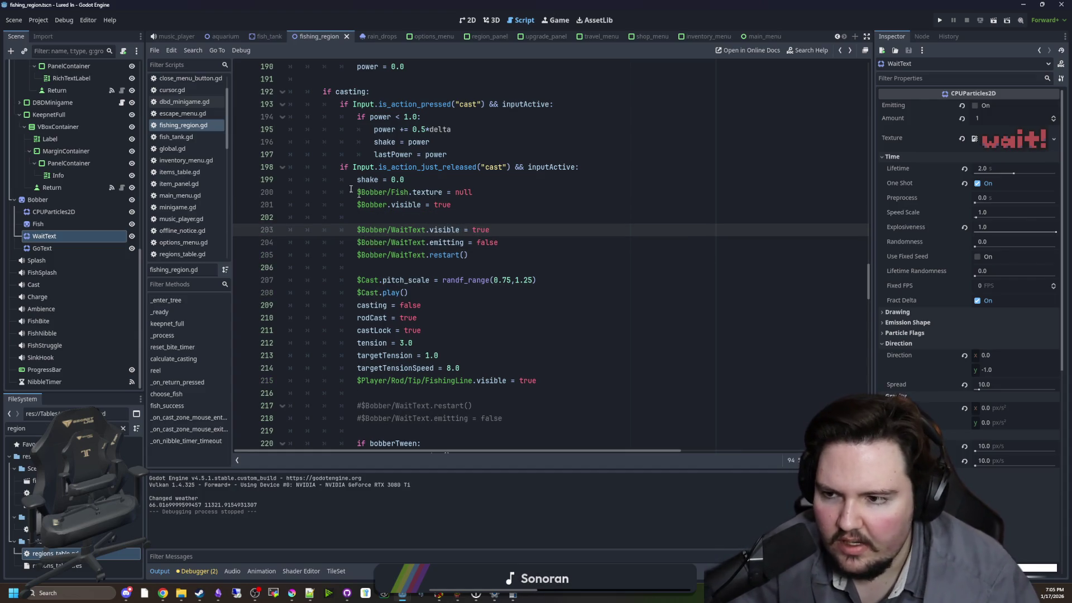
pyautogui.click(404, 179)
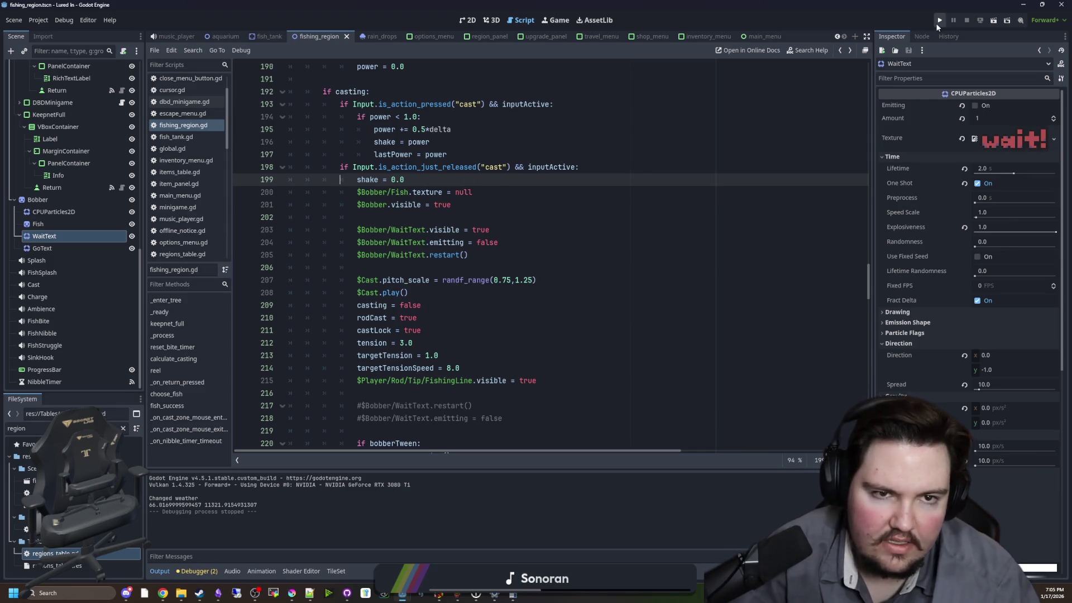
pyautogui.click(938, 21)
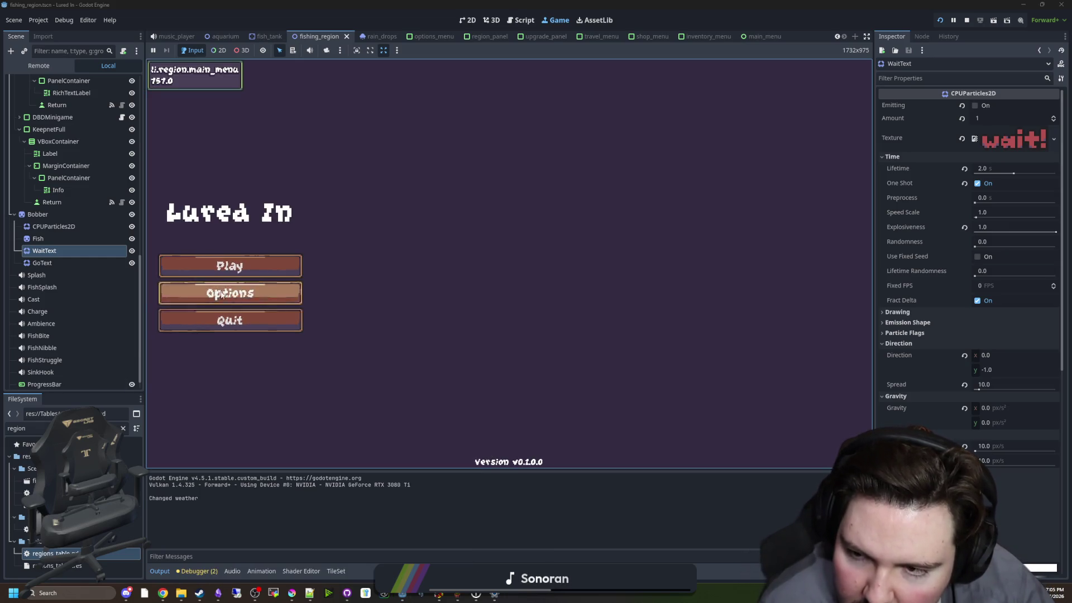
pyautogui.click(222, 295)
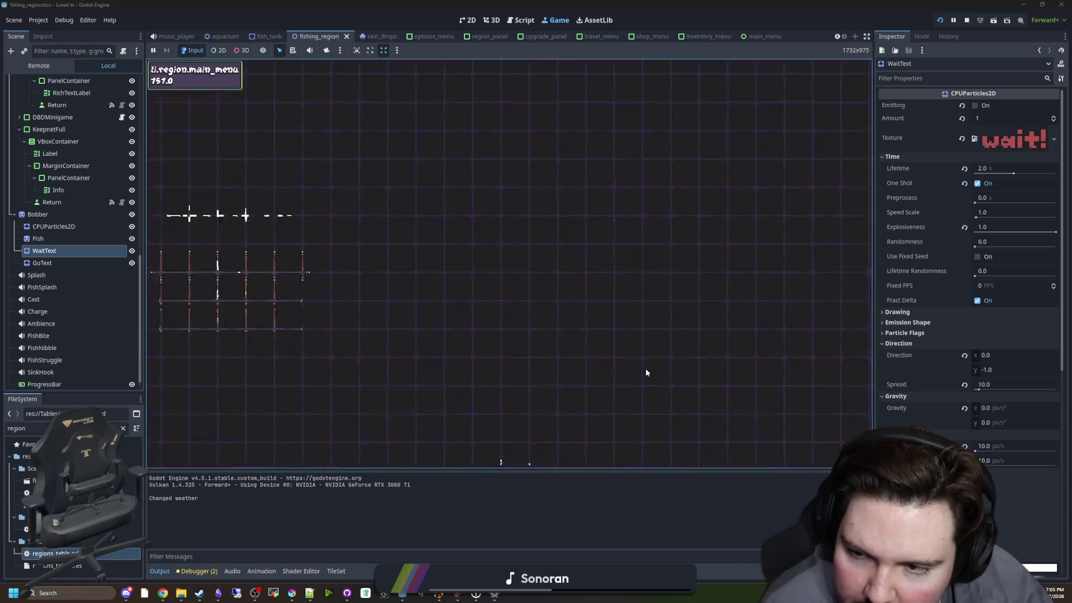
pyautogui.click(774, 446)
pyautogui.click(652, 361)
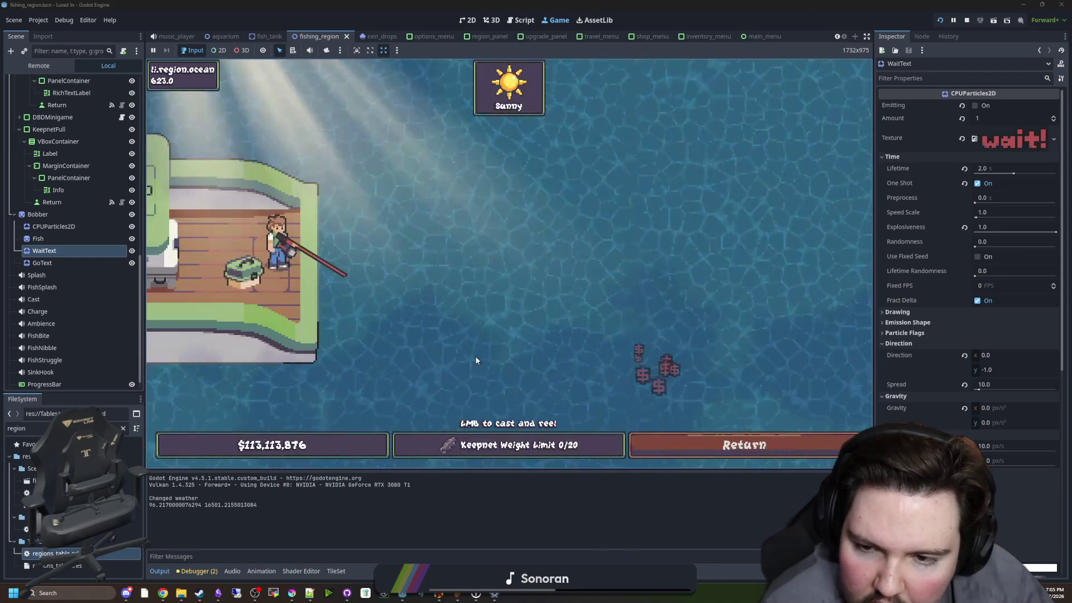
pyautogui.click(456, 173)
pyautogui.click(456, 172)
pyautogui.click(456, 173)
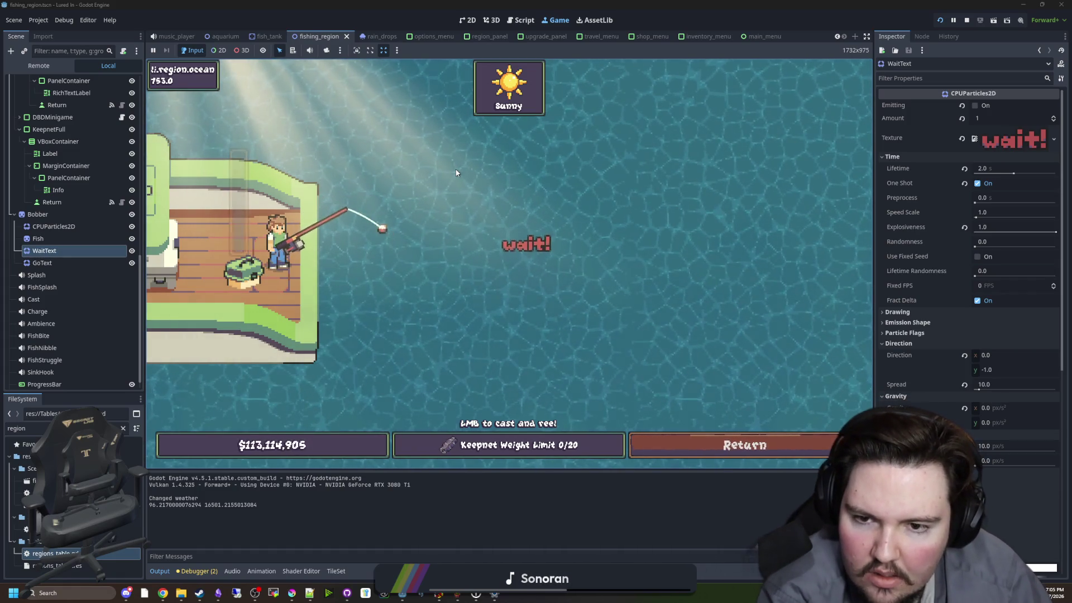
pyautogui.press('F8')
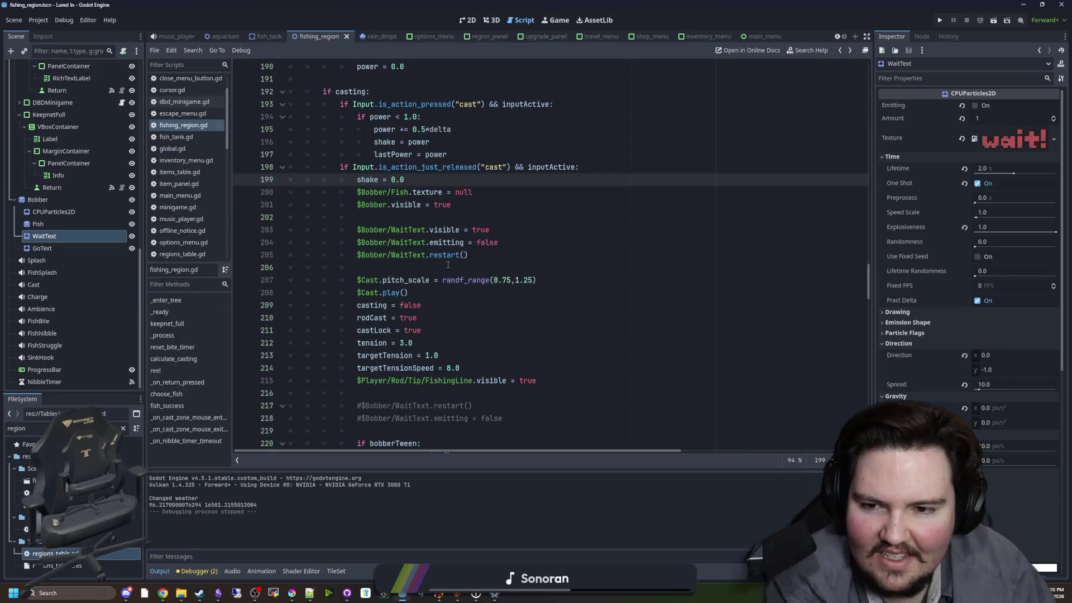
# - Delete the WaitText visible and restart lines from the cast-release code and save
pyautogui.click(363, 267)
pyautogui.moveTo(498, 243); pyautogui.dragTo(407, 227)
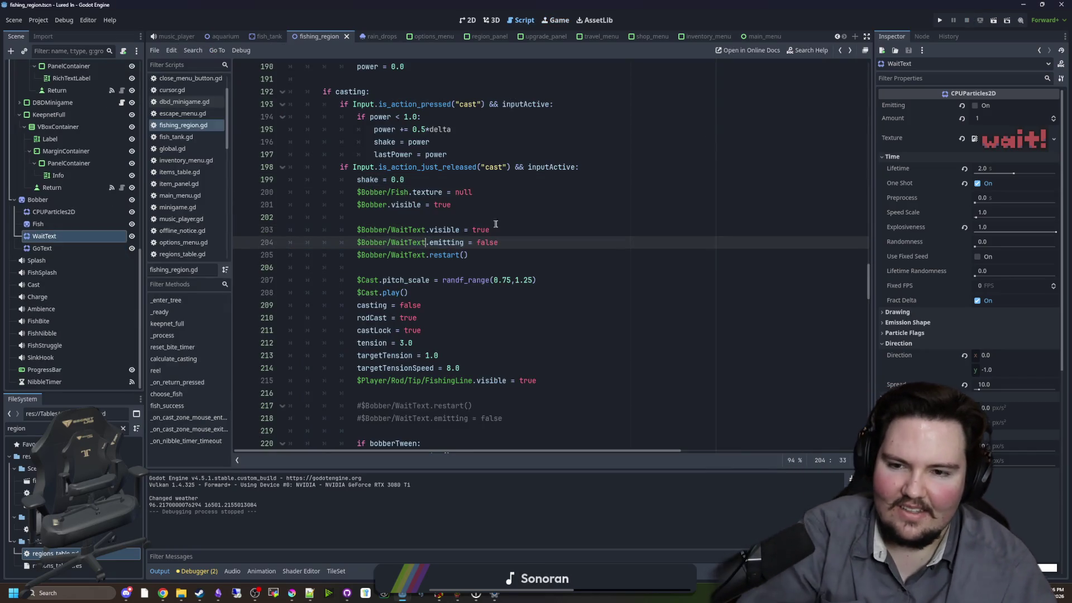
pyautogui.click(263, 228)
pyautogui.press('BackSpace')
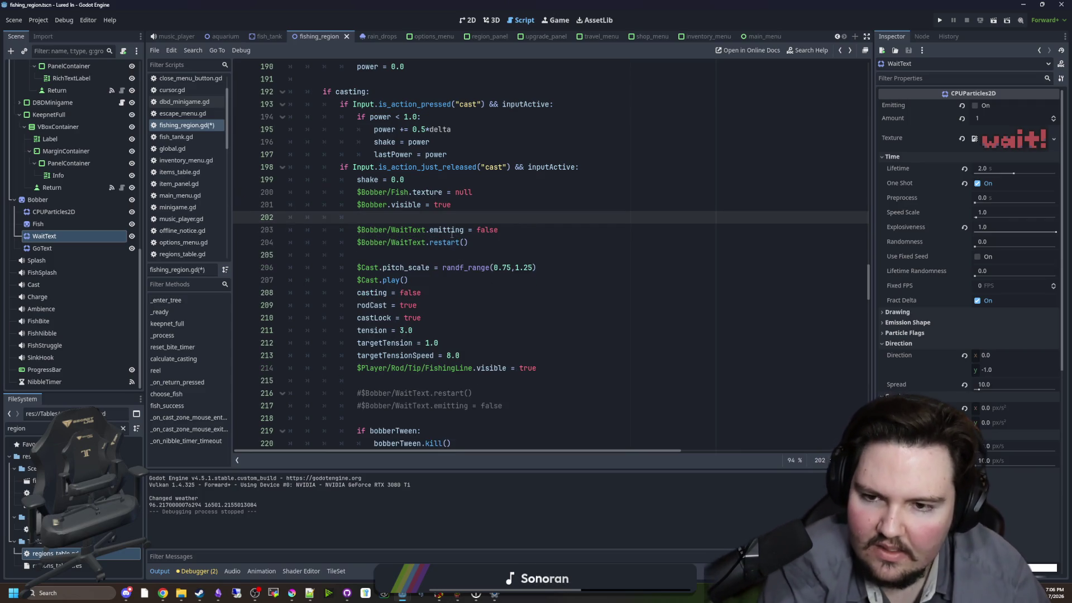
pyautogui.moveTo(445, 240)
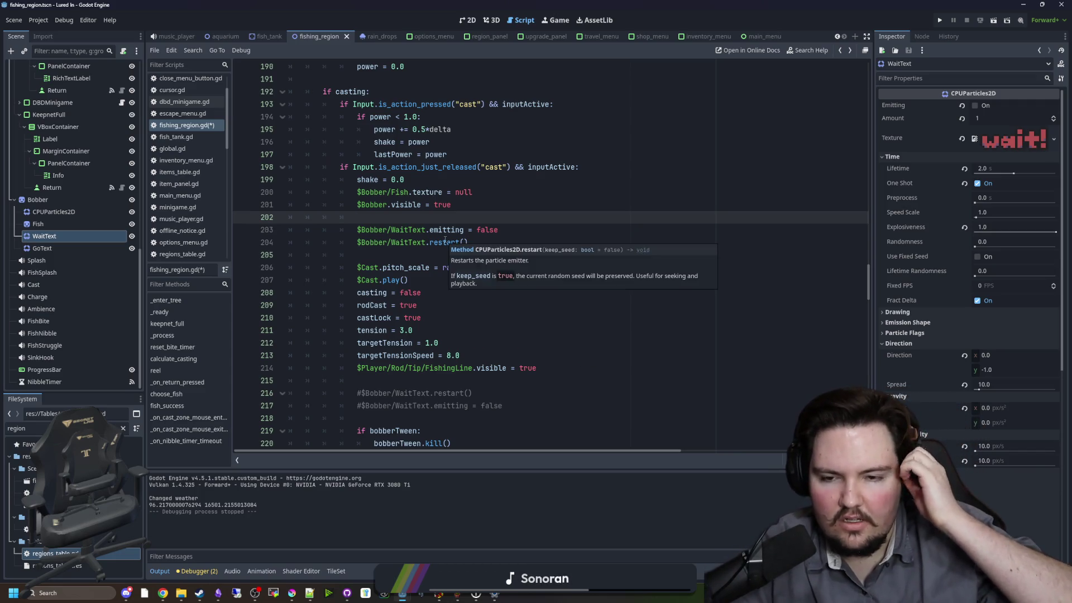
pyautogui.click(445, 241)
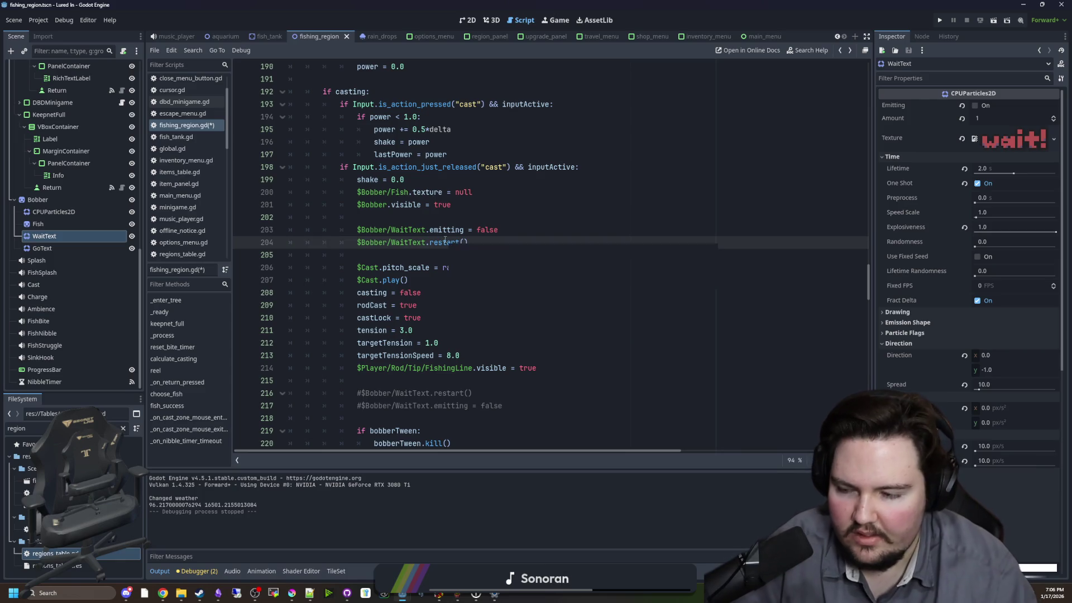
pyautogui.click(421, 268)
pyautogui.moveTo(470, 242)
pyautogui.mouseDown()
pyautogui.moveTo(357, 243)
pyautogui.moveTo(422, 217)
pyautogui.mouseUp()
pyautogui.press('BackSpace')
pyautogui.press('BackSpace')
pyautogui.press('BackSpace')
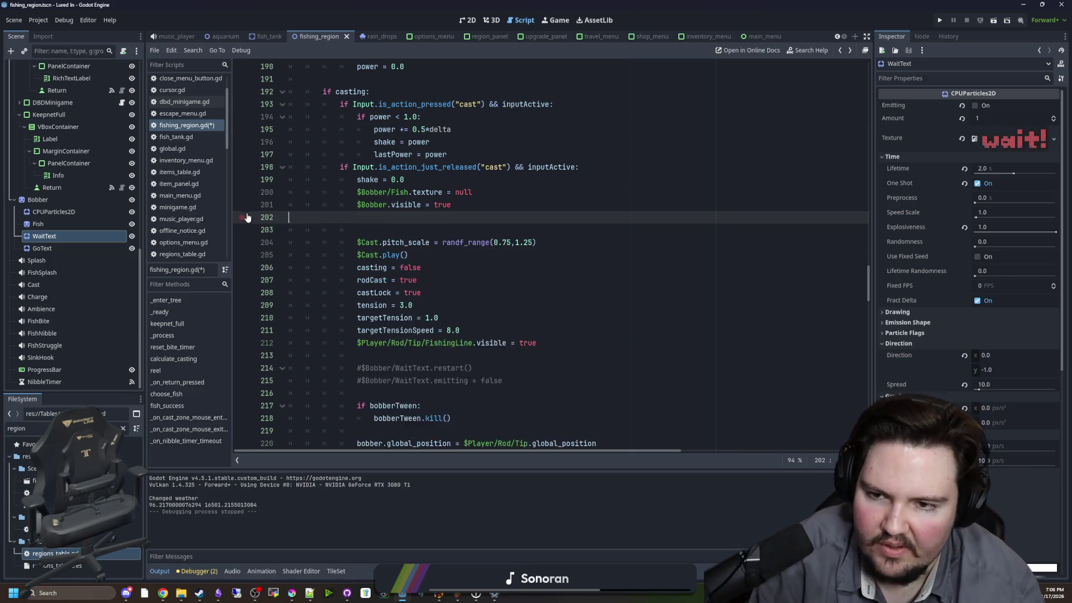
pyautogui.hotkey('ctrl', 's')
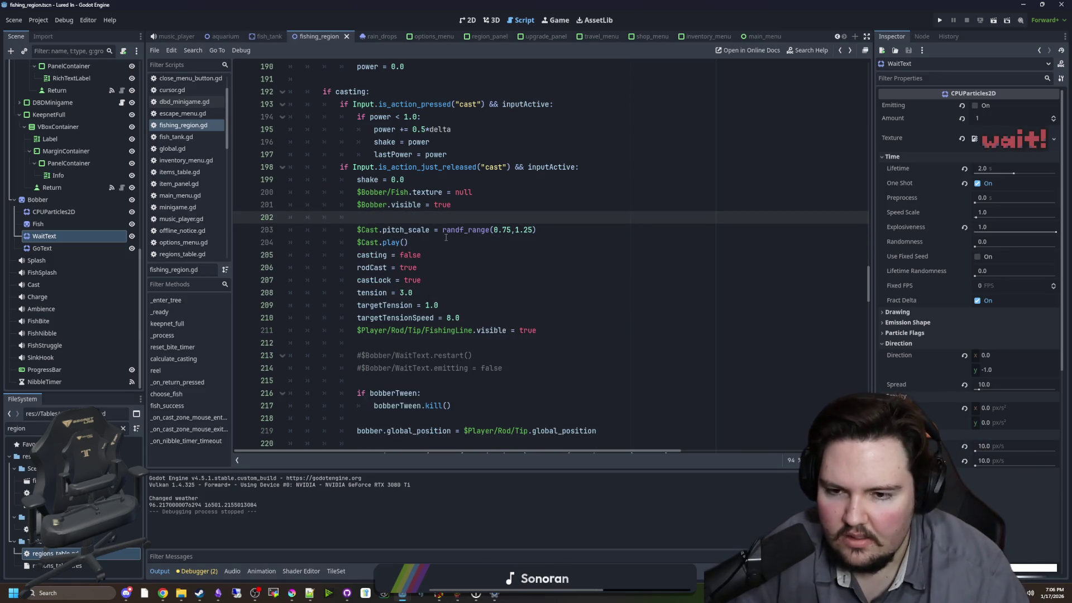
# - Paste $Bobber/WaitText.restart() above 'bobber.visible = false' in the reel-in callback, save, and run
pyautogui.click(500, 270)
pyautogui.hotkey('ctrl', 'f')
pyautogui.write('bobber')
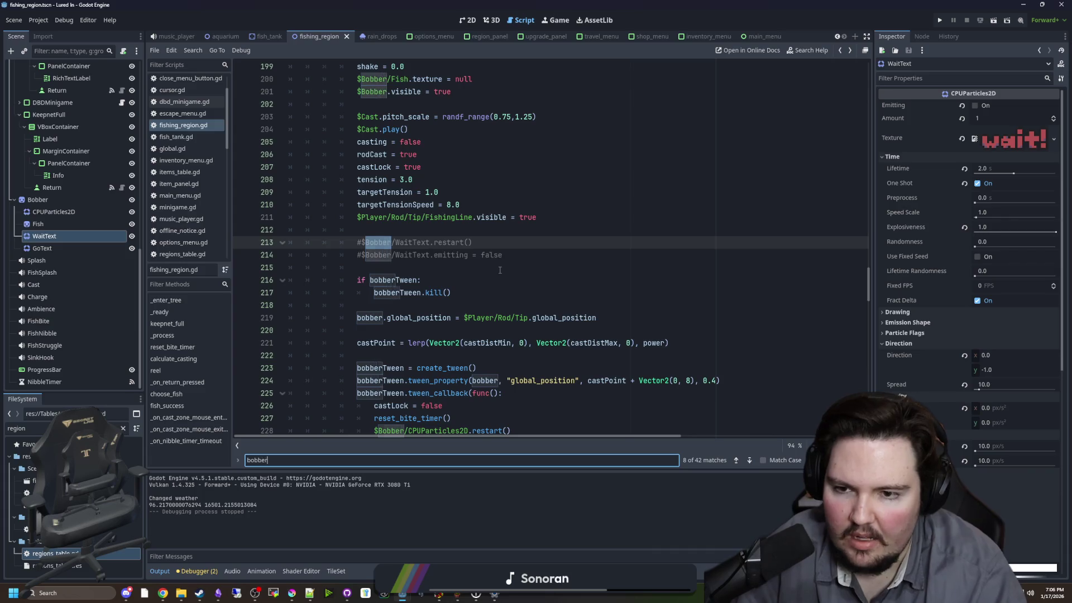
pyautogui.write('.visible = false')
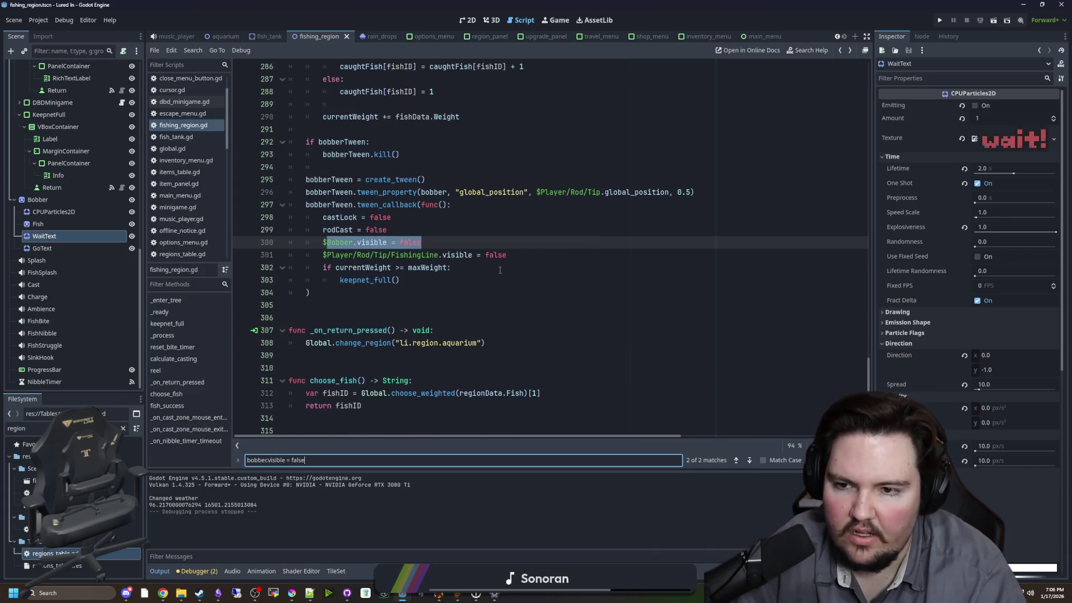
pyautogui.press('Return')
pyautogui.press('Return')
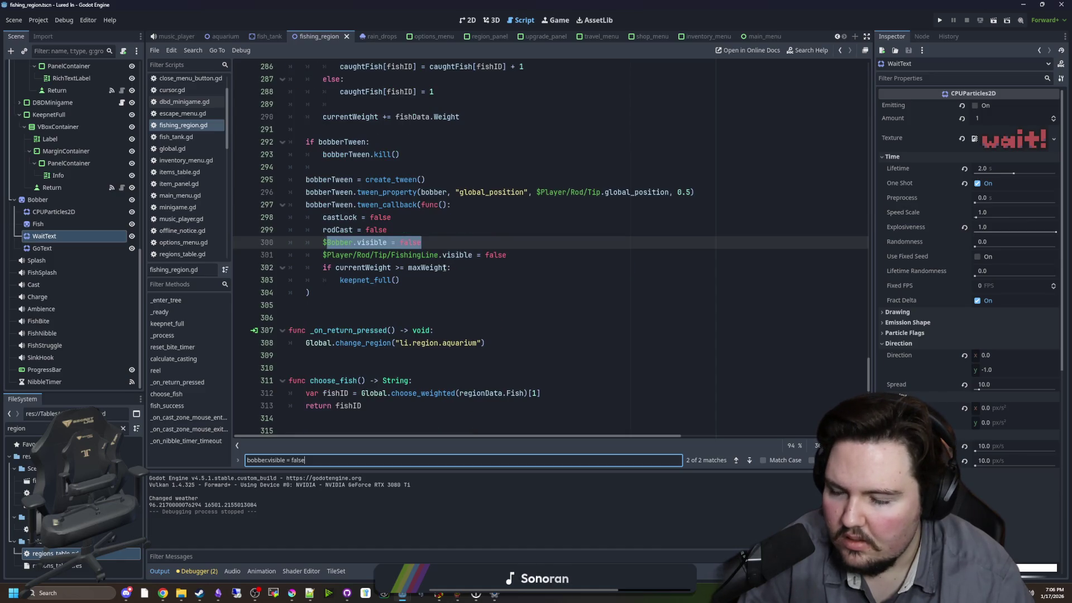
pyautogui.click(427, 235)
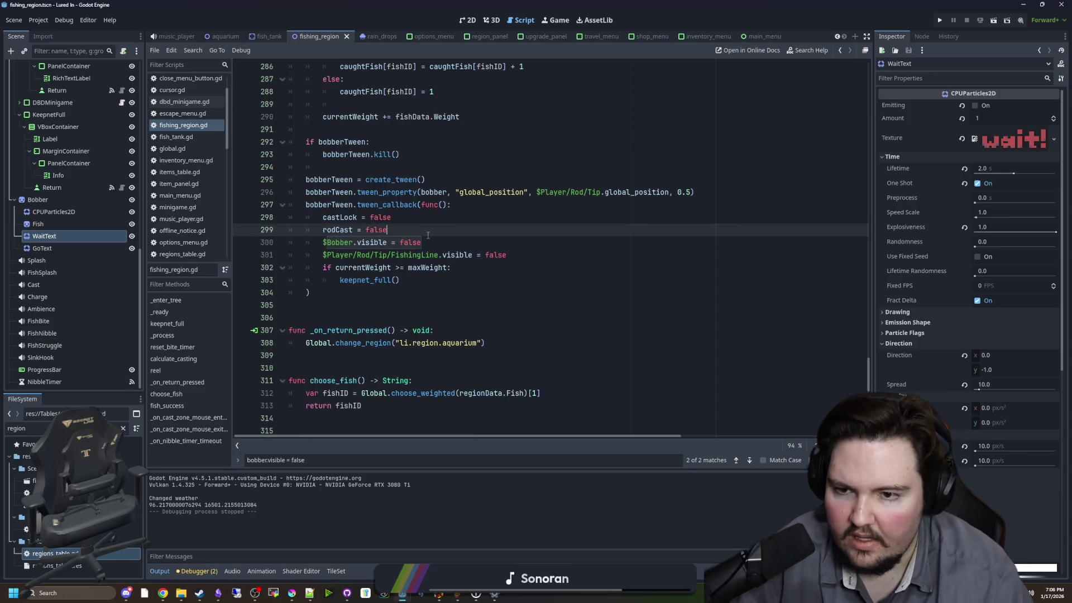
pyautogui.press('Return')
pyautogui.write('$Bobber/WaitText.restart()')
pyautogui.hotkey('ctrl', 's')
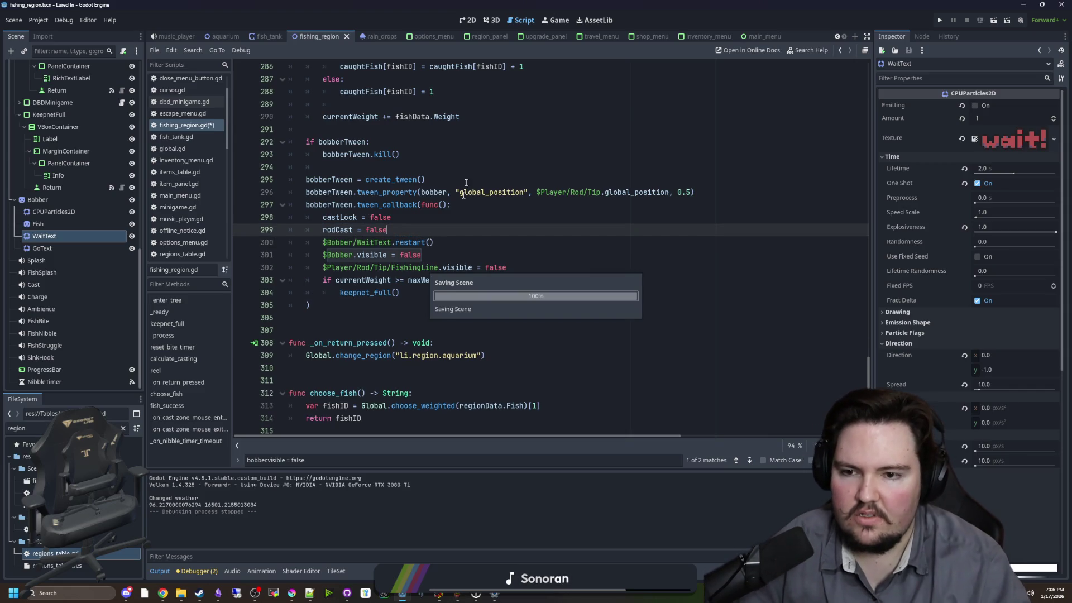
pyautogui.click(941, 21)
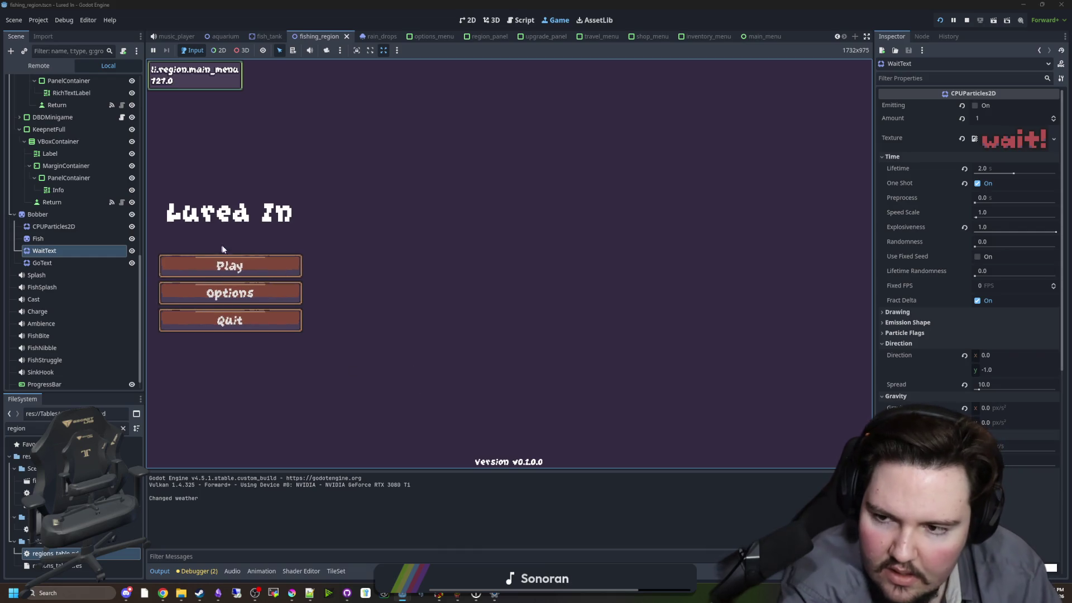
# - Start the game, dismiss the Welcome Back message, and travel to the Ocean fishing spot
pyautogui.click(228, 262)
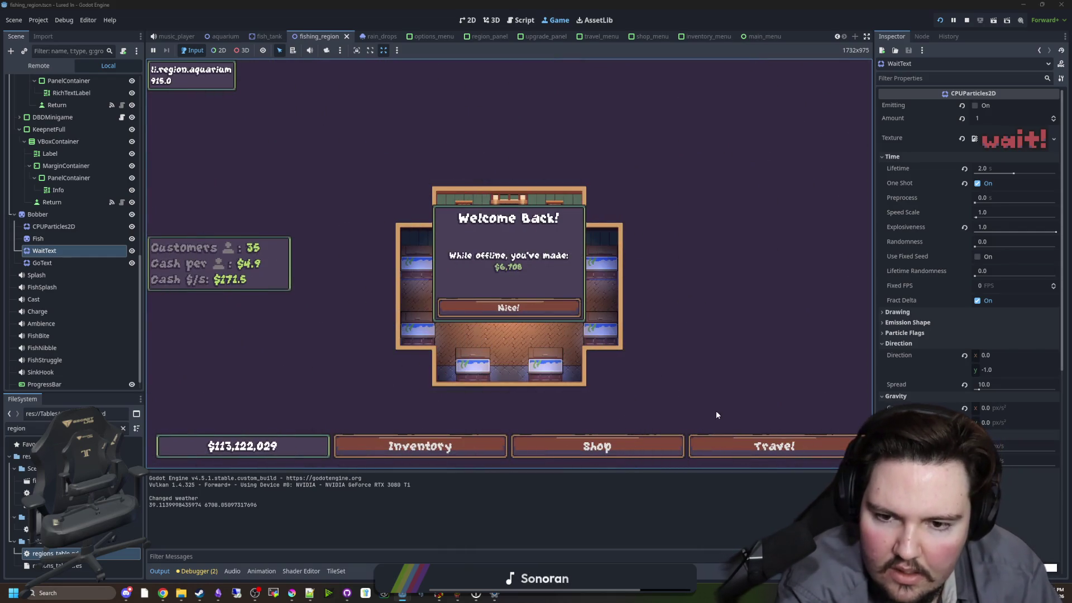
pyautogui.click(508, 308)
pyautogui.click(774, 446)
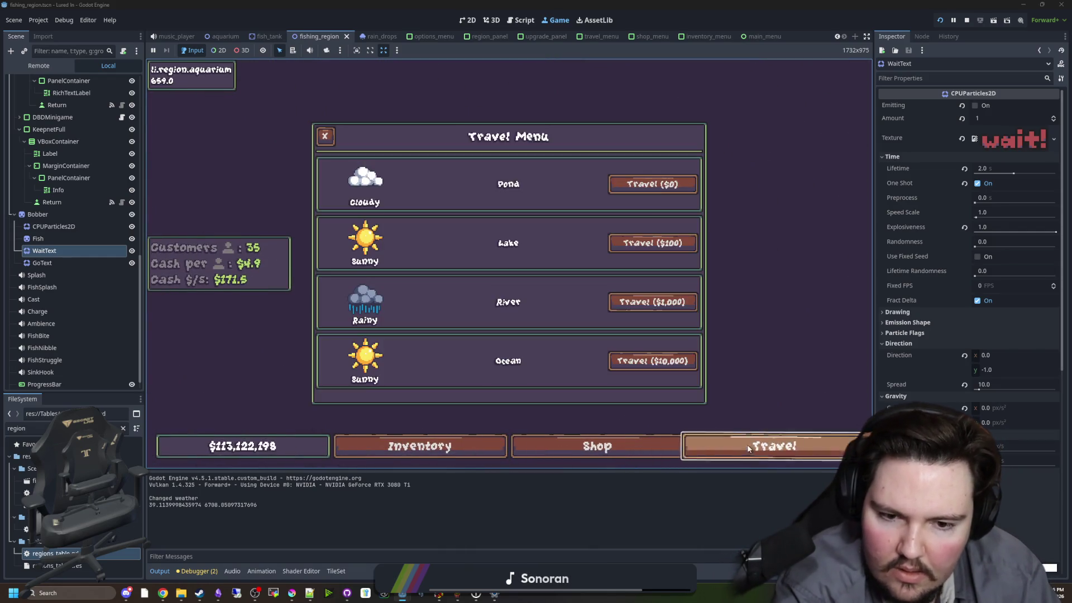
pyautogui.click(658, 366)
# - Charge, cast and reel in the line several times, watching the wait! text appear
pyautogui.moveTo(595, 166); pyautogui.dragTo(595, 166)
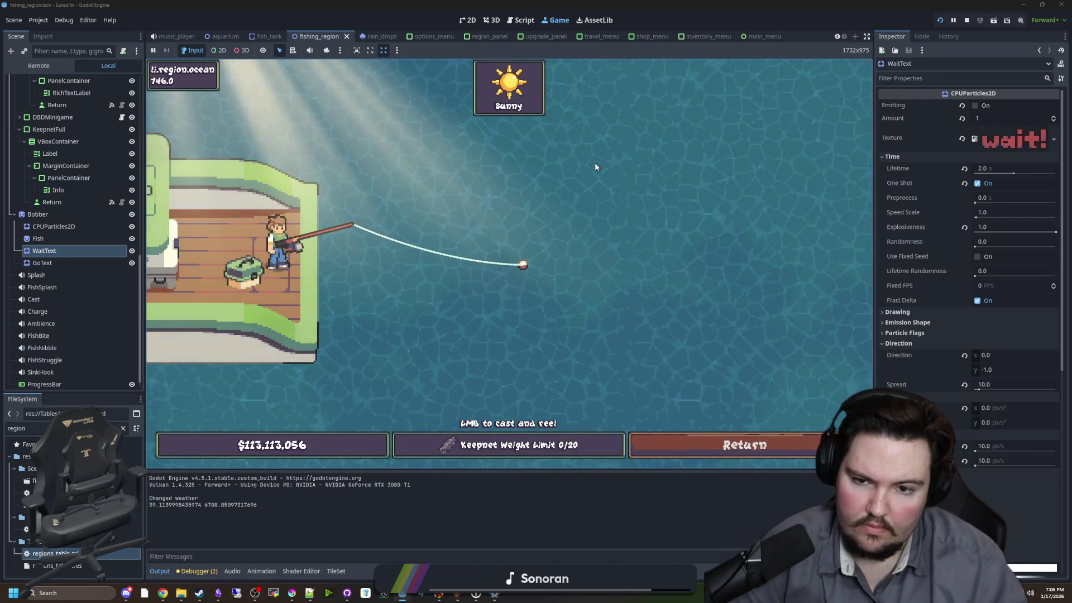
pyautogui.click(595, 167)
pyautogui.click(595, 165)
pyautogui.moveTo(595, 165)
pyautogui.mouseDown()
pyautogui.moveTo(531, 156)
pyautogui.moveTo(496, 183)
pyautogui.mouseUp()
pyautogui.click(447, 208)
pyautogui.click(497, 180)
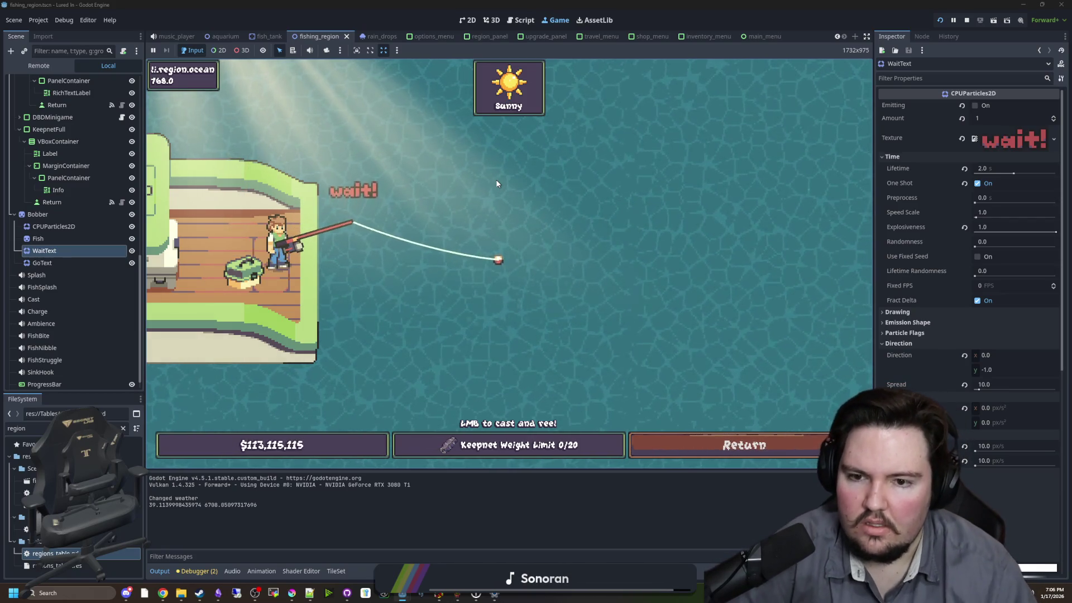
pyautogui.click(489, 191)
pyautogui.moveTo(489, 190); pyautogui.dragTo(483, 196)
pyautogui.click(483, 195)
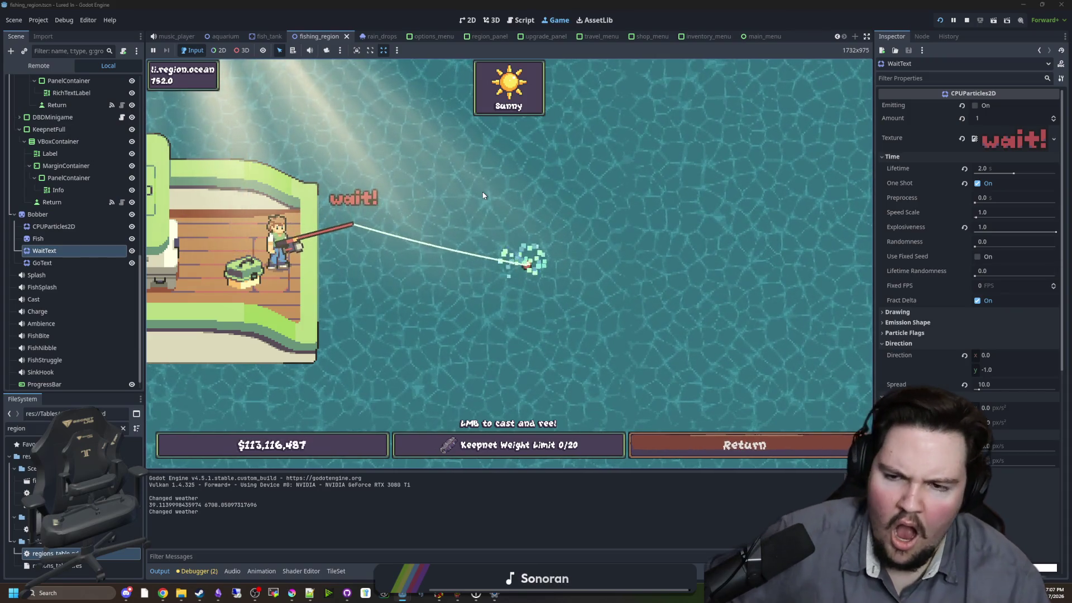
pyautogui.click(481, 196)
pyautogui.moveTo(481, 196)
pyautogui.mouseDown()
pyautogui.moveTo(469, 194)
pyautogui.moveTo(480, 204)
pyautogui.mouseUp()
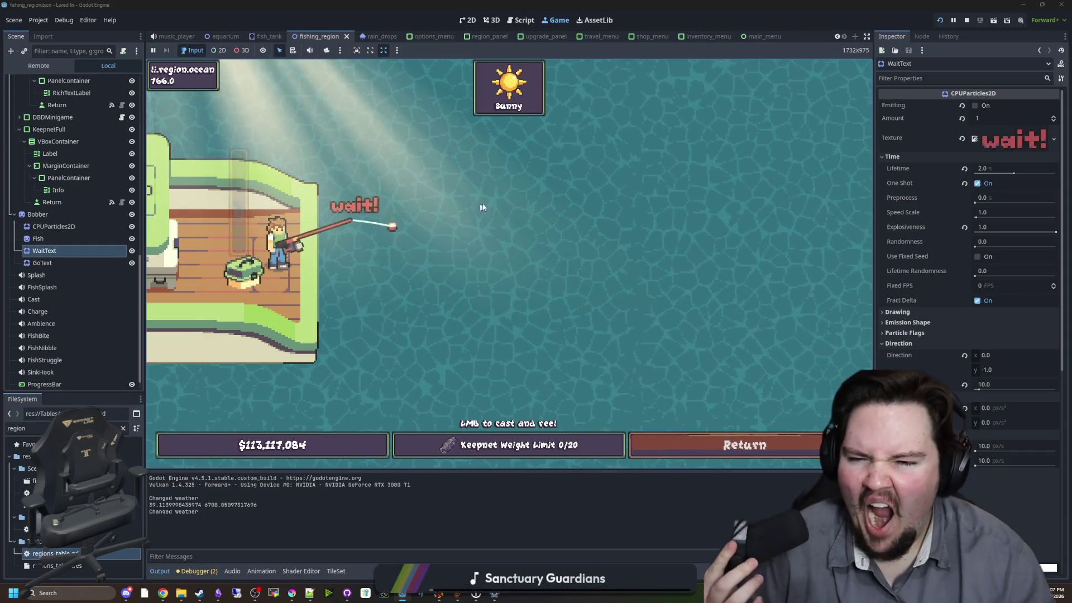
pyautogui.click(518, 229)
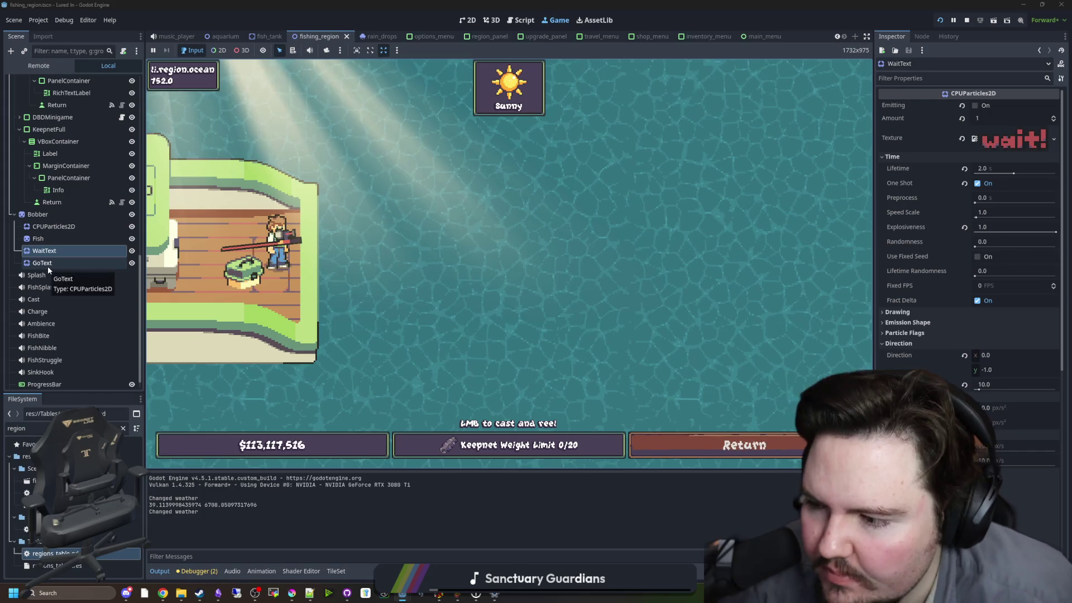
# - Look at the GoText node, reselect WaitText, and widen the Inspector panel
pyautogui.click(48, 266)
pyautogui.click(58, 254)
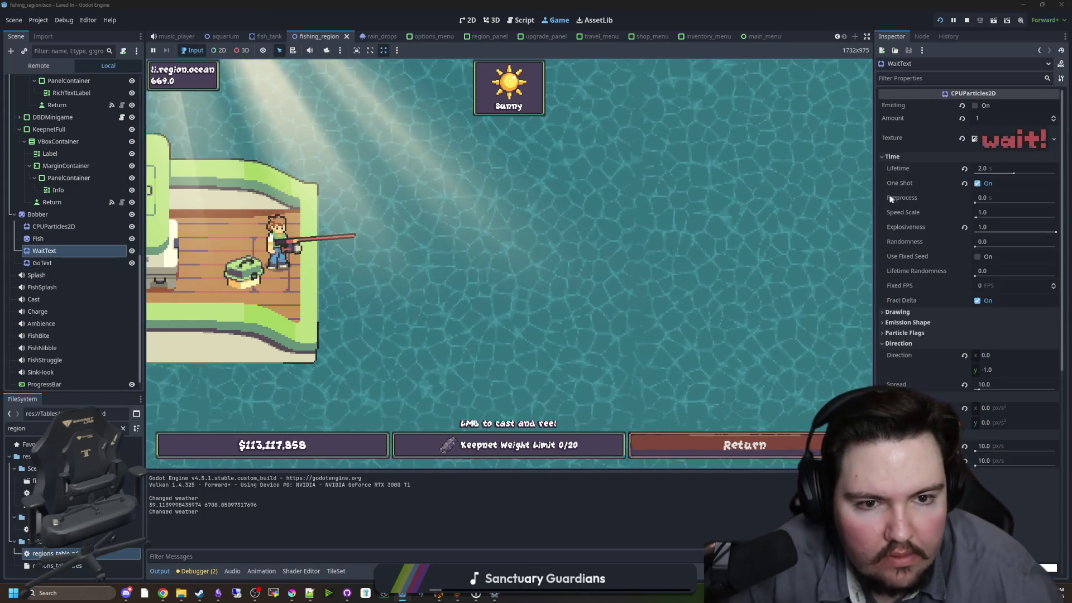
pyautogui.moveTo(874, 199); pyautogui.dragTo(713, 197)
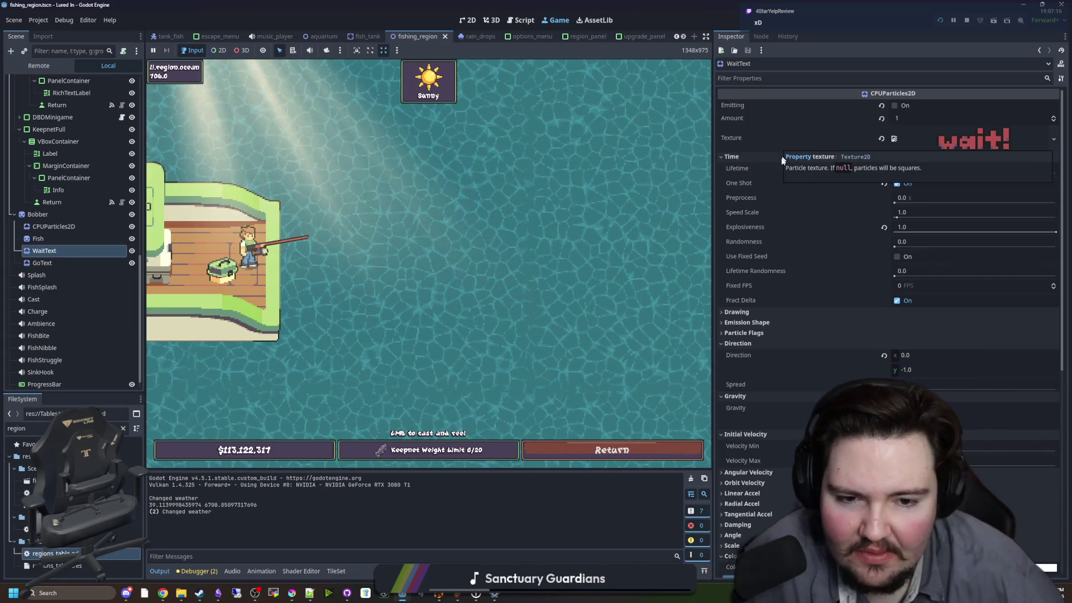
# - Check WaitText's Drawing draw order options (left at Index) and its Signals, then return to the Inspector
pyautogui.click(737, 312)
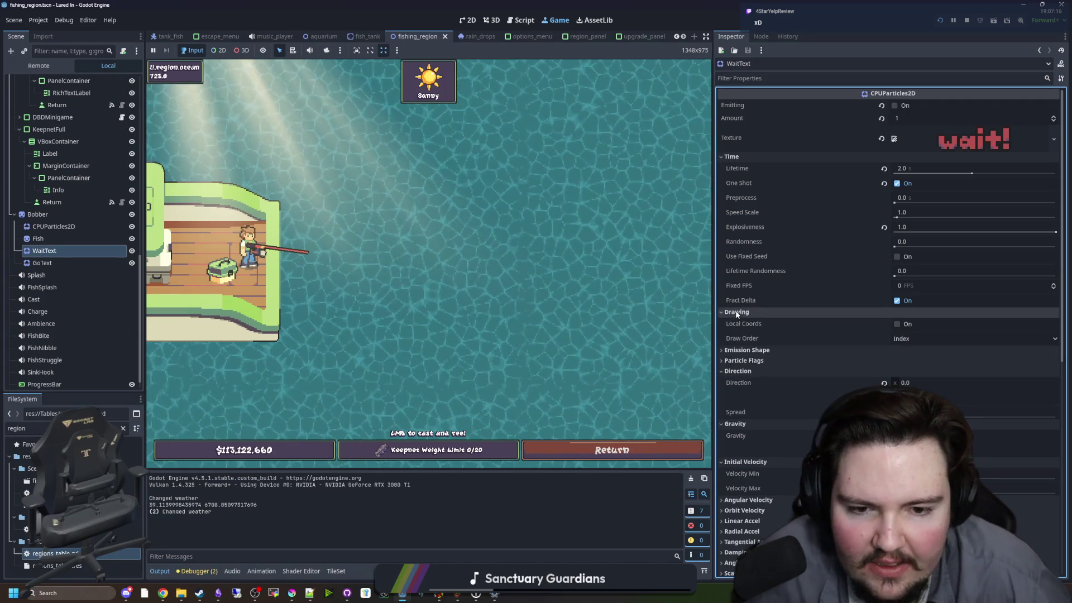
pyautogui.click(908, 338)
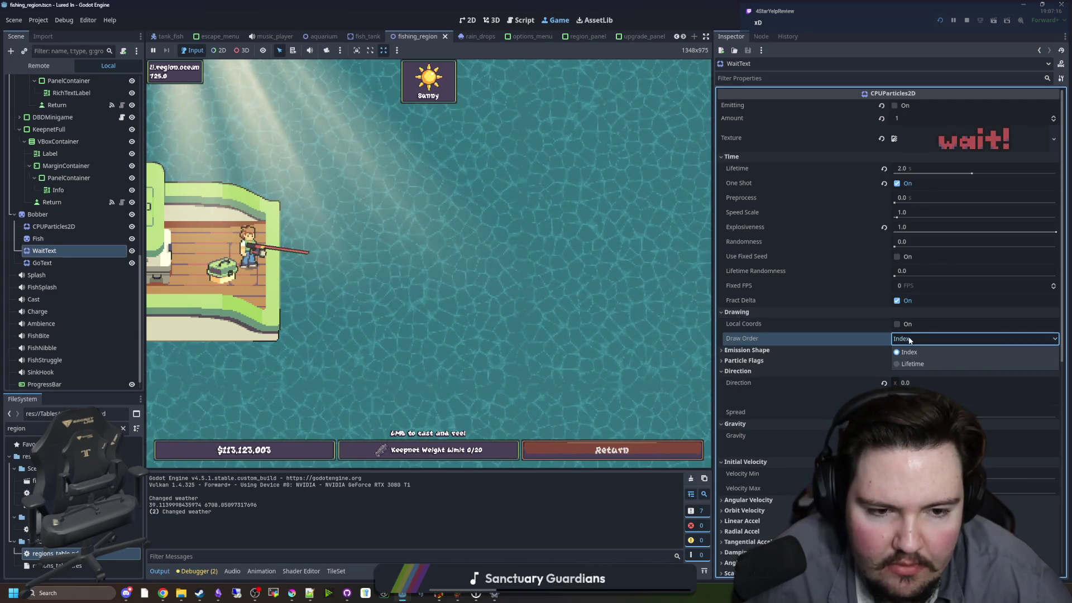
pyautogui.click(909, 339)
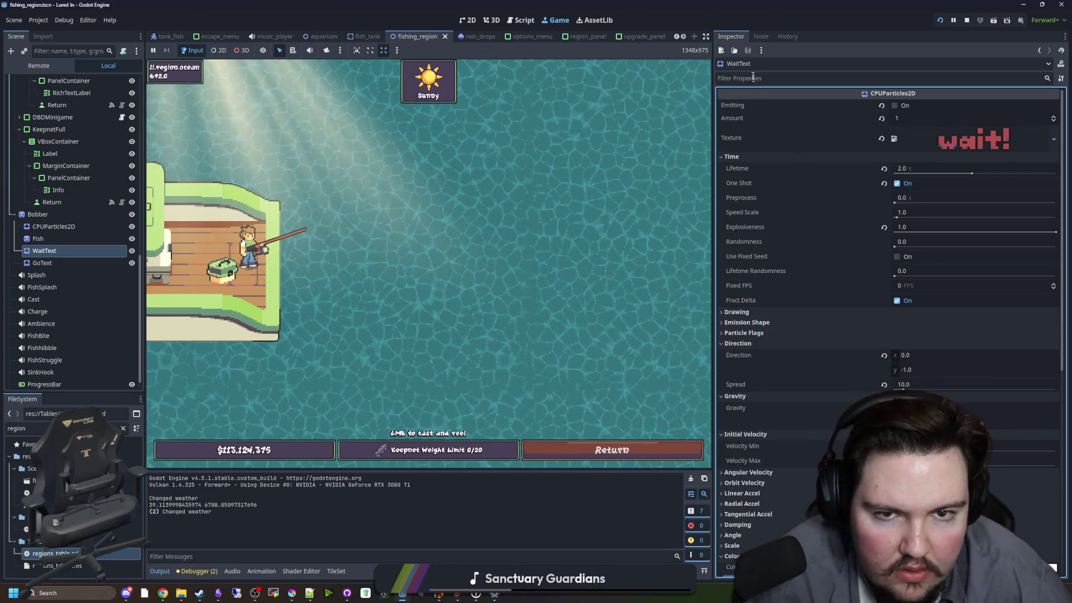
pyautogui.click(761, 37)
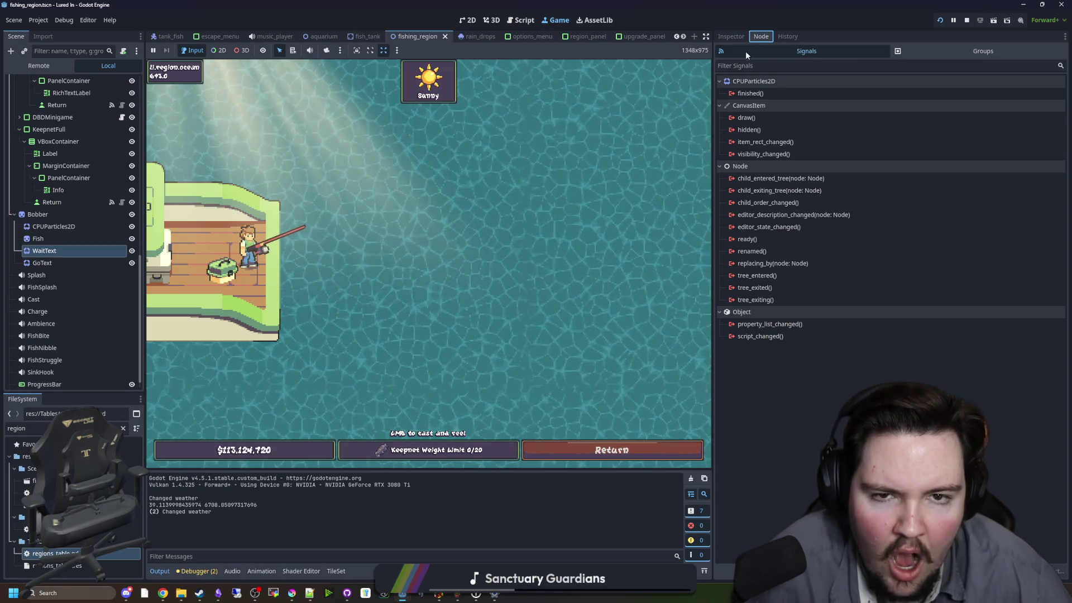
pyautogui.click(732, 36)
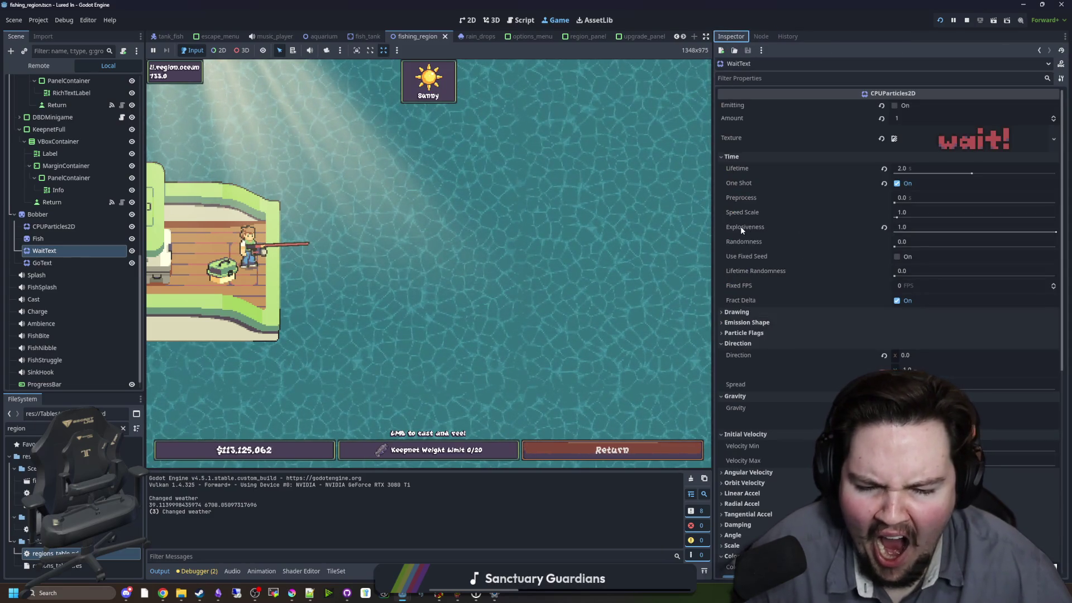
pyautogui.scroll(-3, 752, 230)
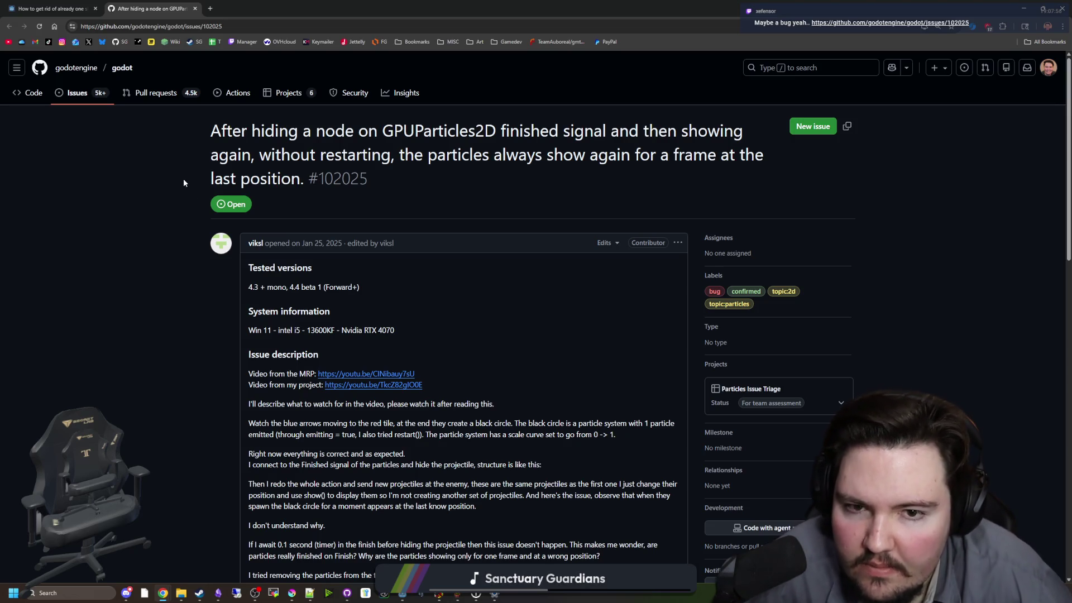
# - Read issue #102025, highlighting its workaround sentence about Hide() and Show()
pyautogui.scroll(-8, 177, 182)
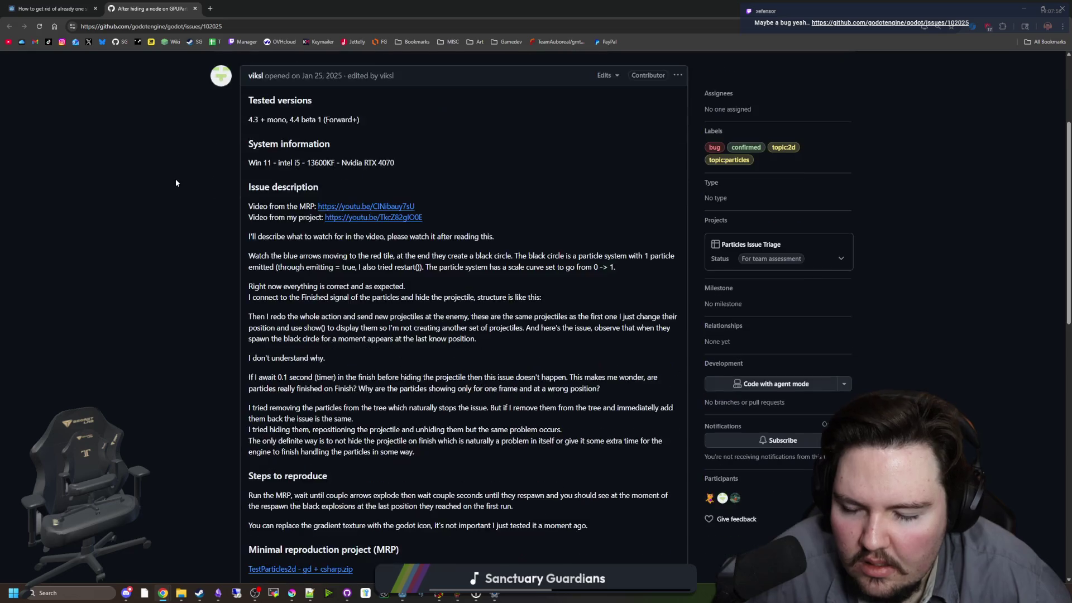
pyautogui.scroll(-1, 188, 173)
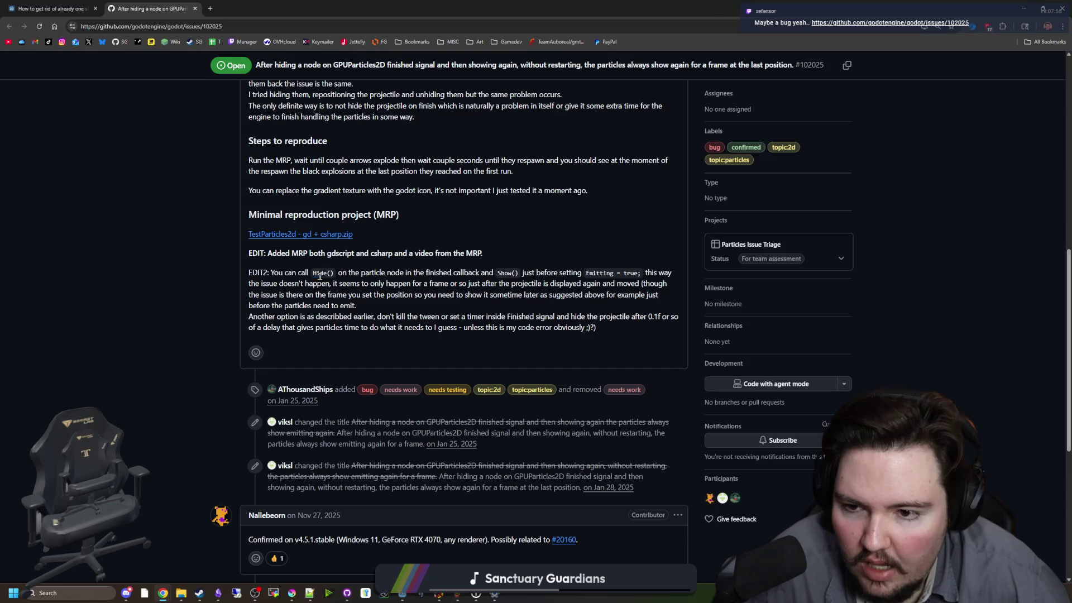
pyautogui.moveTo(344, 270)
pyautogui.mouseDown()
pyautogui.moveTo(436, 284)
pyautogui.moveTo(512, 274)
pyautogui.mouseUp()
pyautogui.click(564, 269)
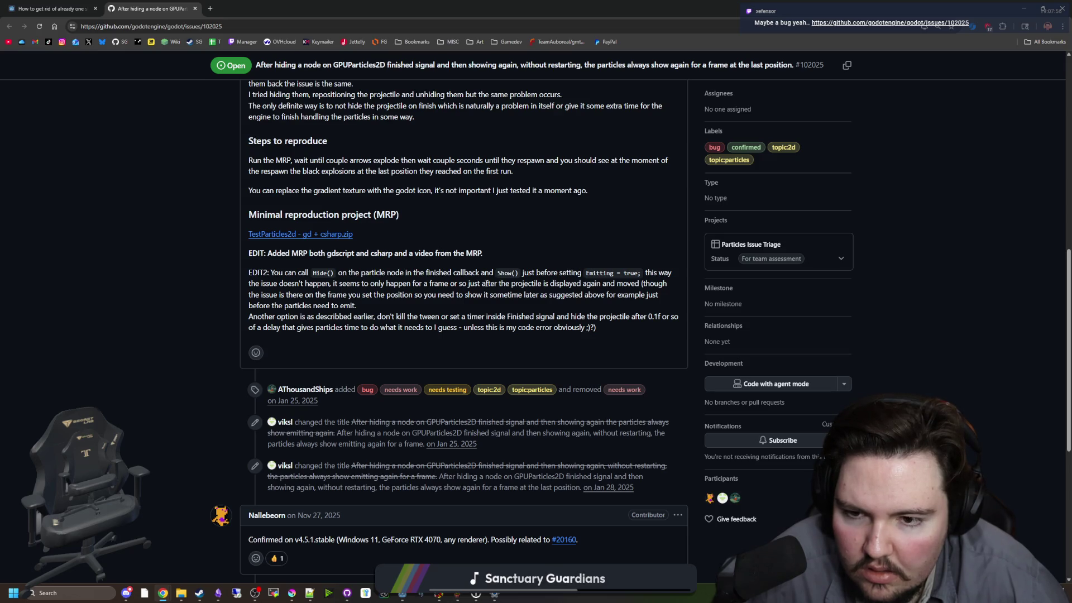
pyautogui.moveTo(453, 283); pyautogui.dragTo(606, 292)
pyautogui.click(605, 292)
pyautogui.scroll(-4, 445, 270)
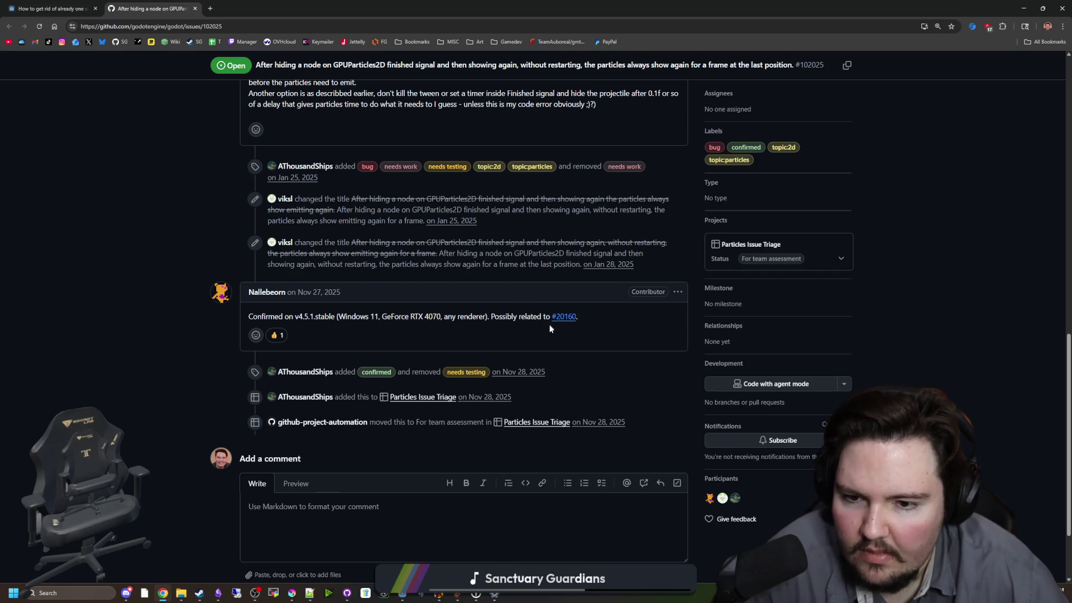
# - Open the linked issue #20160, read through it, and return to Godot
pyautogui.click(565, 317)
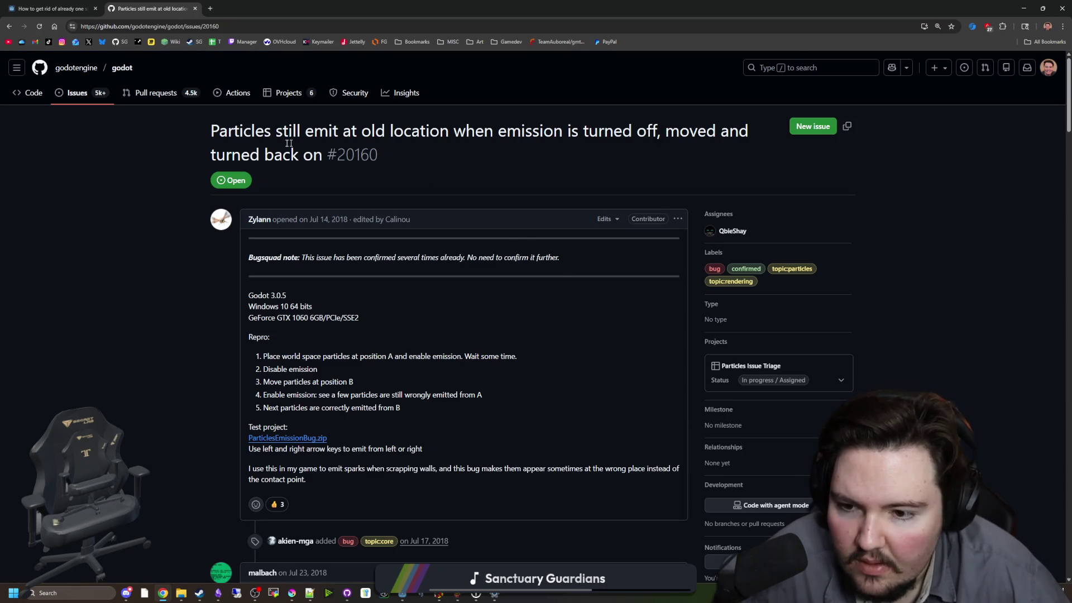
pyautogui.scroll(-4, 388, 162)
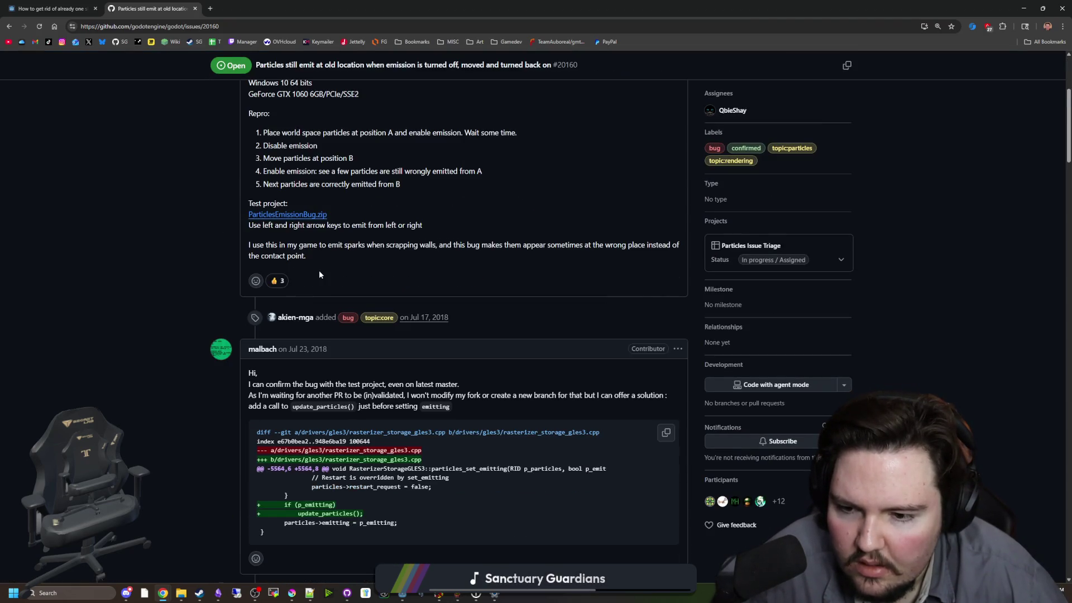
pyautogui.scroll(-5, 319, 270)
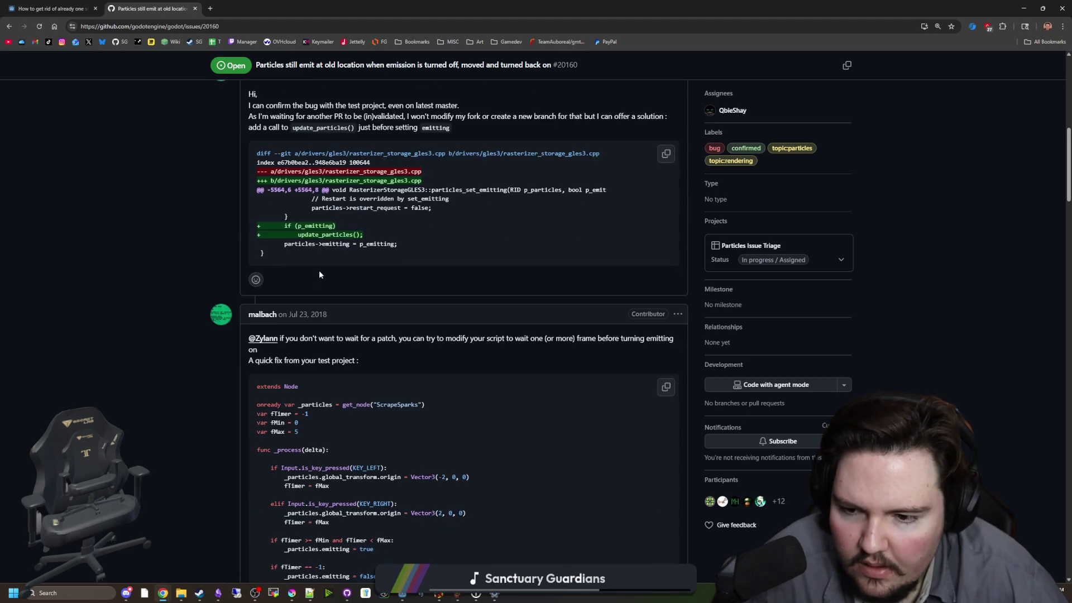
pyautogui.scroll(-3, 319, 270)
pyautogui.scroll(-2, 319, 274)
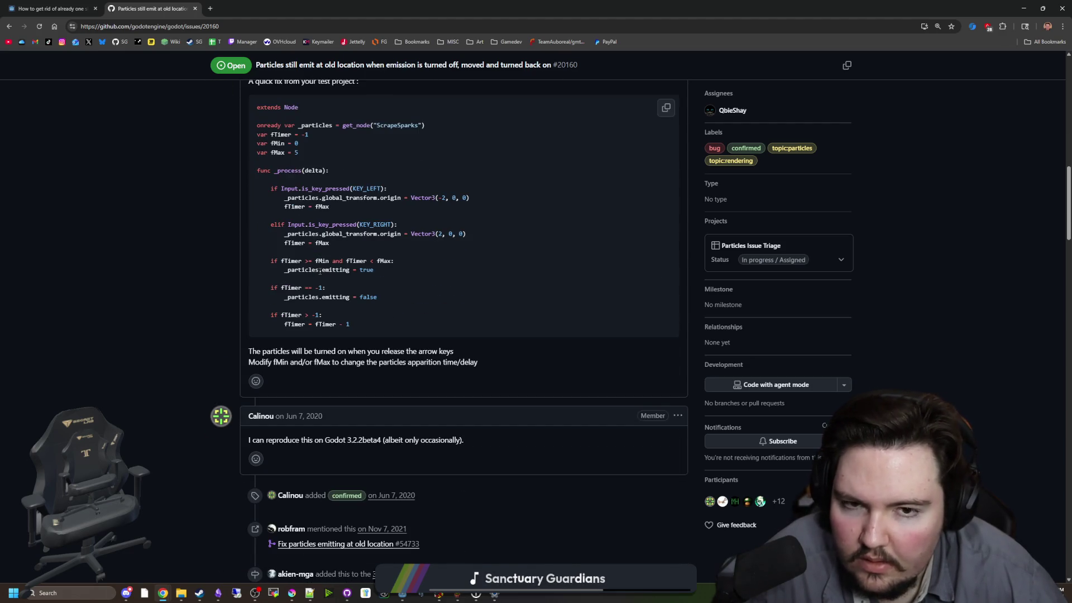
pyautogui.scroll(-5, 320, 271)
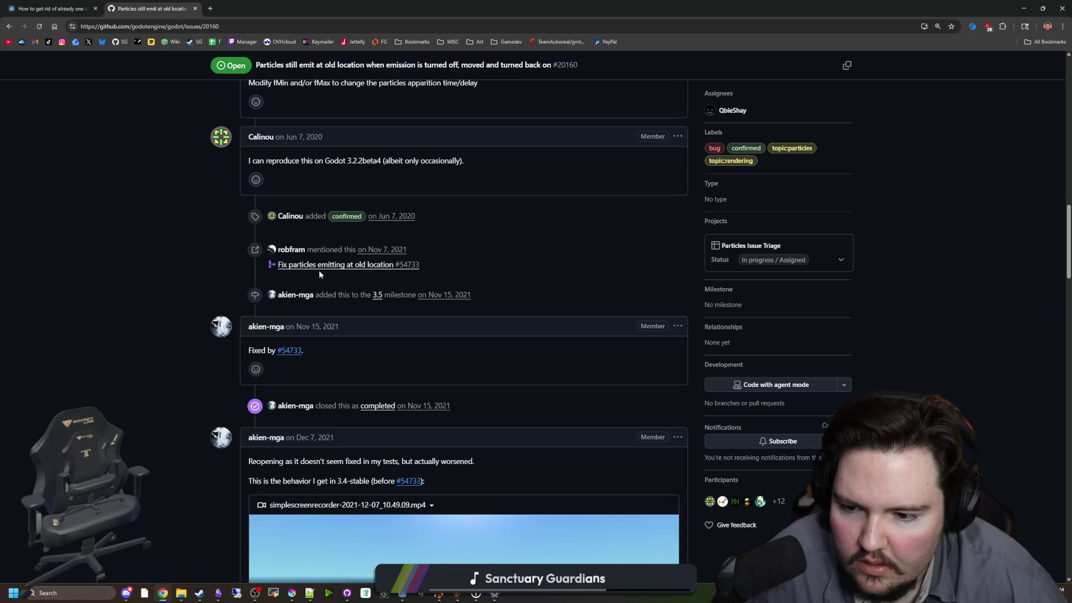
pyautogui.scroll(-5, 320, 274)
pyautogui.scroll(-14, 390, 333)
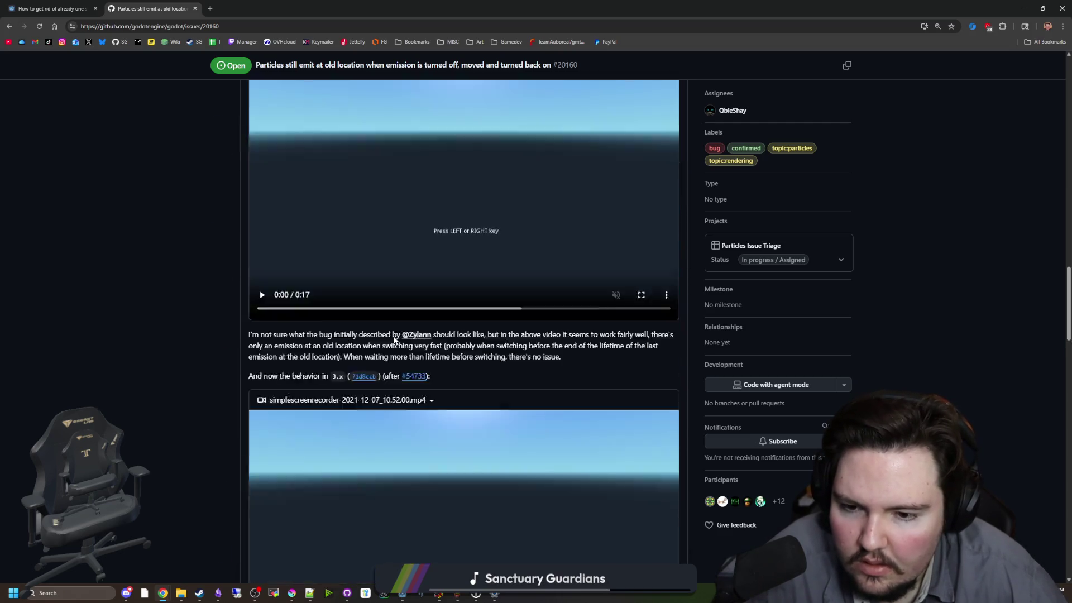
pyautogui.scroll(10, 262, 330)
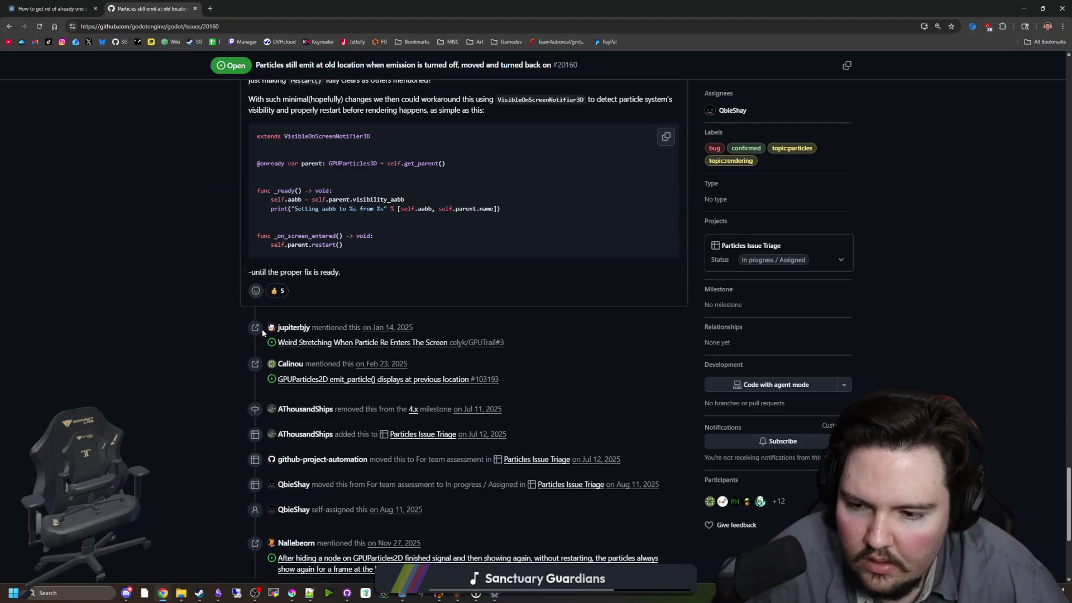
pyautogui.scroll(-16, 263, 329)
pyautogui.scroll(-15, 266, 332)
pyautogui.scroll(20, 344, 336)
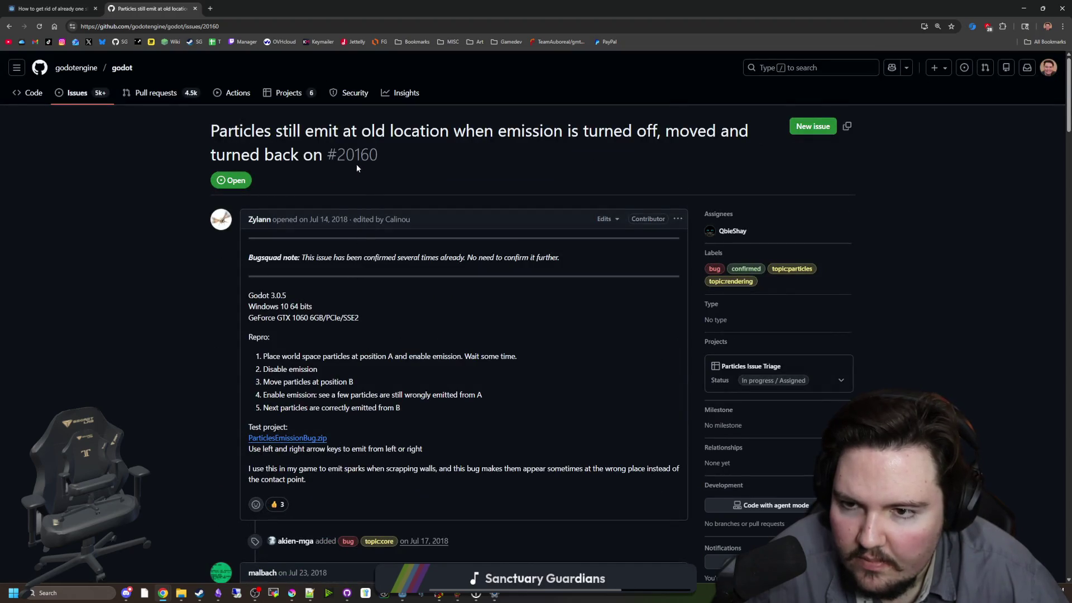
pyautogui.hotkey('alt', 'Tab')
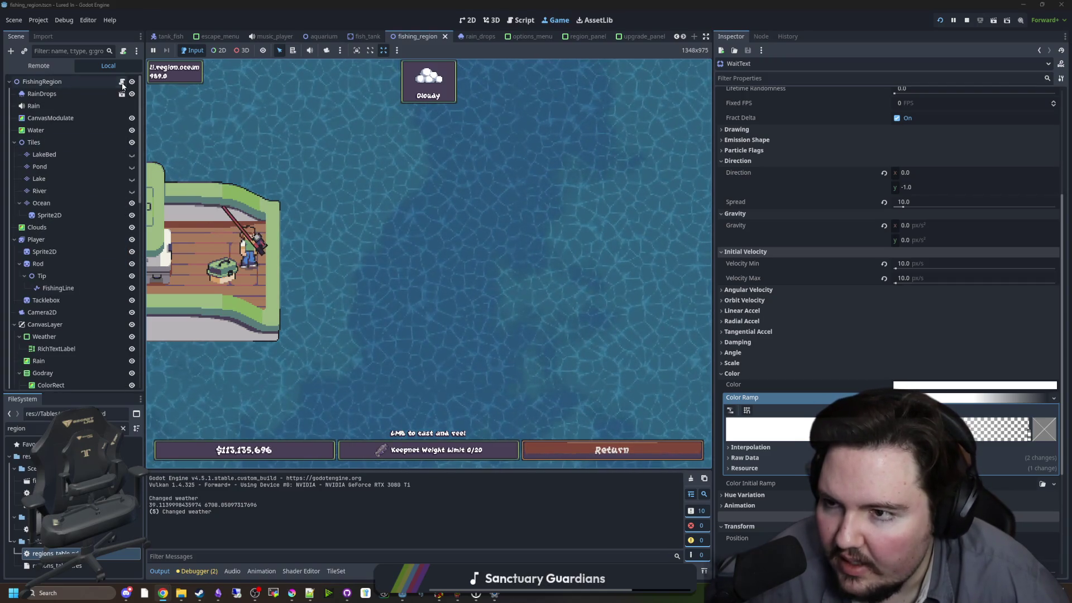
# - In fishing_region.gd, add $Bobber/WaitText.show() above the restart() line and check its documentation
pyautogui.hotkey('ctrl', 'F3')
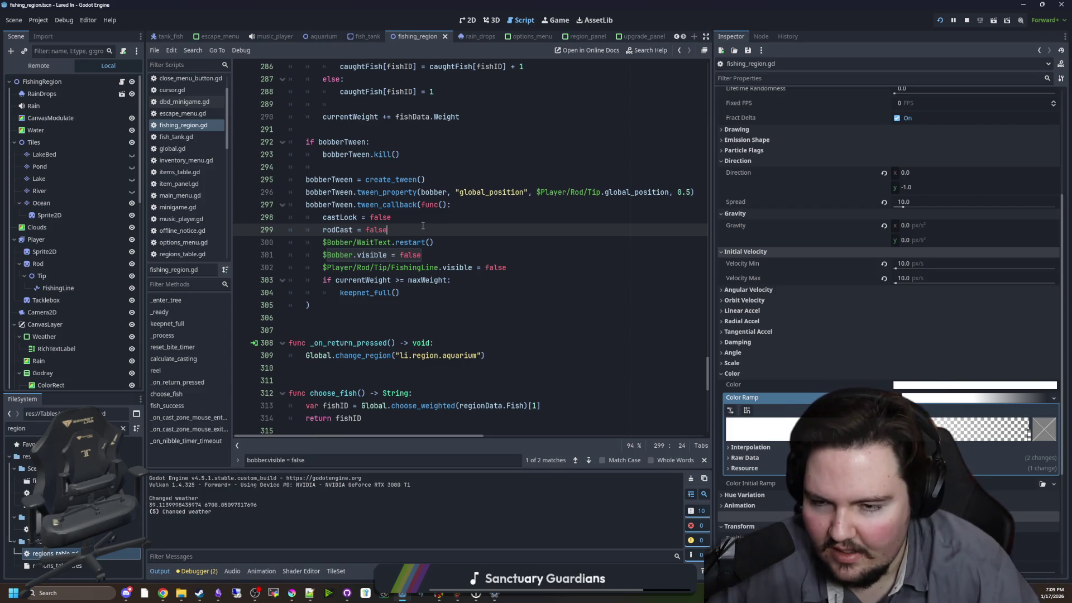
pyautogui.moveTo(392, 244); pyautogui.dragTo(323, 244)
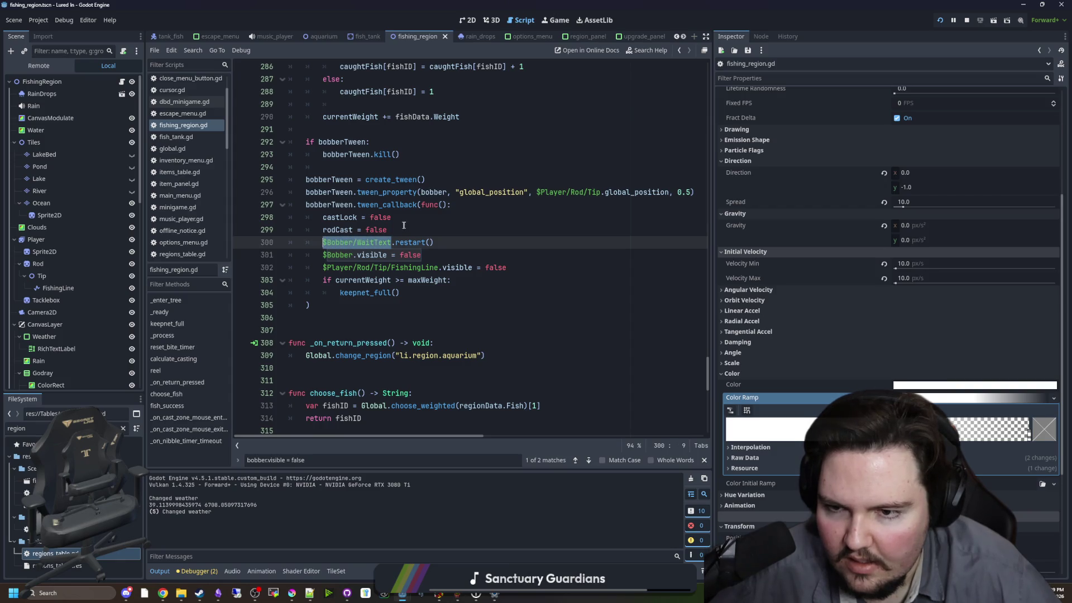
pyautogui.click(401, 232)
pyautogui.press('Return')
pyautogui.write('$Bobber/WaitText.show()')
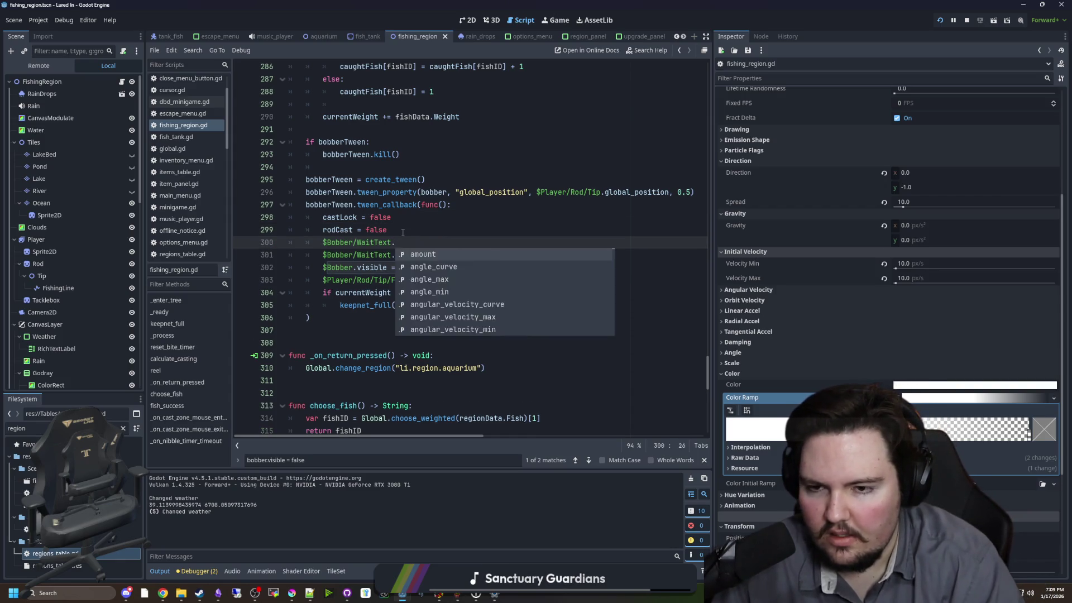
pyautogui.keyDown('ctrl'); pyautogui.click(404, 241); pyautogui.keyUp('ctrl')
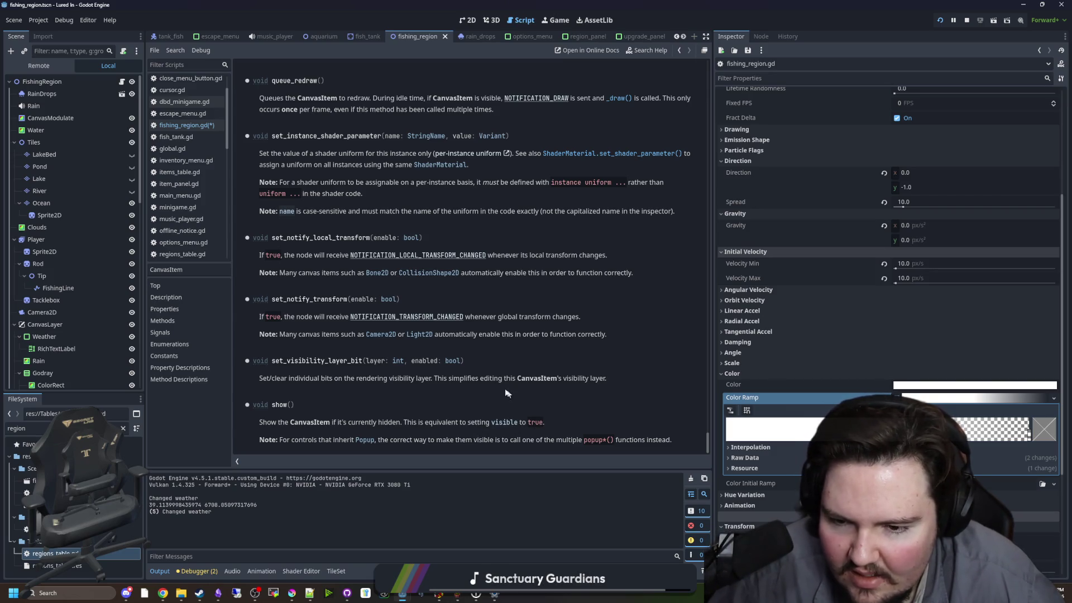
pyautogui.hotkey('alt', 'Left')
# - Copy the show() line below restart() and change it to $Bobber/WaitText.hide()
pyautogui.moveTo(457, 244); pyautogui.dragTo(321, 244)
pyautogui.hotkey('ctrl', 'c')
pyautogui.click(452, 258)
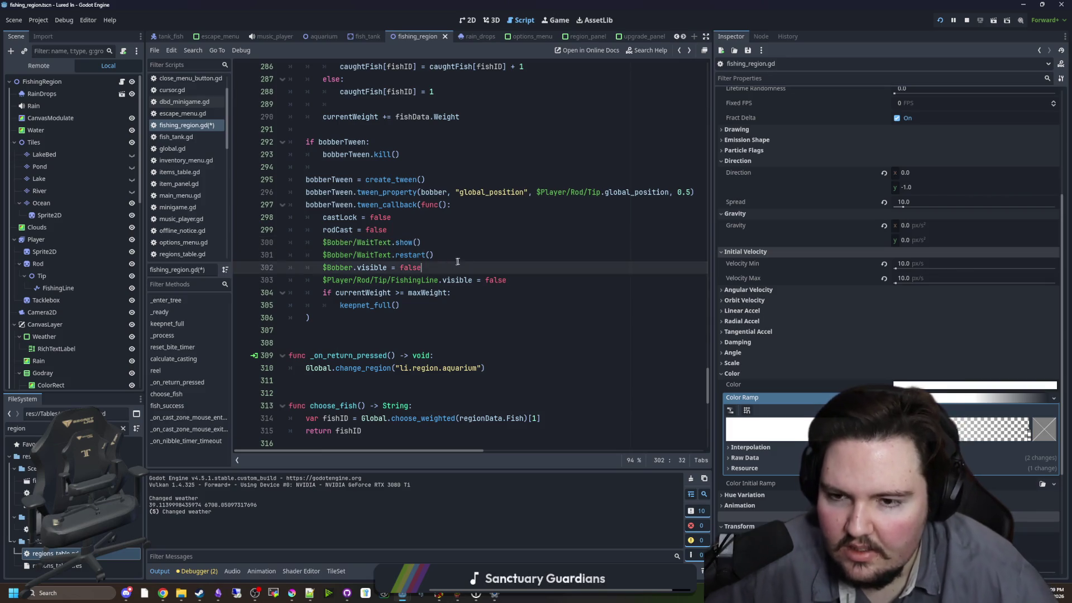
pyautogui.press('Return')
pyautogui.hotkey('ctrl', 'v')
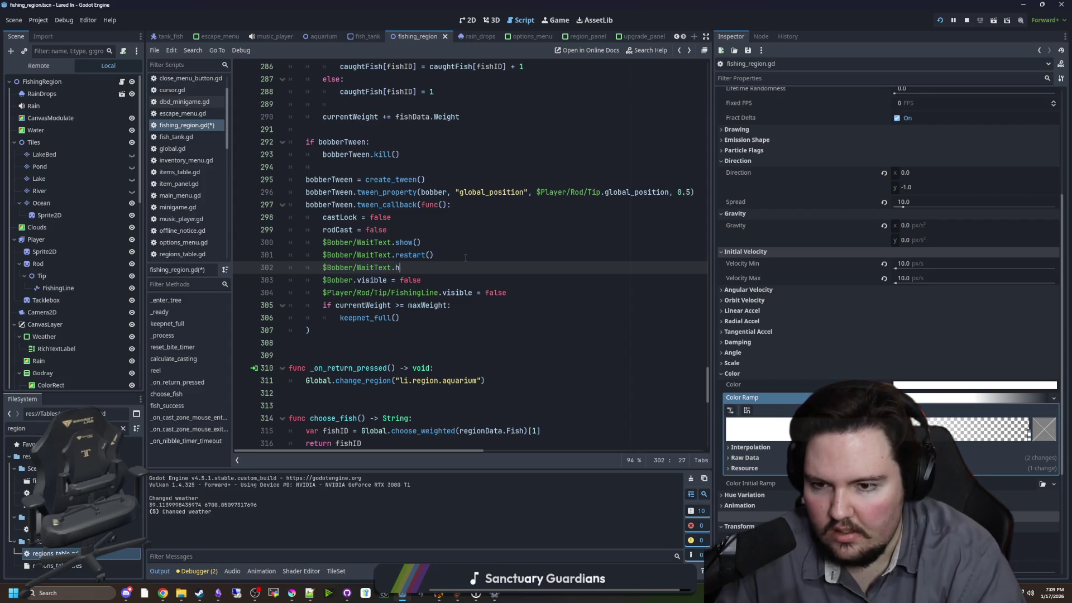
pyautogui.write('i')
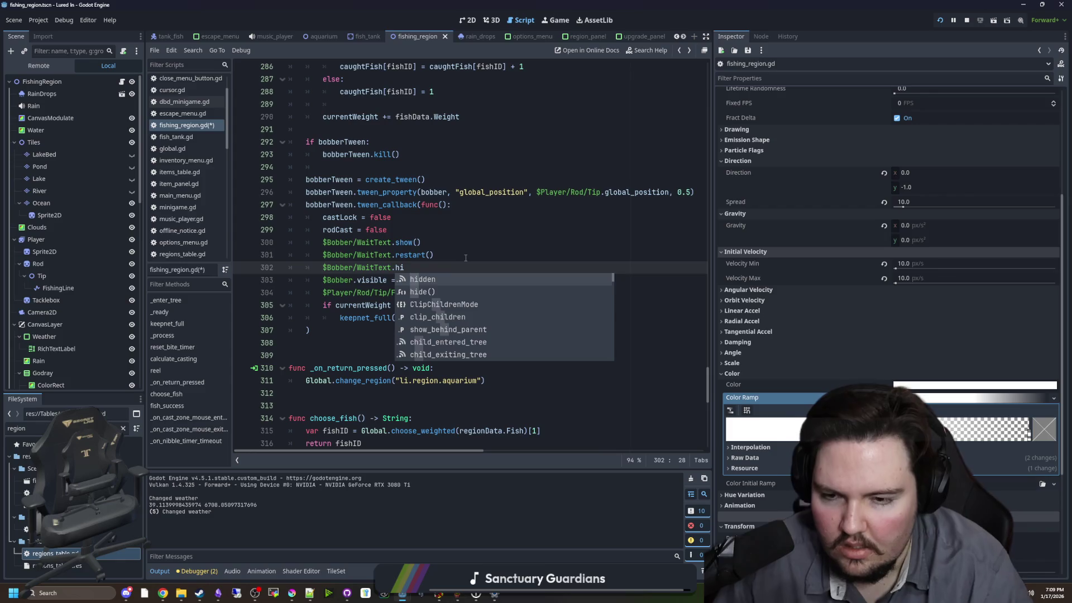
pyautogui.press('Down')
pyautogui.press('Return')
pyautogui.click(465, 257)
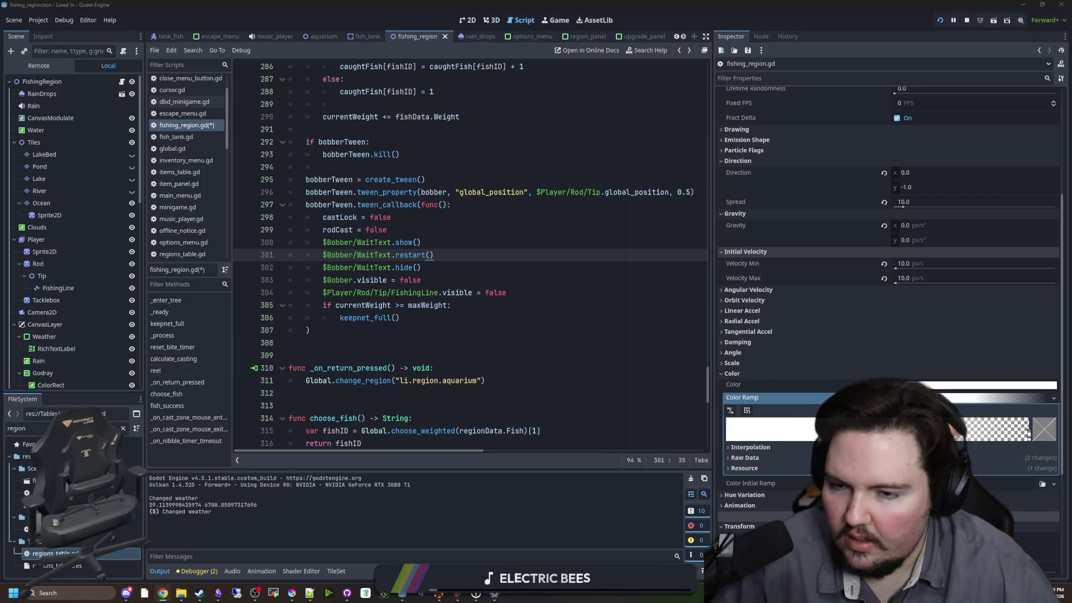
pyautogui.hotkey('alt', 'Tab')
pyautogui.scroll(-5, 272, 342)
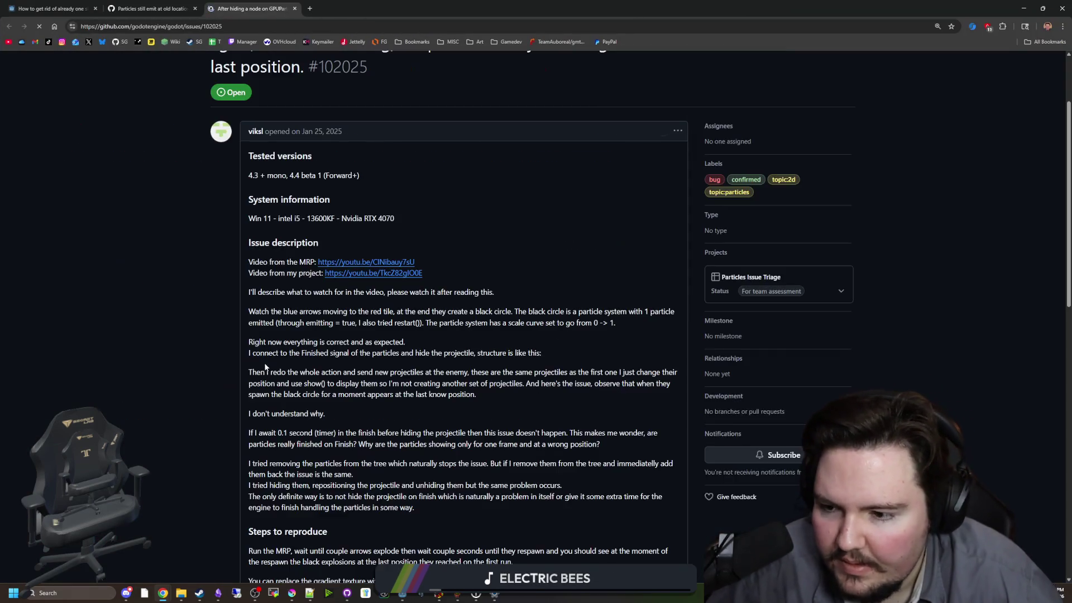
# - Reread the issue's EDIT2 note about the particle node, then go back to fishing_region.gd at line 307
pyautogui.scroll(-5, 176, 367)
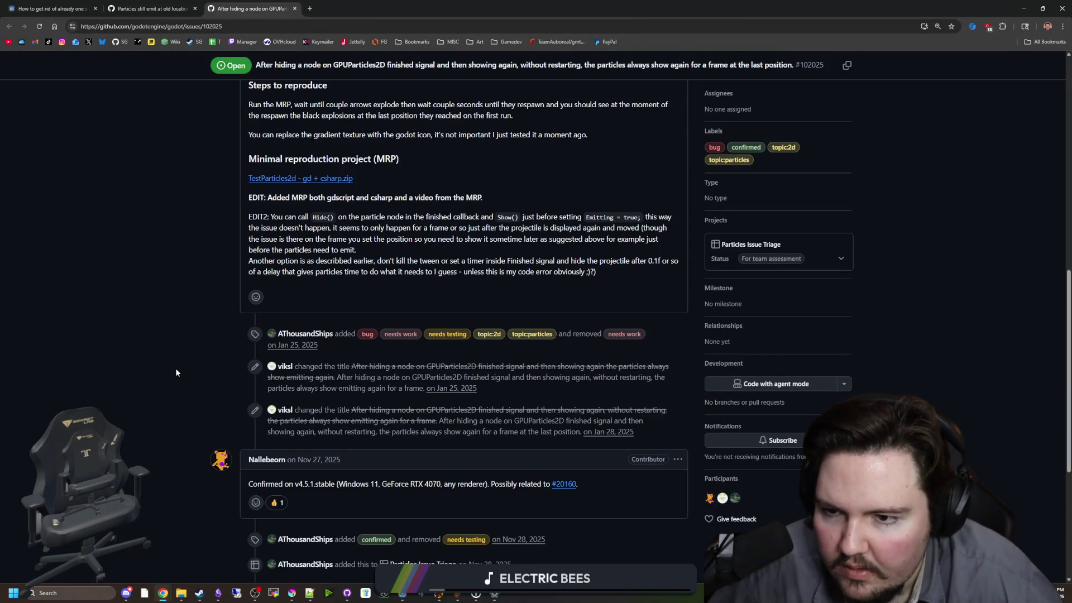
pyautogui.scroll(3, 319, 347)
pyautogui.moveTo(371, 385); pyautogui.dragTo(473, 392)
pyautogui.click(486, 392)
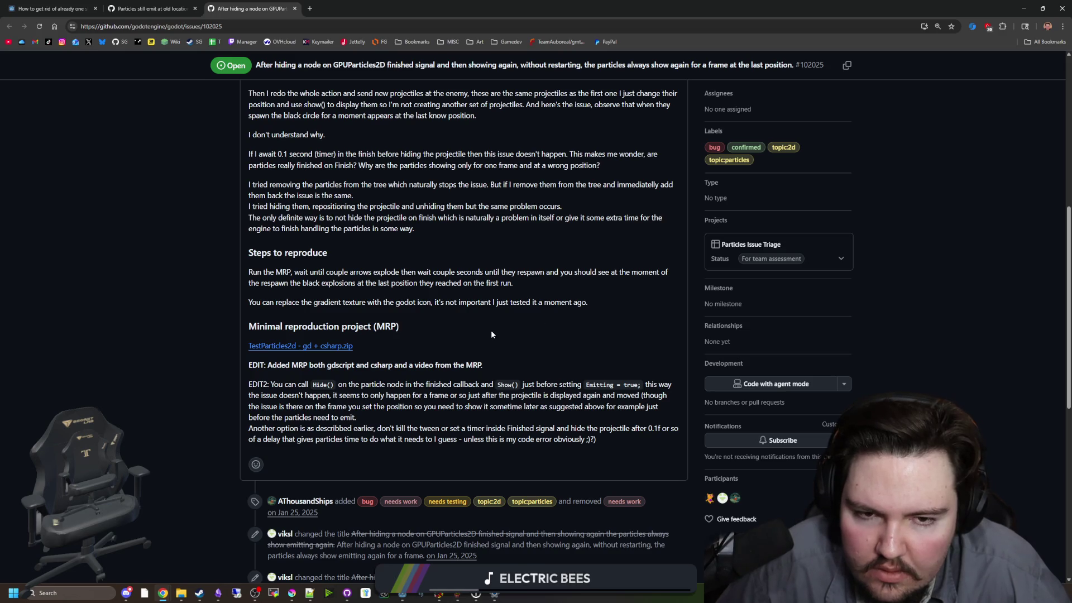
pyautogui.scroll(15, 492, 334)
pyautogui.moveTo(459, 9)
pyautogui.mouseDown()
pyautogui.moveTo(459, 480)
pyautogui.moveTo(459, 410)
pyautogui.mouseUp()
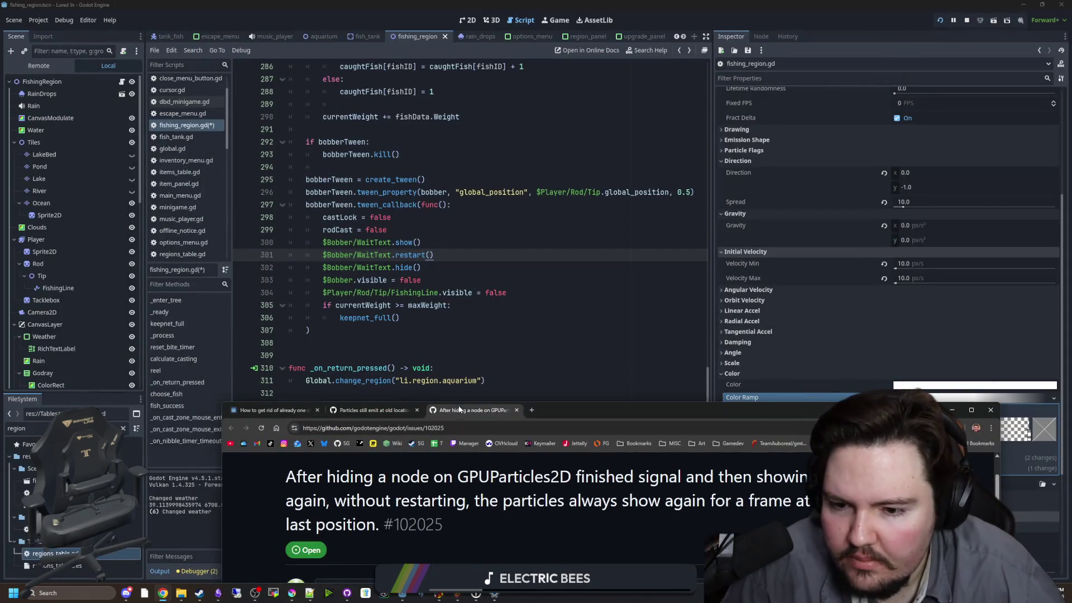
pyautogui.click(741, 368)
pyautogui.click(474, 331)
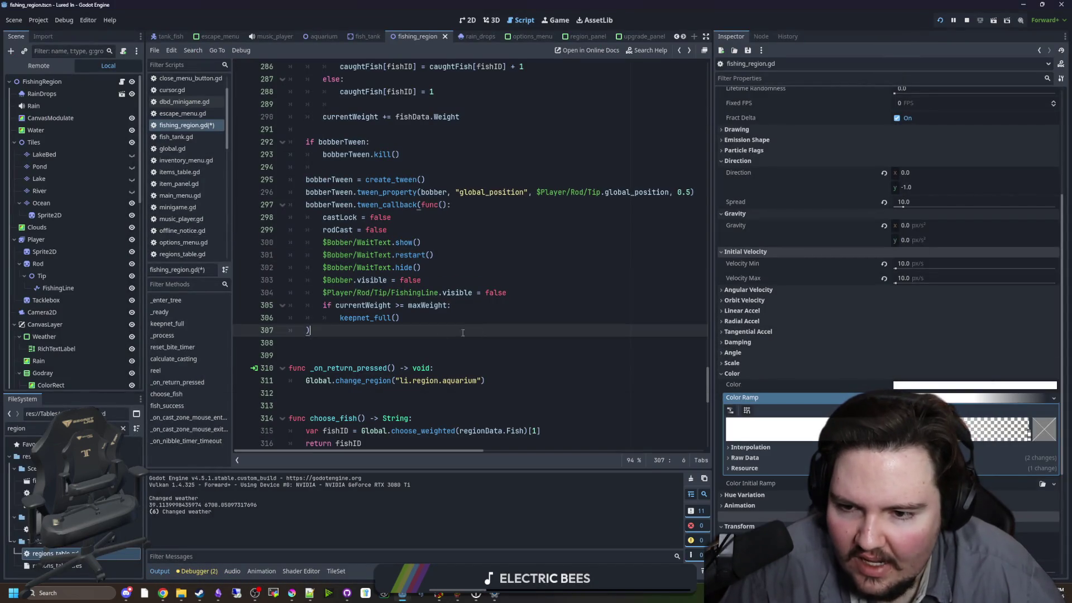
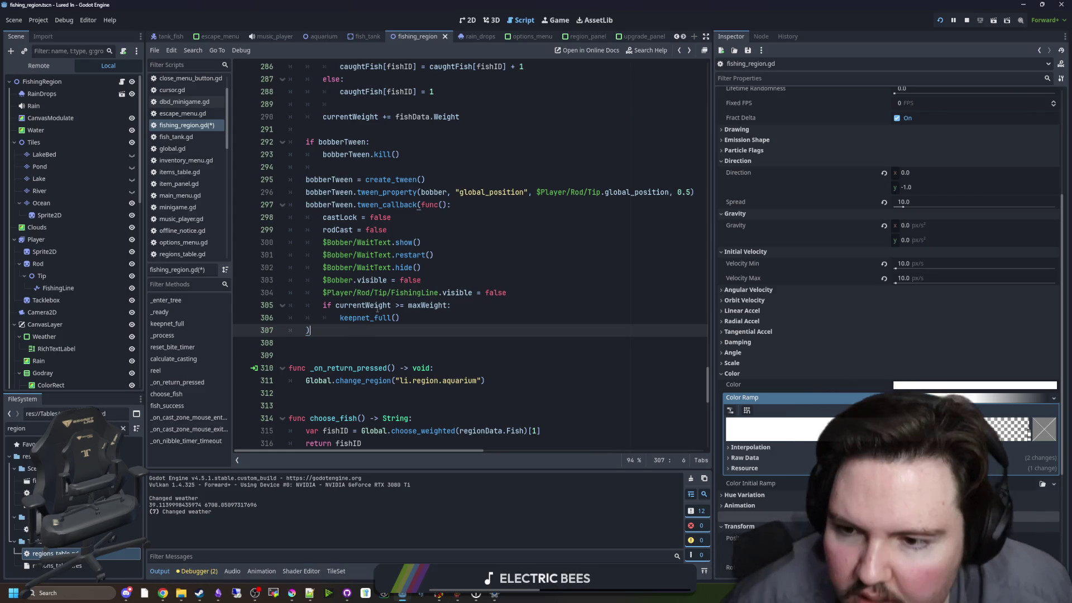
# - Copy the $Bobber/WaitText.hide() call onto a new line 304 and delete the half-written emit line
pyautogui.click(457, 276)
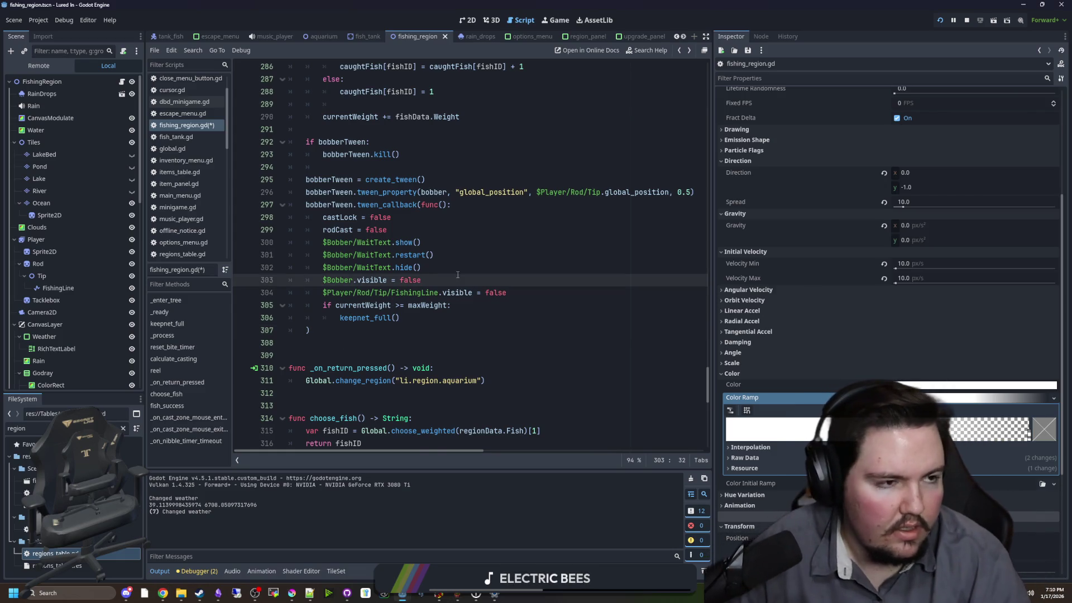
pyautogui.press('Return')
pyautogui.write('emit_')
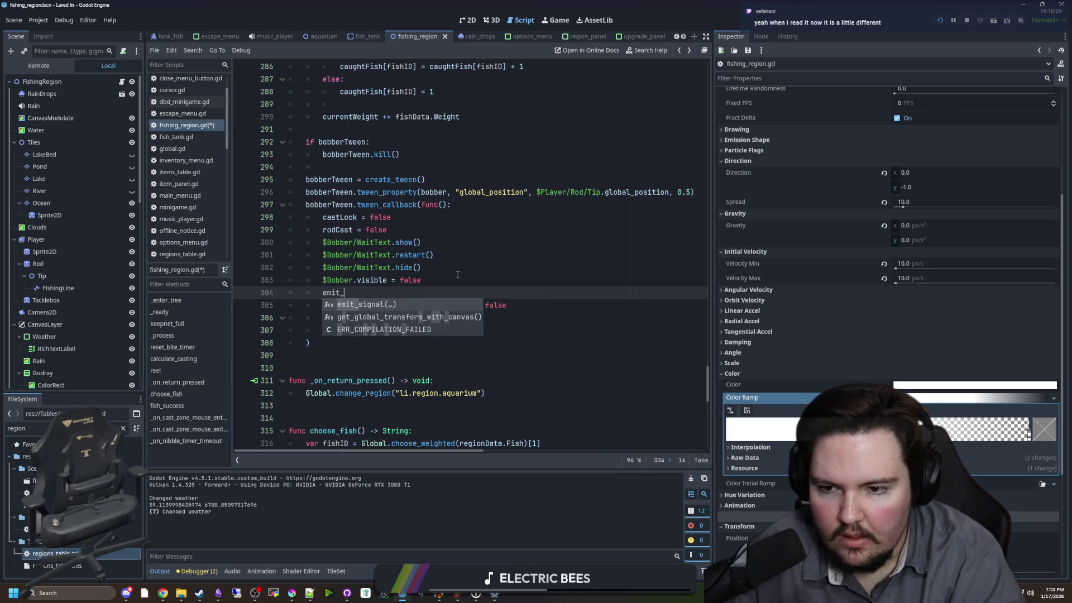
pyautogui.write('p')
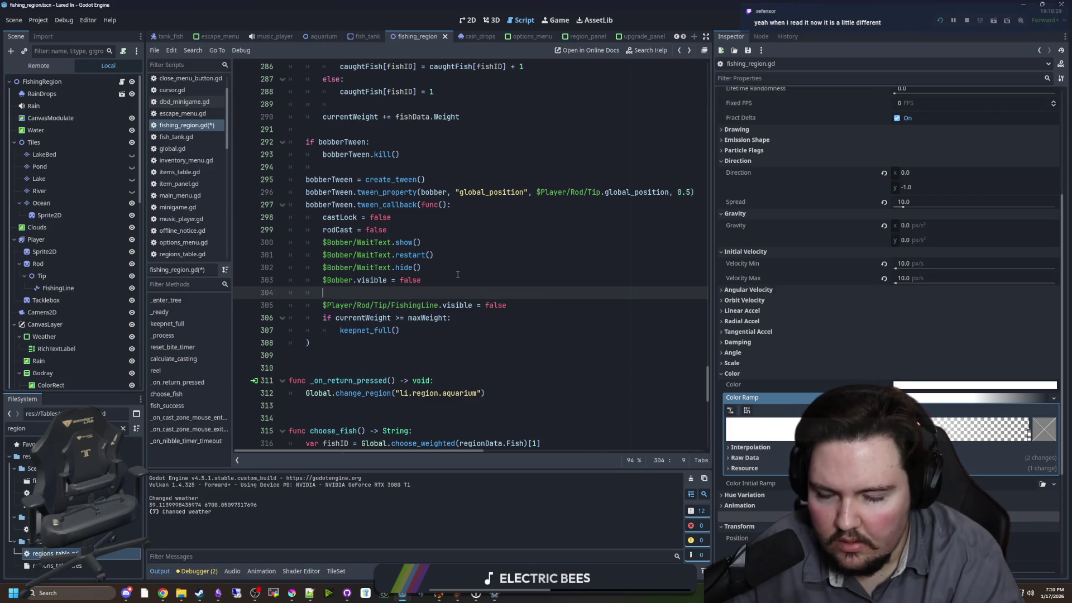
pyautogui.press('Up')
pyautogui.press('Up')
pyautogui.press('End')
pyautogui.hotkey('ctrl', 'shift', 'Left')
pyautogui.hotkey('ctrl', 'shift', 'Left')
pyautogui.hotkey('ctrl', 'shift', 'Left')
pyautogui.click(422, 268)
pyautogui.moveTo(422, 267); pyautogui.dragTo(328, 268)
pyautogui.hotkey('ctrl', 'c')
pyautogui.click(352, 291)
pyautogui.hotkey('ctrl', 'v')
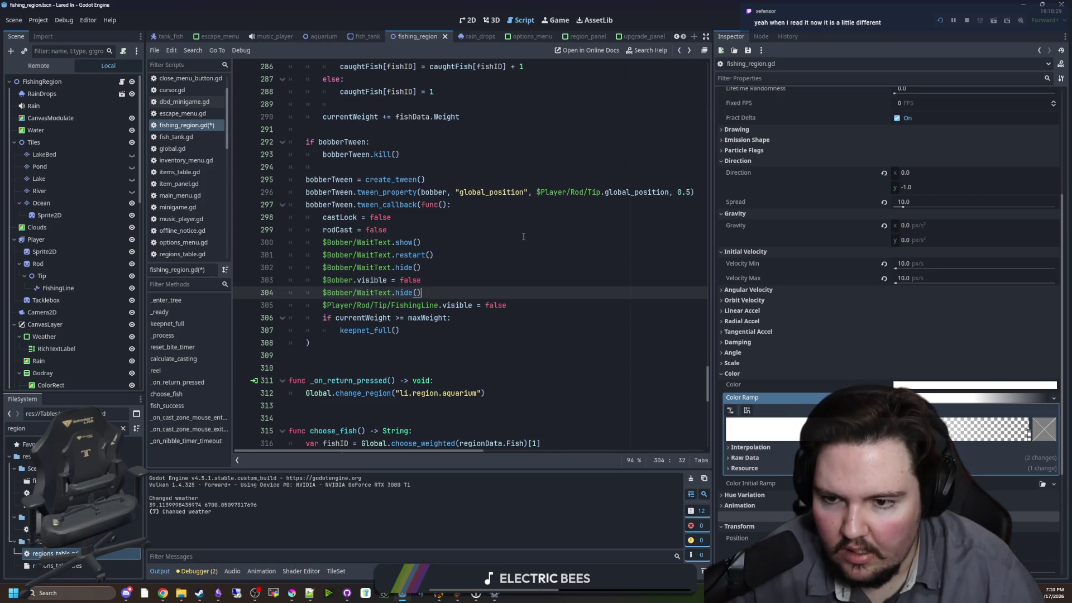
pyautogui.write('e')
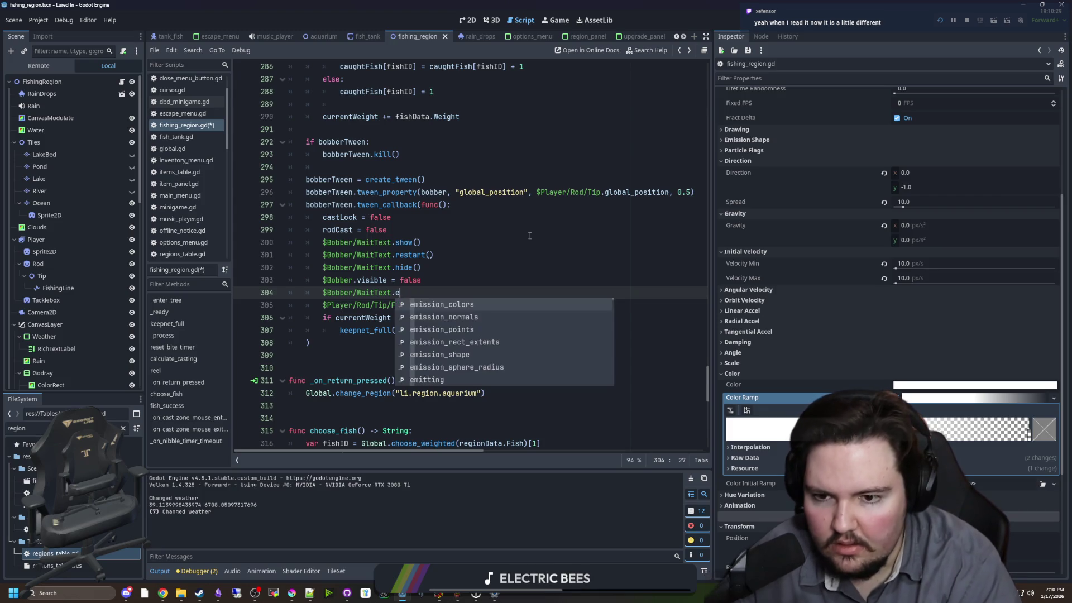
pyautogui.write('mit+')
pyautogui.write('_pa')
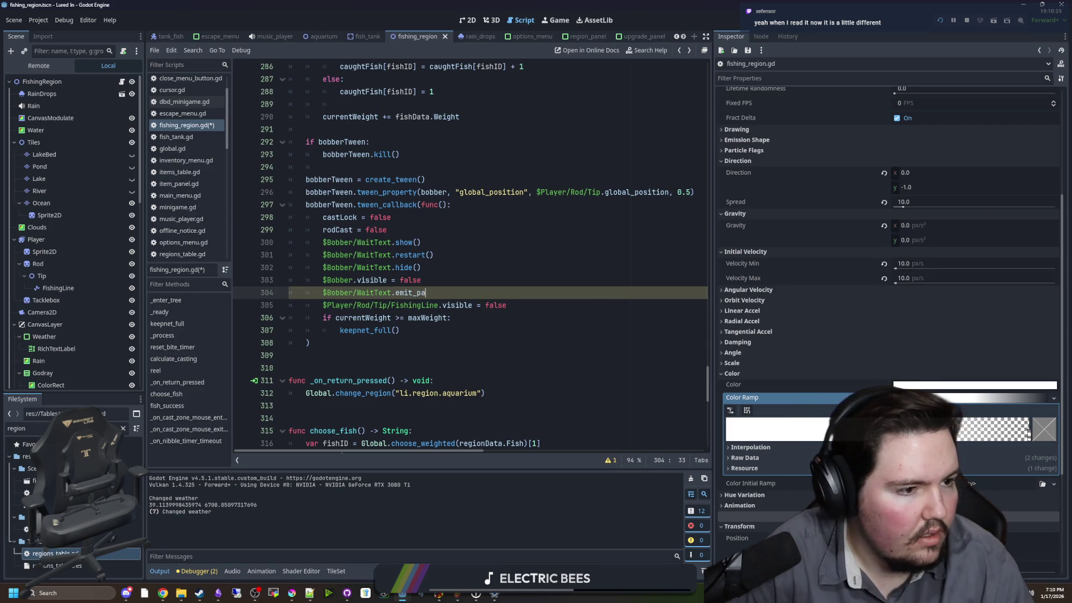
pyautogui.keyDown('shift'); pyautogui.click(309, 290); pyautogui.keyUp('shift')
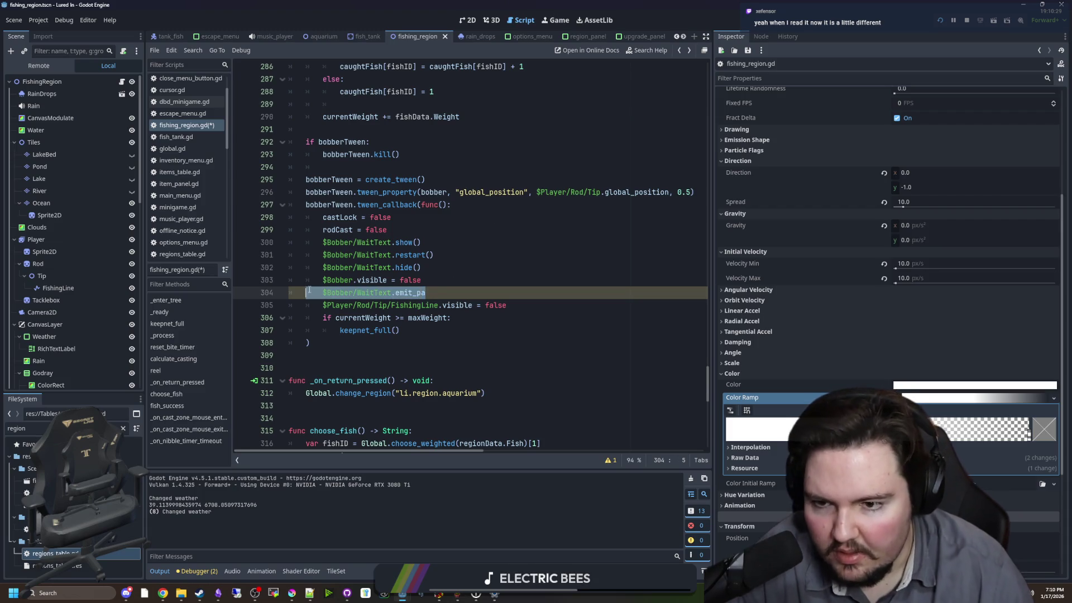
pyautogui.press('BackSpace')
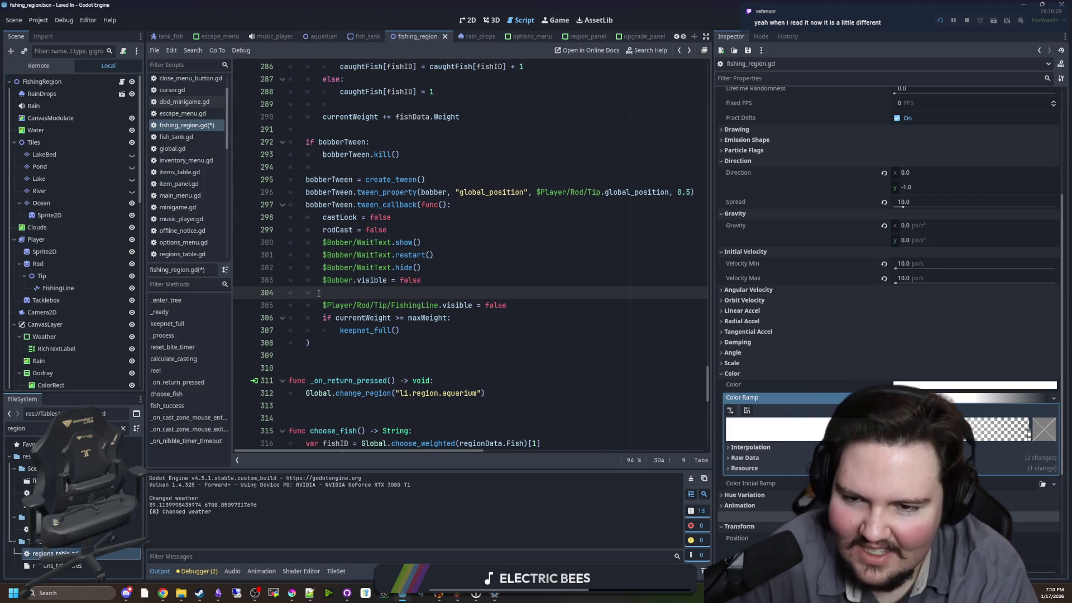
# - Move WaitText.hide() above restart() with show() after it, then run the scene with F6 and cast
pyautogui.moveTo(423, 267); pyautogui.dragTo(290, 267)
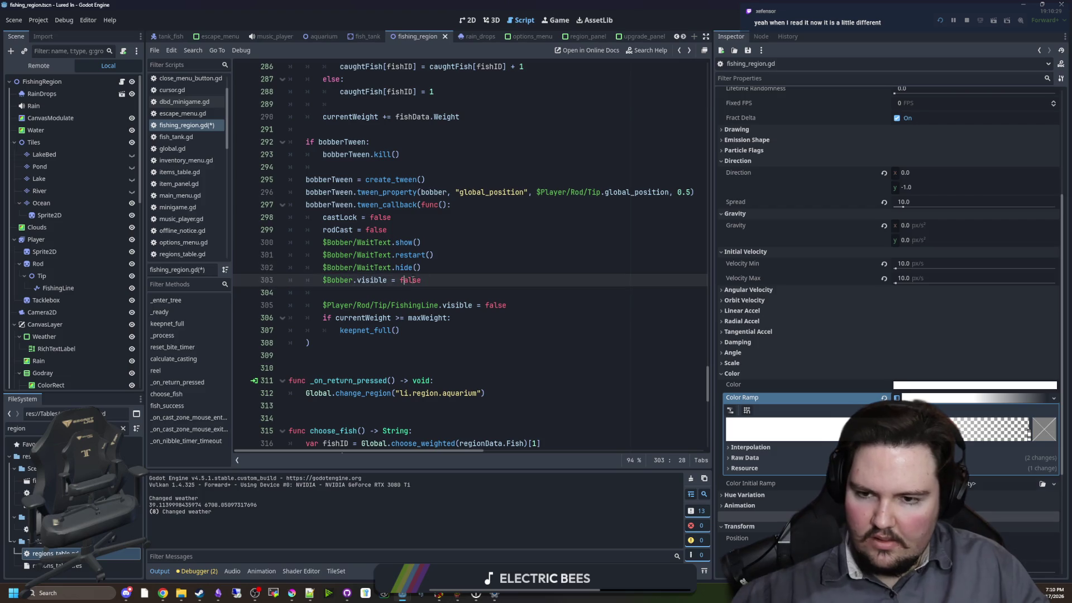
pyautogui.press('BackSpace')
pyautogui.click(436, 243)
pyautogui.press('Return')
pyautogui.hotkey('ctrl', 'v')
pyautogui.press('Up')
pyautogui.hotkey('ctrl', 'shift', 'Left')
pyautogui.hotkey('ctrl', 'shift', 'Left')
pyautogui.hotkey('ctrl', 'shift', 'Left')
pyautogui.press('BackSpace')
pyautogui.click(359, 285)
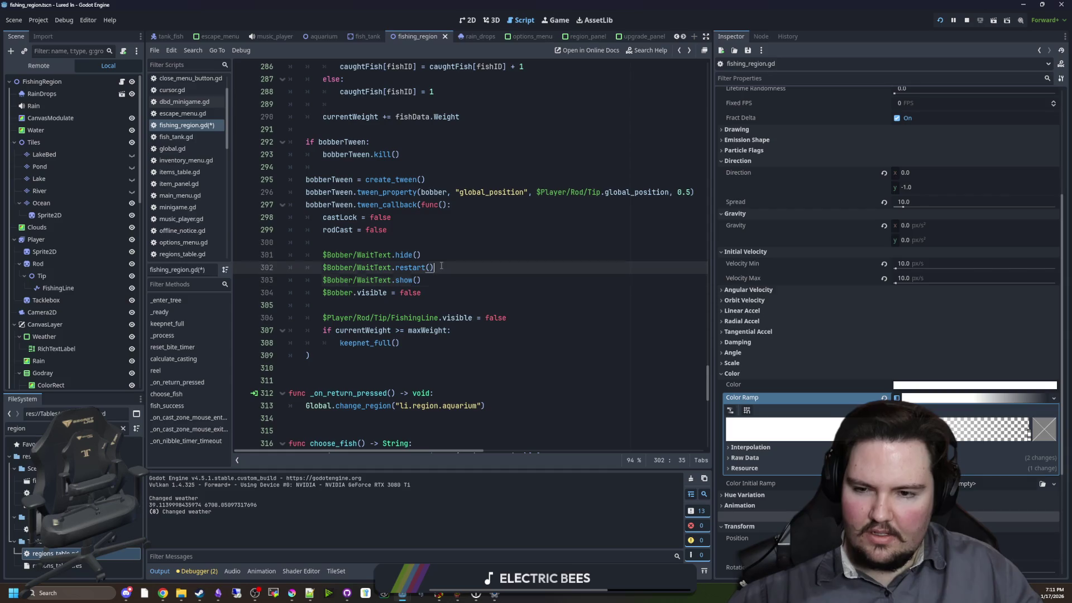
pyautogui.press('F6')
pyautogui.click(517, 292)
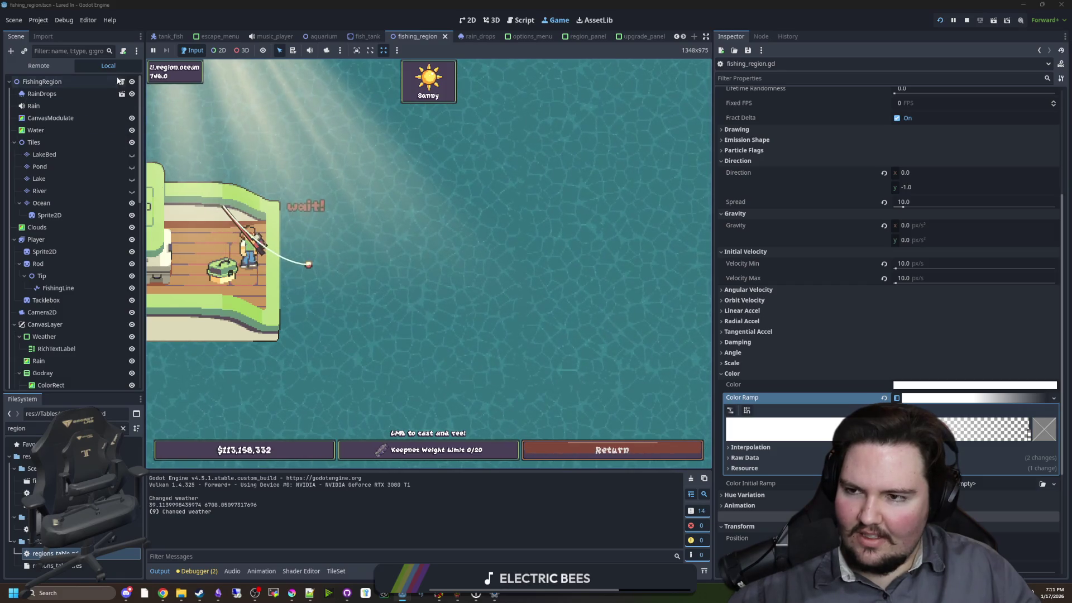
# - Delete the WaitText show() and hide() lines and move restart() below $Bobber.visible = false
pyautogui.hotkey('ctrl', 'F3')
pyautogui.click(433, 285)
pyautogui.tripleClick(432, 285)
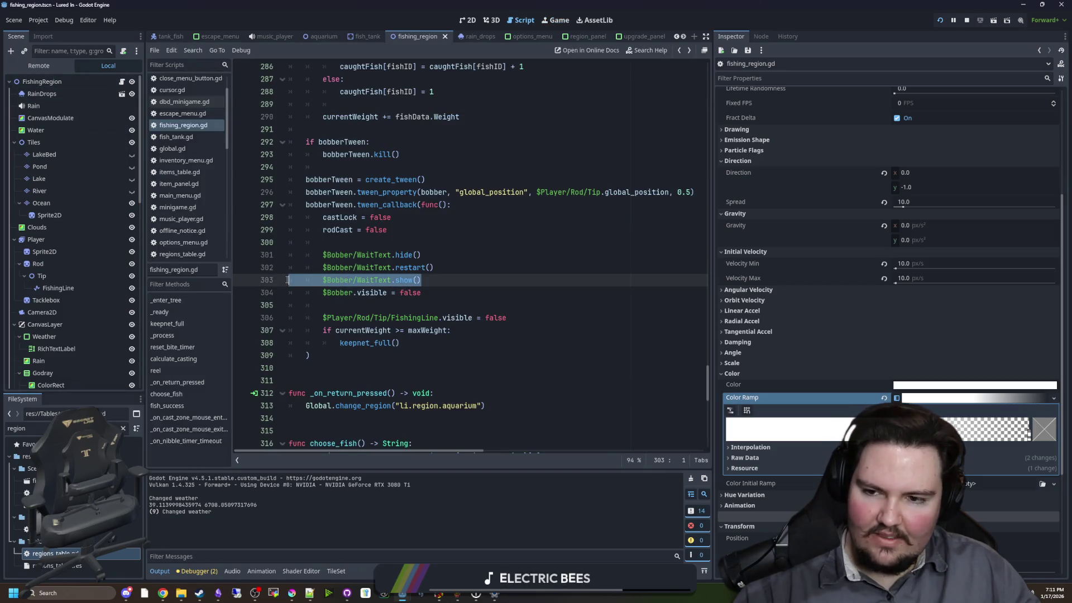
pyautogui.press('BackSpace')
pyautogui.tripleClick(449, 258)
pyautogui.press('BackSpace')
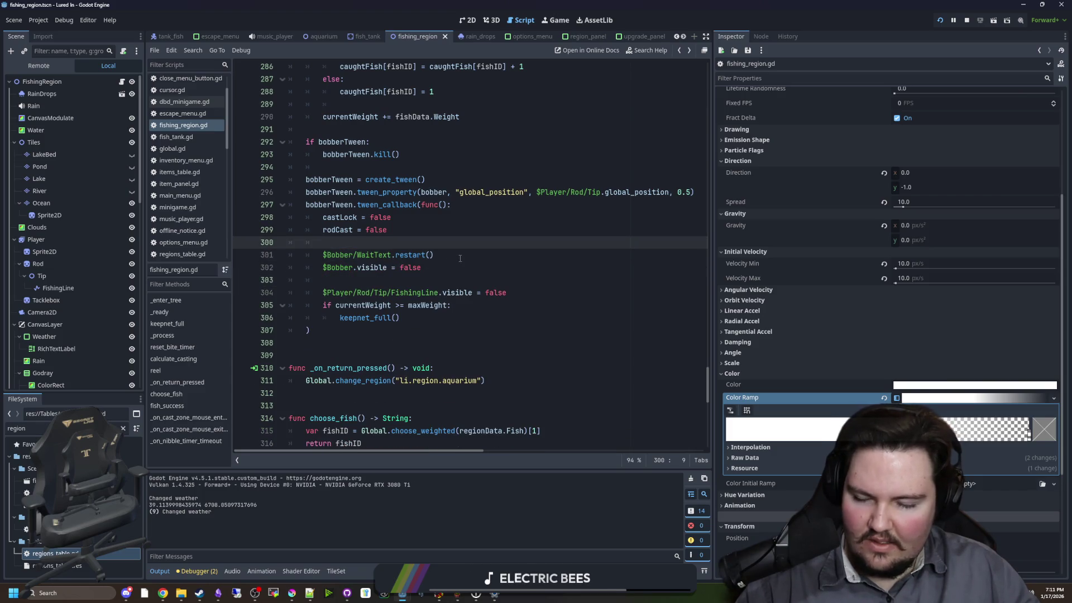
pyautogui.moveTo(460, 258); pyautogui.dragTo(323, 256)
pyautogui.press('BackSpace')
pyautogui.click(357, 282)
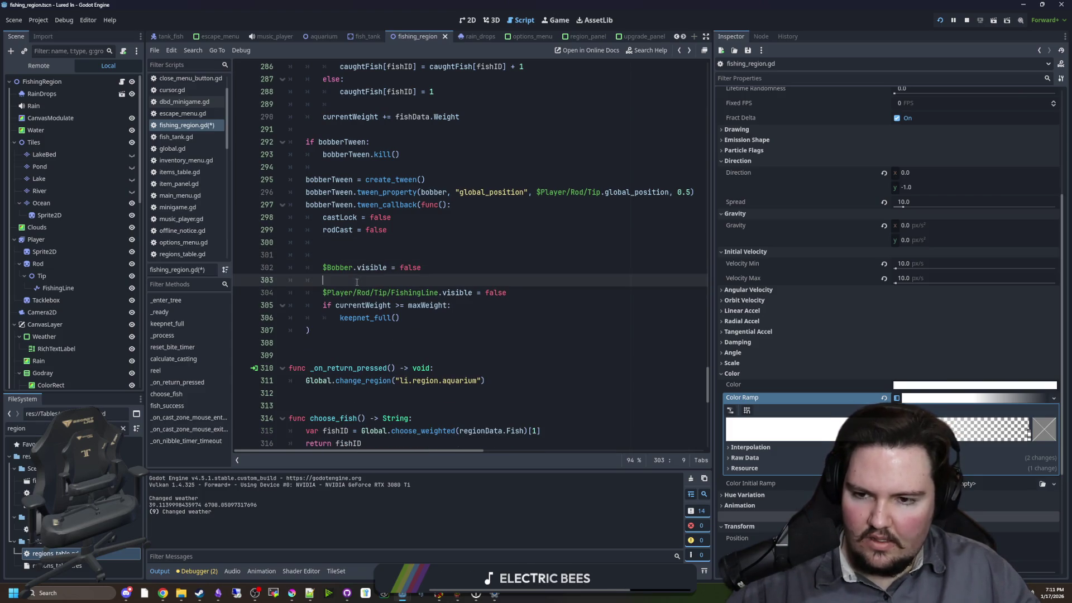
pyautogui.hotkey('ctrl', 'v')
pyautogui.click(391, 255)
pyautogui.press('BackSpace')
pyautogui.press('BackSpace')
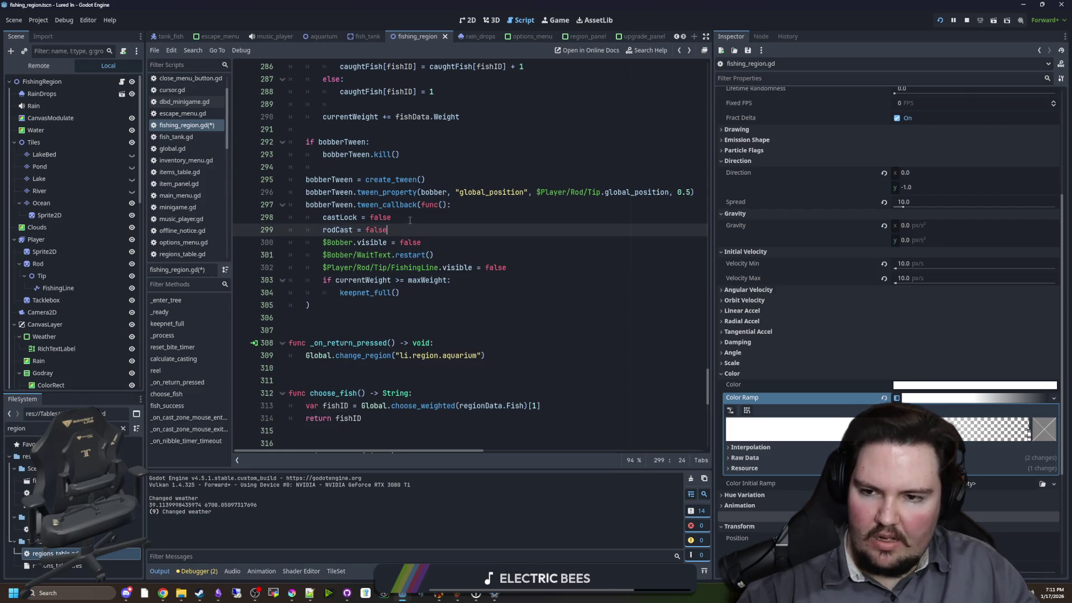
pyautogui.click(410, 220)
# - Run the fishing scene, reel in and cast again, then return to fishing_region.gd
pyautogui.press('F6')
pyautogui.click(474, 178)
pyautogui.click(381, 223)
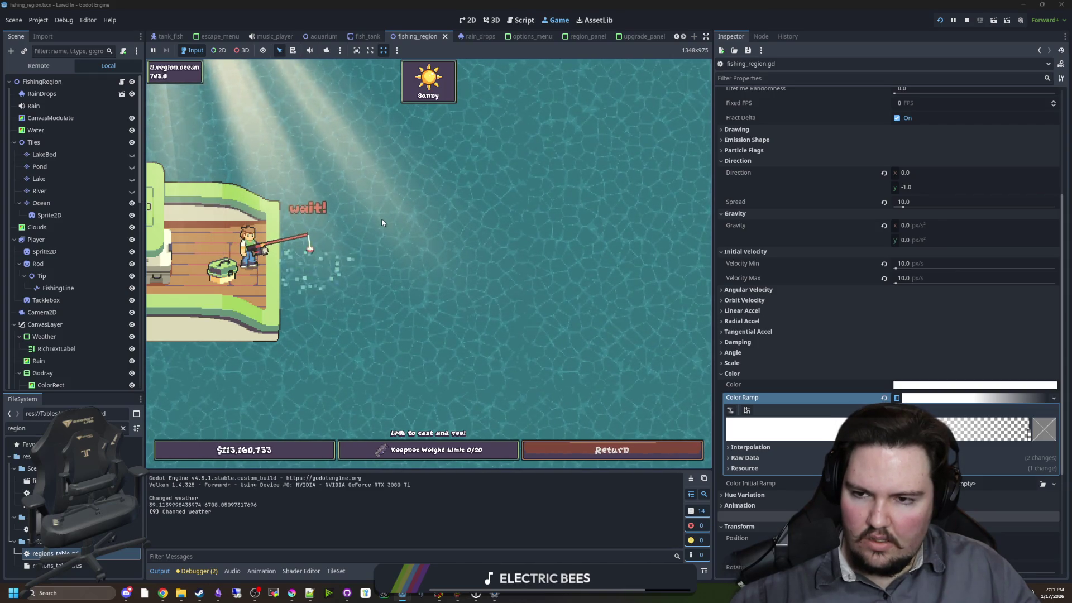
pyautogui.hotkey('ctrl', 'F3')
pyautogui.click(389, 231)
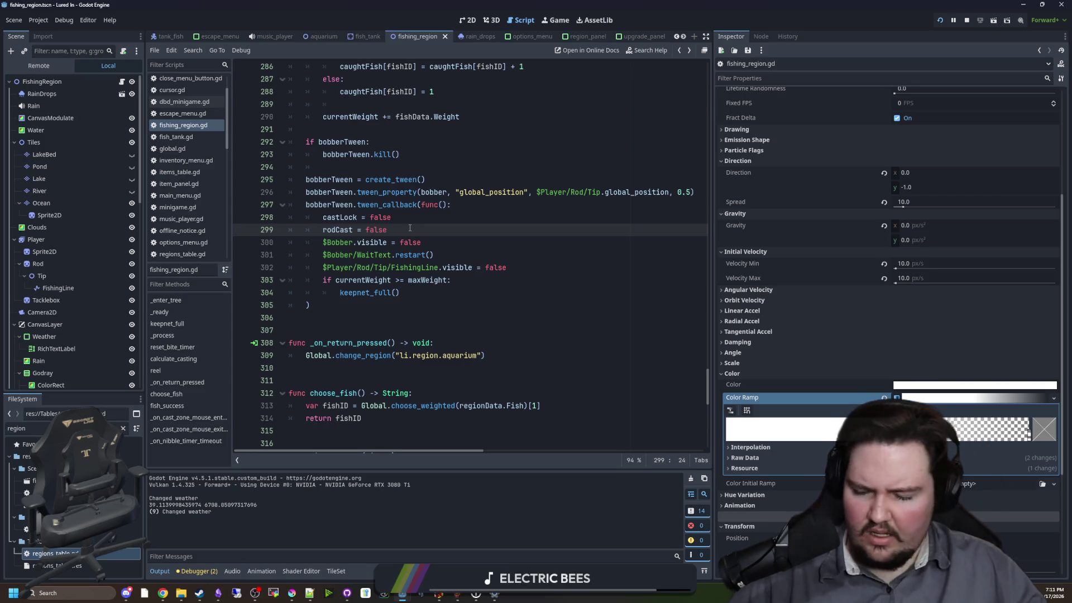
pyautogui.click(439, 293)
pyautogui.click(464, 258)
# - Search all project files for ".emitting = true" and jump to the WaitText match at line 343
pyautogui.hotkey('ctrl', 'f')
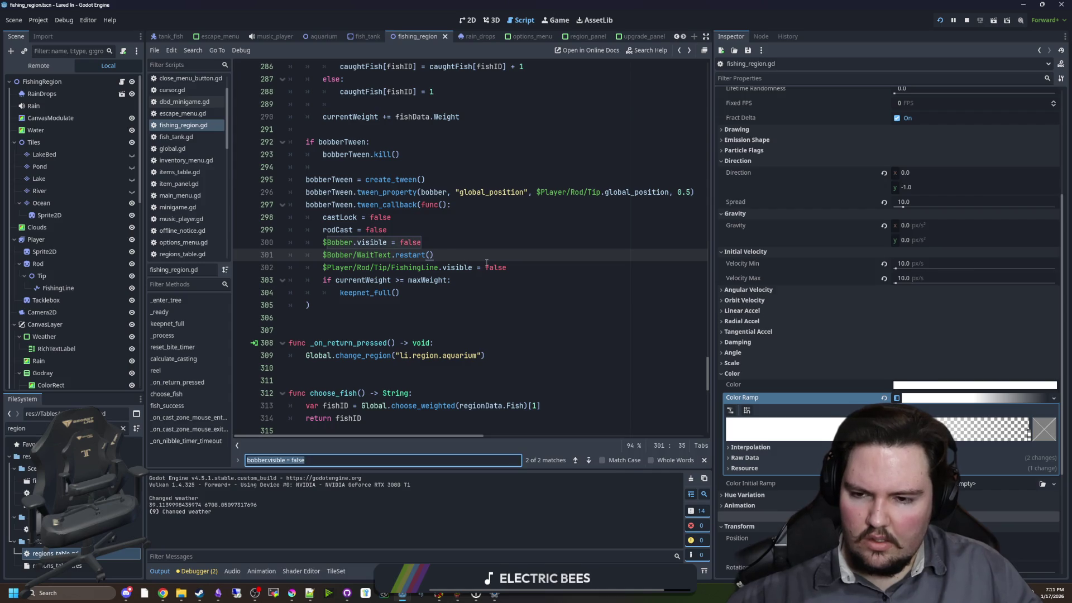
pyautogui.click(486, 262)
pyautogui.hotkey('ctrl', 'shift', 'f')
pyautogui.write('.emit')
pyautogui.write('ue')
pyautogui.press('Return')
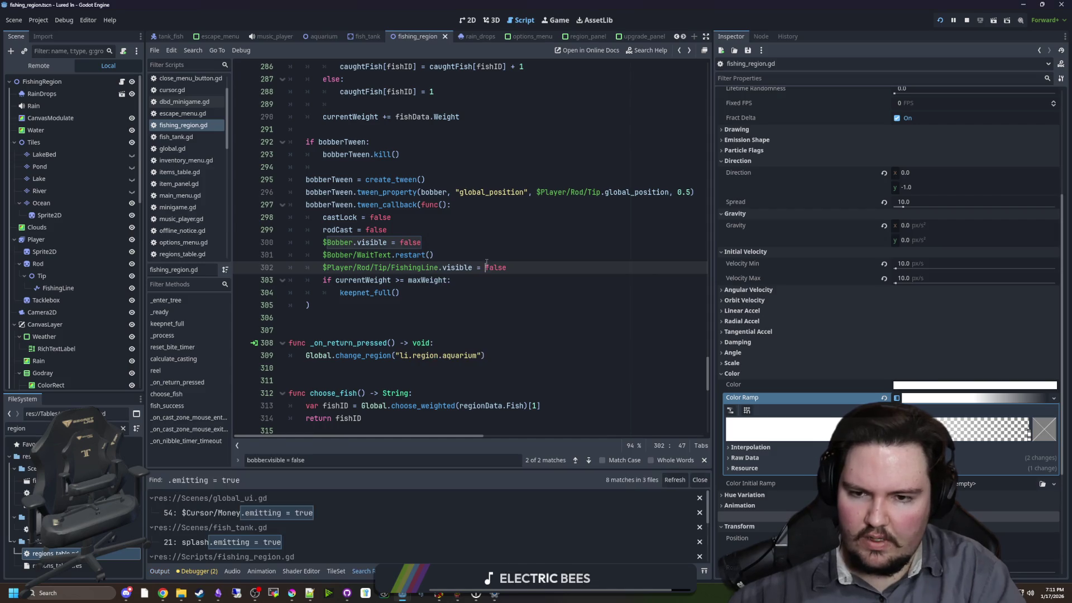
pyautogui.scroll(-1, 331, 499)
pyautogui.scroll(-3, 326, 516)
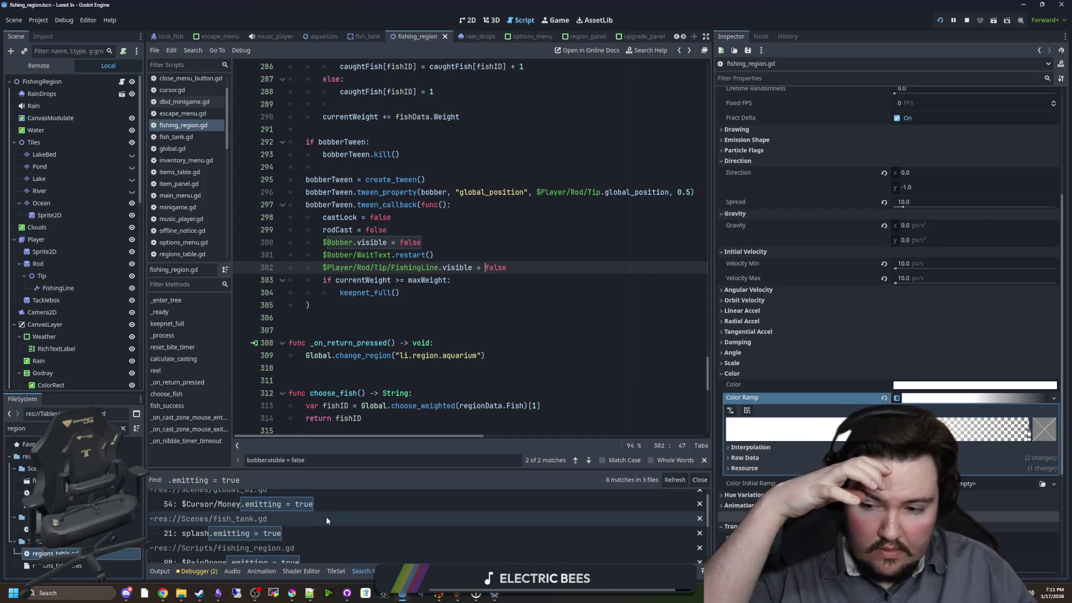
pyautogui.scroll(-1, 322, 520)
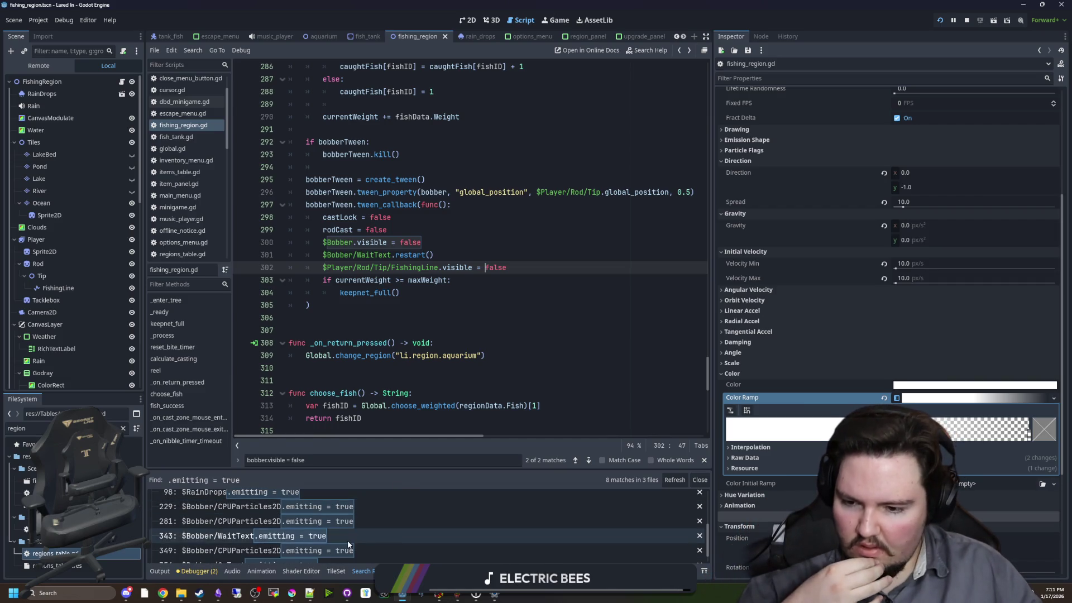
pyautogui.click(334, 532)
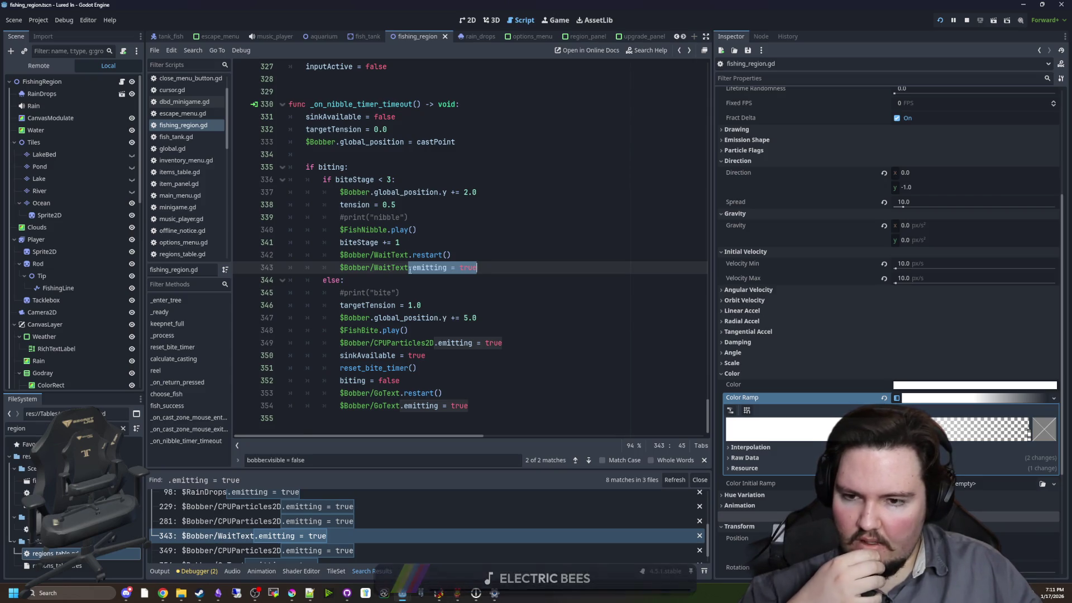
# - Review the WaitText restart and emitting lines around lines 341-344 of the tween callback
pyautogui.keyDown('shift'); pyautogui.click(345, 257); pyautogui.keyUp('shift')
pyautogui.click(383, 277)
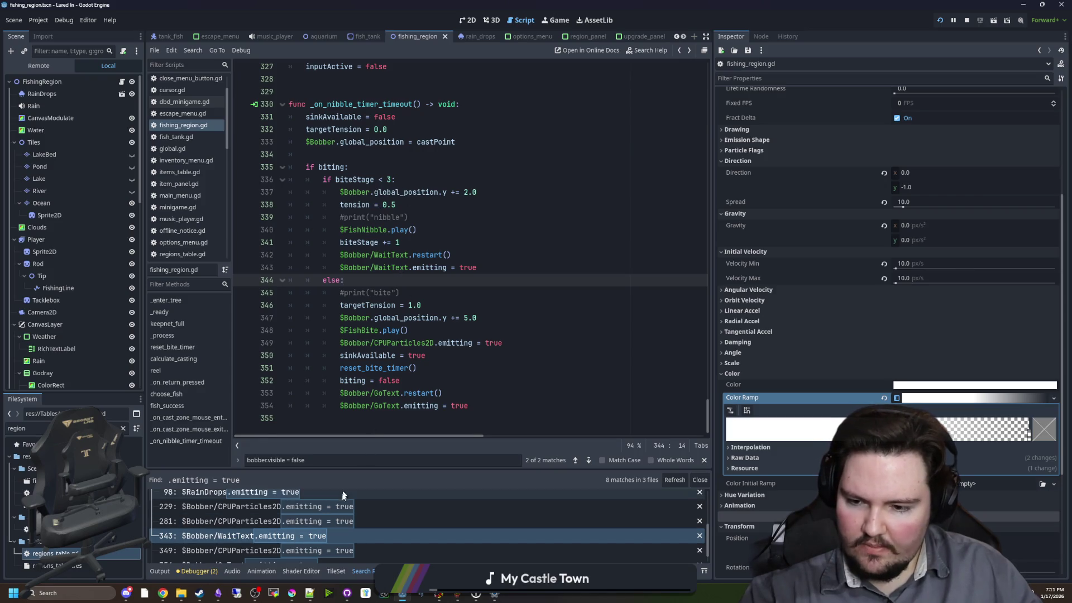
pyautogui.scroll(-1, 306, 536)
pyautogui.scroll(5, 307, 537)
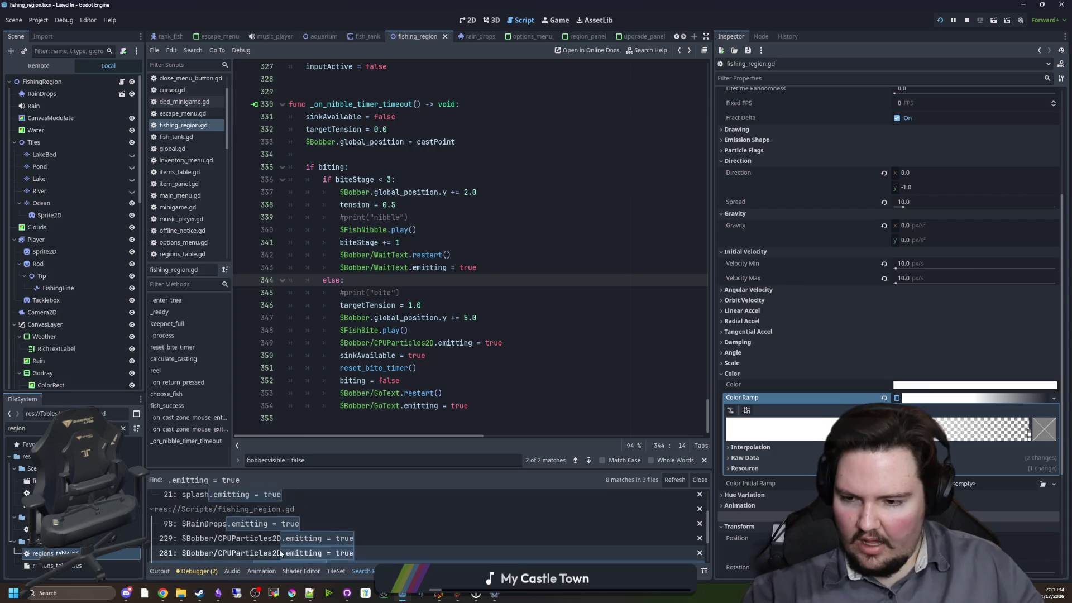
pyautogui.scroll(1, 280, 545)
pyautogui.moveTo(449, 279); pyautogui.dragTo(449, 179)
pyautogui.click(449, 242)
pyautogui.scroll(4, 448, 266)
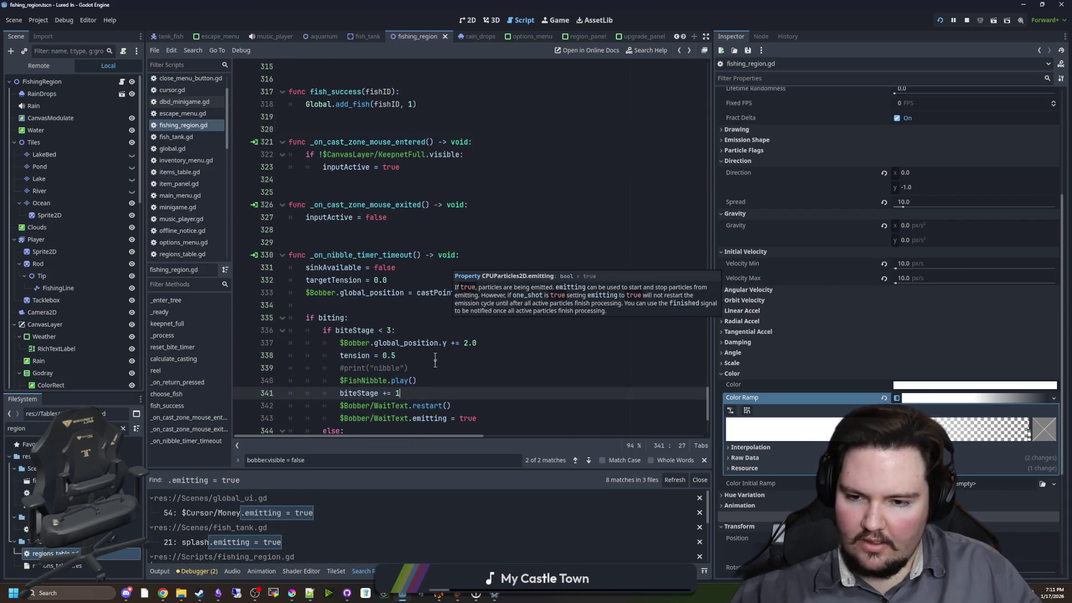
pyautogui.scroll(-2, 444, 401)
pyautogui.moveTo(497, 342)
pyautogui.mouseDown()
pyautogui.moveTo(490, 318)
pyautogui.moveTo(489, 329)
pyautogui.mouseUp()
pyautogui.click(490, 325)
pyautogui.click(437, 321)
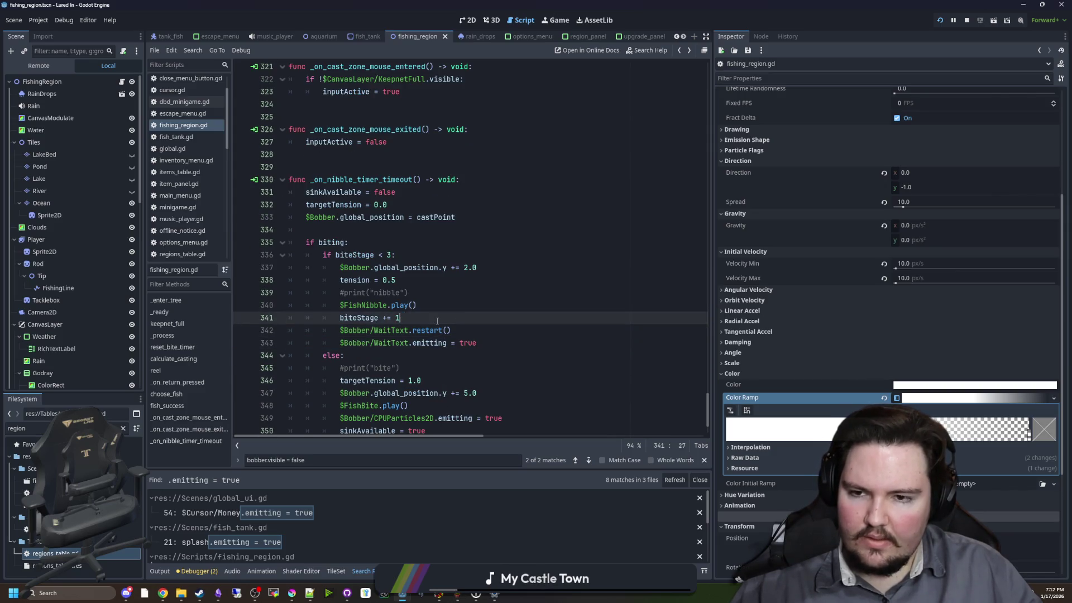
pyautogui.click(495, 341)
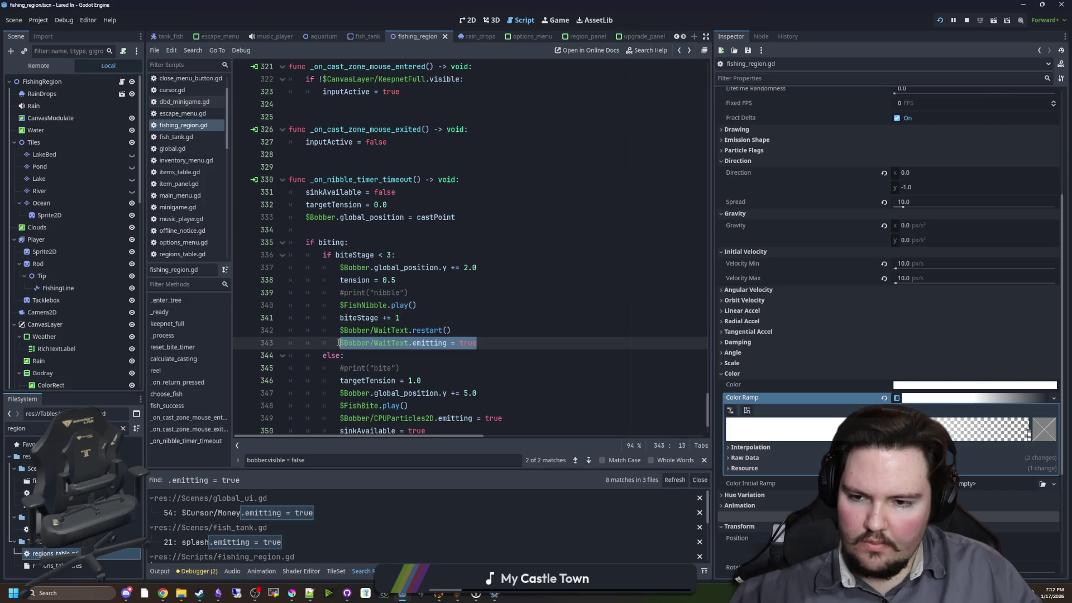
pyautogui.press('Home')
pyautogui.scroll(10, 387, 341)
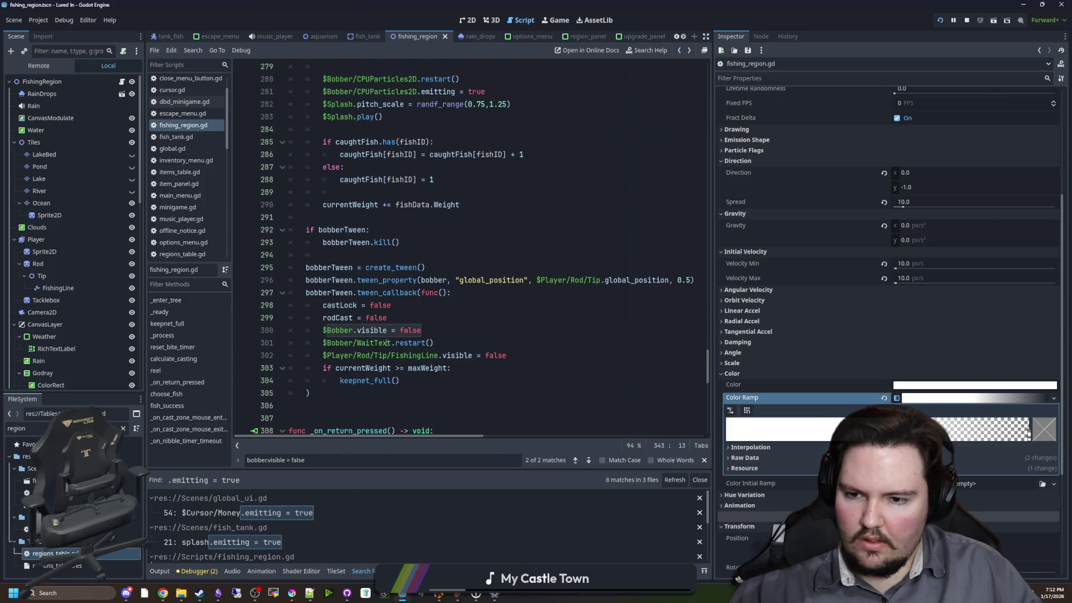
# - Paste the WaitText emitting line after line 300, then run the scene and cast the line
pyautogui.click(429, 343)
pyautogui.click(430, 329)
pyautogui.press('Return')
pyautogui.write('$Bobber/WaitText.emitting = true')
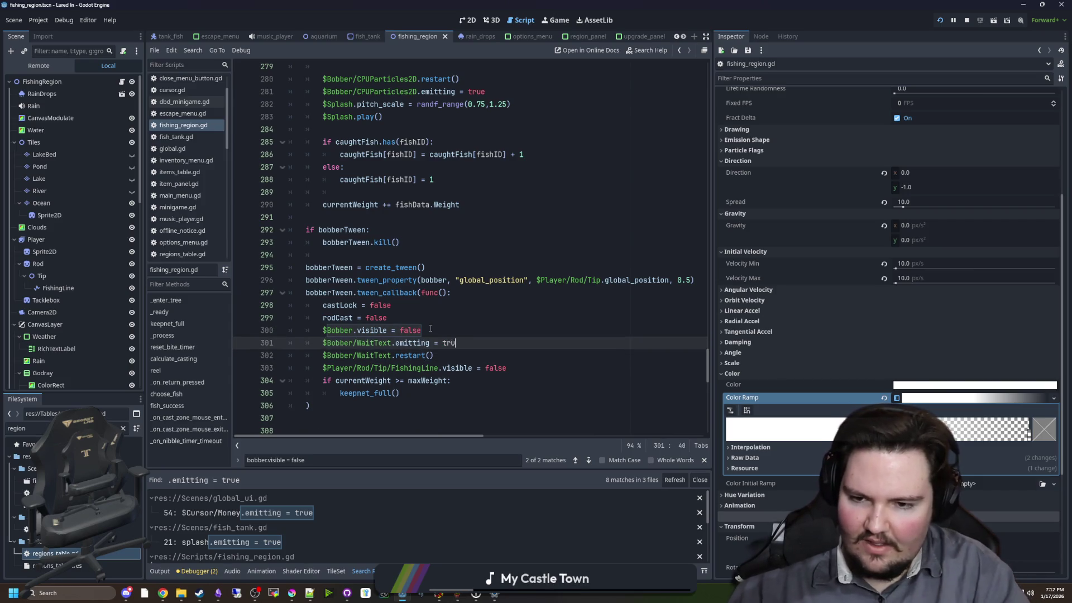
pyautogui.write('e')
pyautogui.press('F6')
pyautogui.click(507, 236)
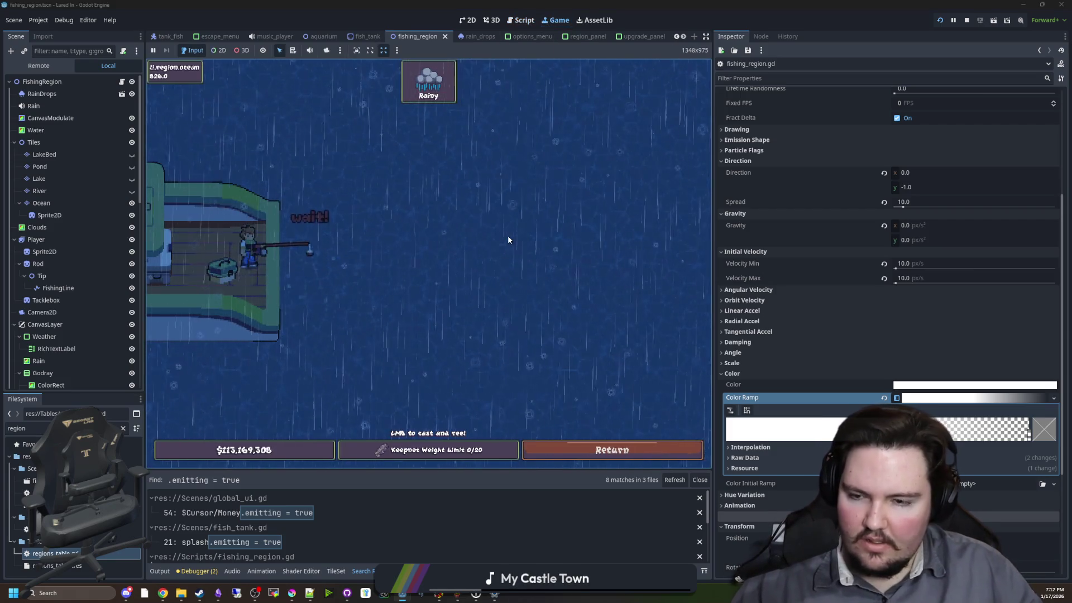
# - Move the WaitText restart() call above the emitting line and attempt the catch in the running game
pyautogui.click(122, 84)
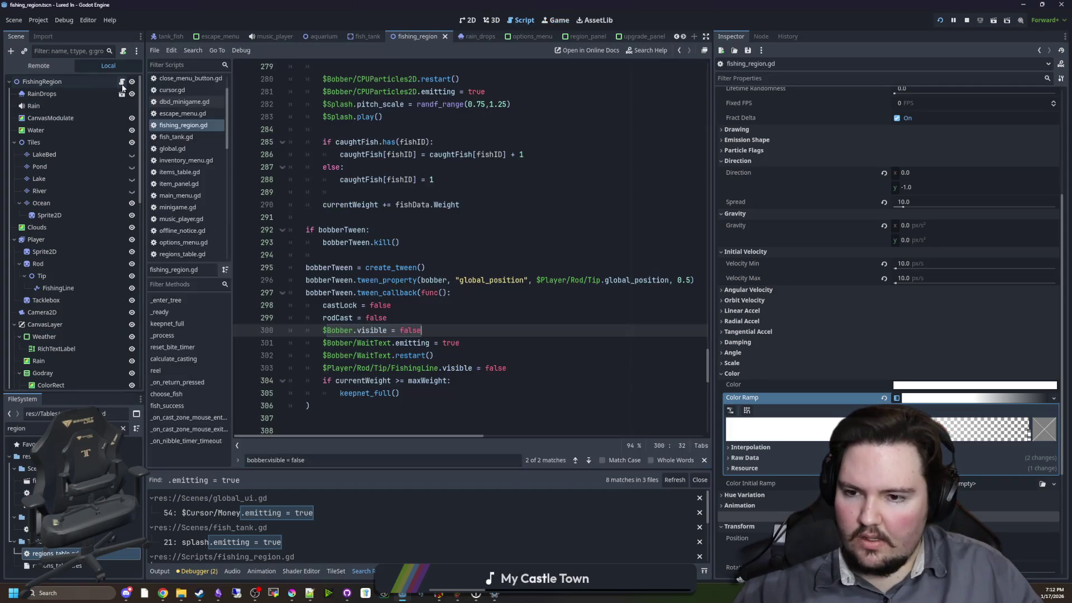
pyautogui.moveTo(434, 355); pyautogui.dragTo(412, 355)
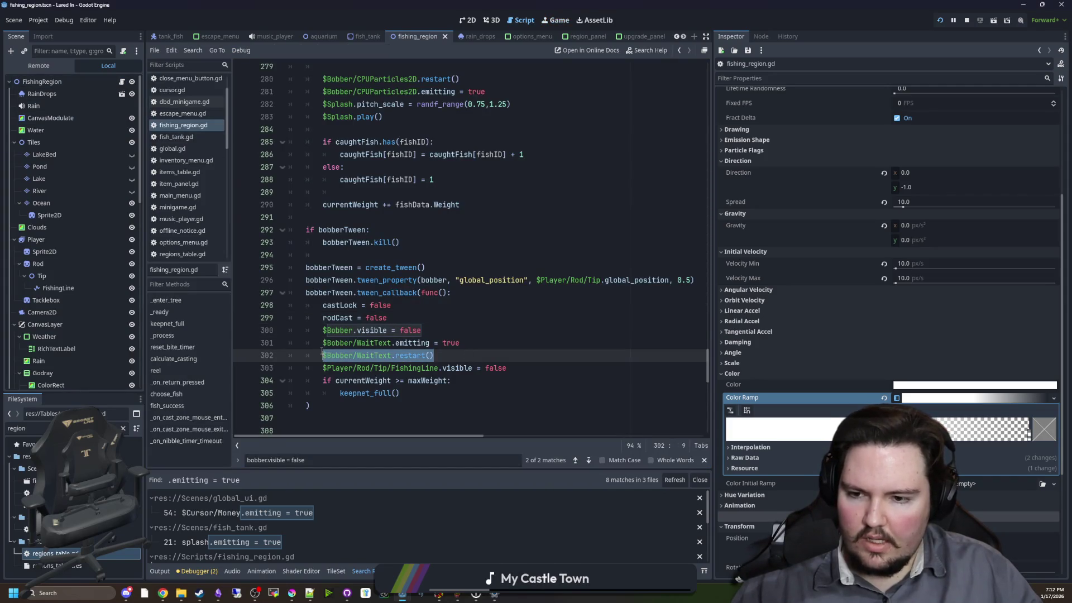
pyautogui.hotkey('ctrl', 'y')
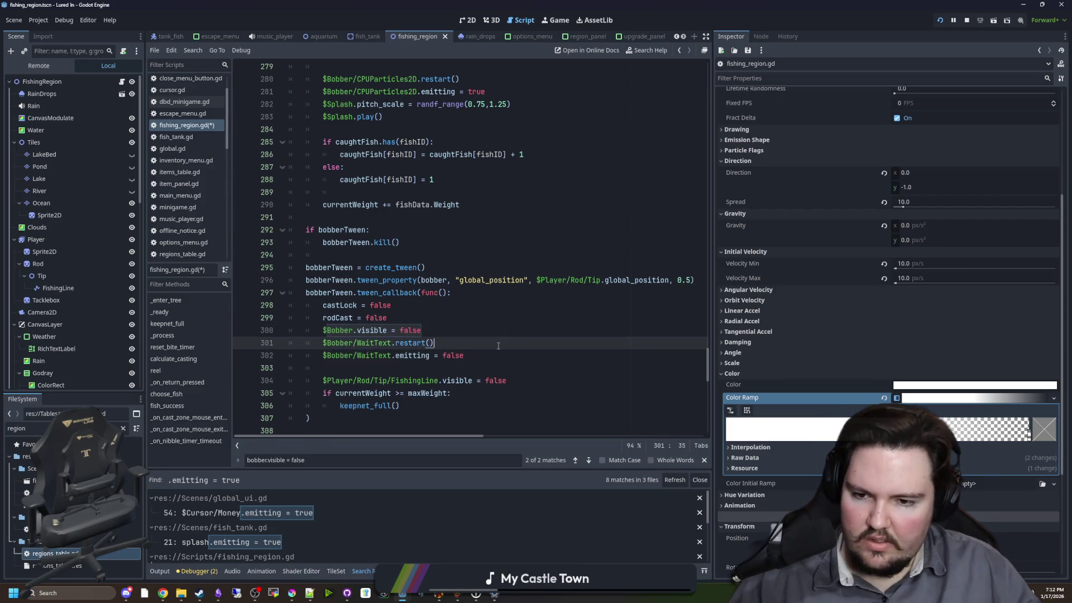
pyautogui.click(558, 20)
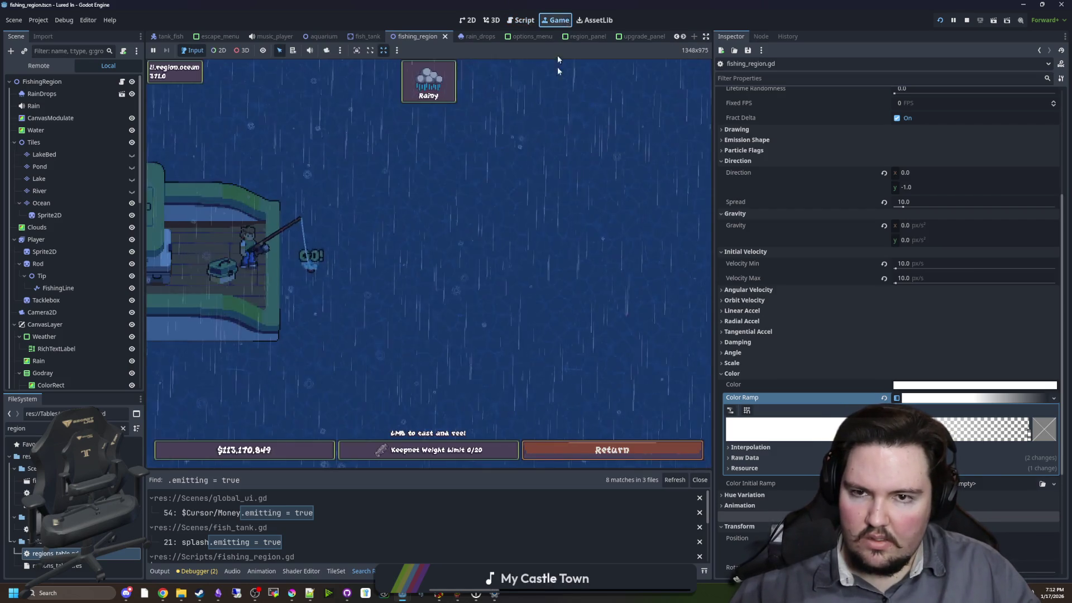
pyautogui.click(447, 209)
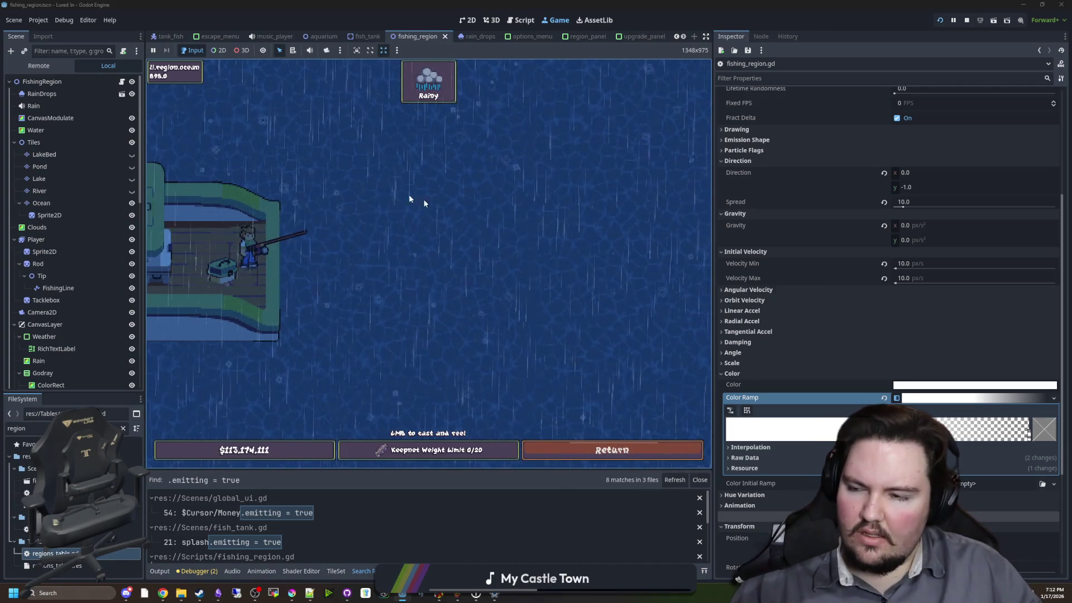
# - Remove the WaitText emitting-off line, save the script, and reel in the line in the game
pyautogui.hotkey('ctrl', 'F3')
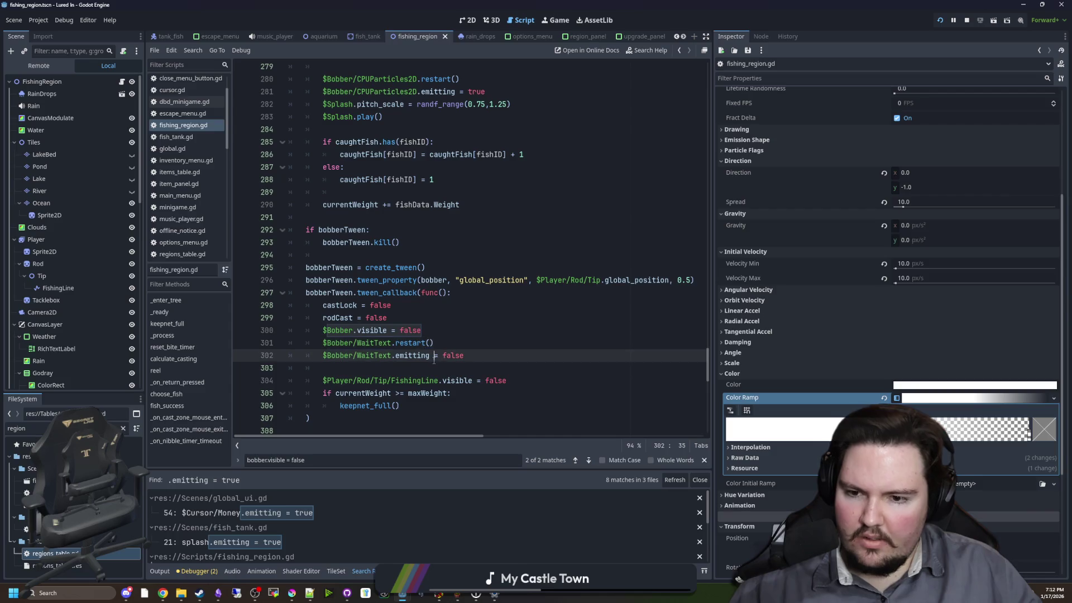
pyautogui.click(456, 331)
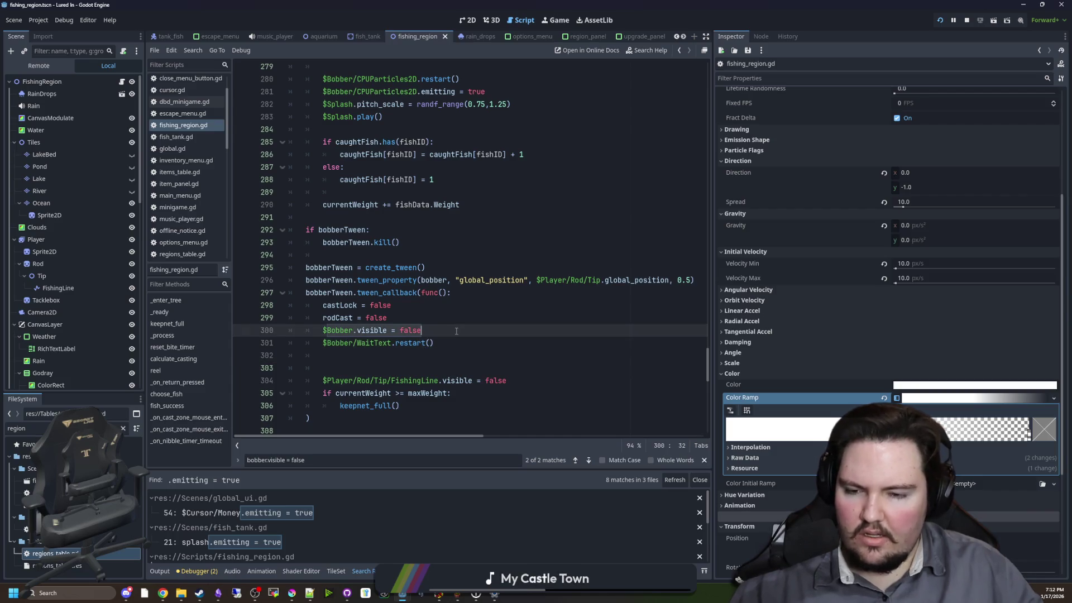
pyautogui.hotkey('ctrl', 'v')
pyautogui.hotkey('ctrl', 's')
pyautogui.click(556, 20)
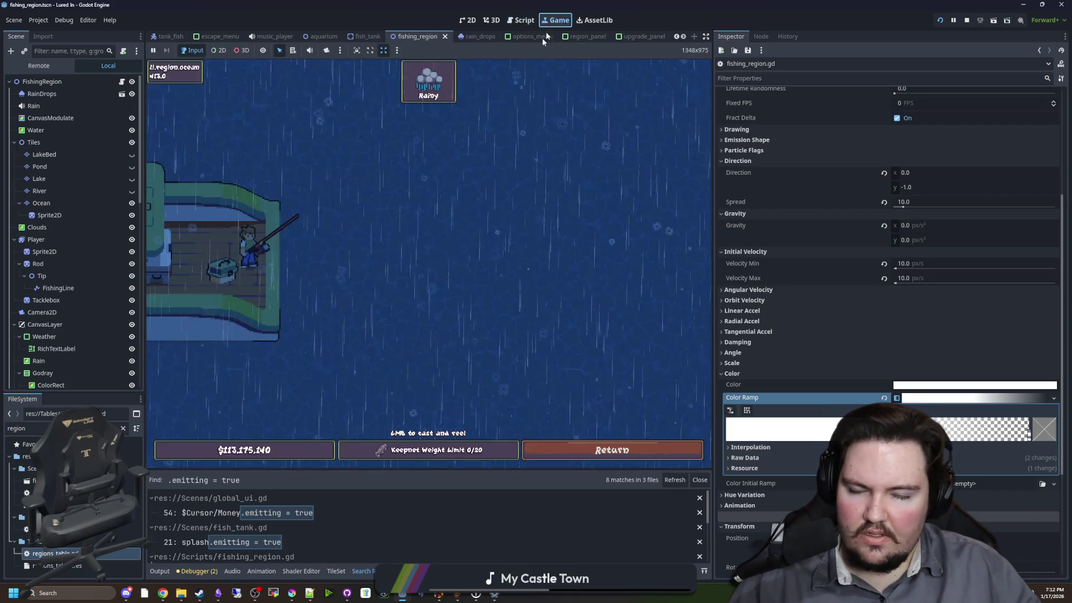
pyautogui.click(371, 197)
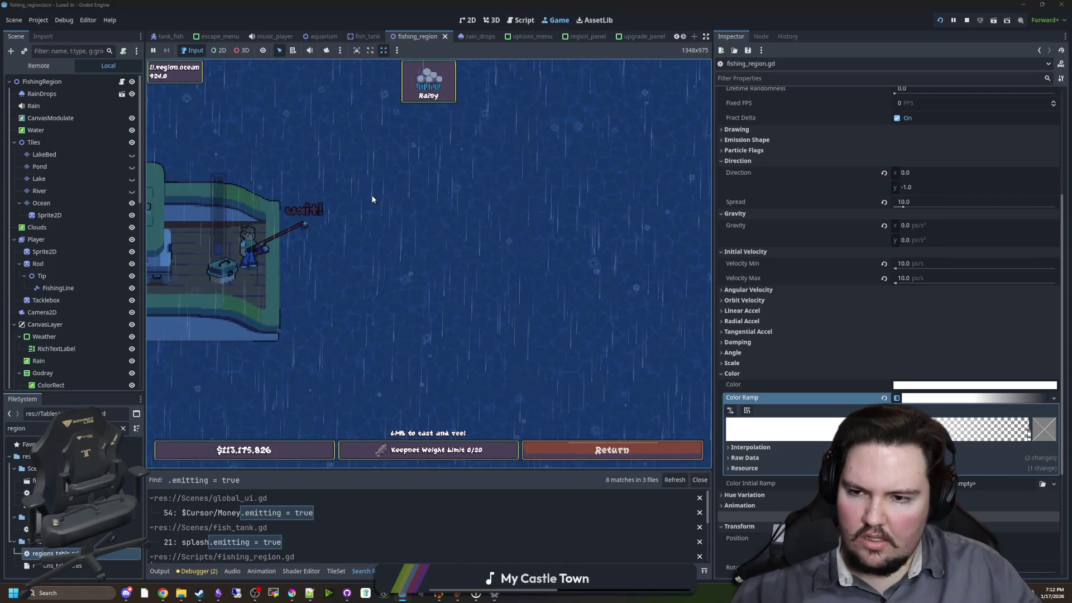
# - Delete the extra empty lines and open the CPUParticles2D docs for the emitting property
pyautogui.hotkey('ctrl', 'F3')
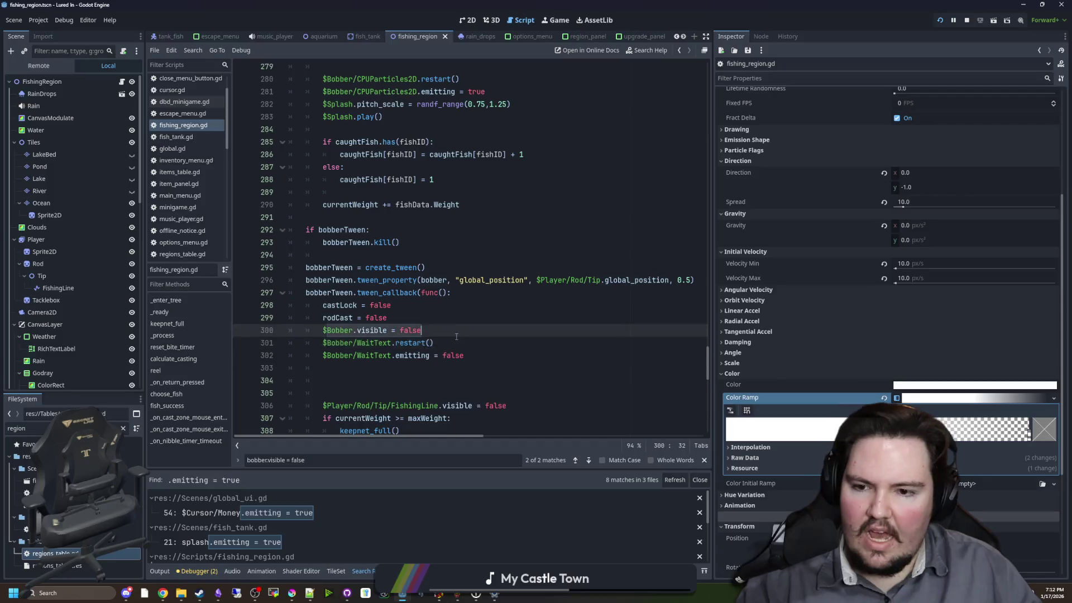
pyautogui.click(380, 379)
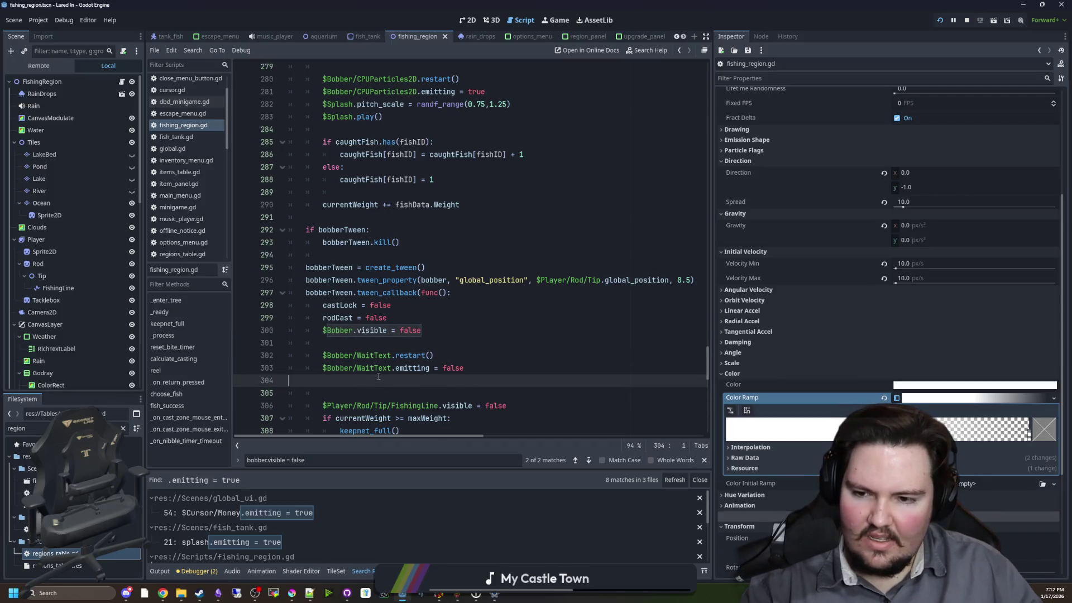
pyautogui.press('BackSpace')
pyautogui.click(393, 355)
pyautogui.click(402, 348)
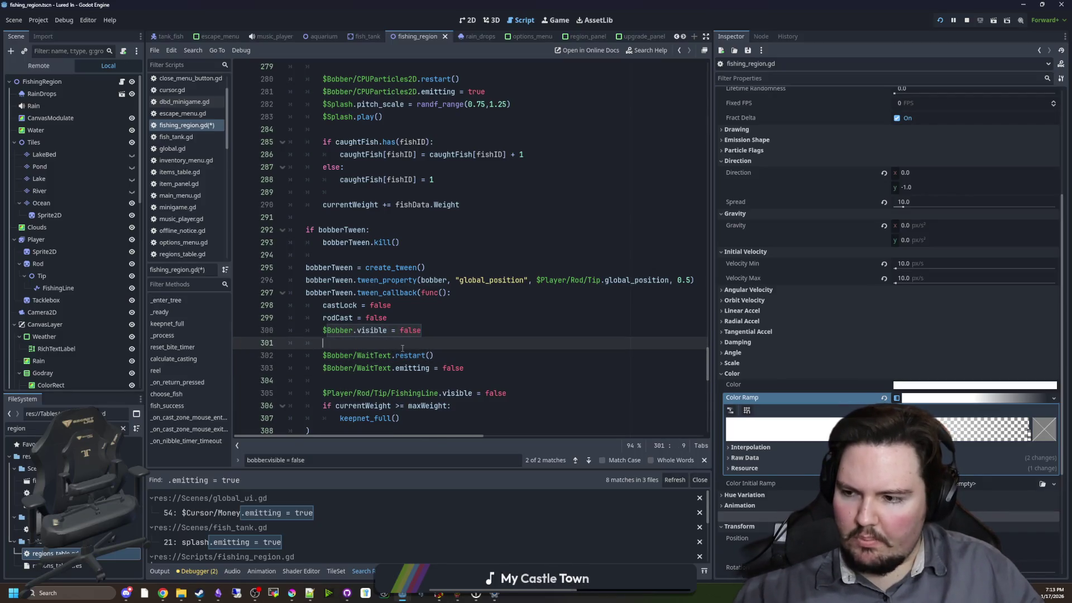
pyautogui.press('BackSpace')
pyautogui.keyDown('ctrl'); pyautogui.click(418, 330); pyautogui.keyUp('ctrl')
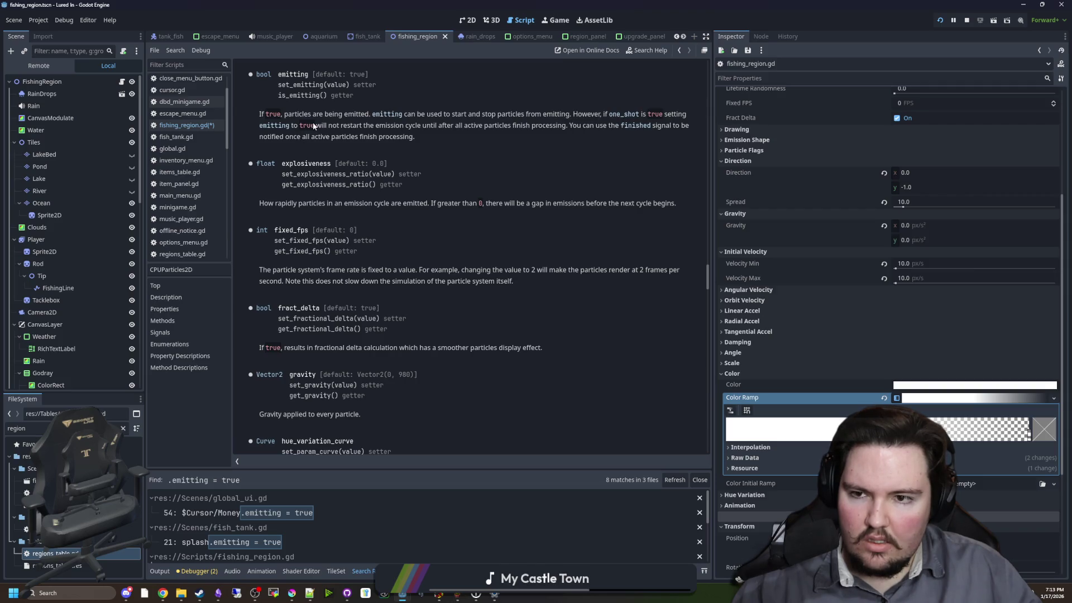
pyautogui.moveTo(339, 126); pyautogui.dragTo(534, 130)
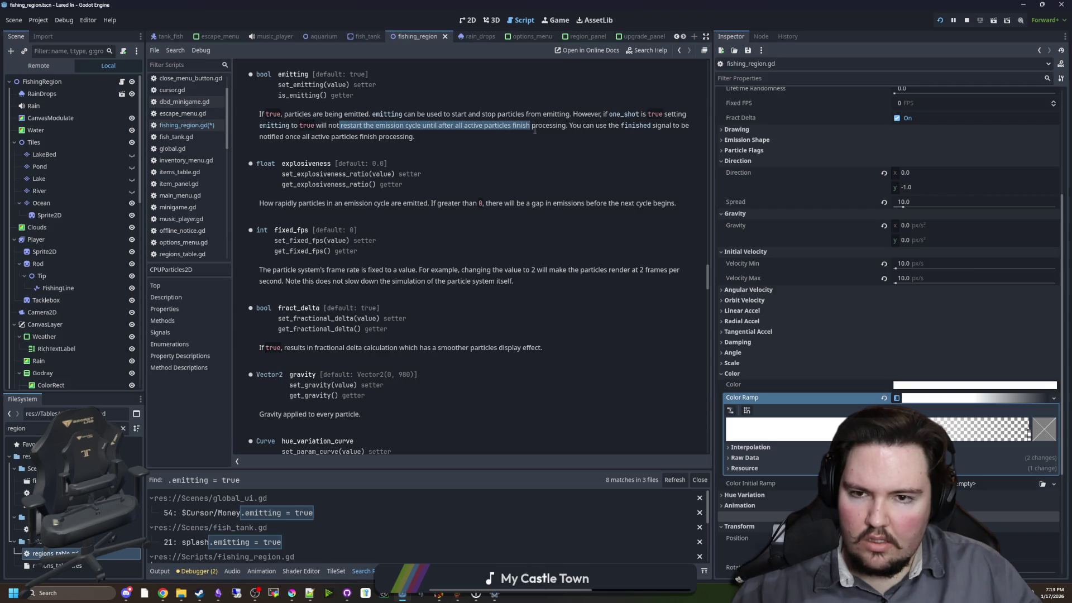
pyautogui.click(569, 129)
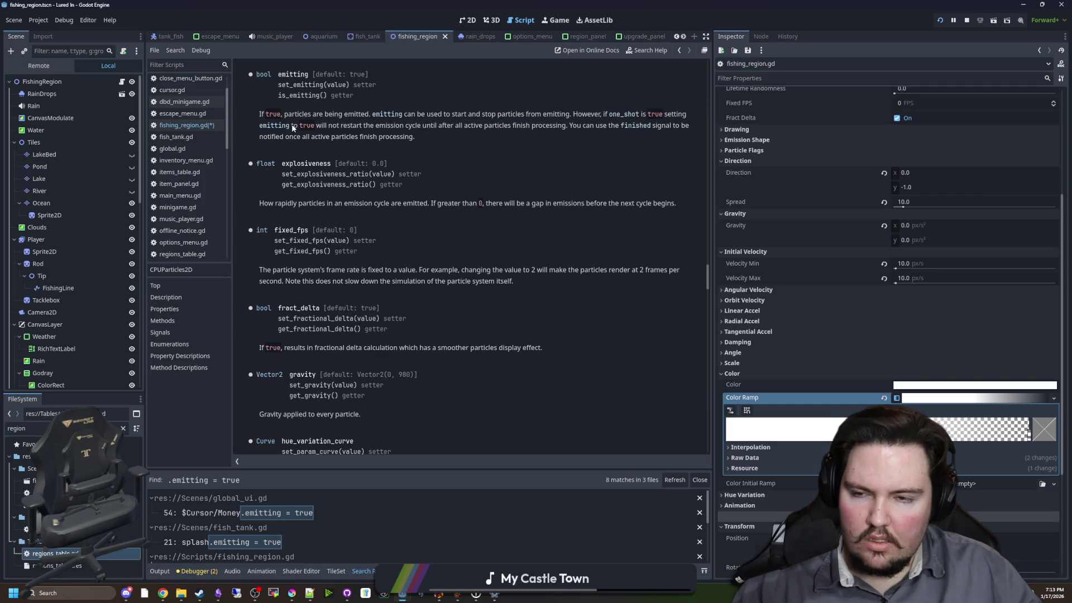
# - Go back to fishing_region.gd at line 301 and save it with Ctrl+S
pyautogui.hotkey('alt', 'Left')
pyautogui.click(448, 307)
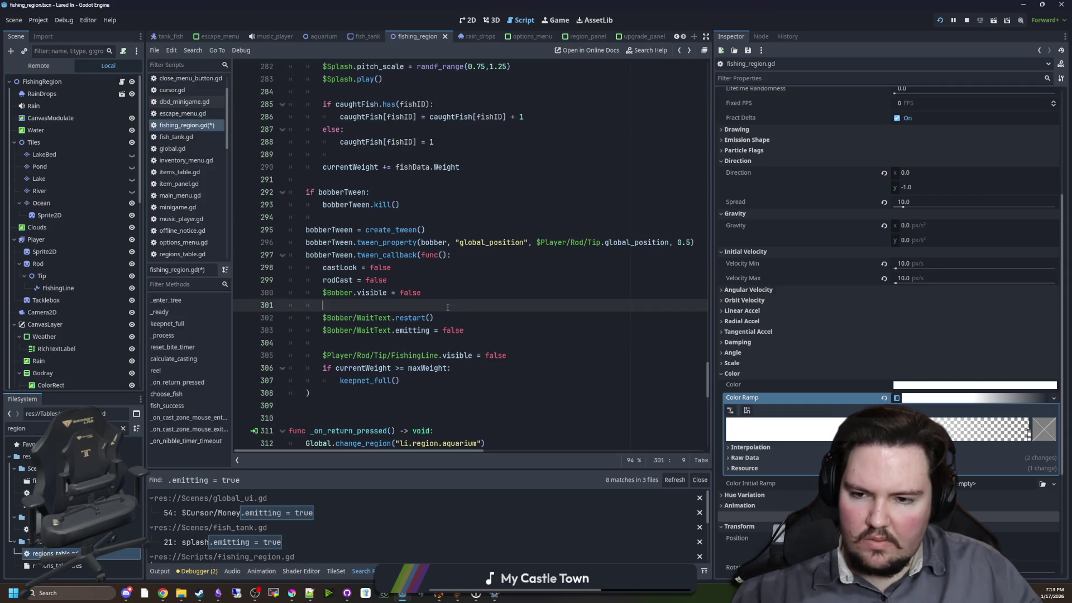
pyautogui.hotkey('ctrl', 's')
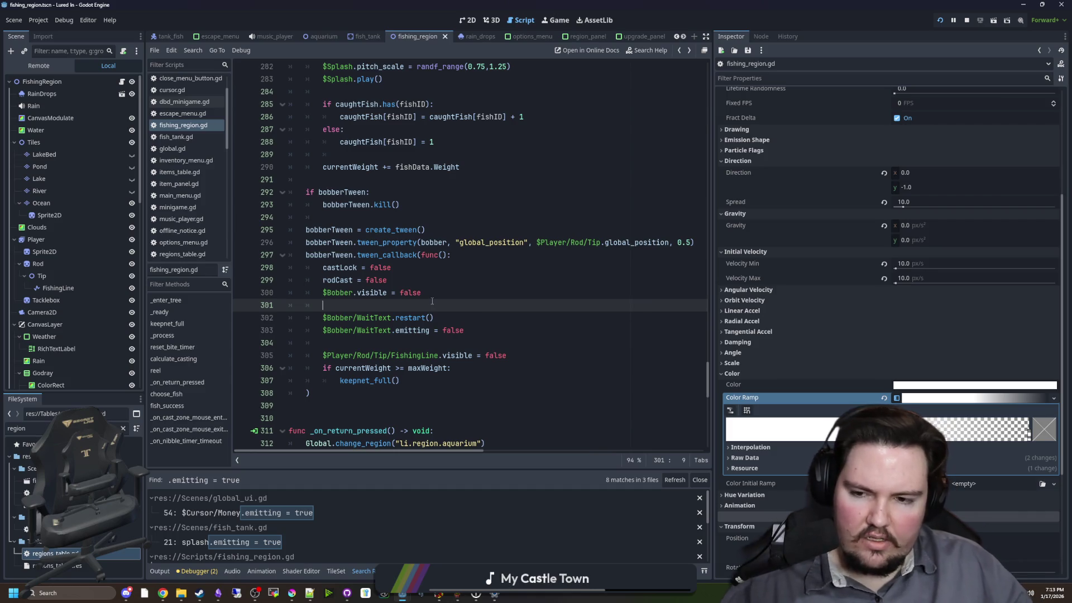
pyautogui.hotkey('ctrl', 's')
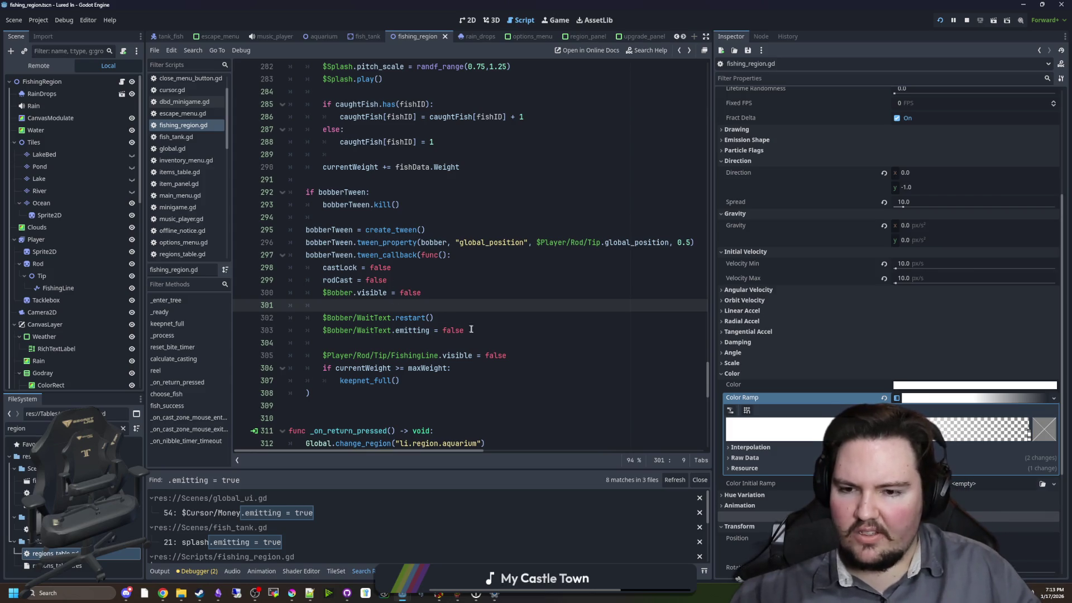
pyautogui.moveTo(470, 330); pyautogui.dragTo(331, 330)
pyautogui.click(347, 310)
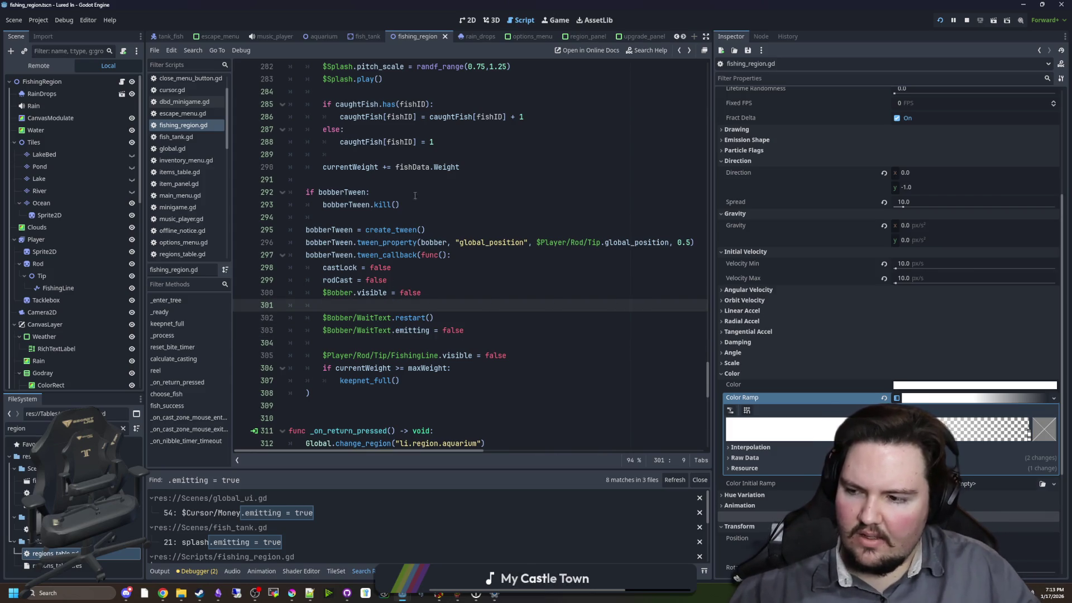
pyautogui.scroll(-15, 486, 259)
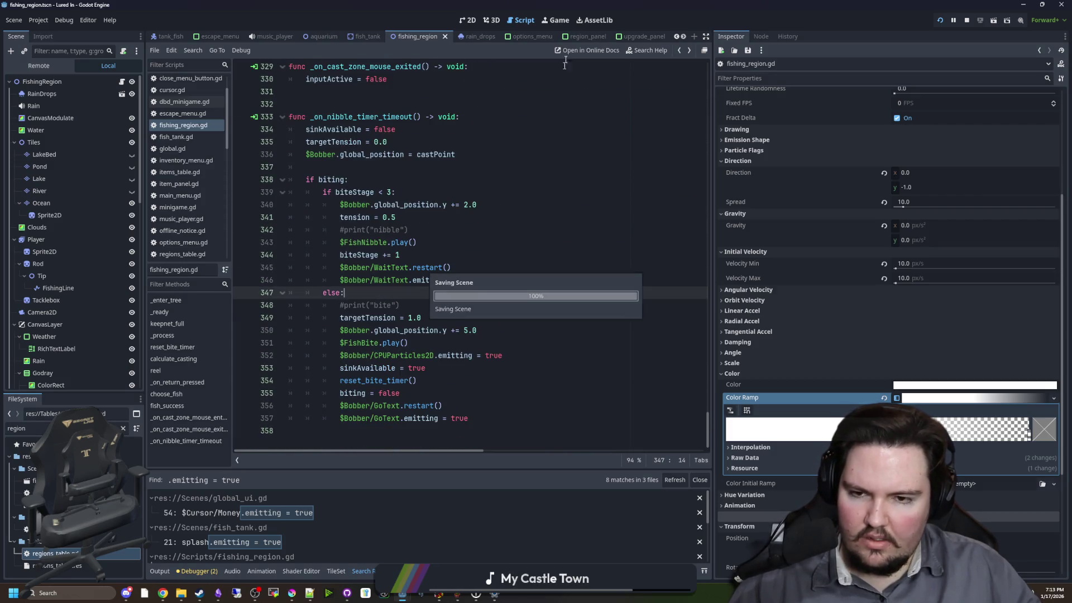
# - Cast and reel in the line several times, stop the game with F8, and relaunch it
pyautogui.click(560, 19)
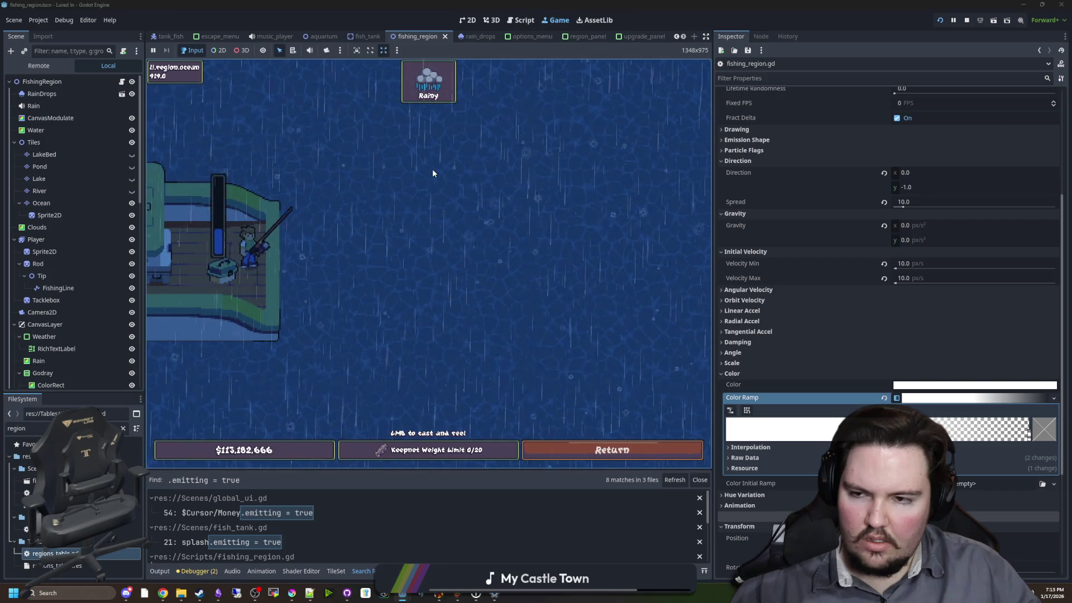
pyautogui.click(366, 161)
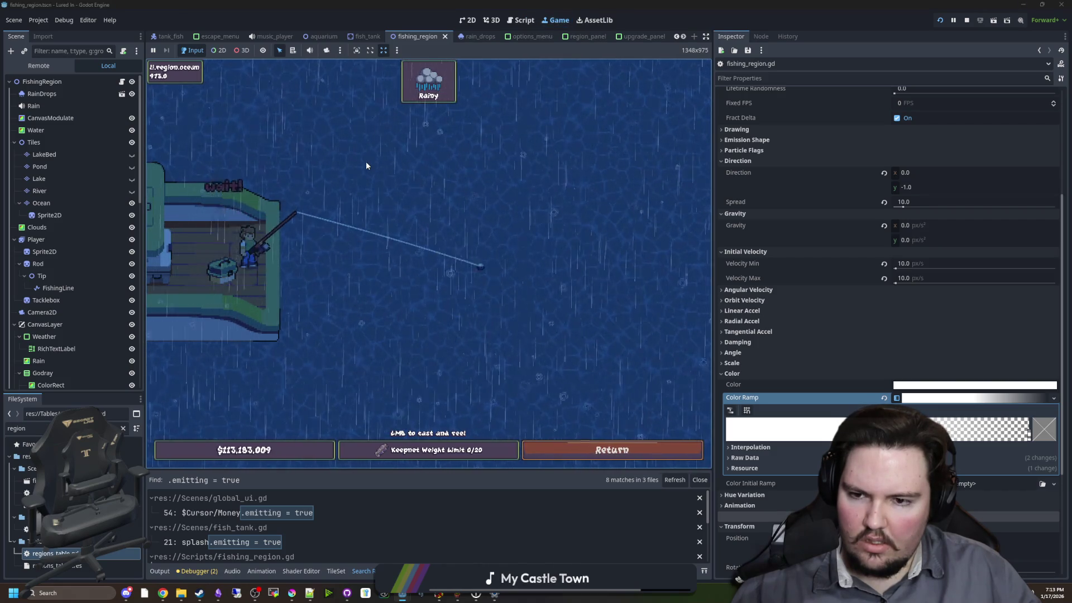
pyautogui.click(307, 190)
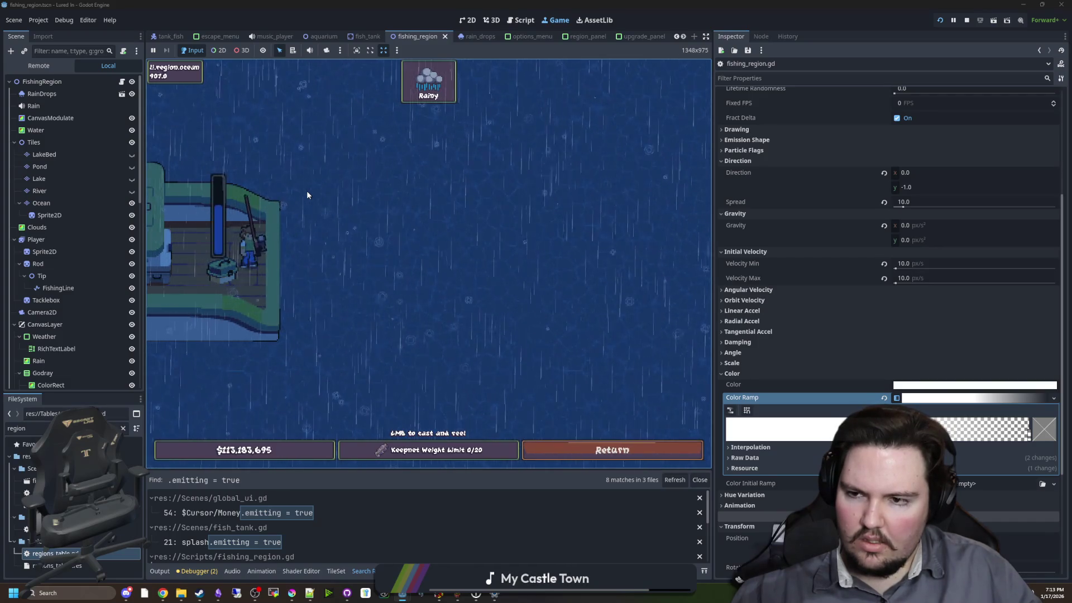
pyautogui.click(307, 190)
pyautogui.click(307, 189)
pyautogui.click(307, 190)
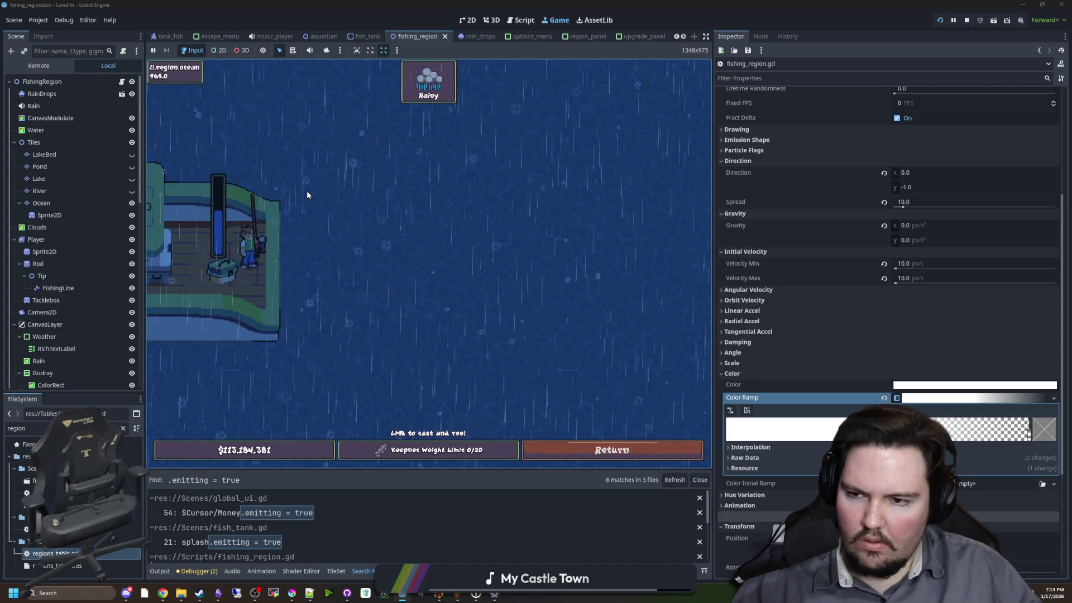
pyautogui.click(333, 199)
pyautogui.click(333, 199)
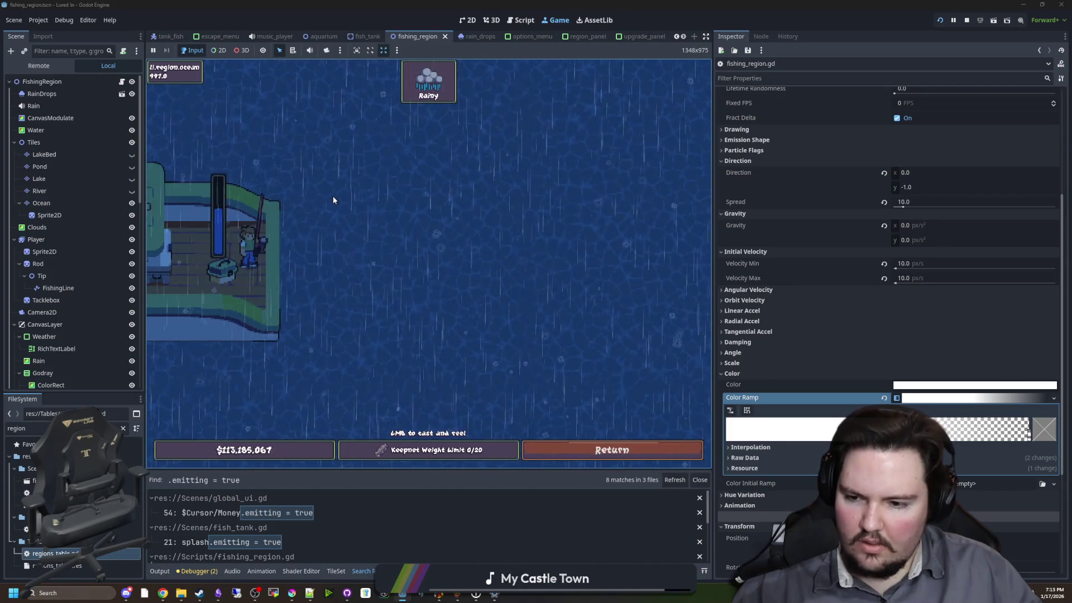
pyautogui.press('F8')
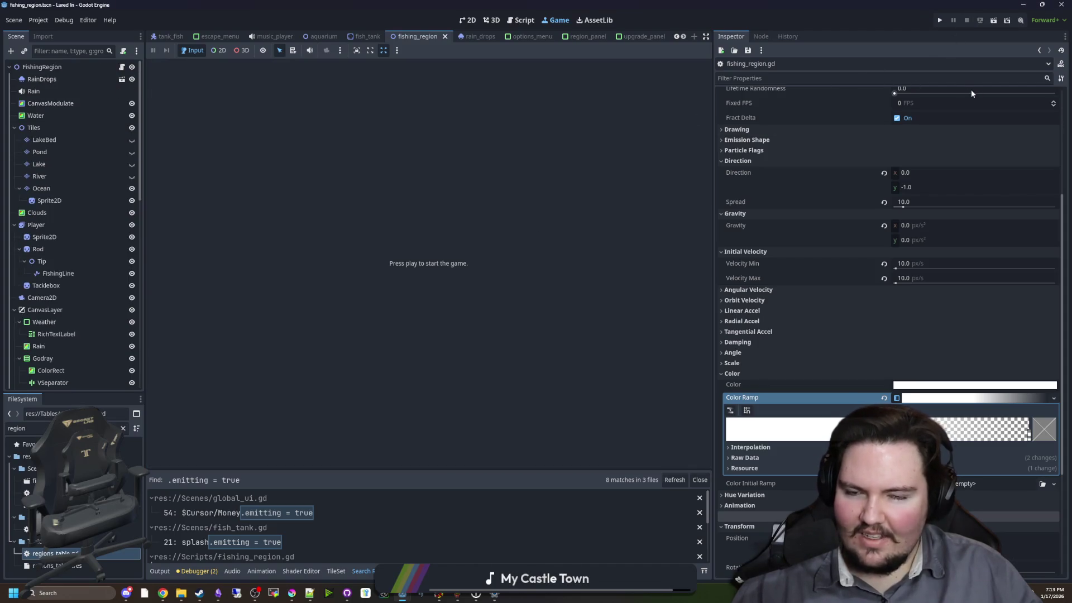
pyautogui.click(941, 21)
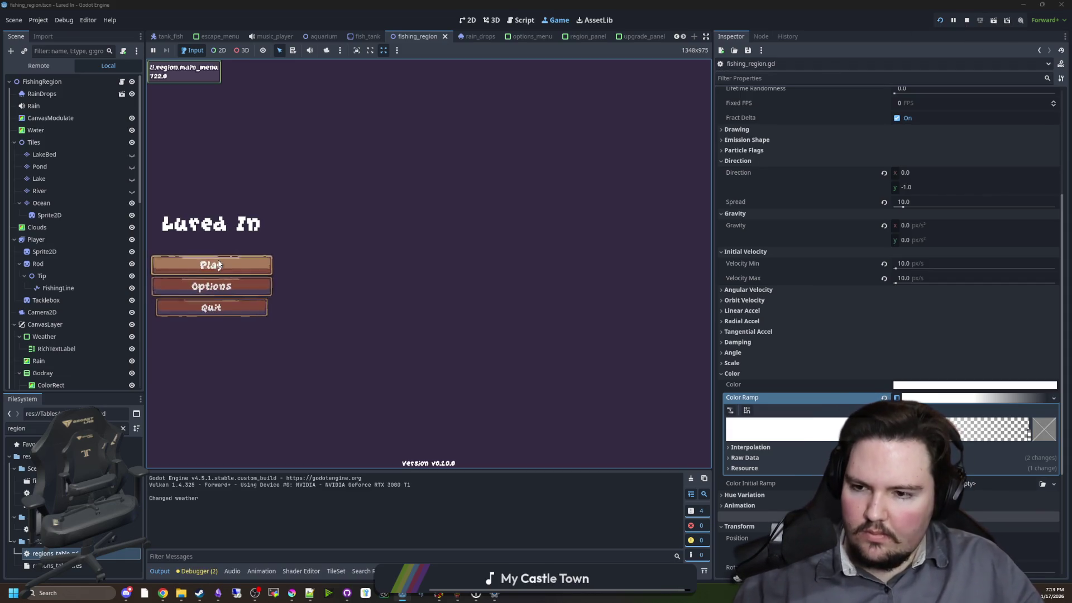
# - Start playing from the main menu, travel to the Ocean, and cast and reel in a catch
pyautogui.click(219, 264)
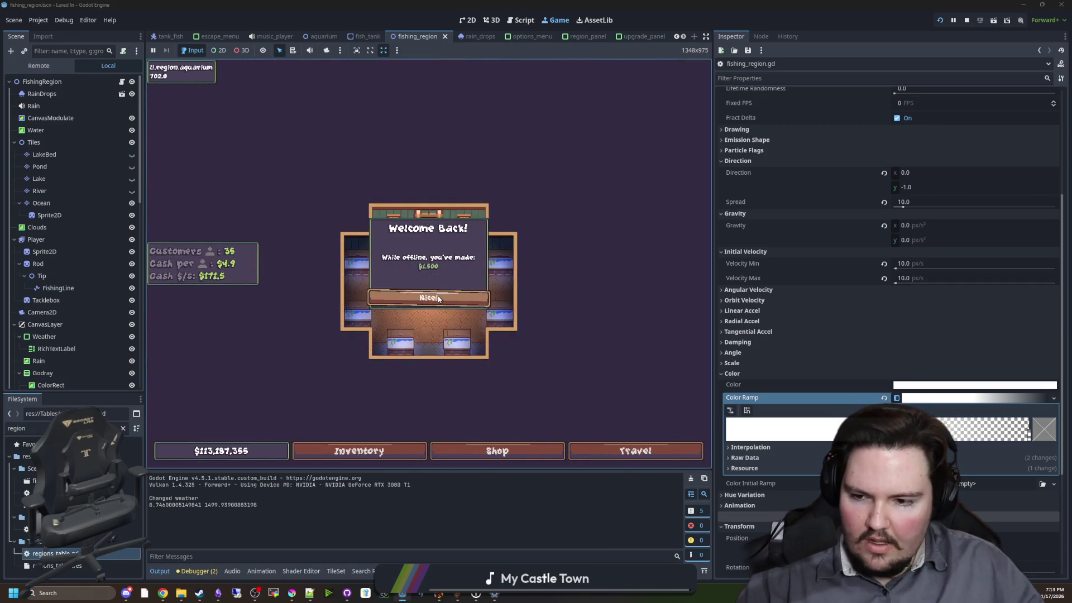
pyautogui.click(438, 298)
pyautogui.click(637, 450)
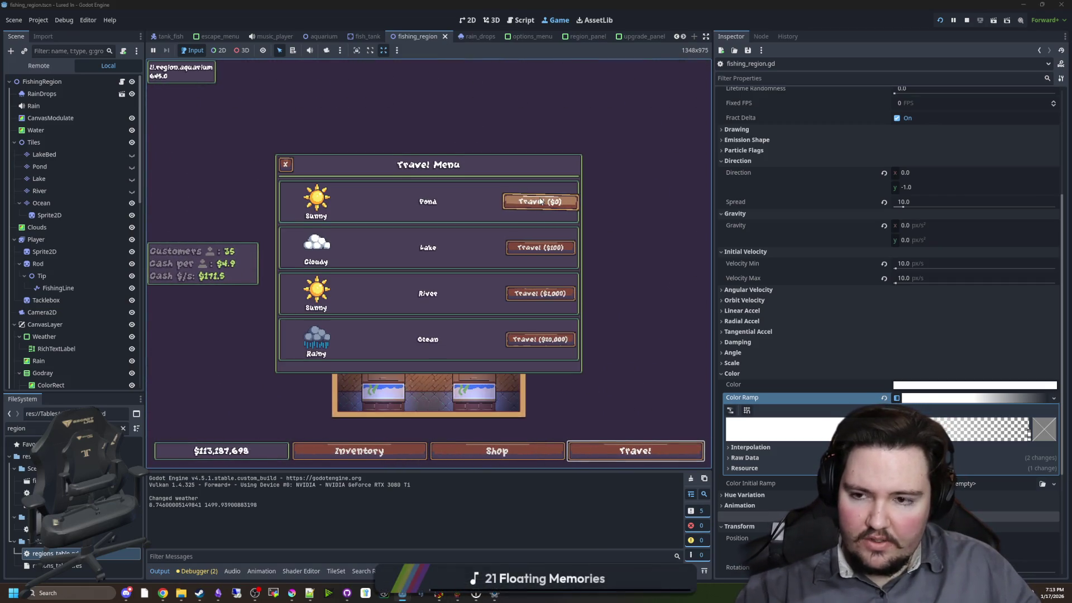
pyautogui.click(540, 339)
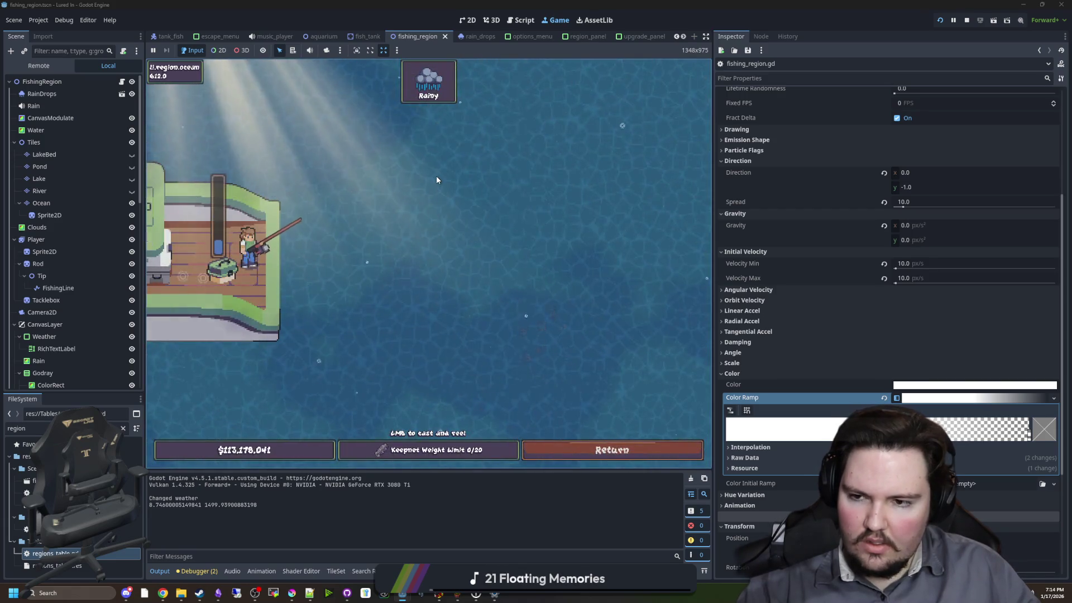
pyautogui.click(437, 177)
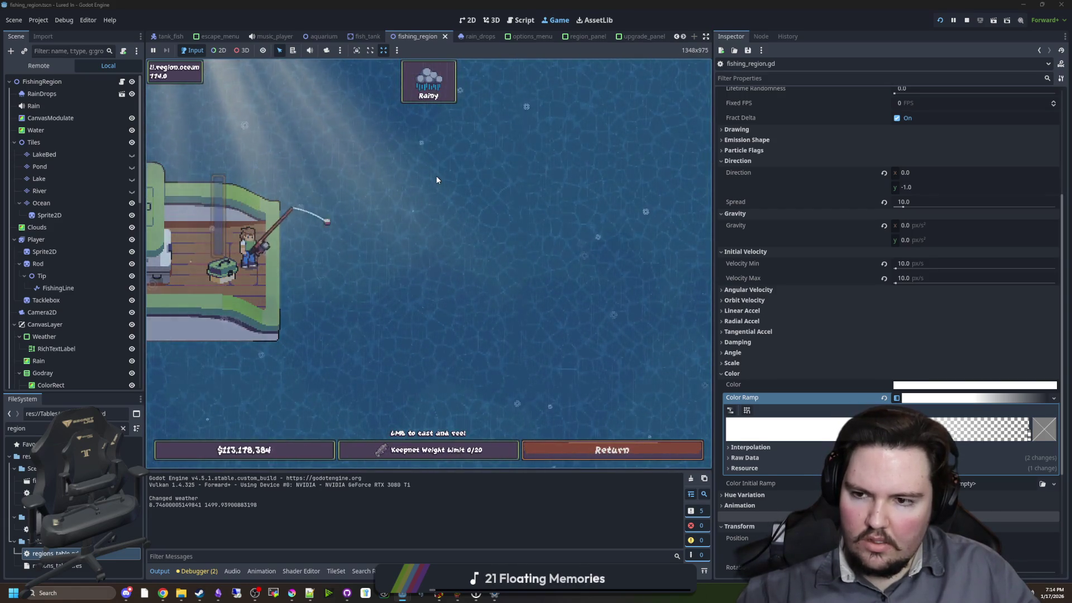
pyautogui.click(436, 180)
pyautogui.click(437, 179)
pyautogui.moveTo(436, 180); pyautogui.dragTo(412, 183)
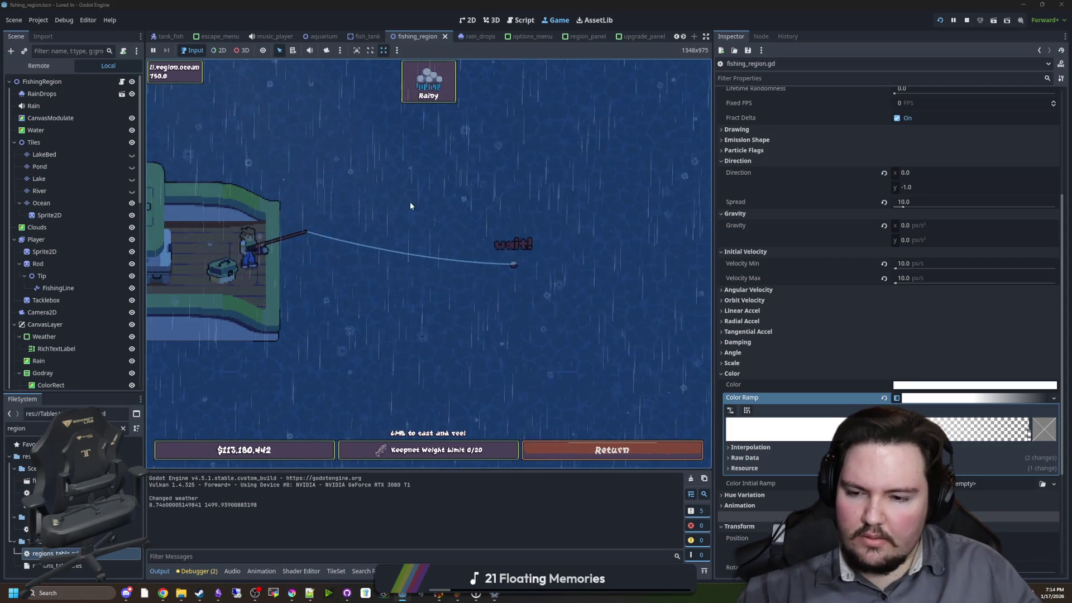
# - Hook and land a fish in the minigame, travel to the Pond, then stop the game
pyautogui.click(424, 202)
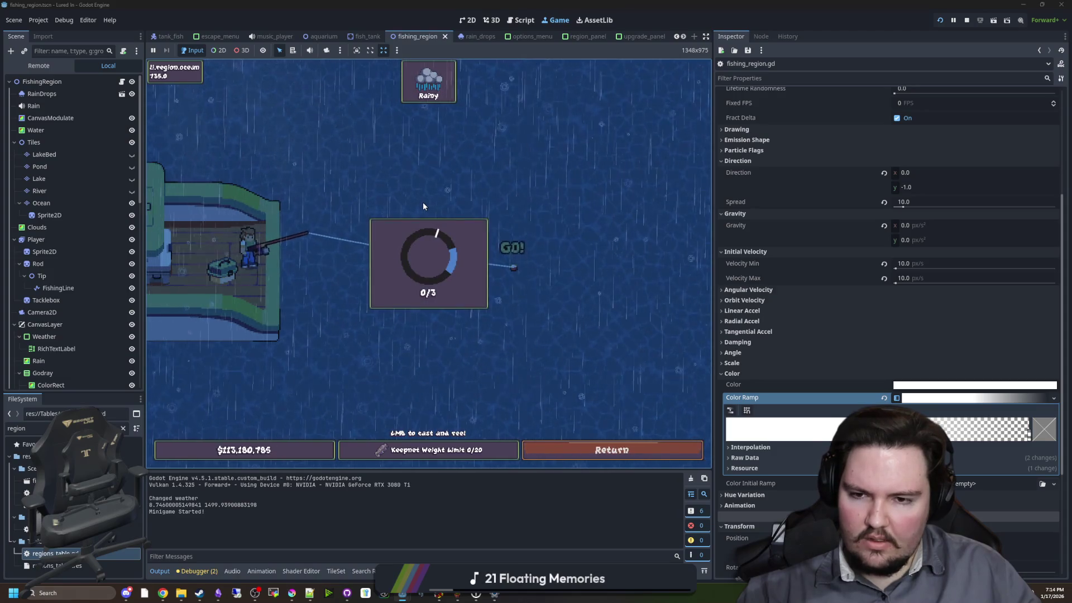
pyautogui.click(423, 204)
pyautogui.click(424, 205)
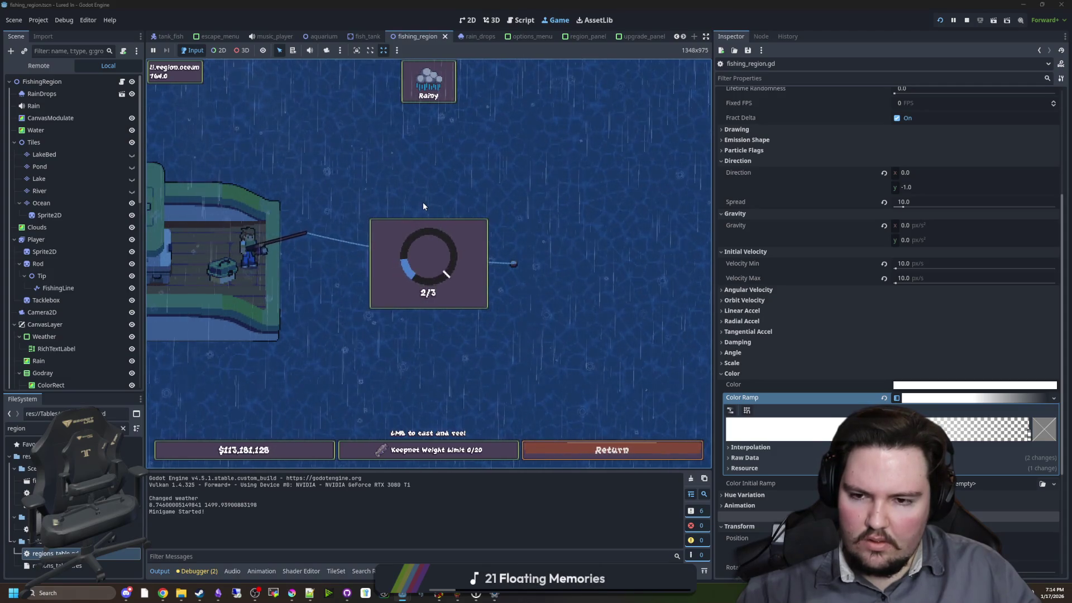
pyautogui.click(423, 204)
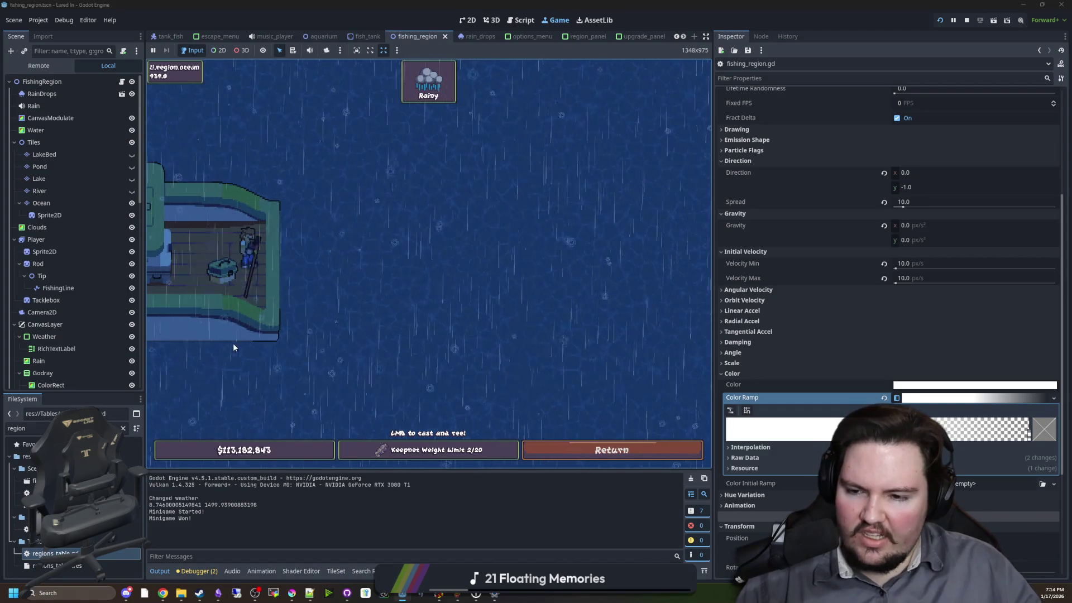
pyautogui.click(586, 445)
pyautogui.click(629, 444)
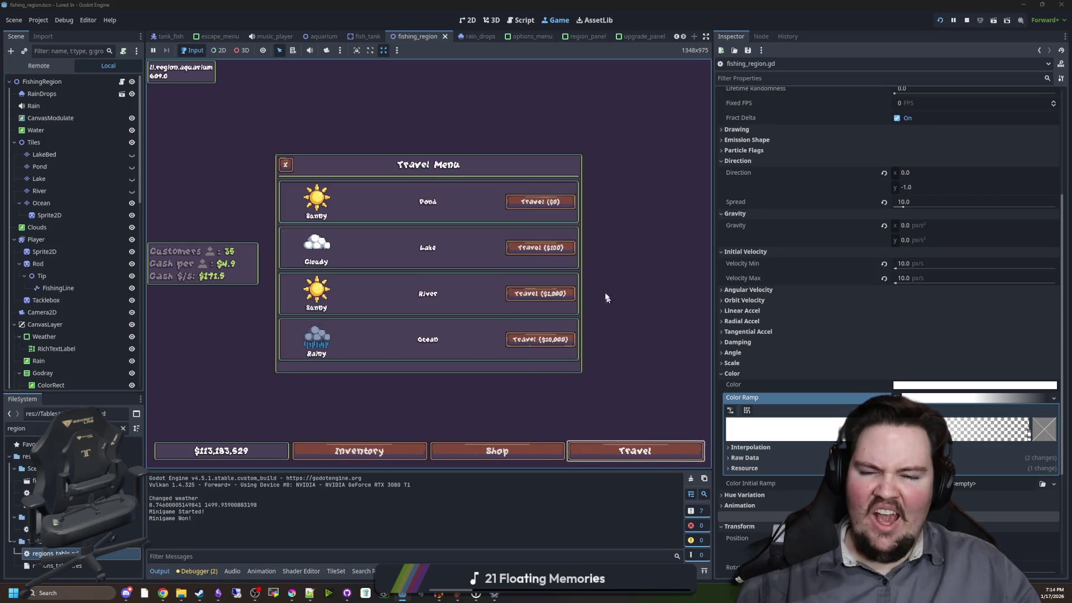
pyautogui.click(540, 210)
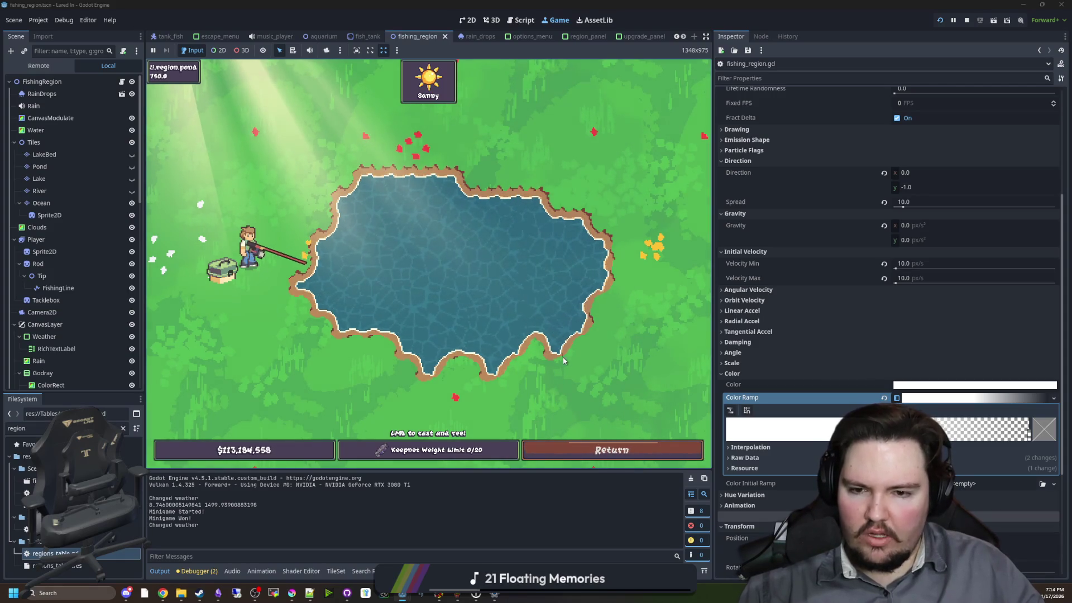
pyautogui.click(966, 21)
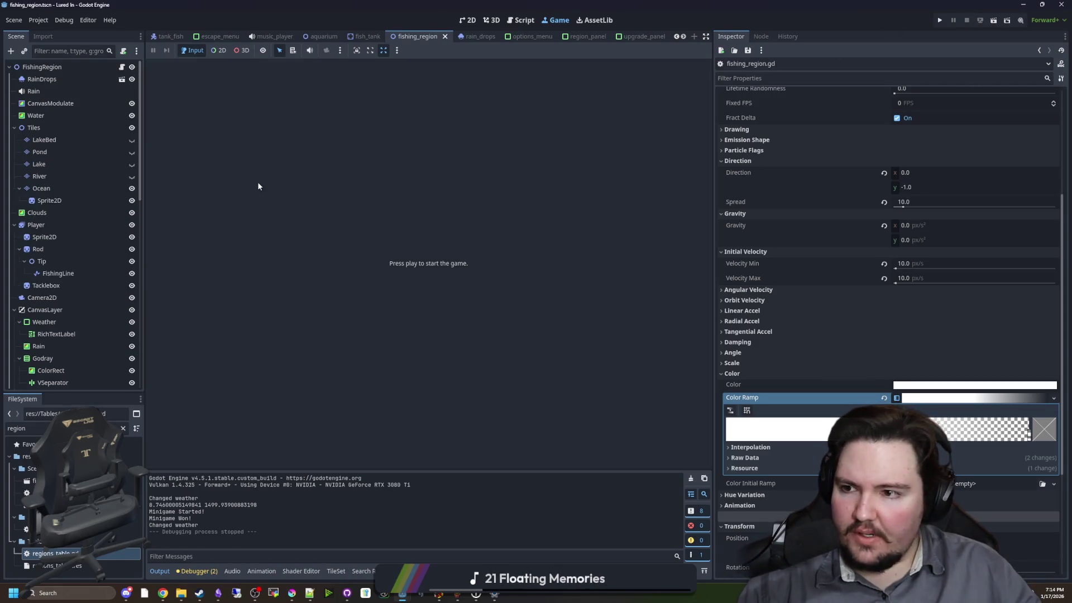
pyautogui.click(95, 140)
# - In the 2D view, move the LakeBed layer under the Pond node in the Scene dock
pyautogui.click(472, 21)
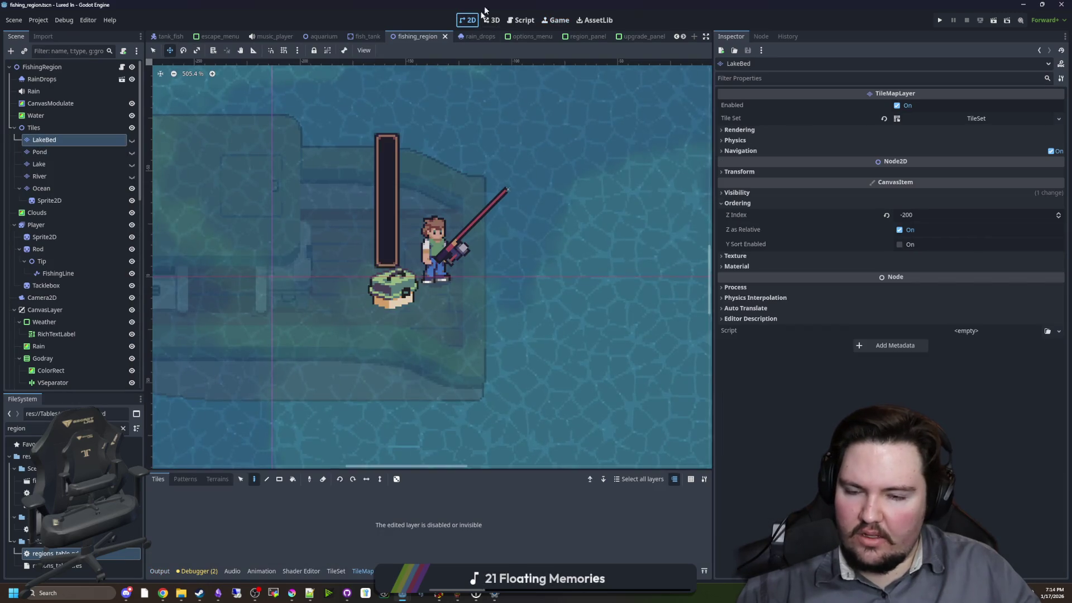
pyautogui.scroll(-5, 257, 276)
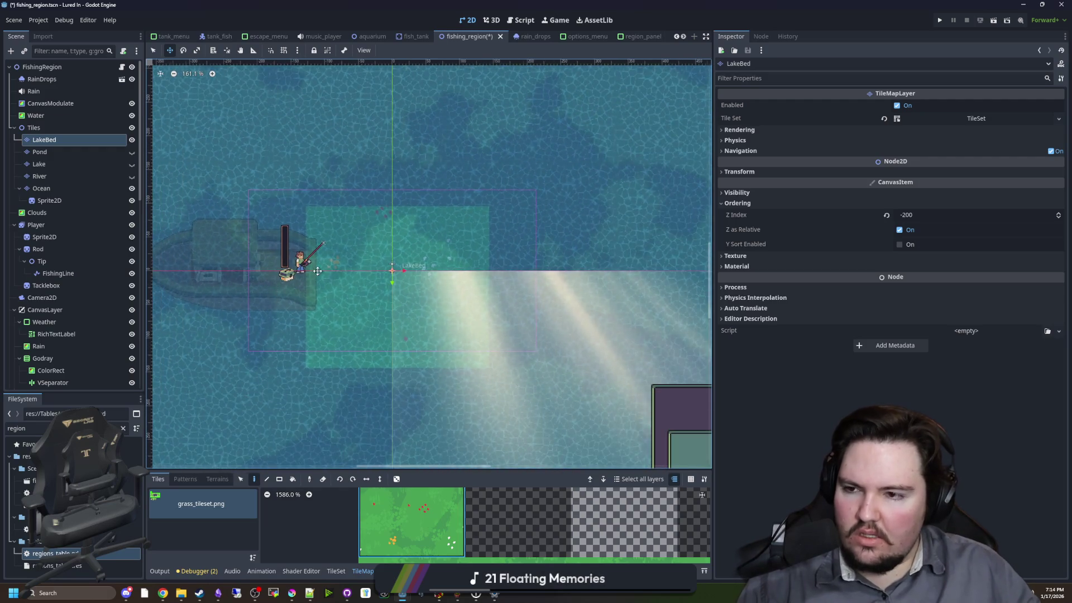
pyautogui.scroll(-1, 317, 270)
pyautogui.moveTo(63, 140); pyautogui.dragTo(58, 153)
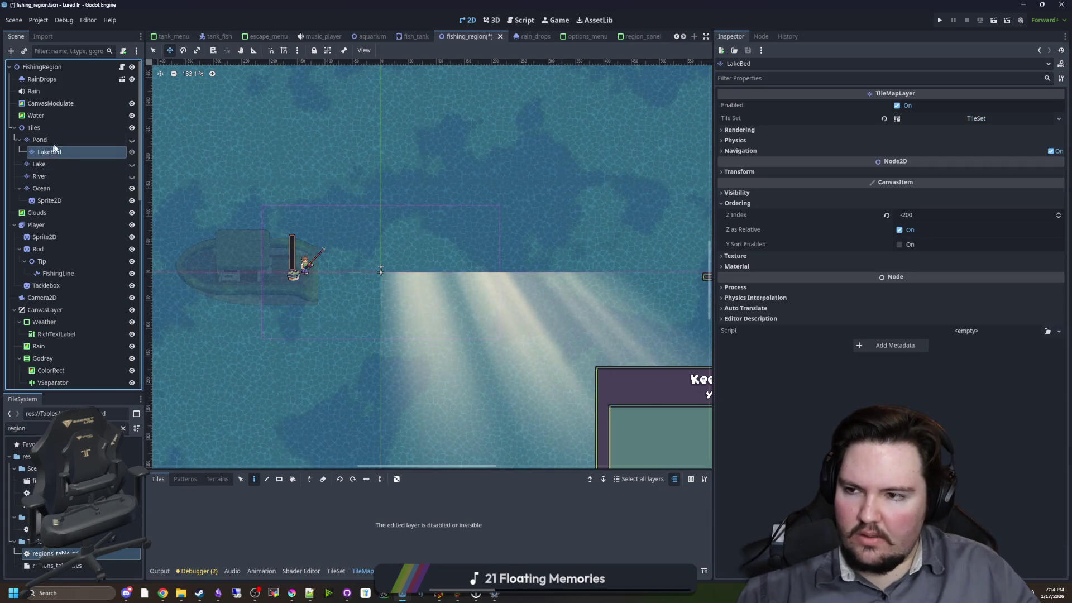
# - Show the Pond layer and toggle the Ocean layer's visibility on the canvas
pyautogui.click(132, 139)
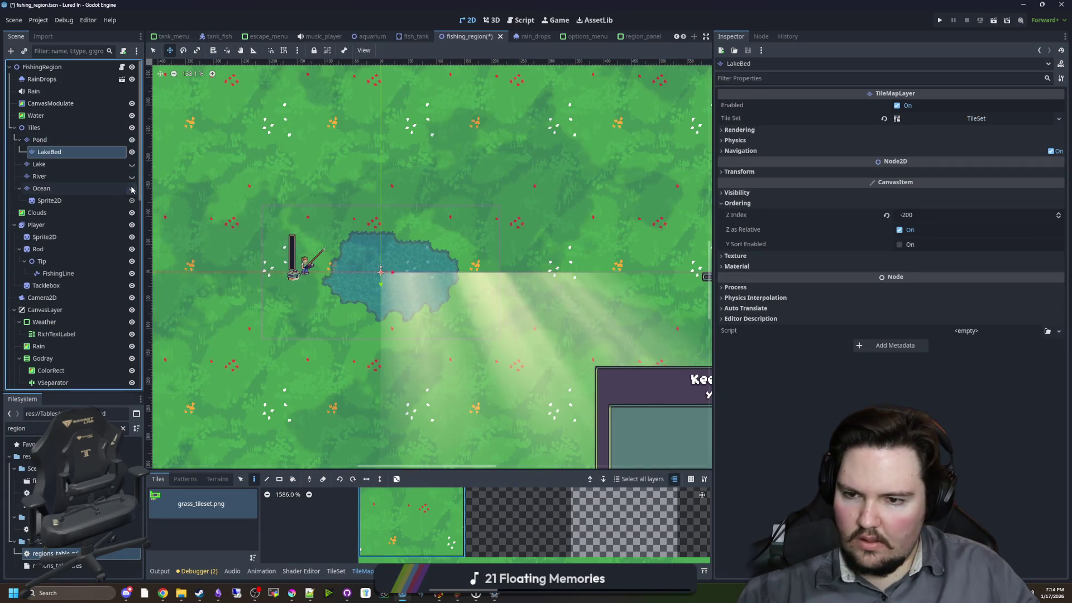
pyautogui.scroll(7, 370, 273)
pyautogui.scroll(-7, 370, 273)
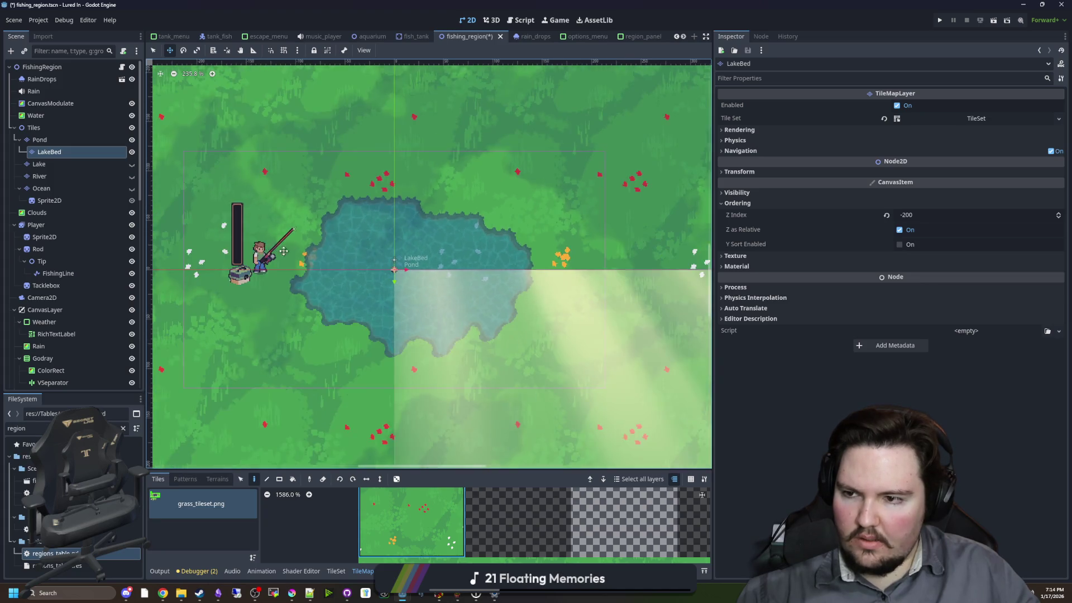
pyautogui.click(130, 189)
# - Rename LakeBed to PondBed, save the scene, and select the Lake layer
pyautogui.click(132, 152)
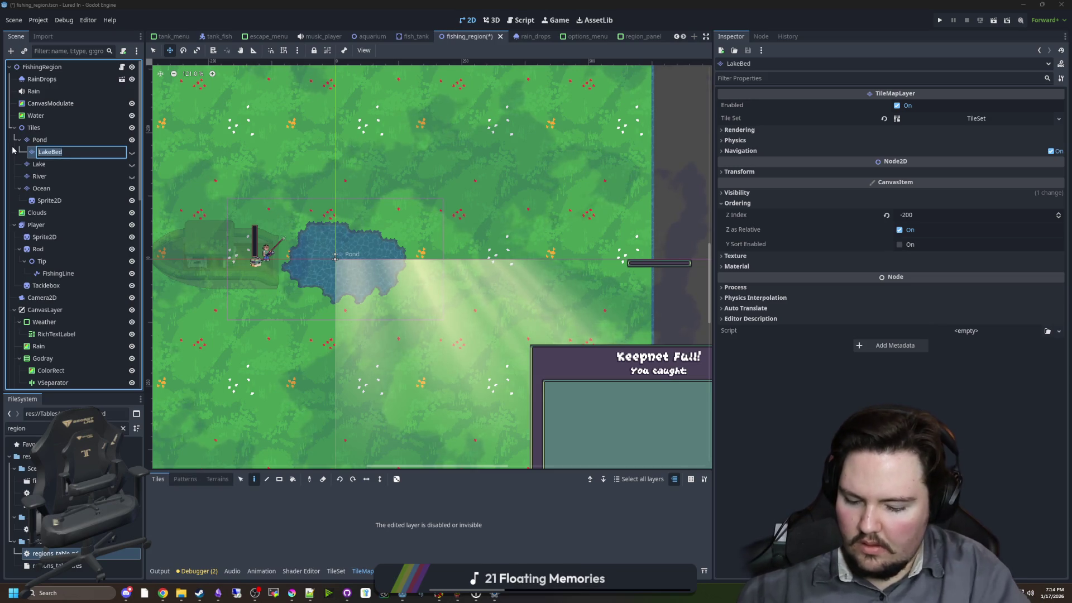
pyautogui.write('PondBed')
pyautogui.press('Return')
pyautogui.hotkey('ctrl', 's')
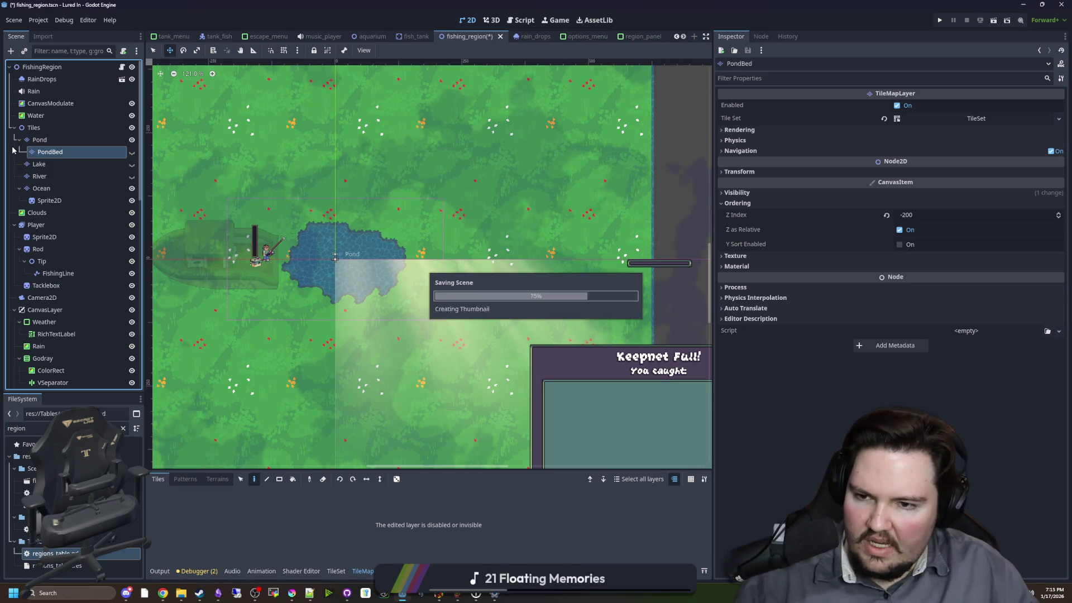
pyautogui.scroll(3, 297, 281)
pyautogui.scroll(2, 297, 281)
pyautogui.click(112, 164)
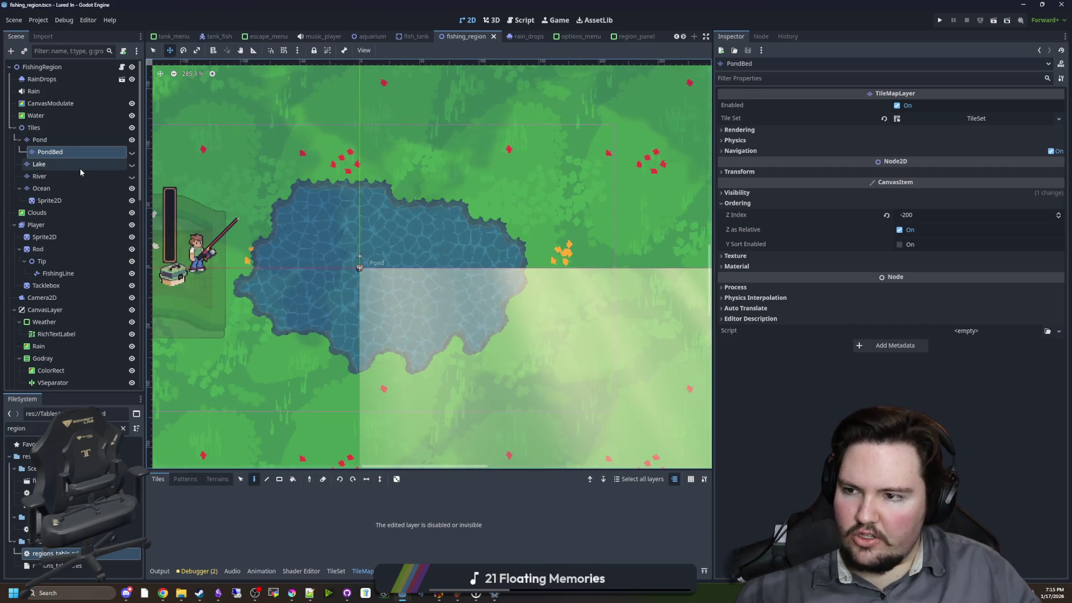
# - Show the Lake layer, hide the Pond layer, and save the scene
pyautogui.click(133, 164)
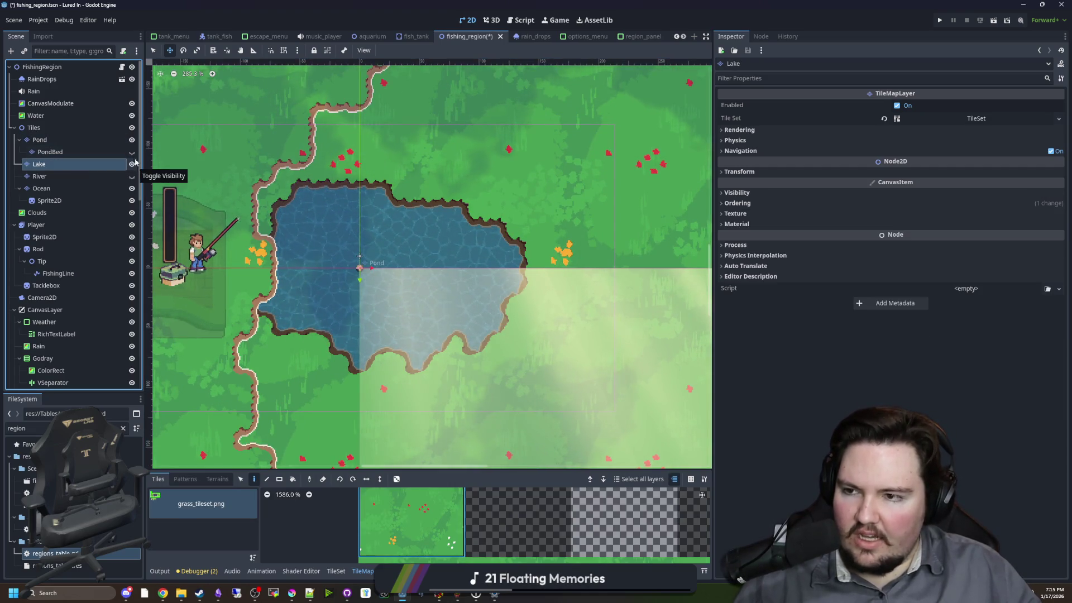
pyautogui.click(132, 140)
pyautogui.scroll(-4, 342, 252)
pyautogui.hotkey('ctrl', 's')
pyautogui.scroll(4, 343, 251)
pyautogui.scroll(-3, 368, 296)
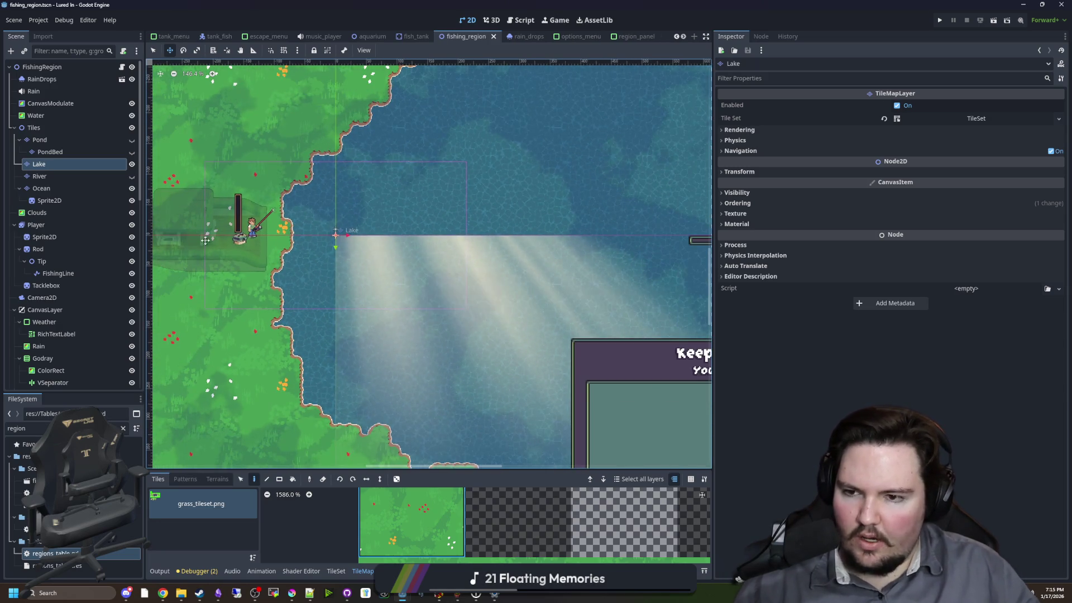
# - Hide Lake, check and hide River, show Ocean, and select its Sprite2D before saving
pyautogui.click(132, 165)
pyautogui.click(130, 175)
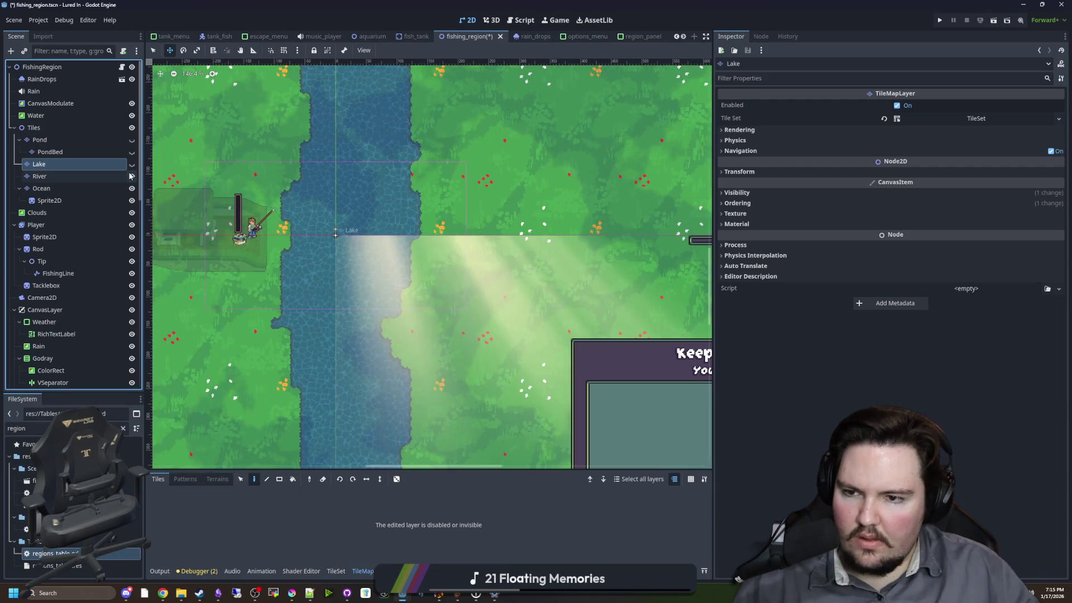
pyautogui.click(130, 176)
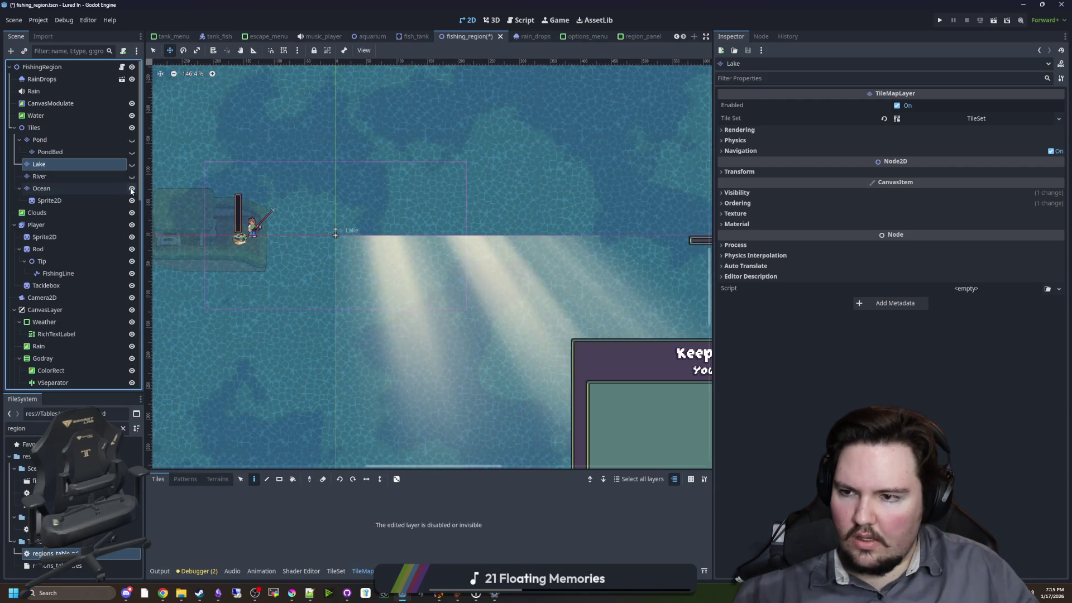
pyautogui.click(132, 191)
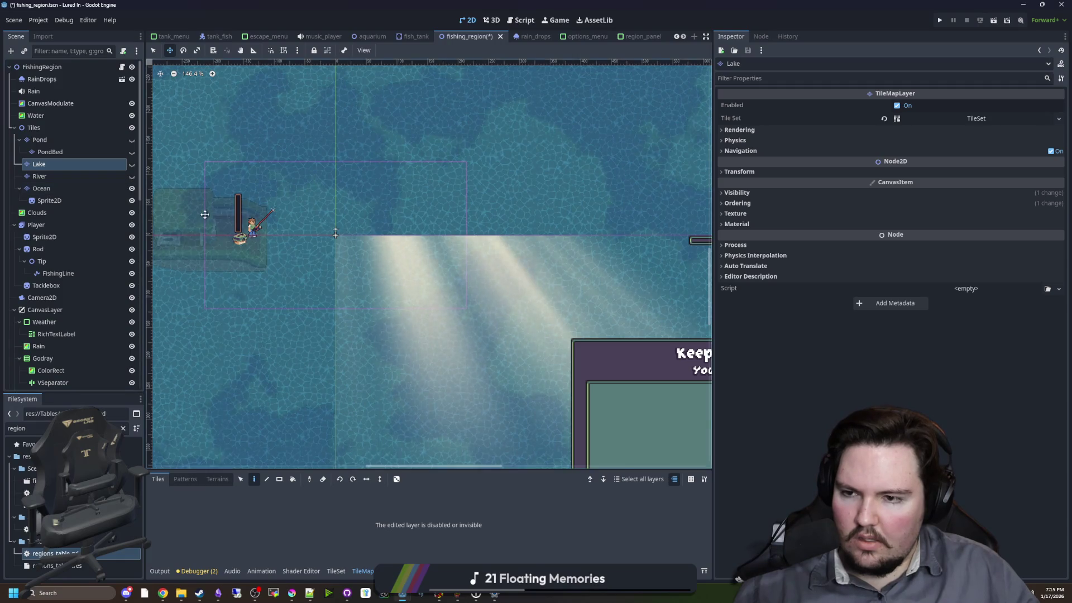
pyautogui.scroll(5, 228, 225)
pyautogui.click(53, 200)
pyautogui.hotkey('ctrl', 's')
# - Select the Ocean tile layer and save the fishing_region scene
pyautogui.click(101, 189)
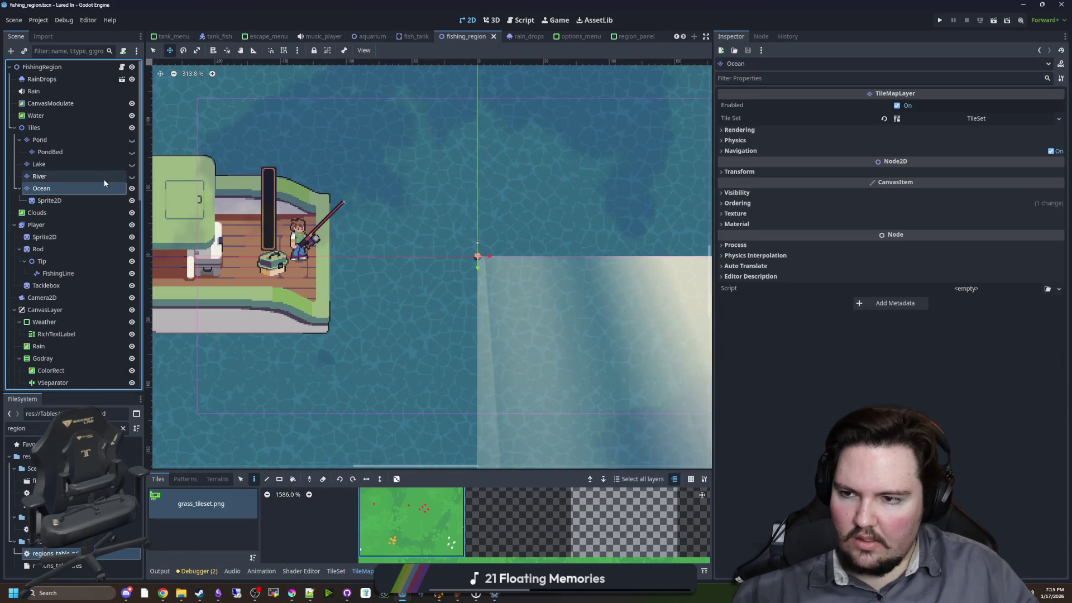
pyautogui.click(102, 177)
pyautogui.click(89, 188)
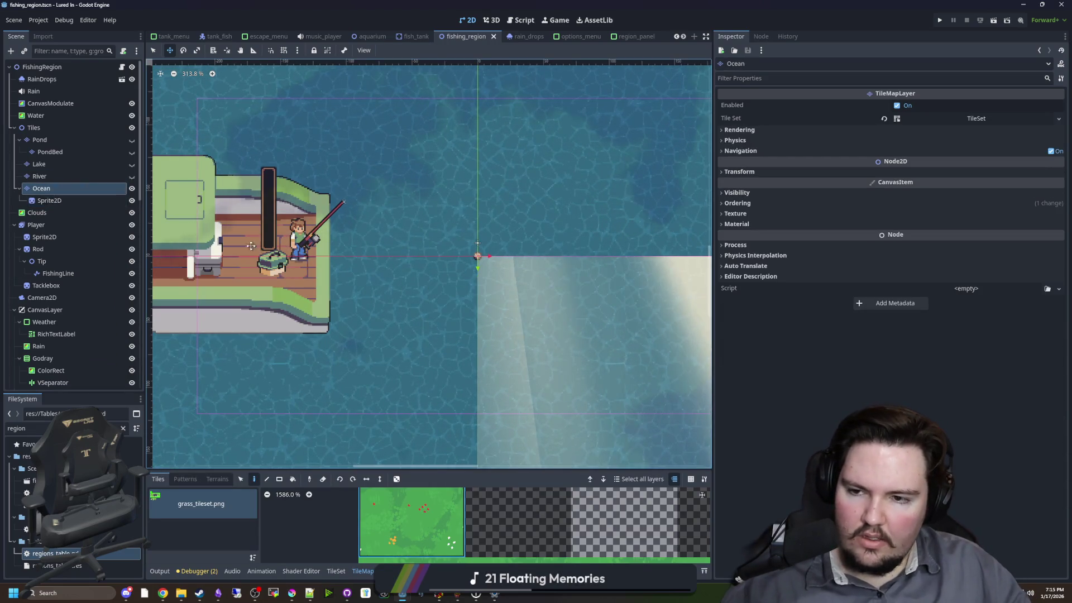
pyautogui.scroll(-1, 384, 283)
pyautogui.hotkey('ctrl', 's')
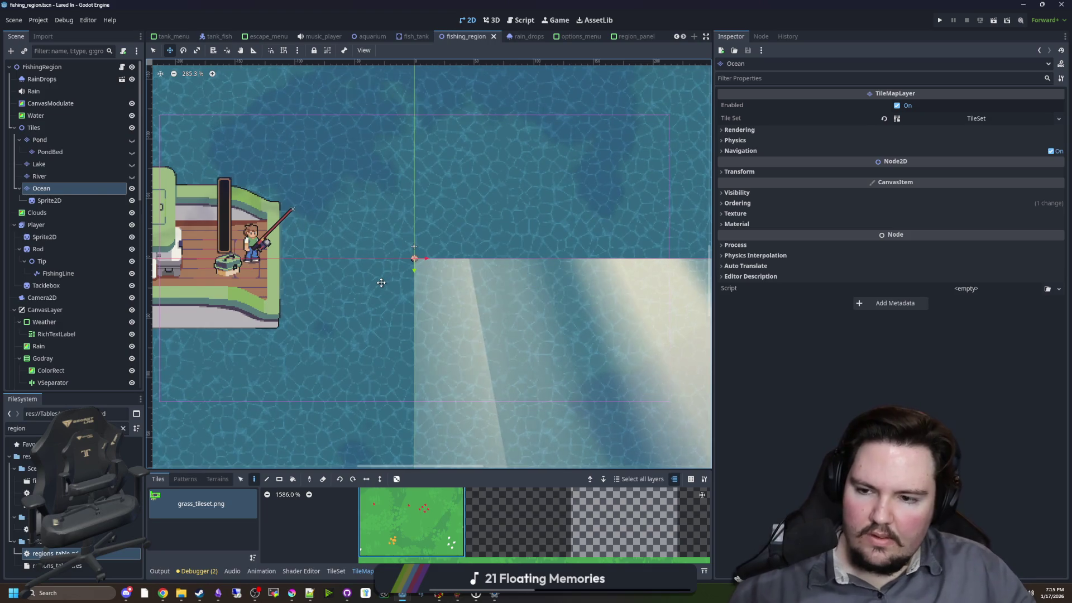
pyautogui.scroll(-7, 436, 324)
pyautogui.scroll(7, 328, 317)
pyautogui.hotkey('ctrl', 's')
# - Save the scene once more, then bring the Discord window back to the front
pyautogui.scroll(-3, 391, 313)
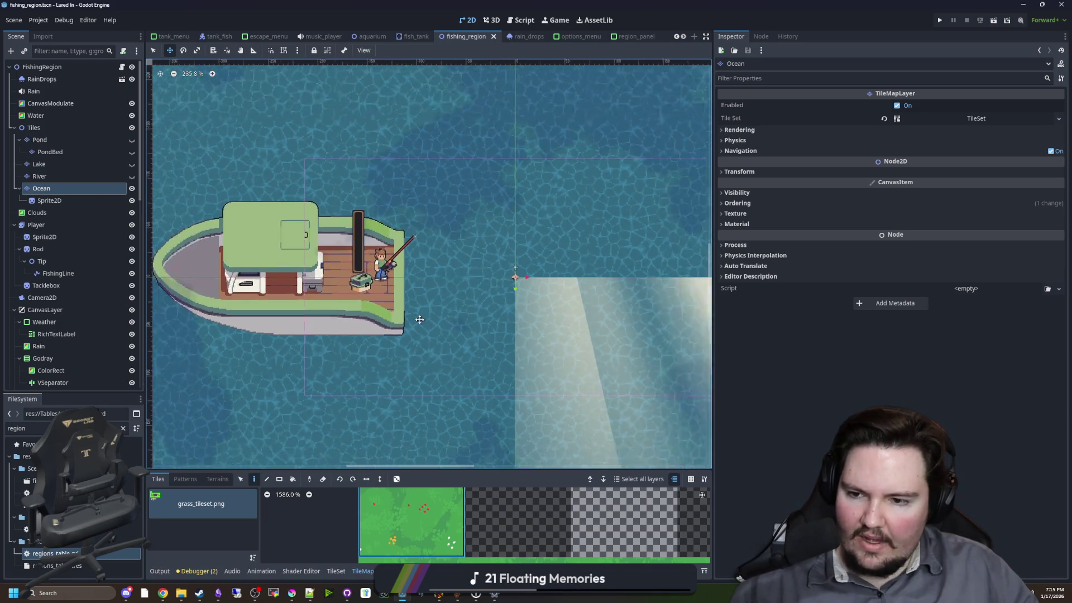
pyautogui.scroll(6, 448, 306)
pyautogui.hscroll(4, 453, 308)
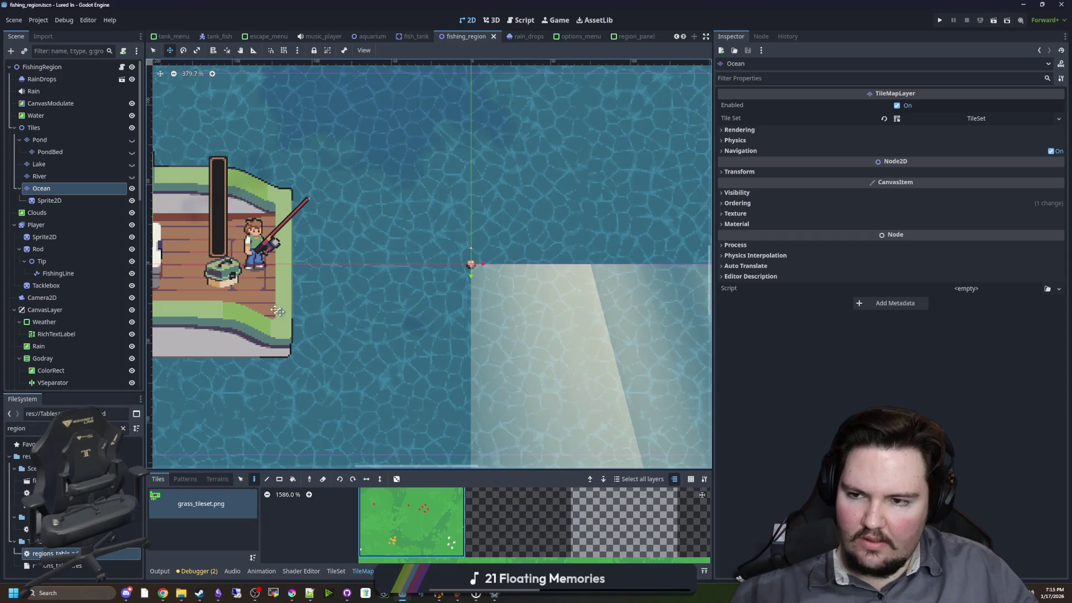
pyautogui.scroll(1, 278, 295)
pyautogui.hotkey('ctrl', 's')
pyautogui.hotkey('ctrl', 's')
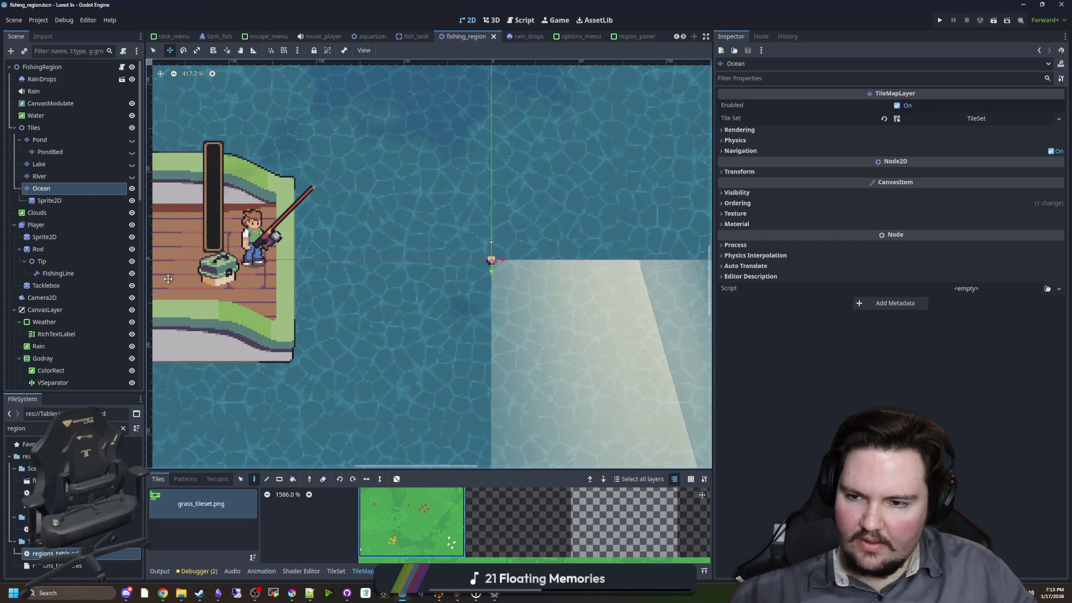
pyautogui.scroll(-3, 219, 273)
pyautogui.scroll(-3, 301, 292)
pyautogui.hotkey('ctrl', 's')
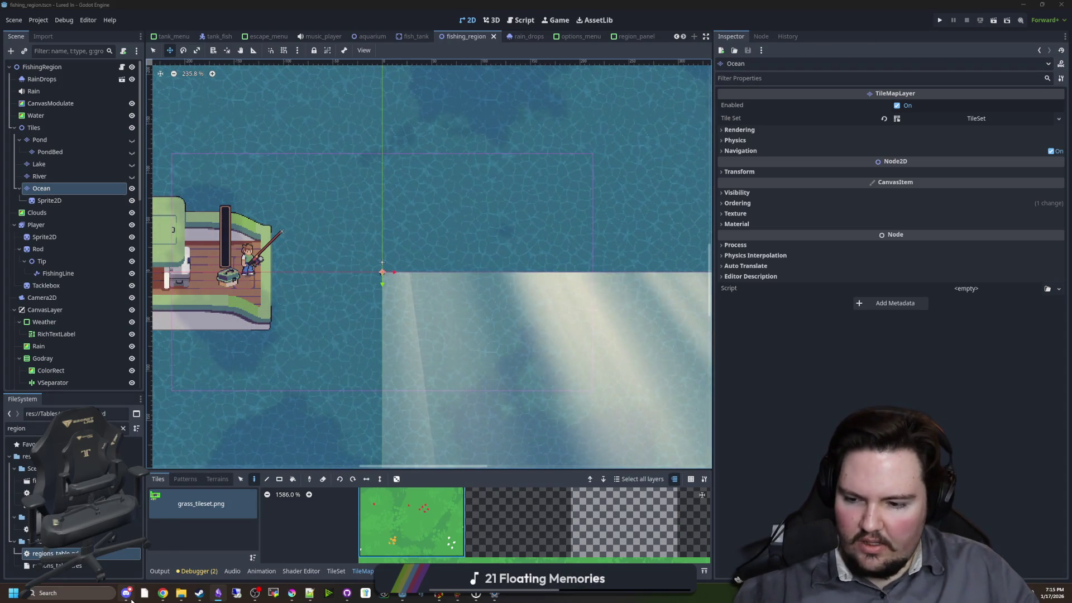
pyautogui.moveTo(127, 593)
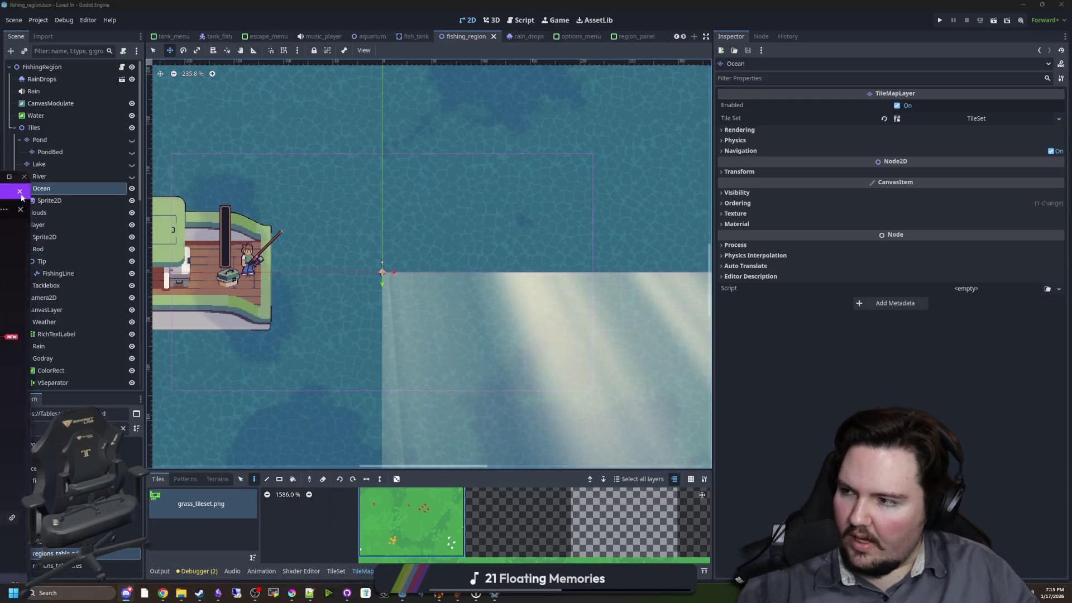
pyautogui.click(140, 559)
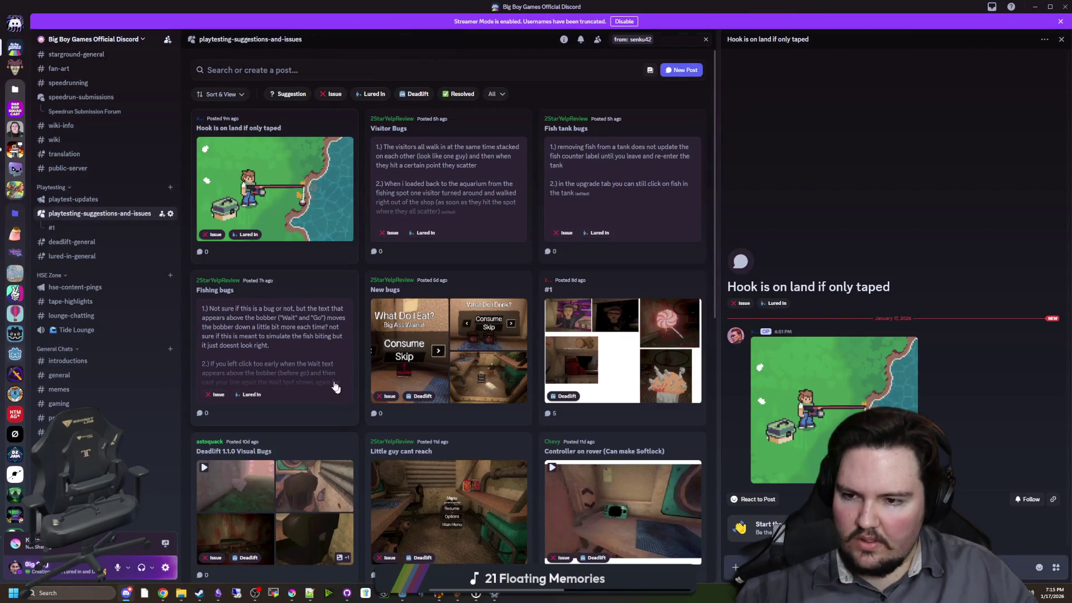
# - Read the Fishing bugs report, marking the bobber and fish-biting lines
pyautogui.click(289, 367)
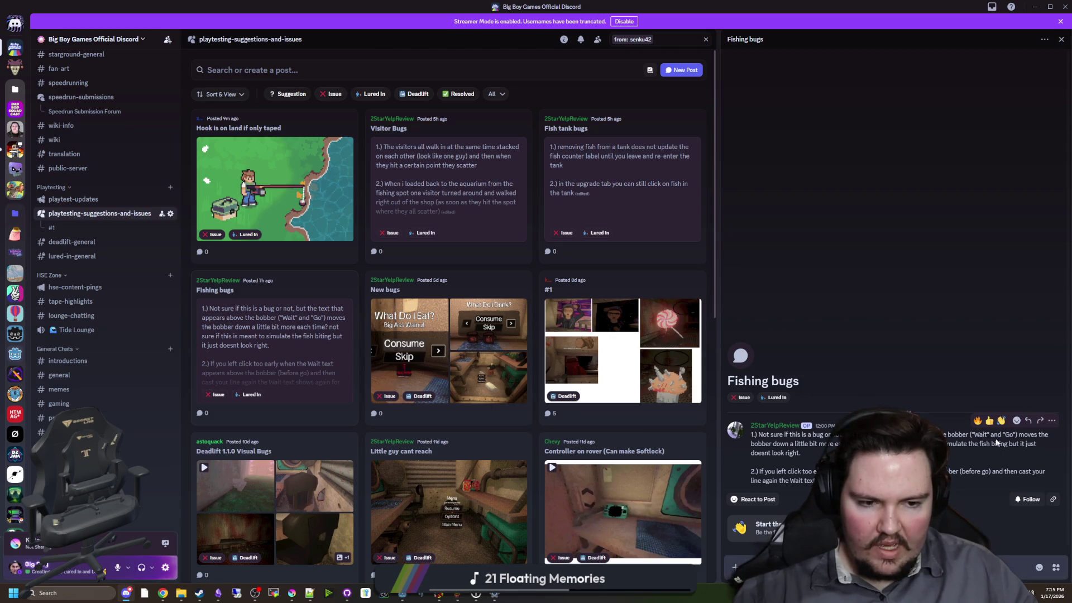
pyautogui.moveTo(758, 444); pyautogui.dragTo(980, 443)
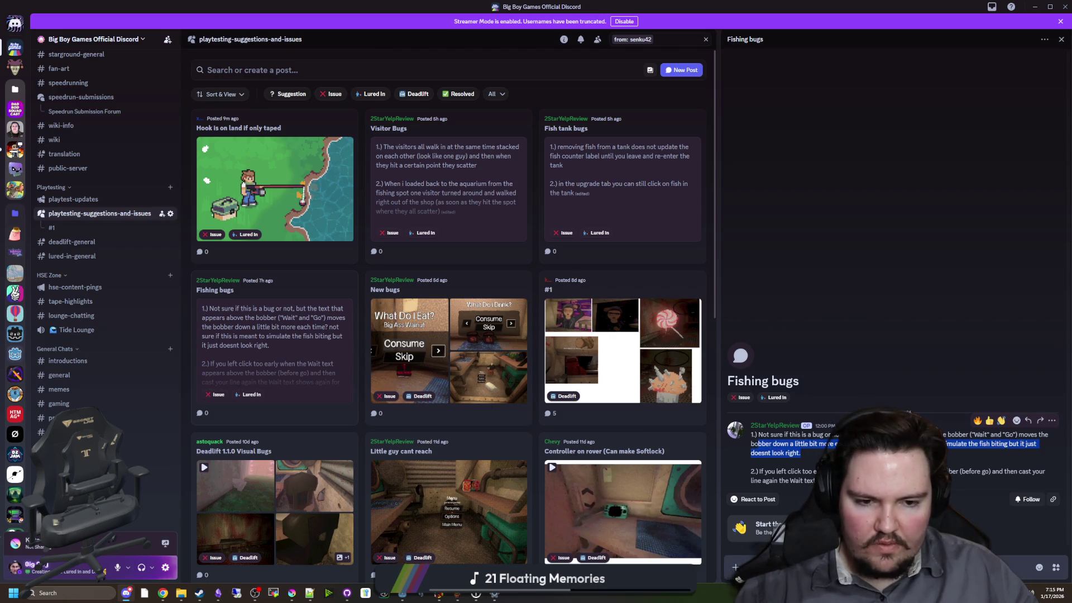
pyautogui.click(978, 445)
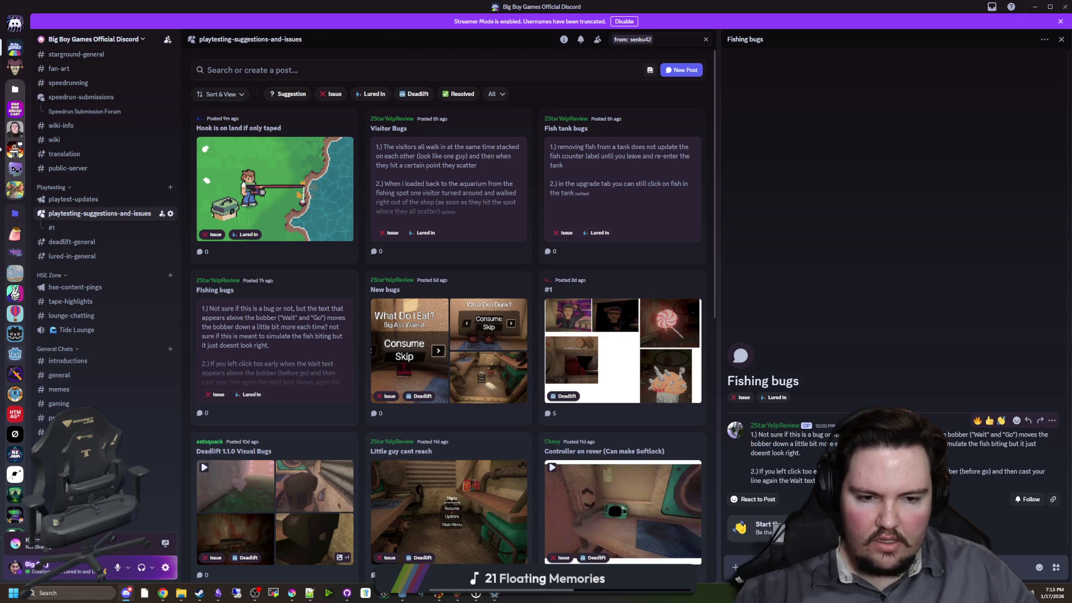
pyautogui.moveTo(996, 445); pyautogui.dragTo(1024, 445)
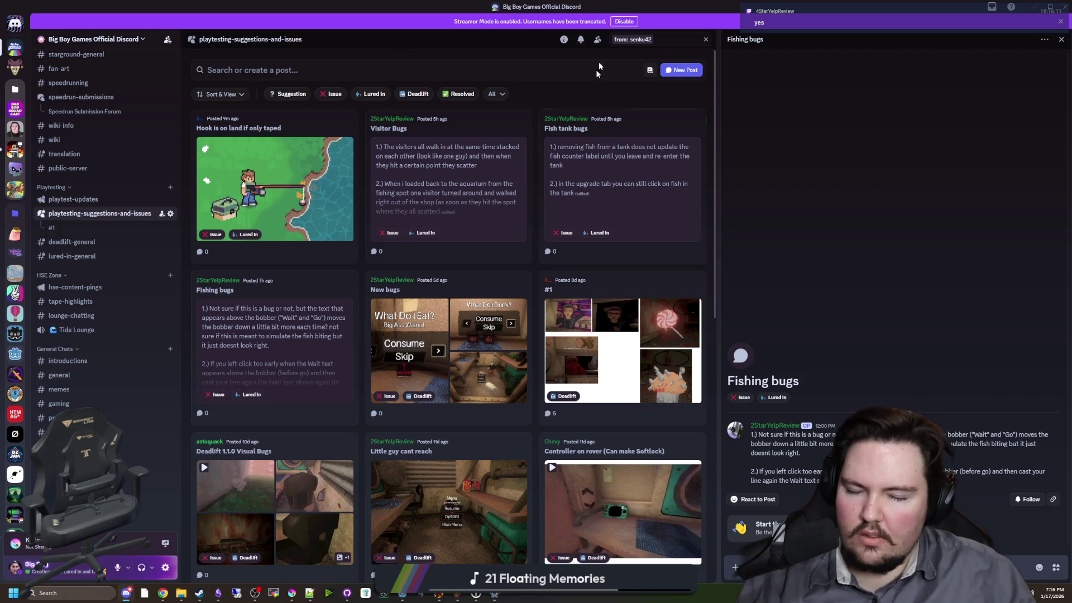
# - Read the Fish tank bugs and Visitor Bugs reports, then restore down the Discord window
pyautogui.click(618, 155)
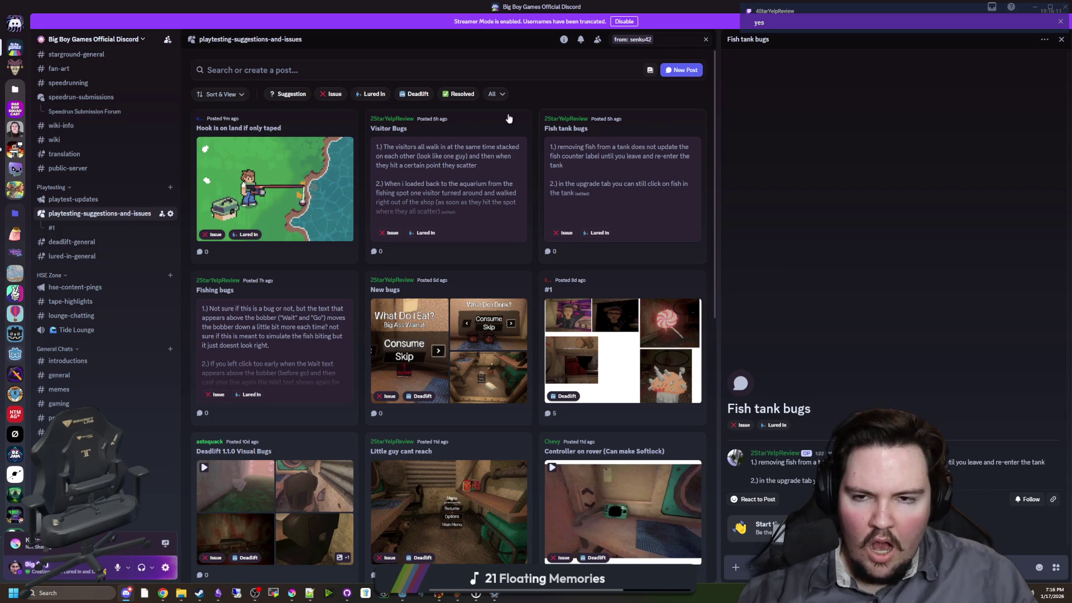
pyautogui.click(471, 129)
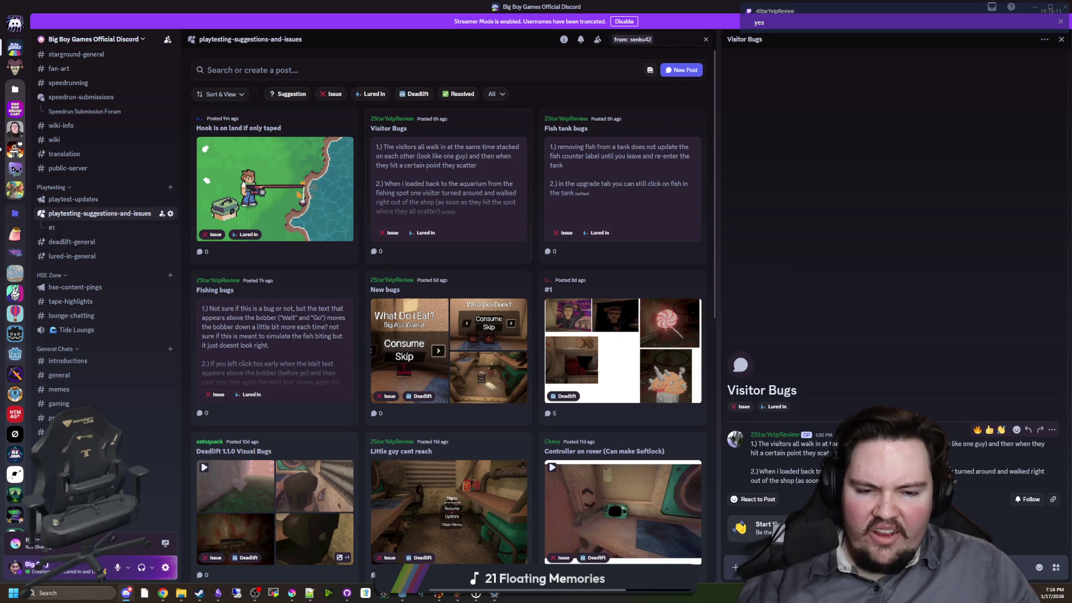
pyautogui.press('super+Down')
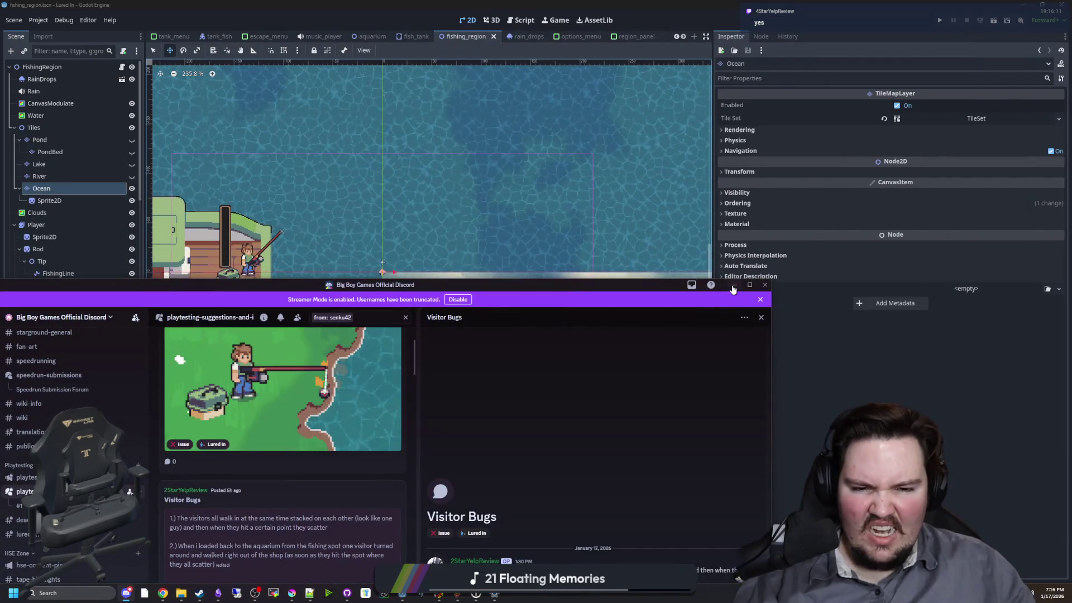
# - Hide Discord, switch to the aquarium scene, and open the Aquarium node's script
pyautogui.click(732, 289)
pyautogui.scroll(-3, 514, 279)
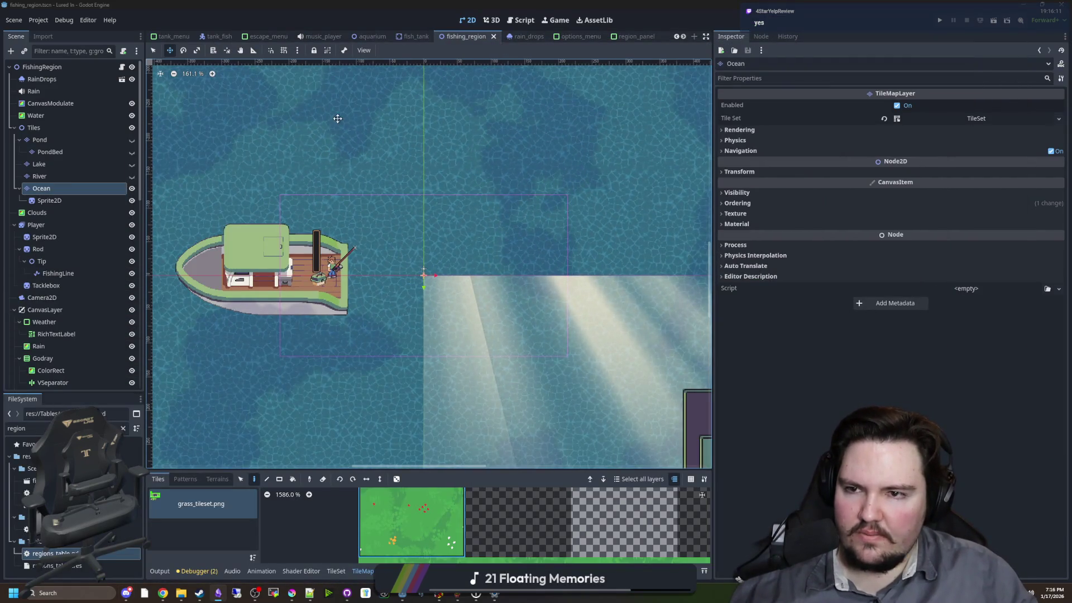
pyautogui.click(370, 36)
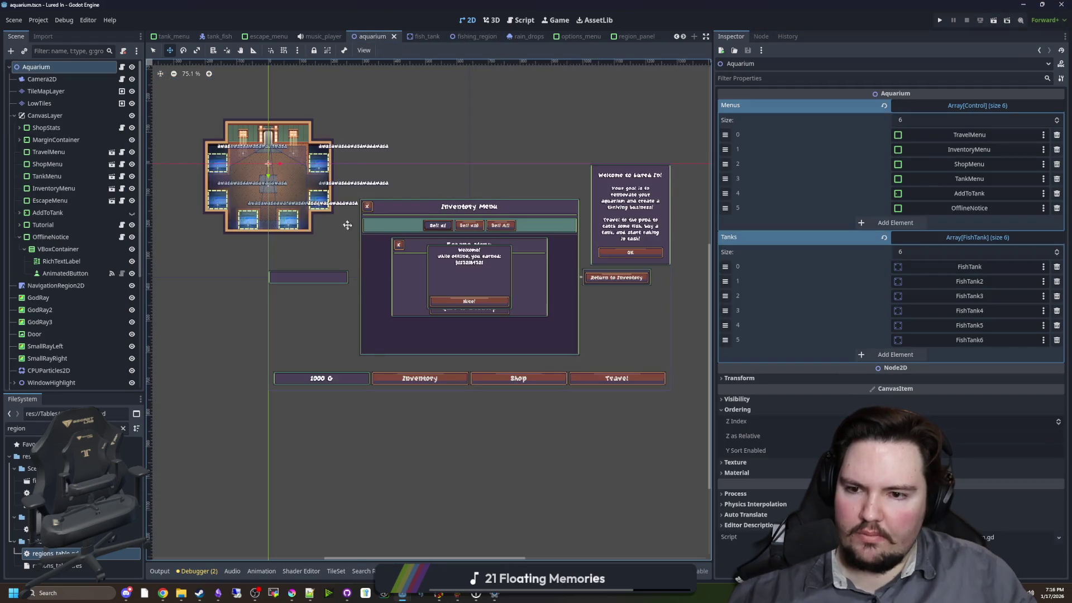
pyautogui.scroll(5, 348, 225)
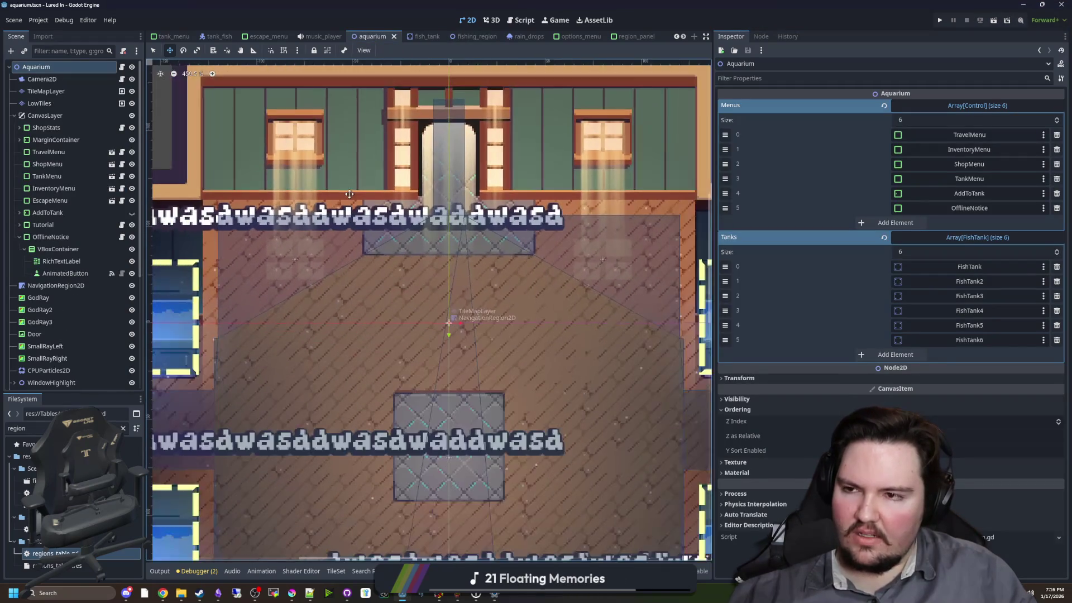
pyautogui.scroll(-5, 349, 193)
pyautogui.click(122, 68)
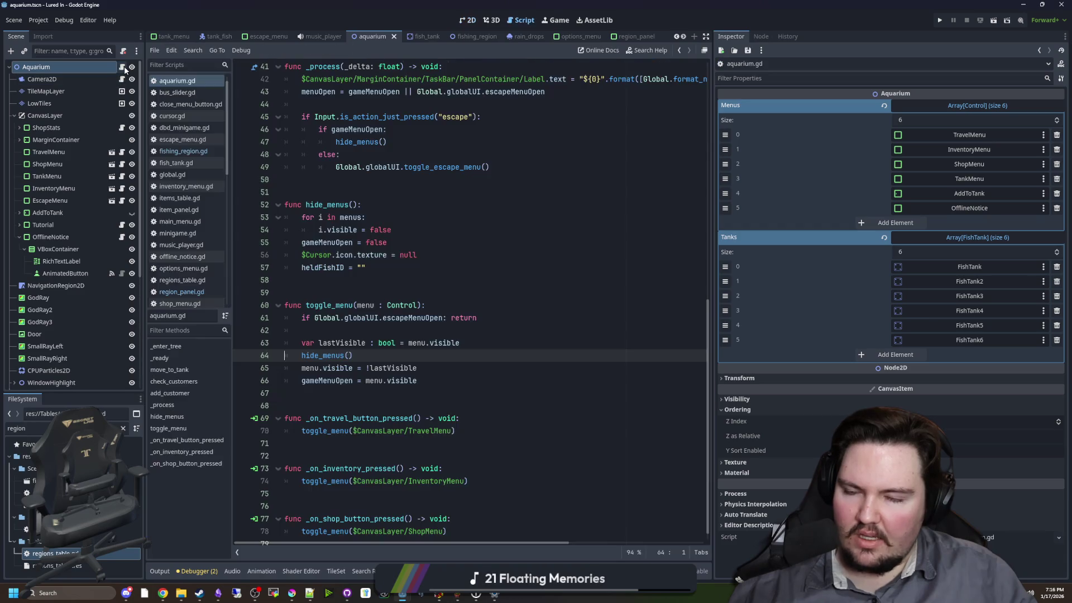
pyautogui.scroll(10, 454, 252)
# - Jump to add_customer and add the parameter initial = false
pyautogui.click(454, 254)
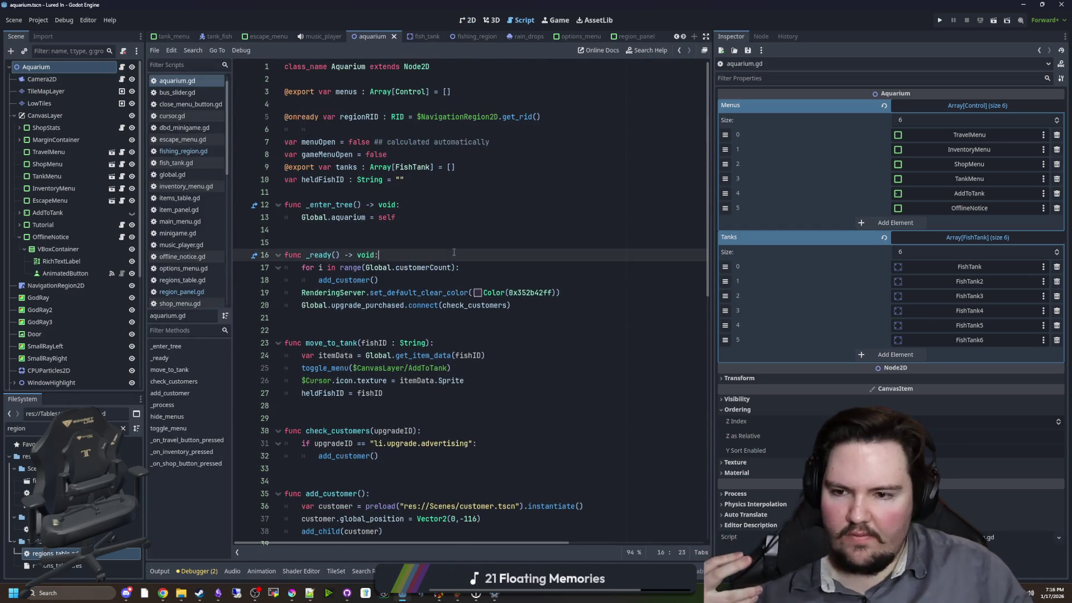
pyautogui.click(345, 282)
pyautogui.keyDown('ctrl'); pyautogui.click(345, 282); pyautogui.keyUp('ctrl')
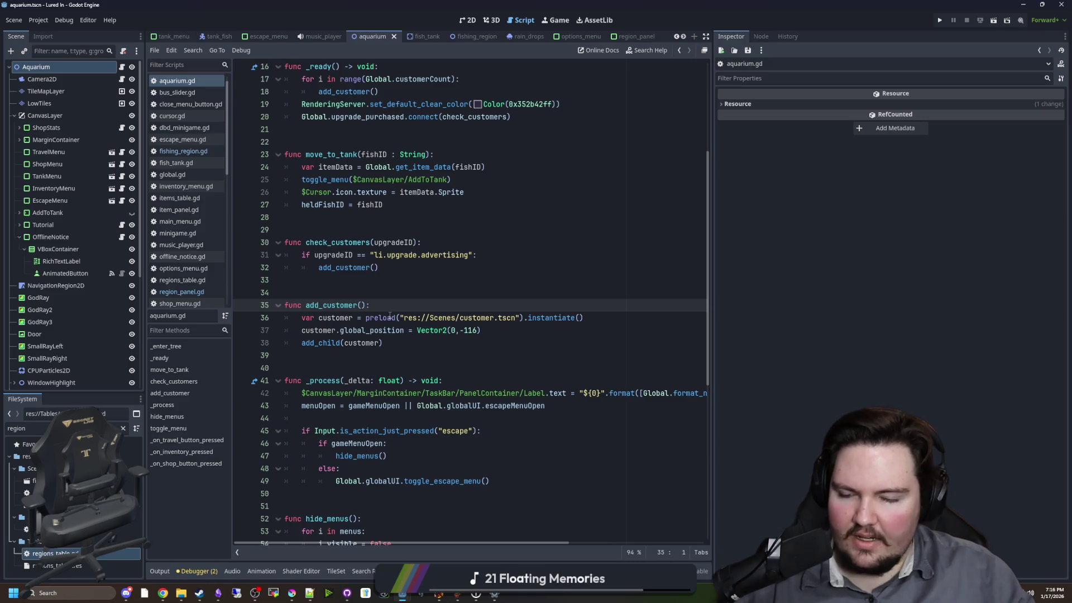
pyautogui.click(373, 293)
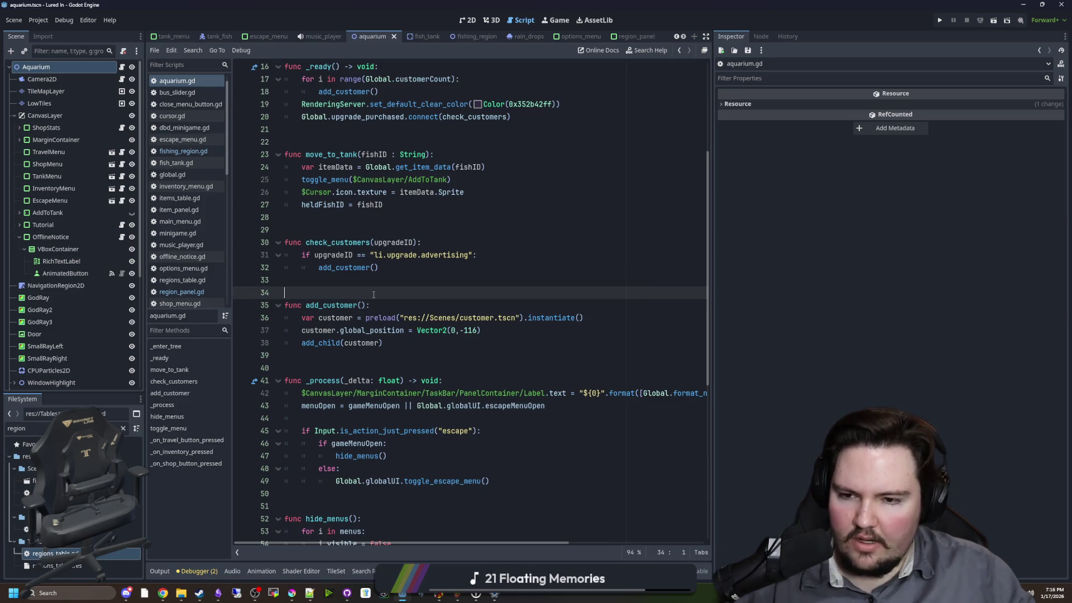
pyautogui.moveTo(481, 330); pyautogui.dragTo(325, 330)
pyautogui.click(358, 305)
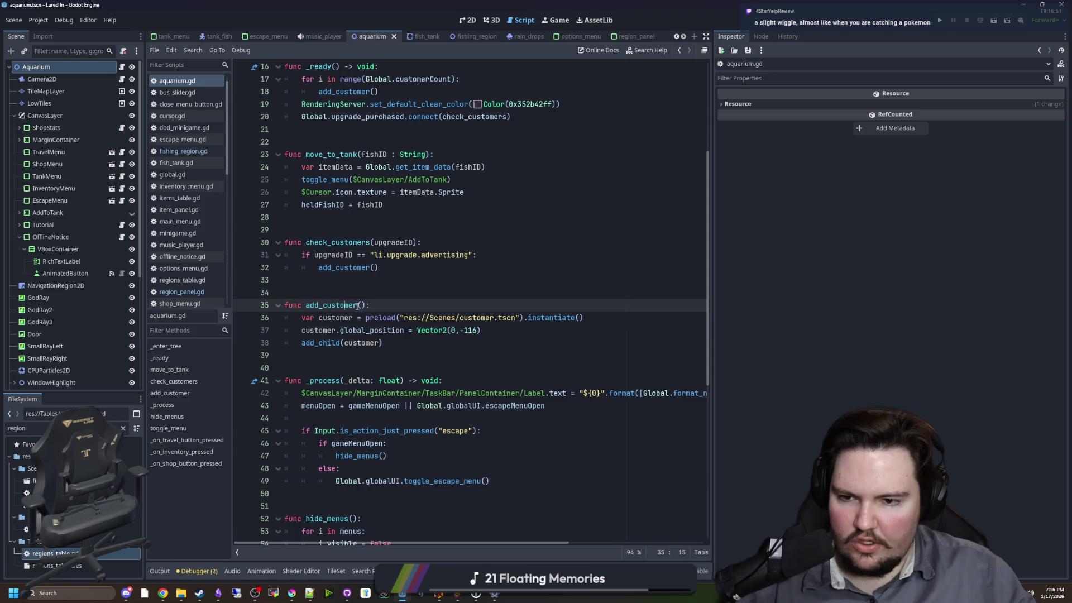
pyautogui.write('var initial =')
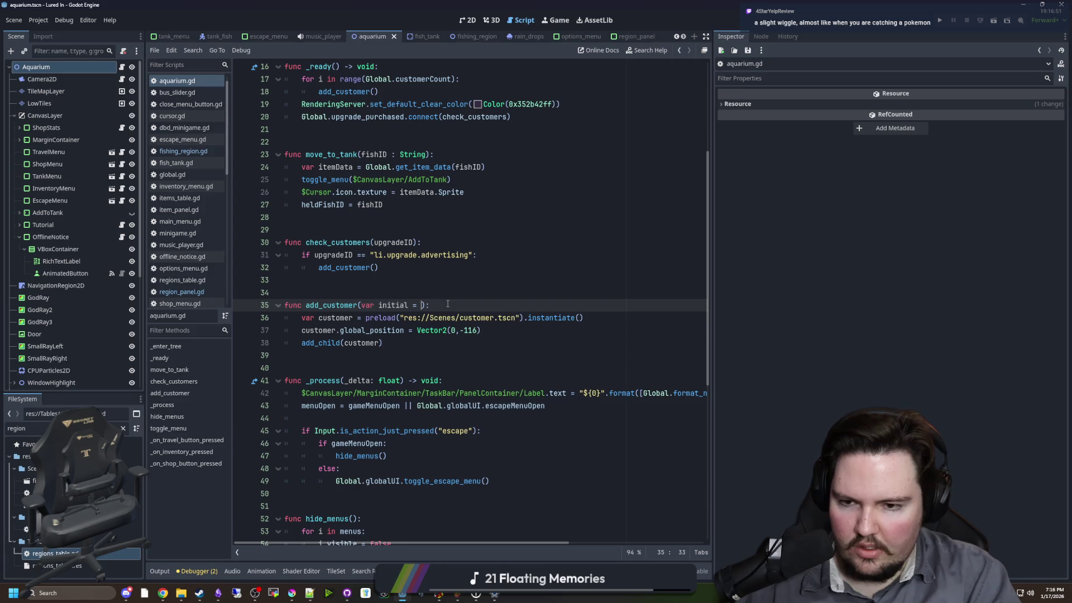
pyautogui.press('BackSpace')
pyautogui.press('BackSpace')
pyautogui.press('BackSpace')
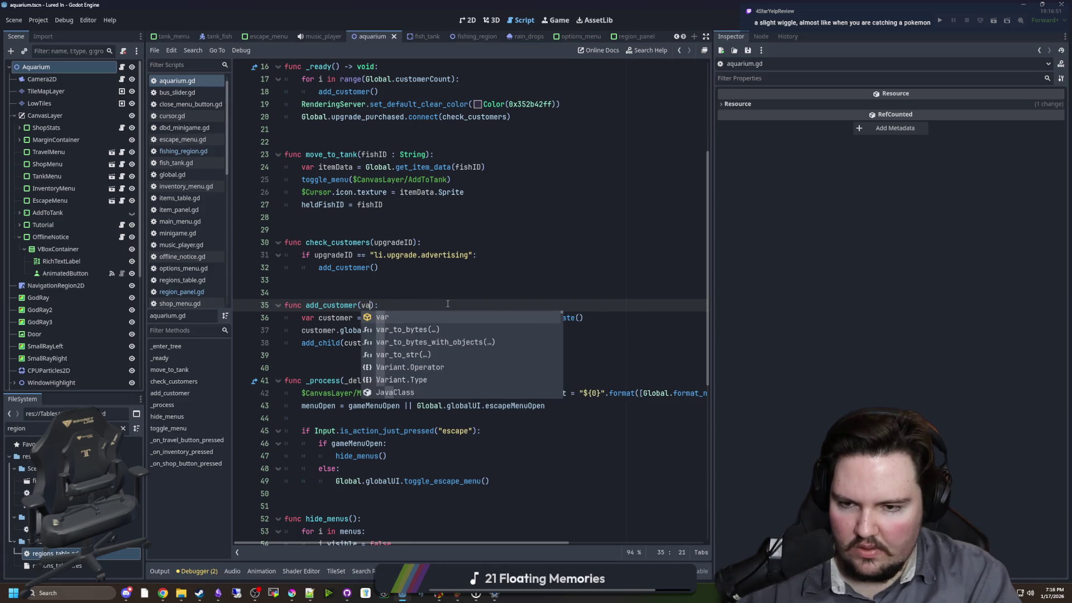
pyautogui.press('BackSpace')
pyautogui.press('BackSpace')
pyautogui.write('initial ')
pyautogui.write('= f')
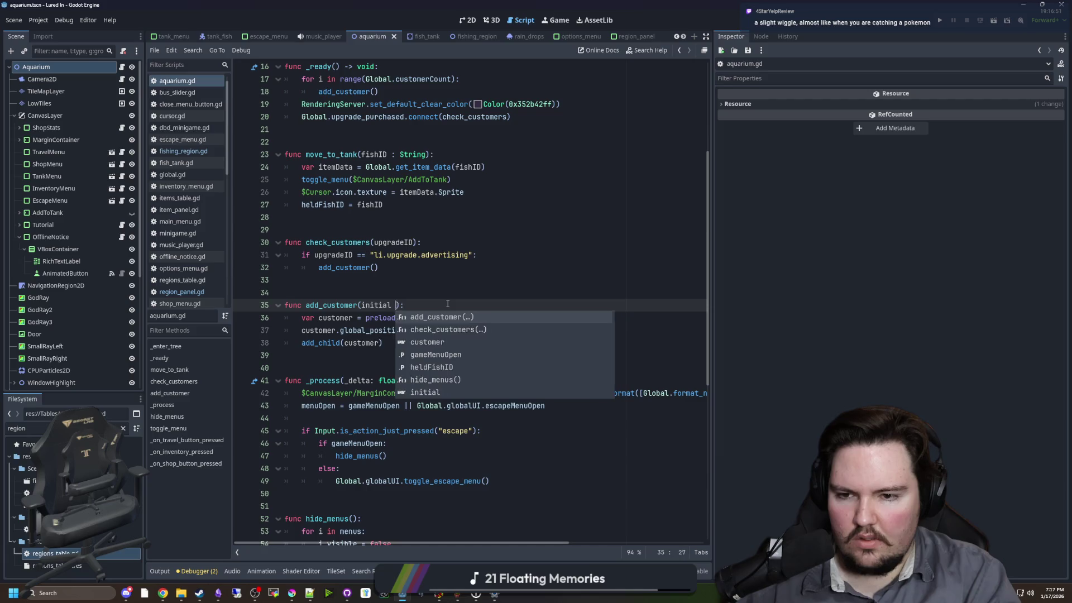
pyautogui.write('alse')
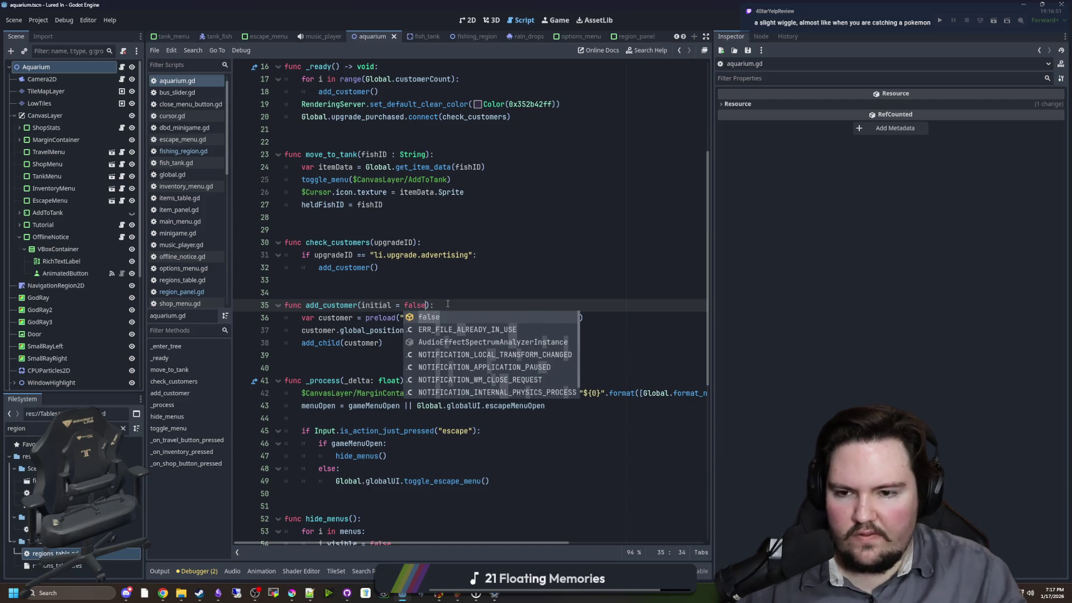
# - Add an 'if initial:' line right after the customer instantiate line
pyautogui.click(594, 318)
pyautogui.press('Return')
pyautogui.write('if initial:')
pyautogui.press('Return')
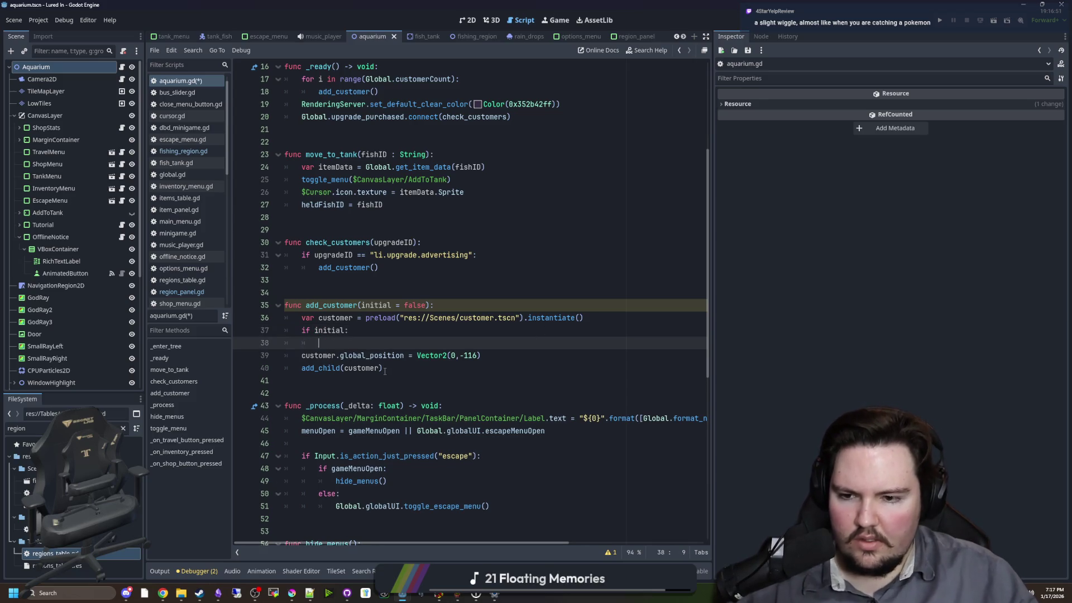
pyautogui.keyDown('ctrl'); pyautogui.click(441, 318); pyautogui.keyUp('ctrl')
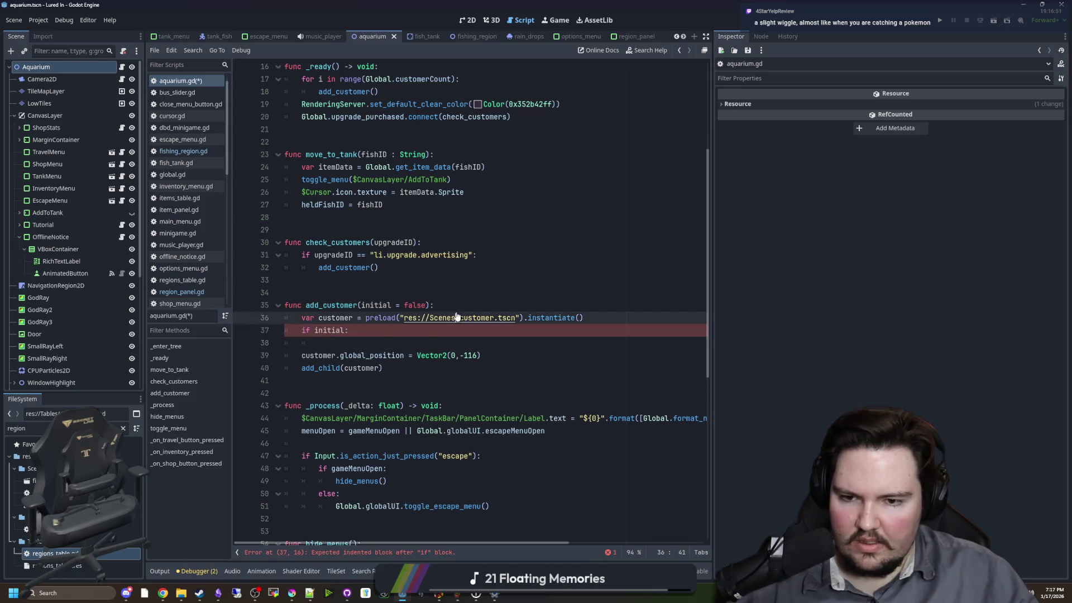
# - Copy the random navigation-point expression from customer.gd's select_target function
pyautogui.click(445, 271)
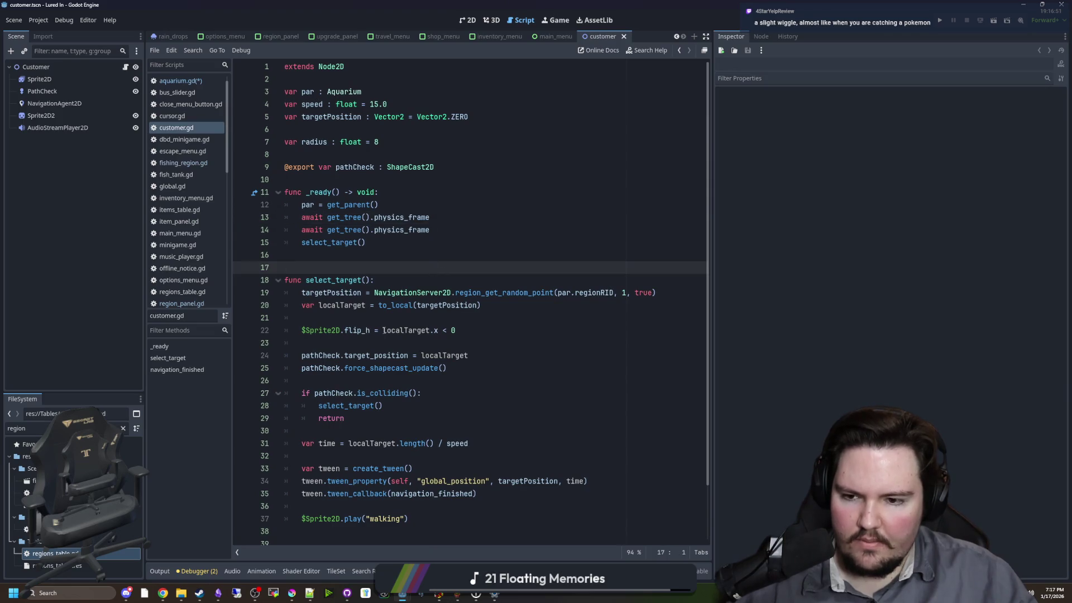
pyautogui.click(411, 418)
pyautogui.scroll(-1, 411, 413)
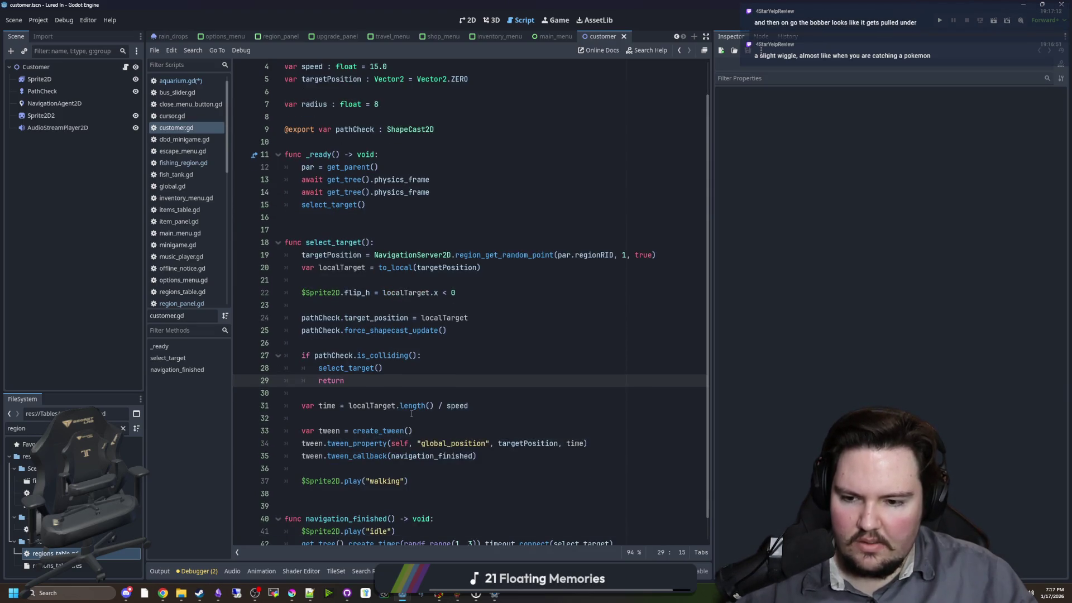
pyautogui.click(417, 281)
pyautogui.moveTo(656, 255); pyautogui.dragTo(374, 255)
pyautogui.hotkey('ctrl', 'c')
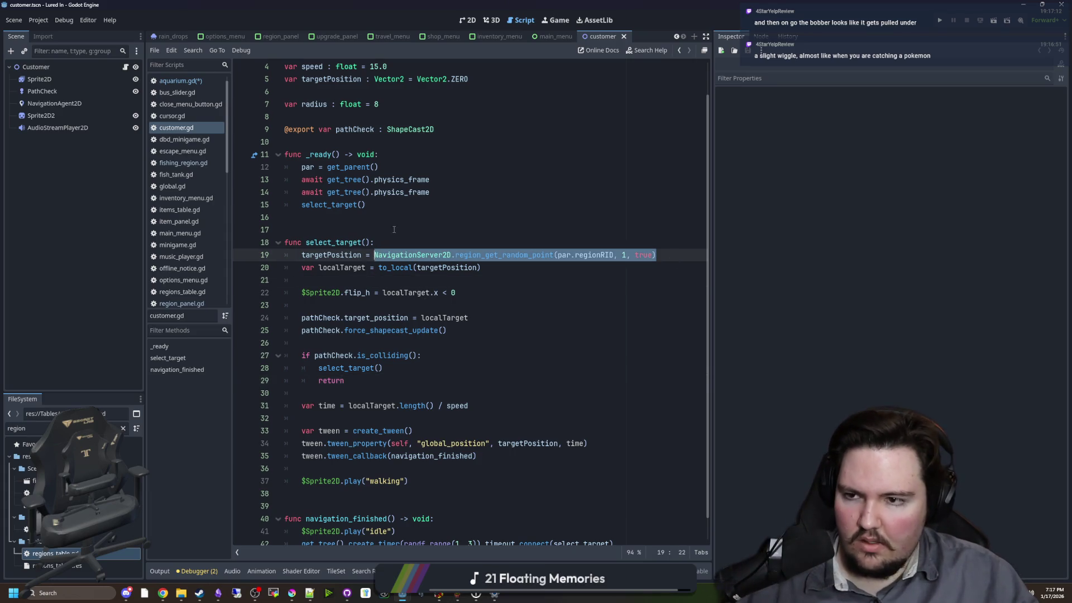
pyautogui.click(394, 230)
# - Paste the random-point expression into aquarium.gd's if initial branch and add an else branch
pyautogui.click(180, 80)
pyautogui.click(344, 340)
pyautogui.hotkey('ctrl', 'v')
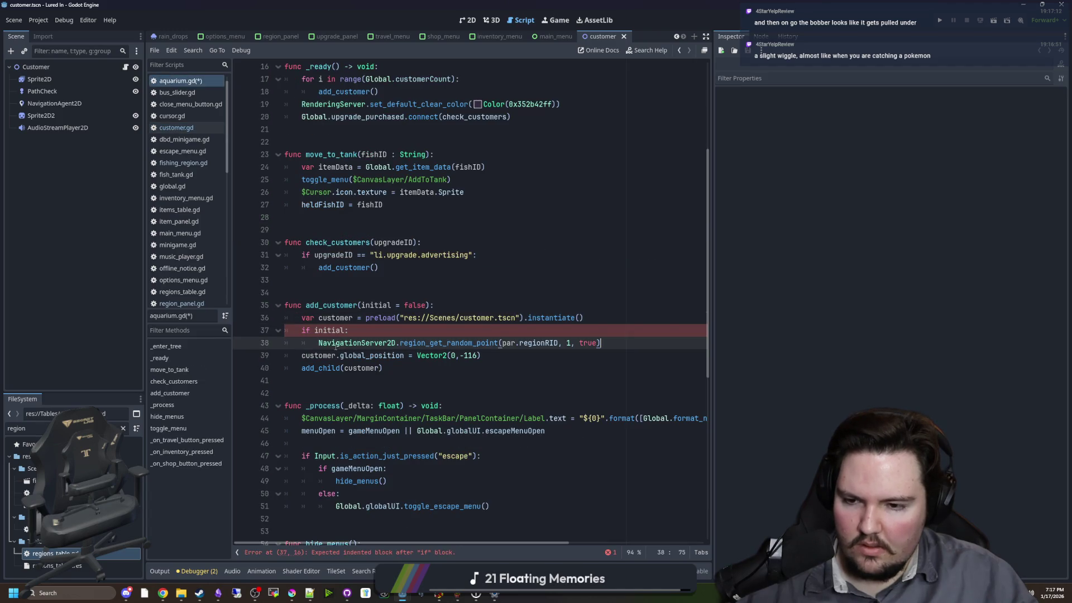
pyautogui.moveTo(480, 356); pyautogui.dragTo(301, 355)
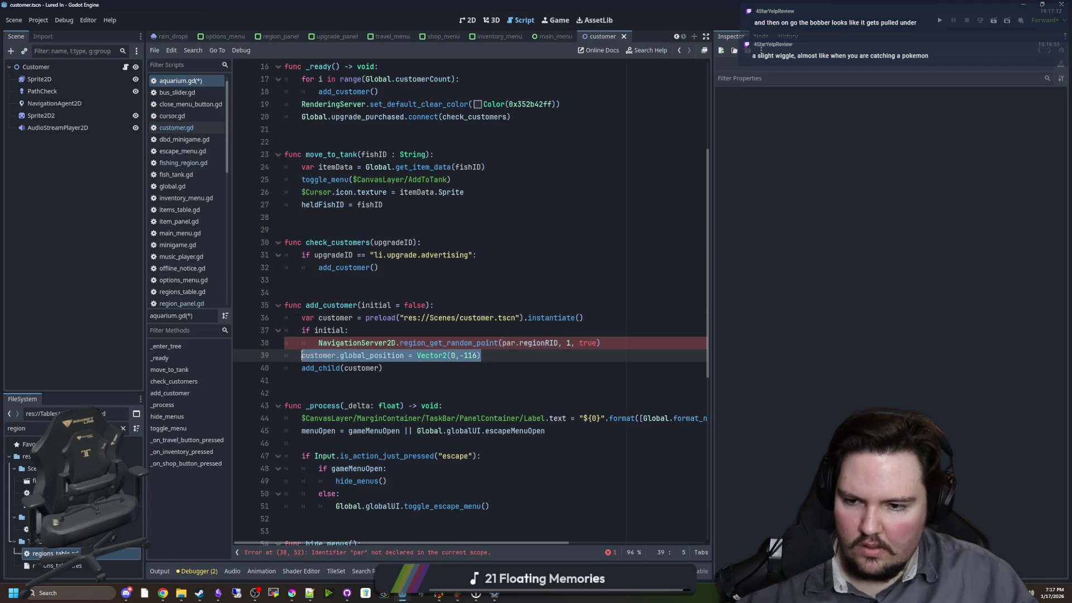
pyautogui.click(616, 346)
pyautogui.press('Return')
pyautogui.write('else:')
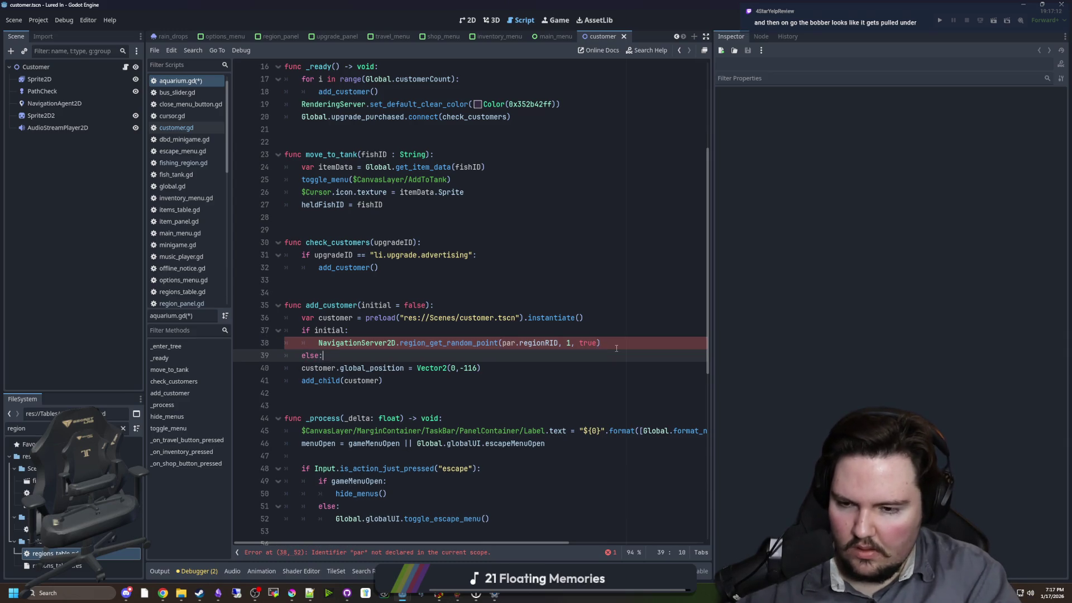
pyautogui.press('Return')
# - Indent the fixed spawn position under else and assign position from the random point
pyautogui.click(284, 364)
pyautogui.press('Down')
pyautogui.press('Tab')
pyautogui.press('Up')
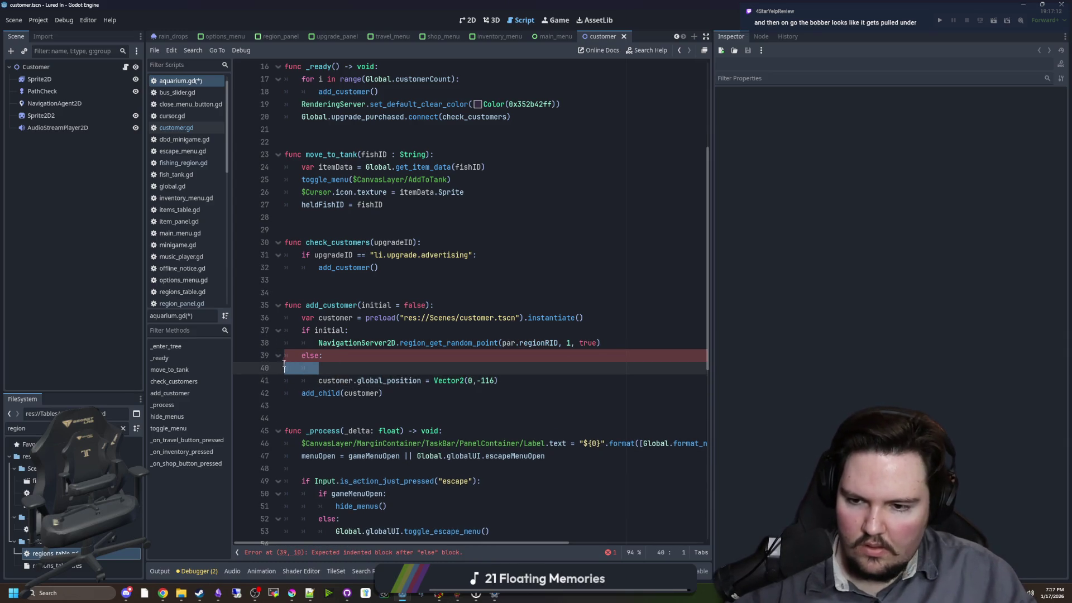
pyautogui.press('BackSpace')
pyautogui.press('BackSpace')
pyautogui.press('Up')
pyautogui.press('Home')
pyautogui.write('customer.global_position = Vector2(0,-116)')
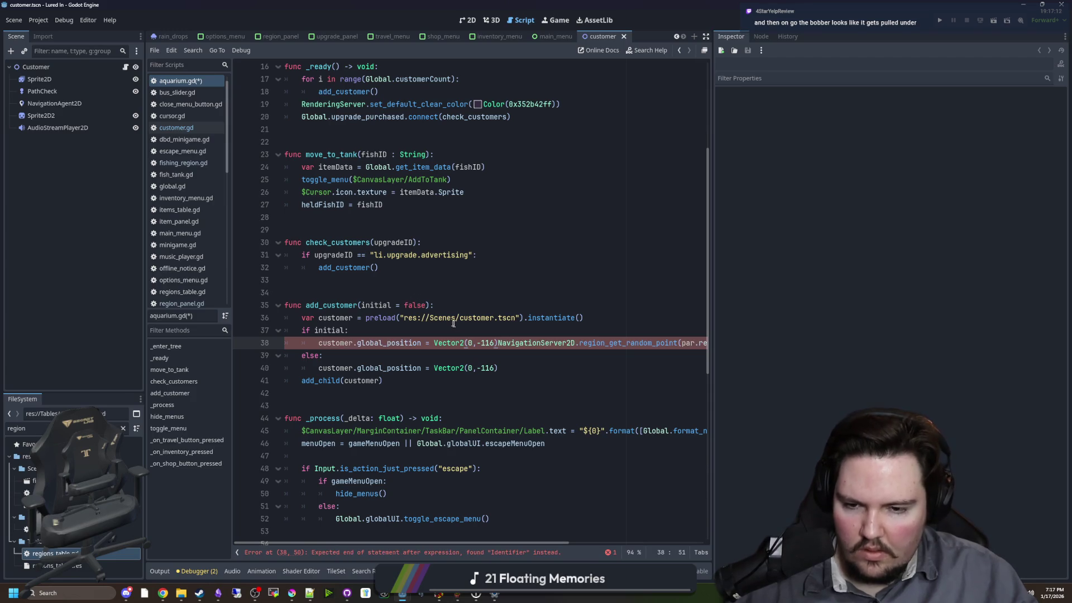
pyautogui.press('BackSpace')
pyautogui.press('BackSpace')
pyautogui.press('BackSpace')
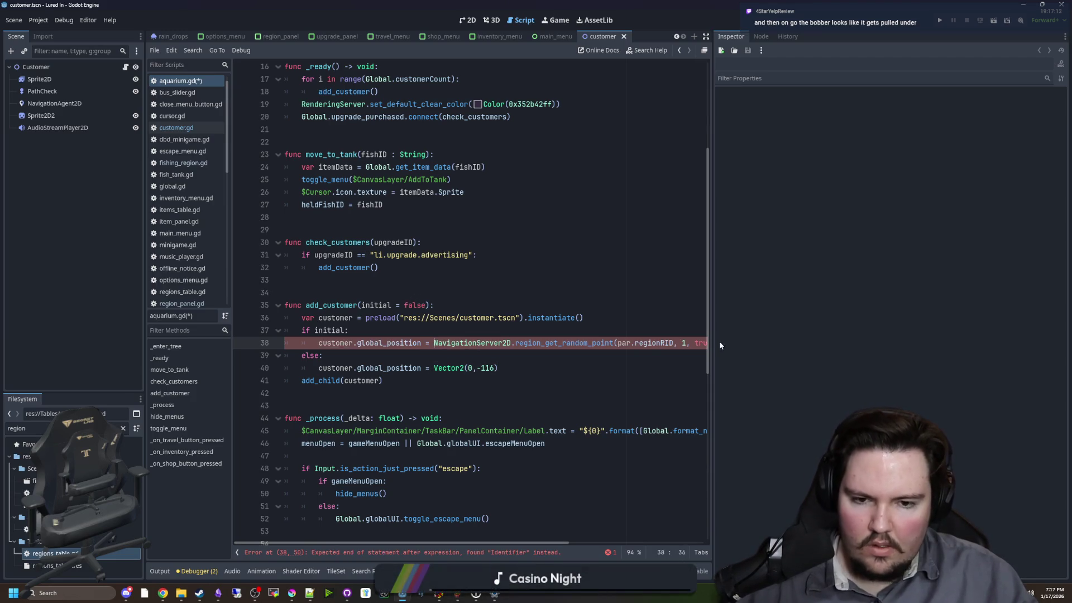
# - Remove the stray 'par.' before regionRID and save aquarium.gd
pyautogui.moveTo(719, 345); pyautogui.dragTo(998, 335)
pyautogui.click(622, 318)
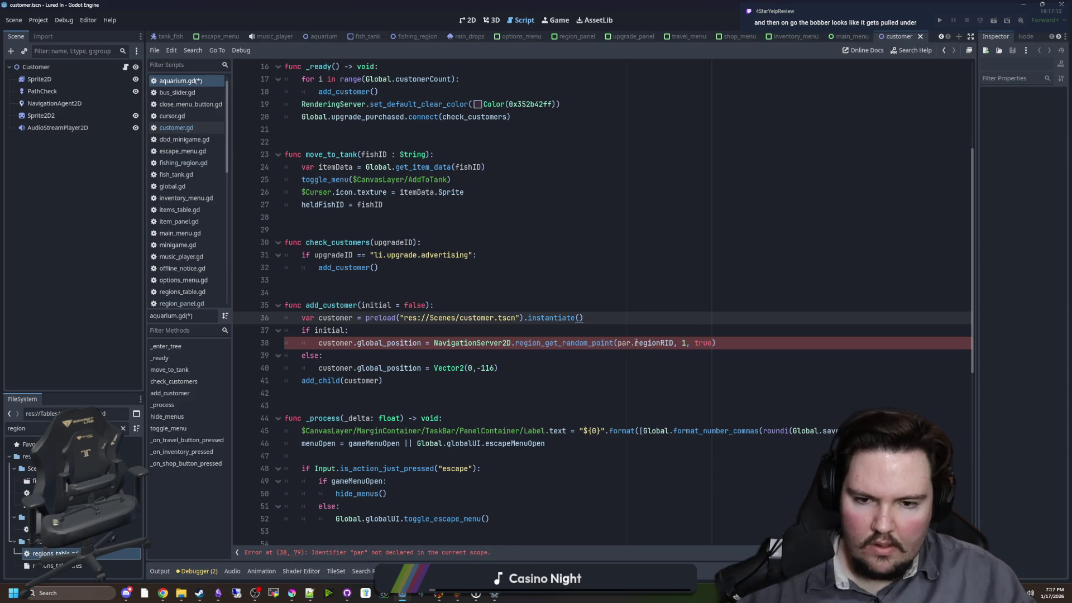
pyautogui.moveTo(636, 342); pyautogui.dragTo(616, 342)
pyautogui.press('BackSpace')
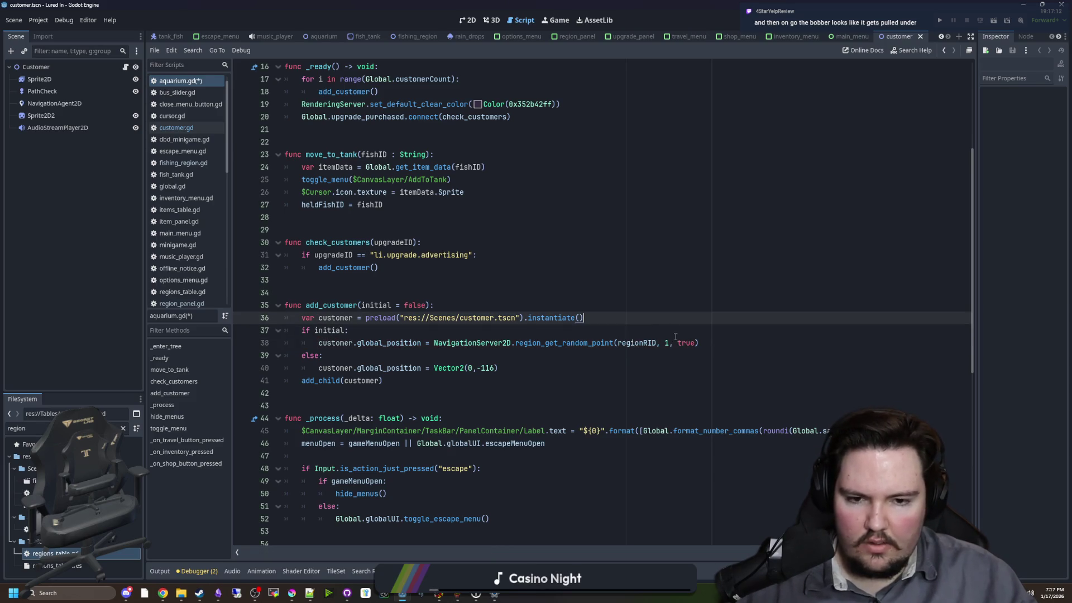
pyautogui.press('Down')
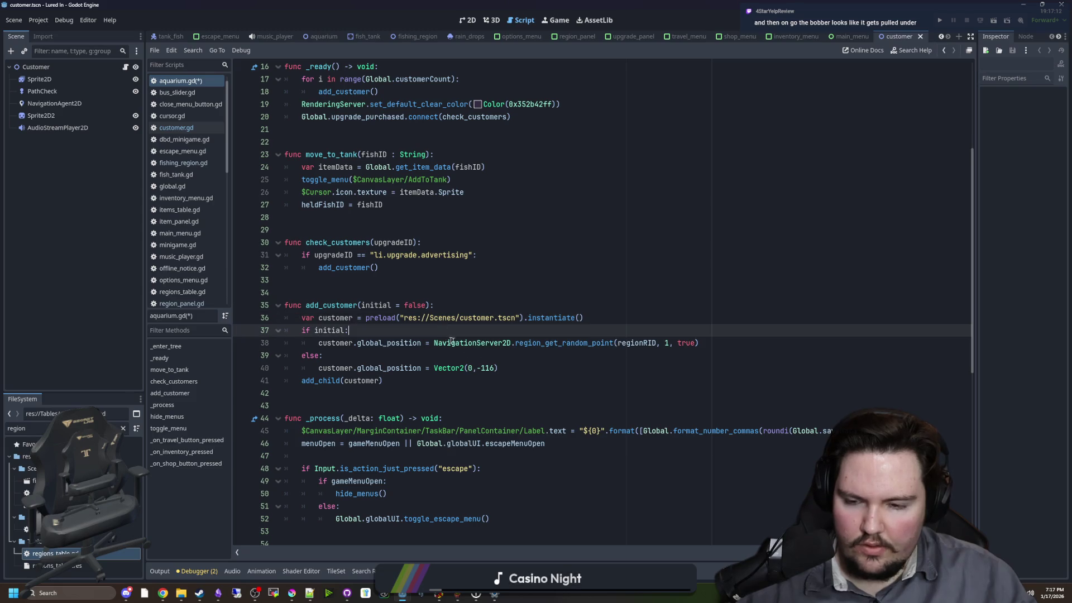
pyautogui.click(408, 294)
pyautogui.hotkey('ctrl', 's')
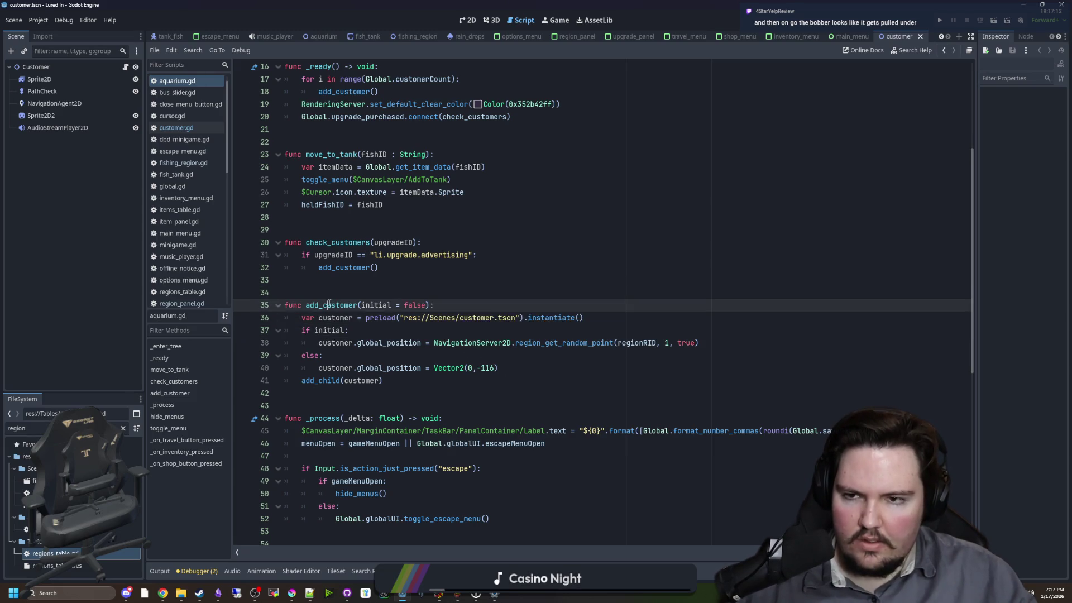
# - Change the _ready call on line 18 to add_customer(true)
pyautogui.scroll(4, 412, 296)
pyautogui.click(413, 296)
pyautogui.click(402, 247)
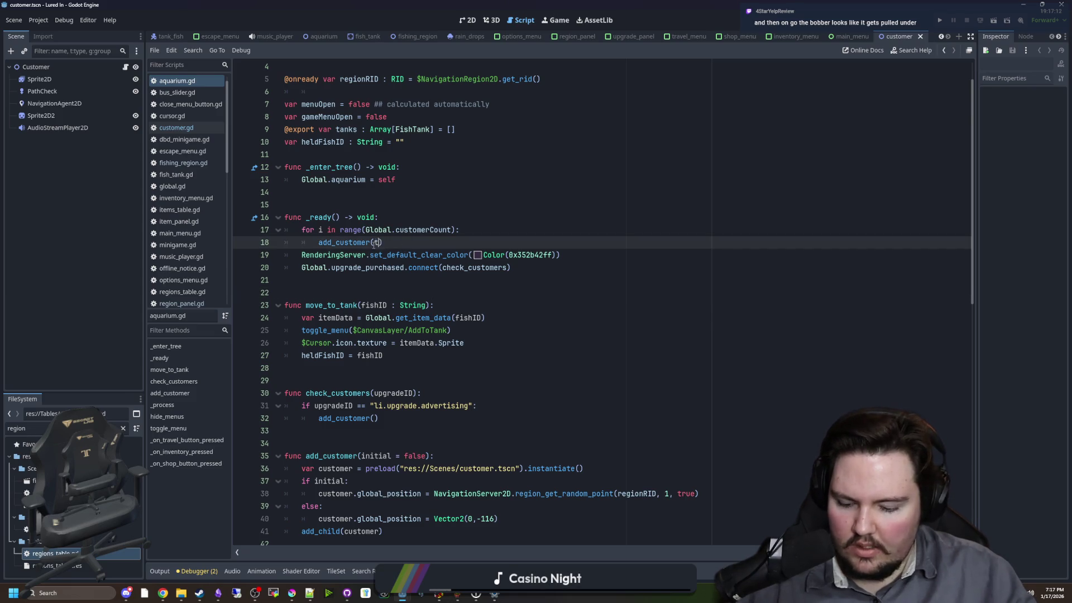
pyautogui.write('rue')
pyautogui.click(424, 204)
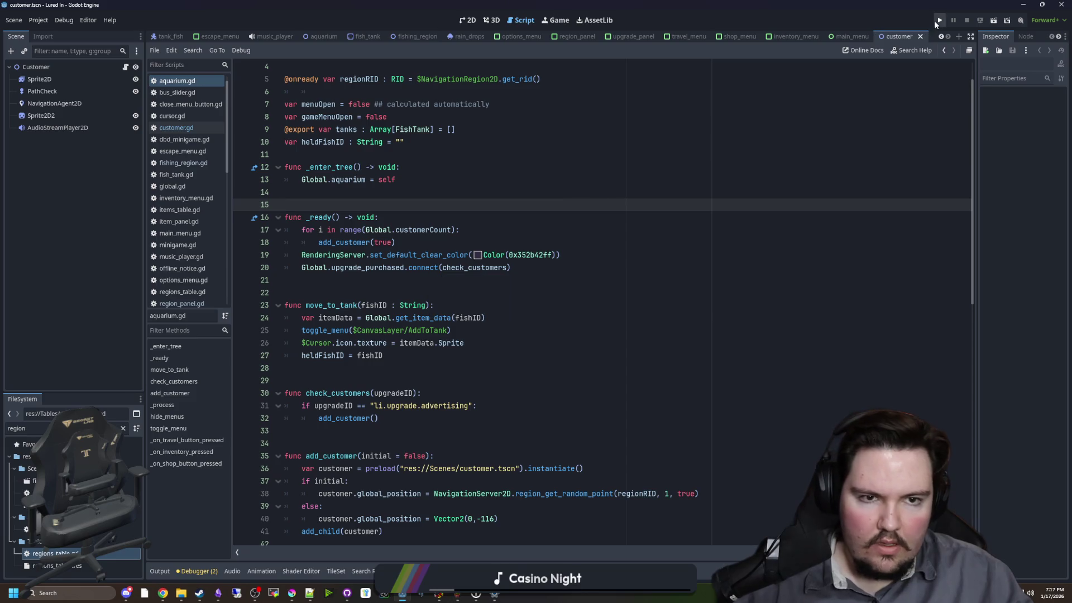
pyautogui.click(938, 21)
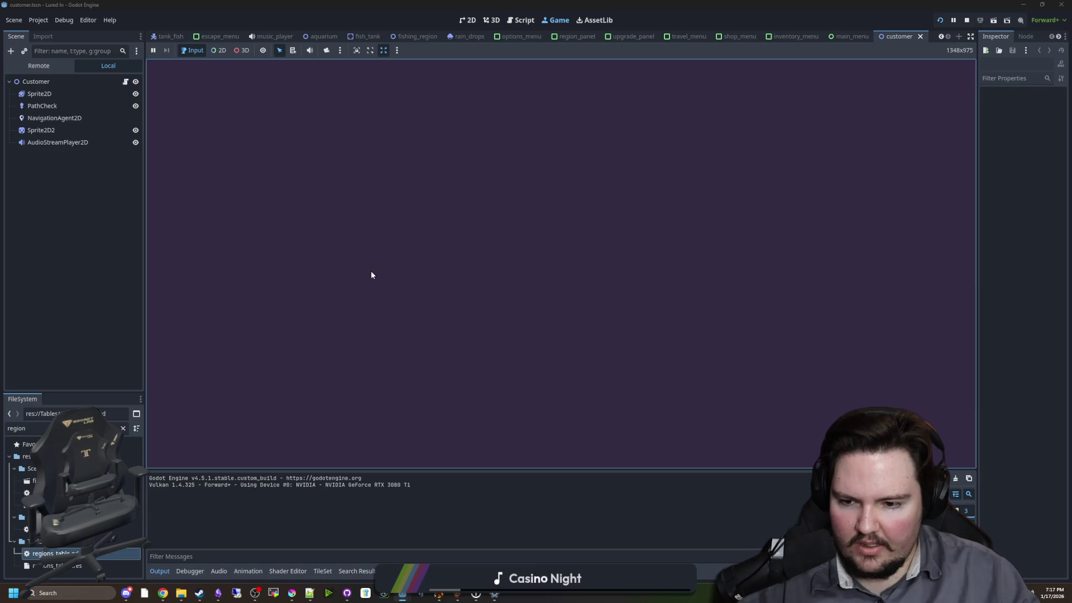
pyautogui.click(298, 267)
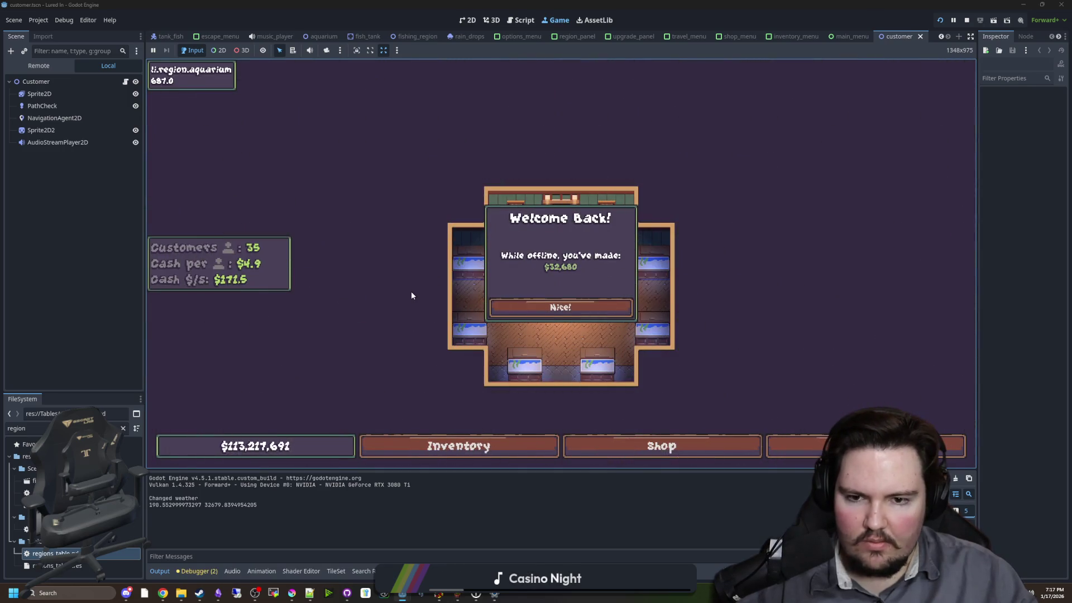
pyautogui.click(580, 308)
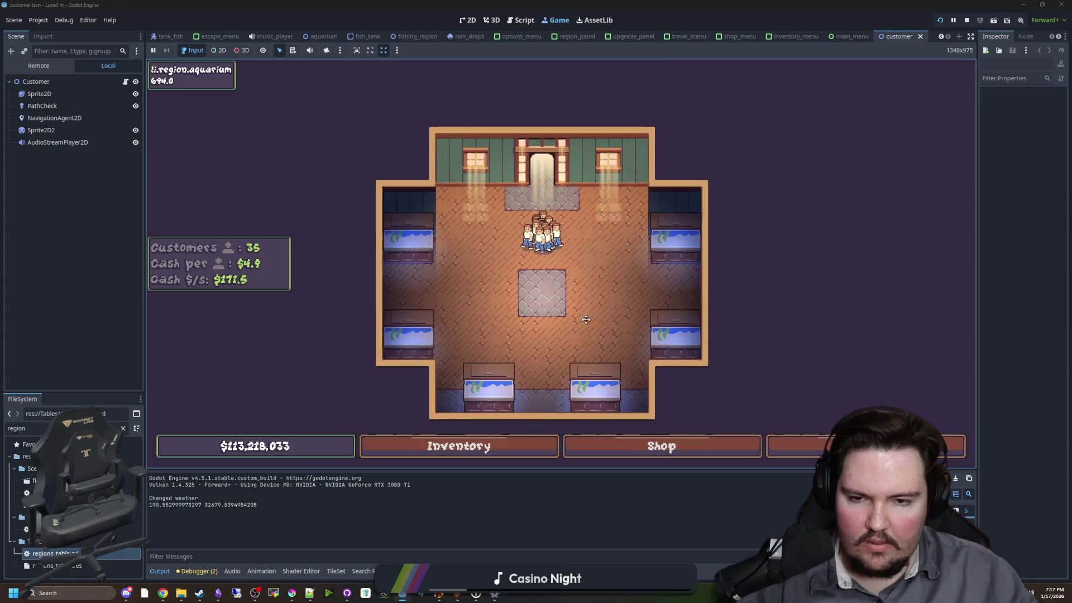
pyautogui.click(967, 21)
pyautogui.click(365, 268)
pyautogui.click(353, 279)
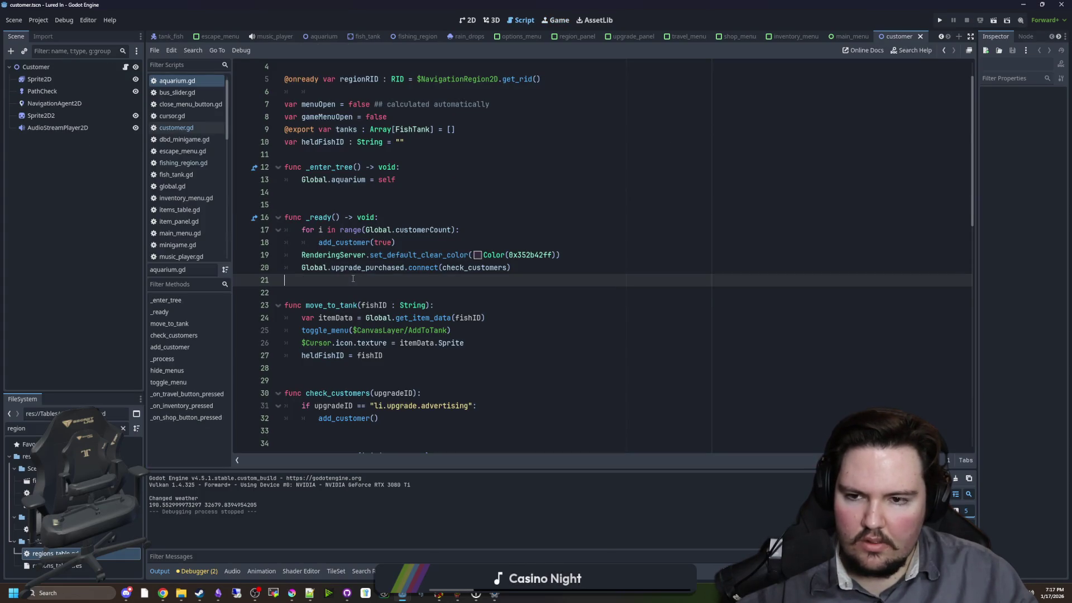
pyautogui.keyDown('ctrl'); pyautogui.click(350, 248); pyautogui.keyUp('ctrl')
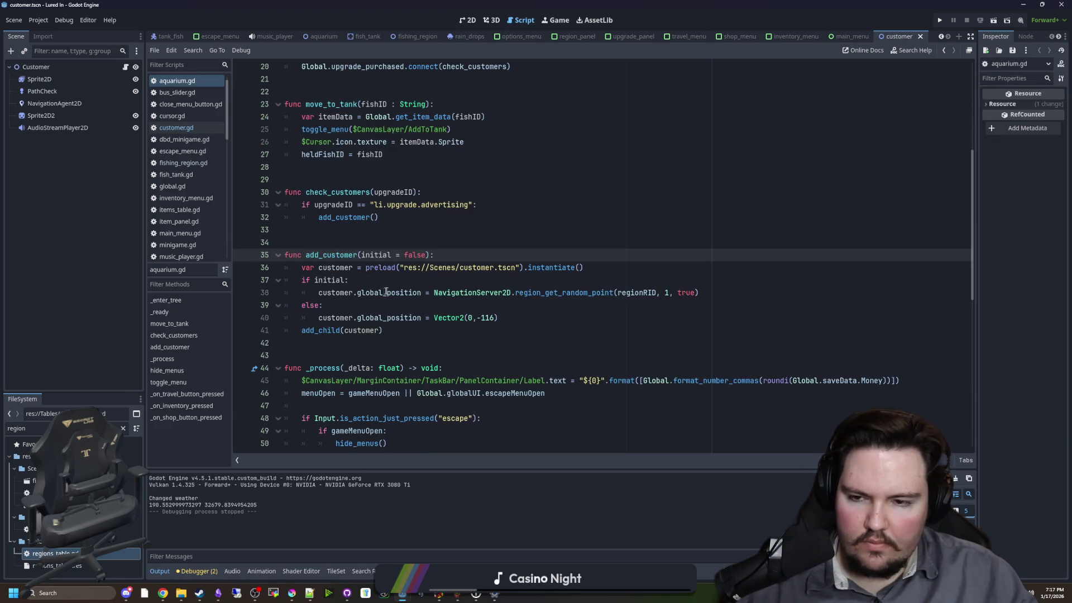
pyautogui.keyDown('ctrl'); pyautogui.click(571, 293); pyautogui.keyUp('ctrl')
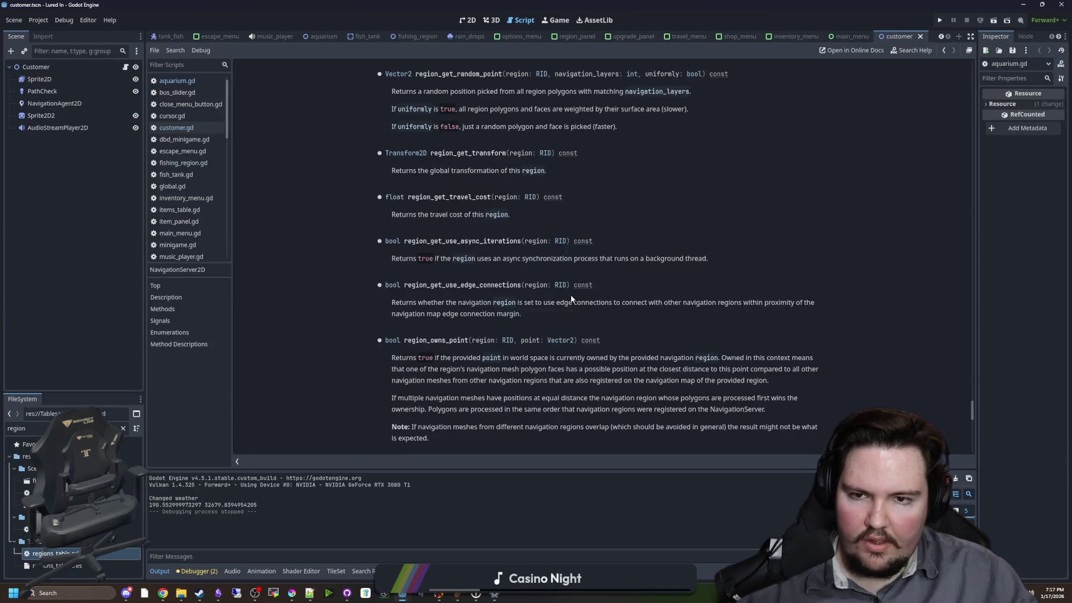
pyautogui.hotkey('alt', 'Left')
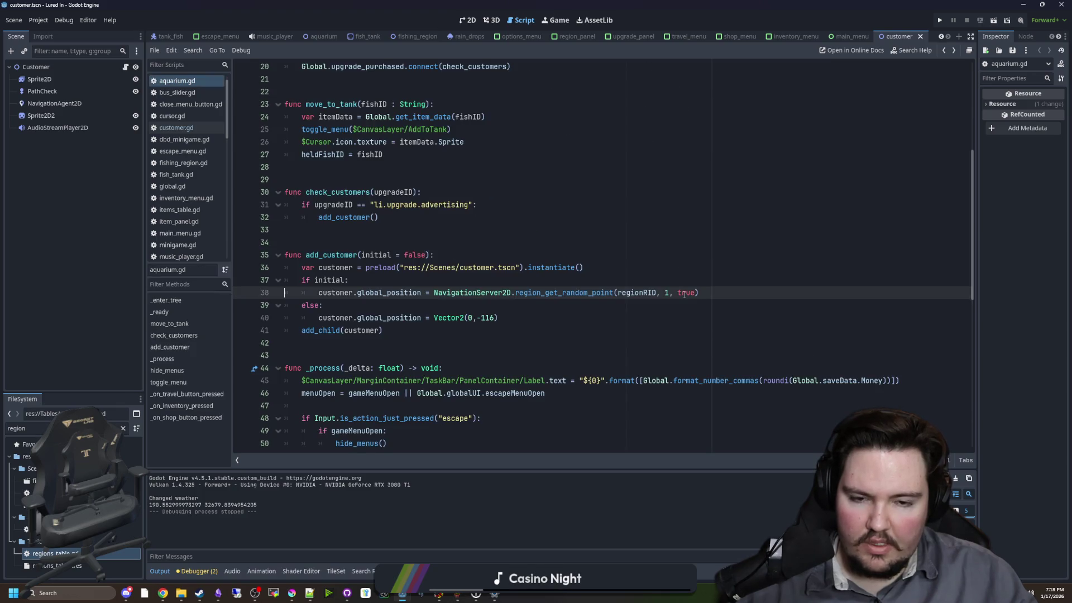
pyautogui.keyDown('ctrl'); pyautogui.click(569, 301); pyautogui.keyUp('ctrl')
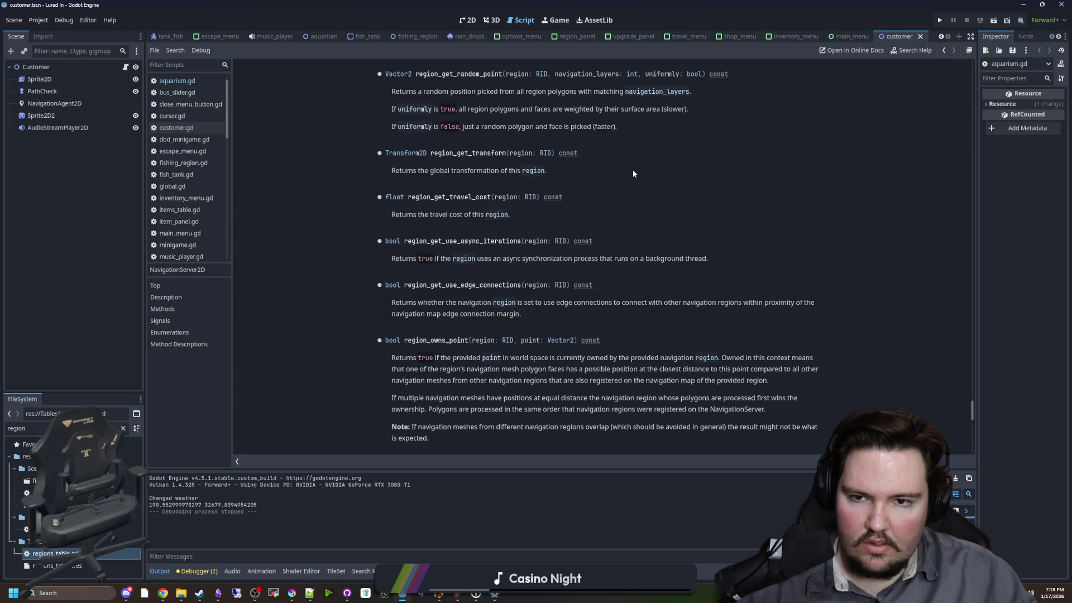
pyautogui.hotkey('alt', 'Left')
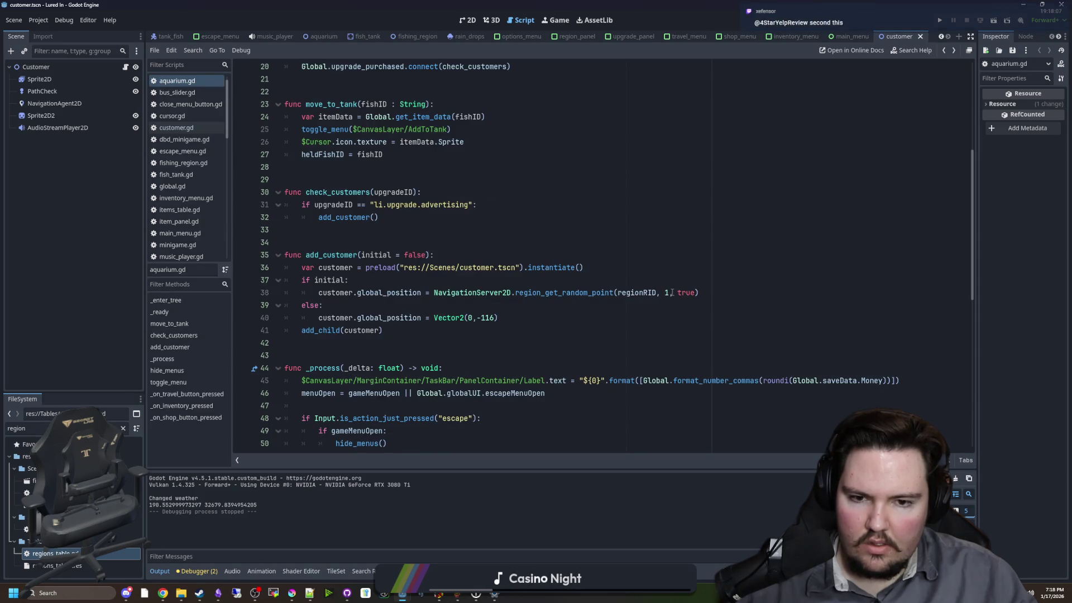
pyautogui.click(402, 285)
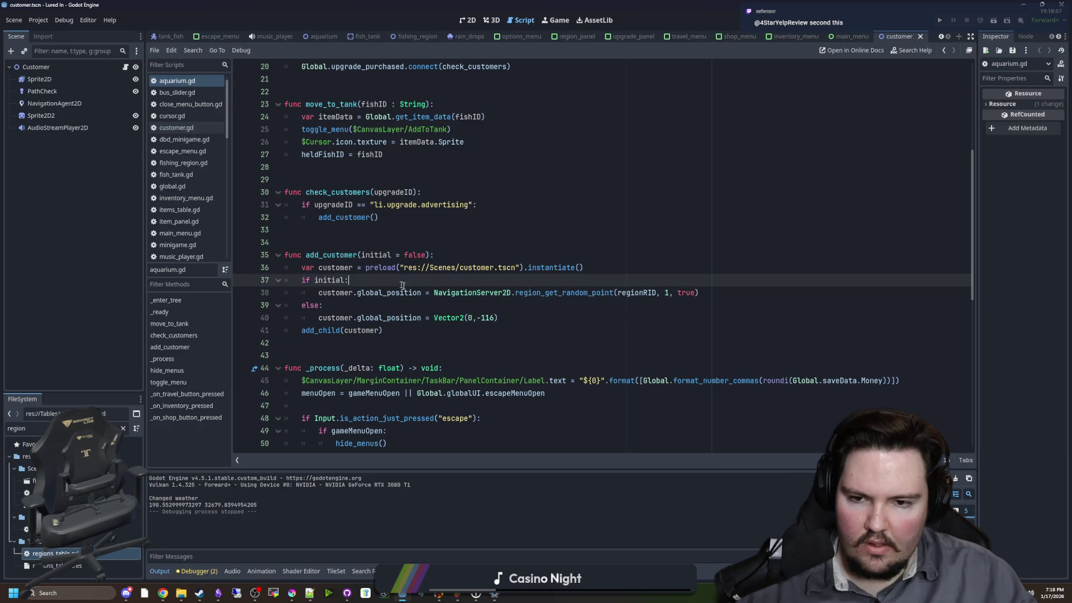
# - Move add_child(customer) to right after the instantiate line, then run the project
pyautogui.click(536, 309)
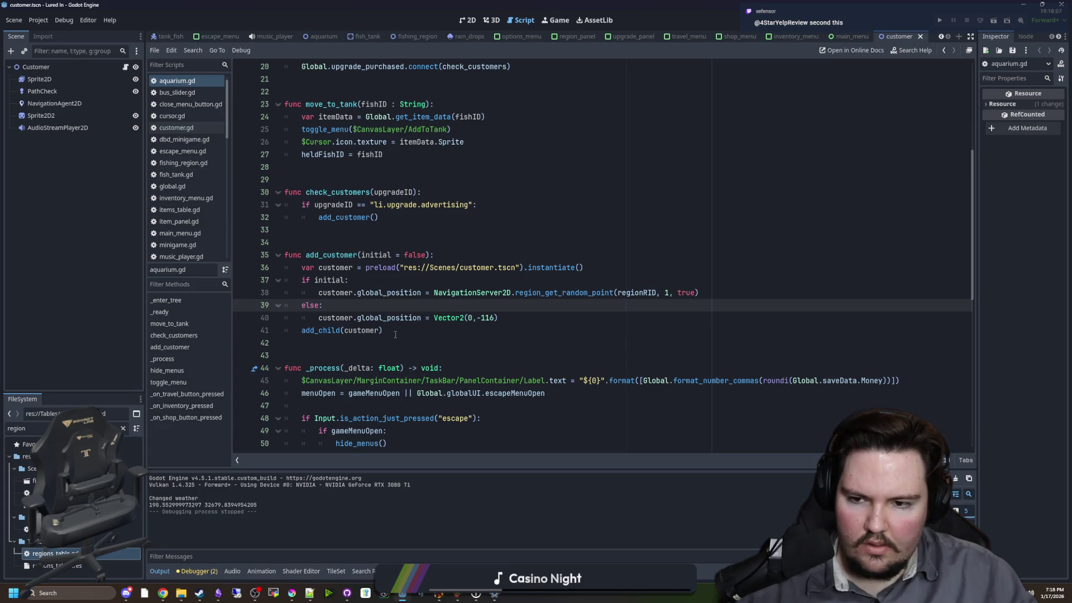
pyautogui.moveTo(398, 329); pyautogui.dragTo(311, 336)
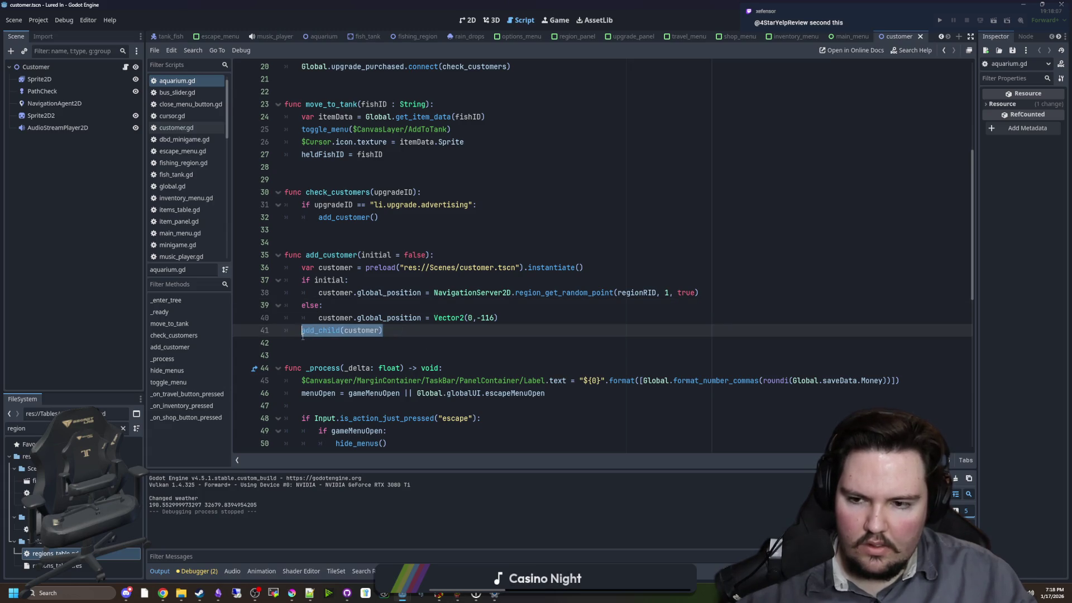
pyautogui.hotkey('ctrl', 'x')
pyautogui.click(583, 267)
pyautogui.press('Return')
pyautogui.hotkey('ctrl', 'v')
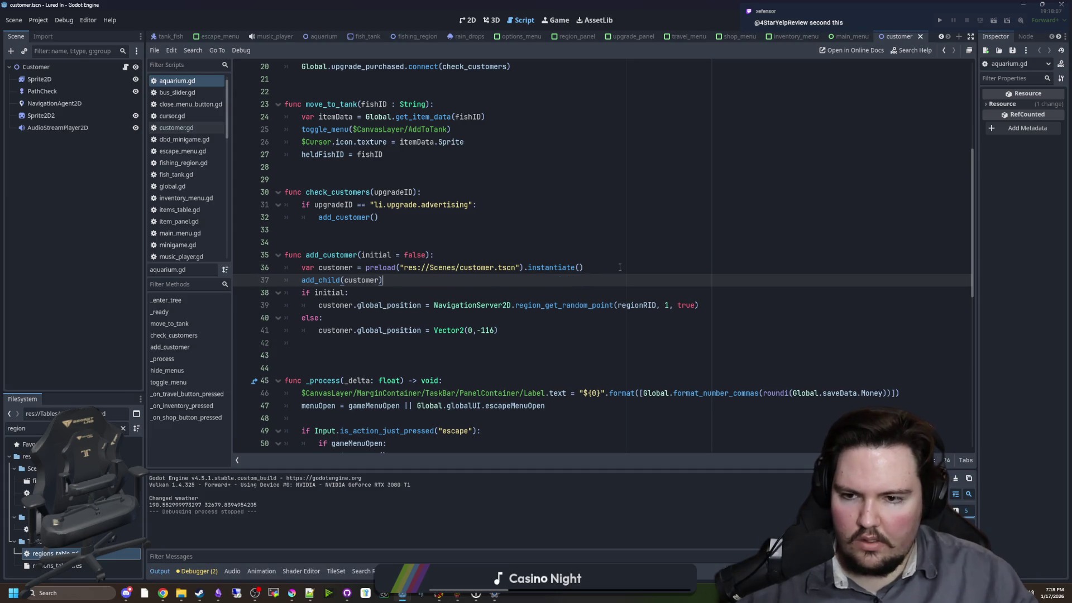
pyautogui.click(583, 268)
pyautogui.click(368, 345)
pyautogui.hotkey('ctrl', 'x')
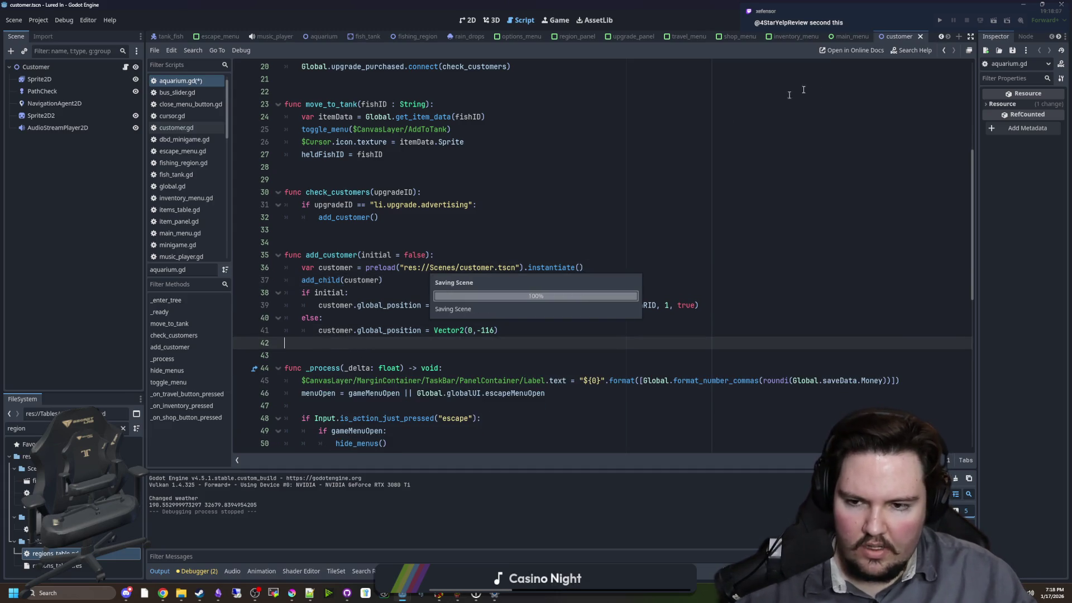
pyautogui.click(942, 21)
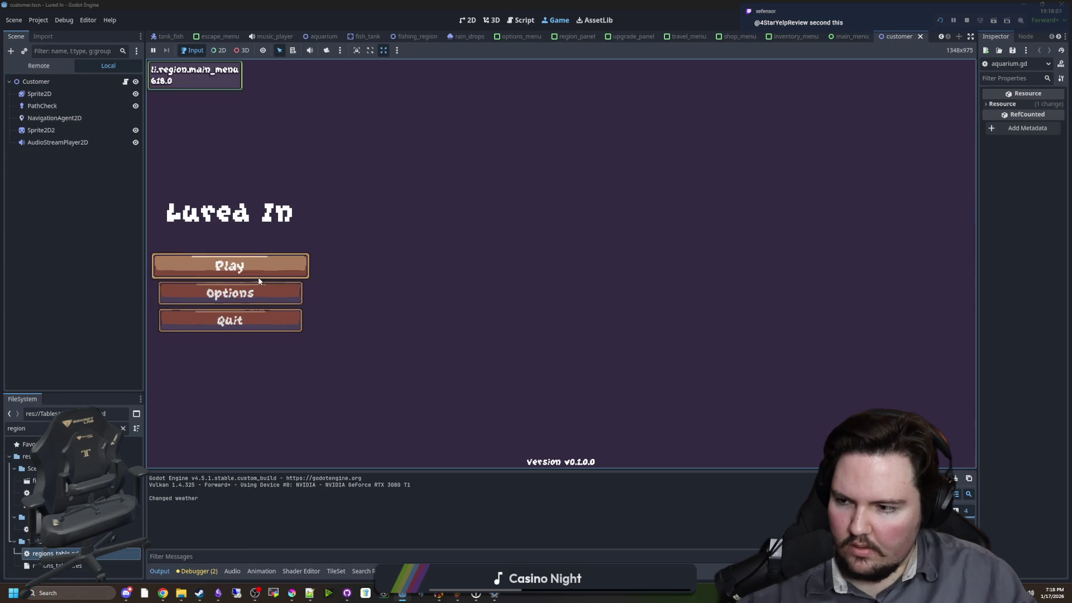
# - Enter the aquarium in the running game, stop it, and select add_child(customer) on line 37
pyautogui.click(283, 267)
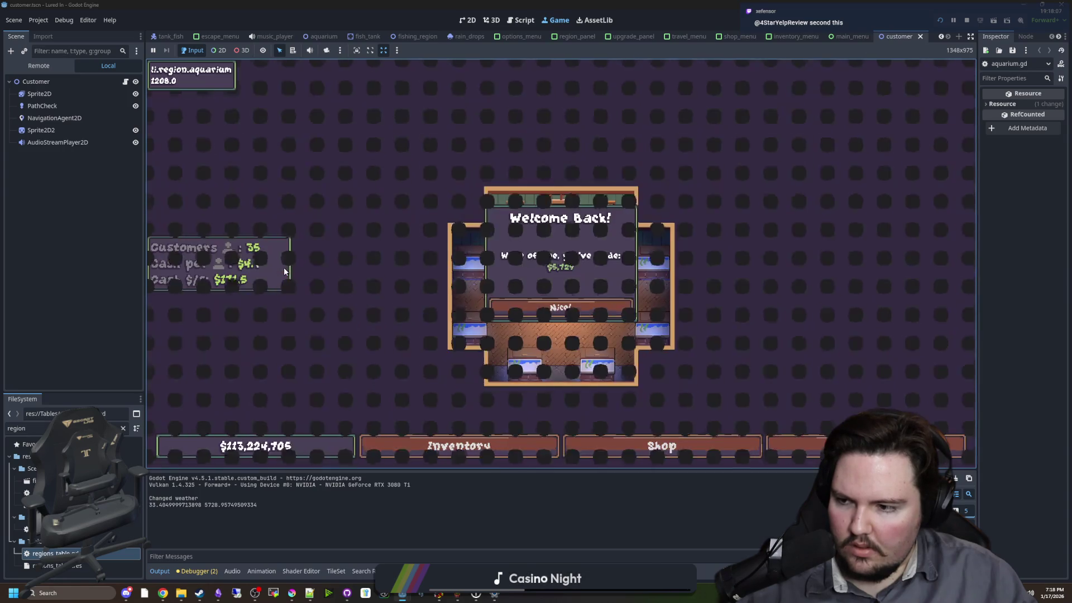
pyautogui.click(575, 310)
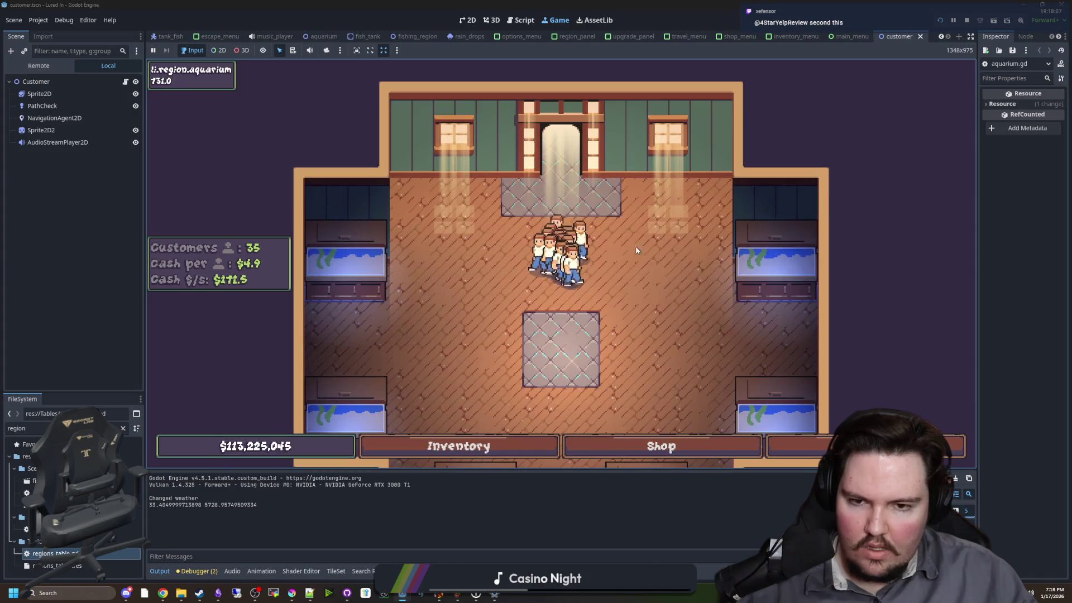
pyautogui.click(966, 20)
pyautogui.click(375, 282)
pyautogui.moveTo(381, 280); pyautogui.dragTo(303, 280)
pyautogui.hotkey('ctrl', 'x')
pyautogui.click(339, 347)
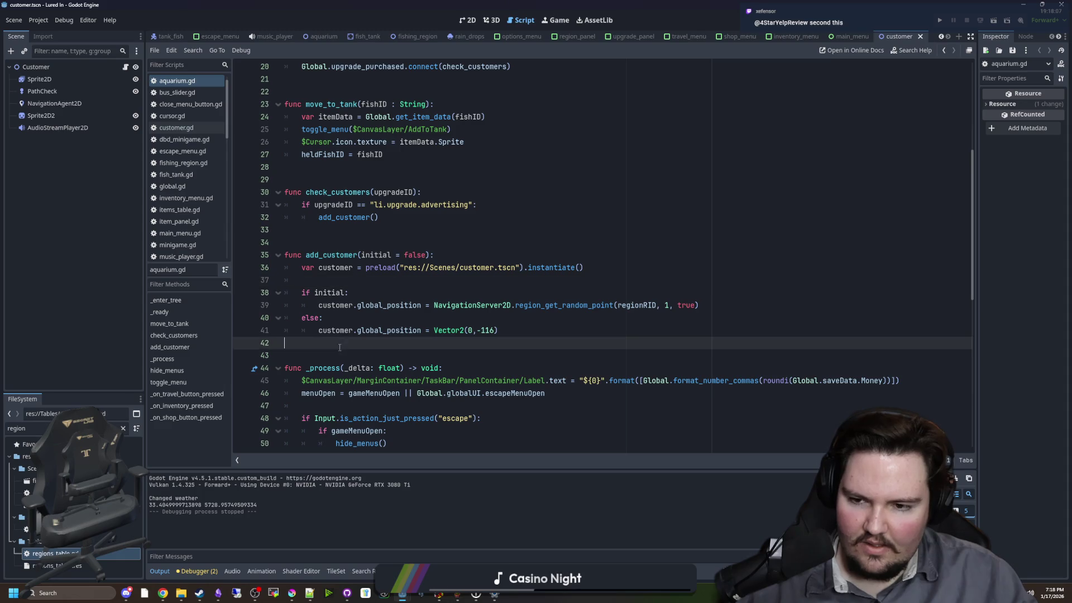
pyautogui.press('Return')
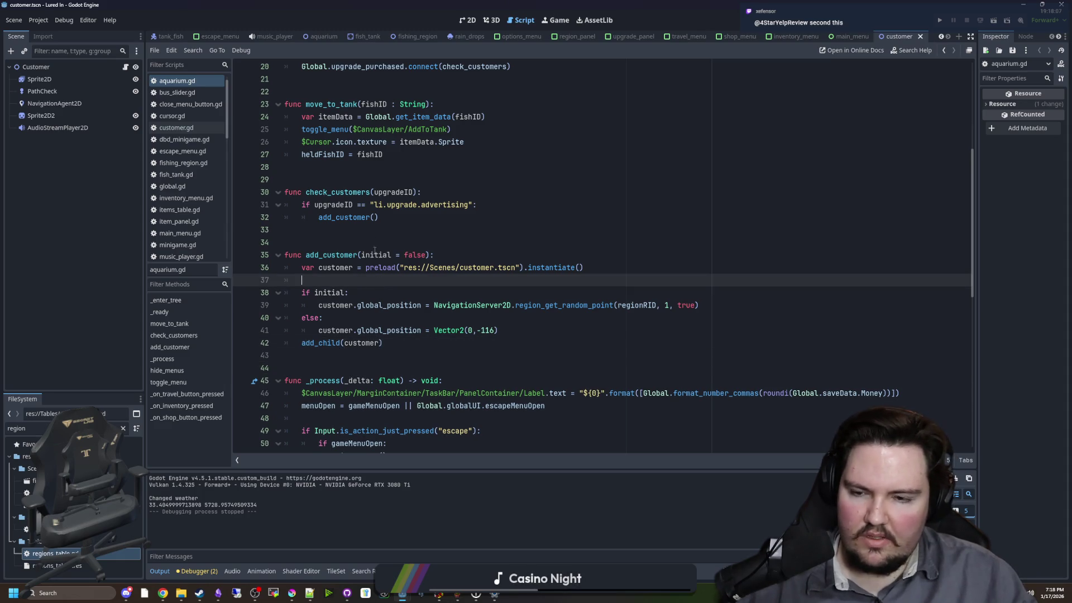
pyautogui.click(413, 235)
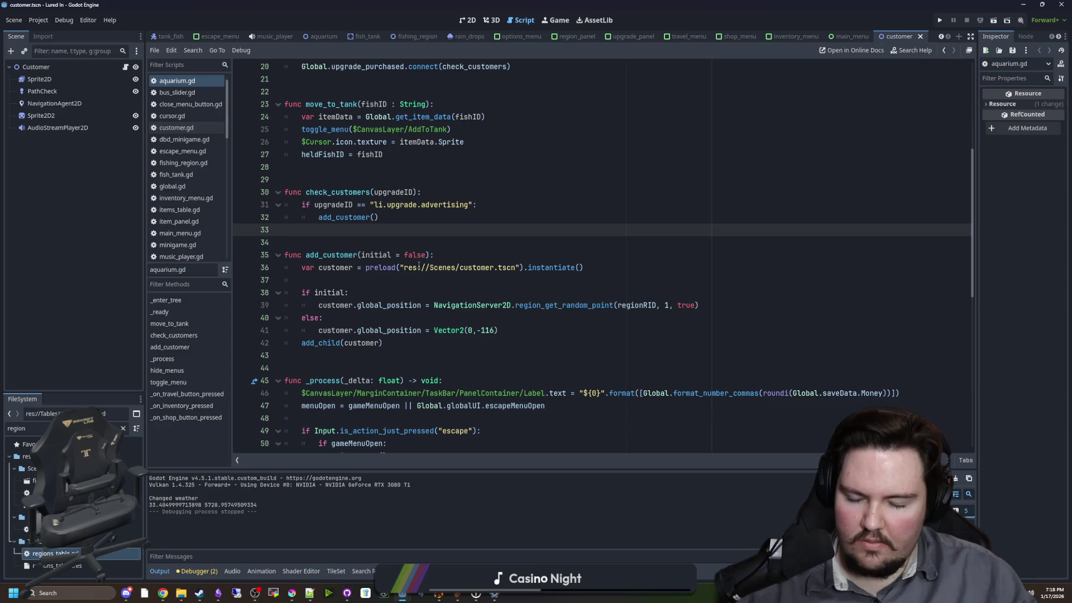
pyautogui.click(356, 239)
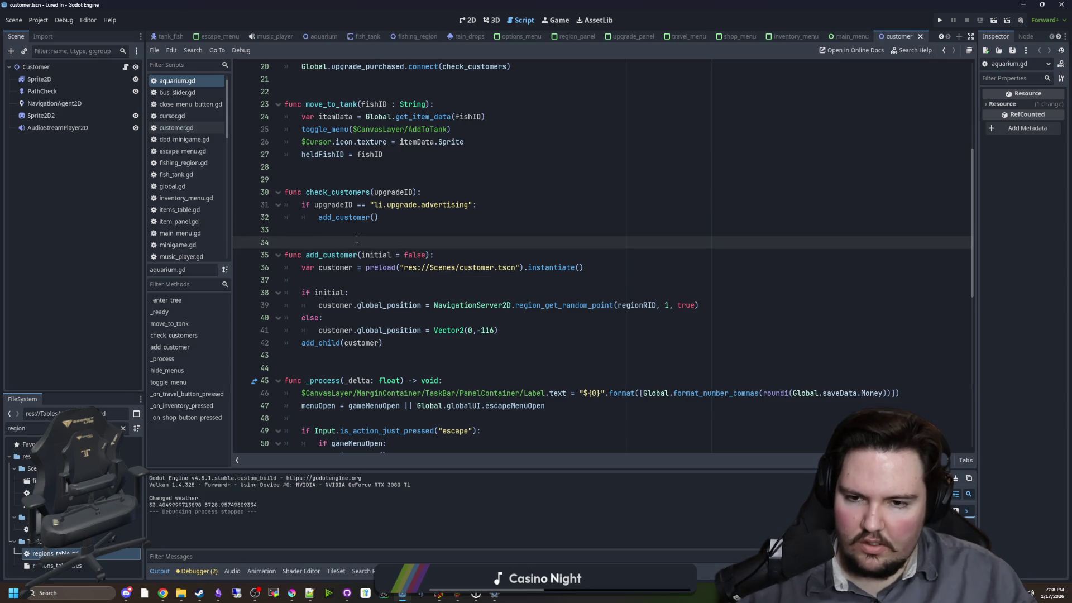
pyautogui.click(199, 566)
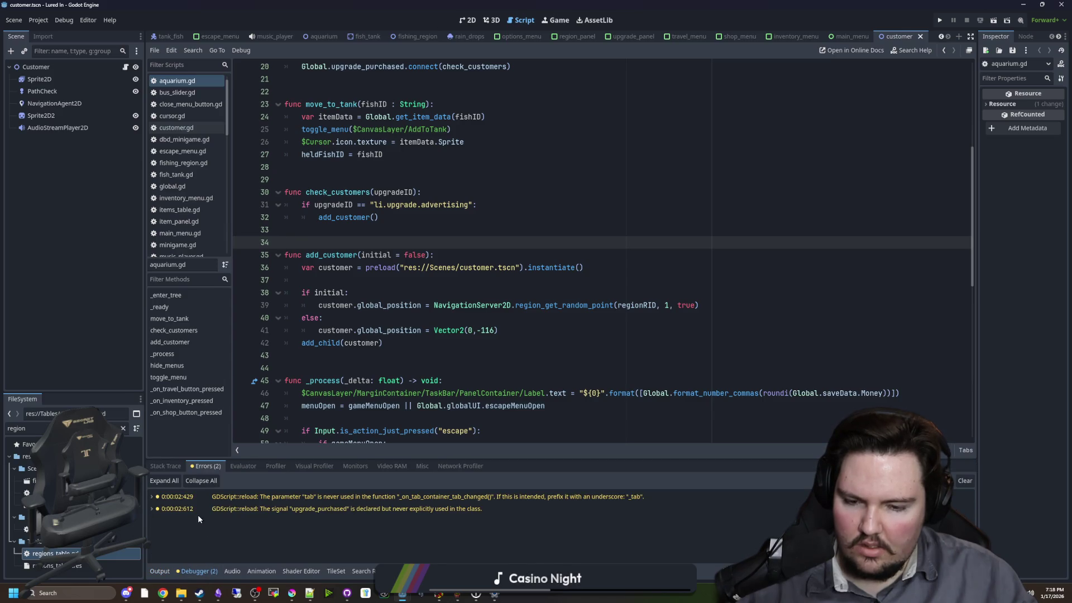
pyautogui.click(554, 339)
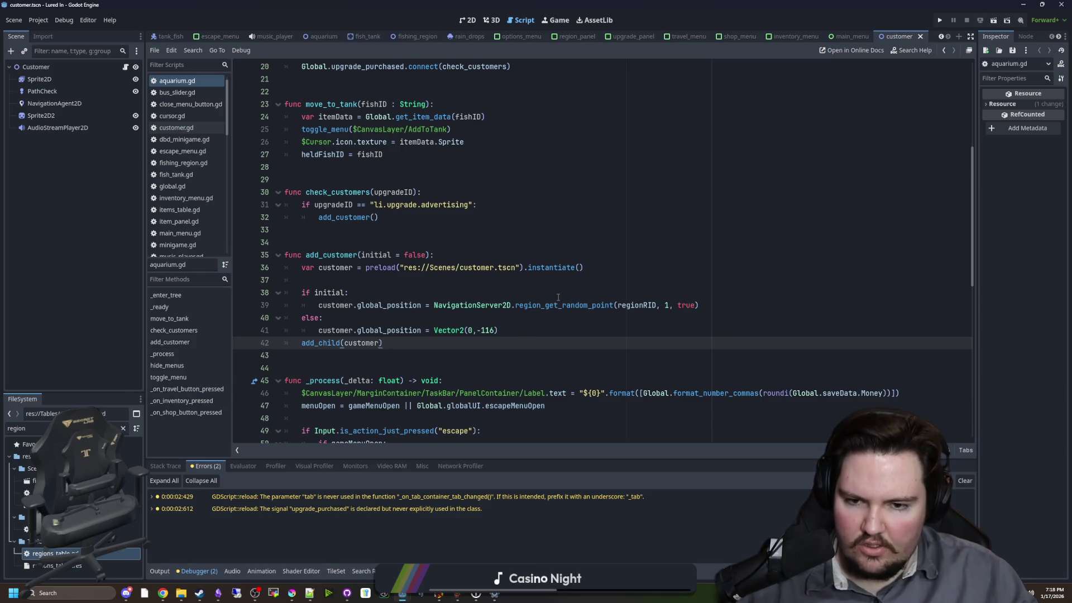
pyautogui.click(487, 302)
pyautogui.scroll(1, 378, 307)
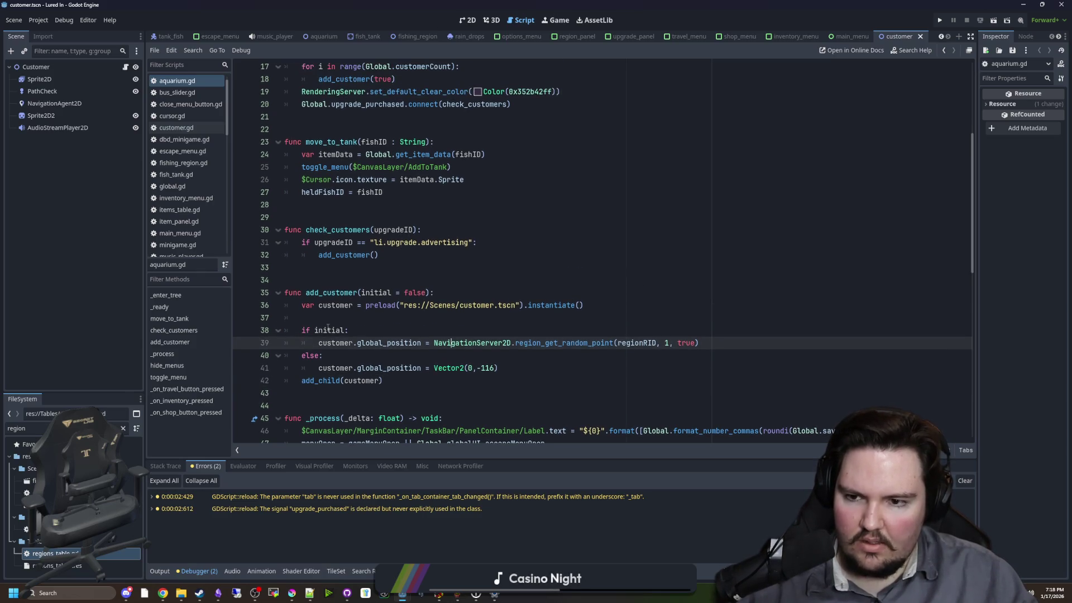
pyautogui.scroll(4, 335, 321)
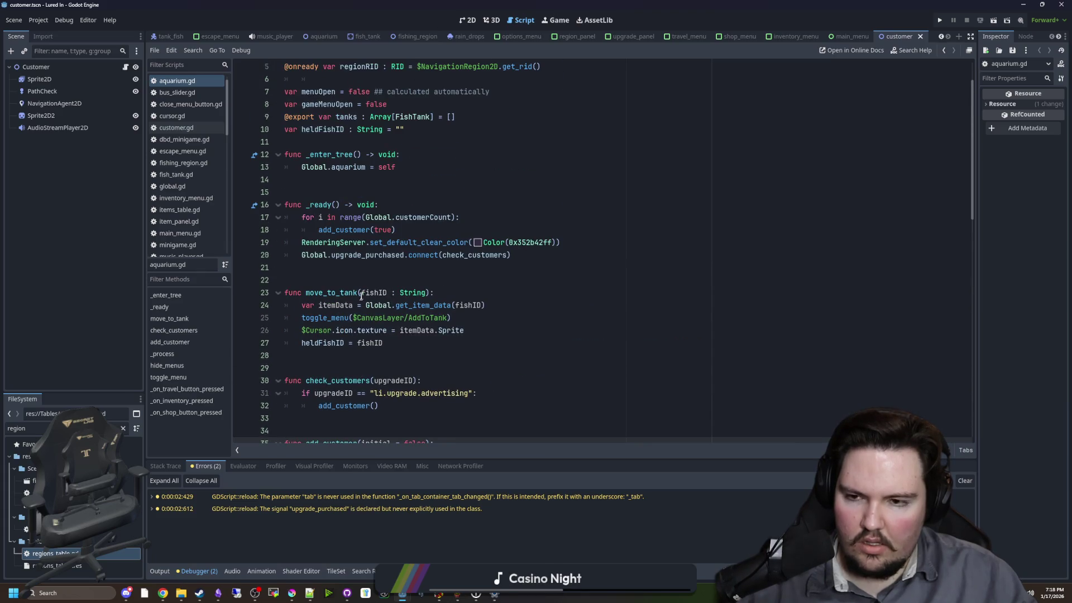
pyautogui.click(374, 278)
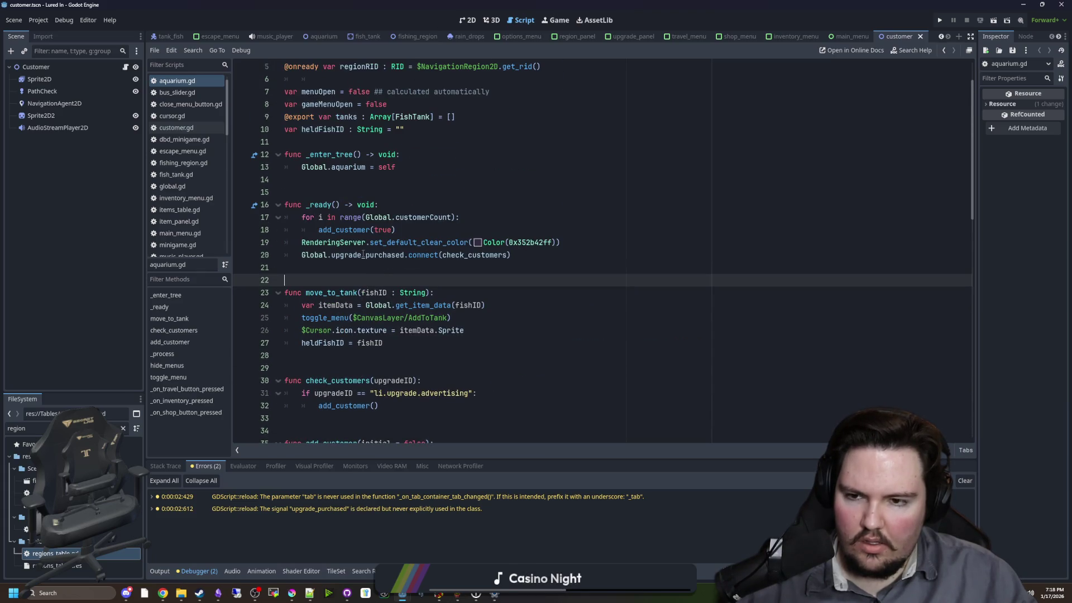
pyautogui.scroll(-6, 401, 230)
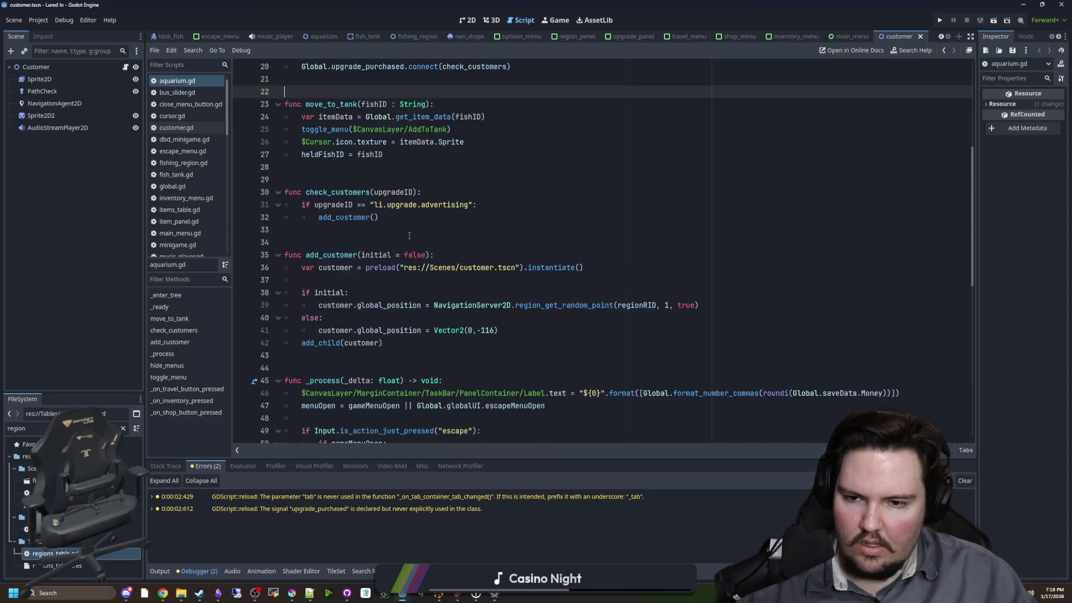
pyautogui.click(385, 305)
pyautogui.click(371, 319)
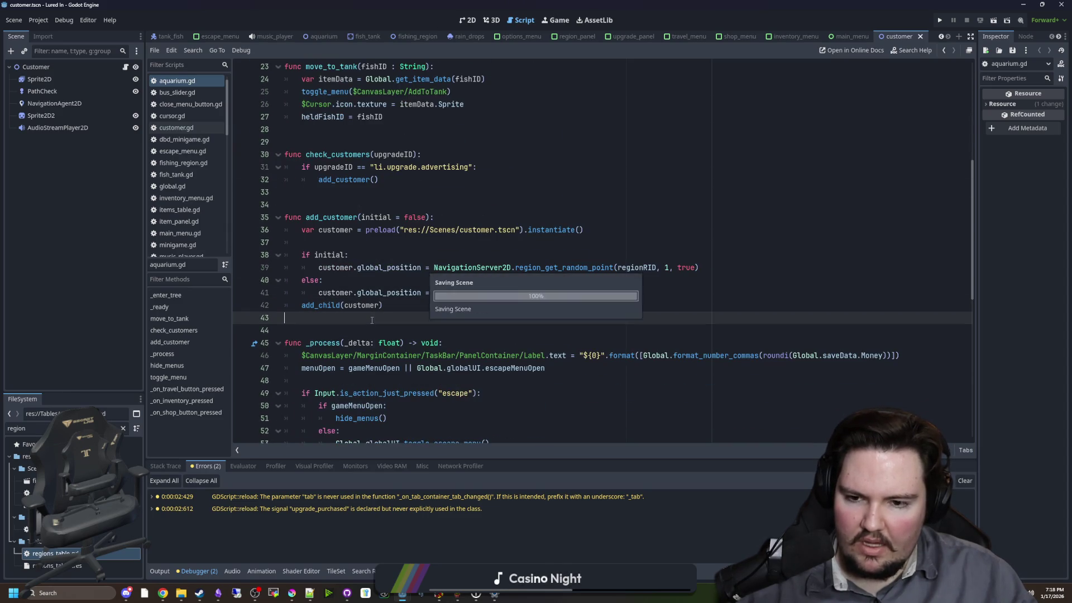
pyautogui.scroll(5, 387, 318)
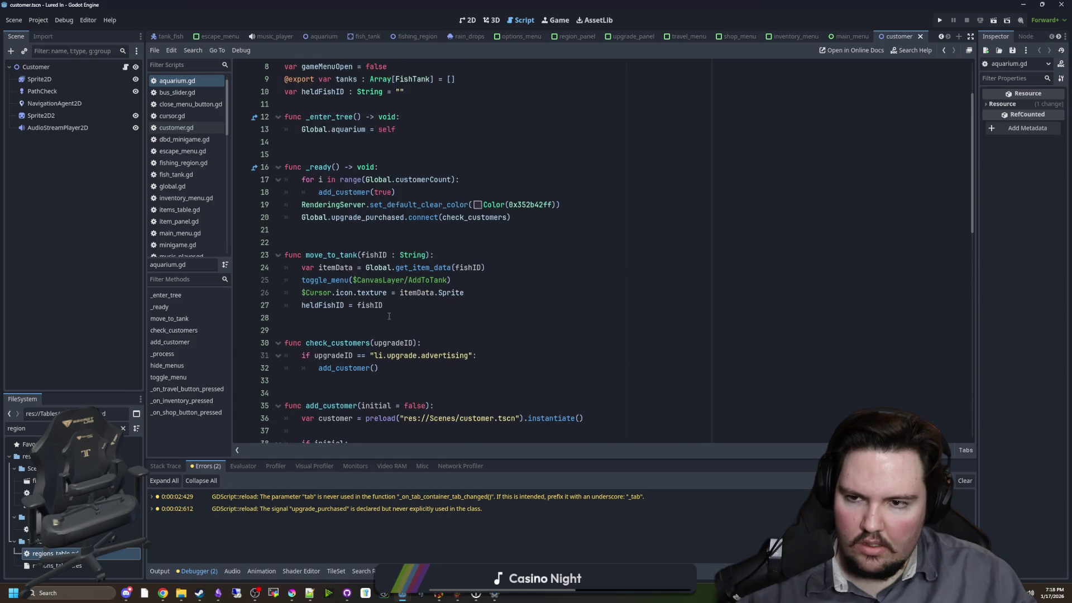
pyautogui.click(380, 244)
pyautogui.scroll(3, 390, 239)
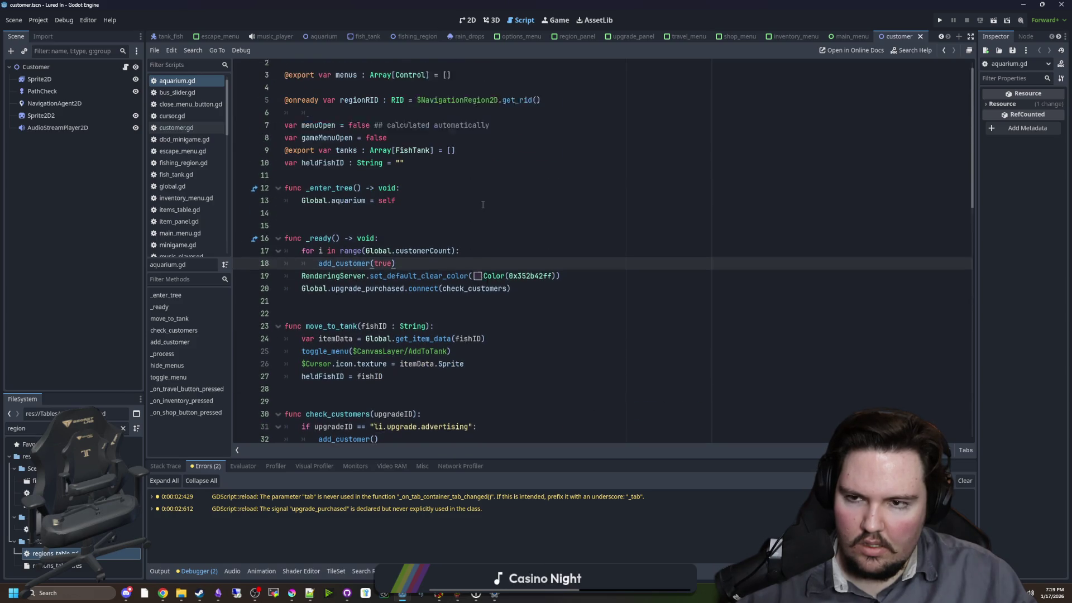
pyautogui.click(390, 243)
pyautogui.hotkey('ctrl', 's')
pyautogui.click(380, 235)
pyautogui.hotkey('ctrl', 'f')
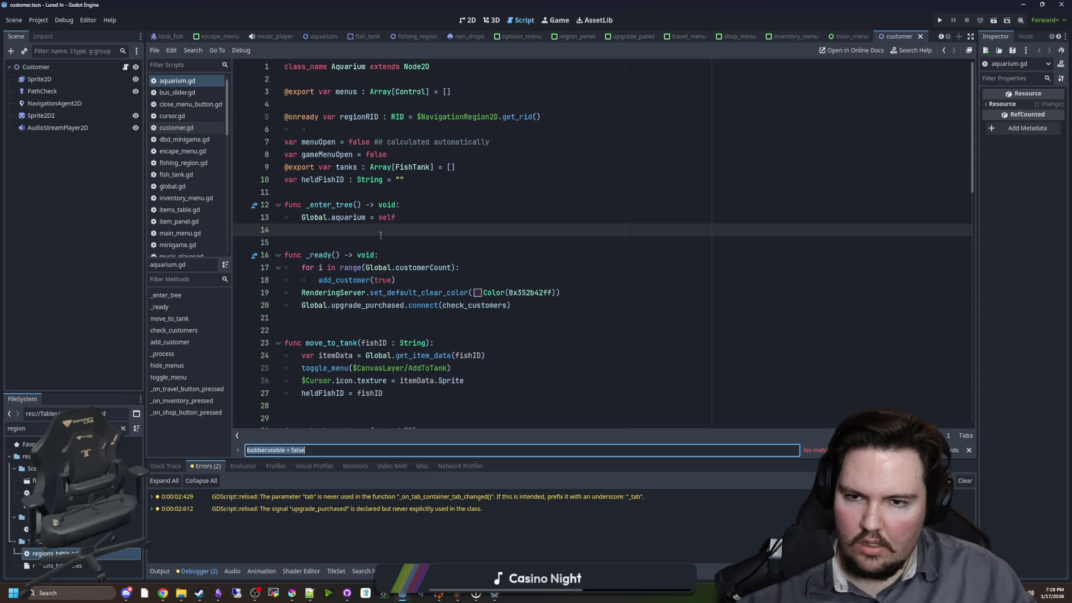
pyautogui.click(498, 162)
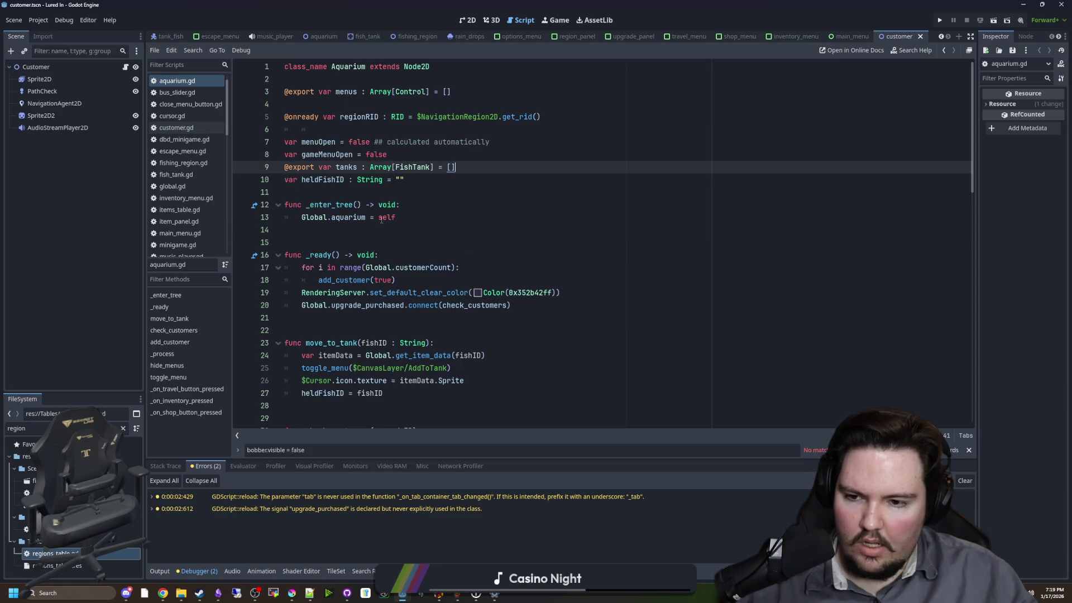
pyautogui.scroll(-5, 385, 222)
pyautogui.scroll(-5, 390, 225)
pyautogui.scroll(10, 507, 239)
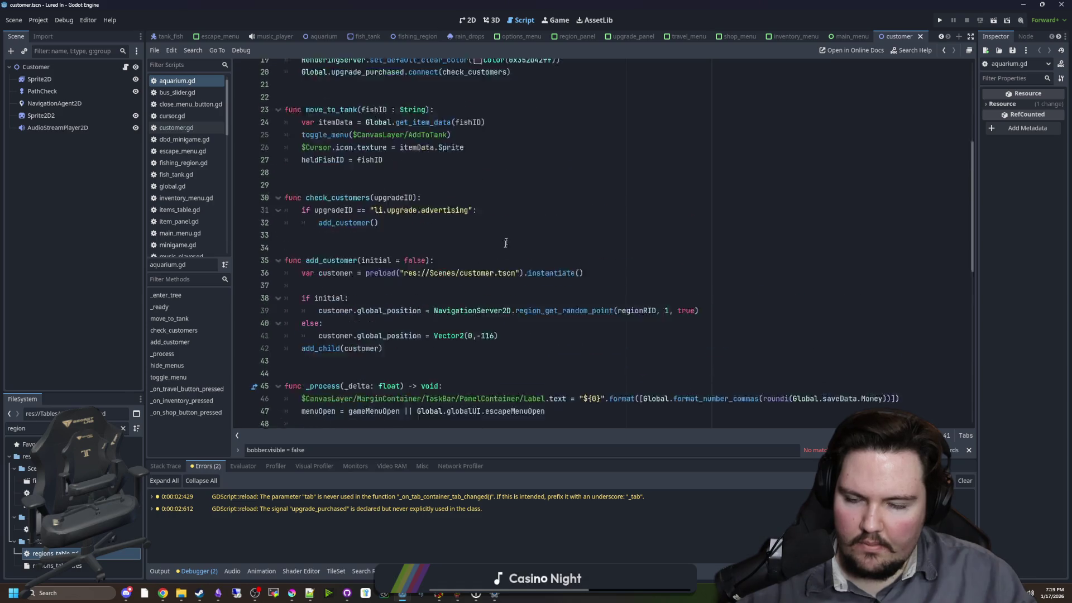
pyautogui.click(561, 124)
# - Cut $NavigationRegion2D.get_rid() from the regionRID declaration and paste it into _ready()
pyautogui.moveTo(561, 118); pyautogui.dragTo(419, 118)
pyautogui.hotkey('ctrl', 'c')
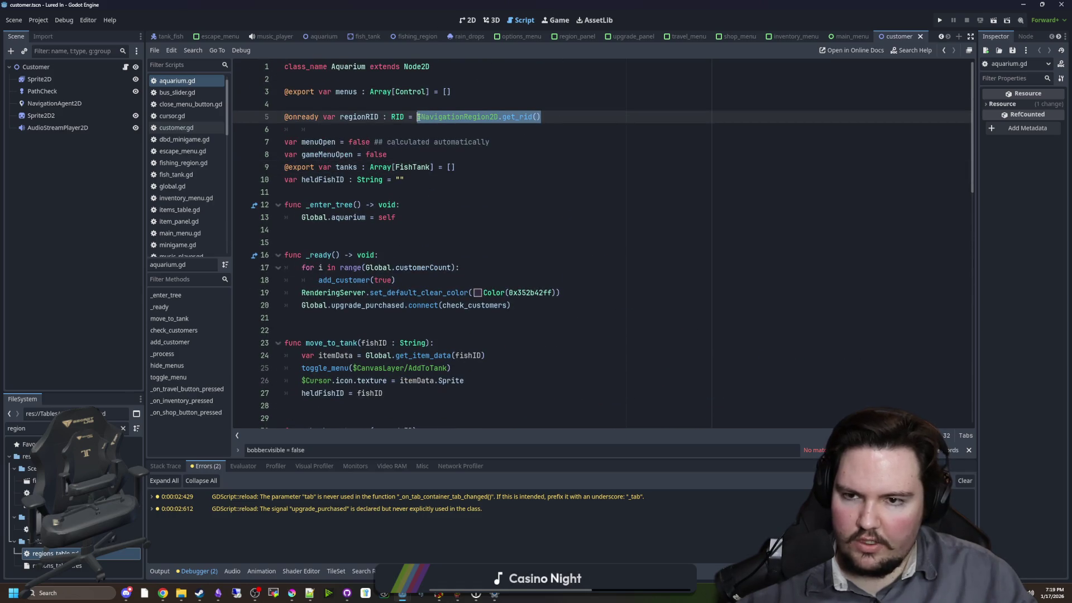
pyautogui.press('BackSpace')
pyautogui.press('BackSpace')
pyautogui.press('BackSpace')
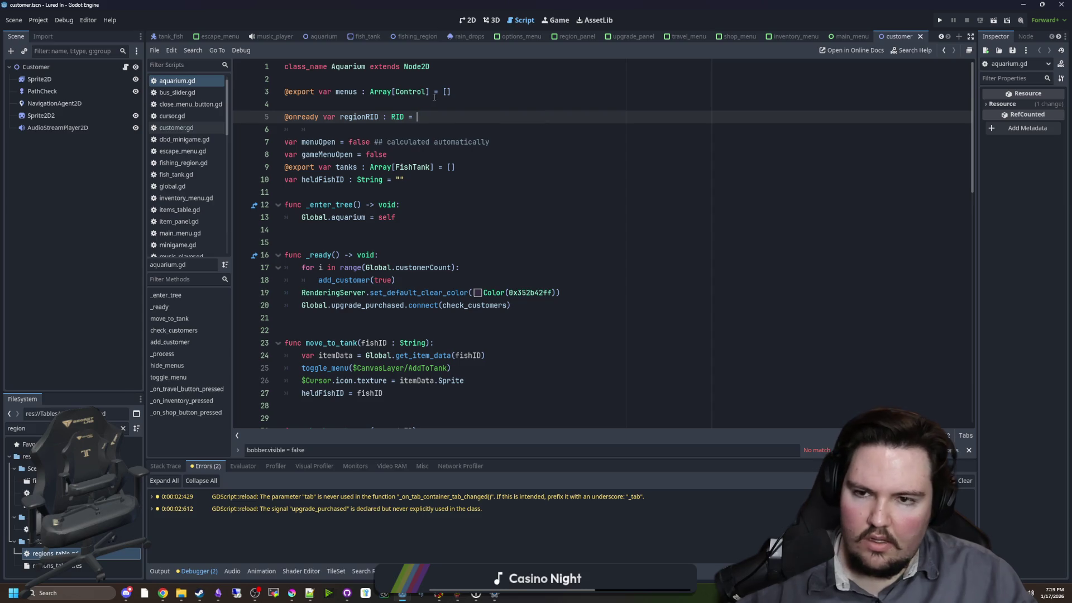
pyautogui.click(395, 255)
pyautogui.press('Return')
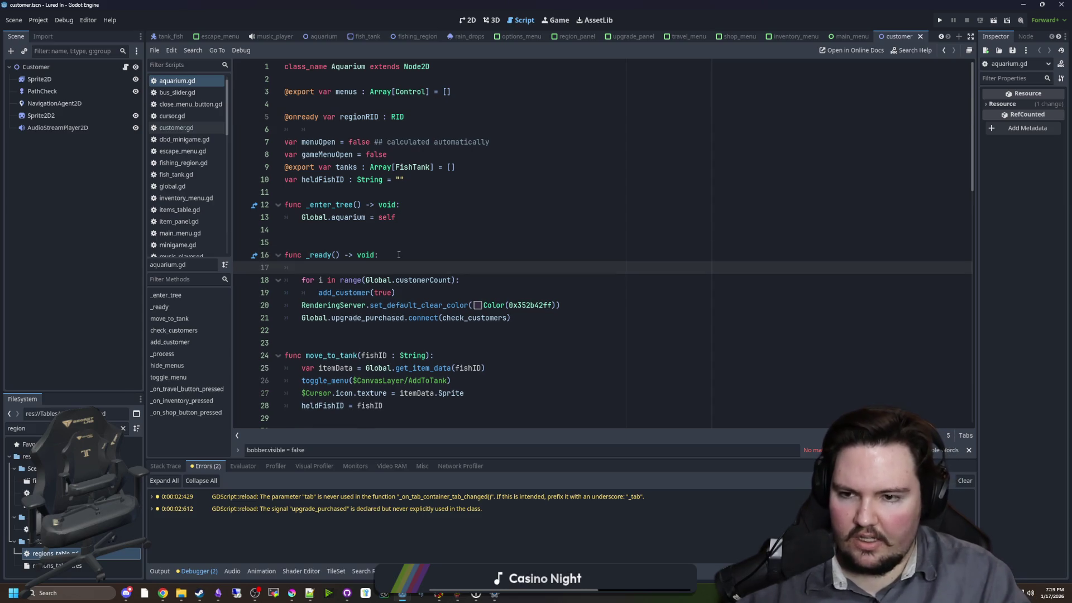
pyautogui.hotkey('ctrl', 'v')
pyautogui.press('Return')
# - Turn the pasted call into 'regionRID = $NavigationRegion2D.get_rid()' at the top of _ready()
pyautogui.doubleClick(359, 117)
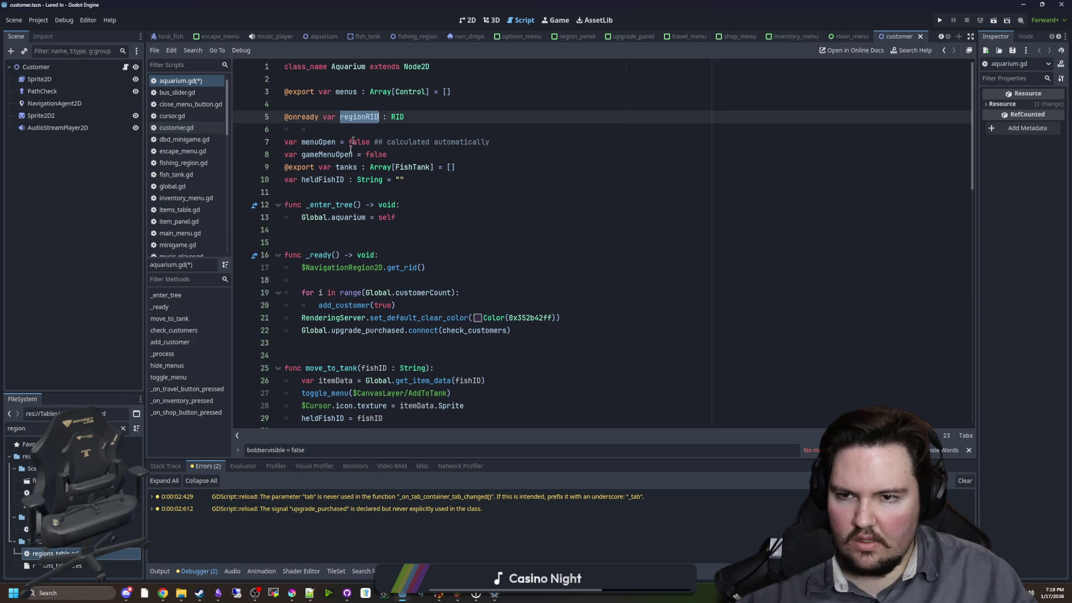
pyautogui.hotkey('ctrl', 'c')
pyautogui.click(302, 267)
pyautogui.hotkey('ctrl', 'v')
pyautogui.write('=')
pyautogui.press('Up')
pyautogui.press('Up')
pyautogui.press('Up')
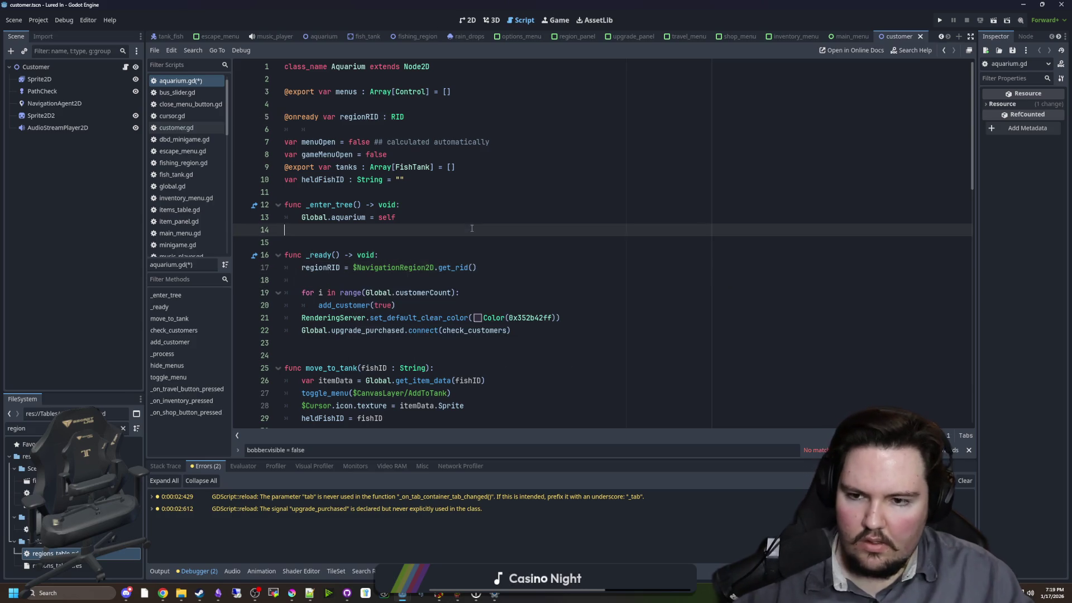
# - Remove the stray blank line, add spacing after the customer loop, and run the project
pyautogui.click(356, 279)
pyautogui.press('BackSpace')
pyautogui.press('BackSpace')
pyautogui.press('Down')
pyautogui.press('Down')
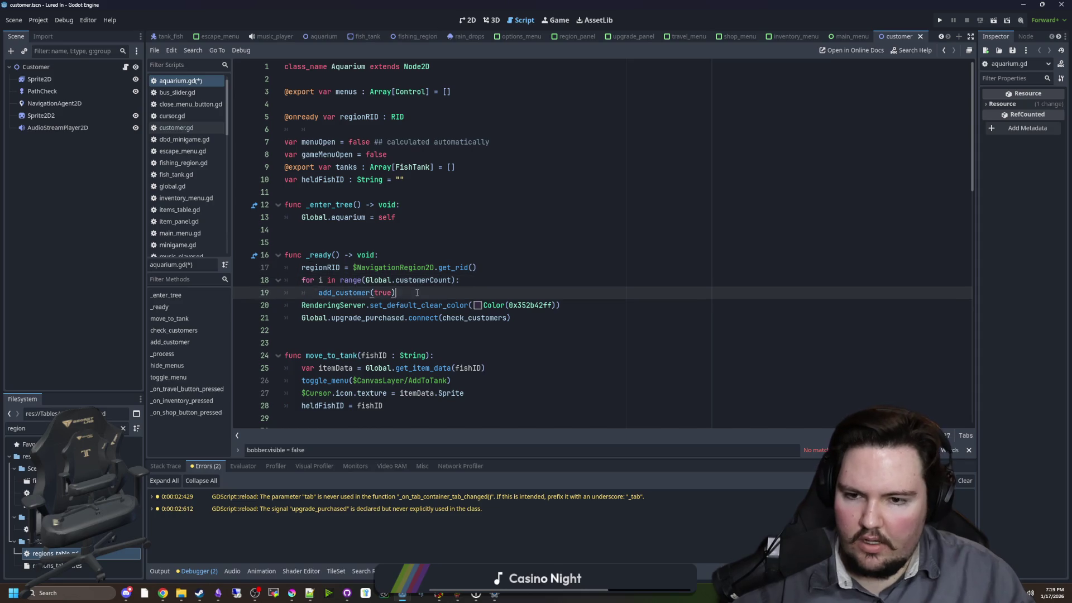
pyautogui.press('Return')
pyautogui.click(474, 251)
pyautogui.click(939, 20)
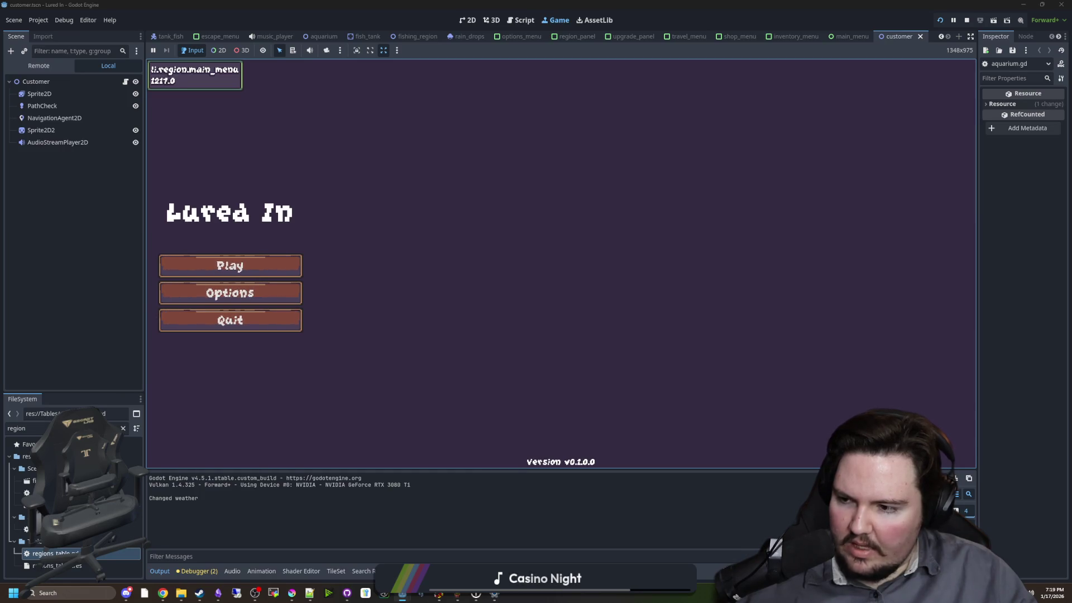
# - Play past the Welcome Back notice, view the aquarium's customers, then stop the game
pyautogui.click(262, 270)
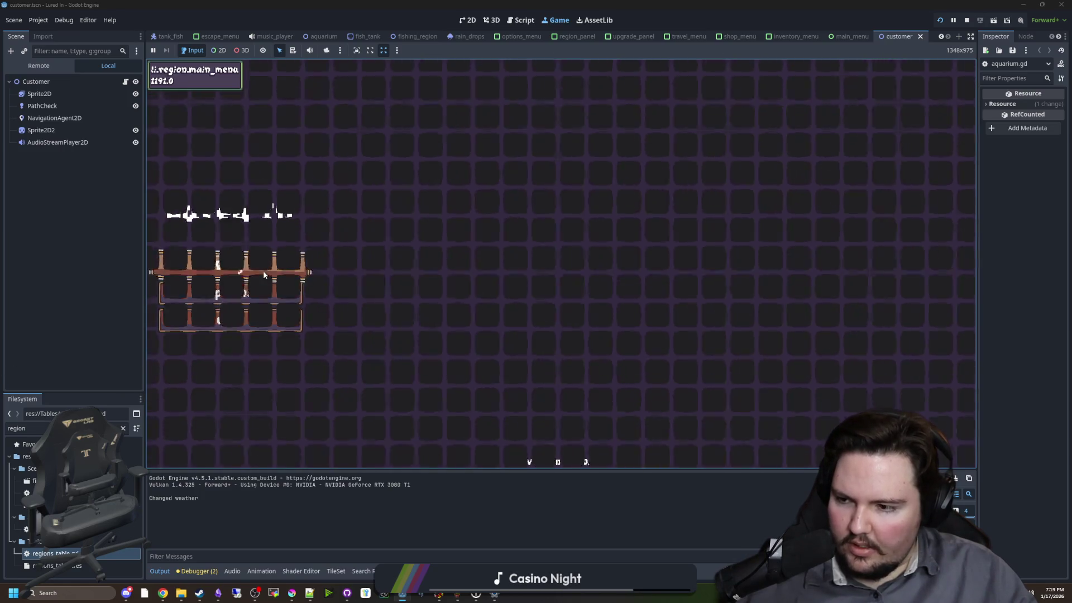
pyautogui.click(568, 301)
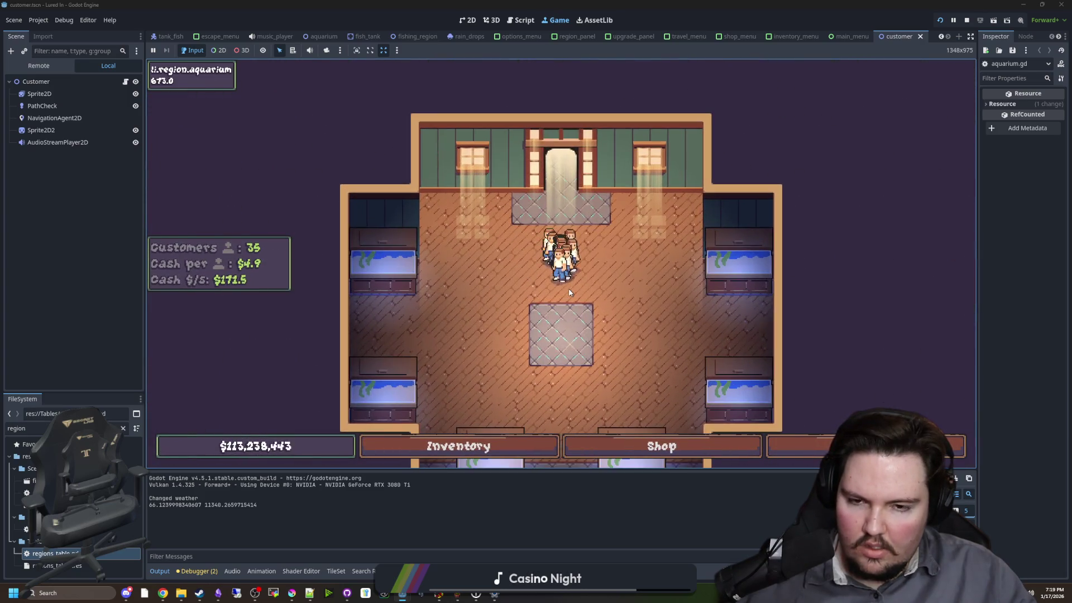
pyautogui.click(197, 571)
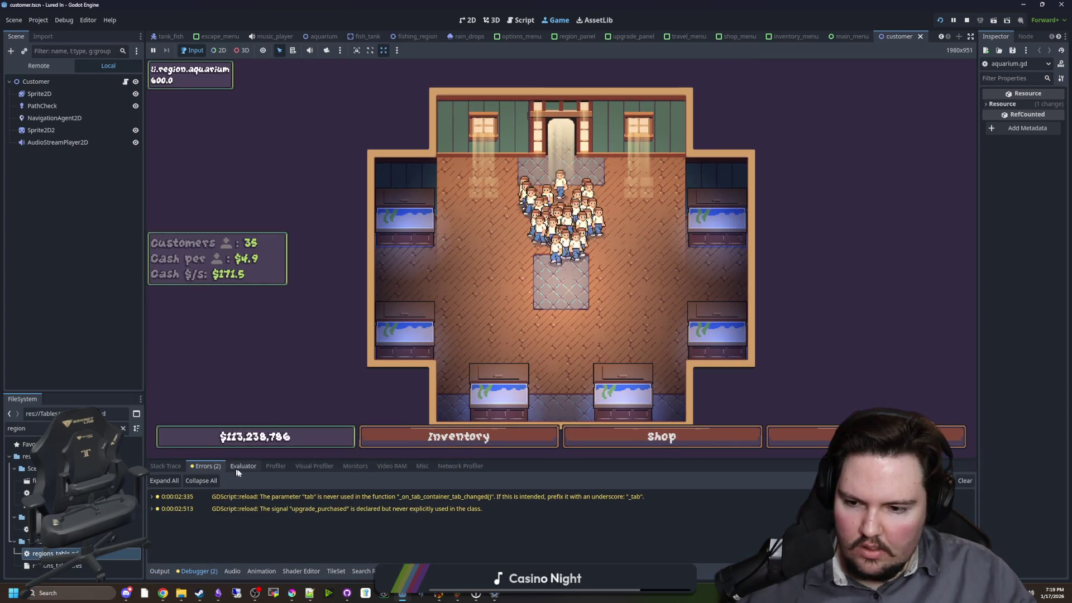
pyautogui.click(967, 20)
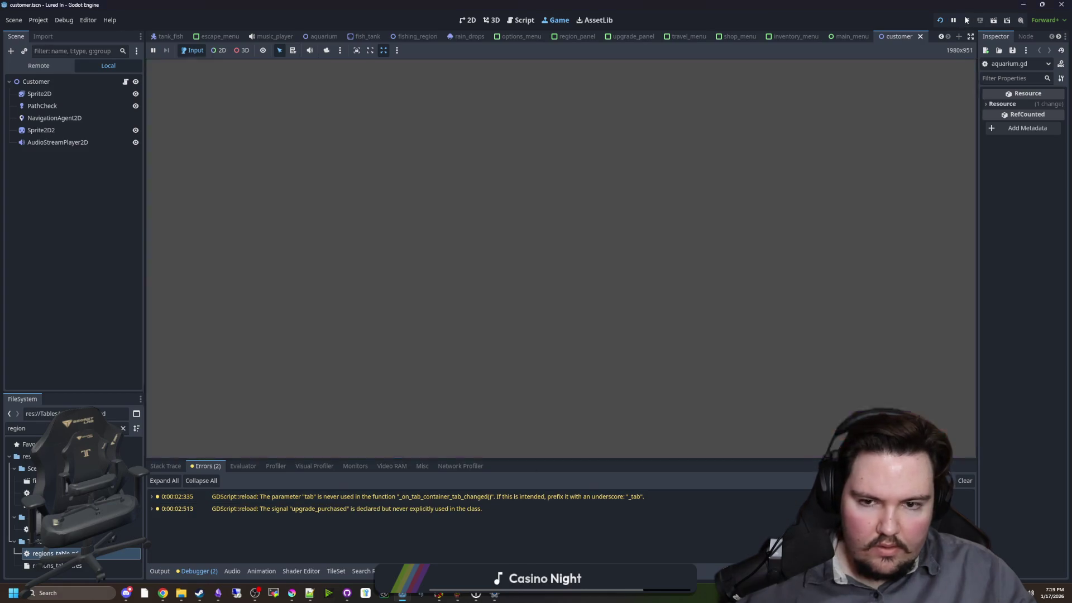
# - Jump to add_customer, read the region_get_random_point docs, then return to the if initial: line
pyautogui.scroll(-1, 335, 262)
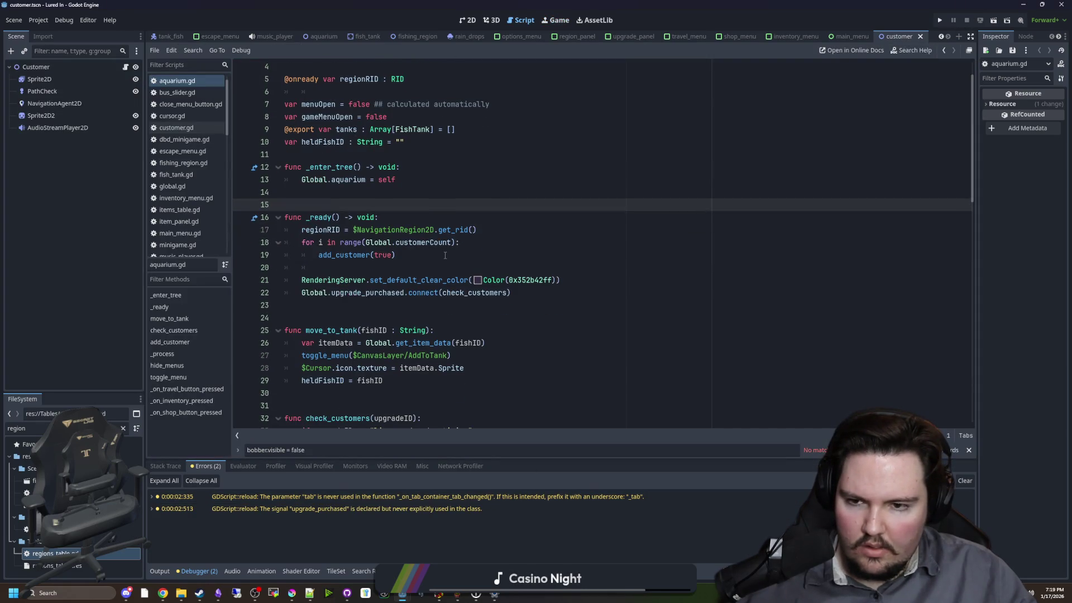
pyautogui.keyDown('ctrl'); pyautogui.click(352, 258); pyautogui.keyUp('ctrl')
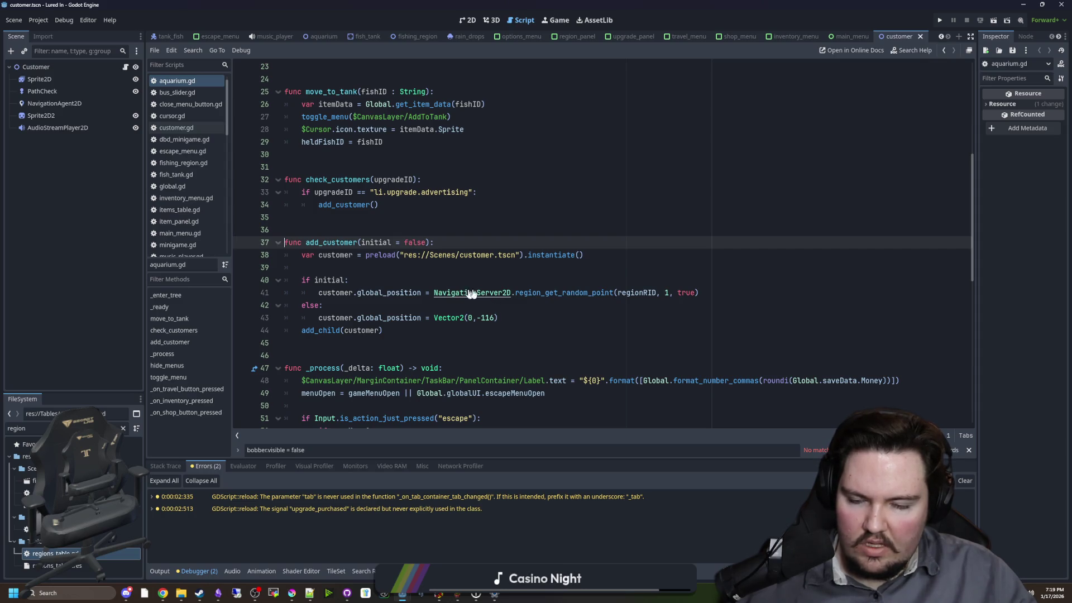
pyautogui.keyDown('ctrl'); pyautogui.click(554, 297); pyautogui.keyUp('ctrl')
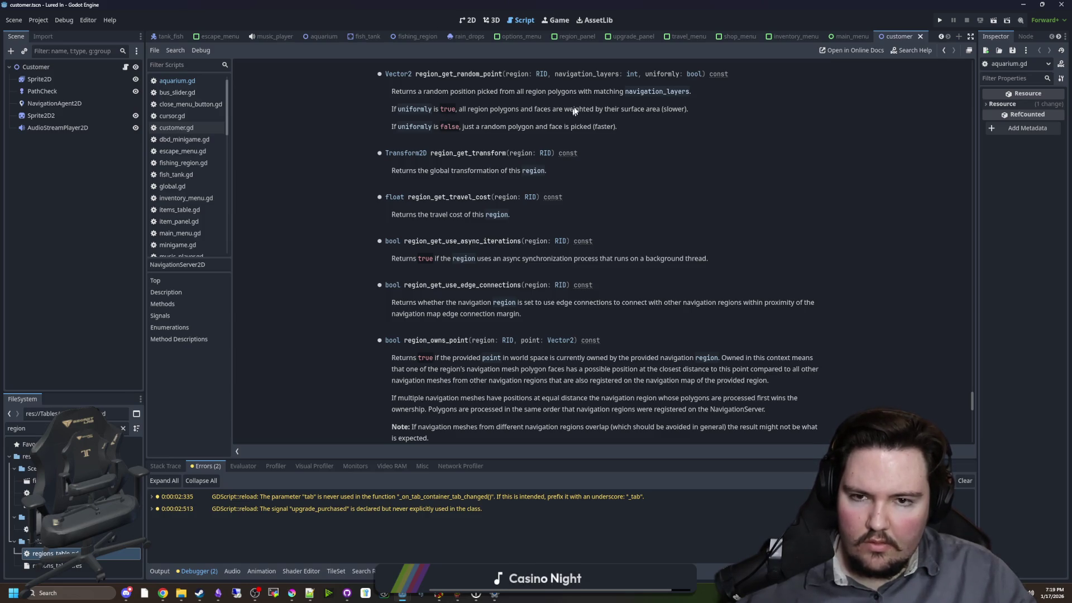
pyautogui.hotkey('alt', 'Left')
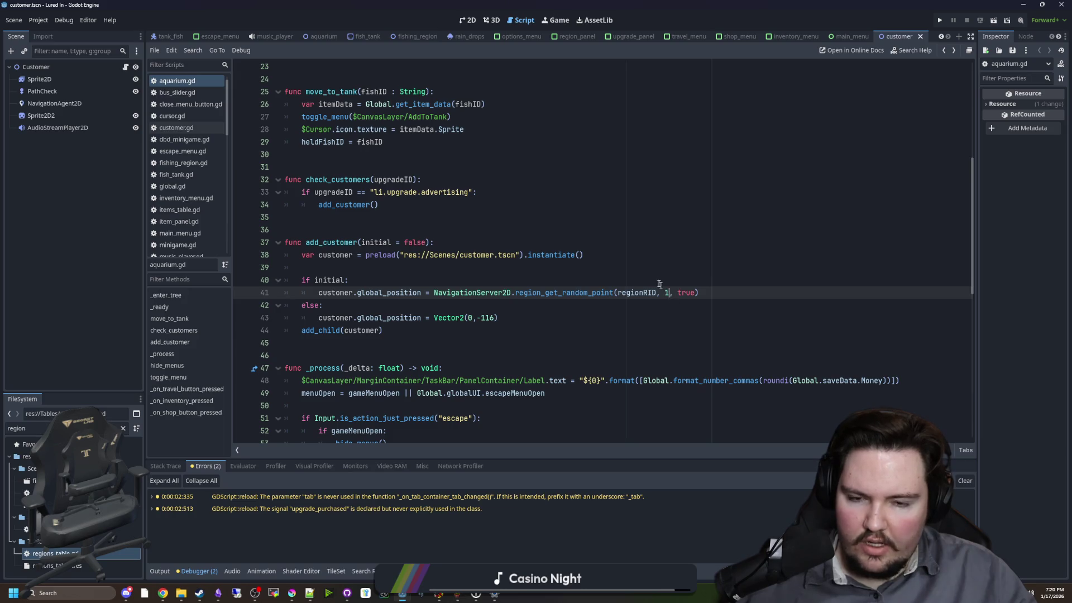
pyautogui.click(659, 284)
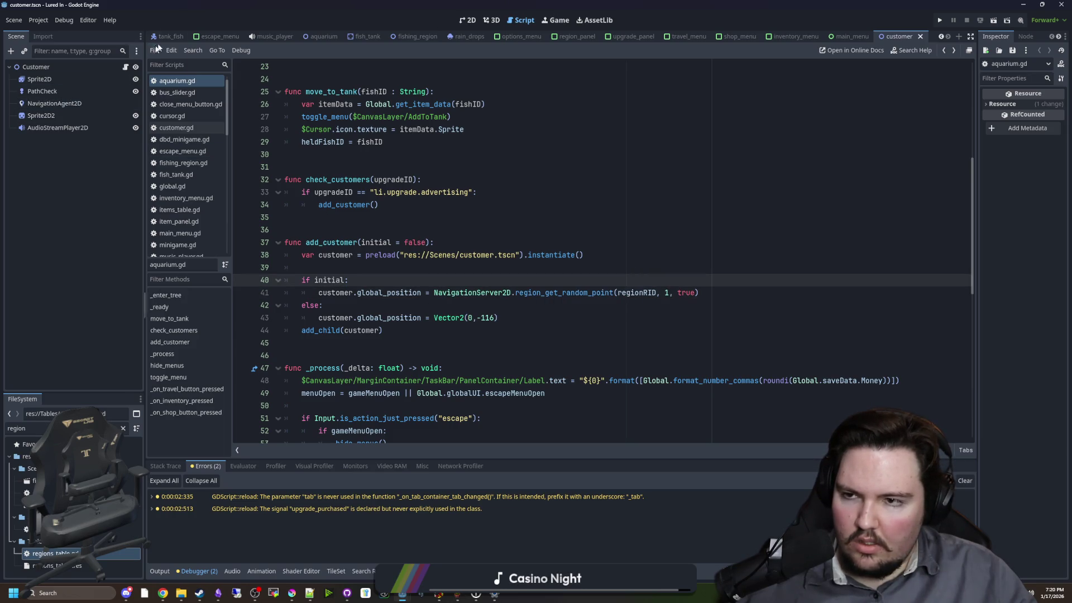
# - Inspect the NavigationRegion2D node in the aquarium scene, then return to add_customer's if initial: branch
pyautogui.click(321, 36)
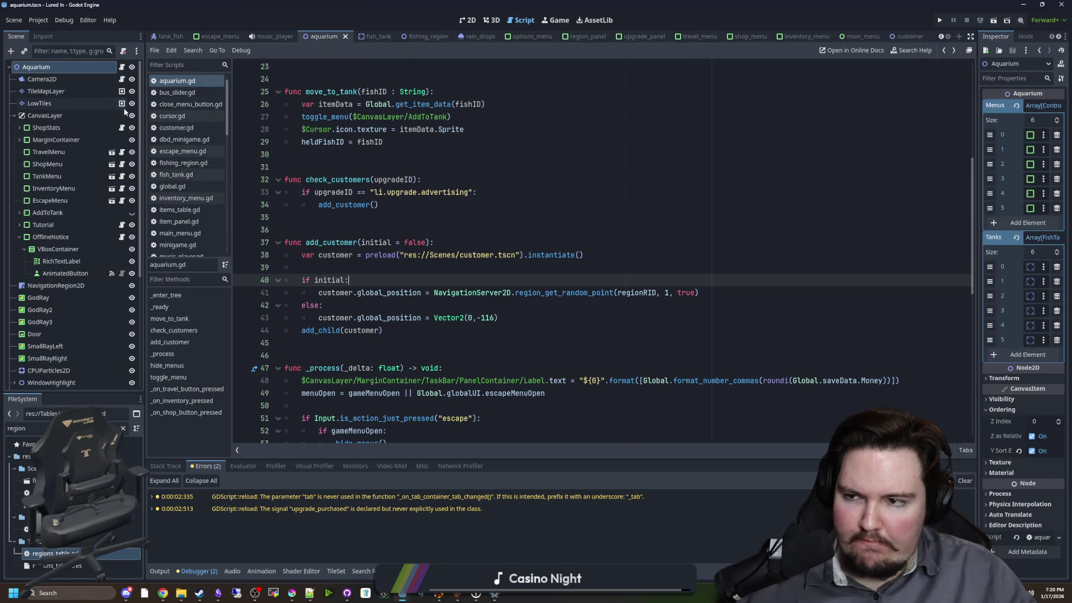
pyautogui.scroll(-5, 69, 168)
pyautogui.click(69, 122)
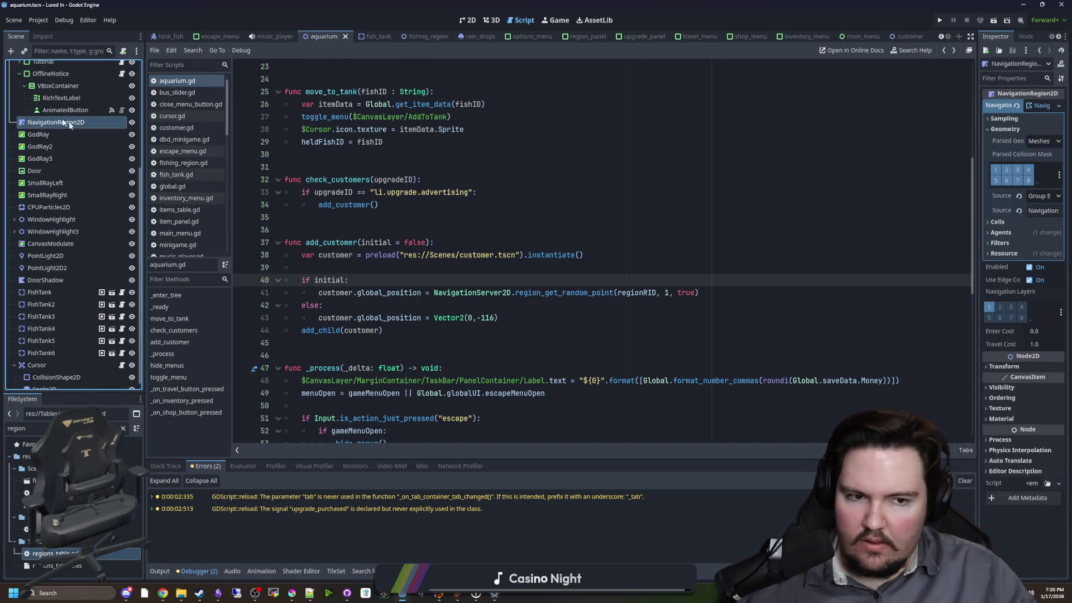
pyautogui.click(692, 304)
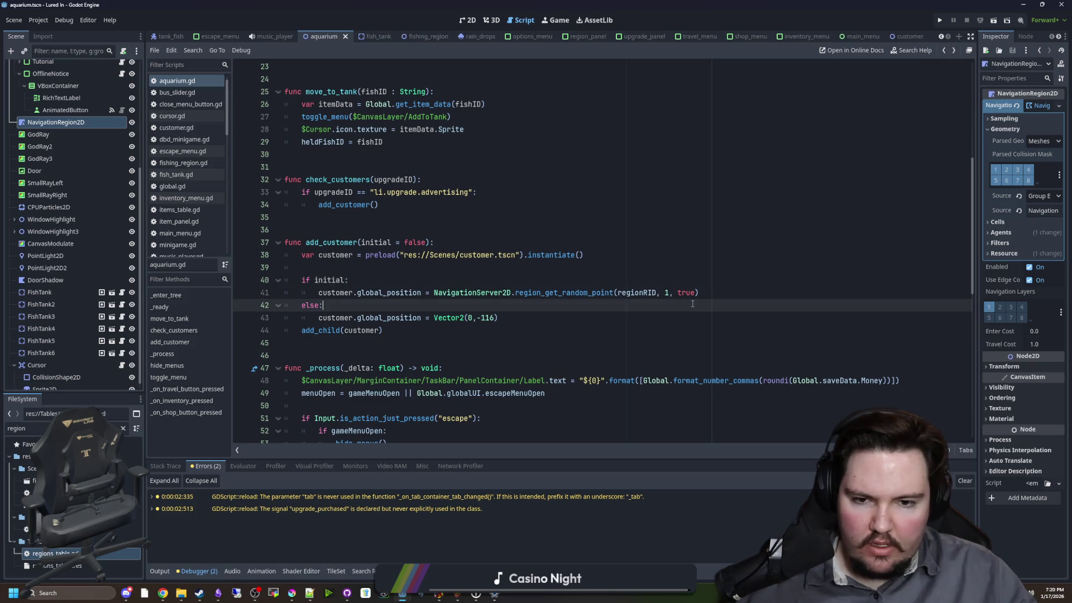
pyautogui.moveTo(637, 294)
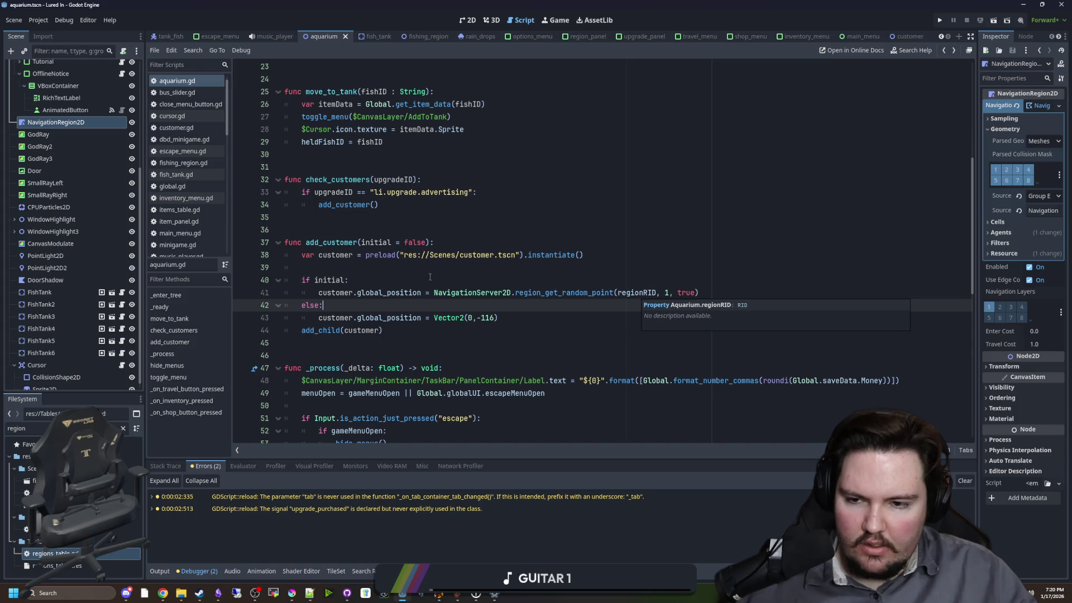
pyautogui.click(413, 284)
# - Move region_get_random_point(regionRID, 1, true) into a new 'var point =' line
pyautogui.moveTo(733, 294); pyautogui.dragTo(430, 293)
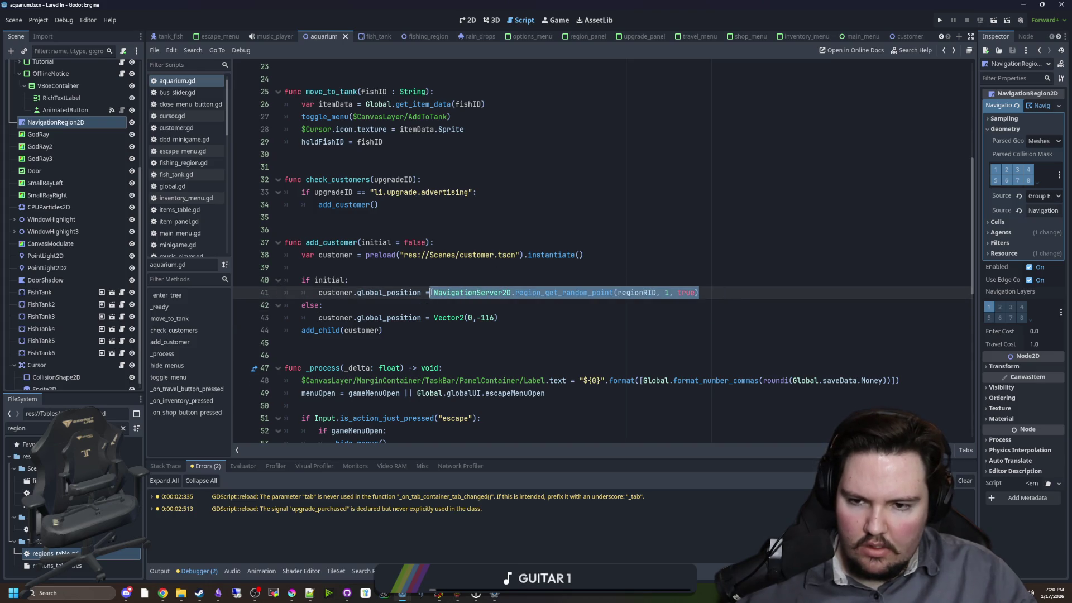
pyautogui.click(702, 290)
pyautogui.moveTo(702, 291); pyautogui.dragTo(445, 292)
pyautogui.hotkey('ctrl', 'x')
pyautogui.hotkey('ctrl', 'shift', 'Return')
pyautogui.write('var4 po')
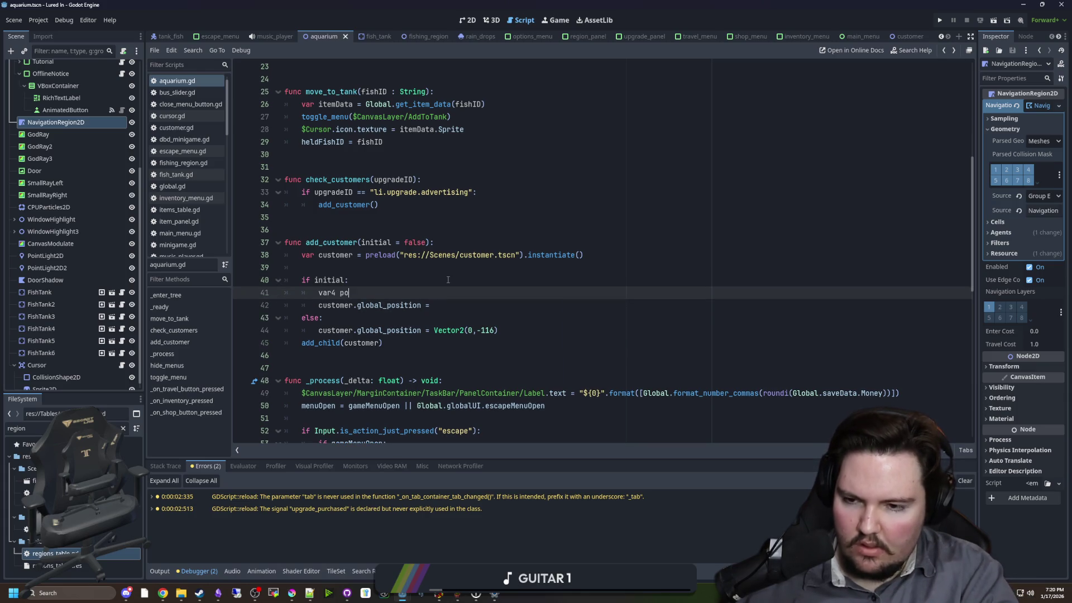
pyautogui.press('BackSpace')
pyautogui.press('BackSpace')
pyautogui.press('BackSpace')
pyautogui.write('point =')
pyautogui.hotkey('ctrl', 'v')
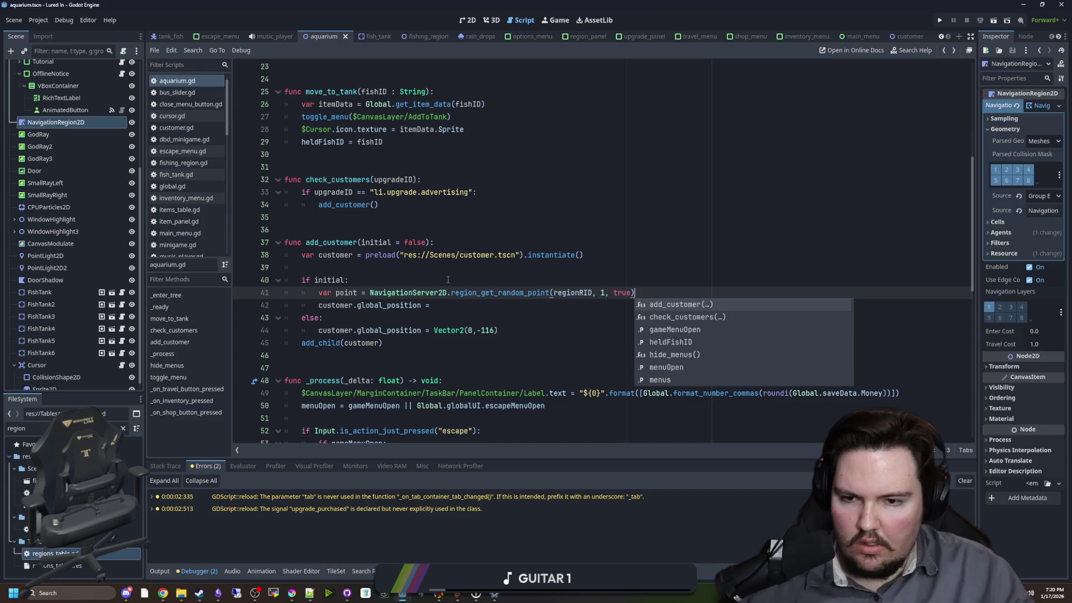
# - Set customer.global_position = point, add print(point), and launch the game
pyautogui.click(445, 310)
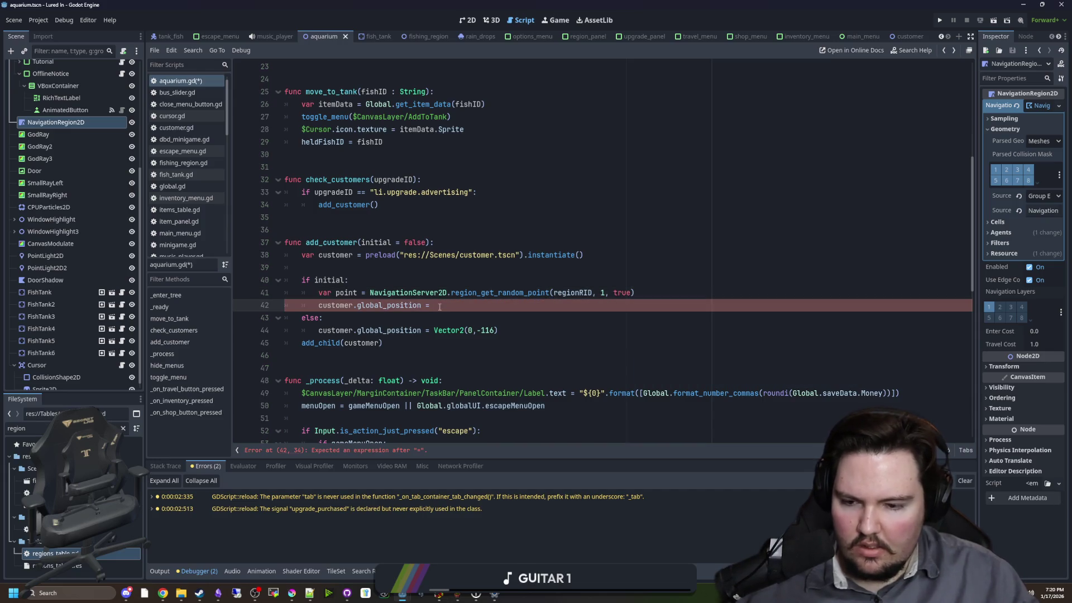
pyautogui.write('point')
pyautogui.click(648, 294)
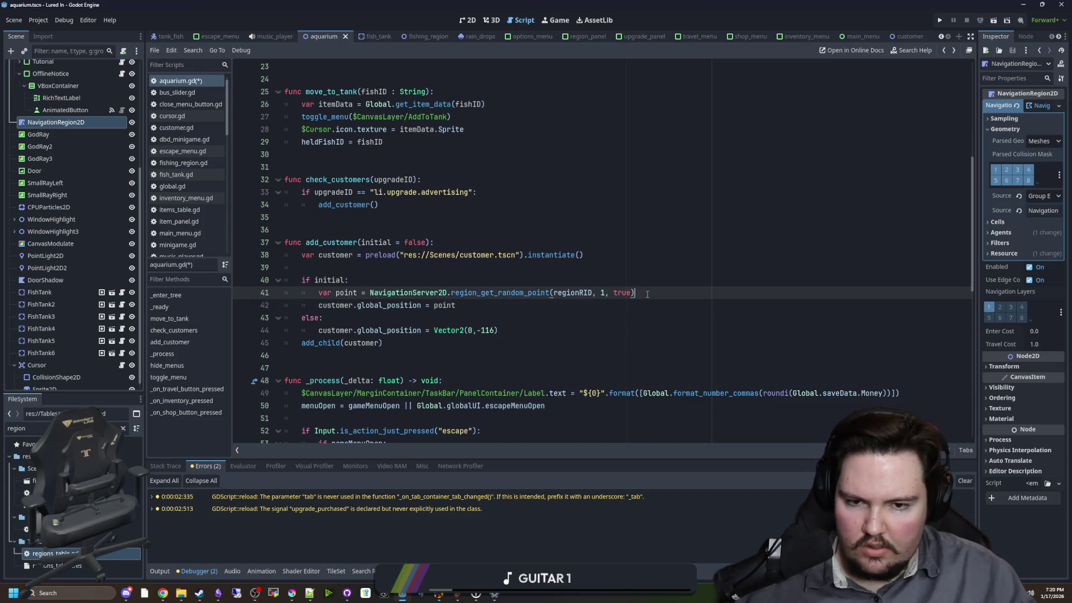
pyautogui.press('Return')
pyautogui.write('print(point')
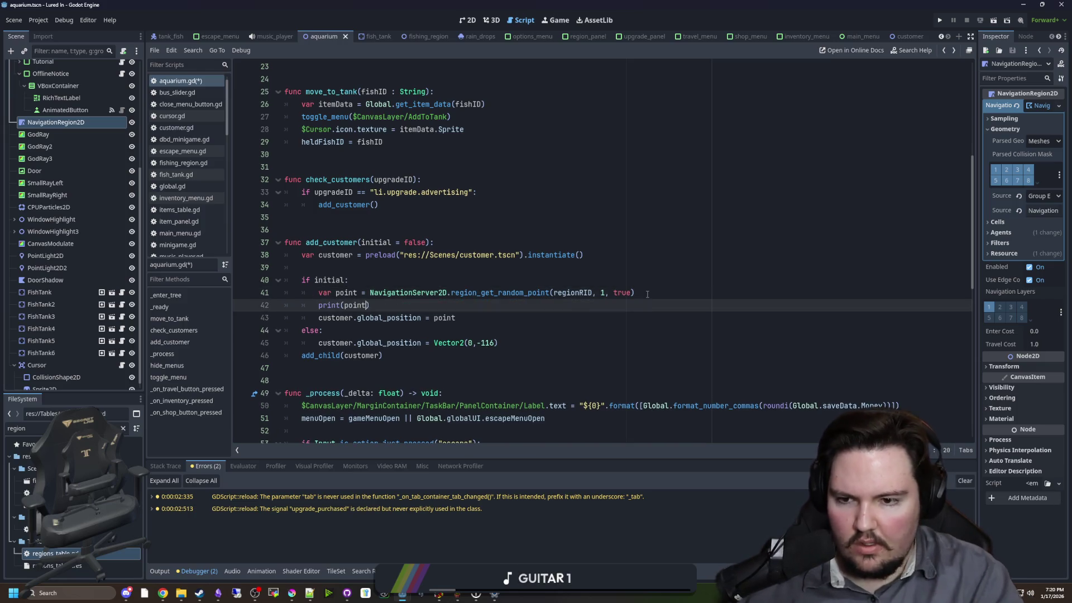
pyautogui.click(941, 22)
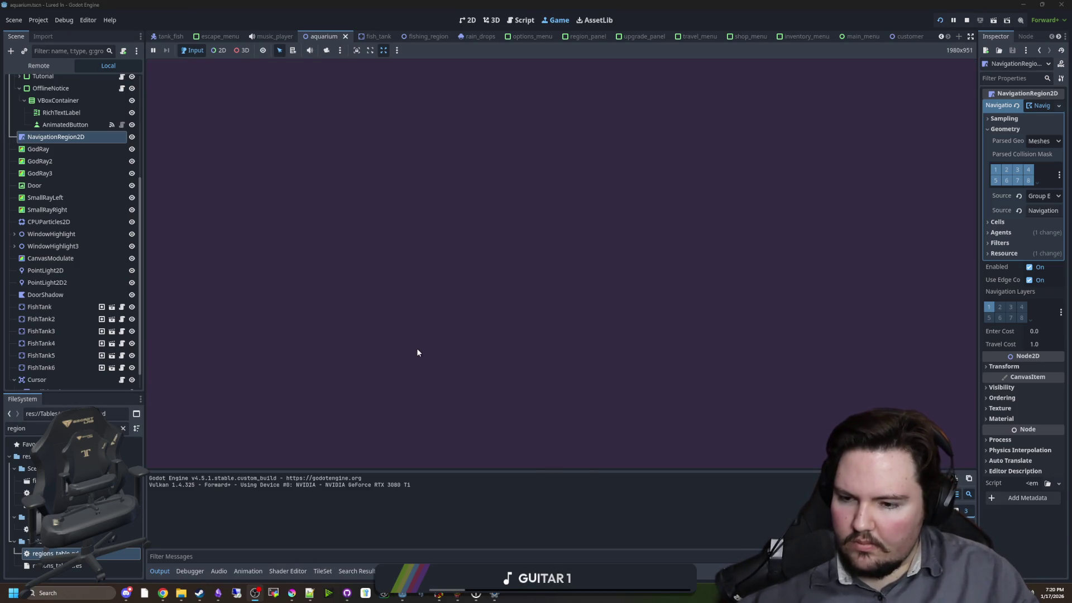
# - Start playing past the Welcome Back popup, then open aquarium.gd at blank line 39
pyautogui.click(273, 267)
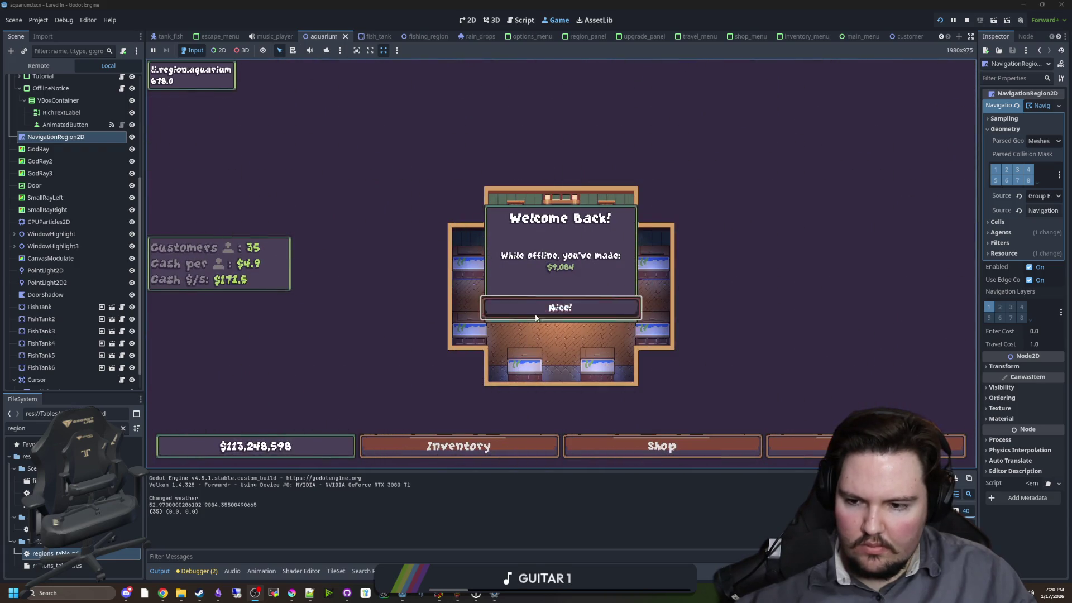
pyautogui.click(560, 307)
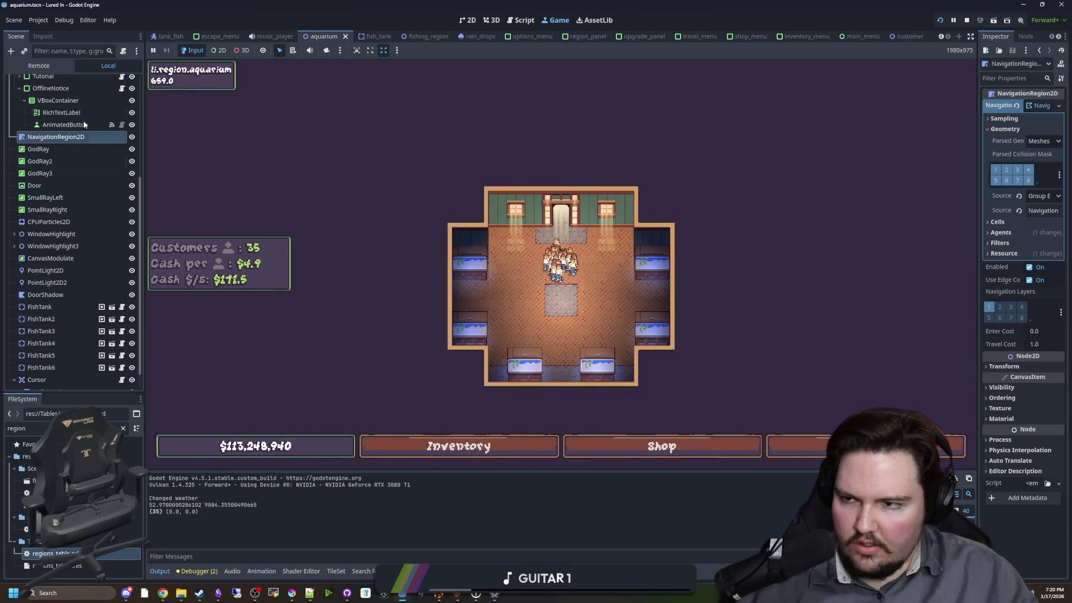
pyautogui.scroll(5, 89, 112)
pyautogui.click(122, 82)
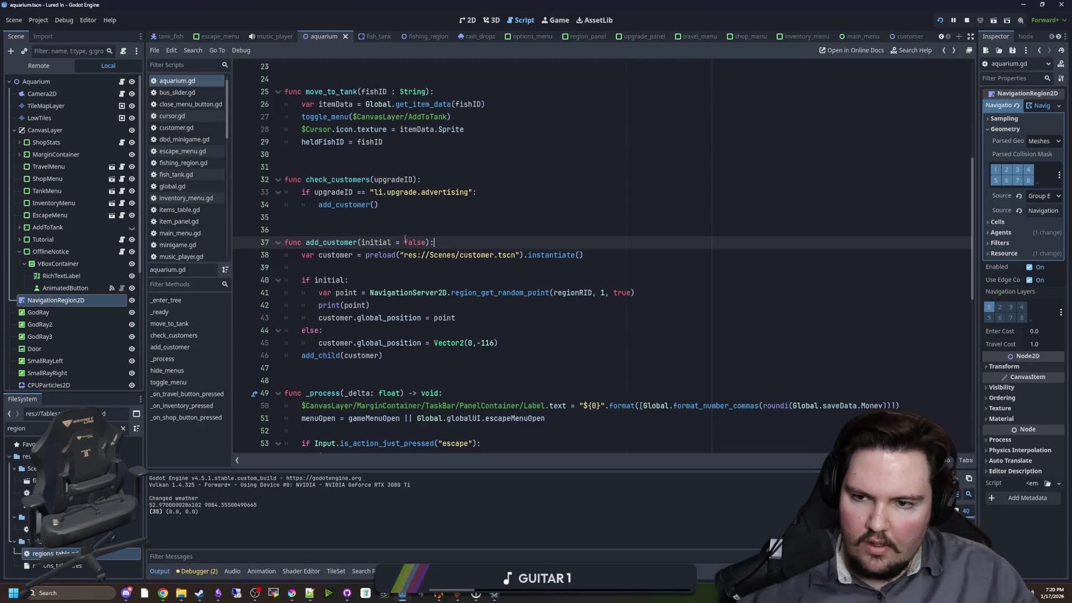
pyautogui.click(418, 272)
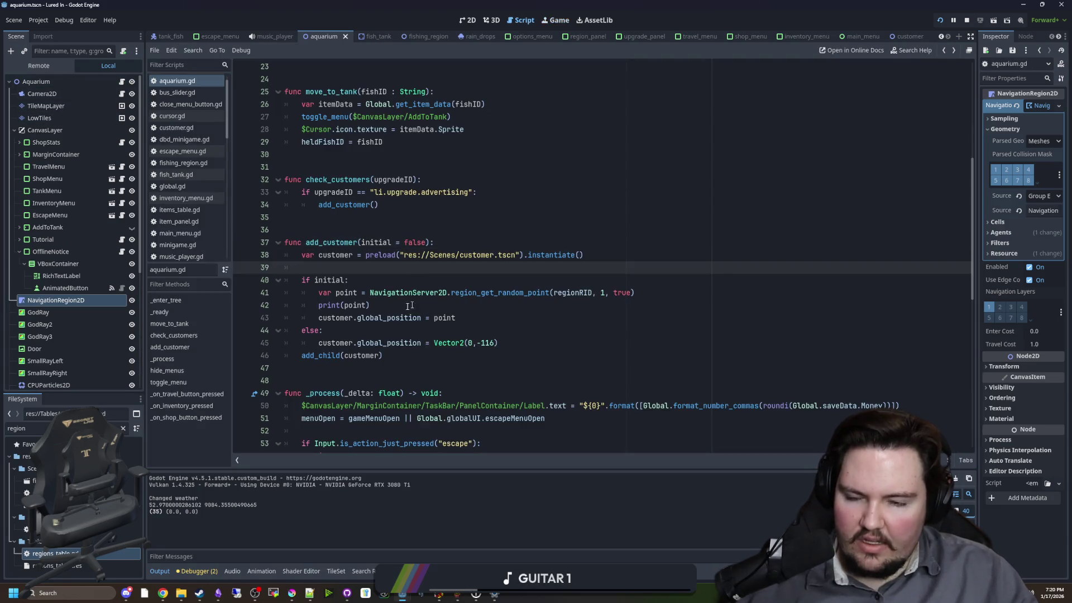
# - Review the physics-frame awaits in customer.gd's _ready, clear the FileSystem filter, and return to aquarium
pyautogui.keyDown('ctrl'); pyautogui.click(454, 255); pyautogui.keyUp('ctrl')
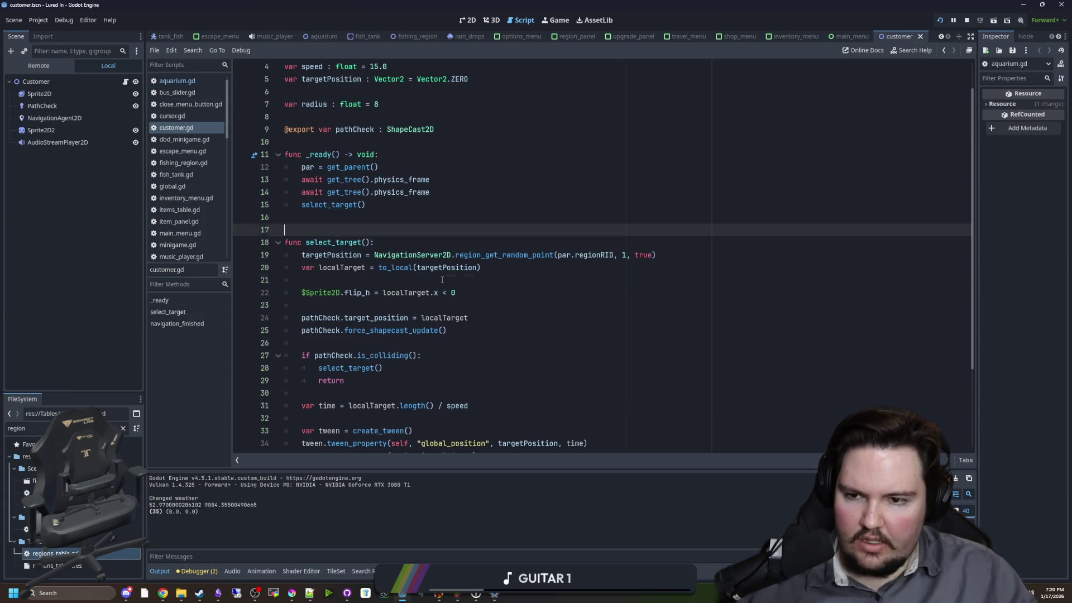
pyautogui.click(443, 279)
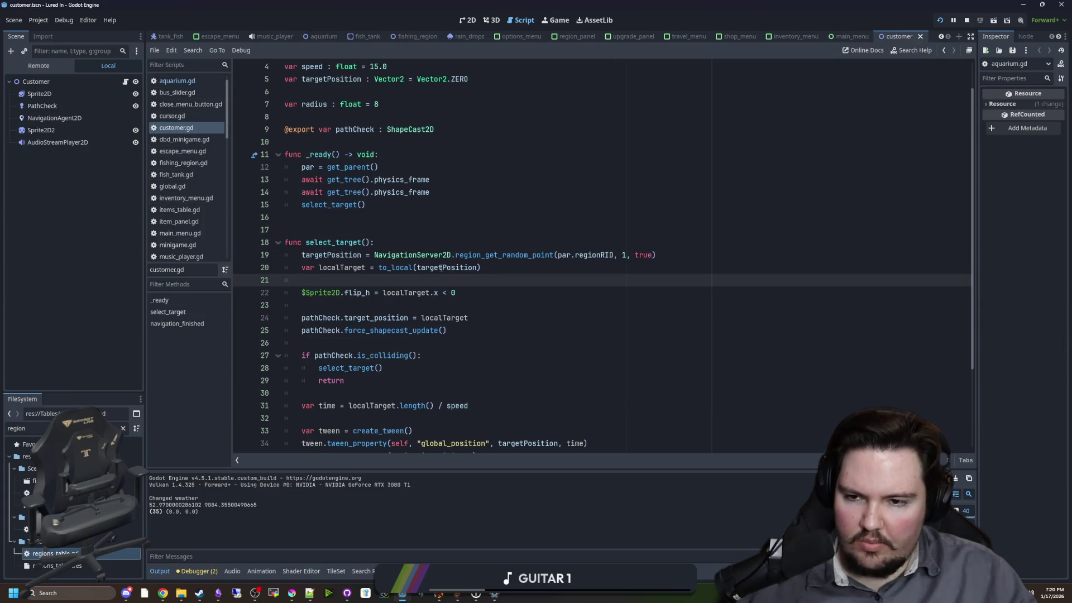
pyautogui.click(349, 226)
pyautogui.moveTo(429, 192); pyautogui.dragTo(301, 192)
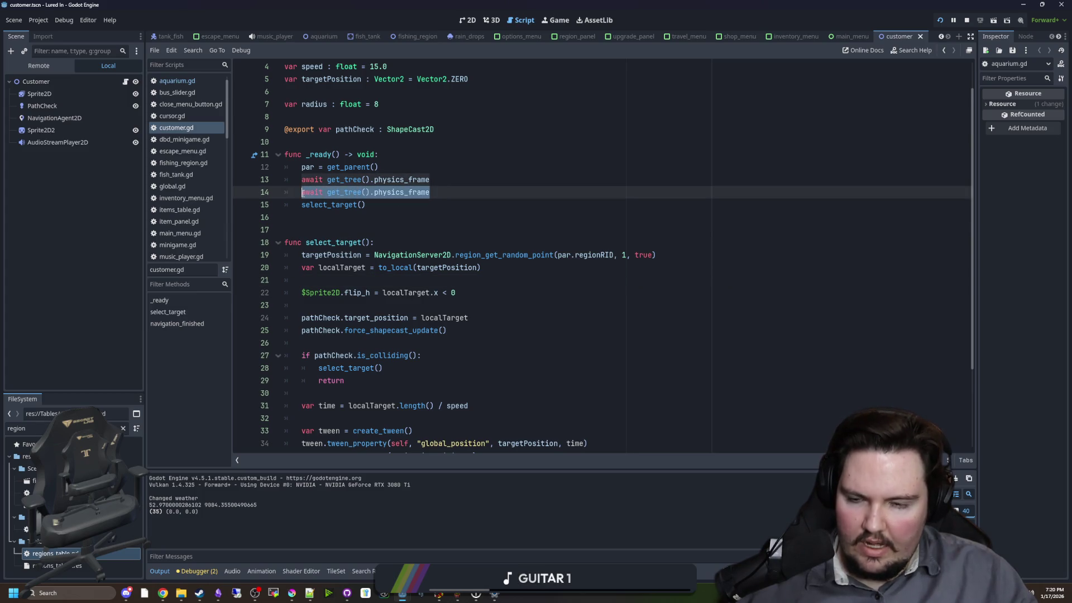
pyautogui.click(308, 230)
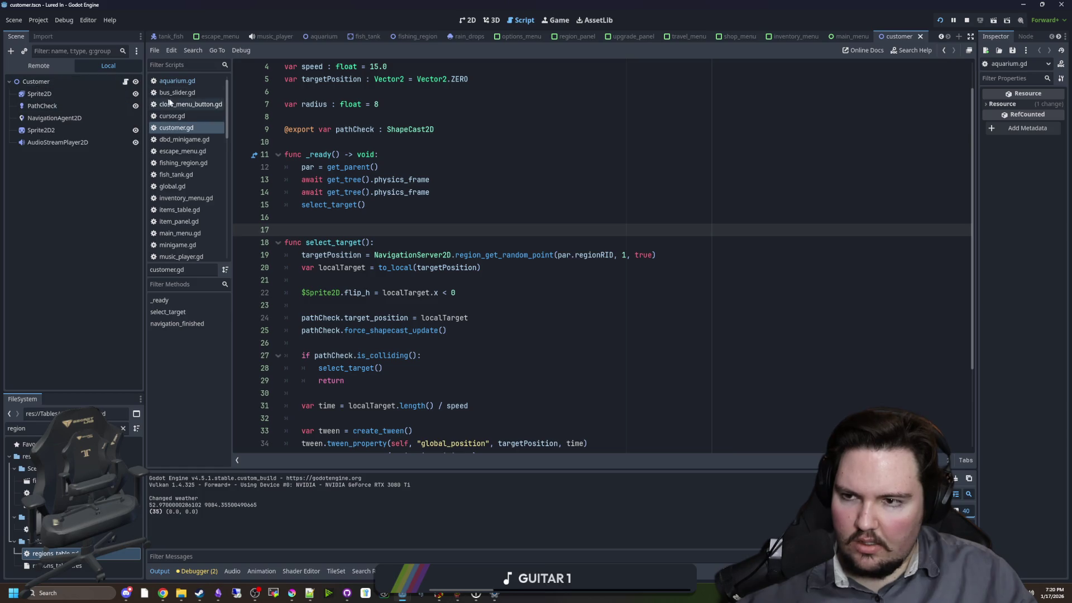
pyautogui.scroll(1, 169, 101)
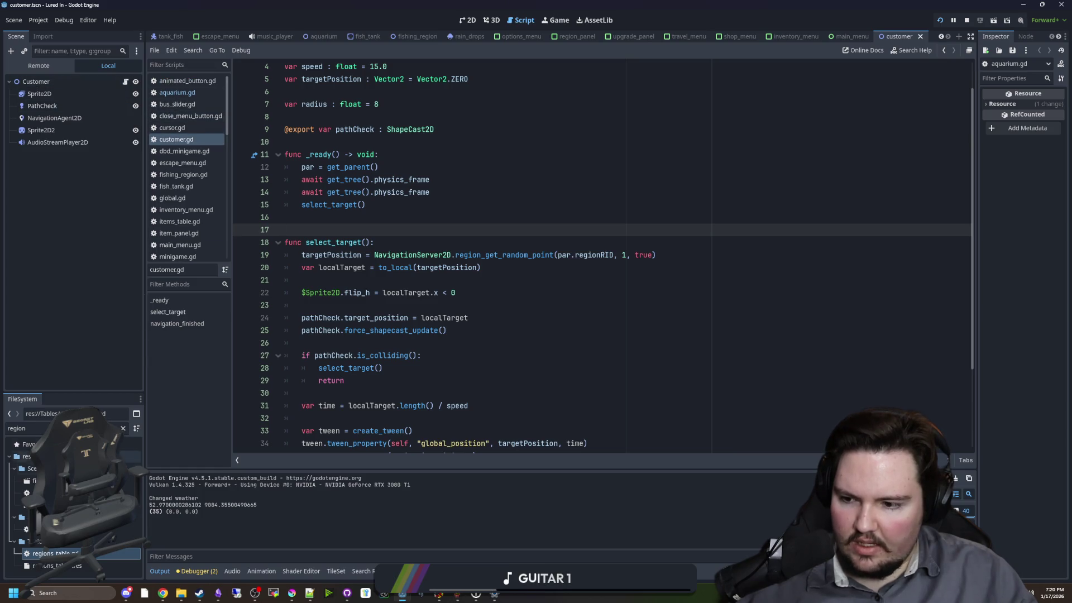
pyautogui.click(122, 428)
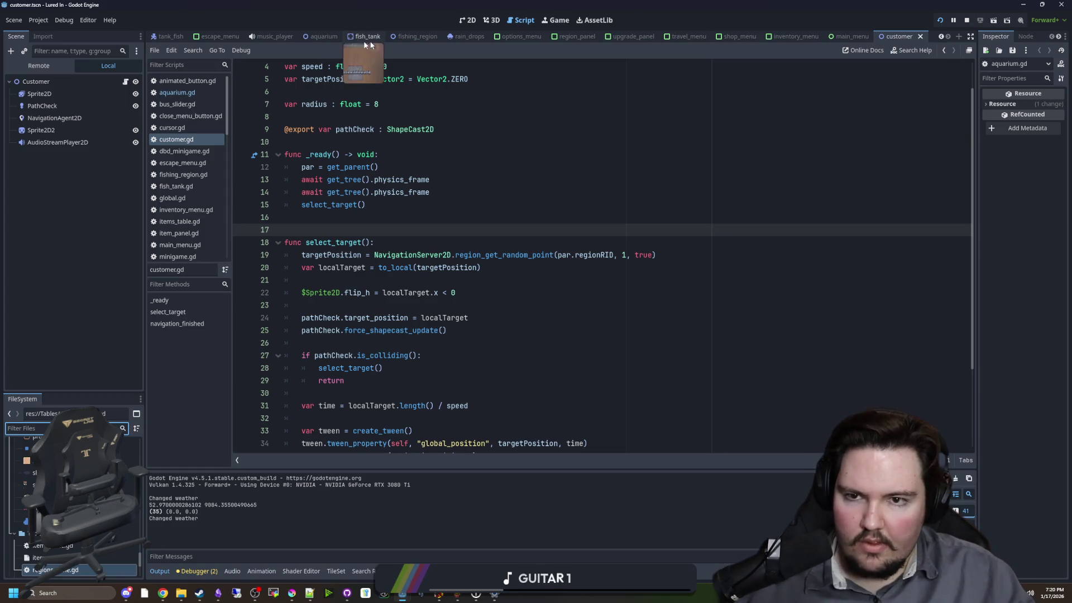
pyautogui.click(321, 36)
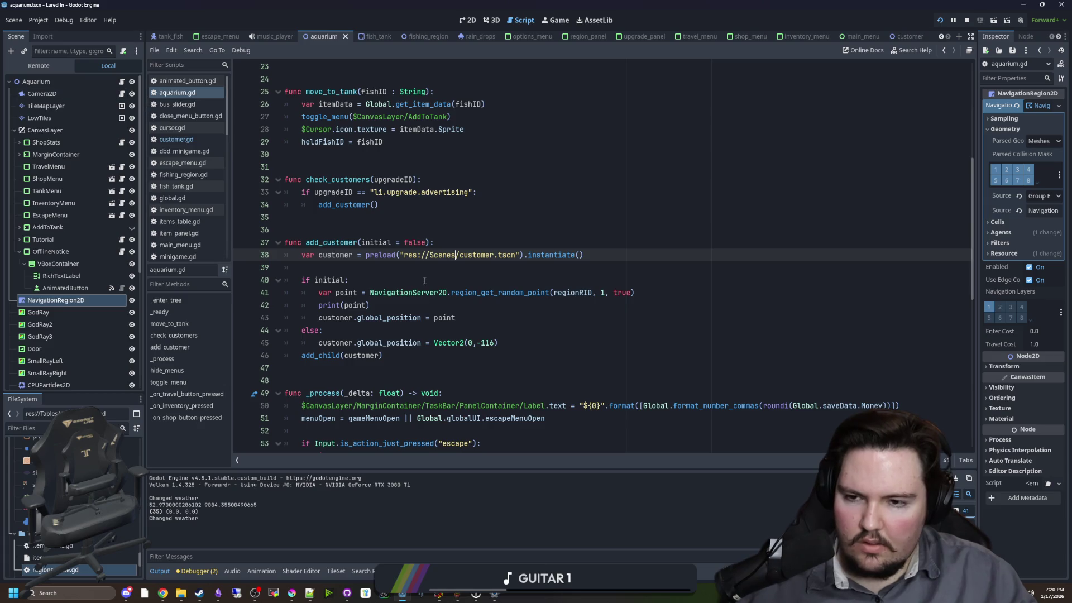
# - Add 'await get_tree().physics_frame' after the regionRID assignment in _ready
pyautogui.scroll(7, 424, 280)
pyautogui.click(334, 205)
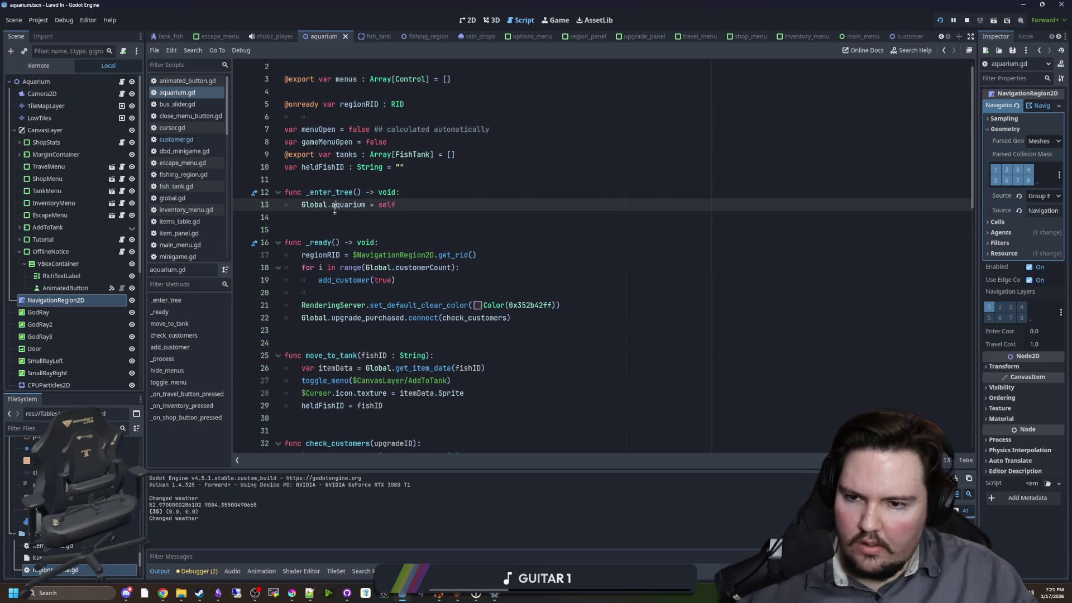
pyautogui.click(418, 255)
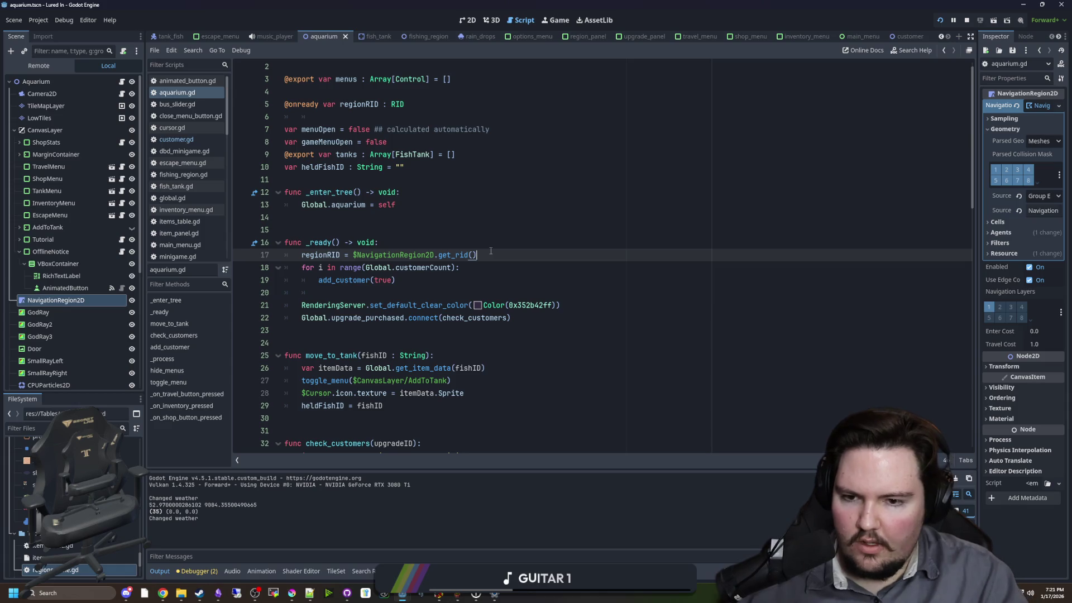
pyautogui.press('Return')
pyautogui.write('await get_tree().physics_frame')
# - Move the upgrade_purchased connect and RenderingServer clear-colour lines to the start of _ready
pyautogui.moveTo(528, 334); pyautogui.dragTo(242, 329)
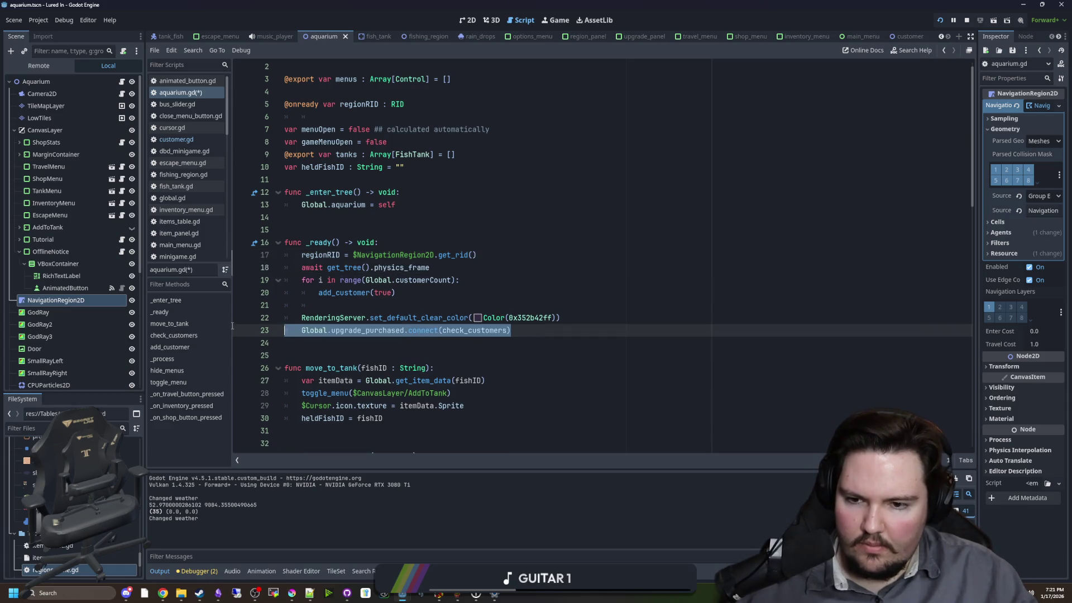
pyautogui.hotkey('ctrl', 'x')
pyautogui.hotkey('ctrl', 'x')
pyautogui.press('BackSpace')
pyautogui.click(394, 244)
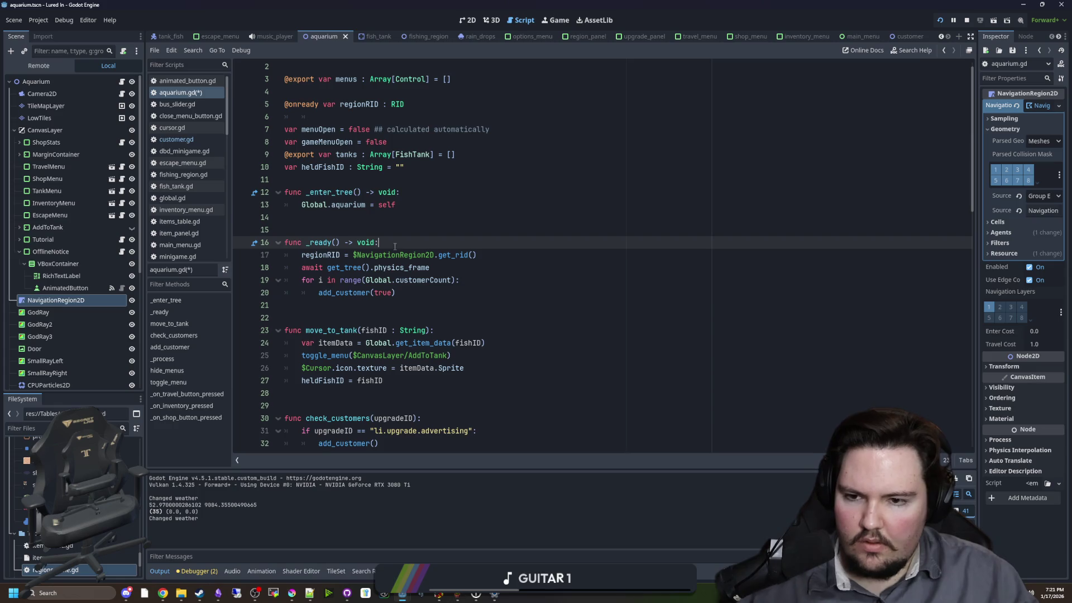
pyautogui.hotkey('ctrl', 'v')
pyautogui.press('Up')
pyautogui.press('Home')
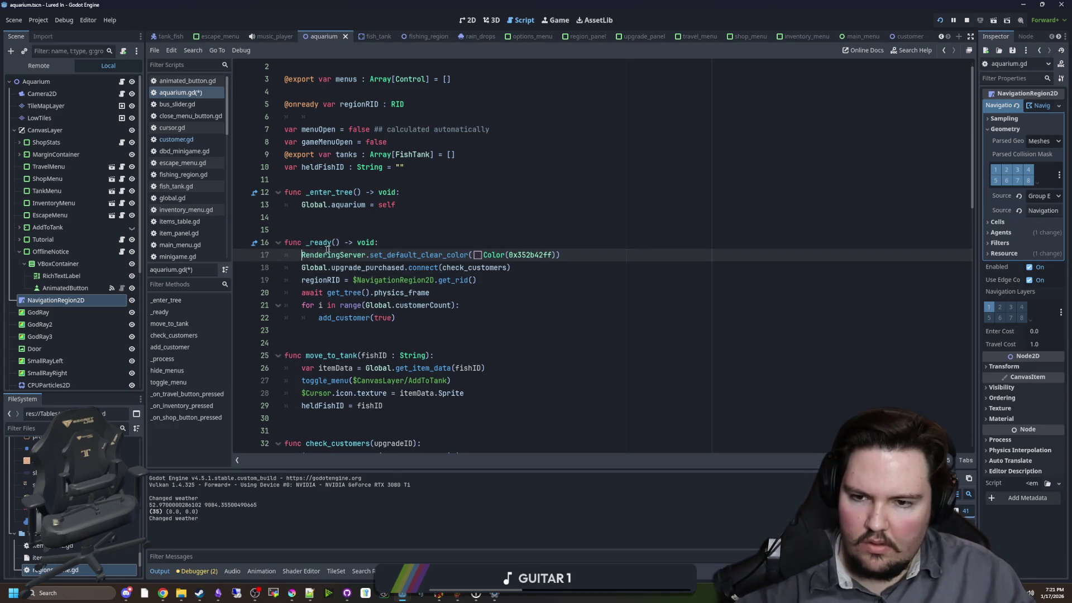
# - Add a blank line after the setup lines and save aquarium.gd
pyautogui.click(388, 225)
pyautogui.hotkey('ctrl', 's')
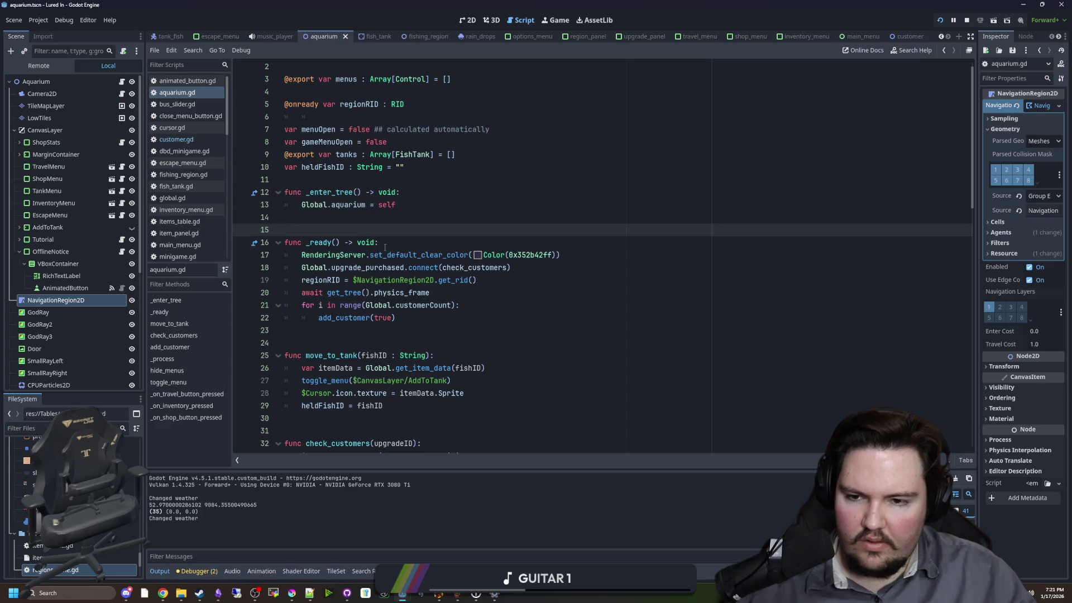
pyautogui.click(534, 272)
pyautogui.press('Return')
pyautogui.press('Up')
pyautogui.press('Up')
pyautogui.press('Up')
pyautogui.hotkey('ctrl', 's')
# - Run the game, play past the Welcome Back popup, and stop it with F8
pyautogui.click(940, 20)
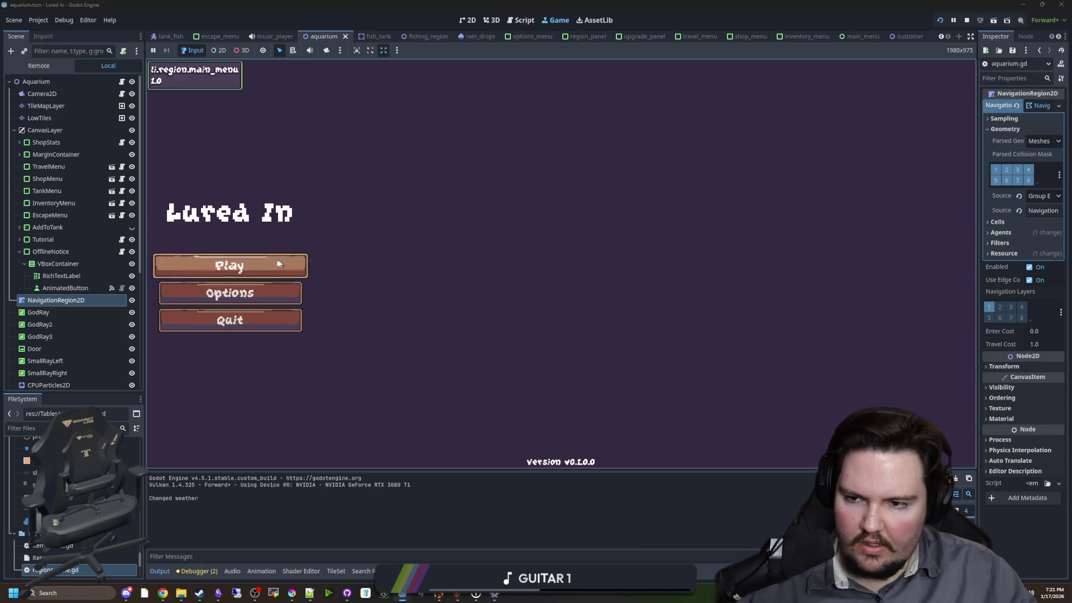
pyautogui.click(276, 261)
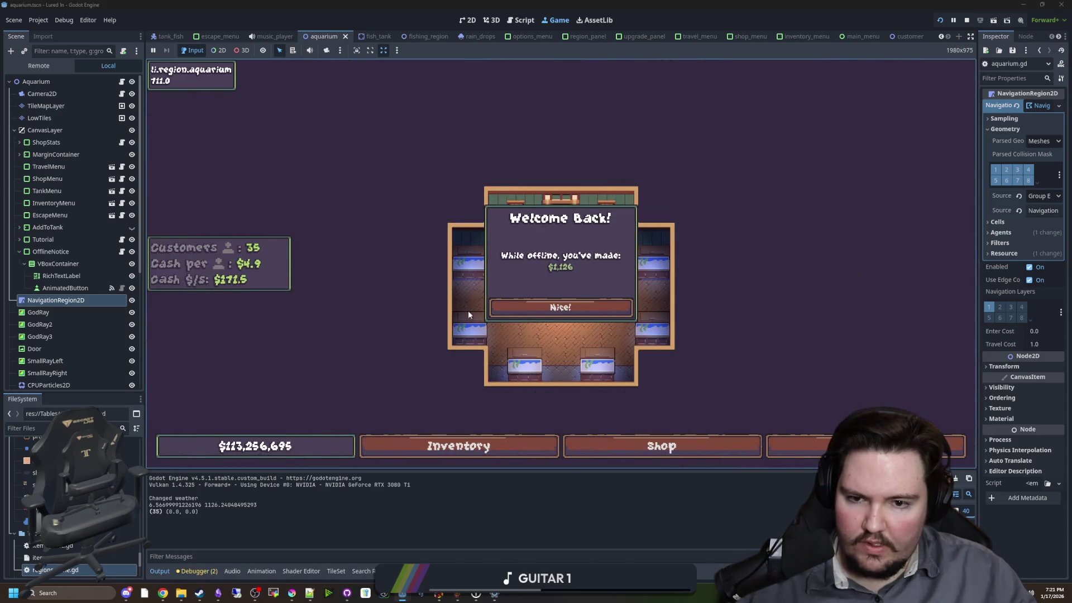
pyautogui.click(575, 308)
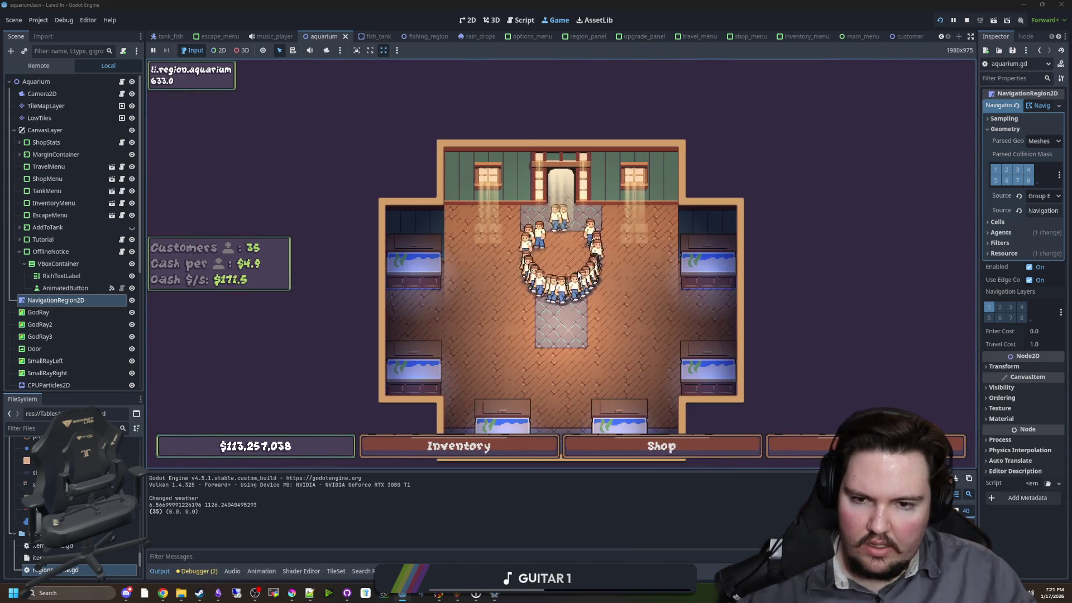
pyautogui.press('F8')
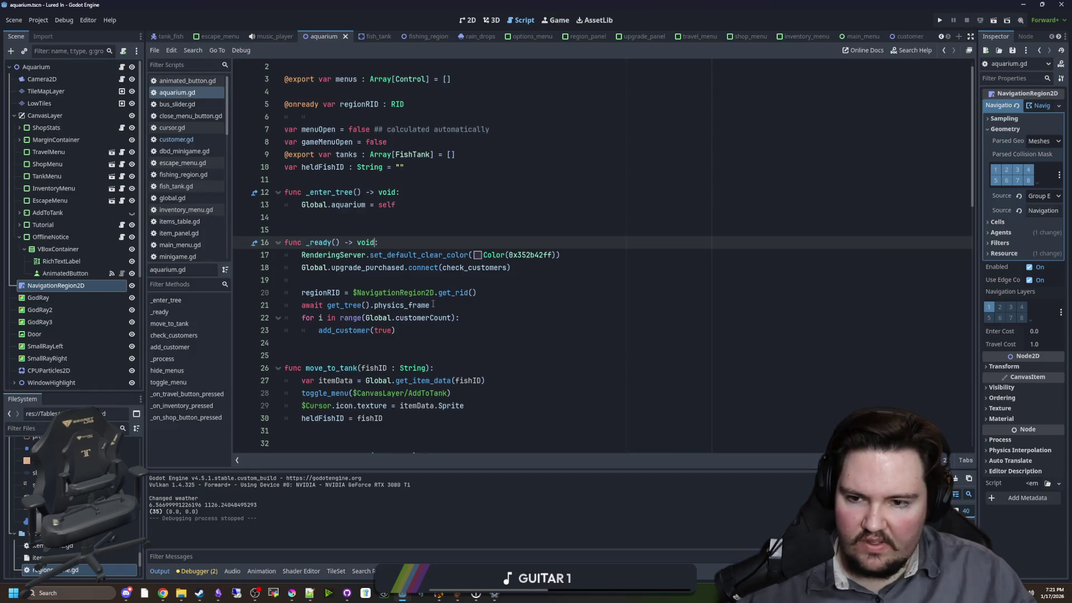
# - Duplicate the physics-frame await line so _ready waits two frames, then rerun with F5
pyautogui.moveTo(432, 305); pyautogui.dragTo(324, 306)
pyautogui.hotkey('ctrl', 'c')
pyautogui.click(444, 306)
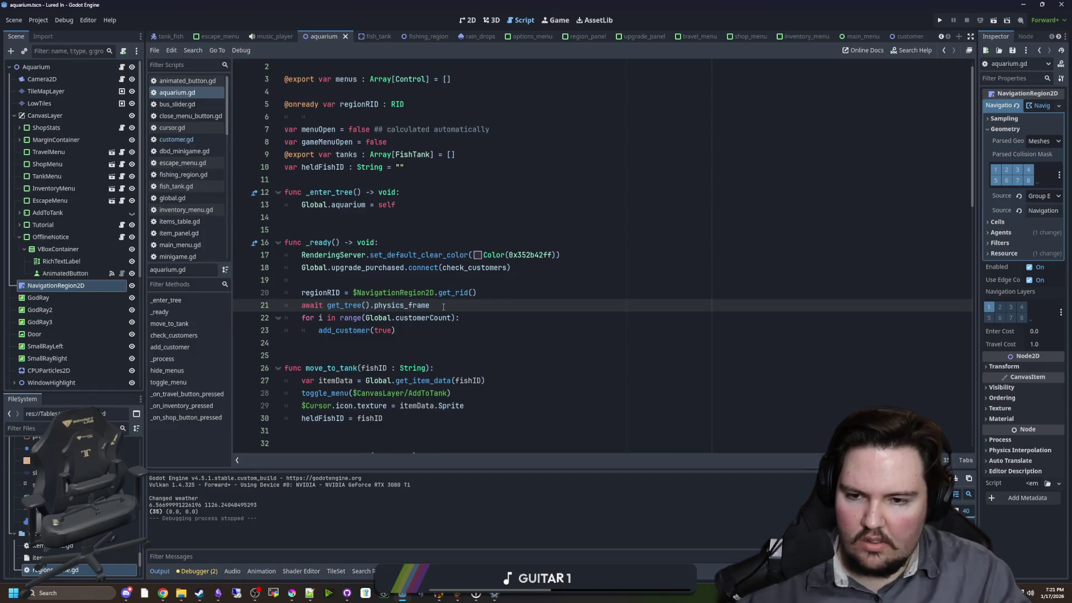
pyautogui.press('Return')
pyautogui.hotkey('ctrl', 'v')
pyautogui.press('F5')
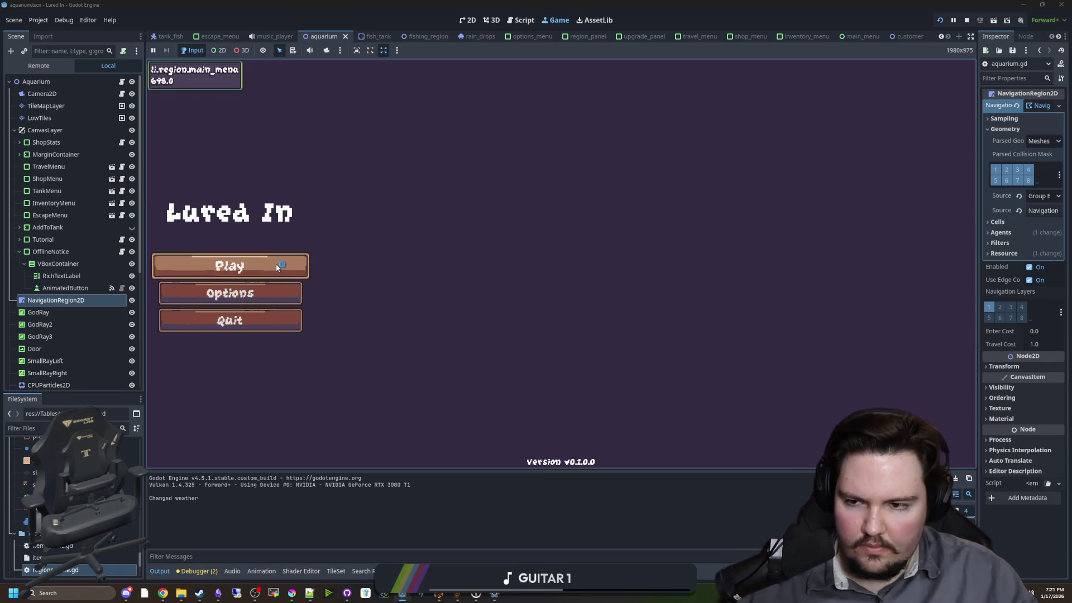
# - Play past the Welcome Back popup, check the customers, and stop the game
pyautogui.click(277, 265)
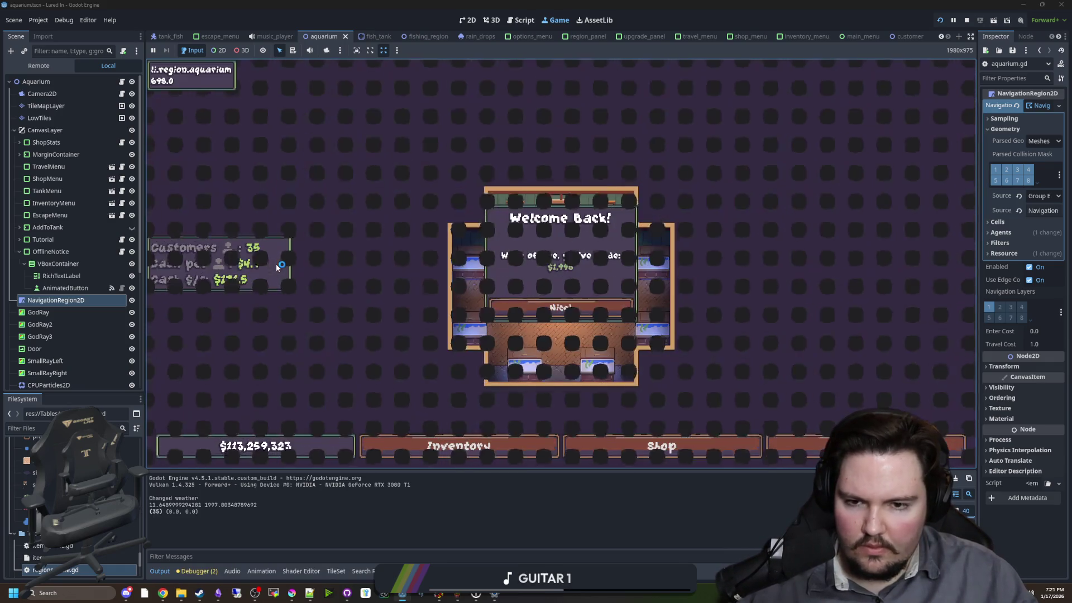
pyautogui.click(571, 304)
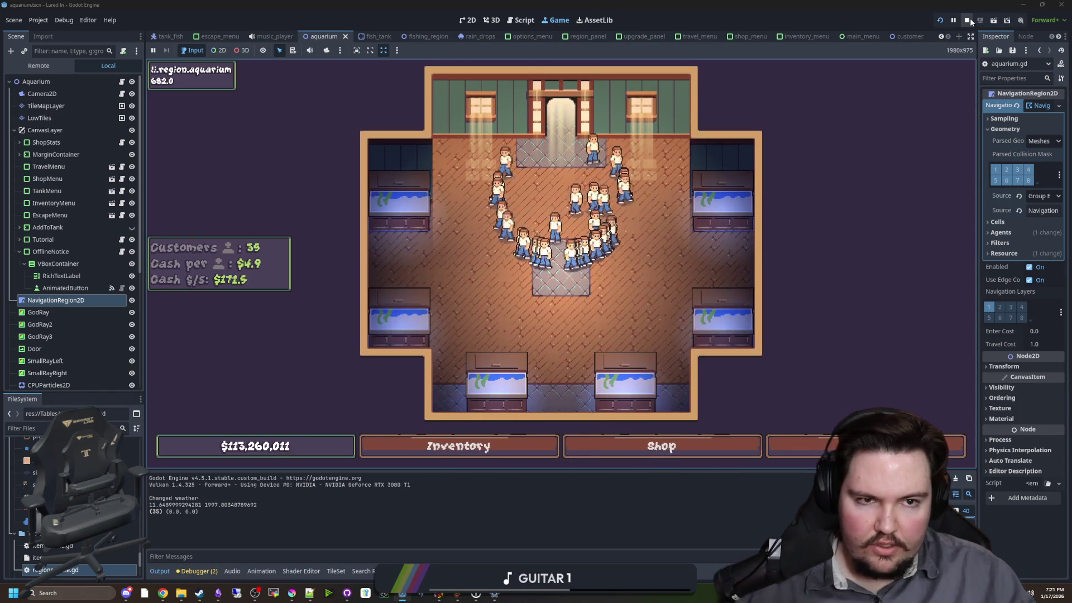
pyautogui.press('F8')
pyautogui.click(366, 230)
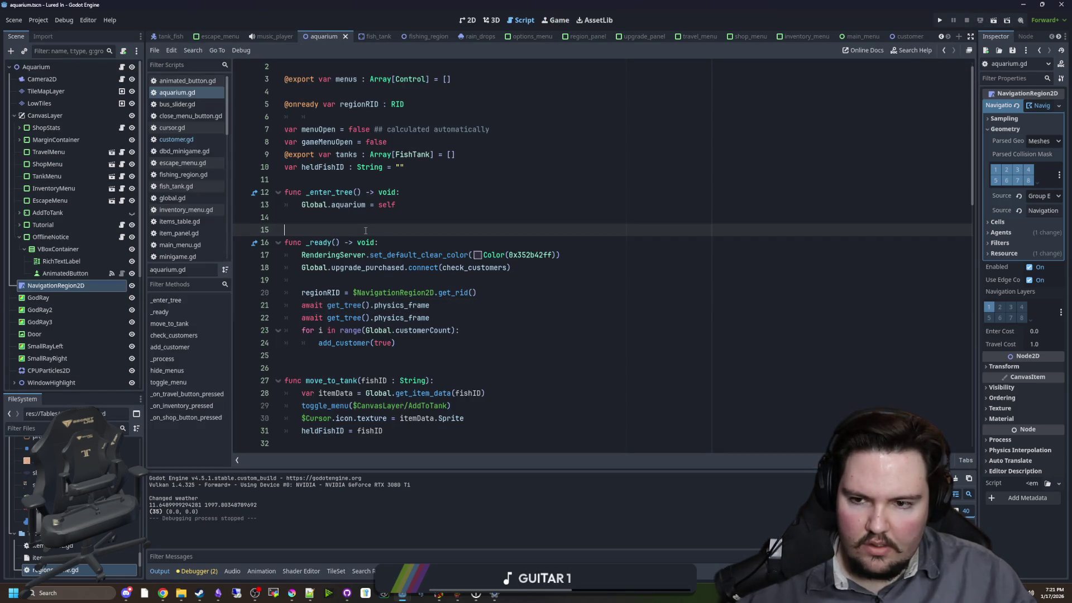
# - Insert an empty line after the second await on line 22
pyautogui.click(371, 275)
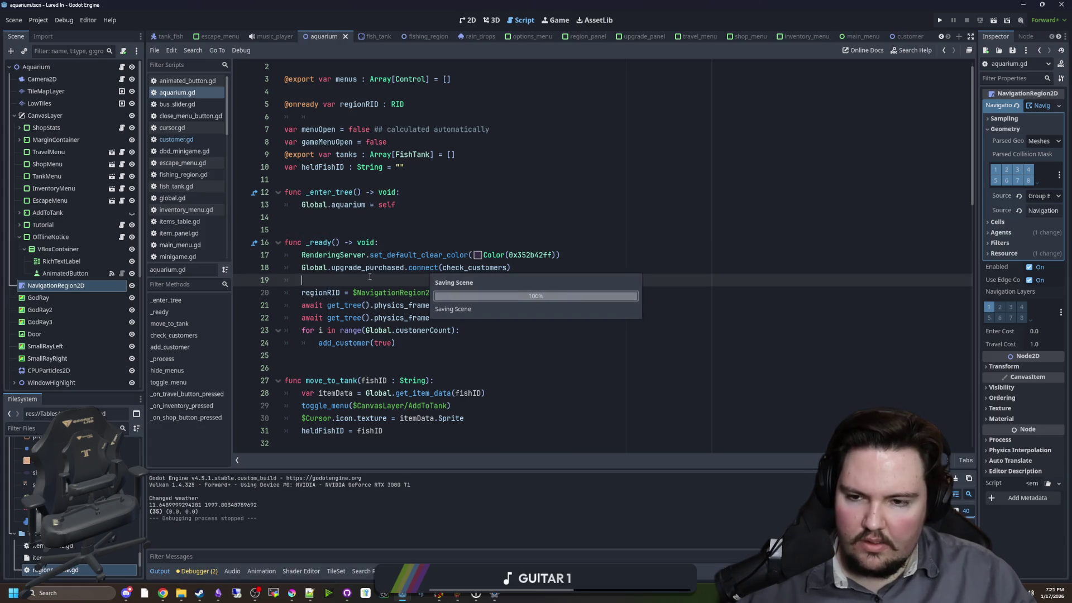
pyautogui.click(408, 360)
pyautogui.click(393, 318)
pyautogui.press('Return')
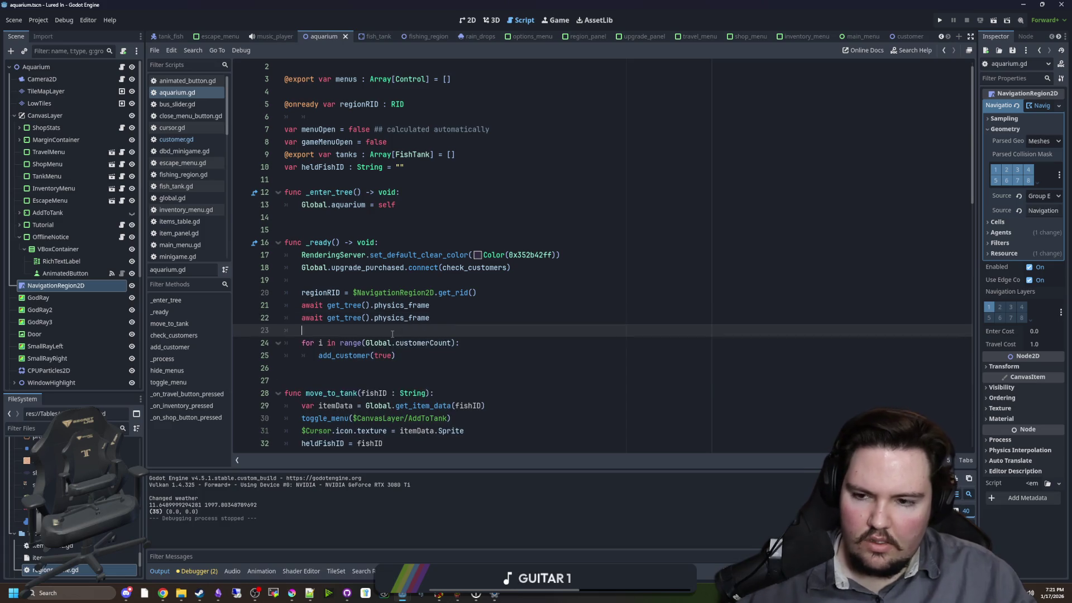
# - Compare against customer.gd's _ready and glance at add_customer before returning to _ready
pyautogui.click(182, 139)
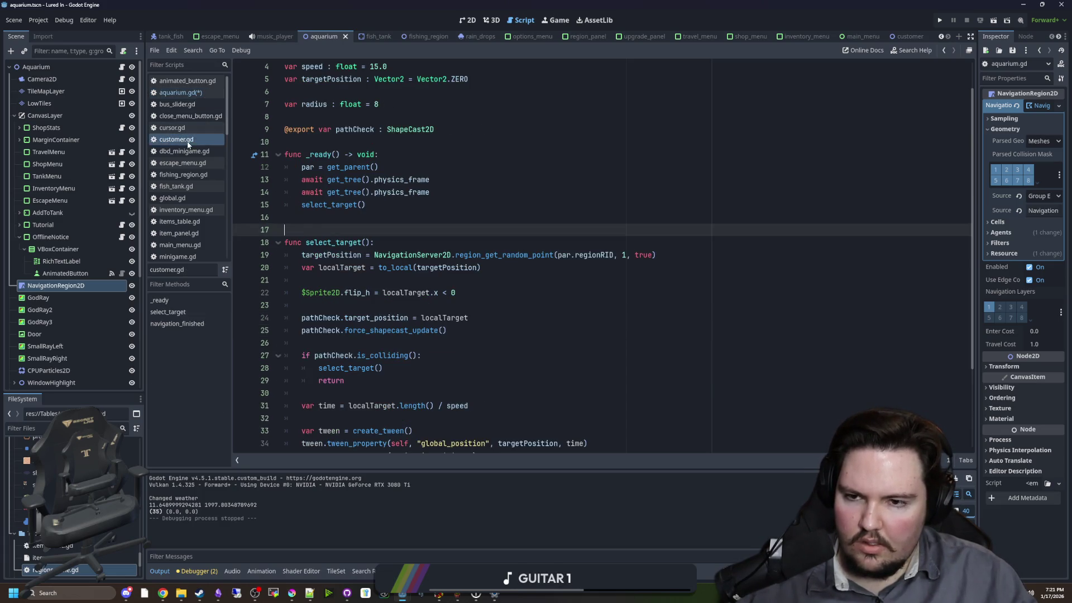
pyautogui.click(361, 217)
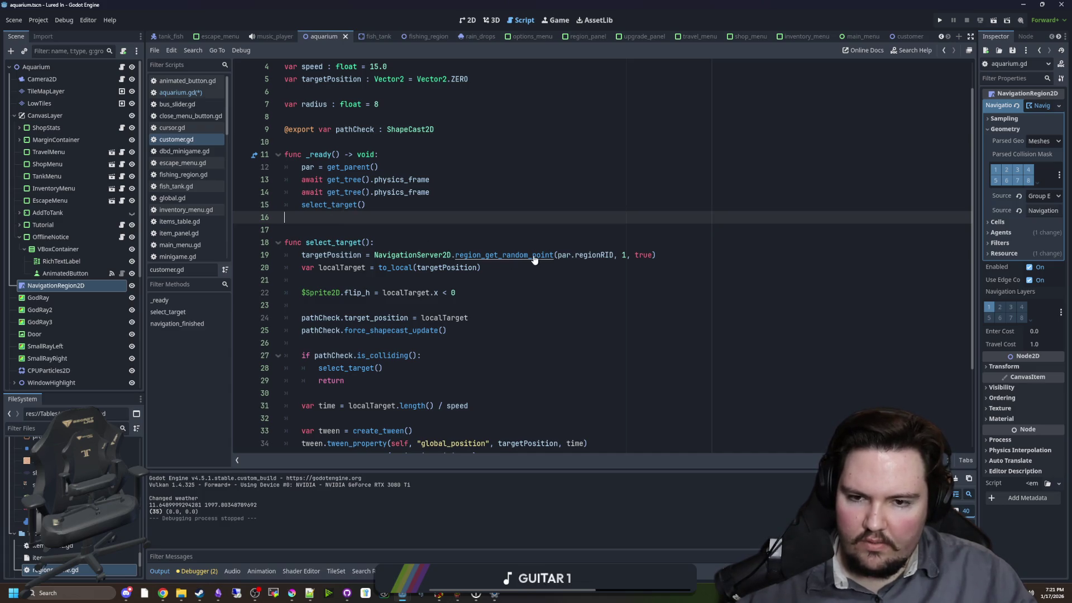
pyautogui.scroll(-3, 413, 248)
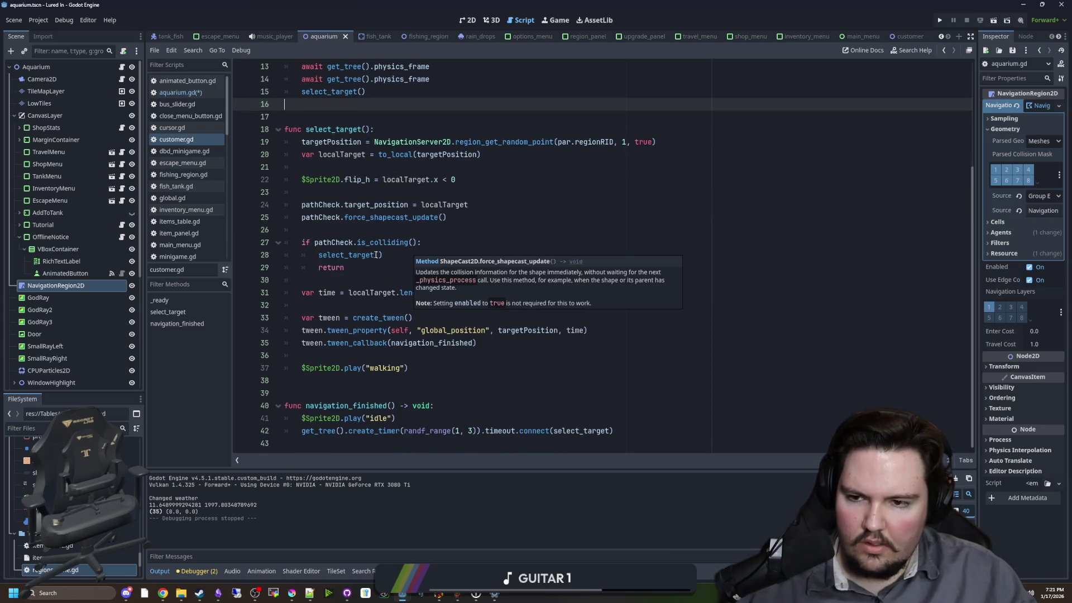
pyautogui.hotkey('alt', 'Left')
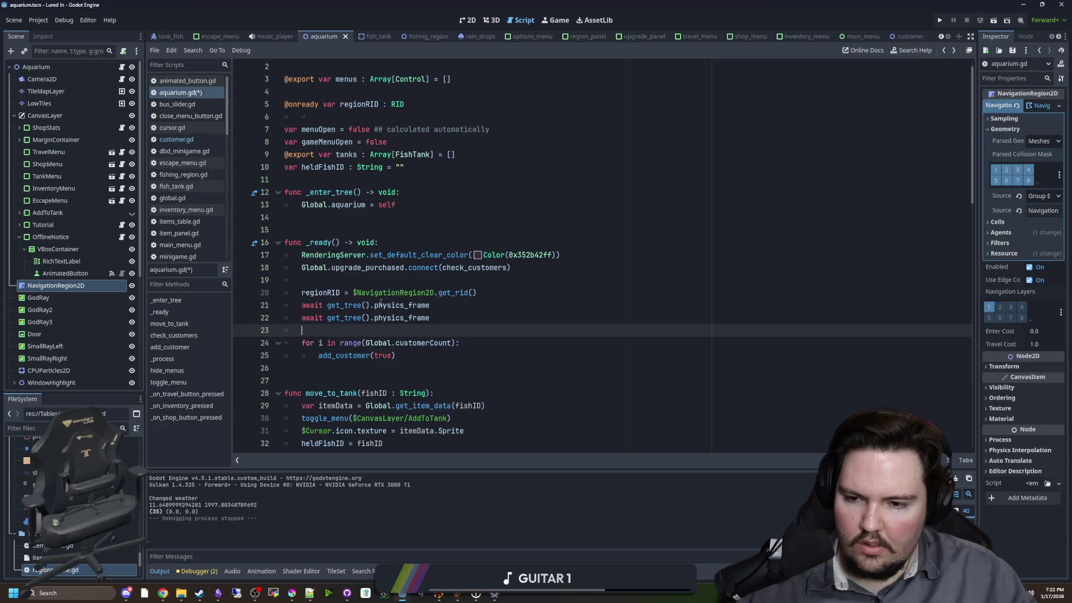
pyautogui.scroll(-1, 381, 304)
pyautogui.keyDown('ctrl'); pyautogui.click(346, 323); pyautogui.keyUp('ctrl')
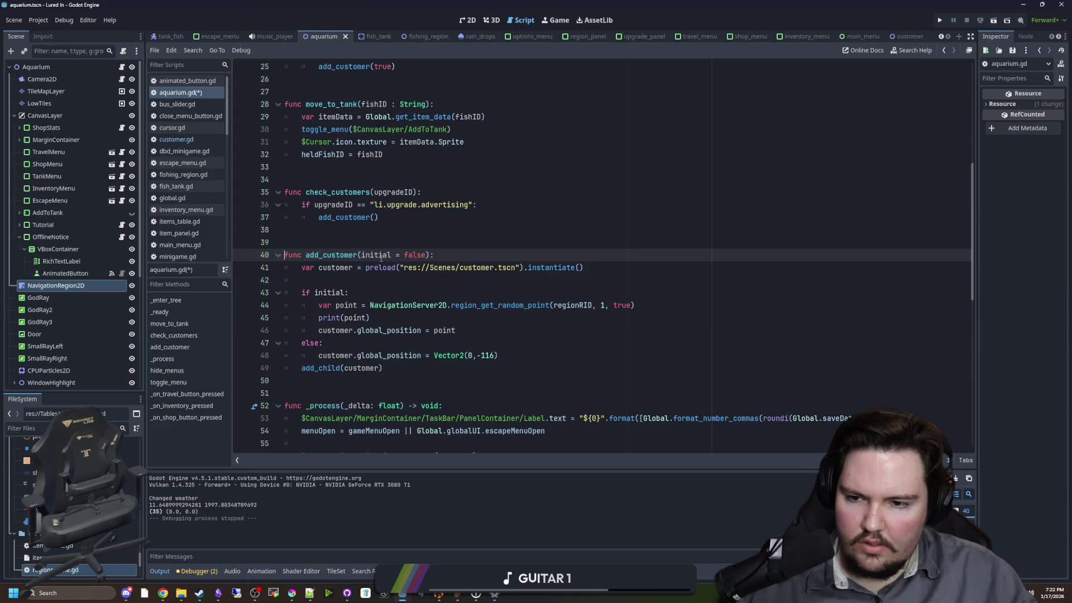
pyautogui.hotkey('alt', 'Left')
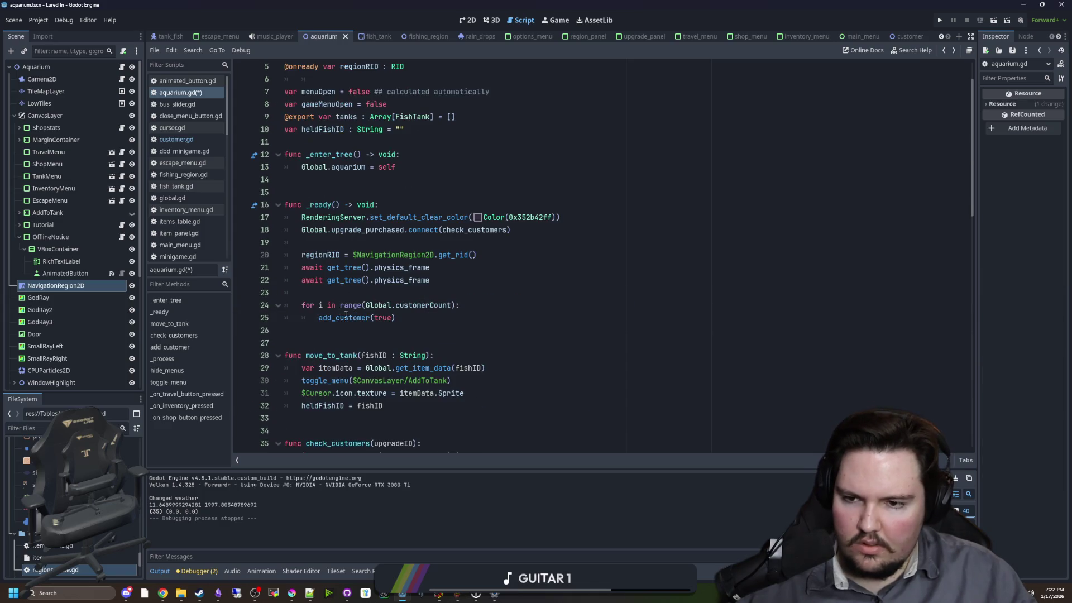
# - Paste two more 'await get_tree().physics_frame' lines after line 22 and save
pyautogui.click(438, 286)
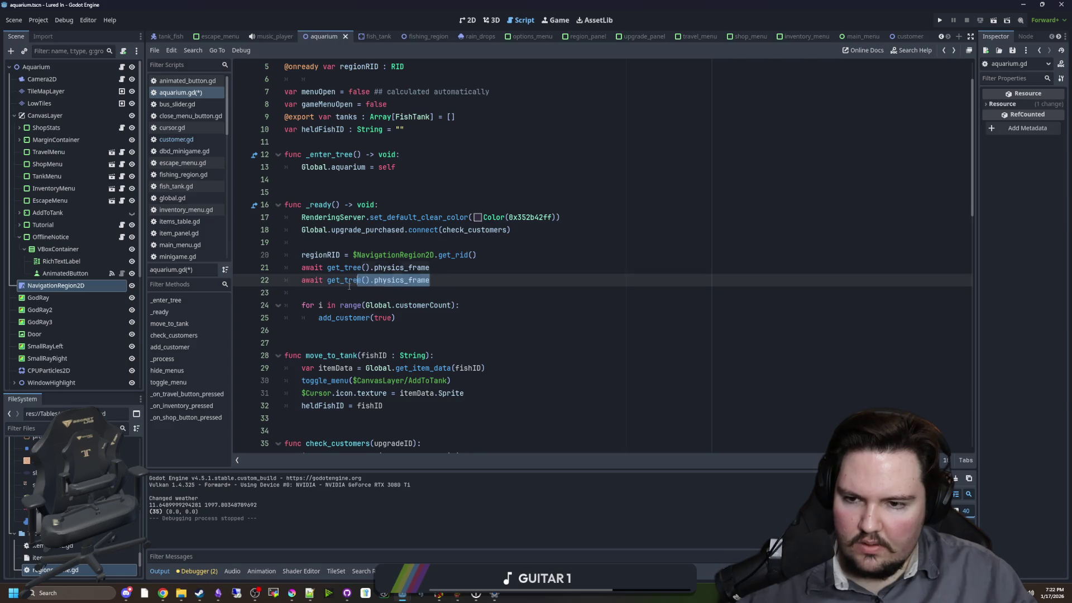
pyautogui.press('Return')
pyautogui.hotkey('ctrl', 'v')
pyautogui.click(444, 284)
pyautogui.hotkey('ctrl', 's')
# - Test-run the game with four awaits, stop it, and open the NavigationRegion2D class reference
pyautogui.click(940, 21)
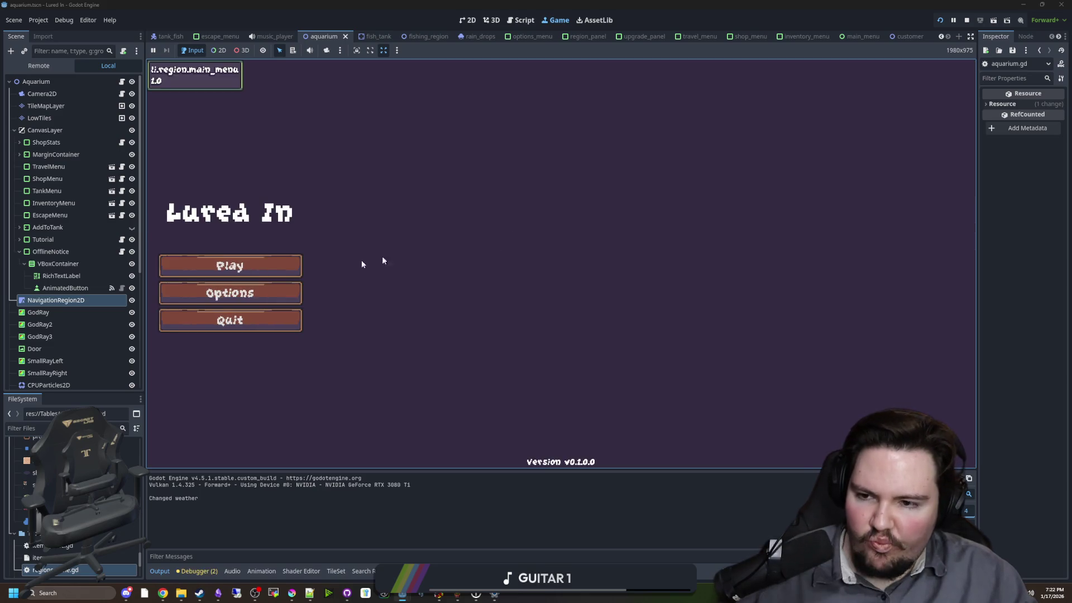
pyautogui.click(273, 268)
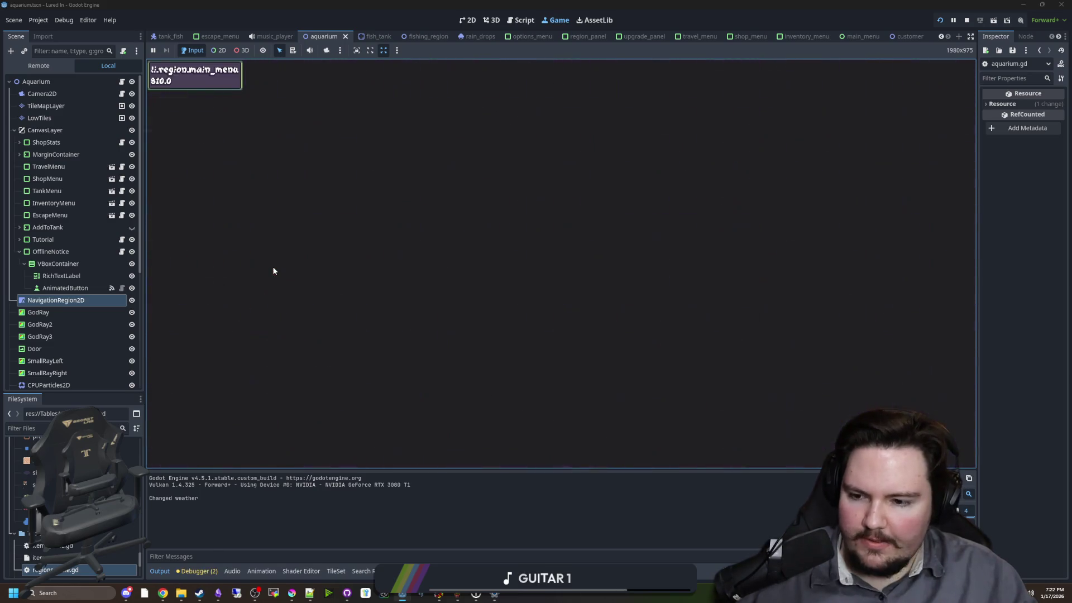
pyautogui.click(578, 308)
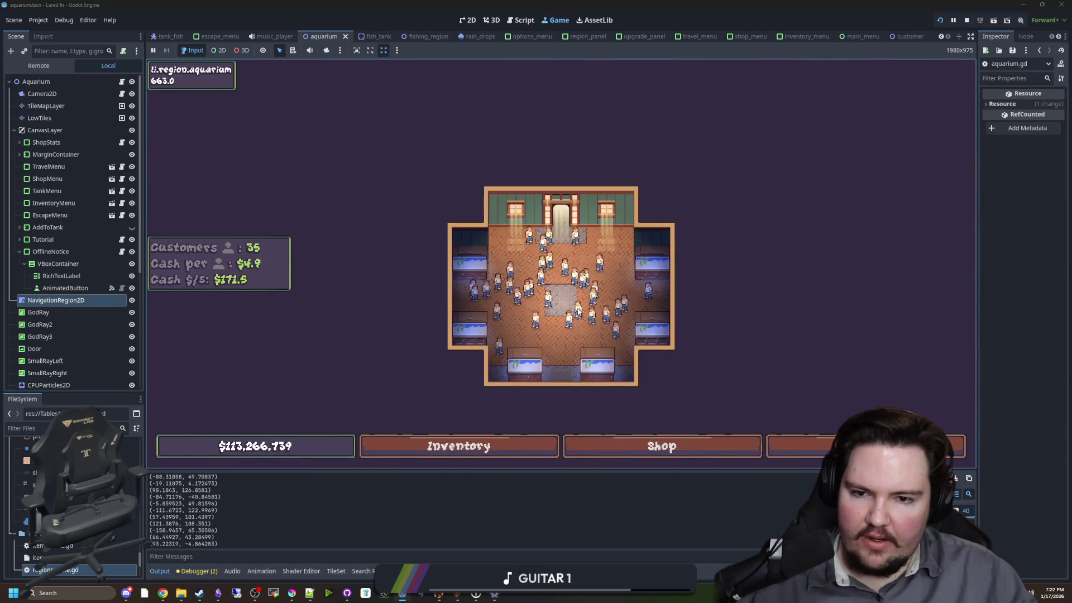
pyautogui.click(965, 23)
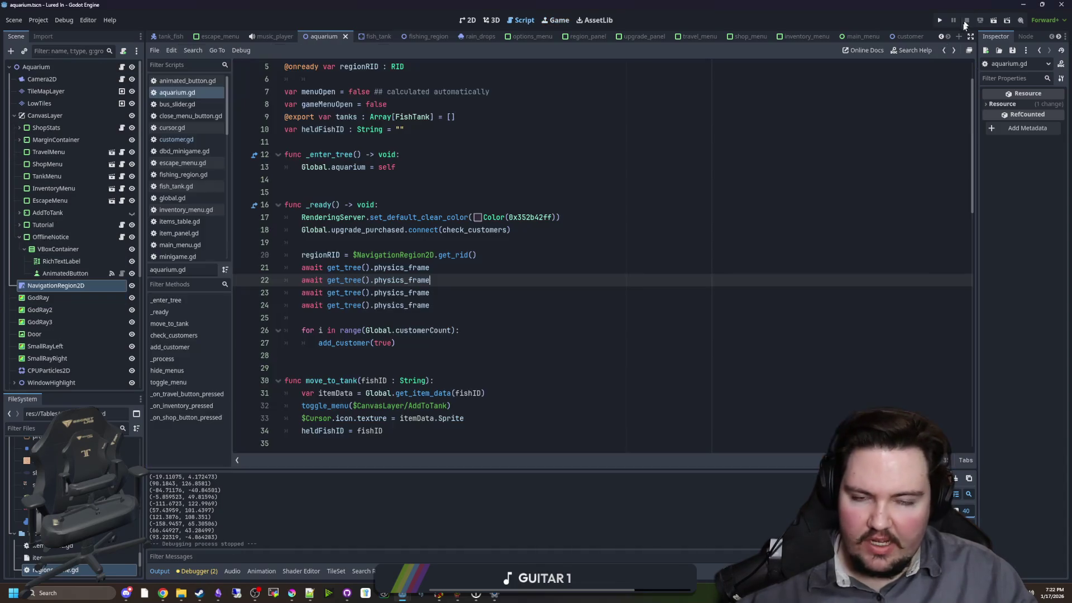
pyautogui.keyDown('ctrl'); pyautogui.click(401, 255); pyautogui.keyUp('ctrl')
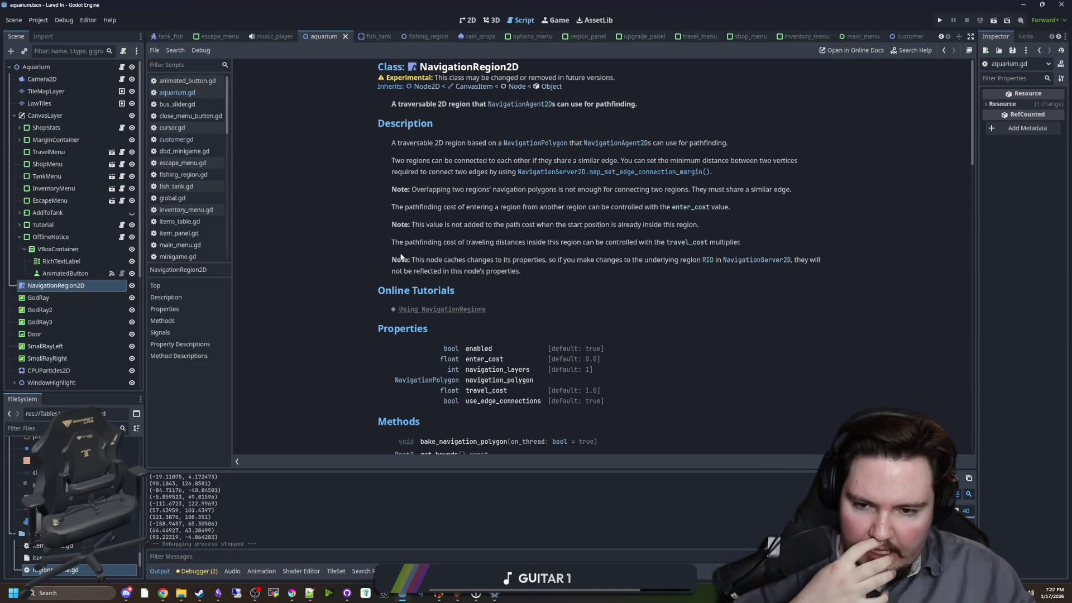
# - Scroll through the NavigationRegion2D Methods and Signals sections, then close the help page
pyautogui.scroll(-5, 400, 255)
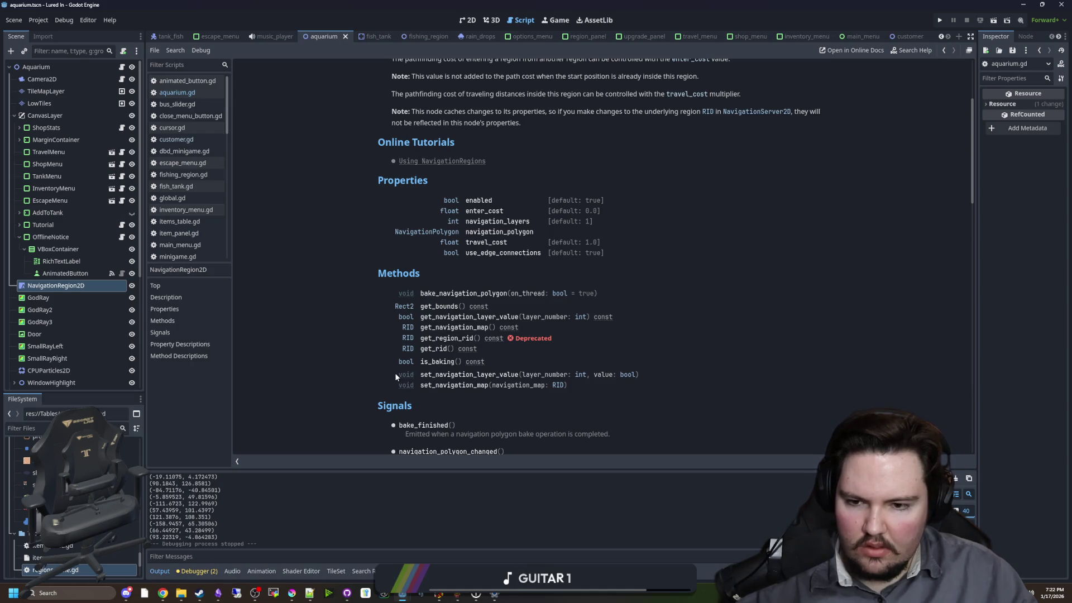
pyautogui.scroll(-2, 450, 370)
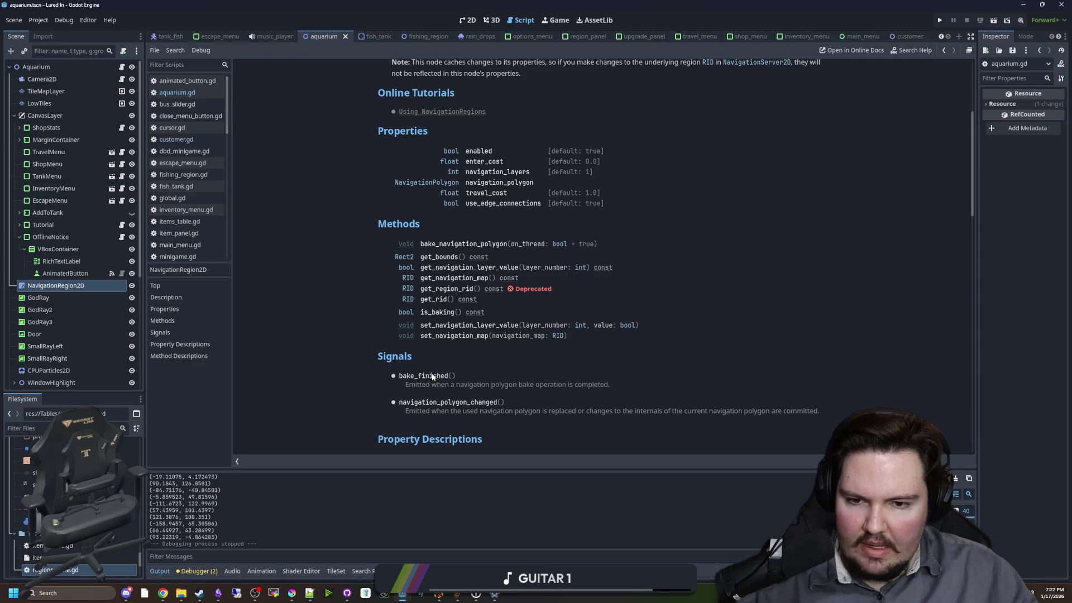
pyautogui.hotkey('ctrl', 'w')
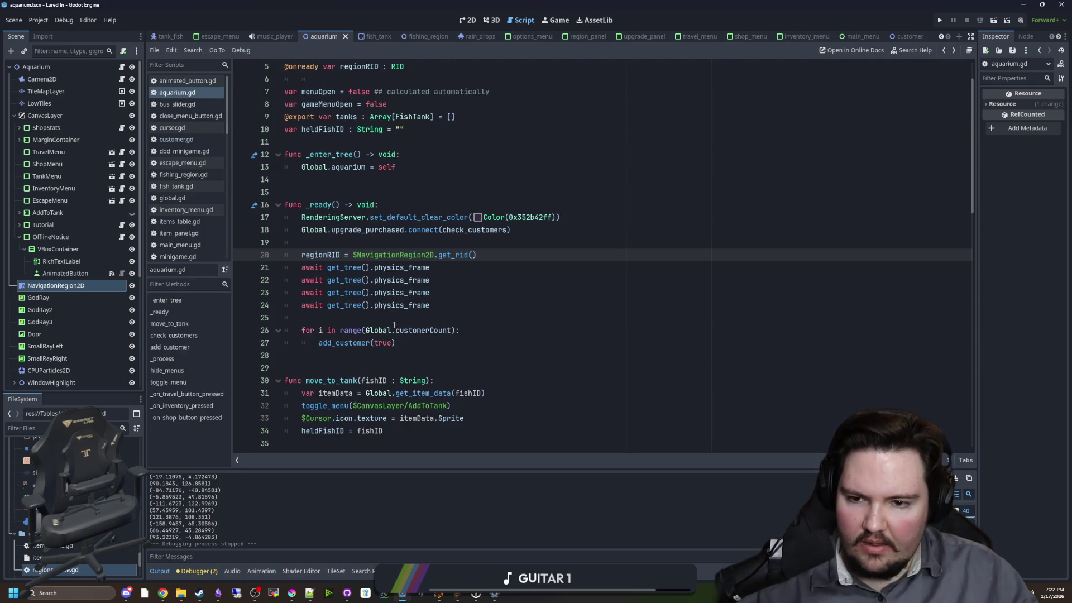
# - Replace the four physics-frame awaits with $NavigationRegion2D.bake_finished.connect(func(): in _ready
pyautogui.moveTo(459, 305); pyautogui.dragTo(269, 271)
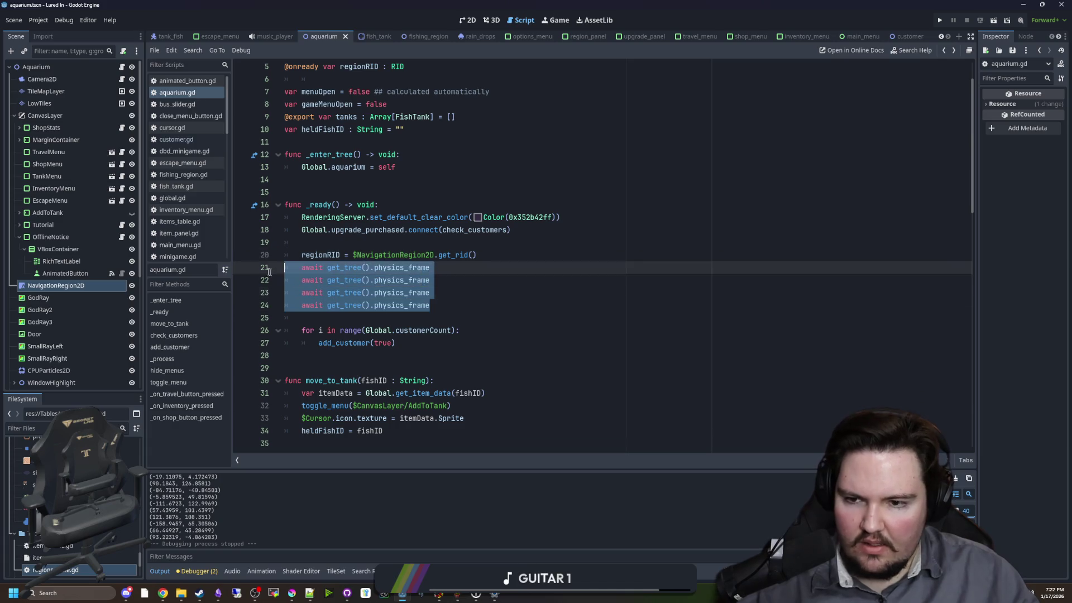
pyautogui.press('BackSpace')
pyautogui.press('Return')
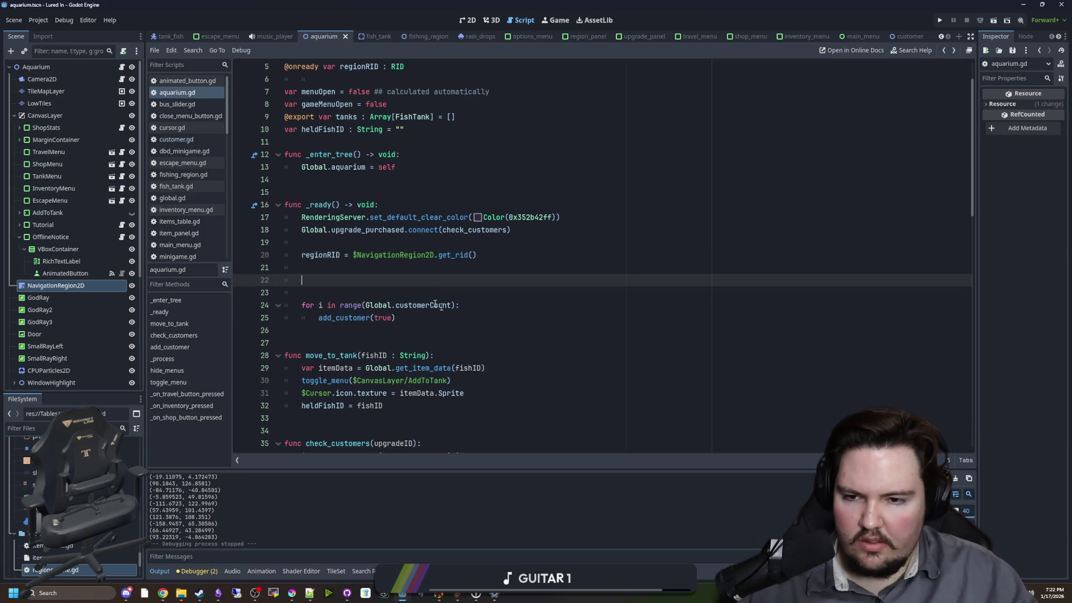
pyautogui.moveTo(434, 254); pyautogui.dragTo(357, 255)
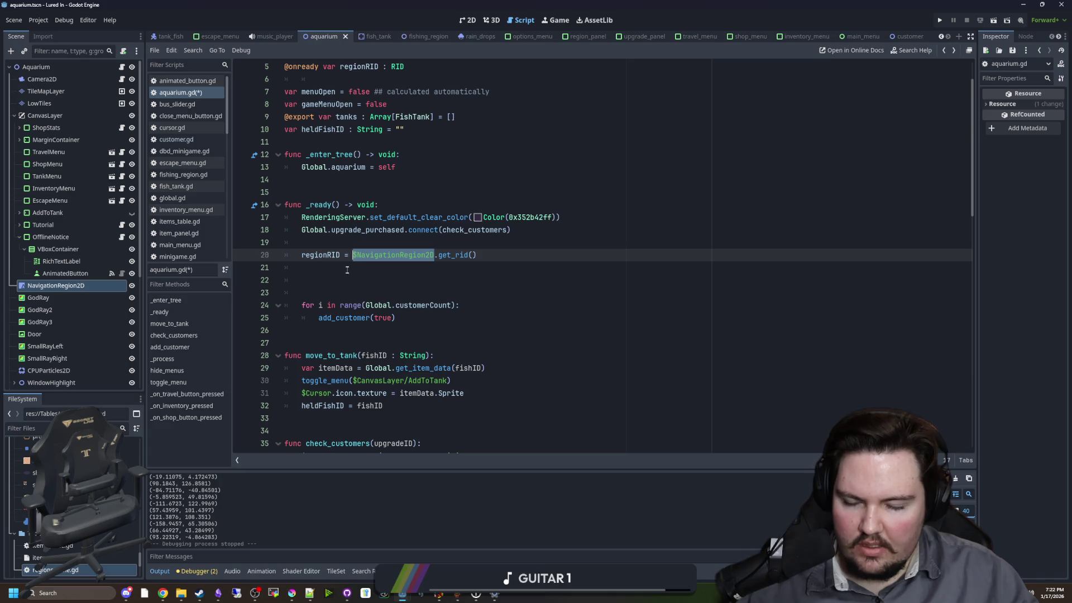
pyautogui.hotkey('ctrl', 'c')
pyautogui.click(347, 279)
pyautogui.hotkey('ctrl', 'v')
pyautogui.write('navi')
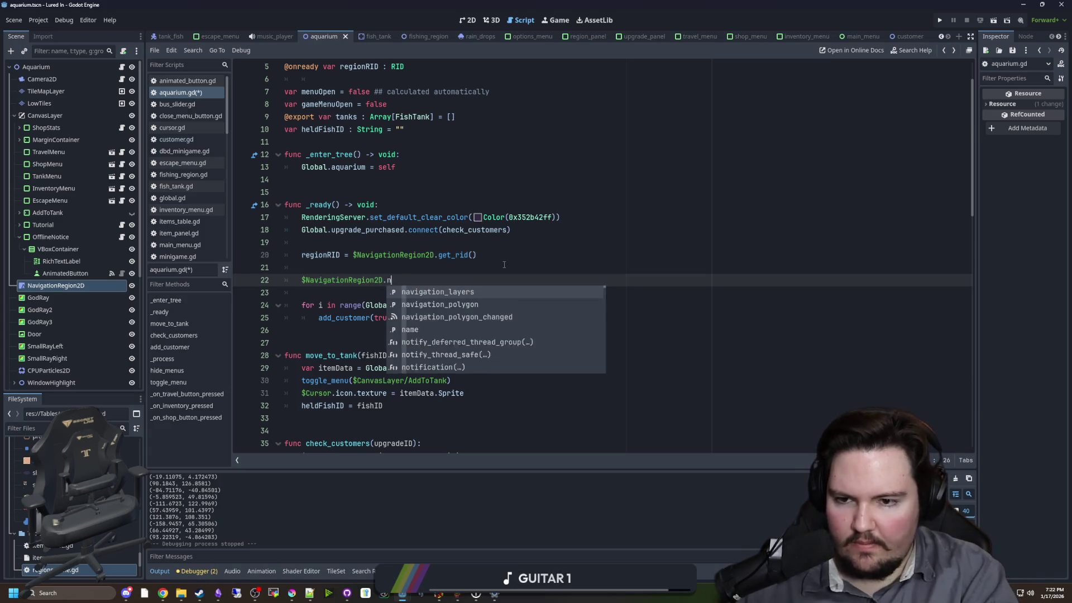
pyautogui.write('g')
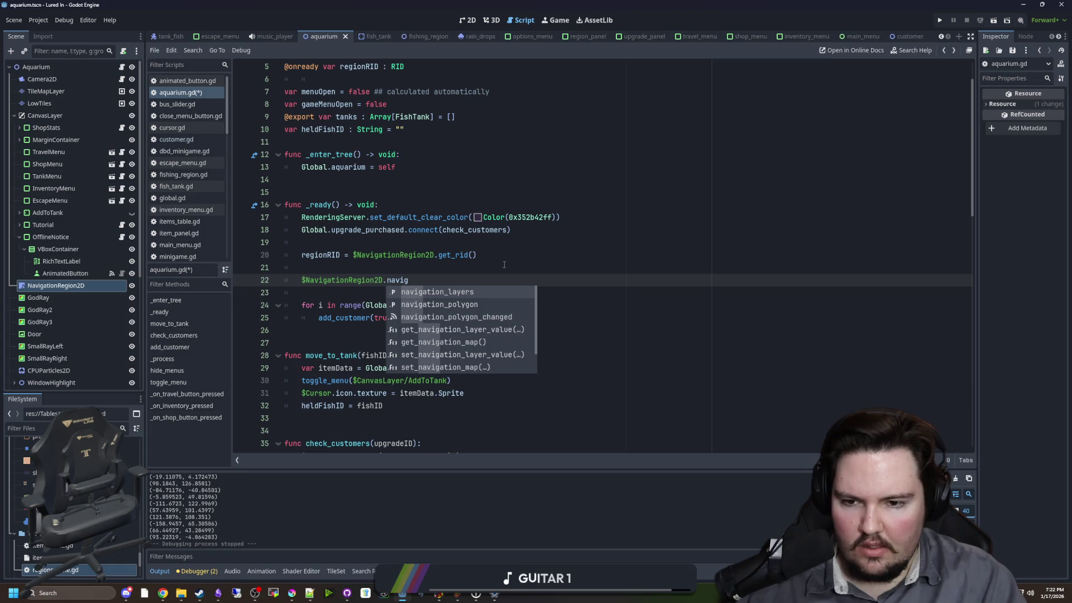
pyautogui.press('BackSpace')
pyautogui.press('BackSpace')
pyautogui.press('BackSpace')
pyautogui.write('bake')
pyautogui.press('Return')
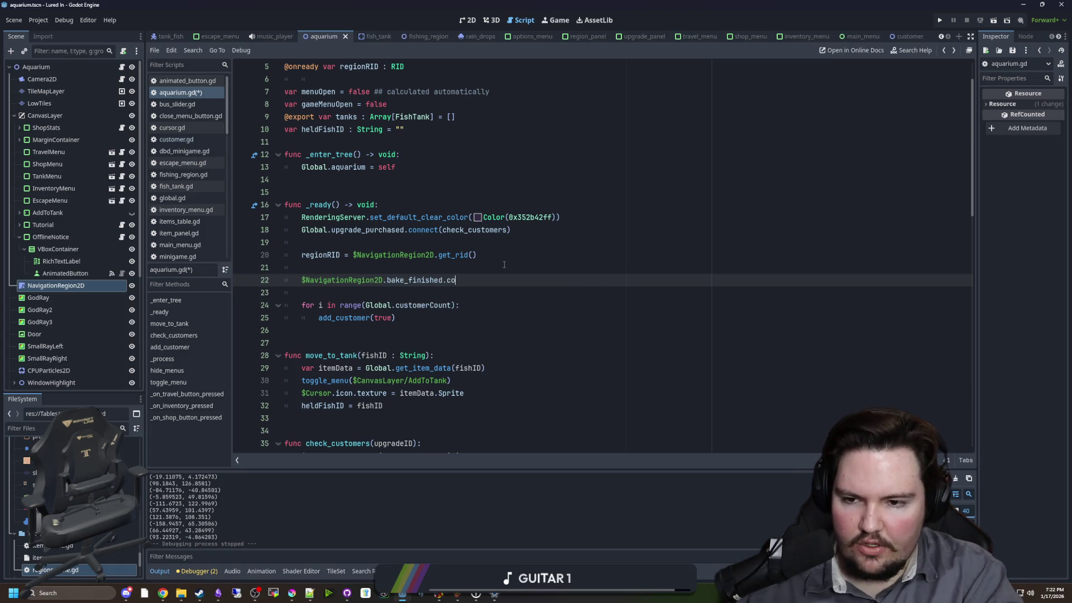
pyautogui.write('nnect(func();')
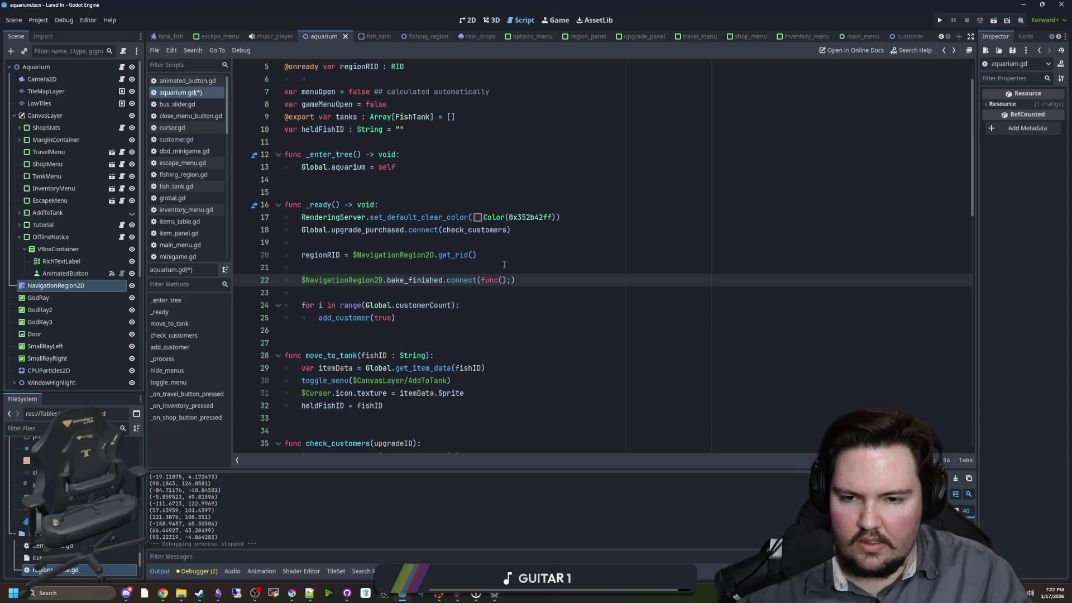
pyautogui.press('Return')
pyautogui.press('Return')
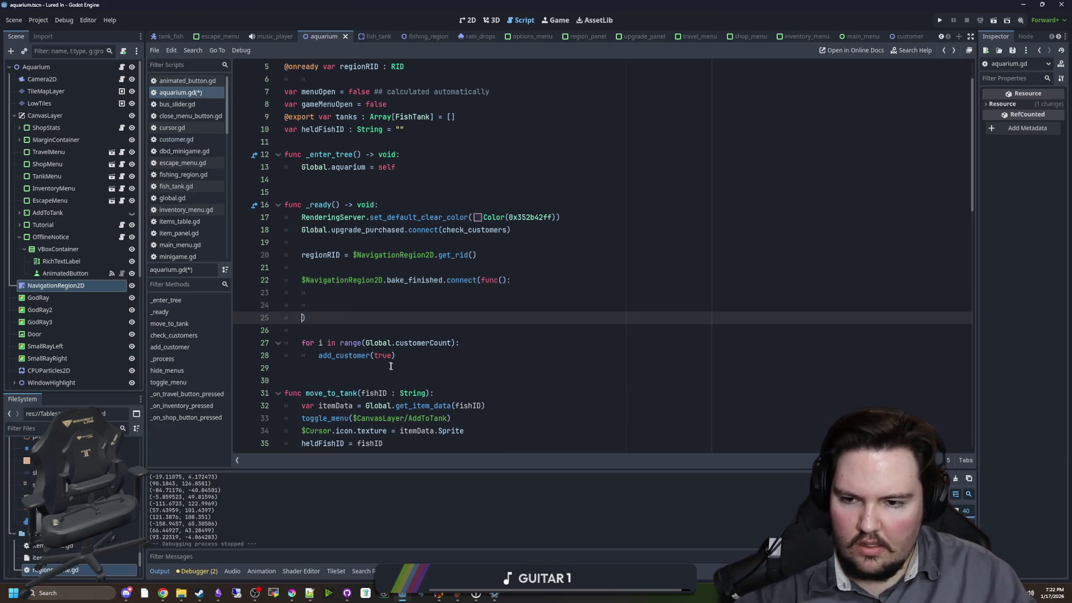
# - Move the add_customer(true) spawning loop inside the bake_finished lambda and remove stray blank lines
pyautogui.moveTo(398, 356); pyautogui.dragTo(254, 337)
pyautogui.hotkey('ctrl', 'x')
pyautogui.click(312, 292)
pyautogui.hotkey('ctrl', 'v')
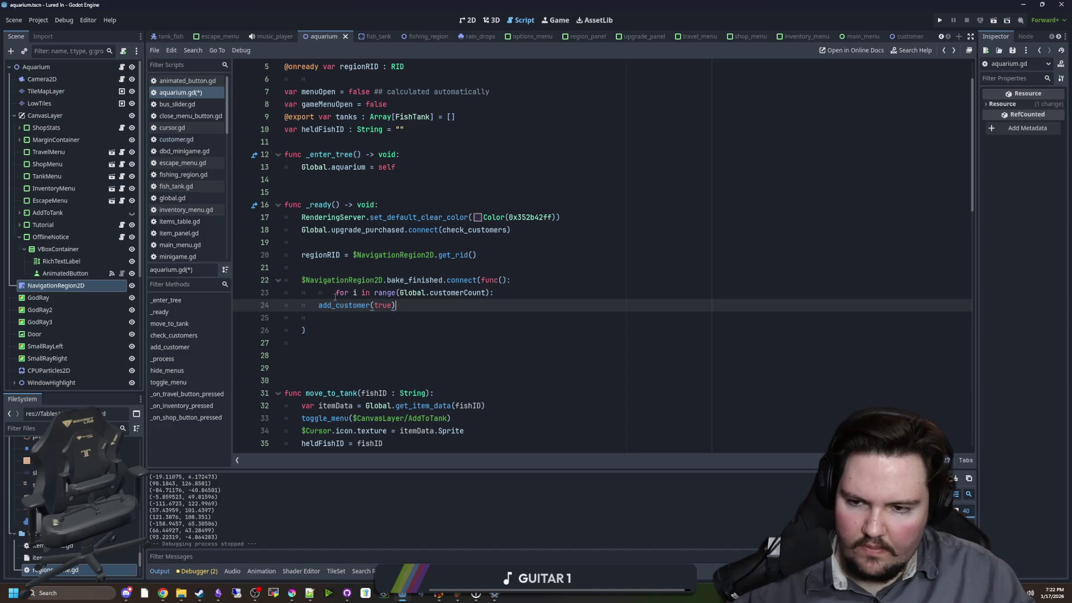
pyautogui.press('Down')
pyautogui.press('Tab')
pyautogui.click(307, 329)
pyautogui.press('BackSpace')
pyautogui.press('BackSpace')
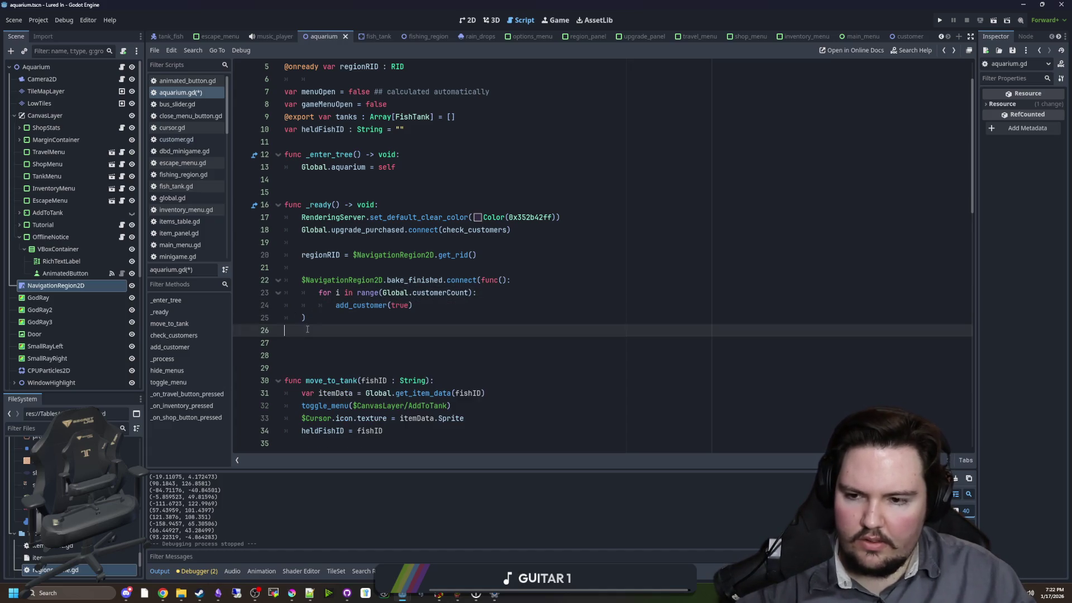
pyautogui.click(307, 329)
pyautogui.press('BackSpace')
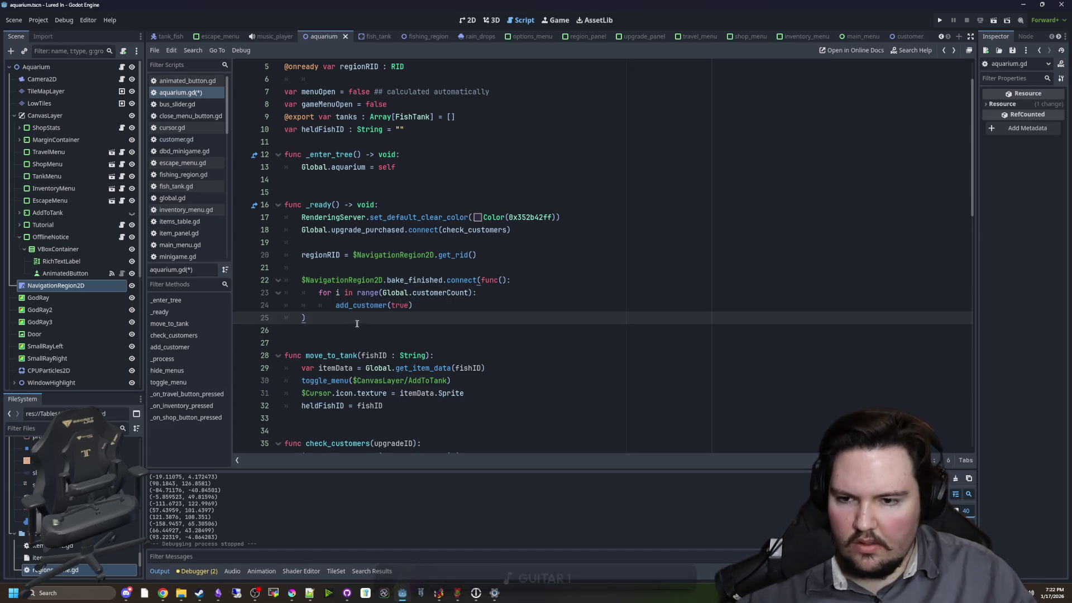
# - Save aquarium.gd and run the game with F5 to test the spawning
pyautogui.click(426, 300)
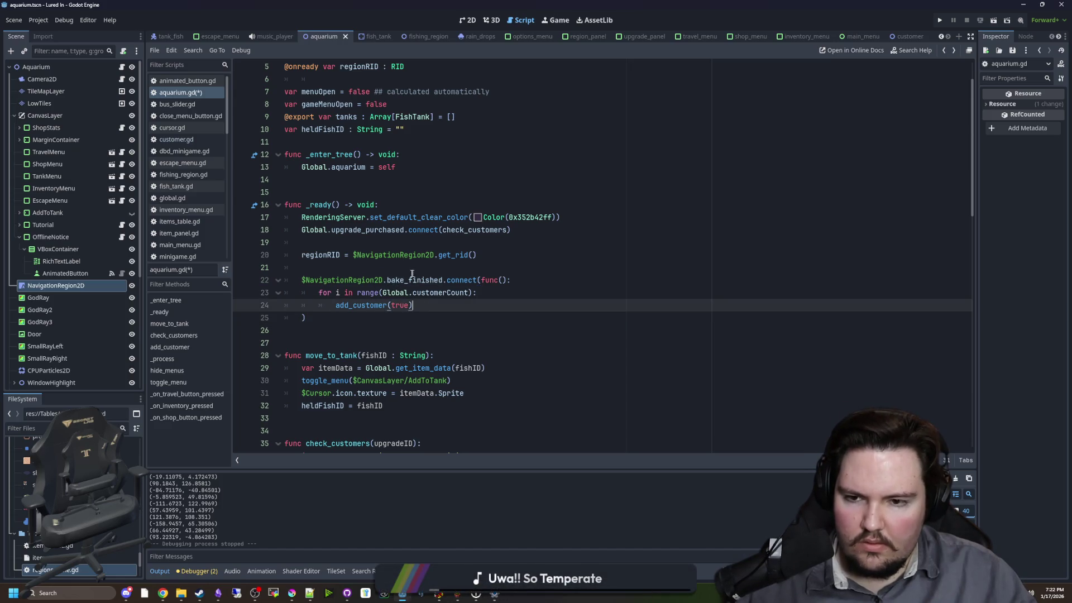
pyautogui.press('Up')
pyautogui.press('Up')
pyautogui.press('Up')
pyautogui.hotkey('ctrl', 's')
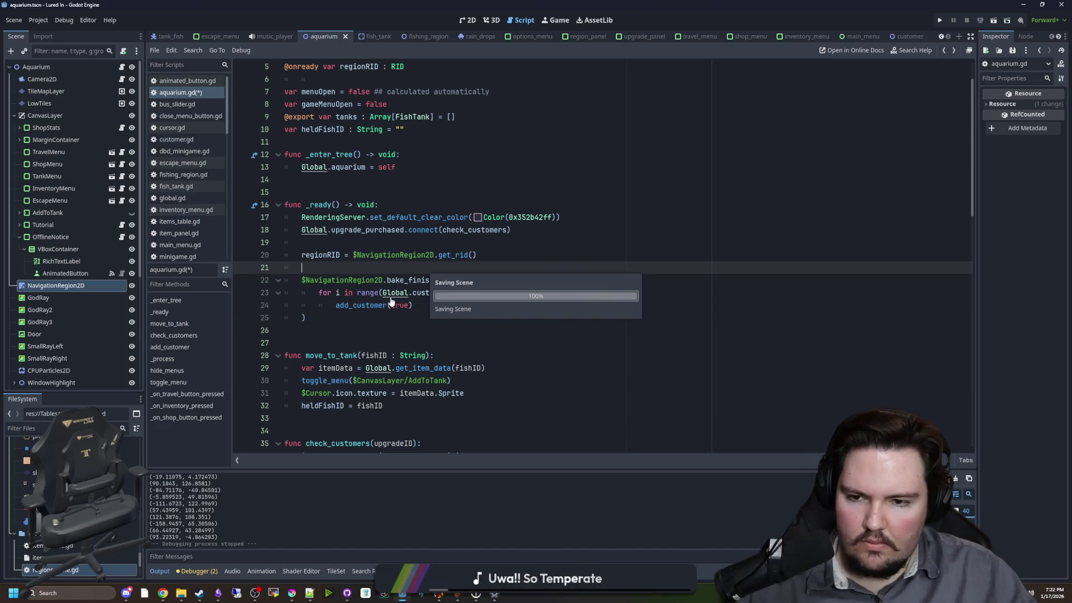
pyautogui.press('F5')
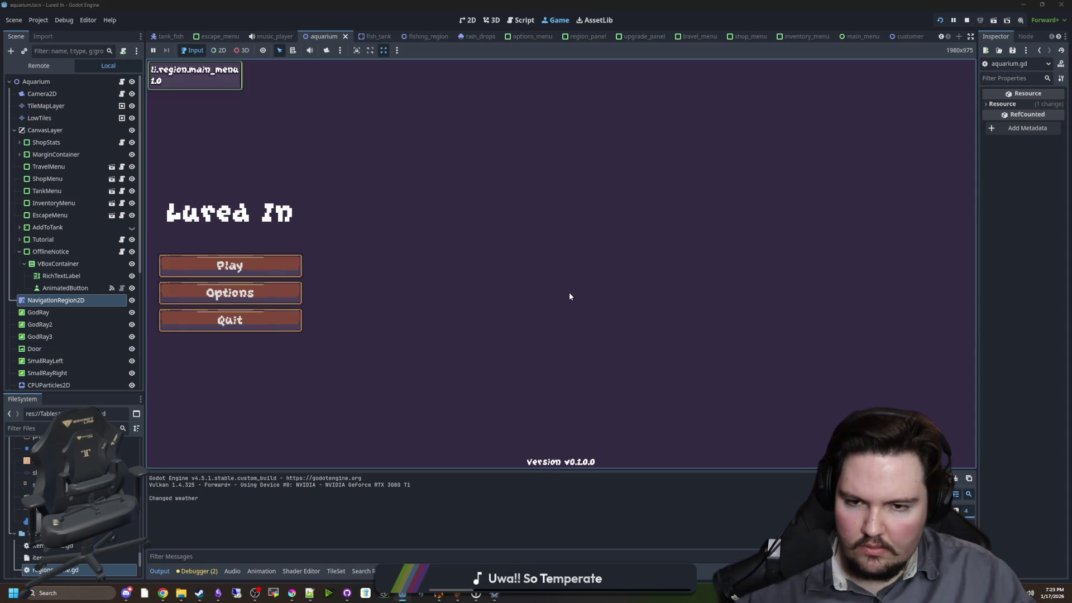
pyautogui.click(285, 265)
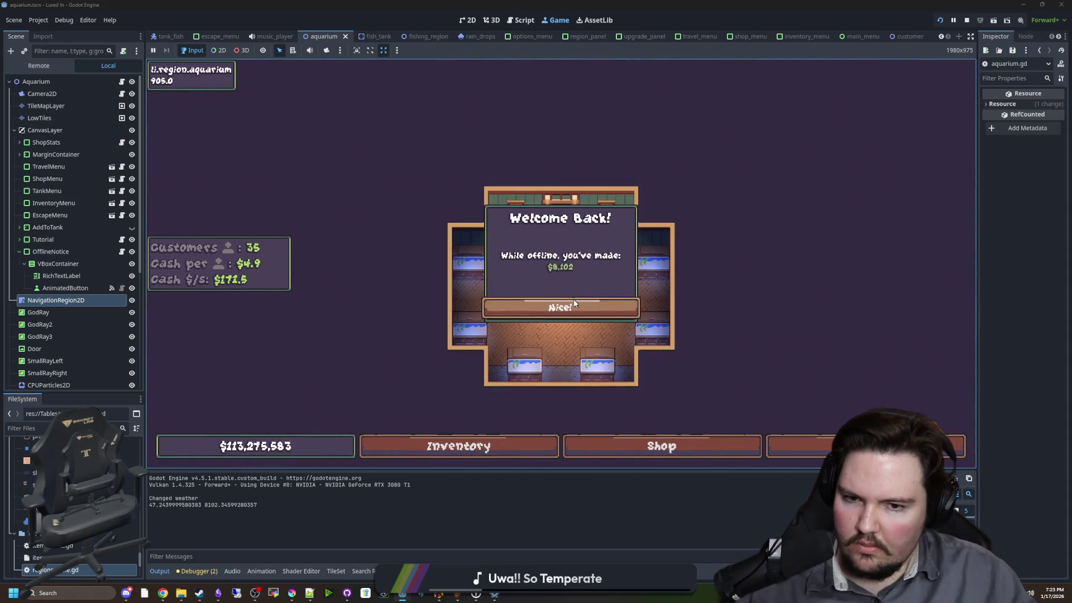
pyautogui.click(570, 311)
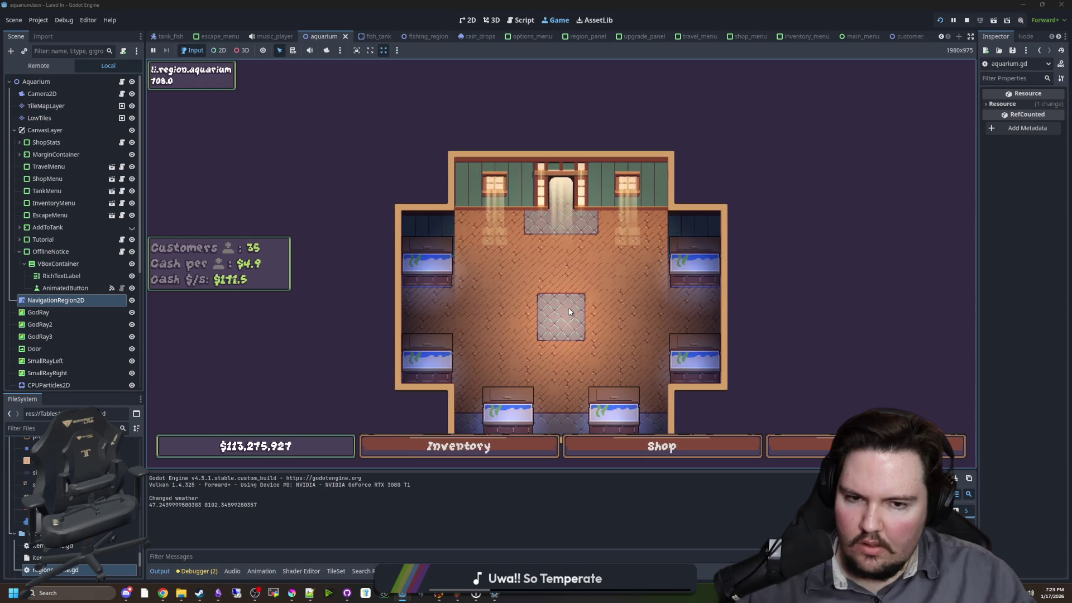
pyautogui.scroll(2, 519, 263)
pyautogui.moveTo(519, 262); pyautogui.dragTo(431, 168)
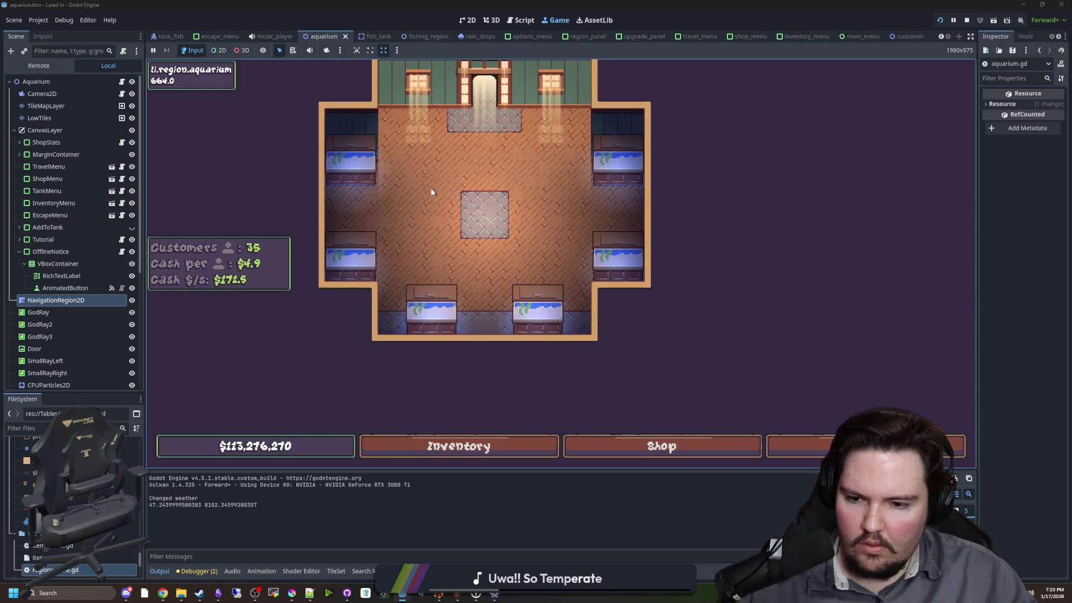
pyautogui.scroll(2, 433, 198)
pyautogui.press('F8')
pyautogui.click(434, 244)
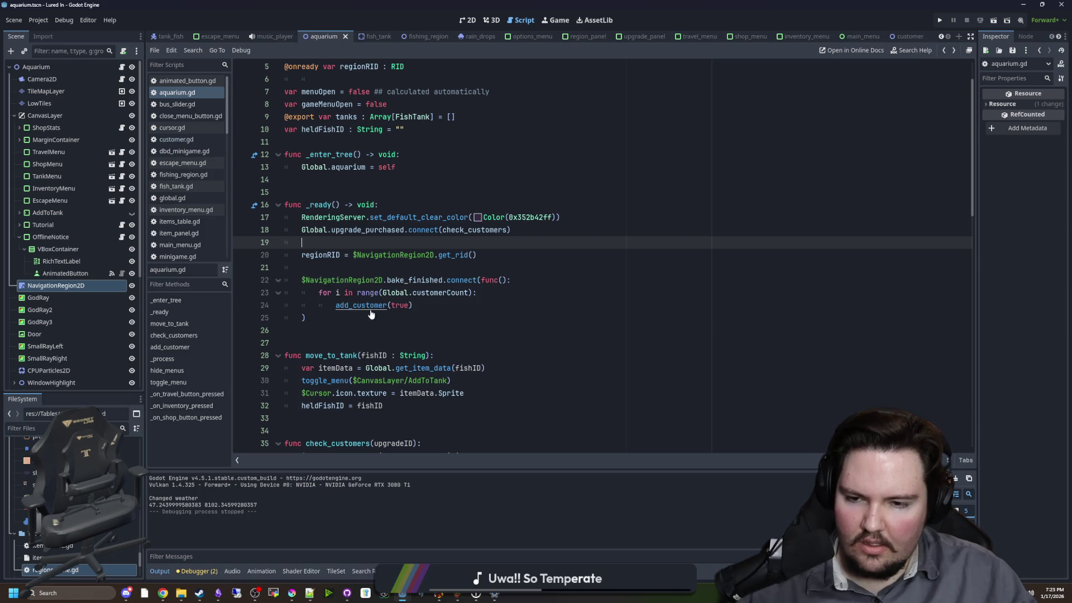
pyautogui.keyDown('ctrl'); pyautogui.click(355, 285); pyautogui.keyUp('ctrl')
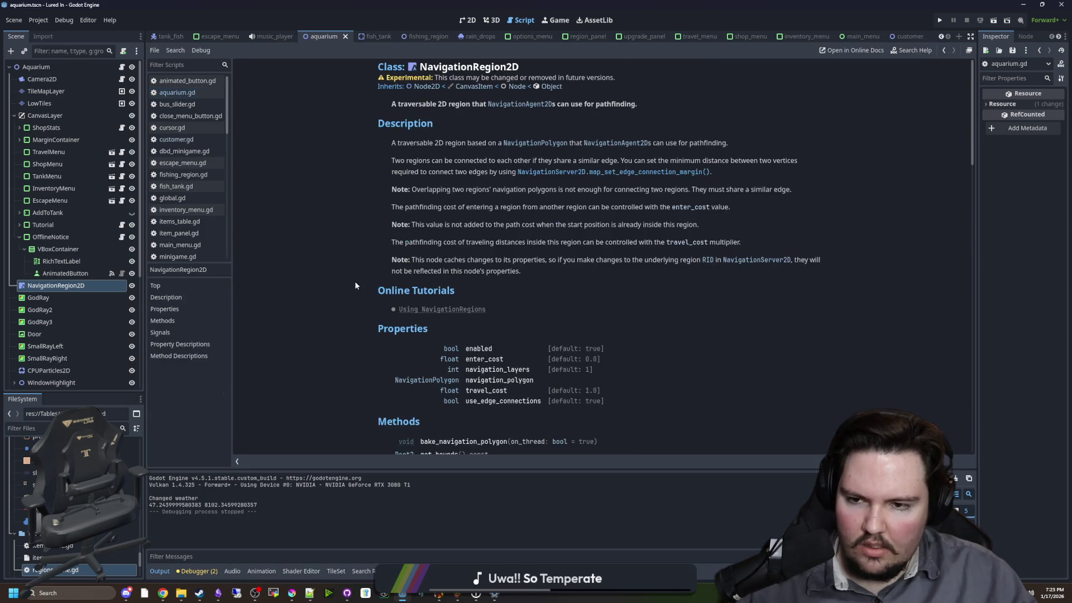
pyautogui.scroll(-3, 445, 328)
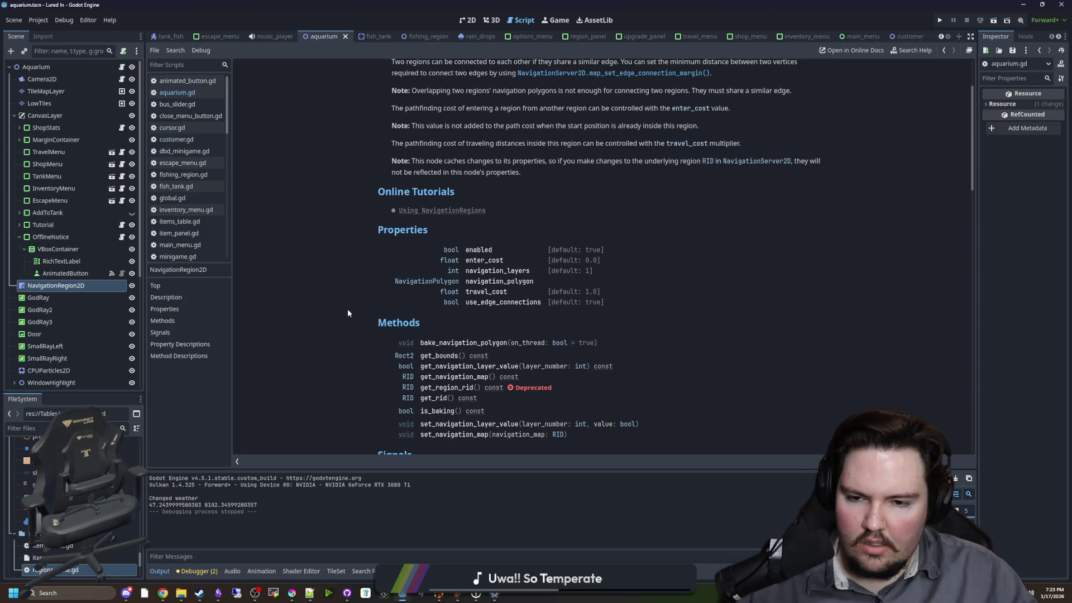
pyautogui.scroll(-2, 347, 310)
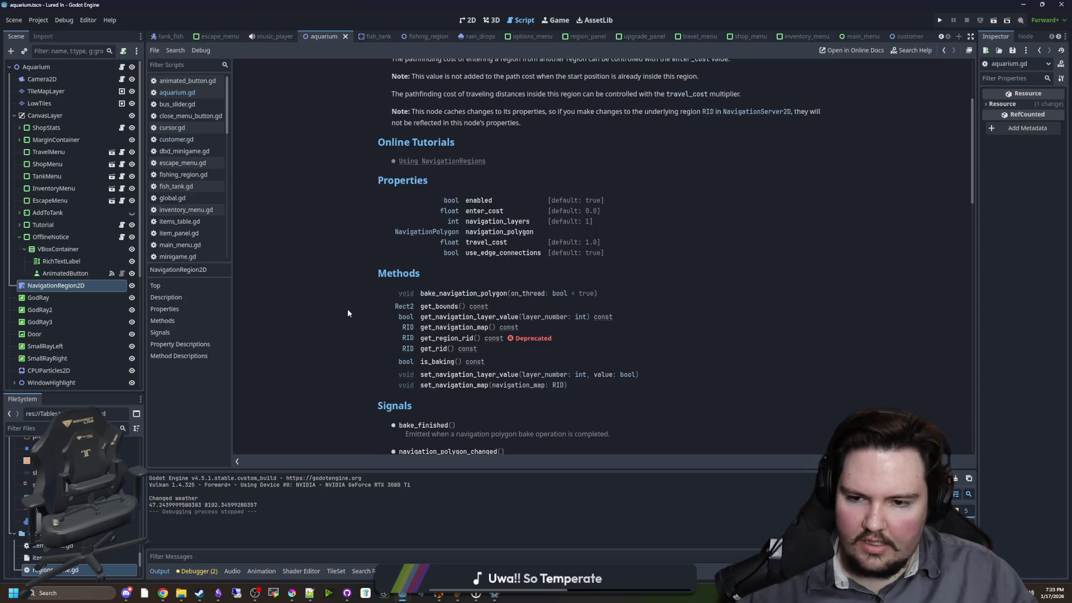
pyautogui.scroll(-2, 344, 330)
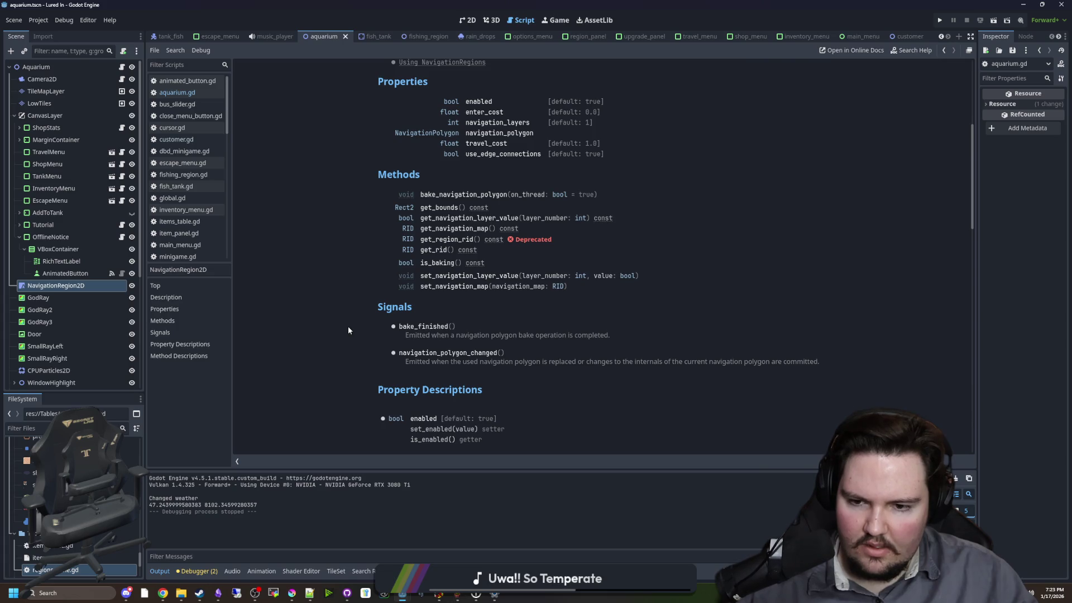
pyautogui.scroll(-5, 348, 329)
pyautogui.scroll(-15, 347, 326)
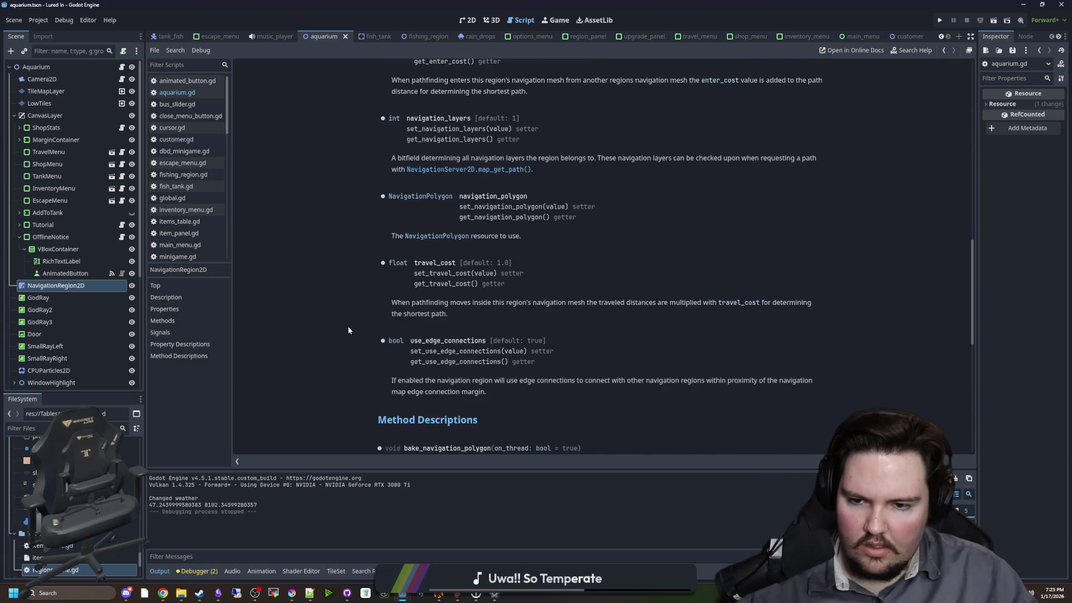
pyautogui.scroll(20, 374, 346)
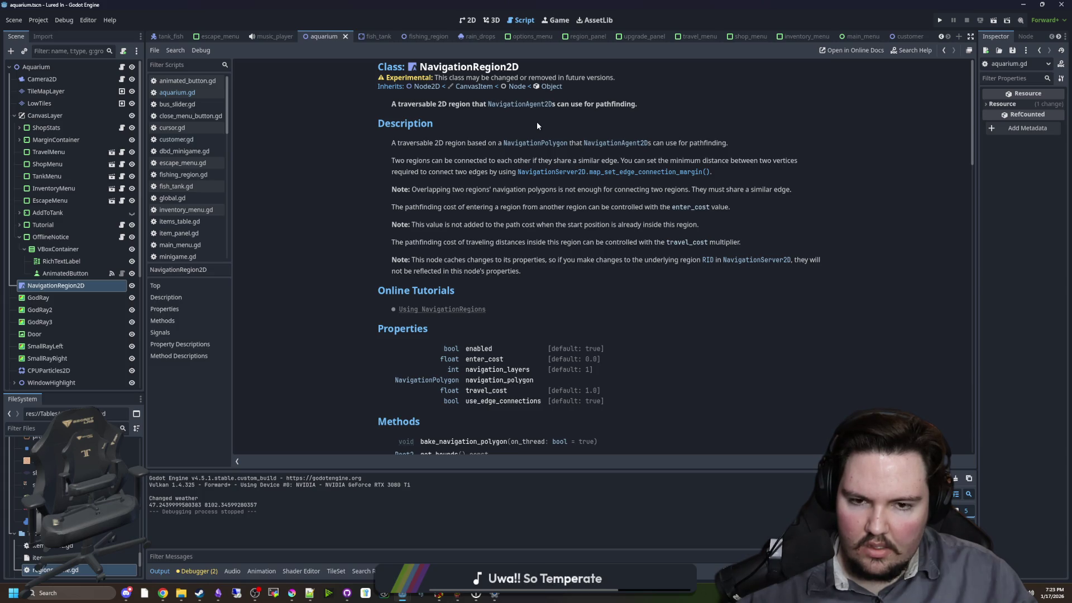
pyautogui.hotkey('alt', 'Left')
pyautogui.click(374, 264)
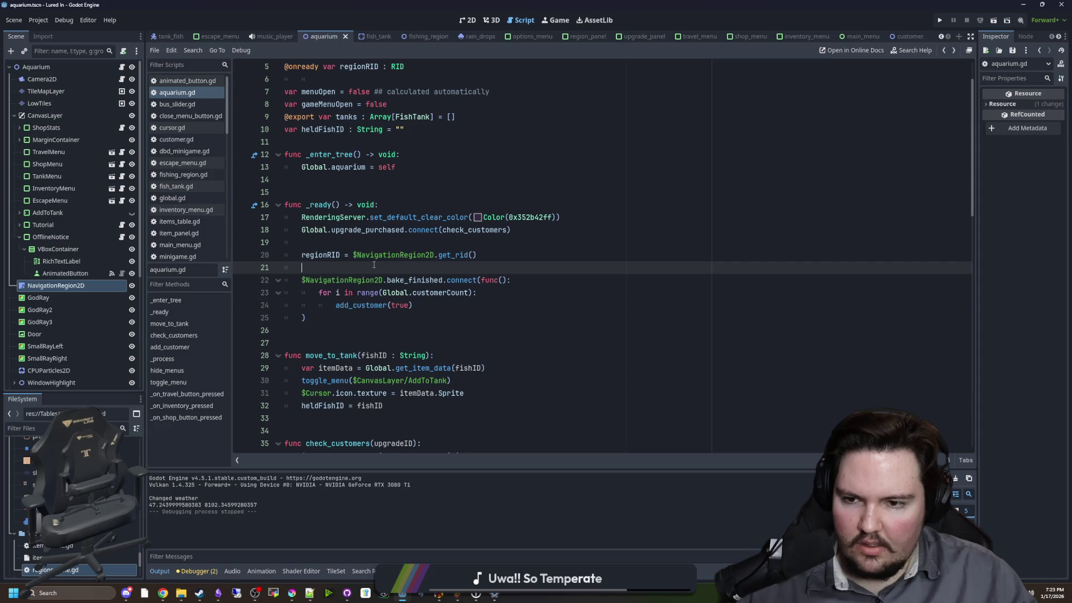
# - Move the spawning loop out of the bake_finished callback, delete the wrapper, and paste three physics_frame awaits above it
pyautogui.press('Down')
pyautogui.press('Down')
pyautogui.press('Down')
pyautogui.press('Return')
pyautogui.press('Up')
pyautogui.press('Return')
pyautogui.press('Up')
pyautogui.press('Up')
pyautogui.press('Return')
pyautogui.press('Up')
pyautogui.press('Home')
pyautogui.hotkey('shift', 'Up')
pyautogui.hotkey('ctrl', 'x')
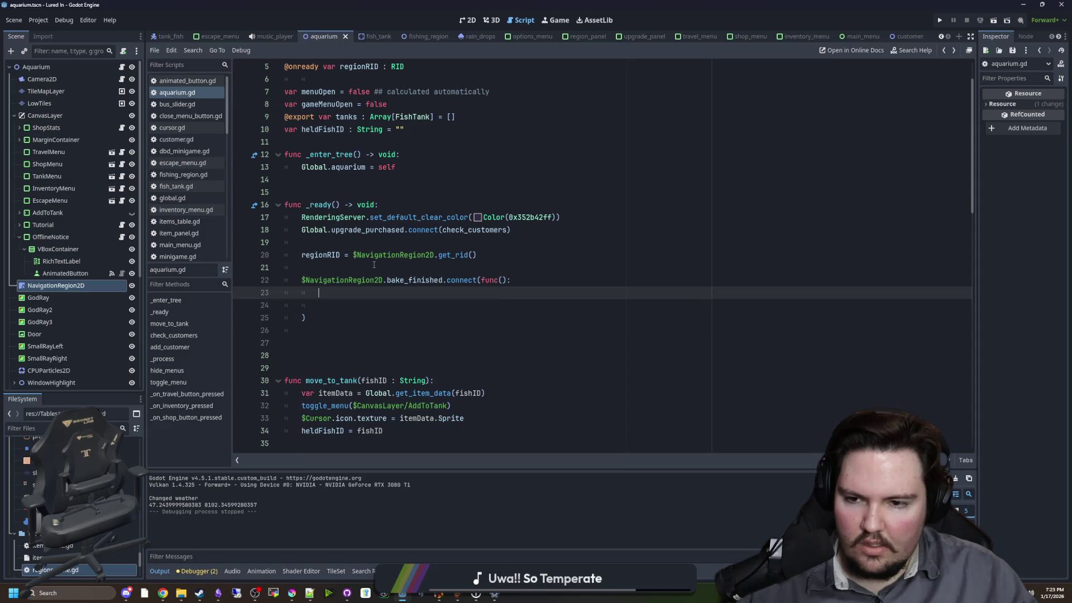
pyautogui.press('Down')
pyautogui.press('Down')
pyautogui.press('Down')
pyautogui.hotkey('ctrl', 'v')
pyautogui.click(359, 309)
pyautogui.hotkey('ctrl', 'shift', 'k')
pyautogui.hotkey('ctrl', 'shift', 'k')
pyautogui.hotkey('ctrl', 'shift', 'k')
pyautogui.press('Up')
pyautogui.press('Up')
pyautogui.press('End')
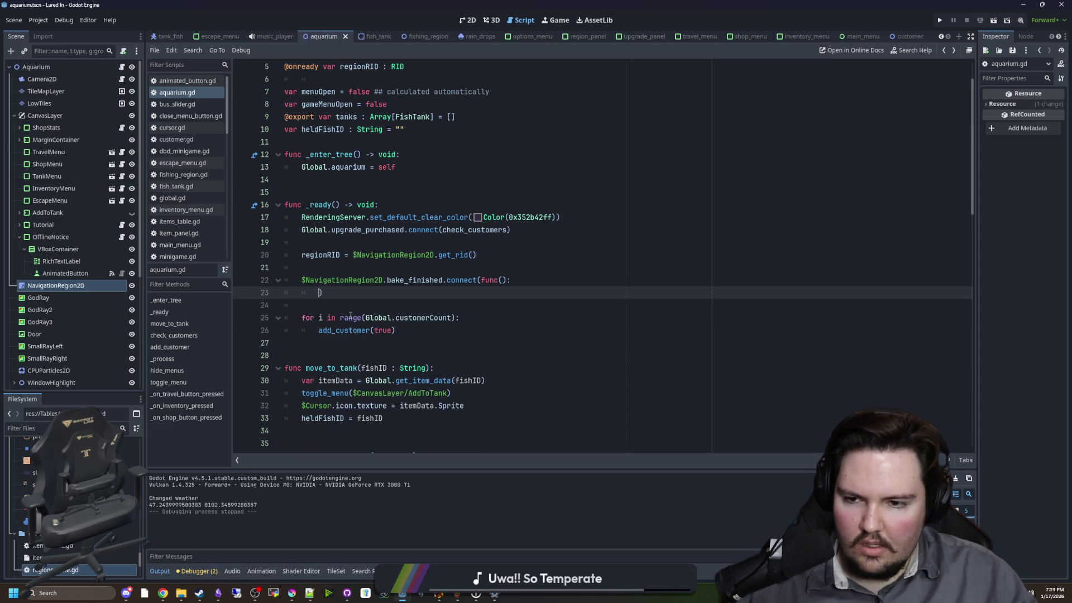
pyautogui.press('BackSpace')
pyautogui.press('BackSpace')
pyautogui.press('BackSpace')
pyautogui.press('BackSpace')
pyautogui.press('BackSpace')
pyautogui.press('BackSpace')
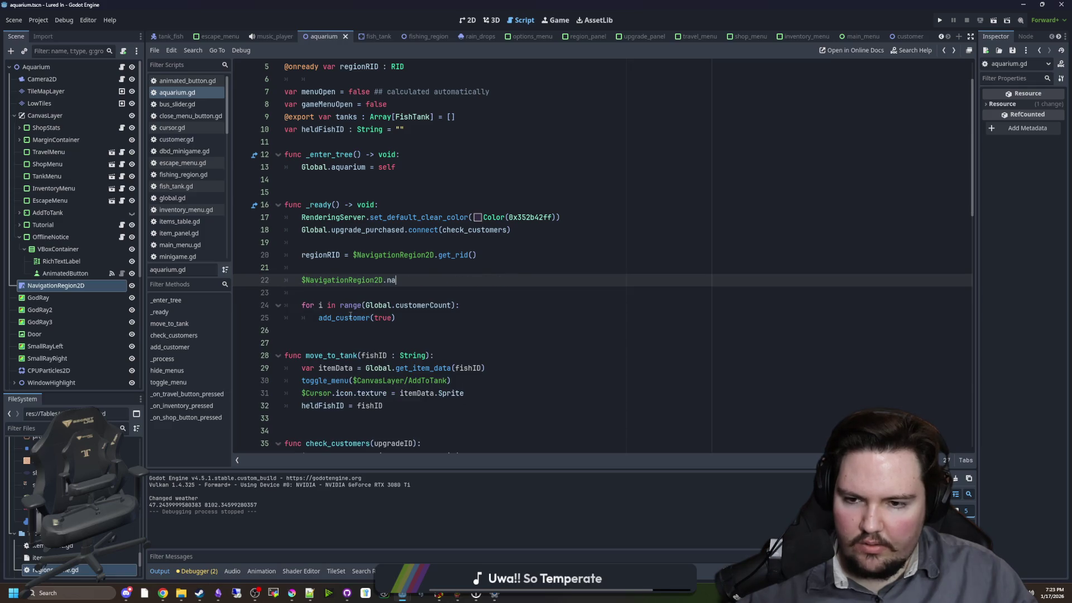
pyautogui.hotkey('ctrl', 'BackSpace')
pyautogui.hotkey('ctrl', 'BackSpace')
pyautogui.hotkey('ctrl', 'BackSpace')
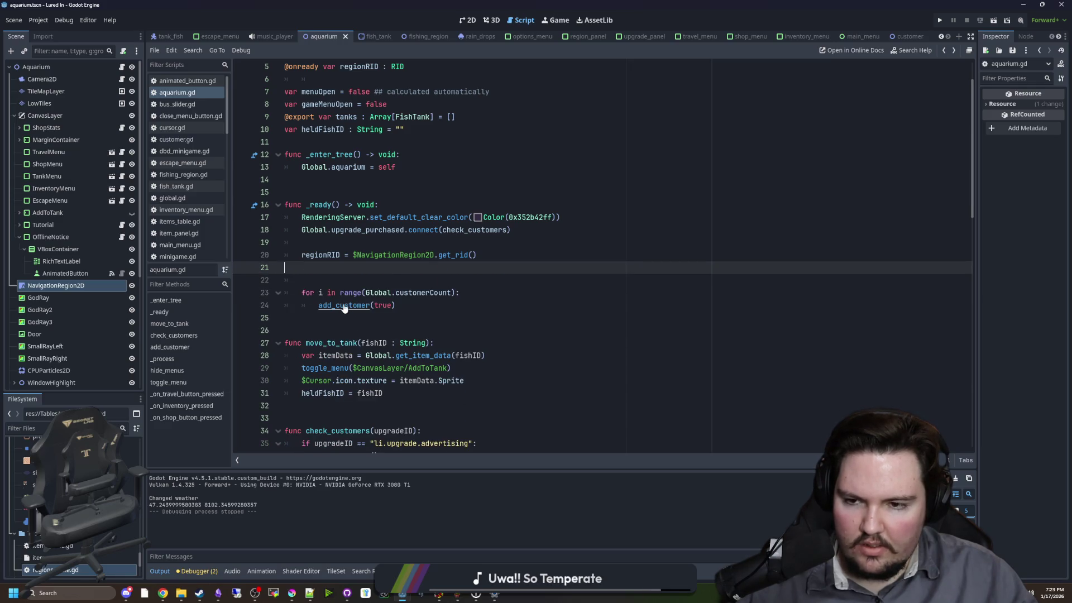
pyautogui.hotkey('ctrl', 'v')
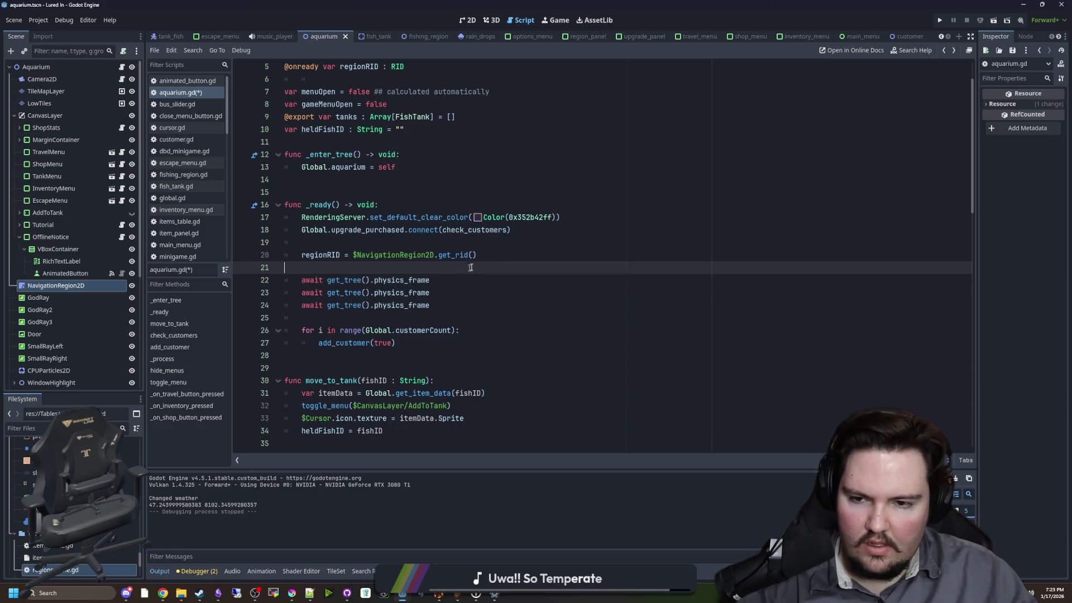
# - Run the game, start play past the Welcome Back message, check customer positions, then stop with F8
pyautogui.click(940, 20)
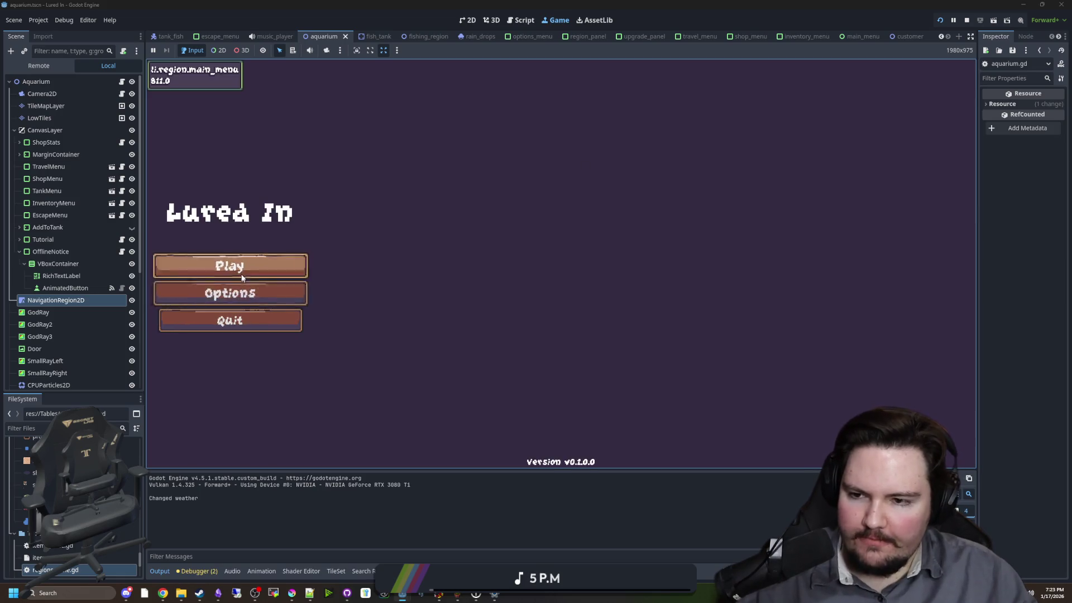
pyautogui.click(240, 270)
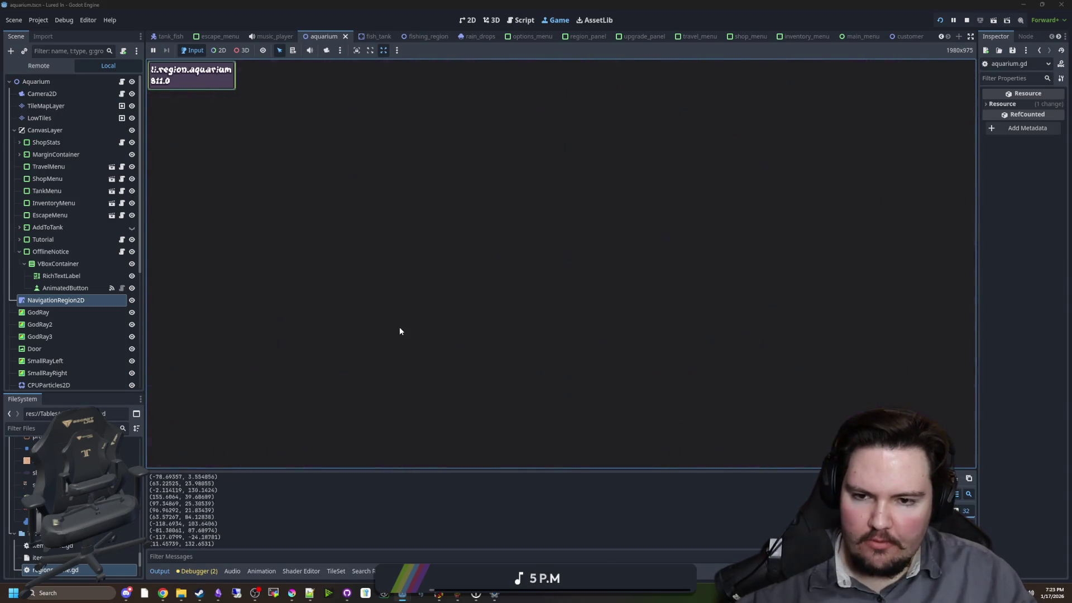
pyautogui.click(527, 312)
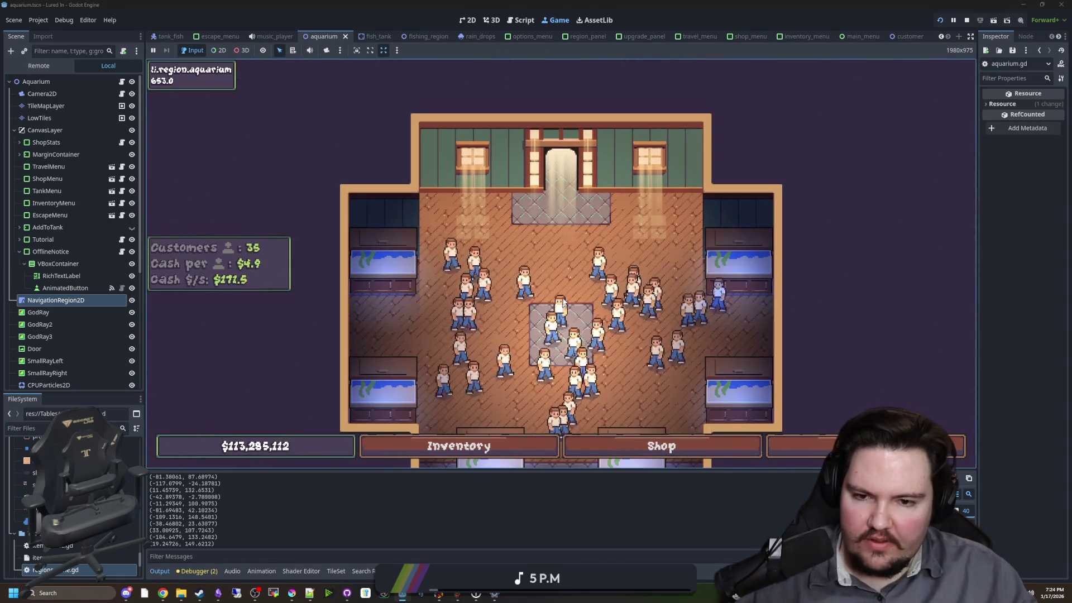
pyautogui.press('F8')
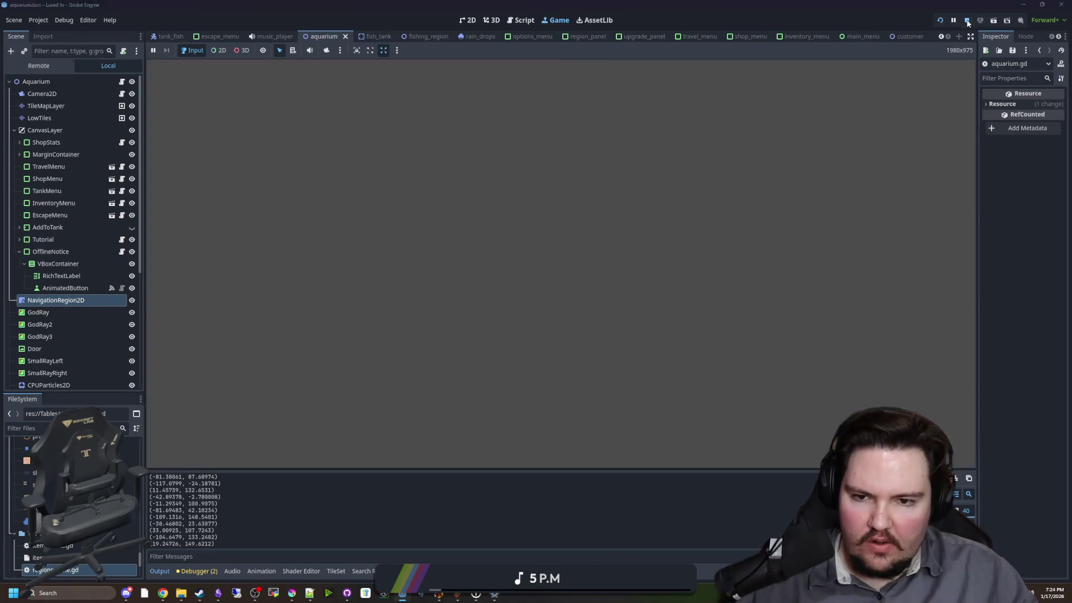
pyautogui.keyDown('ctrl'); pyautogui.click(339, 345); pyautogui.keyUp('ctrl')
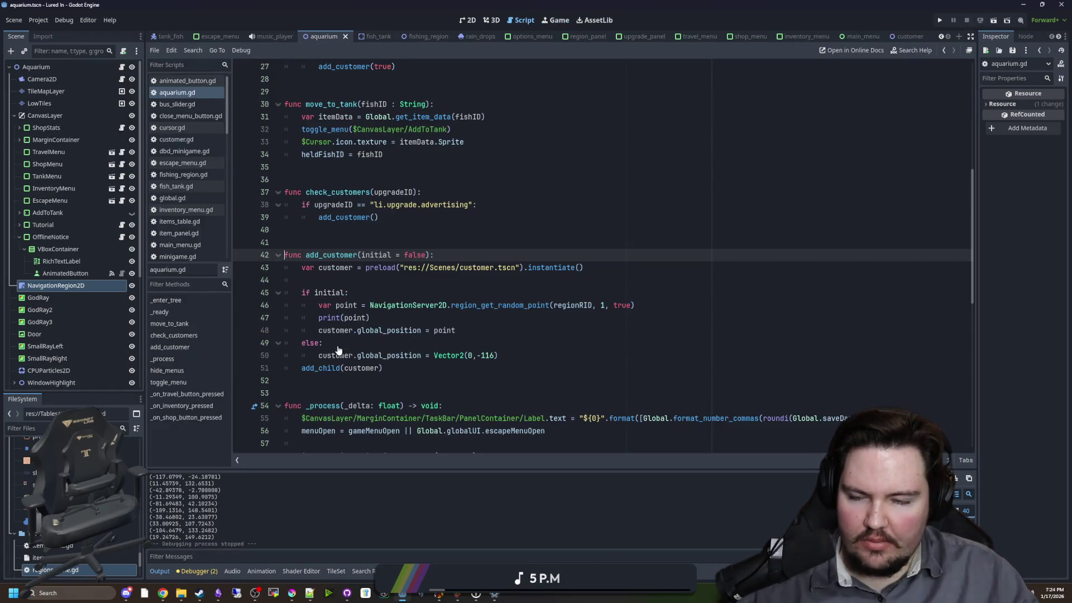
pyautogui.scroll(5, 386, 318)
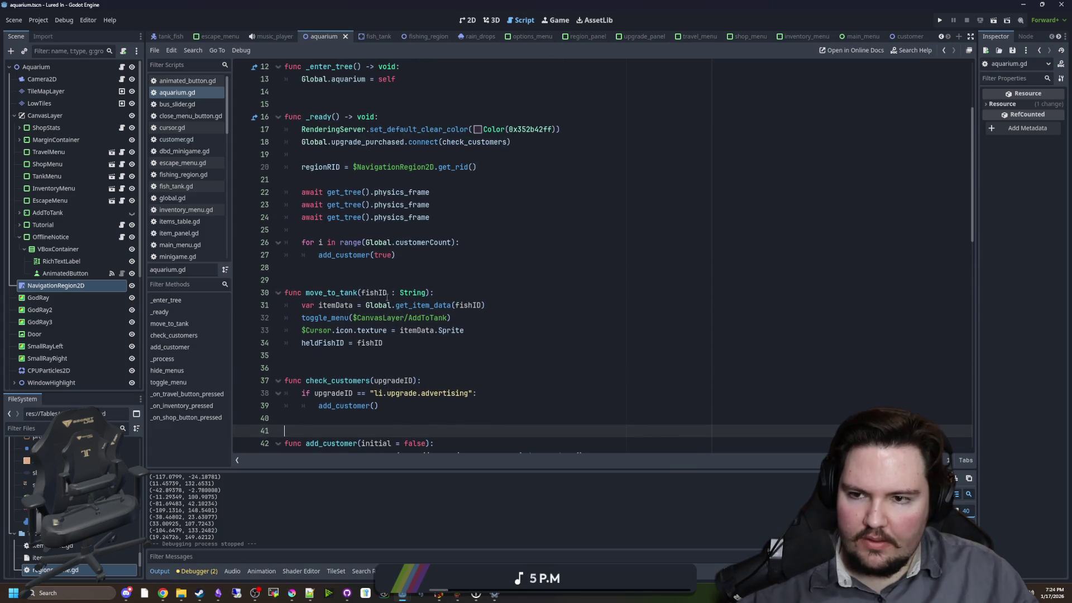
pyautogui.scroll(4, 386, 297)
pyautogui.click(372, 305)
pyautogui.press('Down')
pyautogui.press('Down')
pyautogui.press('Down')
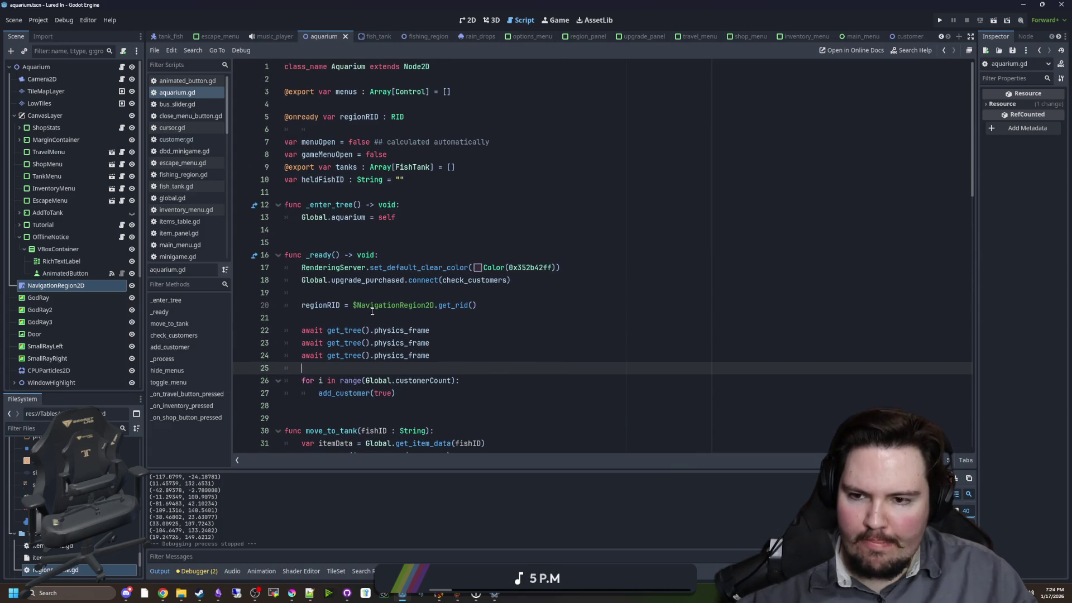
pyautogui.click(373, 311)
pyautogui.click(390, 247)
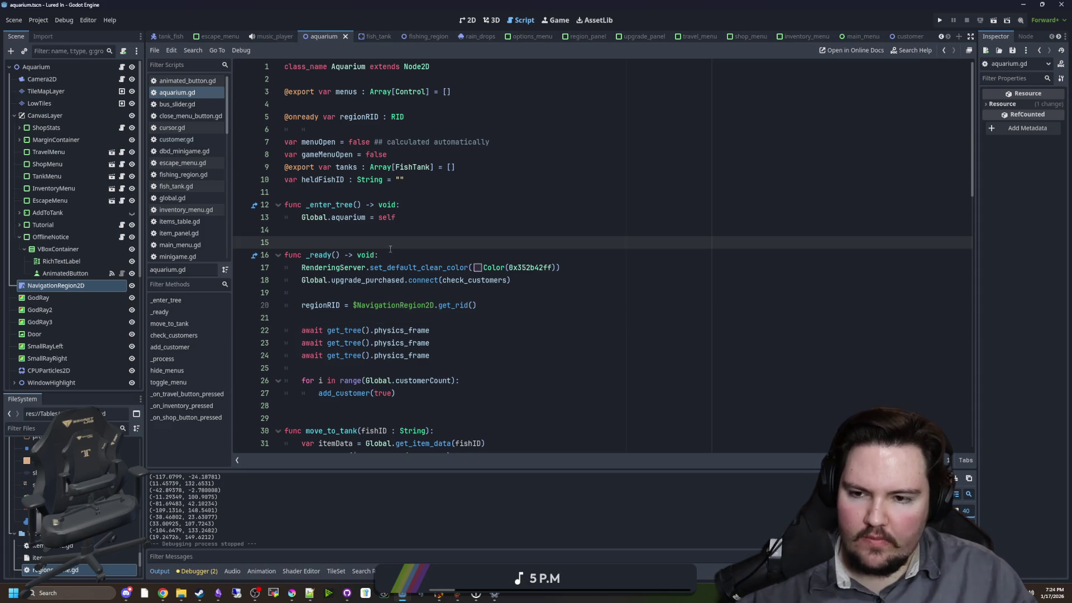
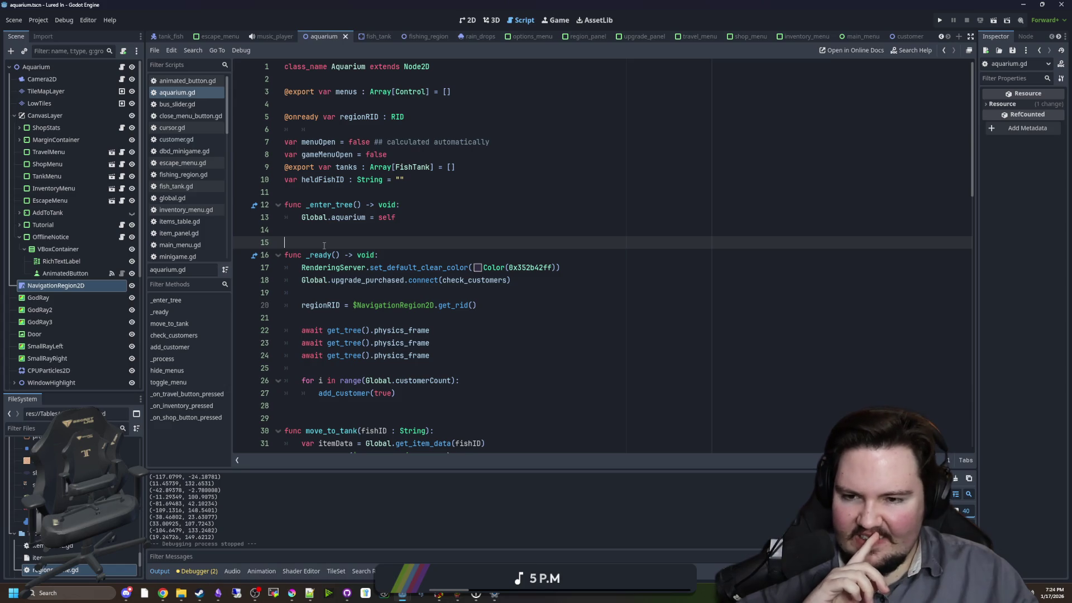
# - Add a 'var initialMove = false' line below heldFishID in aquarium.gd, then delete it again
pyautogui.click(427, 180)
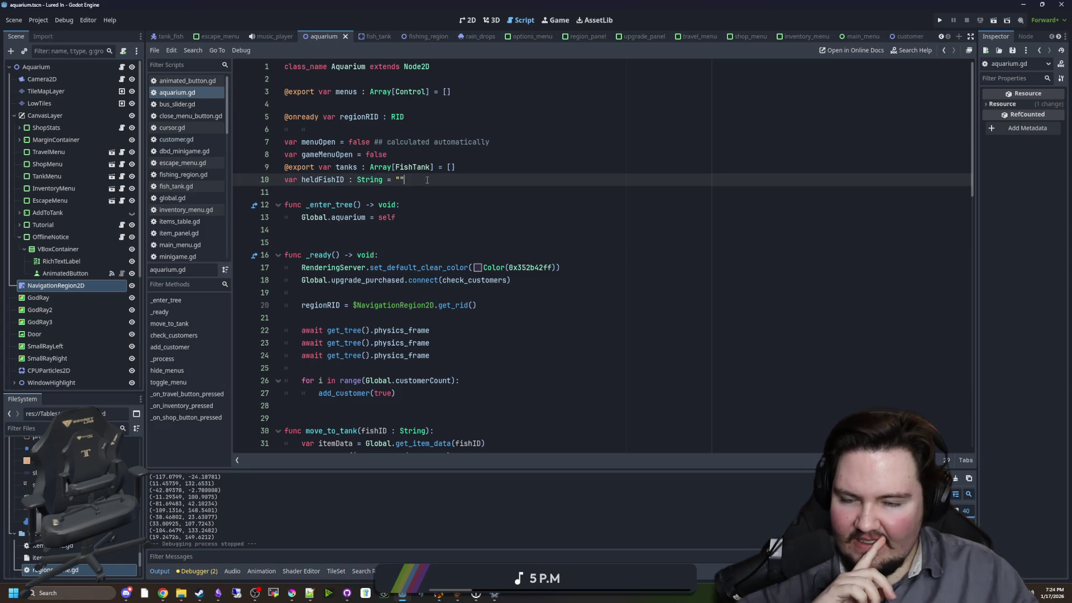
pyautogui.press('Return')
pyautogui.write('var inst')
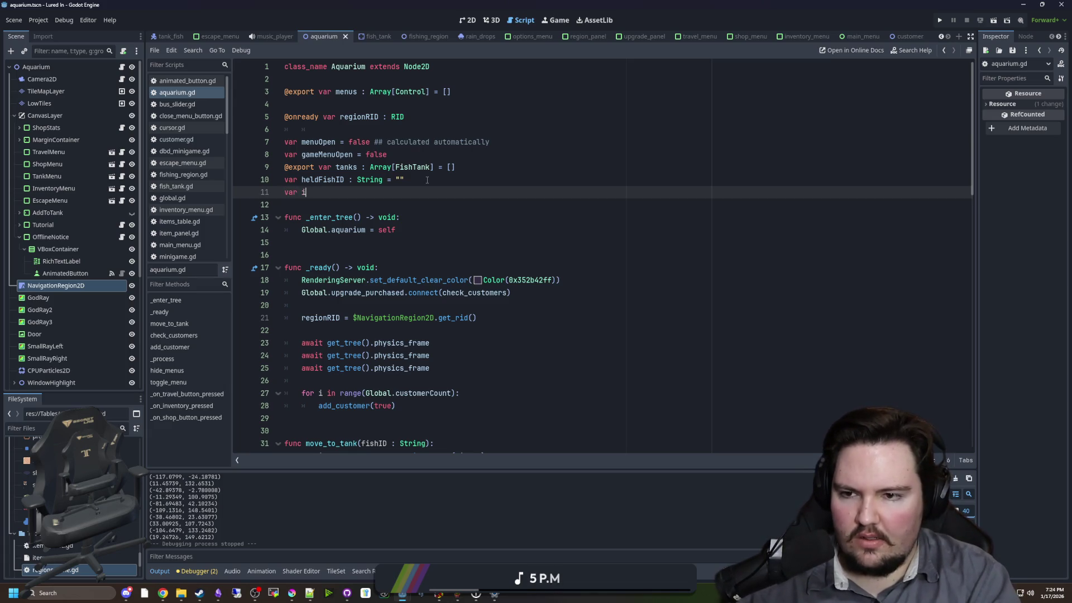
pyautogui.press('BackSpace')
pyautogui.press('BackSpace')
pyautogui.write('in')
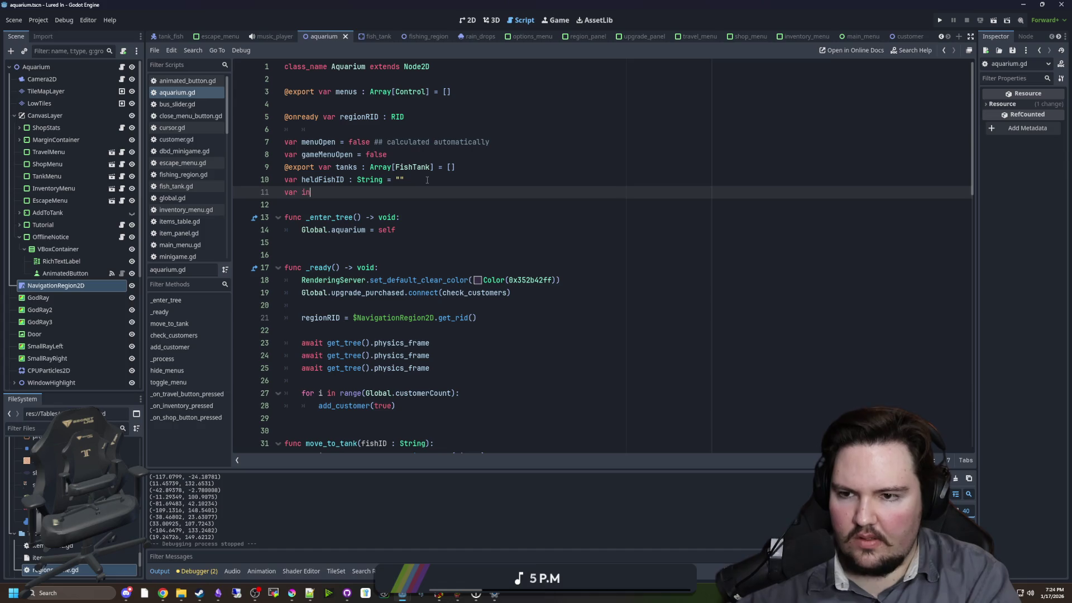
pyautogui.write('lse')
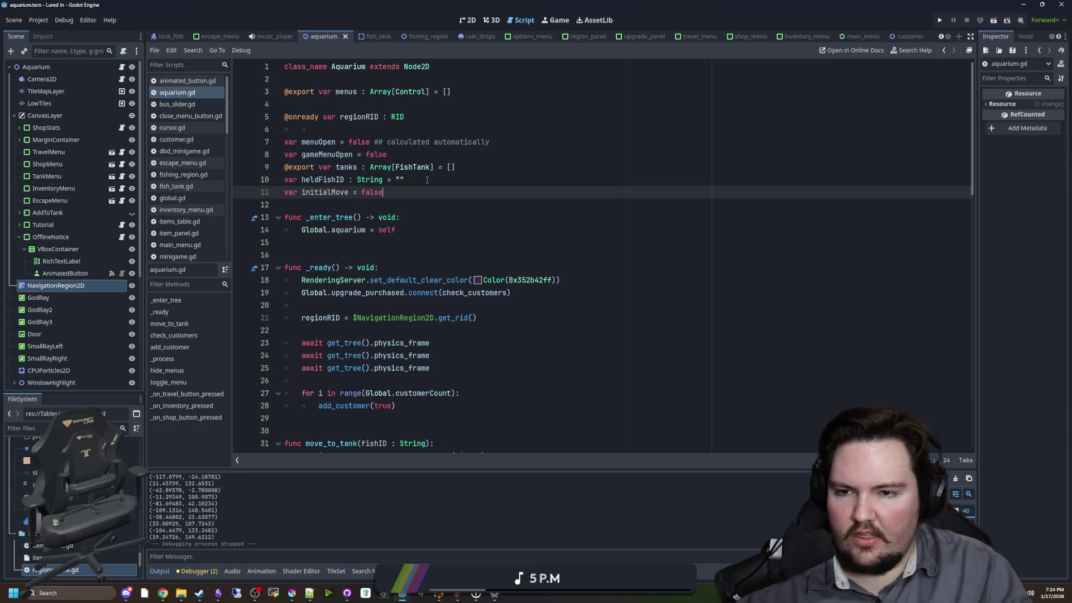
pyautogui.doubleClick(325, 192)
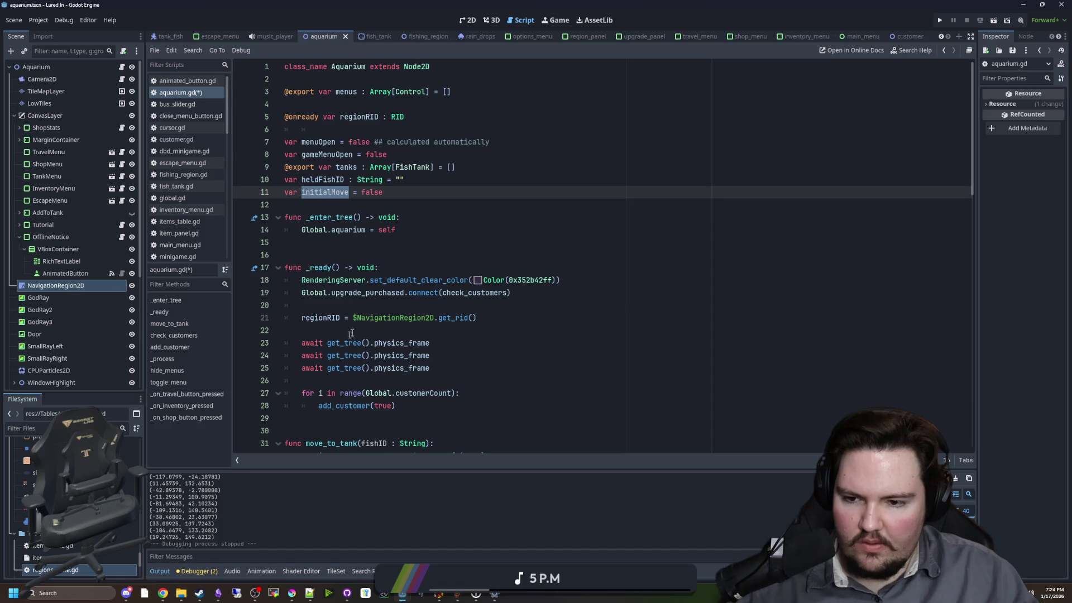
pyautogui.click(339, 381)
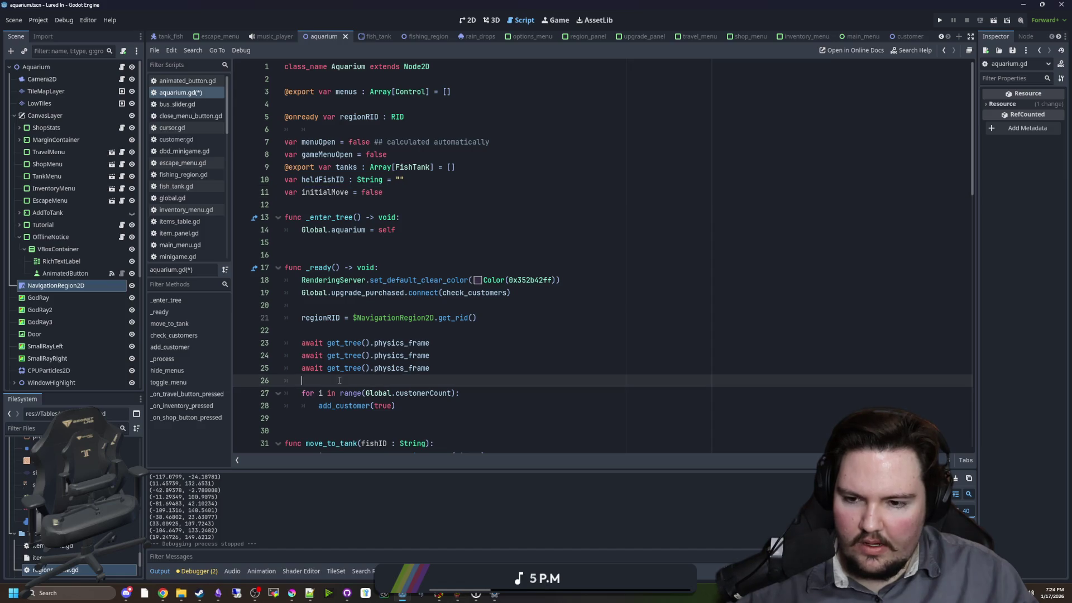
pyautogui.tripleClick(357, 192)
pyautogui.hotkey('ctrl', 'c')
pyautogui.press('BackSpace')
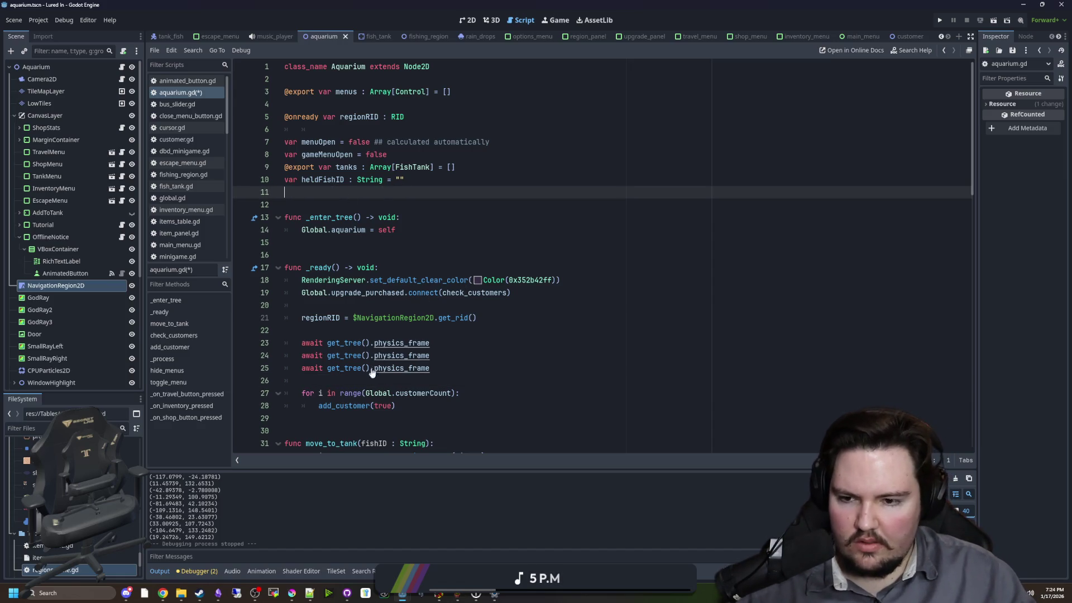
# - Open customer.gd from the customer preload path in add_customer
pyautogui.scroll(-9, 372, 372)
pyautogui.keyDown('ctrl'); pyautogui.click(441, 268); pyautogui.keyUp('ctrl')
pyautogui.scroll(4, 357, 240)
# - Paste the initialMove declaration above _ready and wrap the await and select_target lines in 'if initialMove:'
pyautogui.click(324, 192)
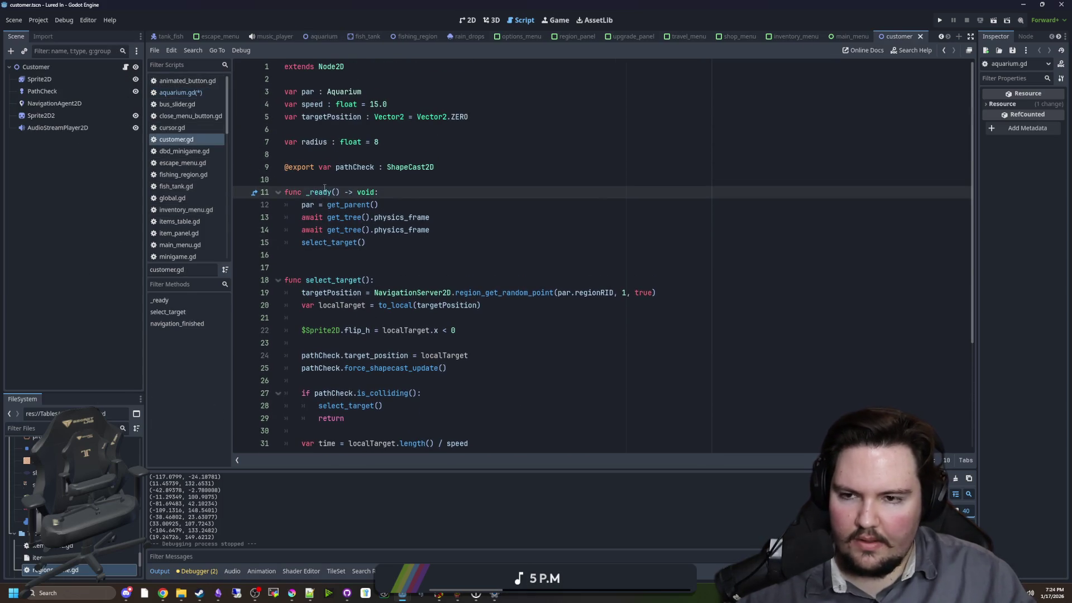
pyautogui.hotkey('ctrl', 'v')
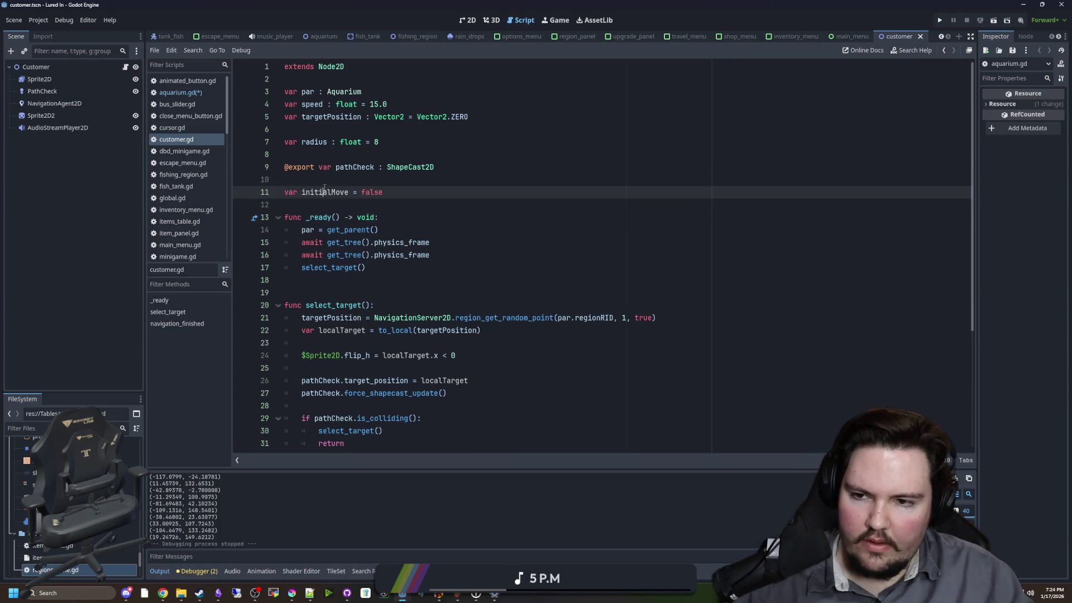
pyautogui.doubleClick(324, 192)
pyautogui.click(411, 229)
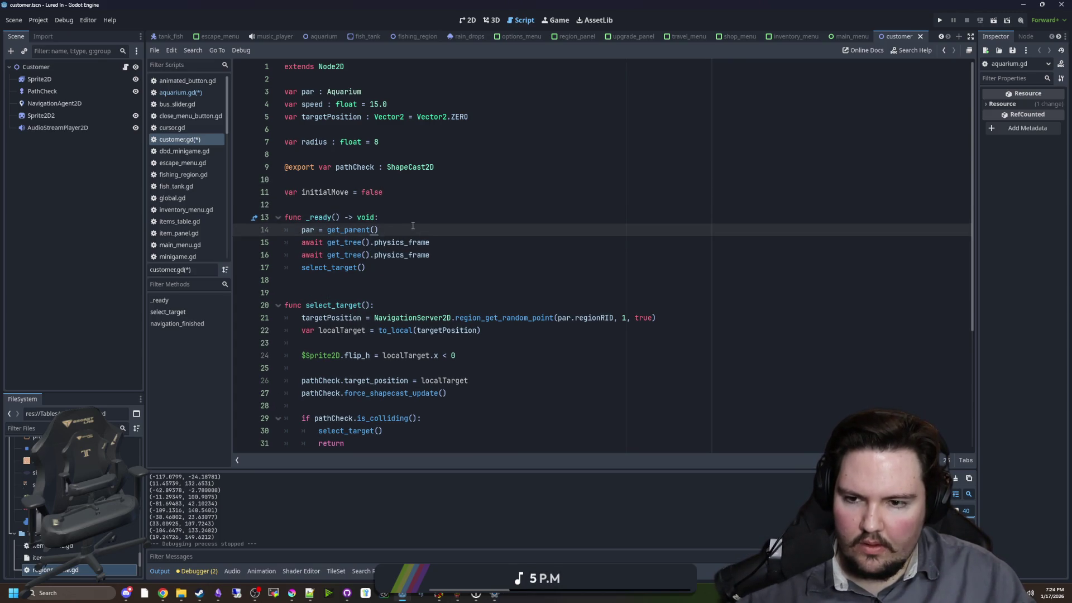
pyautogui.press('Return')
pyautogui.write('if initi')
pyautogui.press('Return')
pyautogui.write(':')
pyautogui.moveTo(393, 273)
pyautogui.mouseDown()
pyautogui.moveTo(301, 263)
pyautogui.moveTo(366, 243)
pyautogui.mouseUp()
pyautogui.press('Tab')
# - Change the initialMove declaration's default value from false to true
pyautogui.doubleClick(342, 243)
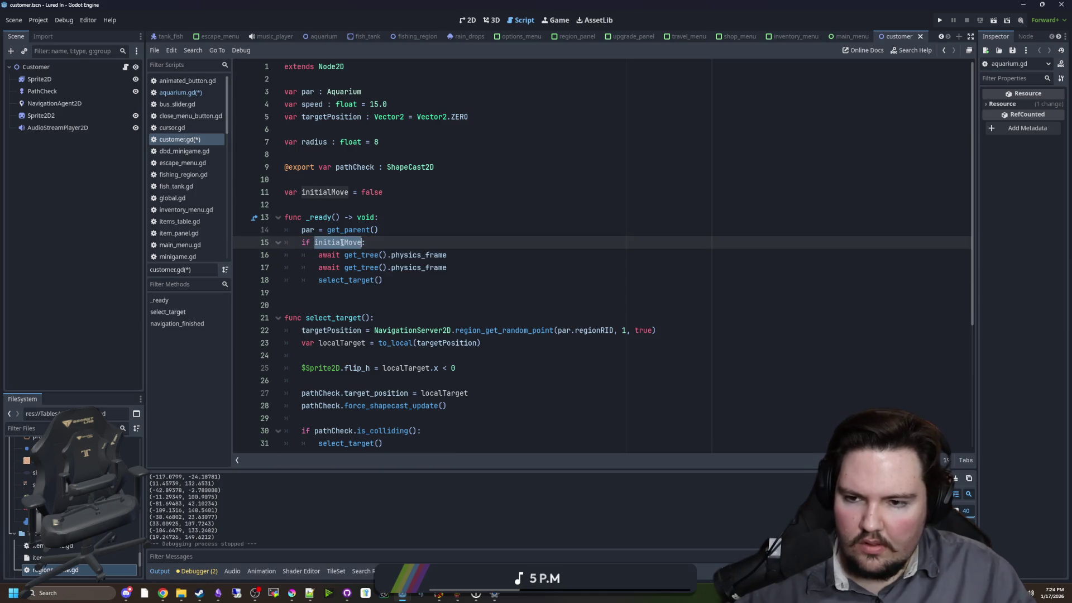
pyautogui.click(344, 242)
pyautogui.doubleClick(345, 243)
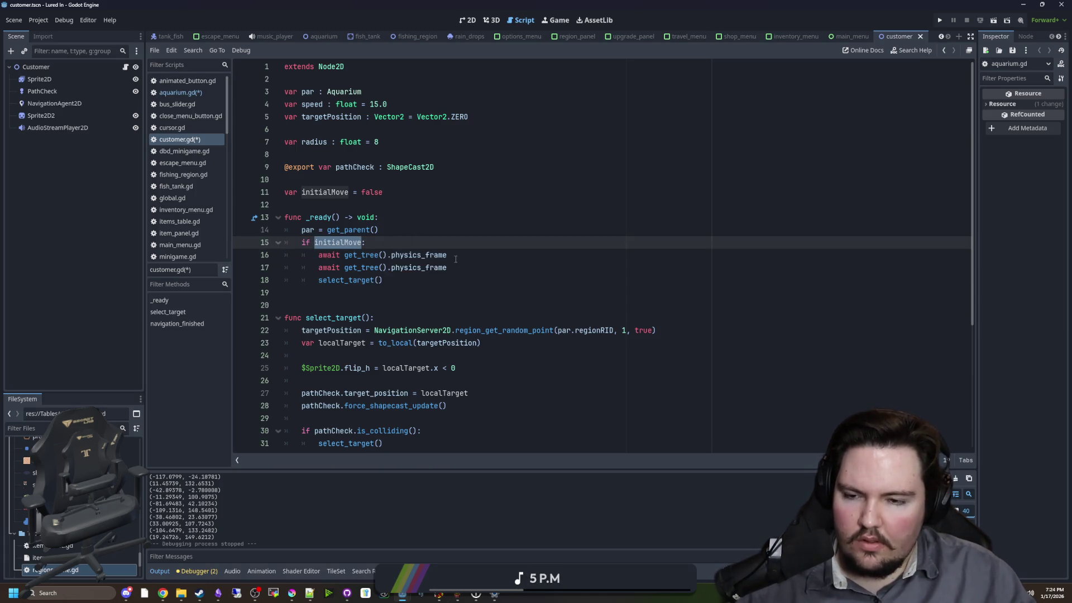
pyautogui.doubleClick(370, 192)
pyautogui.write('true')
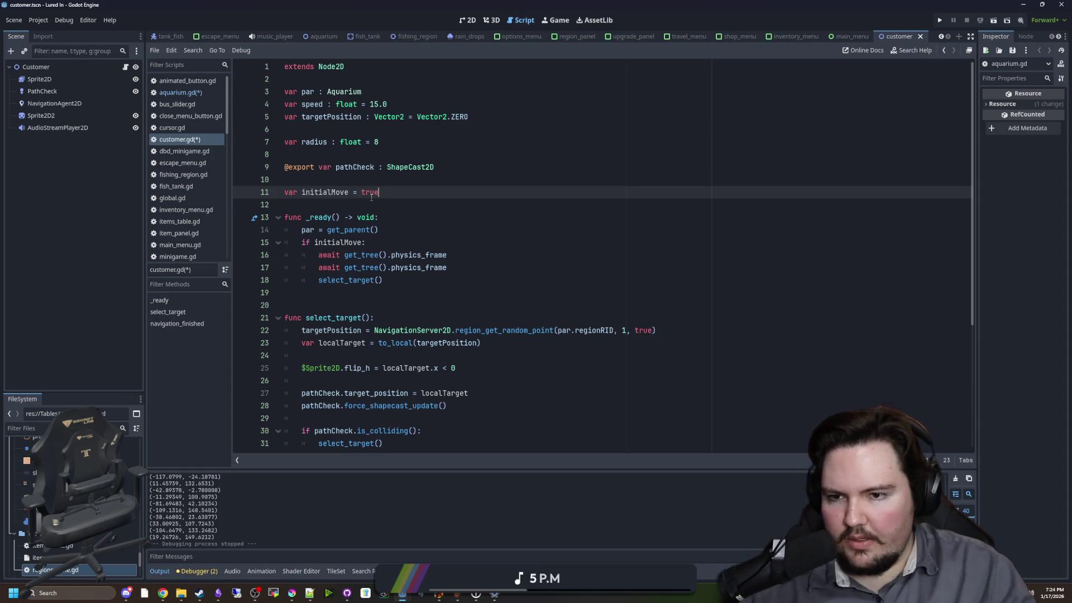
pyautogui.doubleClick(345, 193)
pyautogui.click(352, 204)
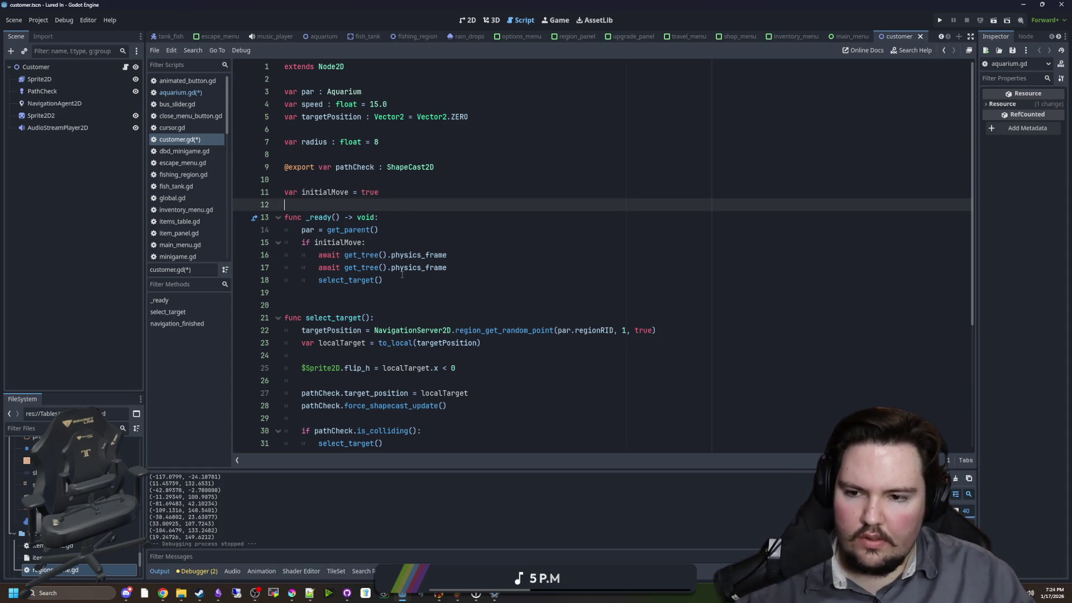
pyautogui.scroll(-5, 368, 312)
pyautogui.scroll(5, 367, 311)
# - Find and select the navigation_finished function name further down in customer.gd
pyautogui.click(385, 293)
pyautogui.scroll(-5, 403, 350)
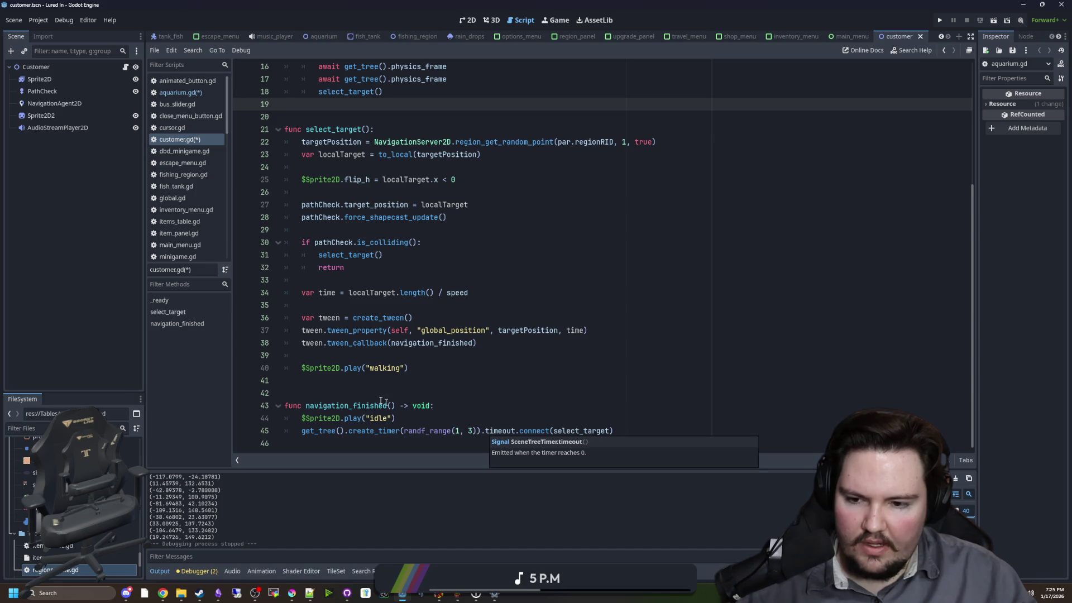
pyautogui.scroll(5, 366, 394)
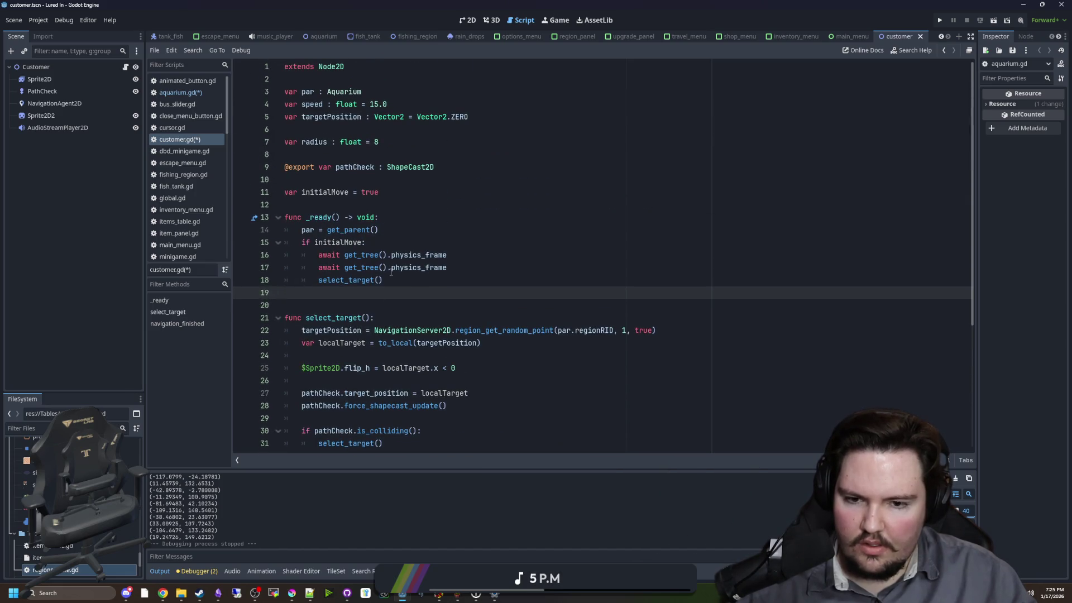
pyautogui.scroll(-5, 389, 305)
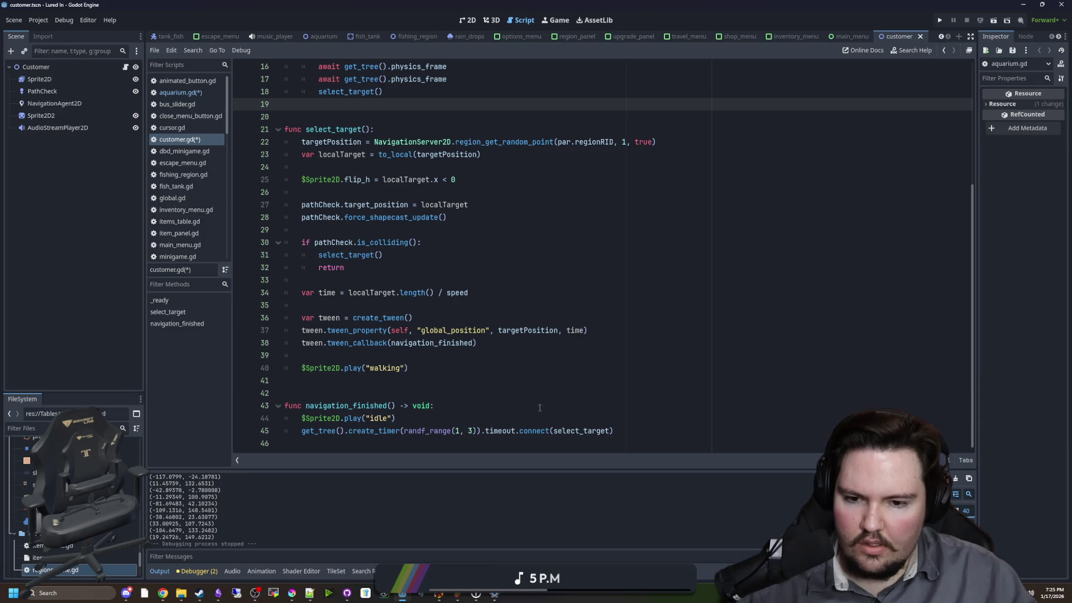
pyautogui.click(561, 412)
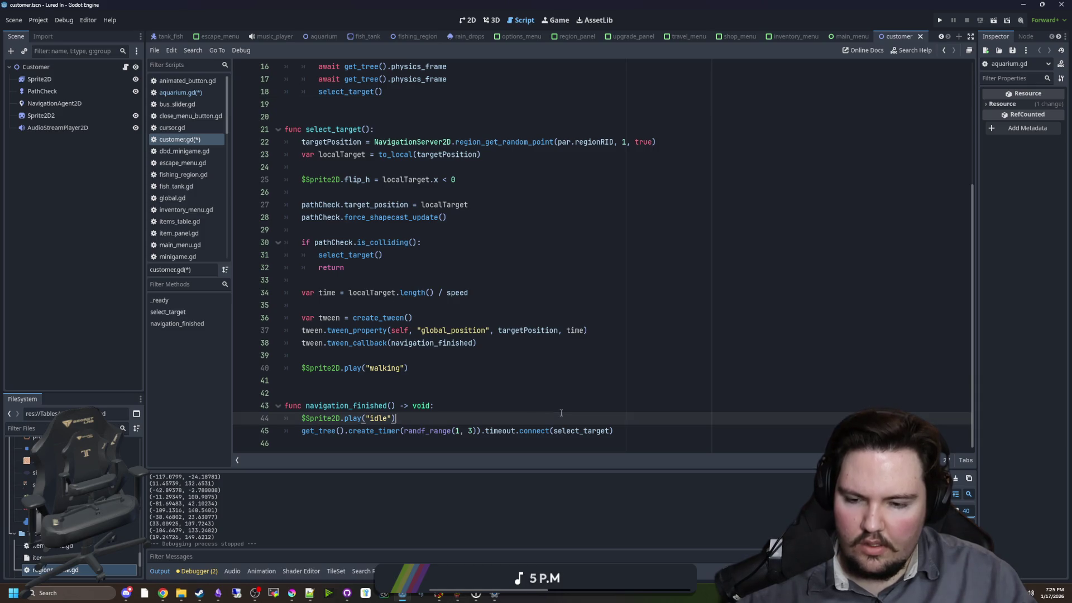
pyautogui.click(392, 406)
pyautogui.moveTo(393, 405); pyautogui.dragTo(306, 405)
pyautogui.hotkey('ctrl', 'c')
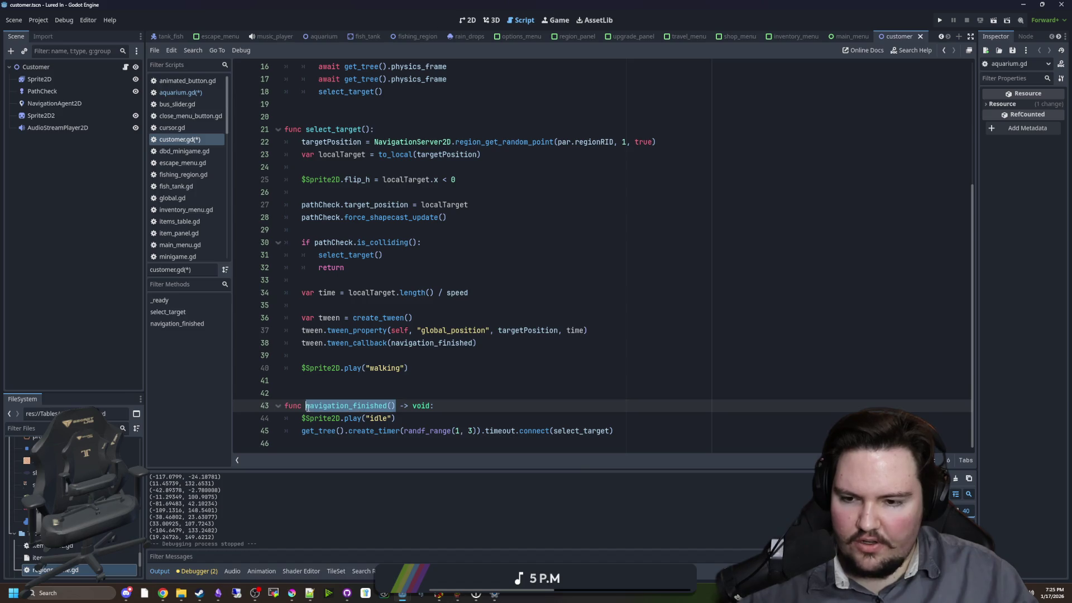
pyautogui.scroll(5, 419, 279)
# - Add an else: branch calling navigation_finished() after select_target() in _ready, and save the scripts
pyautogui.click(420, 276)
pyautogui.press('Return')
pyautogui.write('else:')
pyautogui.press('Return')
pyautogui.hotkey('ctrl', 'v')
pyautogui.write('()')
pyautogui.click(385, 291)
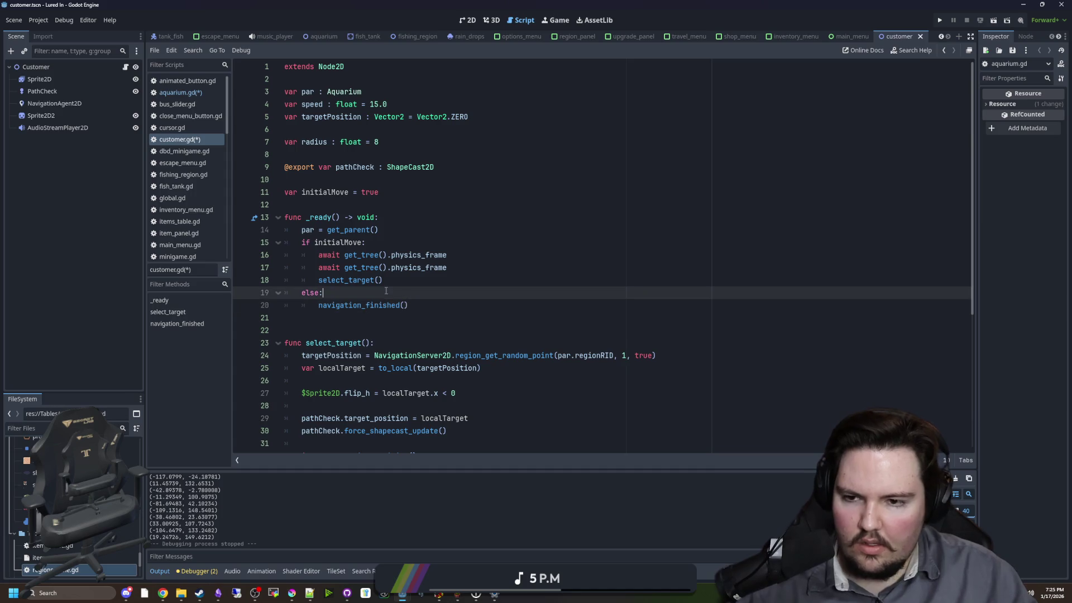
pyautogui.click(404, 205)
pyautogui.hotkey('ctrl', 's')
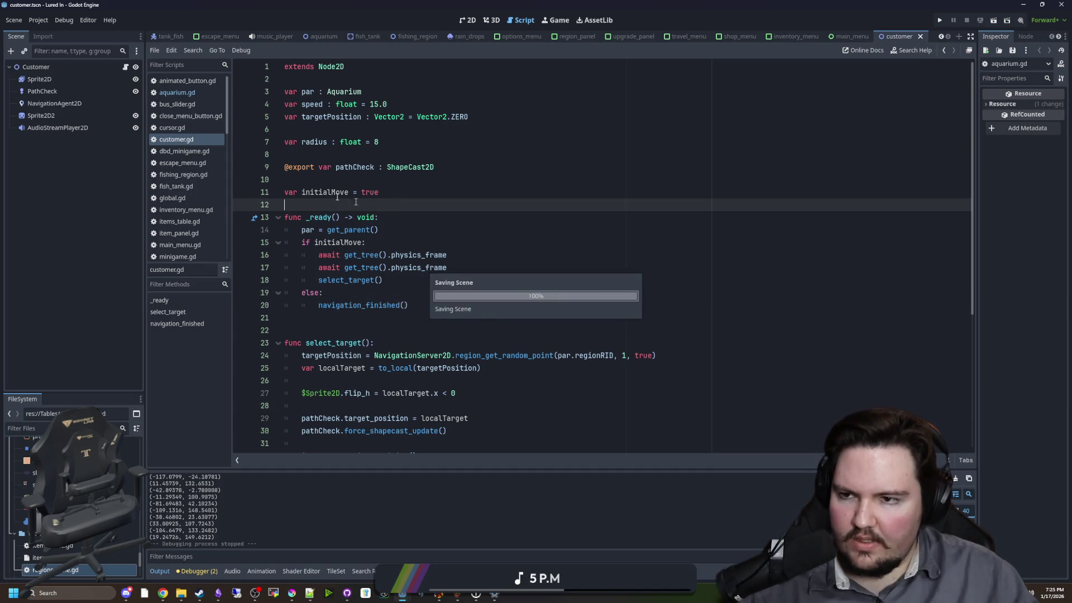
pyautogui.click(175, 92)
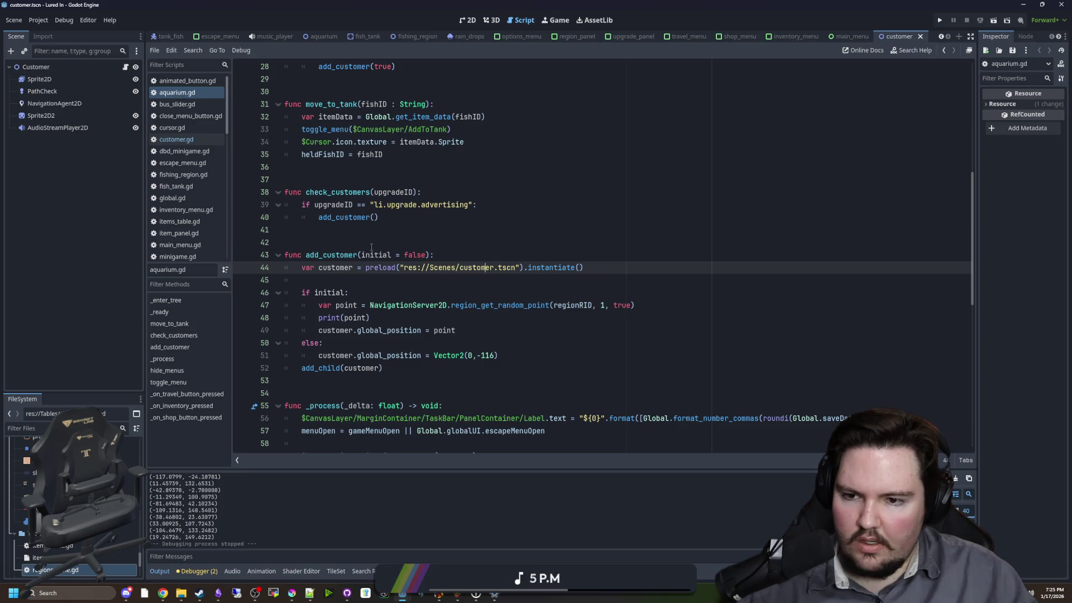
# - Delete the print(point) debug line from add_customer in aquarium.gd
pyautogui.click(442, 351)
pyautogui.press('Up')
pyautogui.press('Up')
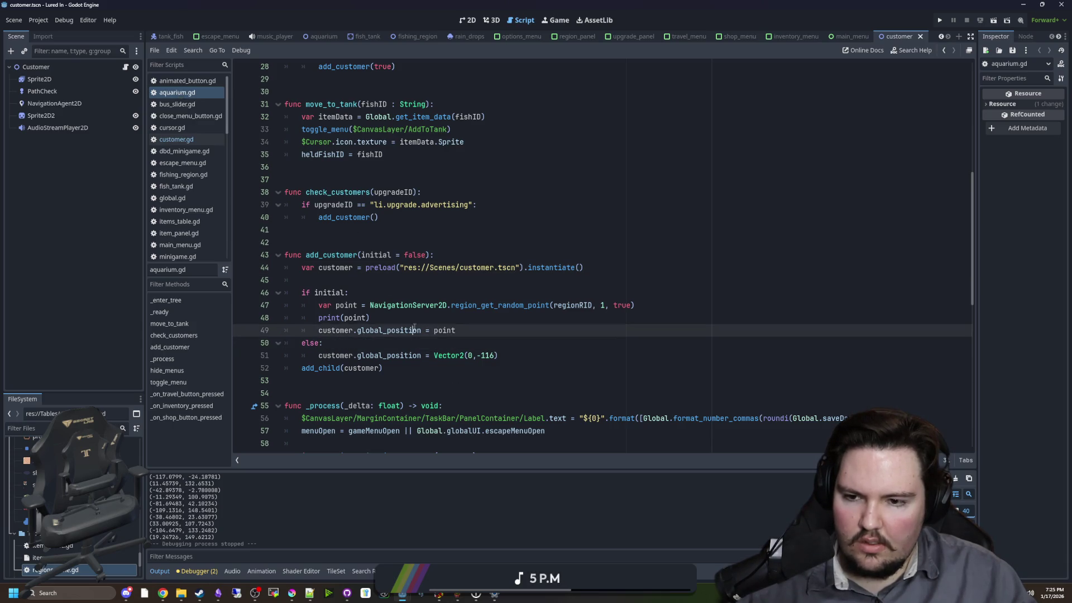
pyautogui.press('BackSpace')
pyautogui.hotkey('ctrl', 'shift', 'k')
# - Add 'customer.initialMove = true' after the position assignment in the if initial: branch
pyautogui.click(483, 318)
pyautogui.press('Return')
pyautogui.write('customer.')
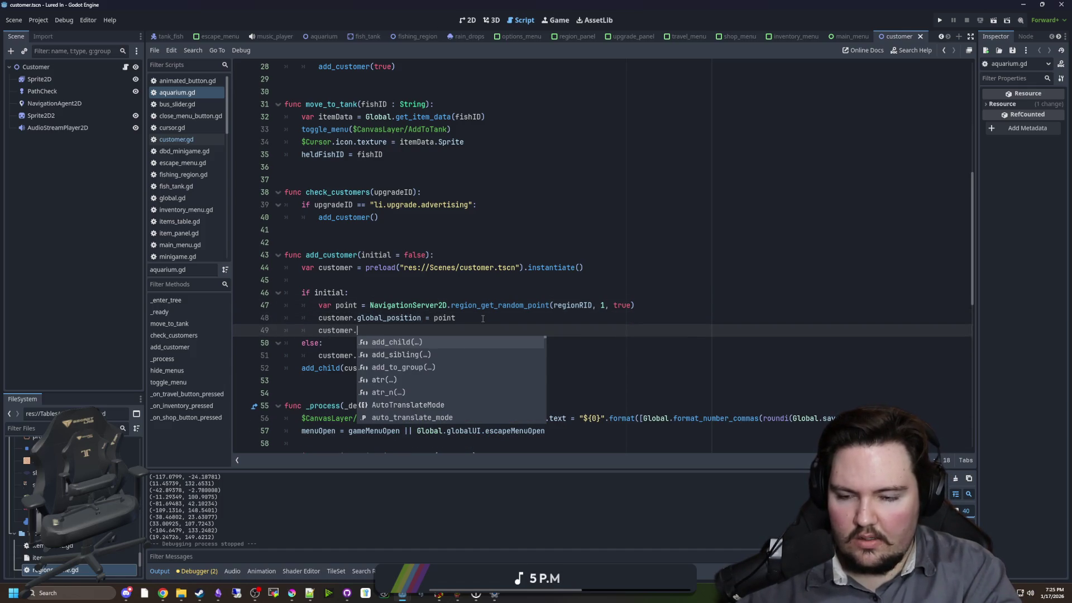
pyautogui.write('move')
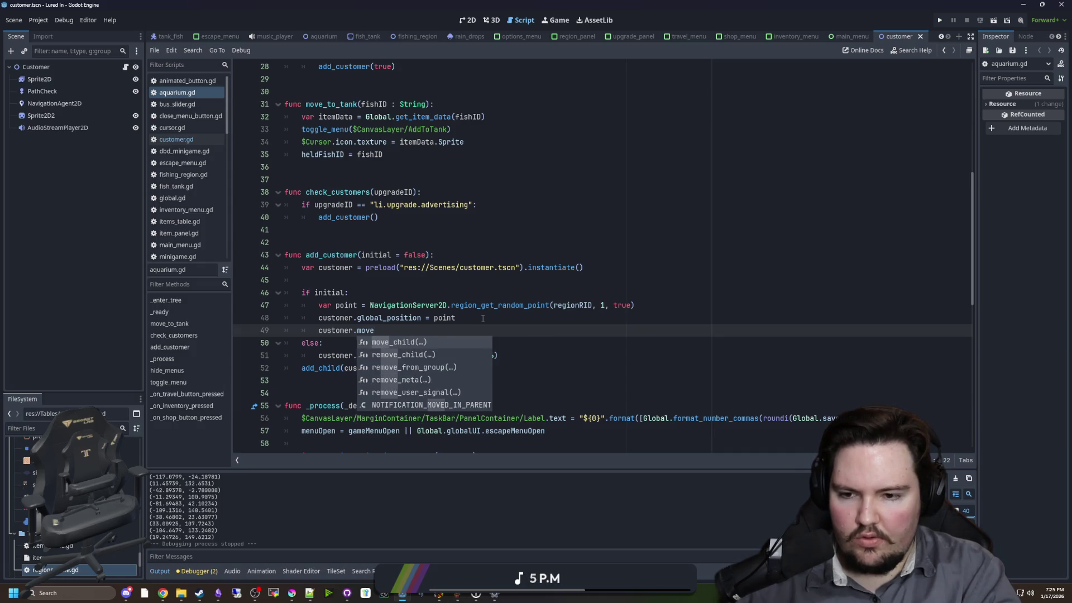
pyautogui.write('Initial')
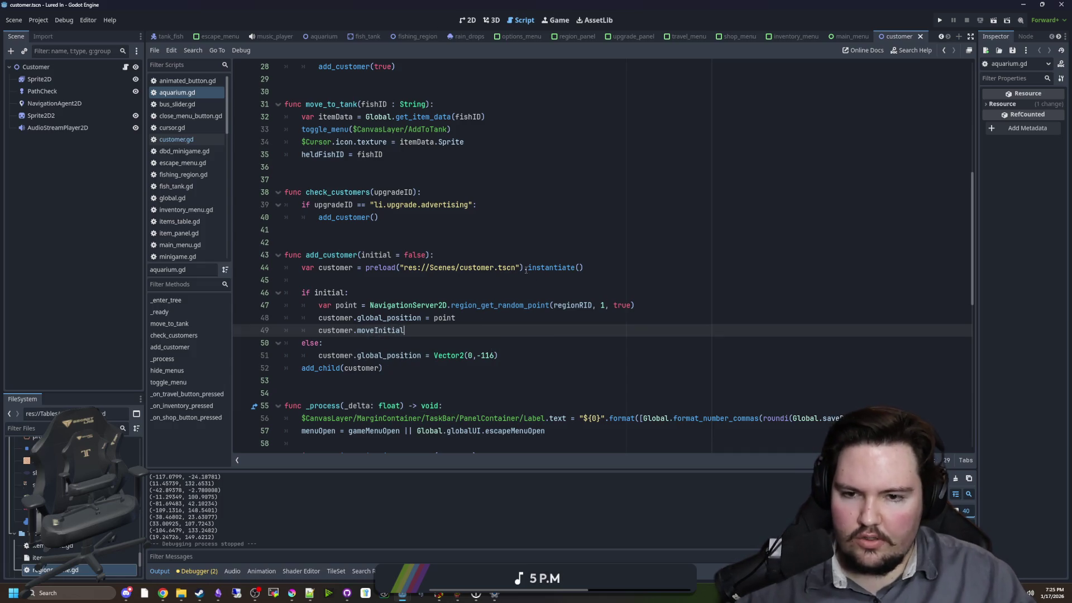
pyautogui.click(430, 268)
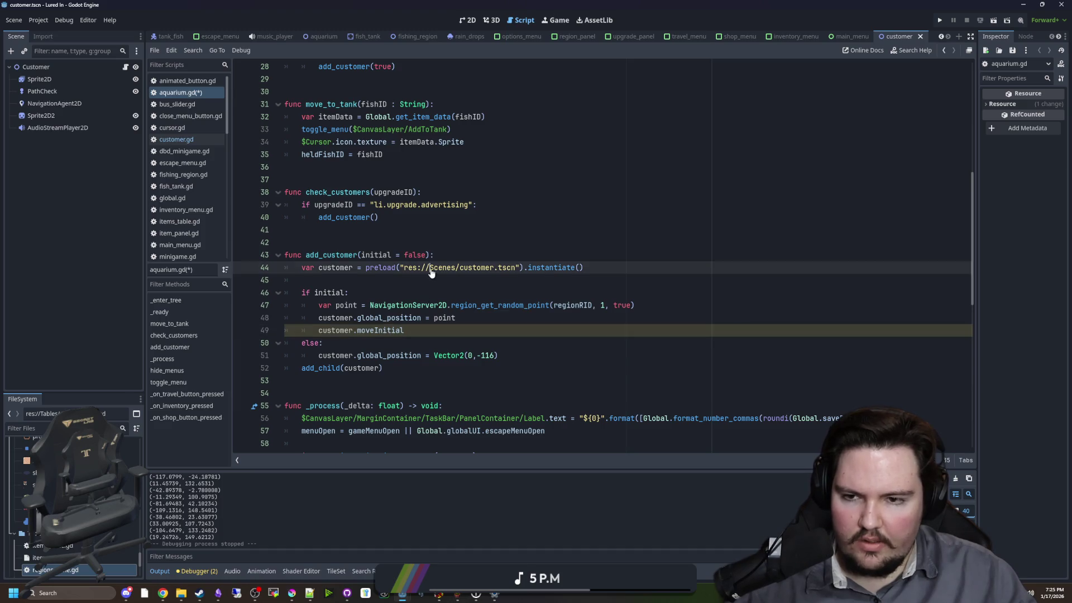
pyautogui.doubleClick(384, 330)
pyautogui.write('initi')
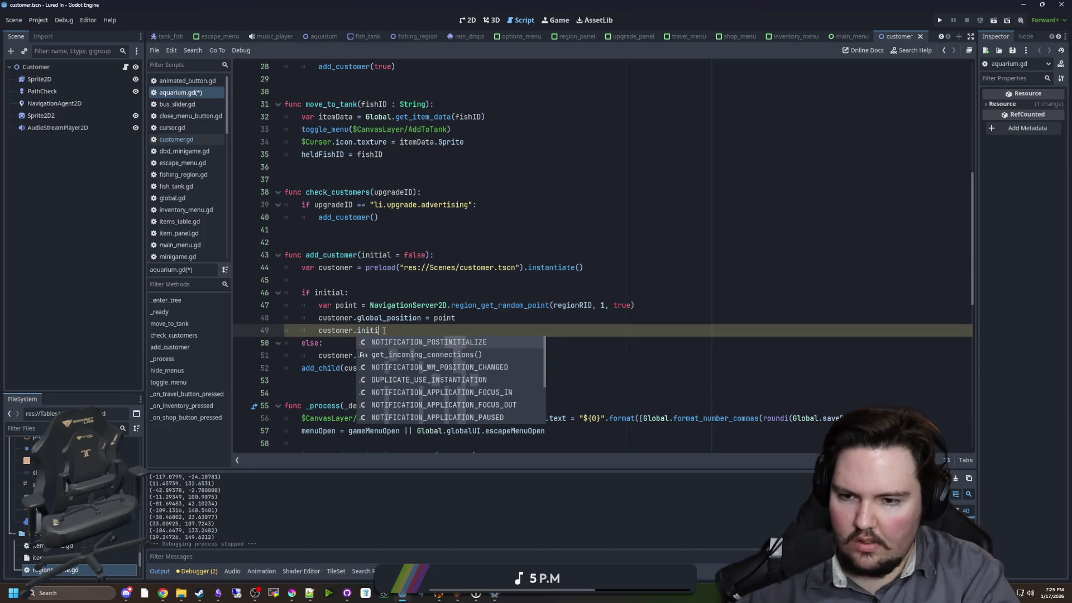
pyautogui.write('alMove =')
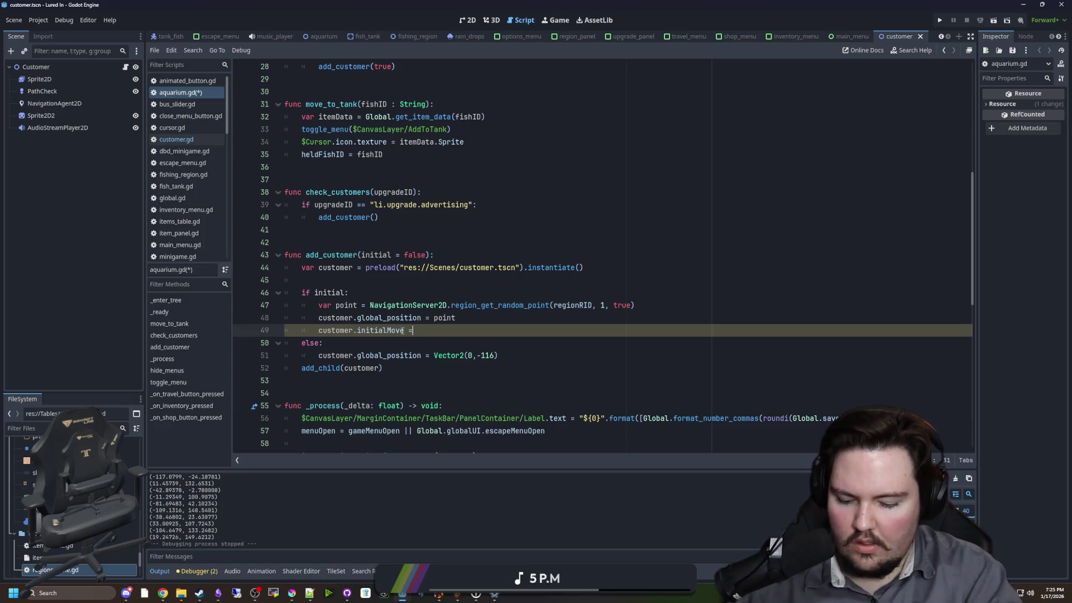
pyautogui.write(' true')
pyautogui.click(469, 269)
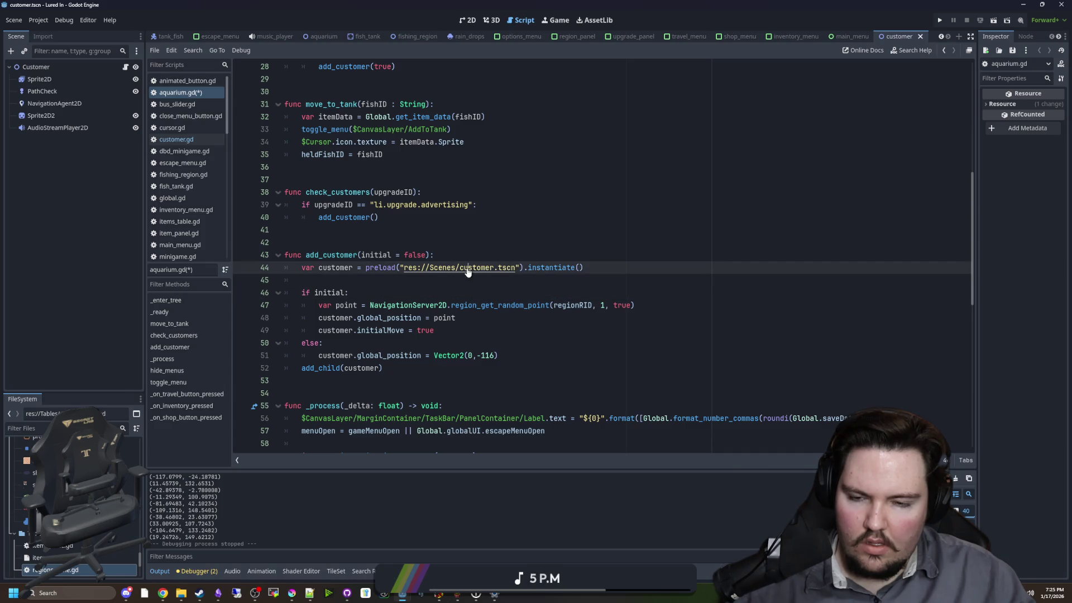
pyautogui.press('Down')
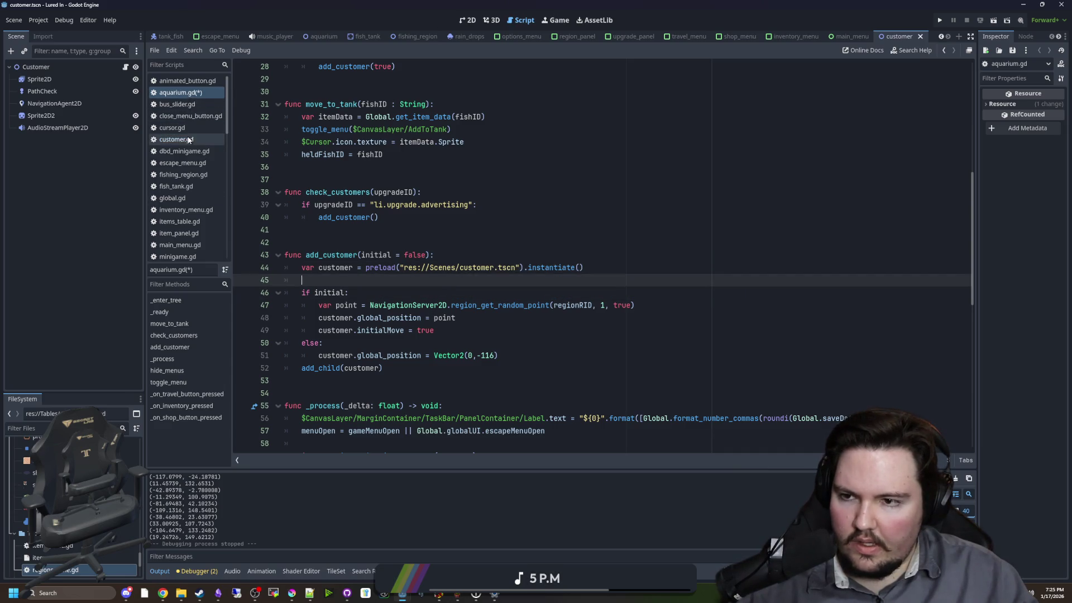
# - Check the initialMove variable name against customer.gd and save aquarium.gd
pyautogui.click(188, 140)
pyautogui.doubleClick(324, 191)
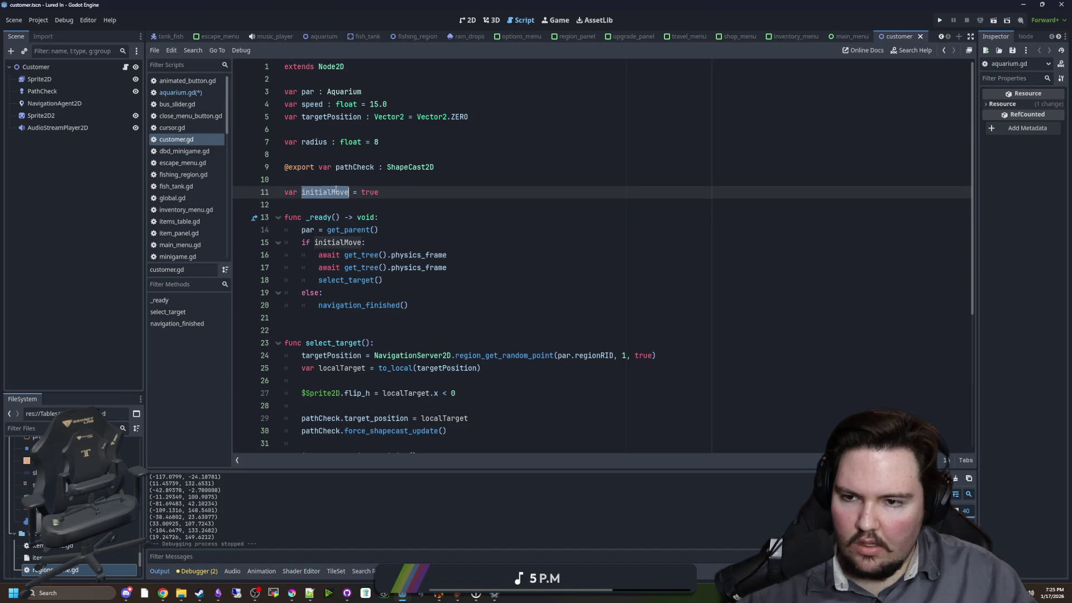
pyautogui.click(199, 94)
pyautogui.click(382, 330)
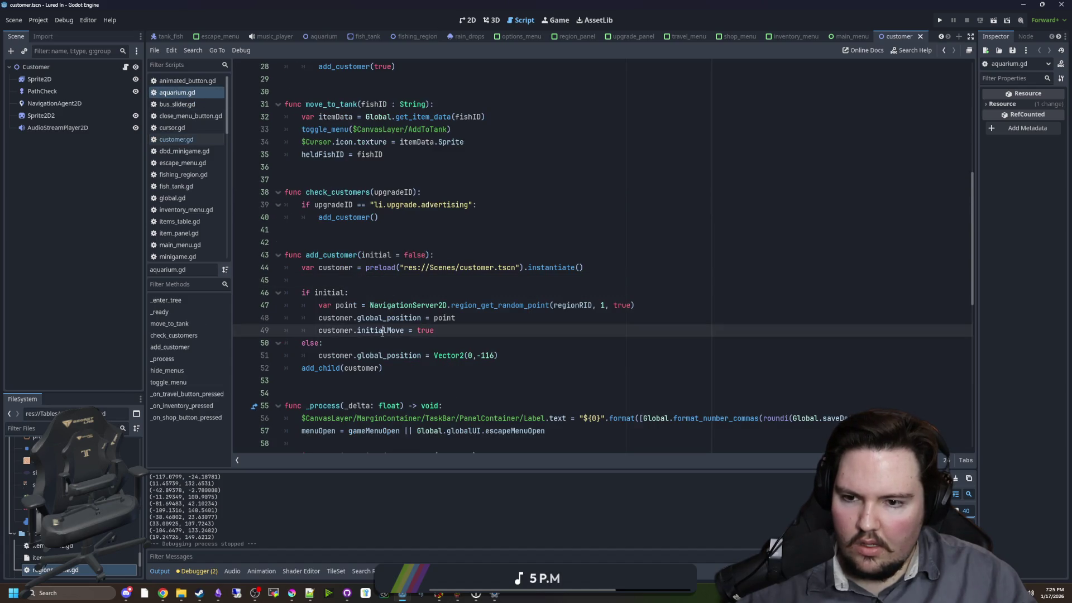
pyautogui.press('Down')
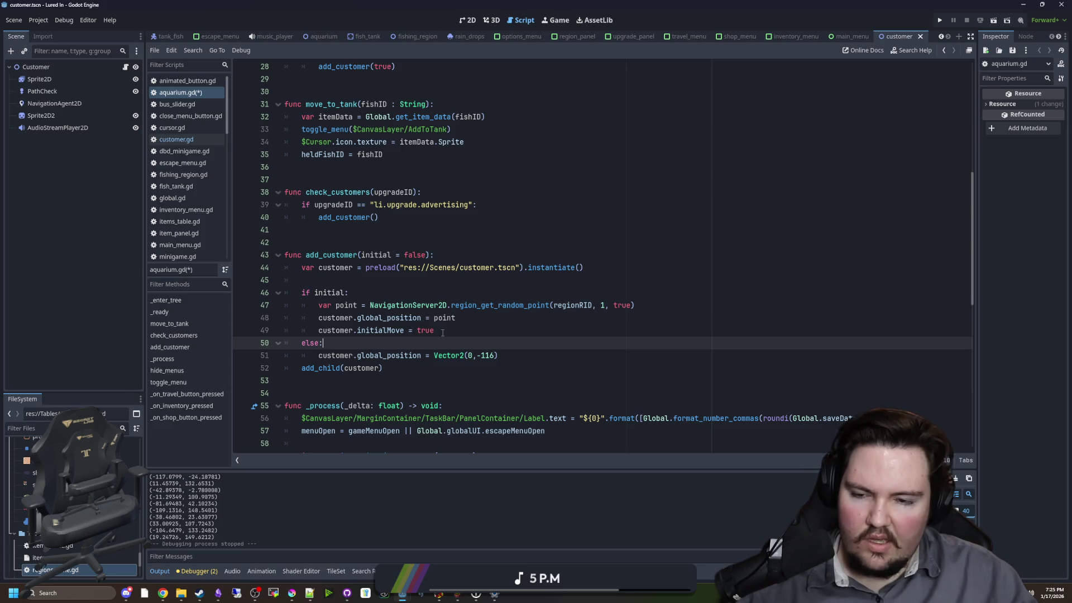
pyautogui.click(430, 285)
pyautogui.hotkey('ctrl', 's')
pyautogui.moveTo(443, 331); pyautogui.dragTo(319, 331)
pyautogui.doubleClick(426, 331)
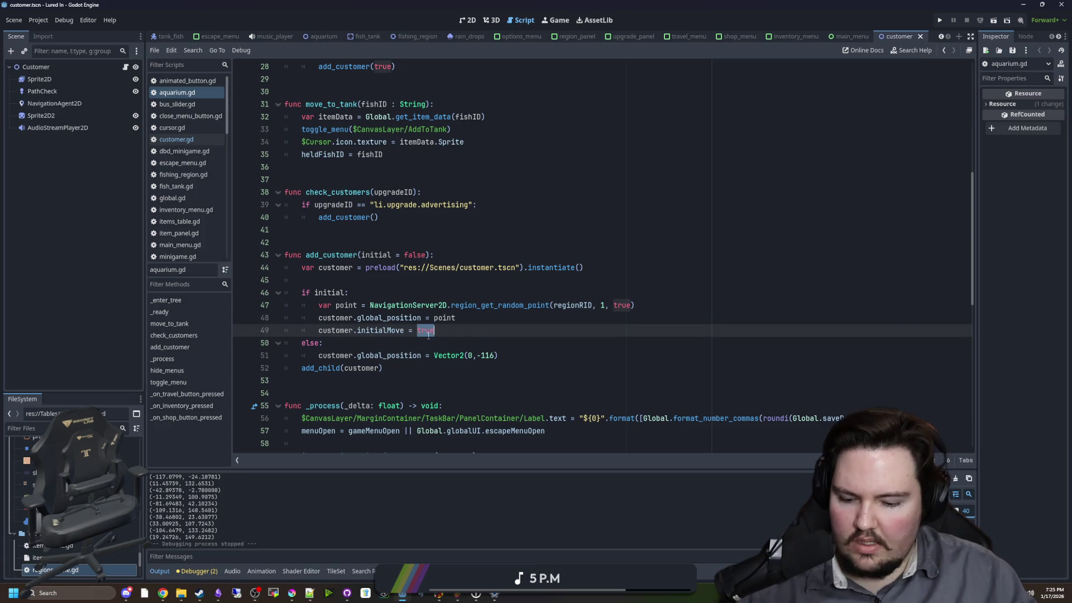